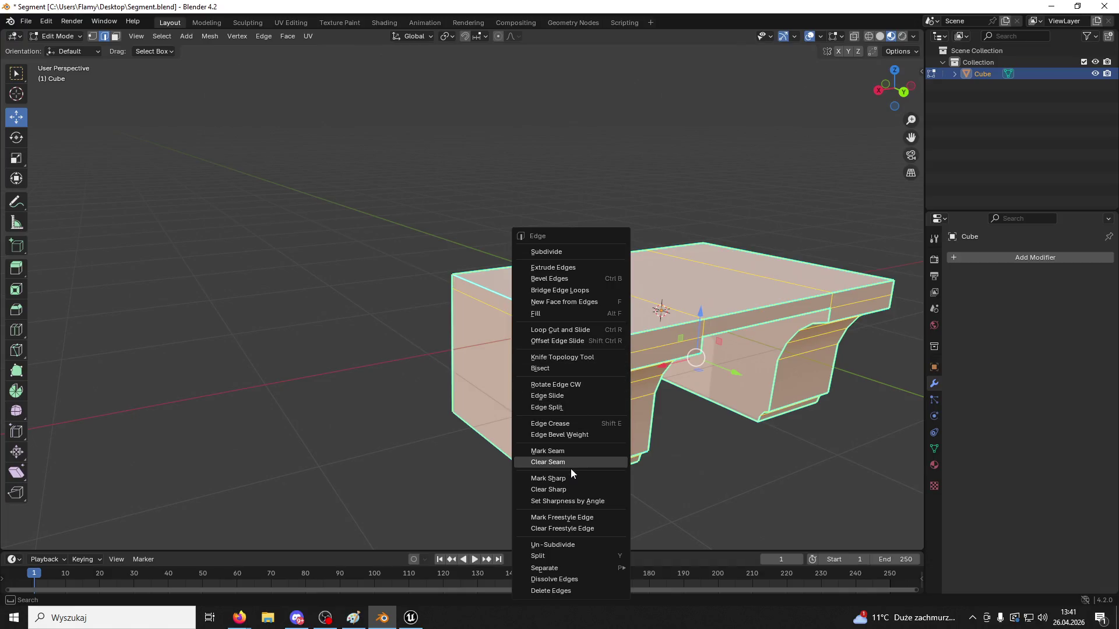
# Clear the sharp marks from the bracket's edges
pyautogui.click(567, 492)
pyautogui.click(435, 387)
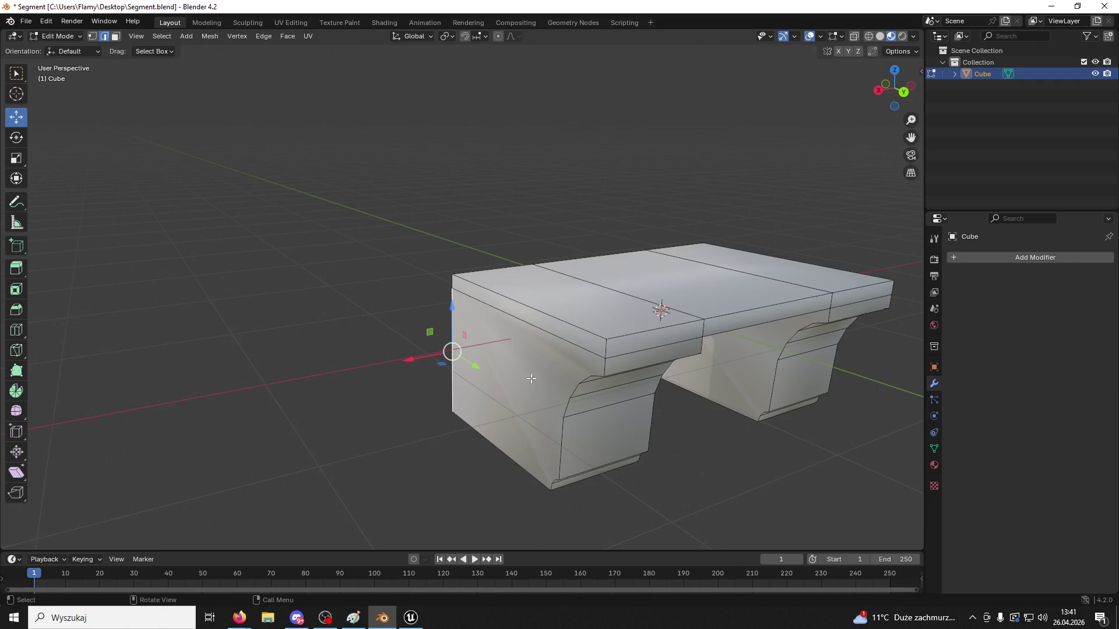
pyautogui.moveTo(531, 379)
pyautogui.mouseDown(button='middle')
pyautogui.moveTo(734, 355)
pyautogui.moveTo(475, 392)
pyautogui.moveTo(637, 363)
pyautogui.mouseUp(button='middle')
# Select the whole bracket mesh and recalculate its normals
pyautogui.press('a')
pyautogui.click(208, 36)
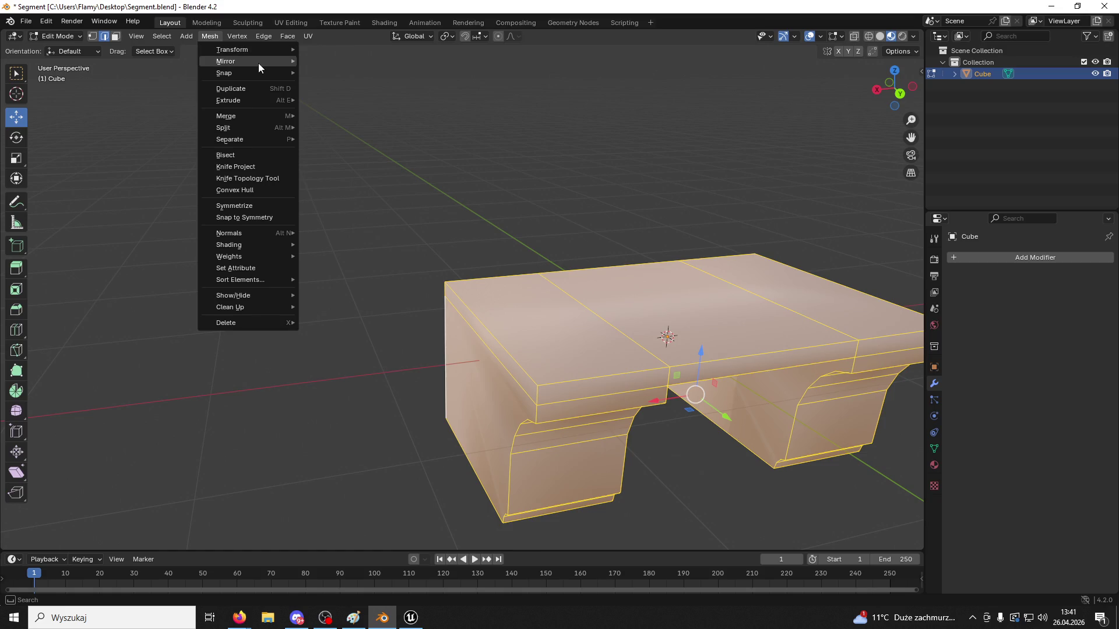
pyautogui.moveTo(247, 73)
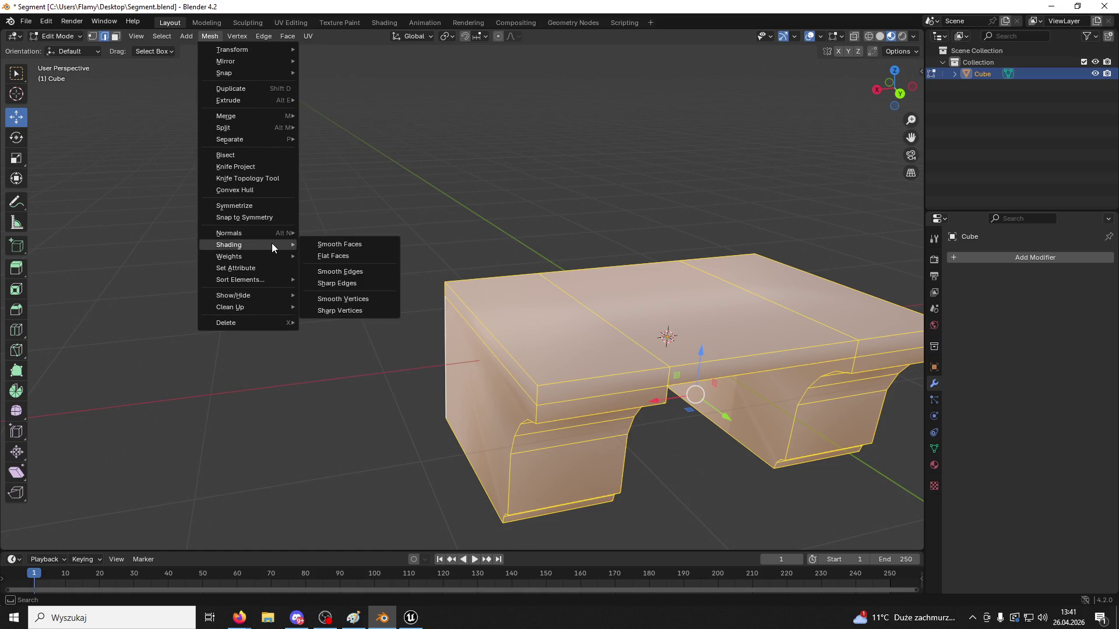
pyautogui.moveTo(259, 232)
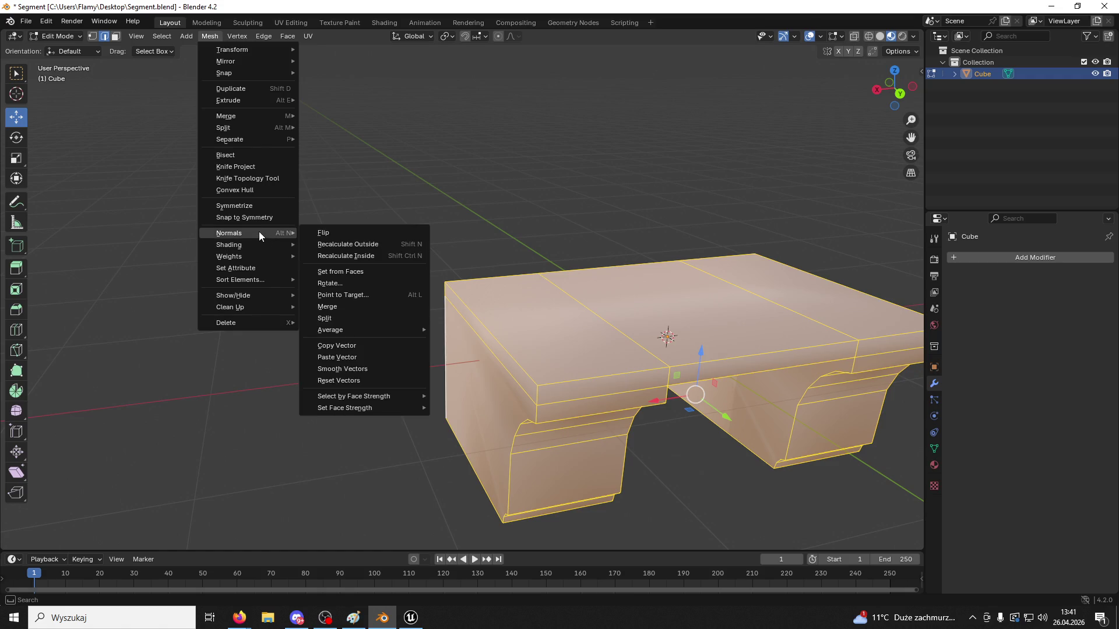
pyautogui.click(367, 256)
pyautogui.click(365, 255)
# Switch the bracket from Edit Mode to Object Mode
pyautogui.moveTo(362, 253)
pyautogui.mouseDown(button='middle')
pyautogui.moveTo(430, 210)
pyautogui.moveTo(367, 217)
pyautogui.moveTo(664, 431)
pyautogui.moveTo(596, 322)
pyautogui.moveTo(510, 314)
pyautogui.moveTo(544, 302)
pyautogui.moveTo(626, 383)
pyautogui.mouseUp(button='middle')
pyautogui.moveTo(622, 321)
pyautogui.mouseDown(button='middle')
pyautogui.moveTo(689, 357)
pyautogui.moveTo(676, 309)
pyautogui.moveTo(697, 350)
pyautogui.moveTo(535, 258)
pyautogui.mouseUp(button='middle')
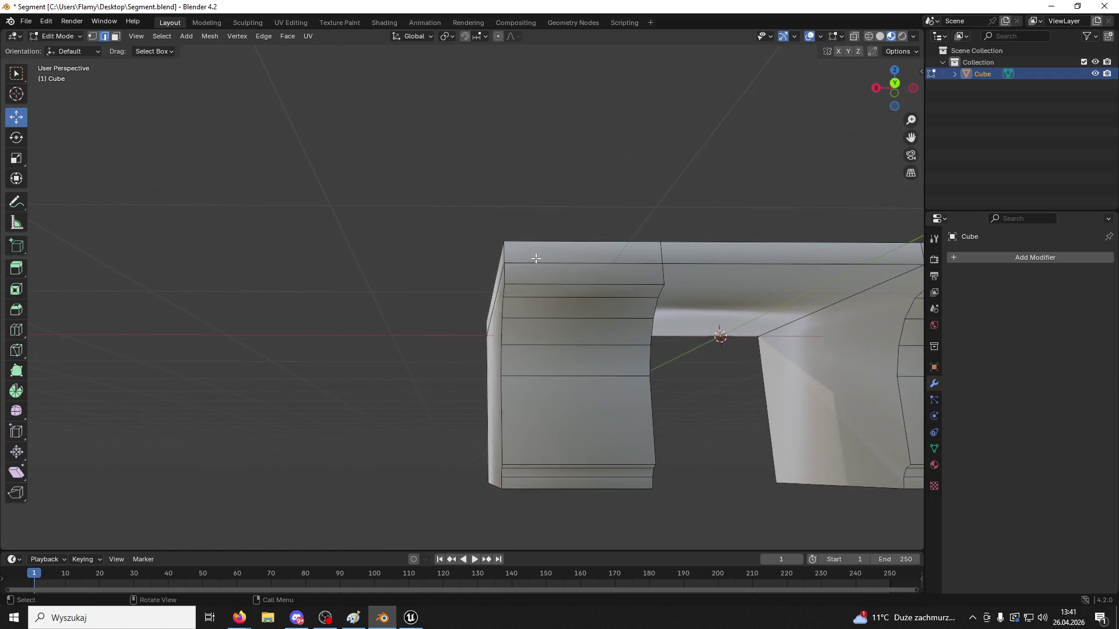
pyautogui.click(64, 38)
pyautogui.click(62, 52)
# Quit Blender without saving the changes
pyautogui.scroll(-3, 485, 232)
pyautogui.moveTo(486, 232)
pyautogui.mouseDown(button='middle')
pyautogui.moveTo(549, 271)
pyautogui.moveTo(199, 136)
pyautogui.mouseUp(button='middle')
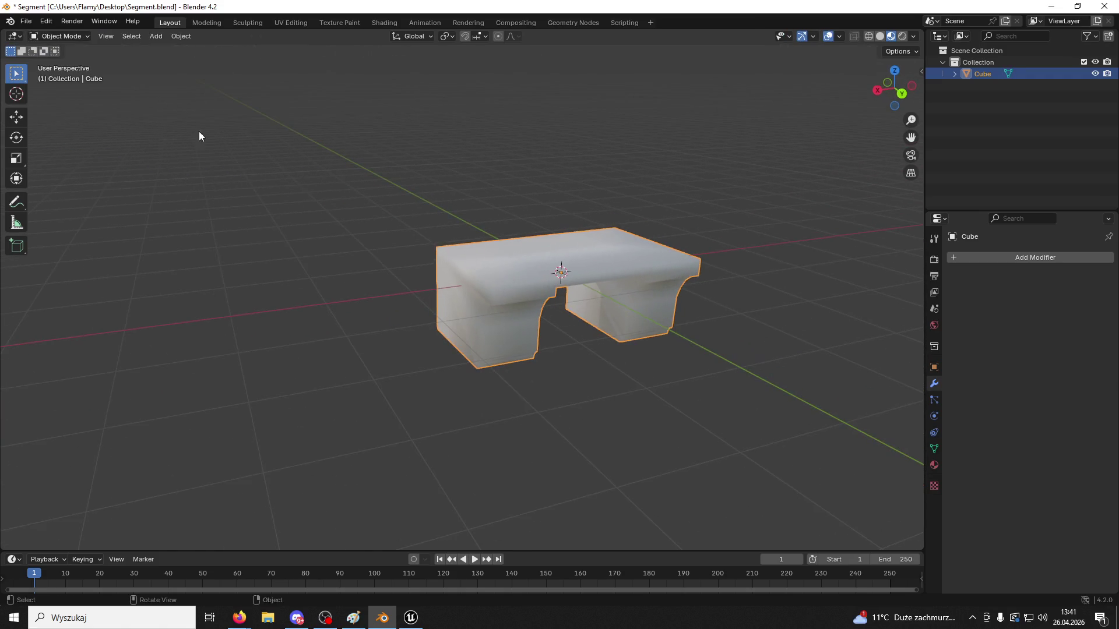
pyautogui.click(1104, 6)
pyautogui.click(588, 329)
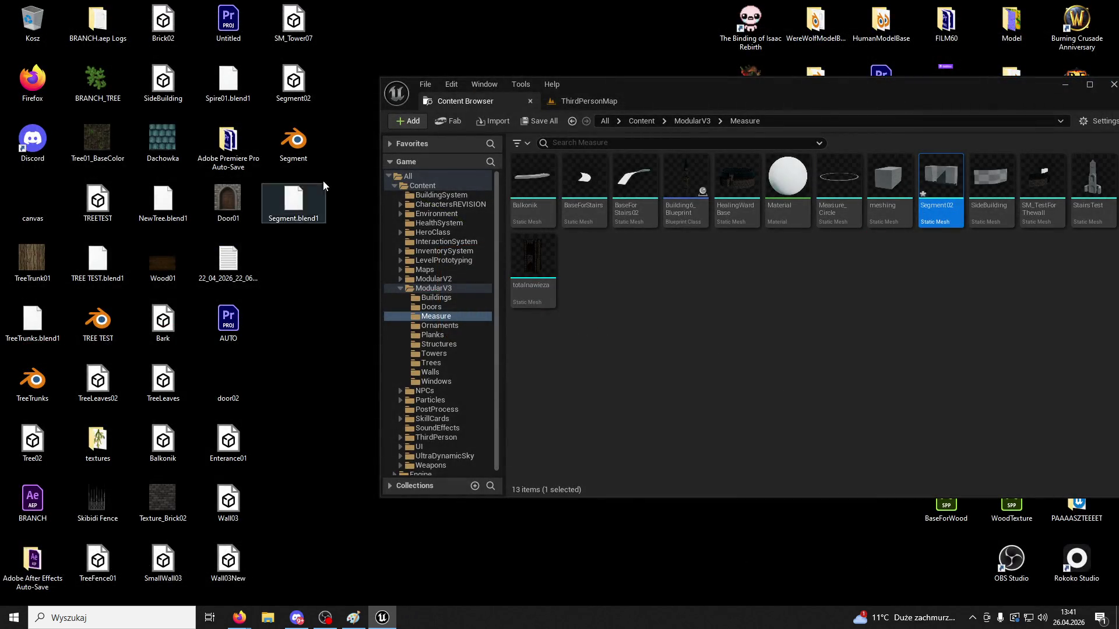
# Close Unreal Engine, saving the three unsaved Segment assets
pyautogui.click(419, 458)
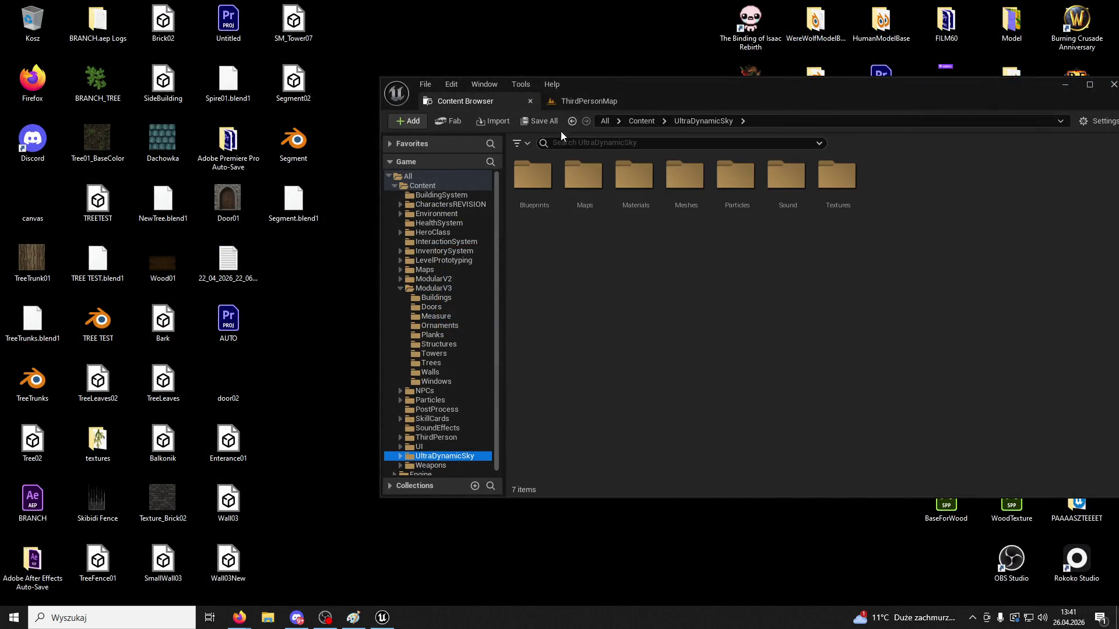
pyautogui.click(1113, 85)
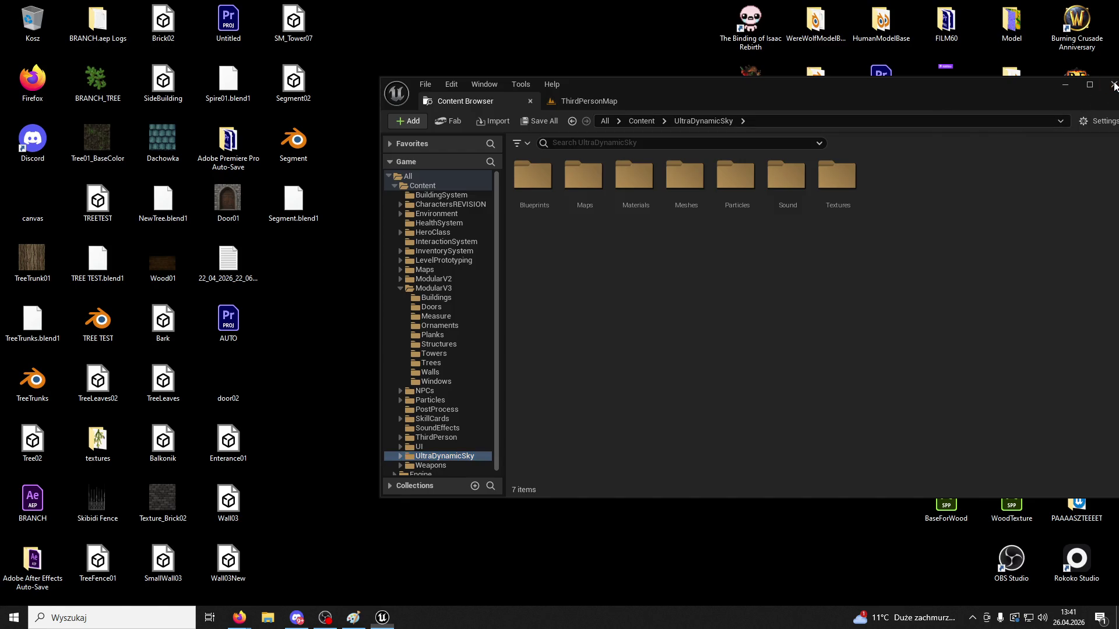
pyautogui.click(593, 442)
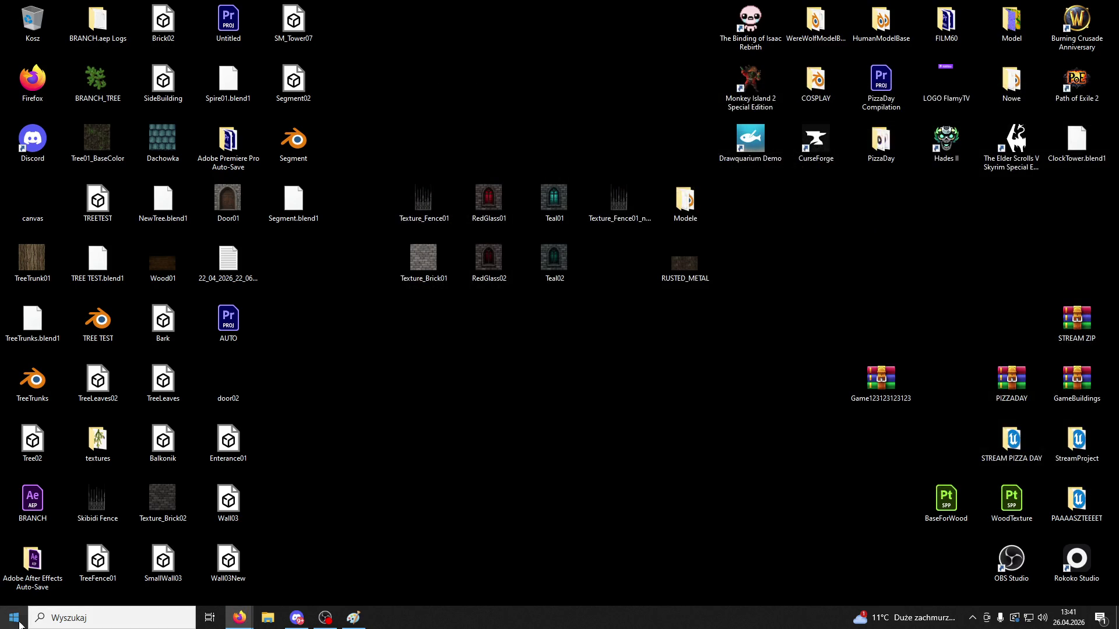
# Launch Blender 4.2 from the Start menu and dismiss the splash screen
pyautogui.click(14, 618)
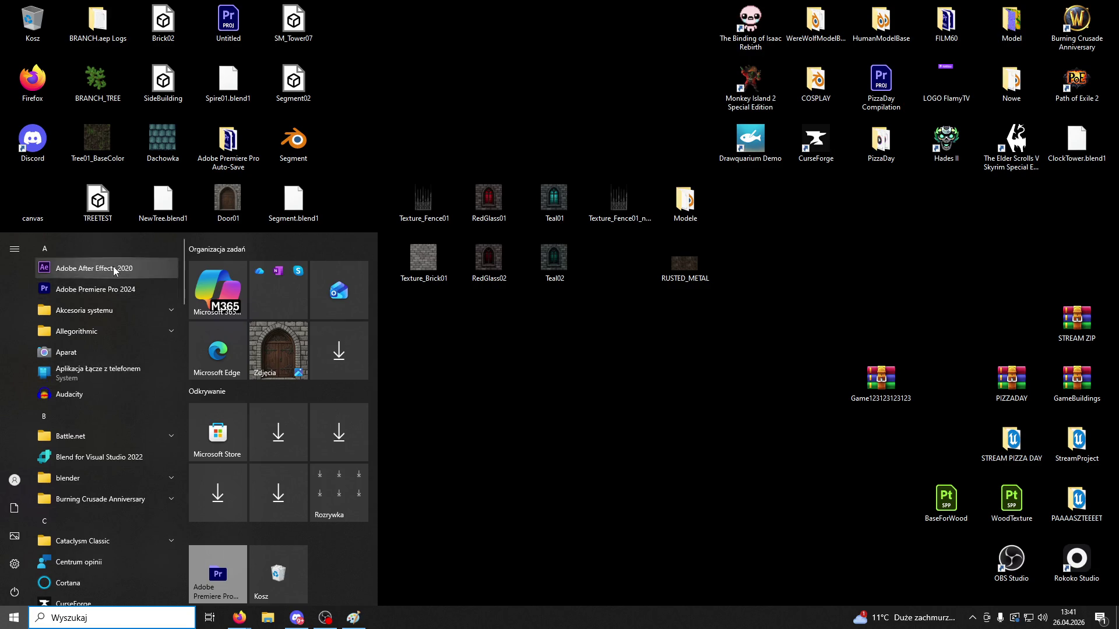
pyautogui.write('blende')
pyautogui.press('Return')
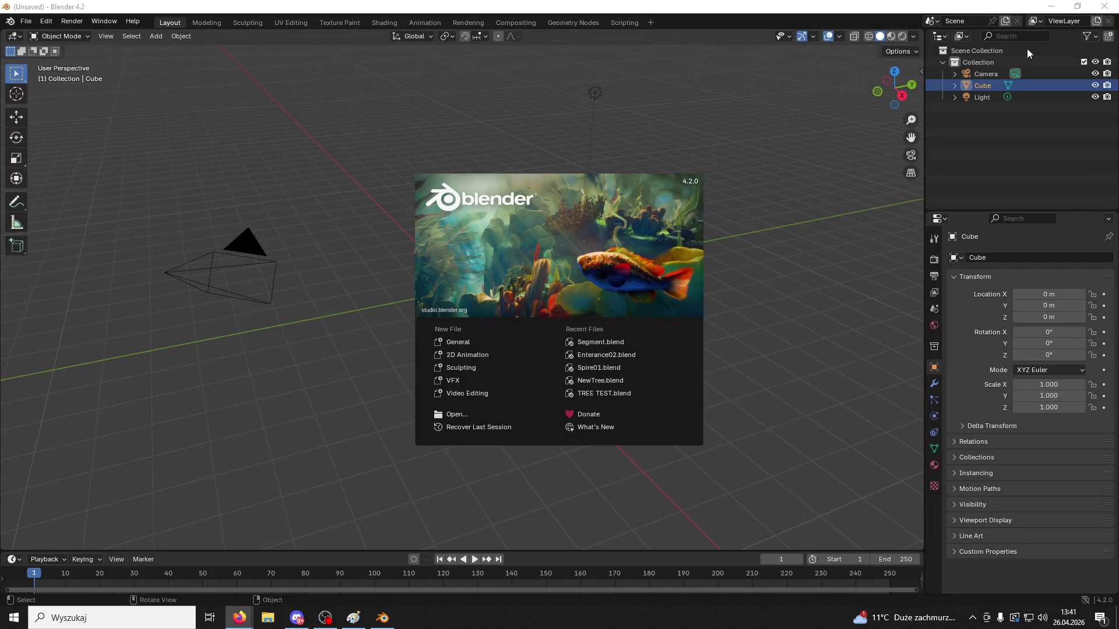
pyautogui.click(498, 179)
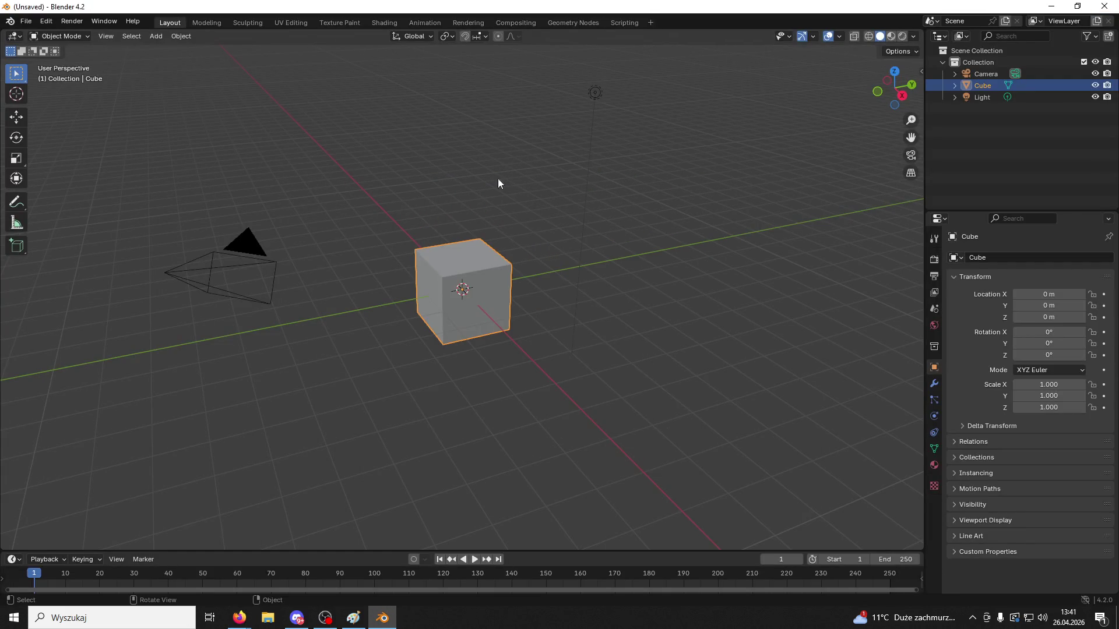
# Delete the default cube and light from the scene
pyautogui.press('Delete')
pyautogui.click(594, 93)
pyautogui.press('Delete')
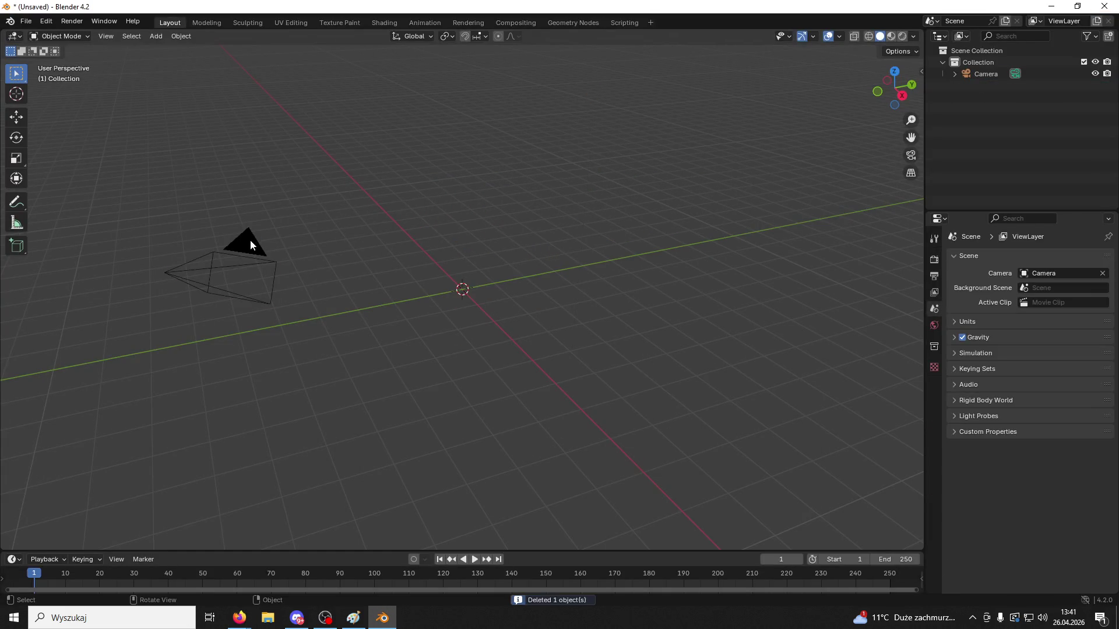
# Start a glTF import from the Desktop, then cancel it
pyautogui.click(26, 21)
pyautogui.moveTo(64, 180)
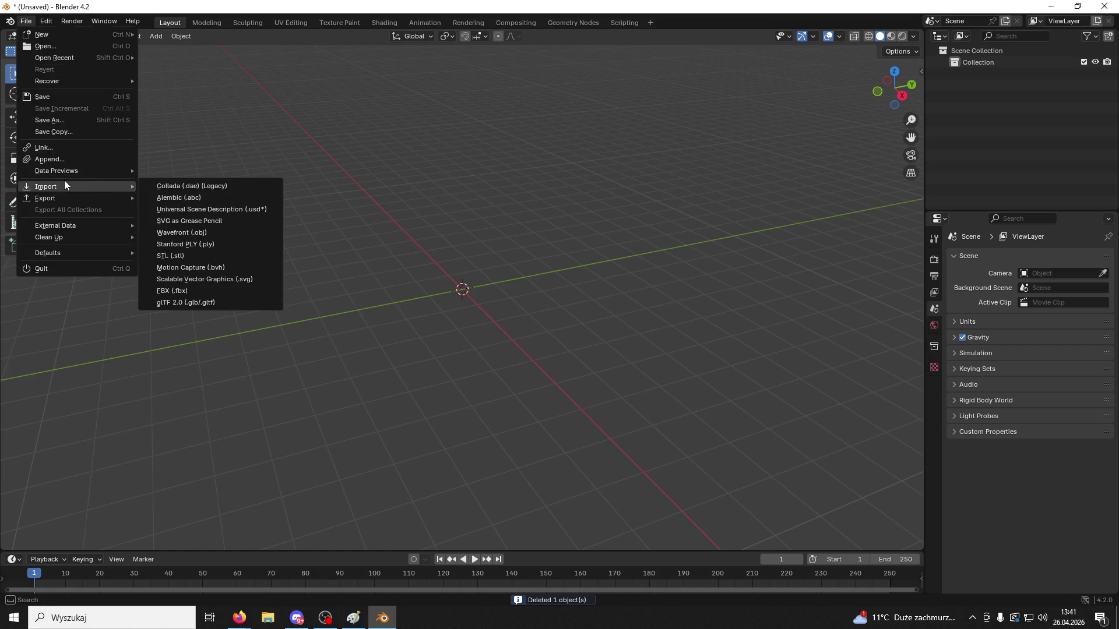
pyautogui.click(192, 302)
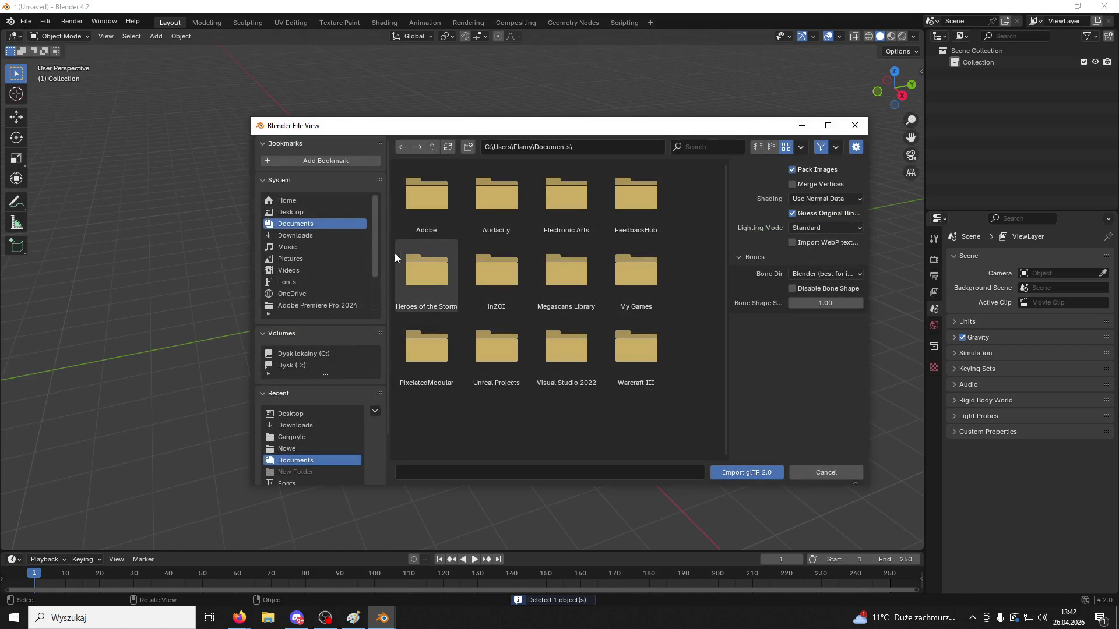
pyautogui.click(307, 211)
pyautogui.scroll(-5, 543, 320)
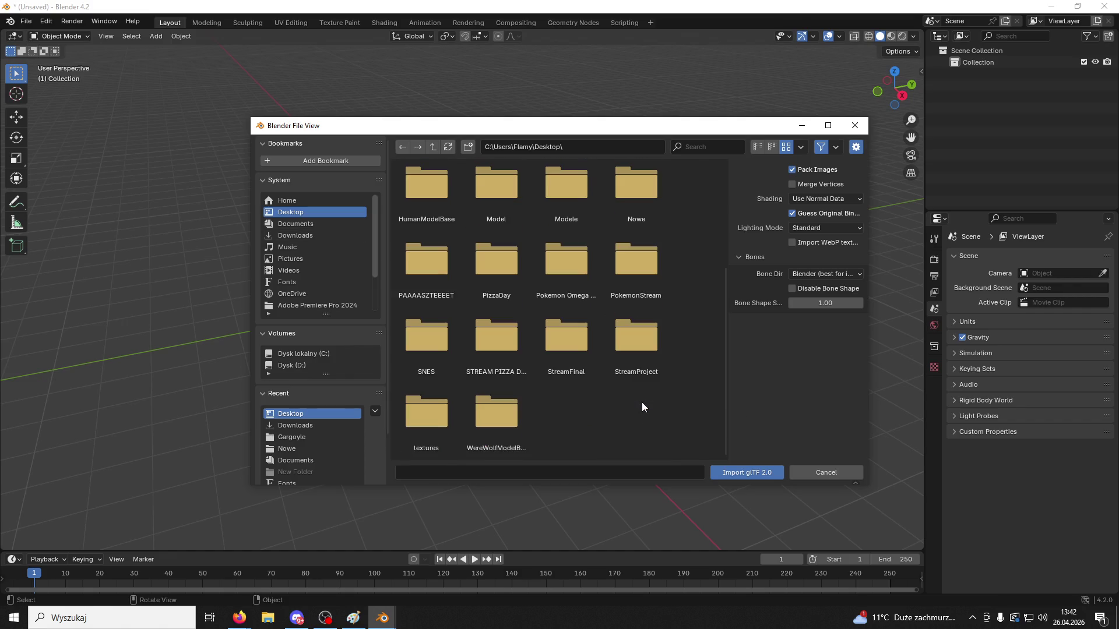
pyautogui.press('Escape')
# Import SM_Tower07.FBX from the Desktop as an FBX file
pyautogui.click(26, 21)
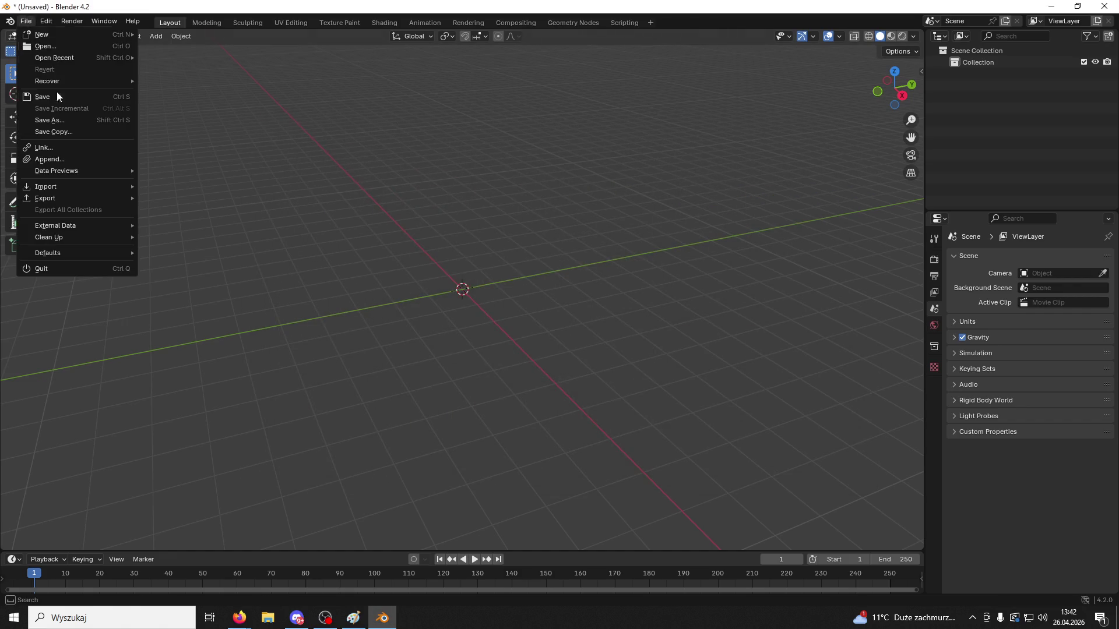
pyautogui.moveTo(69, 186)
pyautogui.click(174, 295)
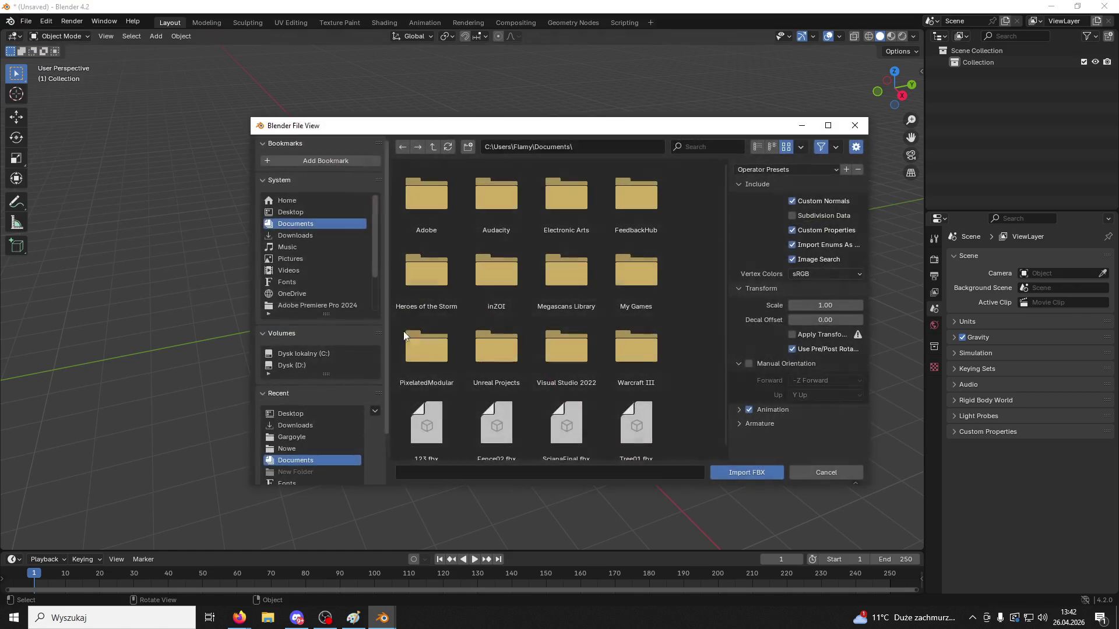
pyautogui.click(290, 211)
pyautogui.scroll(-8, 583, 343)
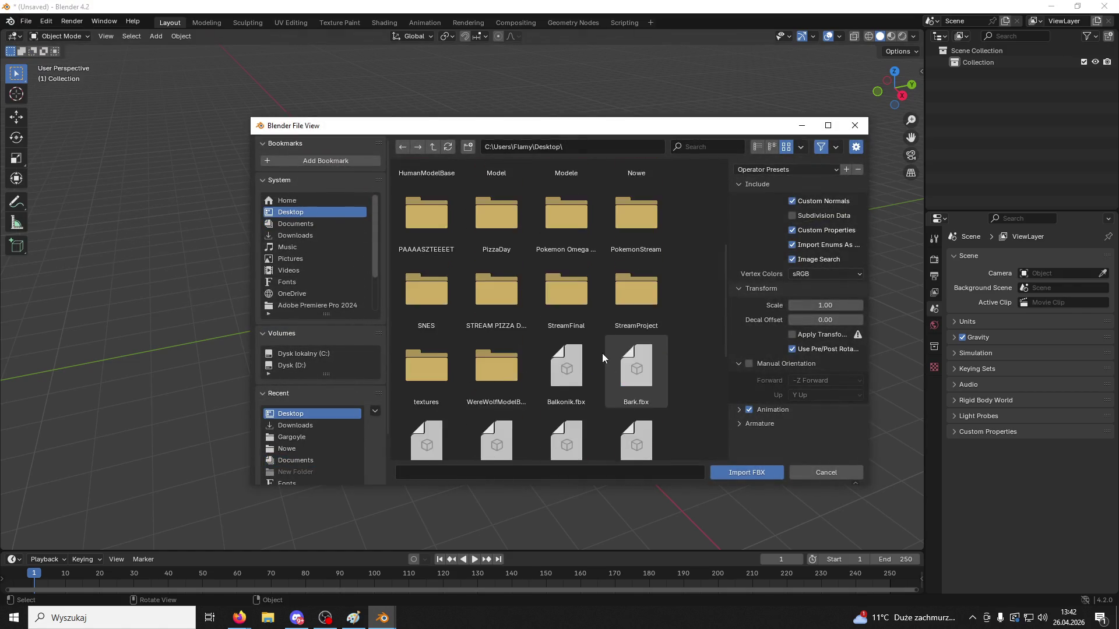
pyautogui.click(429, 411)
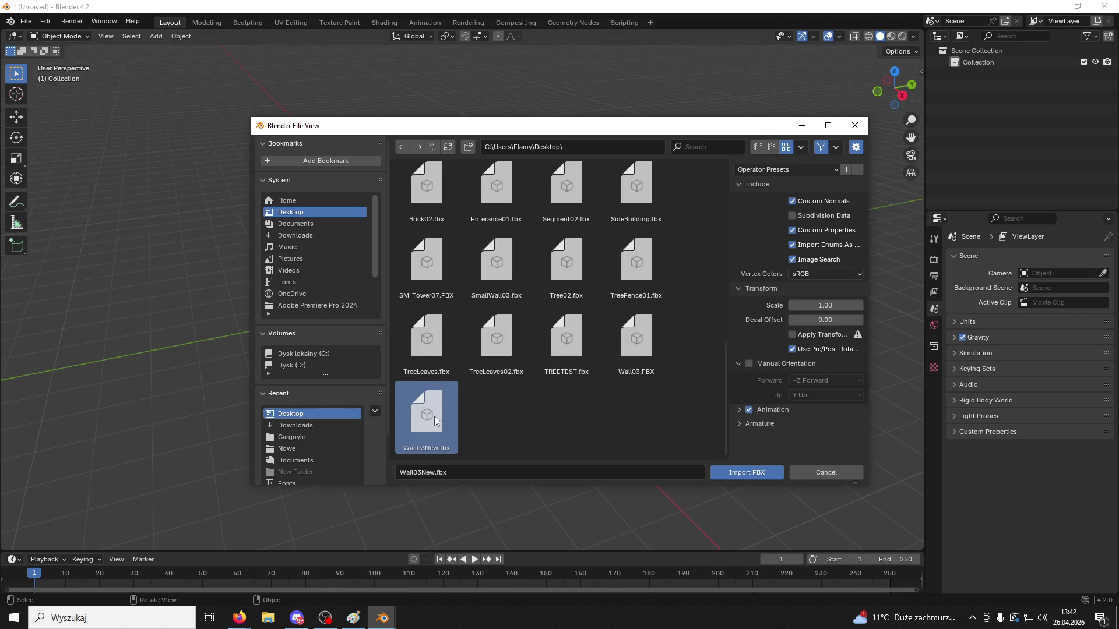
pyautogui.scroll(1, 641, 285)
pyautogui.click(591, 353)
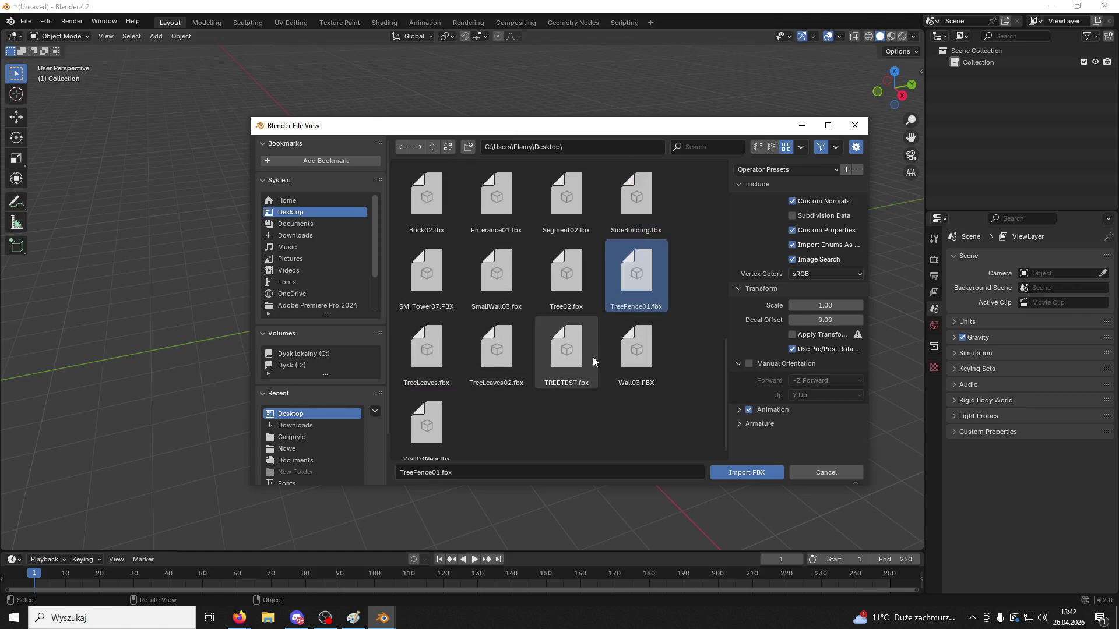
pyautogui.click(481, 360)
pyautogui.scroll(2, 471, 366)
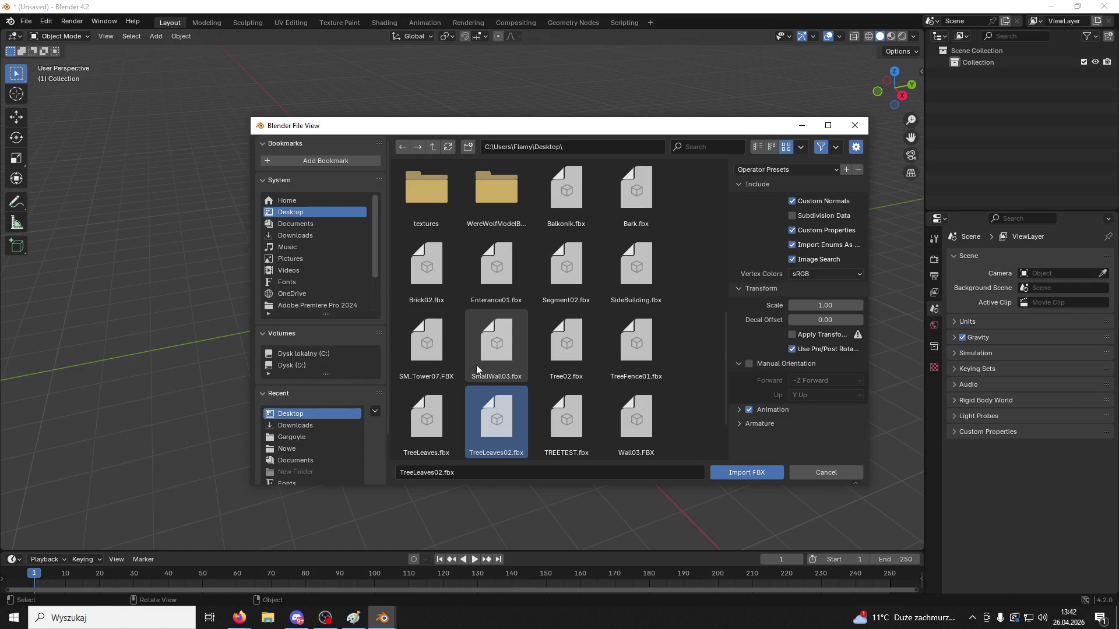
pyautogui.click(431, 347)
pyautogui.click(746, 473)
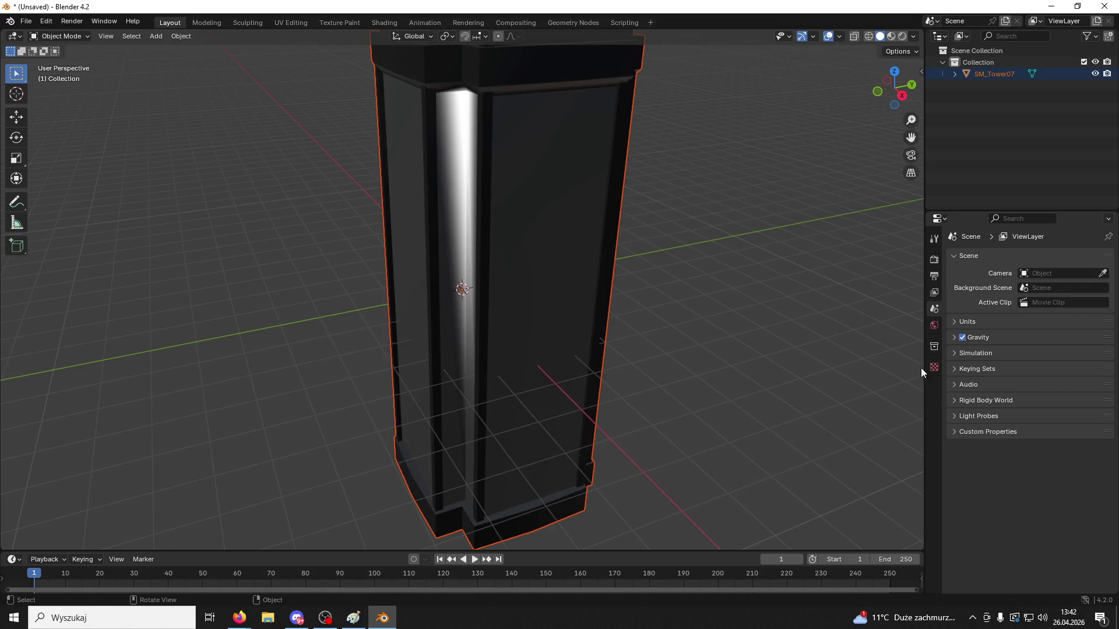
# Remove all three material slots from SM_Tower07
pyautogui.click(536, 245)
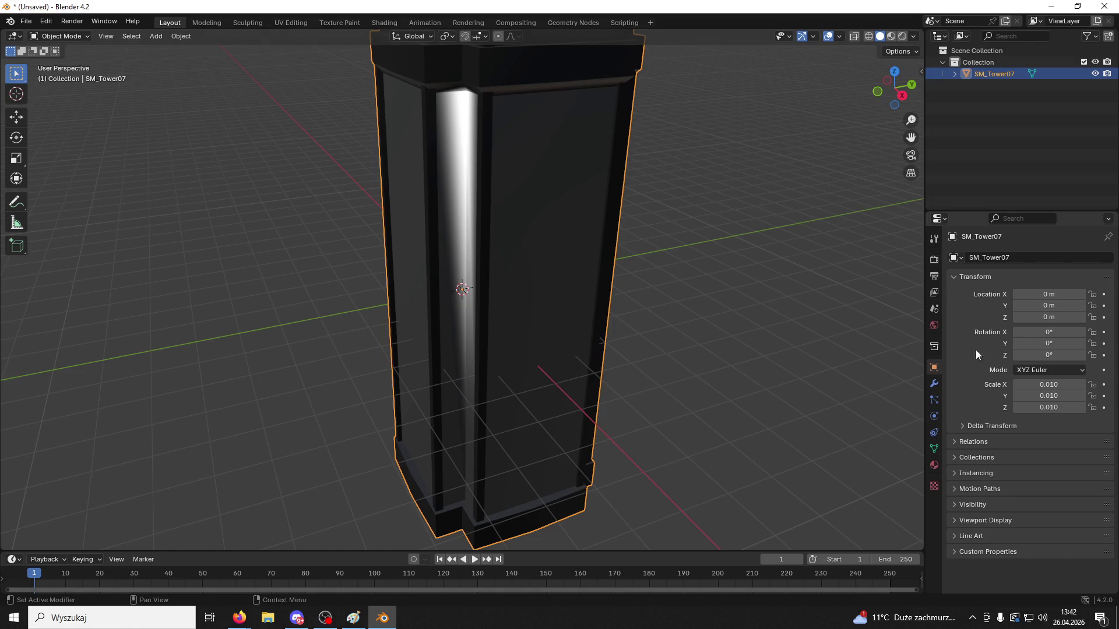
pyautogui.click(934, 465)
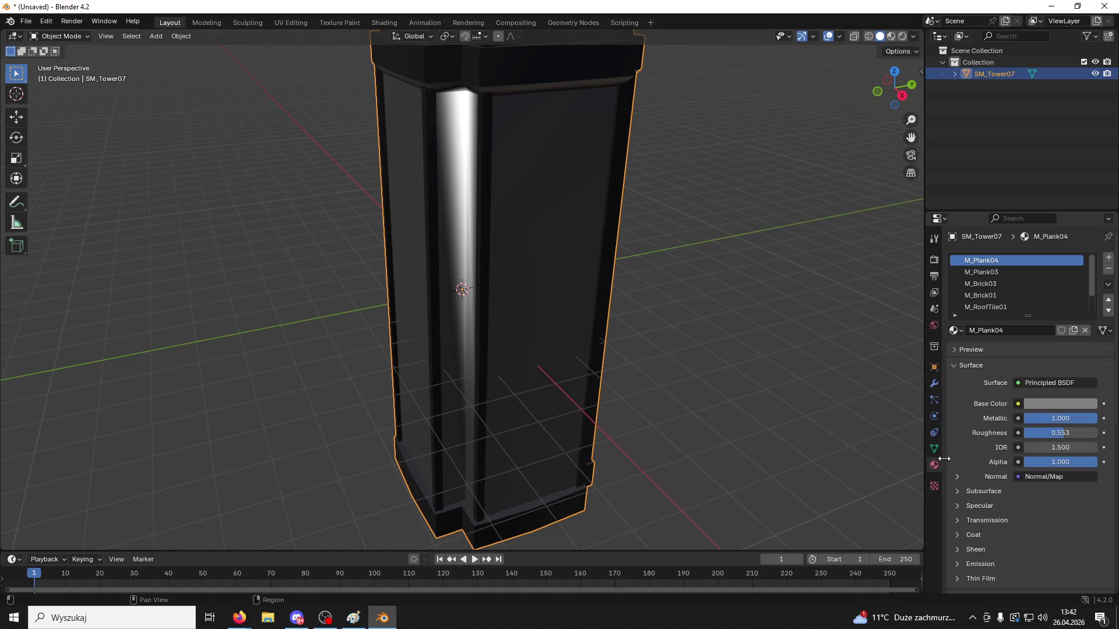
pyautogui.click(1103, 270)
pyautogui.click(1103, 270)
pyautogui.click(1103, 270)
pyautogui.click(1103, 269)
pyautogui.click(1103, 270)
pyautogui.click(1103, 270)
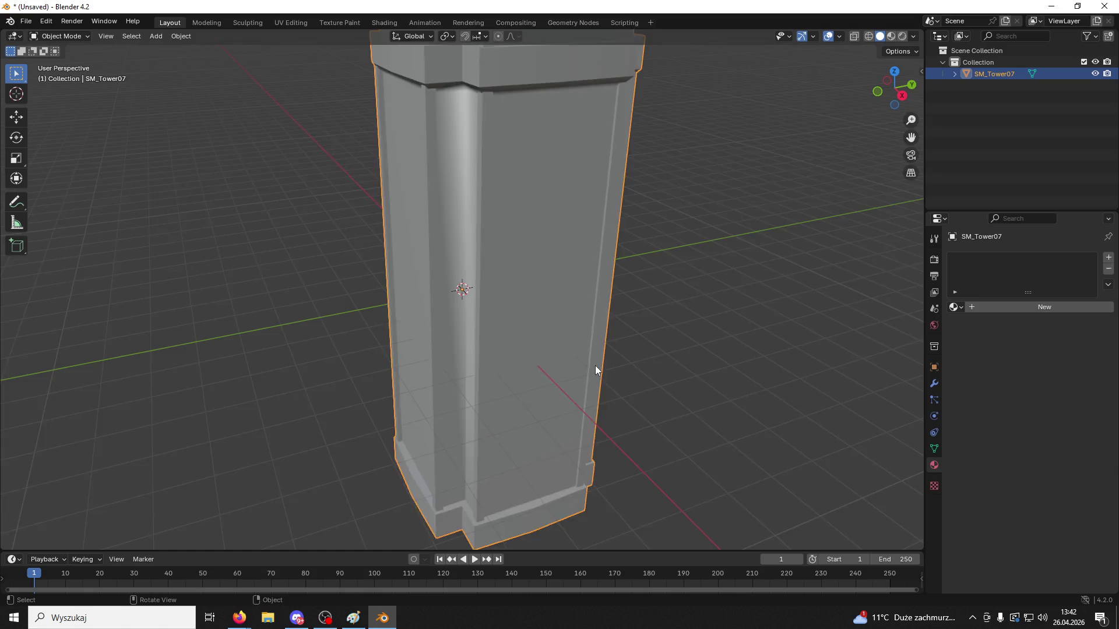
pyautogui.scroll(-3, 595, 366)
pyautogui.moveTo(593, 360)
pyautogui.mouseDown(button='middle')
pyautogui.moveTo(649, 345)
pyautogui.moveTo(787, 342)
pyautogui.moveTo(723, 353)
pyautogui.moveTo(565, 303)
pyautogui.moveTo(613, 303)
pyautogui.moveTo(611, 319)
pyautogui.mouseUp(button='middle')
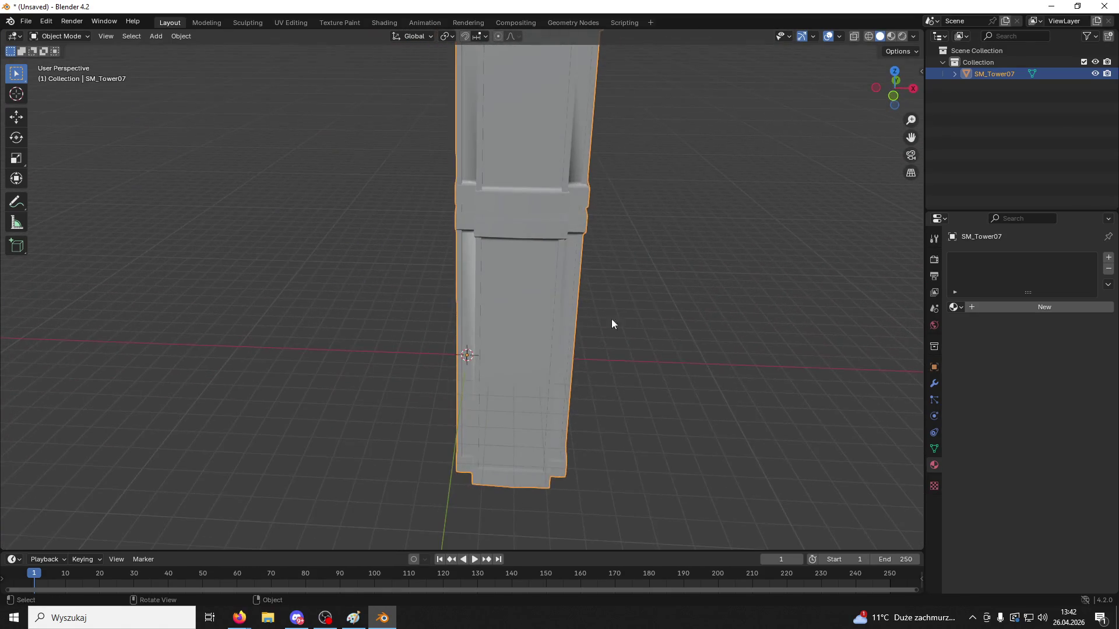
# Set SM_Tower07's rotation to 90° around Z, keeping it upright
pyautogui.click(933, 367)
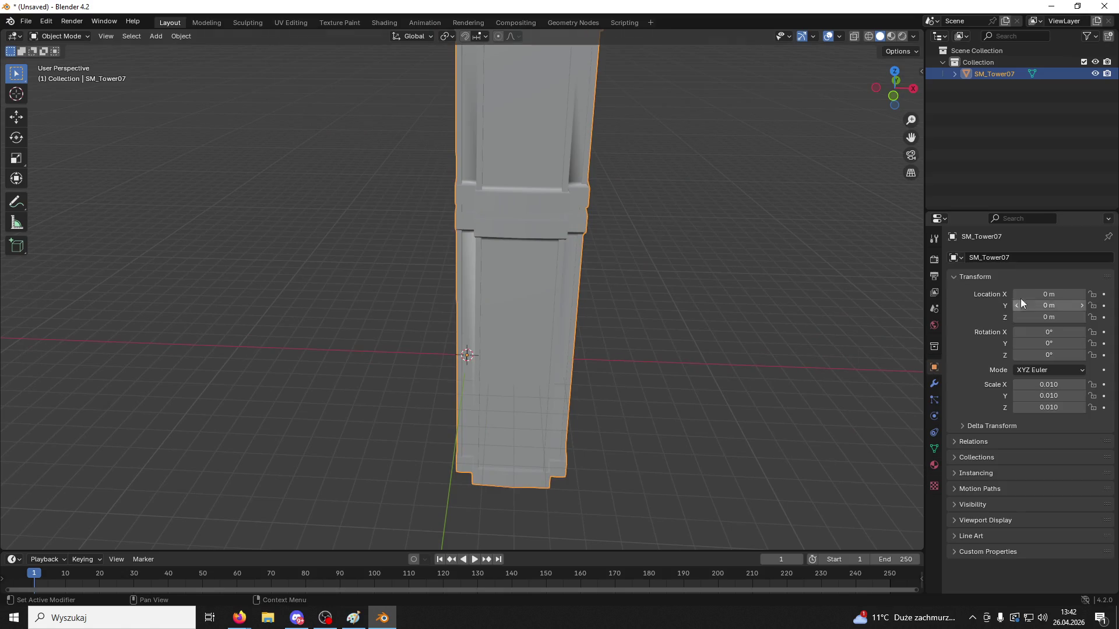
pyautogui.click(1042, 332)
pyautogui.write('90')
pyautogui.press('Return')
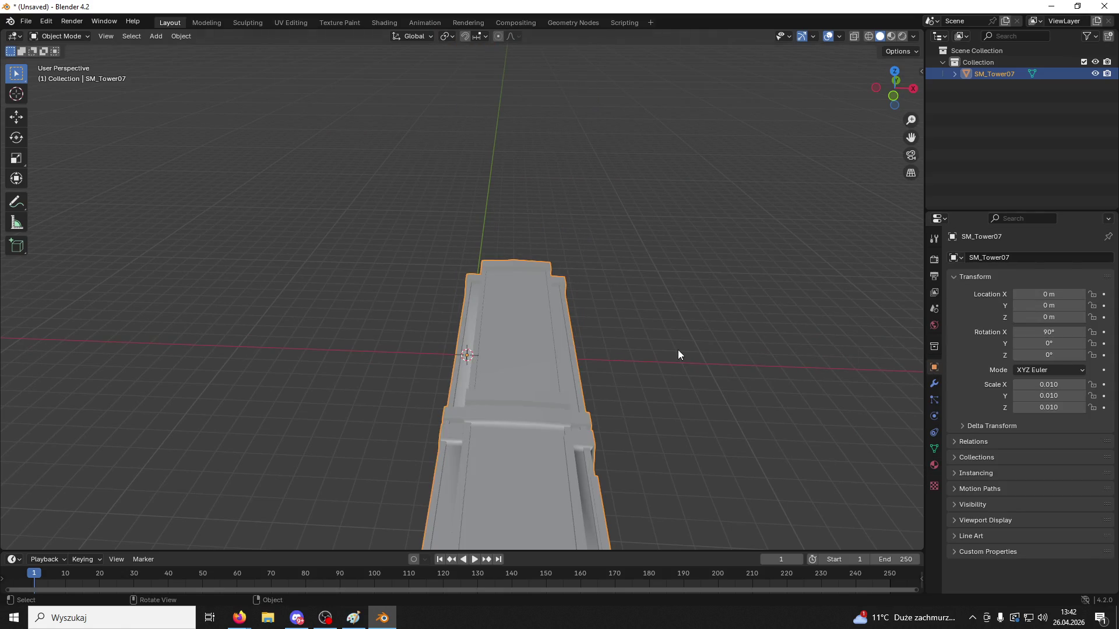
pyautogui.hotkey('ctrl', 'z')
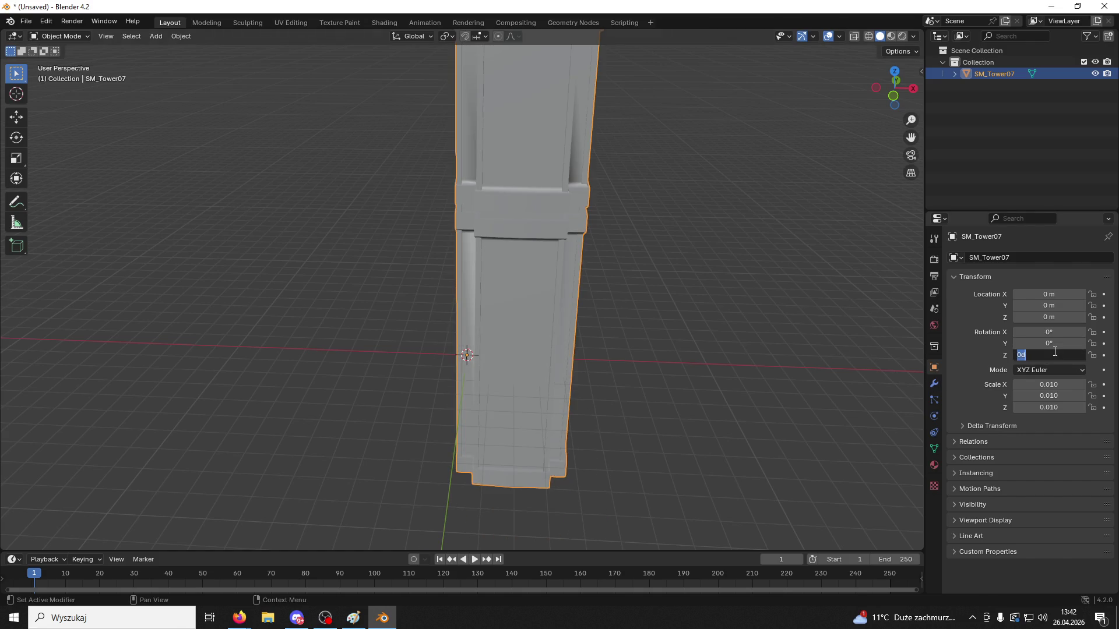
pyautogui.click(1055, 352)
pyautogui.write('90')
pyautogui.press('Return')
pyautogui.moveTo(677, 343)
pyautogui.mouseDown(button='middle')
pyautogui.moveTo(585, 344)
pyautogui.moveTo(626, 331)
pyautogui.moveTo(542, 277)
pyautogui.moveTo(549, 260)
pyautogui.moveTo(566, 325)
pyautogui.moveTo(424, 169)
pyautogui.moveTo(519, 169)
pyautogui.moveTo(642, 242)
pyautogui.moveTo(594, 233)
pyautogui.moveTo(942, 171)
pyautogui.mouseUp(button='middle')
pyautogui.click(155, 36)
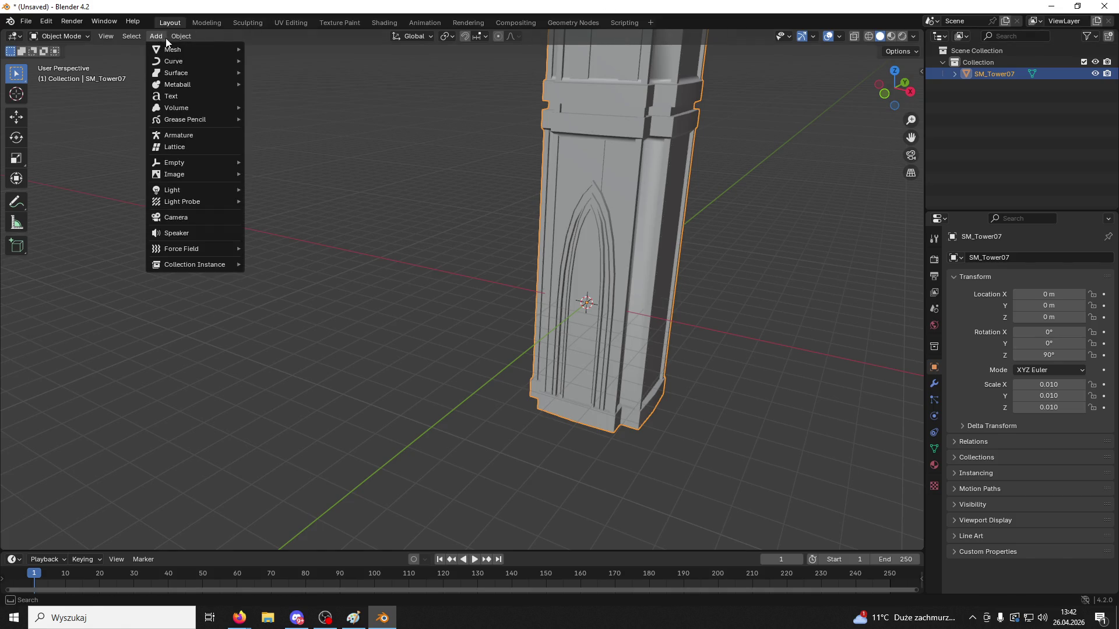
# Add a cube mesh at the origin
pyautogui.click(339, 120)
pyautogui.click(163, 39)
pyautogui.moveTo(176, 48)
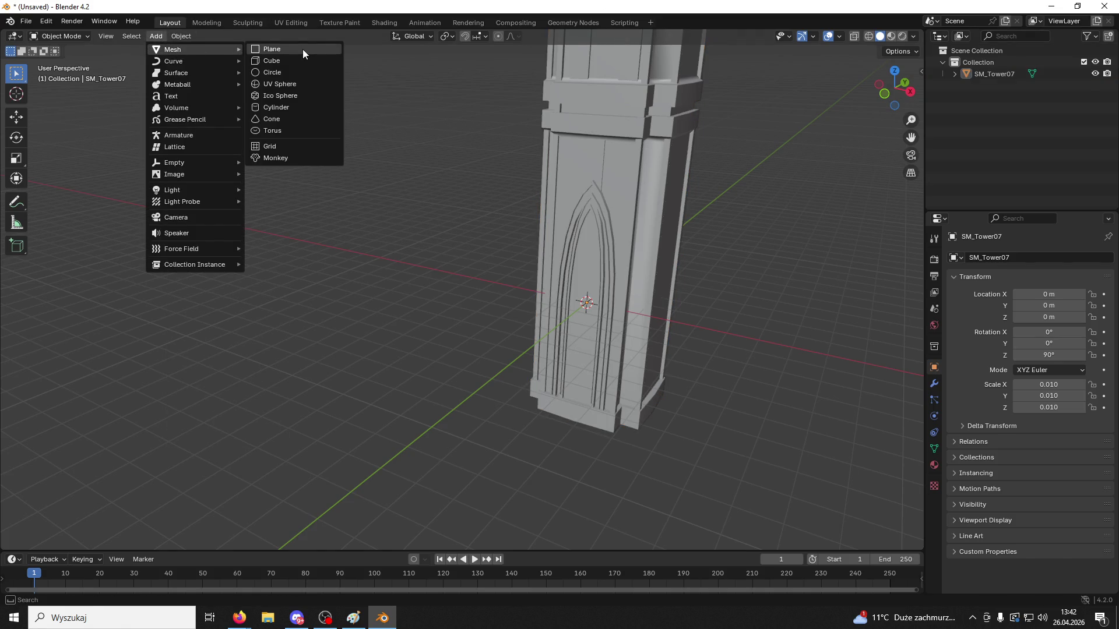
pyautogui.click(292, 61)
# Lower the tower along Z so its moulded band meets the cube
pyautogui.click(16, 117)
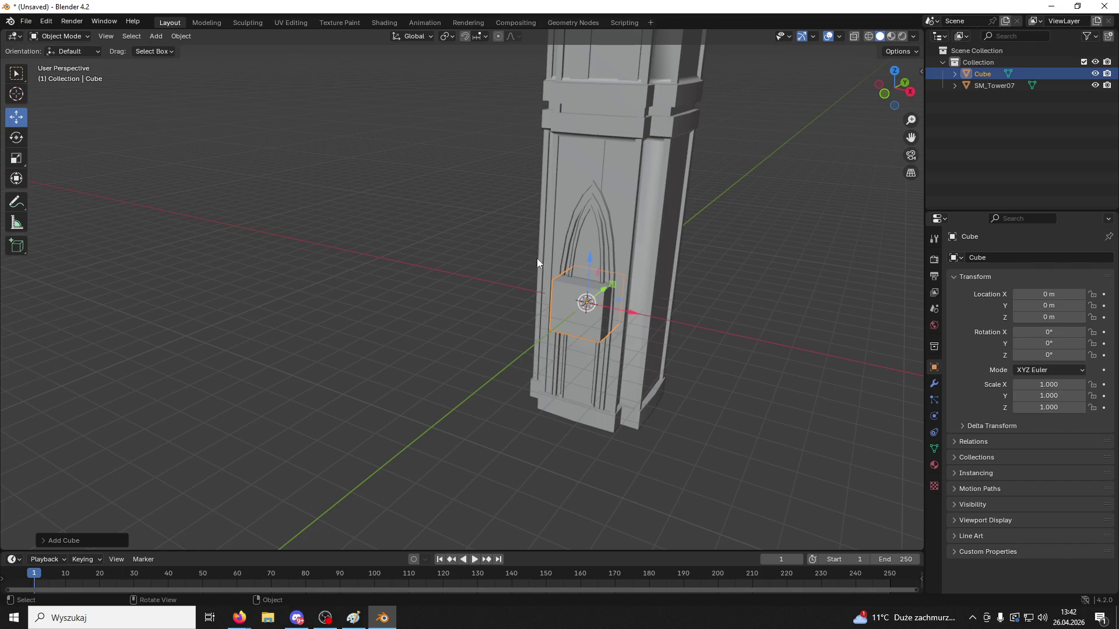
pyautogui.click(627, 214)
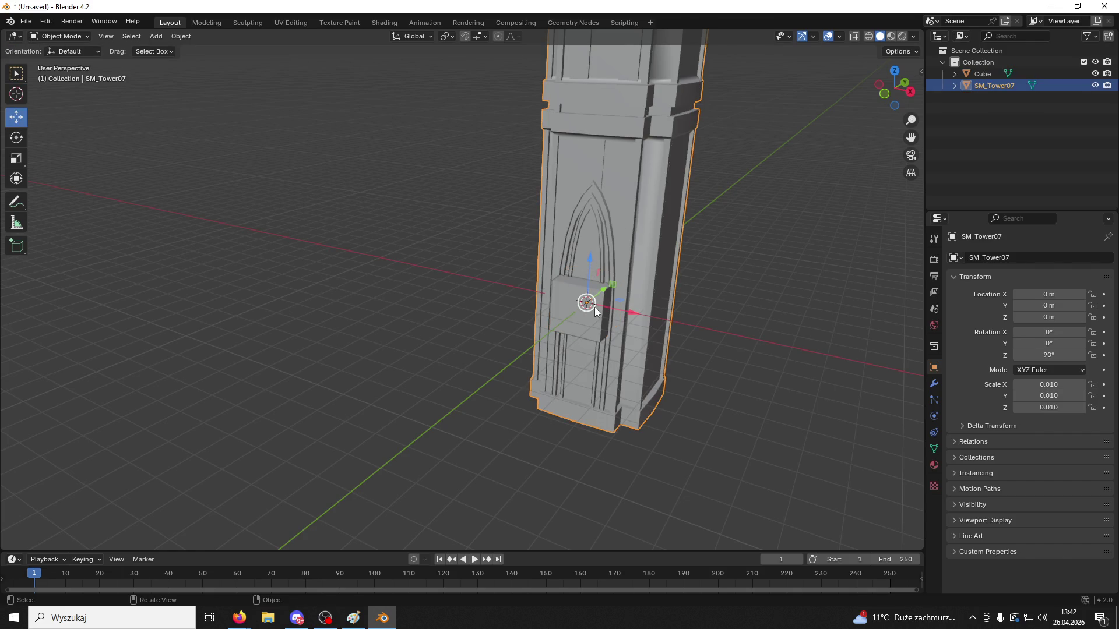
pyautogui.moveTo(589, 257); pyautogui.dragTo(583, 379)
pyautogui.scroll(2, 597, 375)
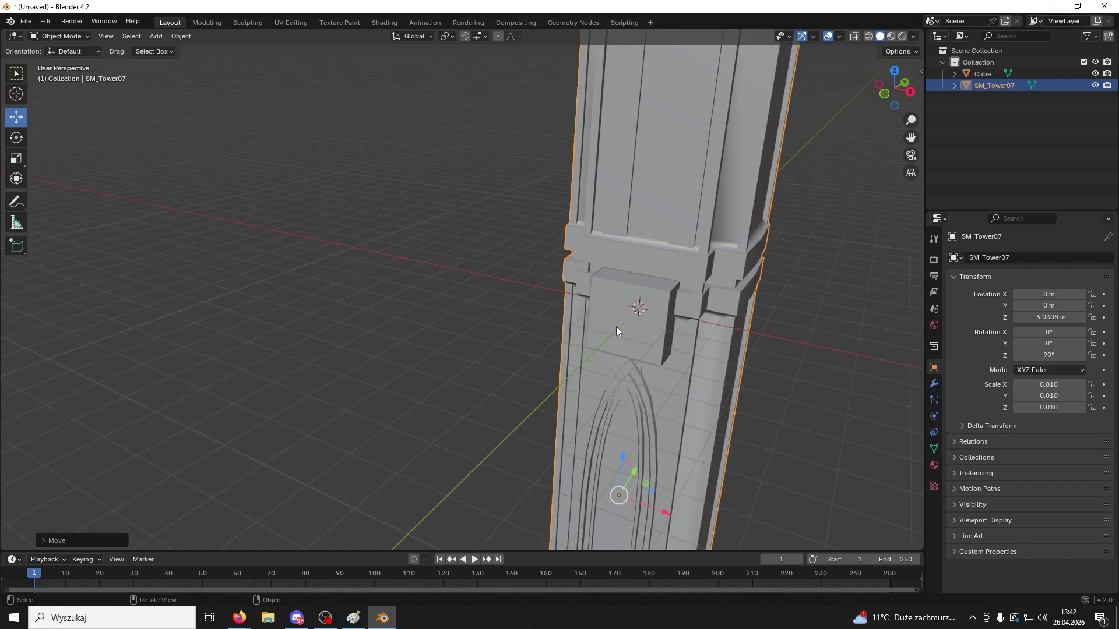
# Put the cube into Edit Mode and stretch it along X
pyautogui.click(621, 327)
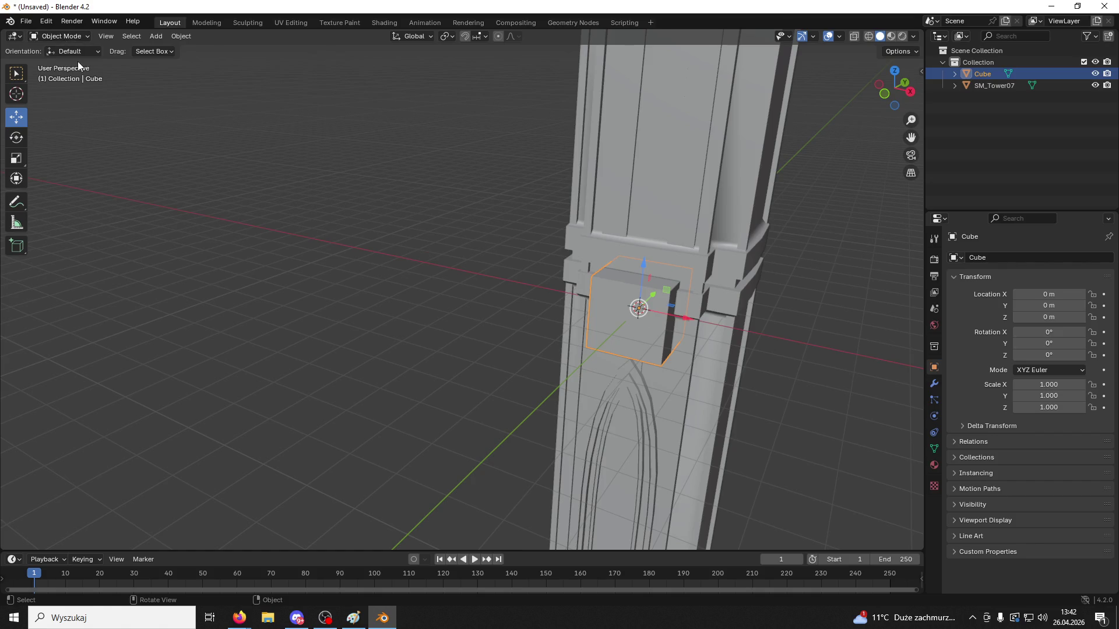
pyautogui.click(58, 36)
pyautogui.click(55, 60)
pyautogui.scroll(2, 696, 371)
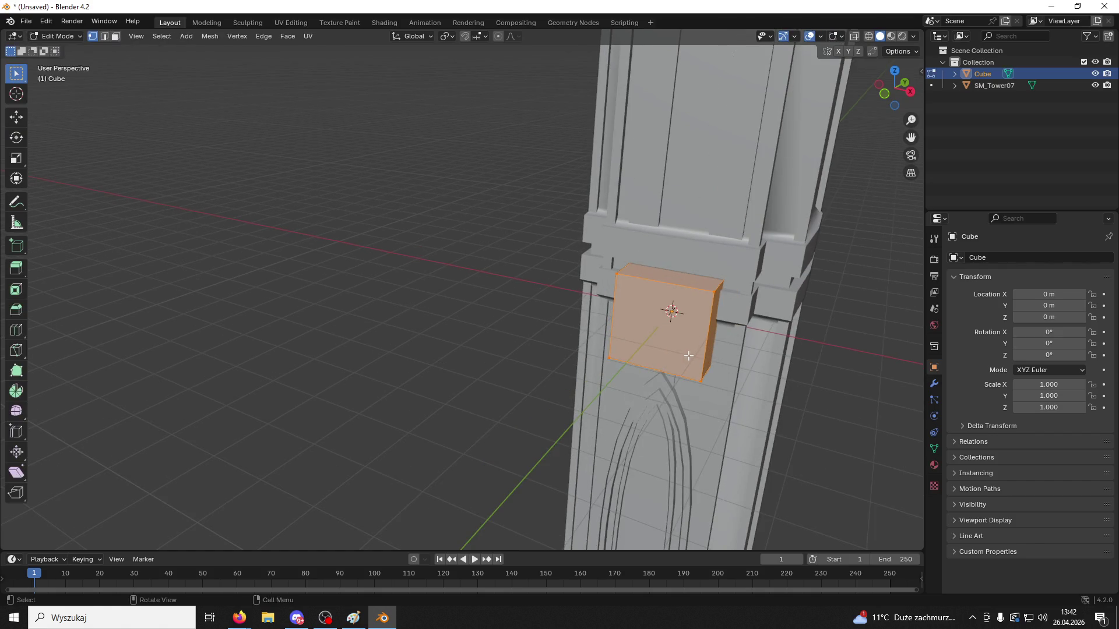
pyautogui.press('s')
pyautogui.press('x')
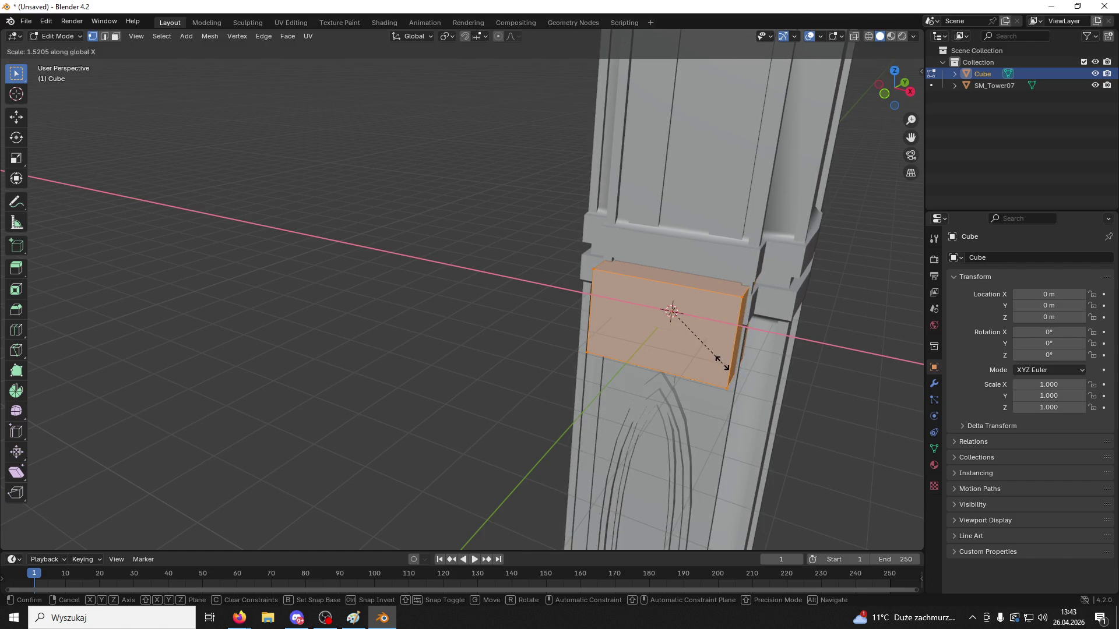
pyautogui.click(722, 364)
# Readjust the cube's width along X and begin a two-cut loop cut
pyautogui.moveTo(722, 365); pyautogui.dragTo(756, 377, button='middle')
pyautogui.press('s')
pyautogui.press('x')
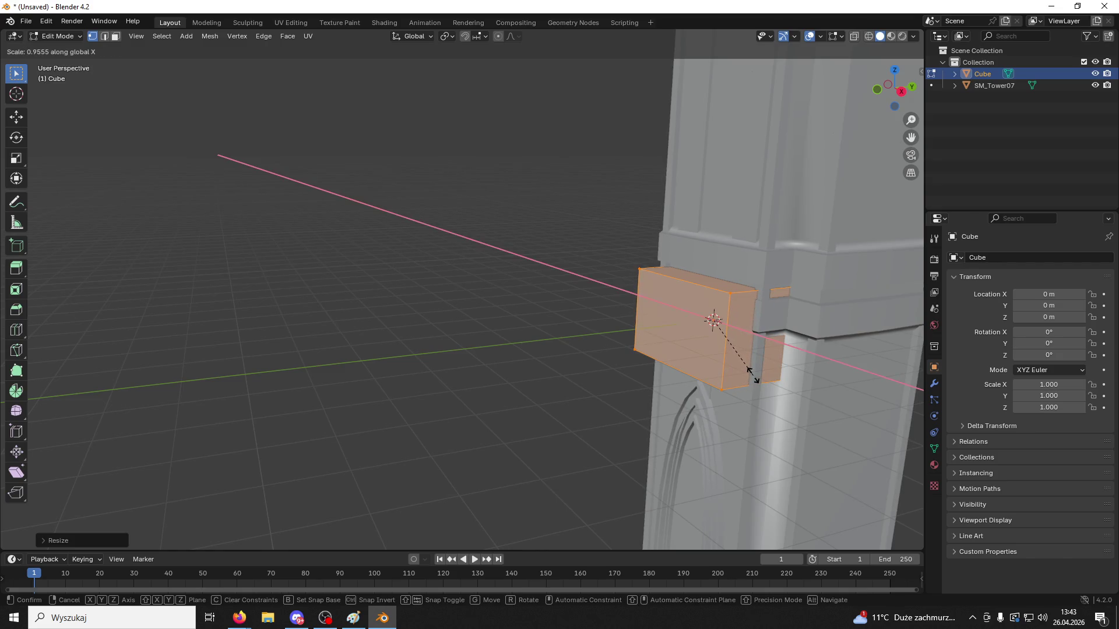
pyautogui.click(746, 369)
pyautogui.hotkey('ctrl', 'r')
pyautogui.scroll(1, 666, 332)
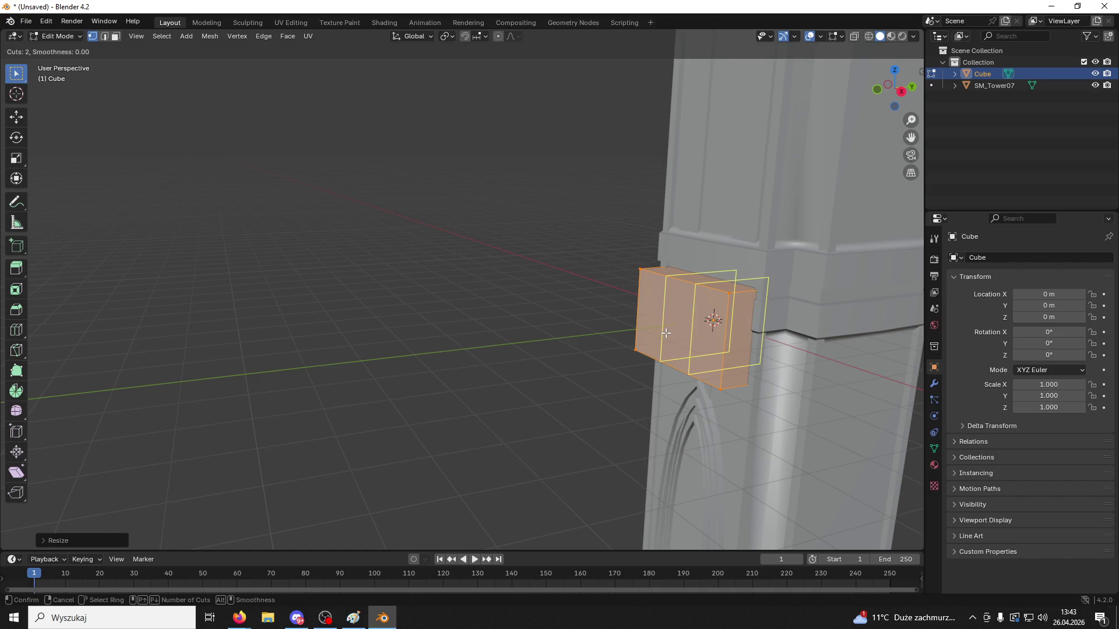
# Place two evenly spaced edge loops dividing the cube into three sections
pyautogui.click(666, 333)
pyautogui.rightClick(662, 325)
pyautogui.moveTo(662, 324)
pyautogui.mouseDown(button='middle')
pyautogui.moveTo(707, 319)
pyautogui.moveTo(670, 327)
pyautogui.moveTo(184, 93)
pyautogui.mouseUp(button='middle')
# Extrude the top-left and top-middle faces upward
pyautogui.click(115, 39)
pyautogui.moveTo(582, 344)
pyautogui.mouseDown(button='middle')
pyautogui.moveTo(747, 430)
pyautogui.moveTo(729, 419)
pyautogui.mouseUp(button='middle')
pyautogui.click(728, 420)
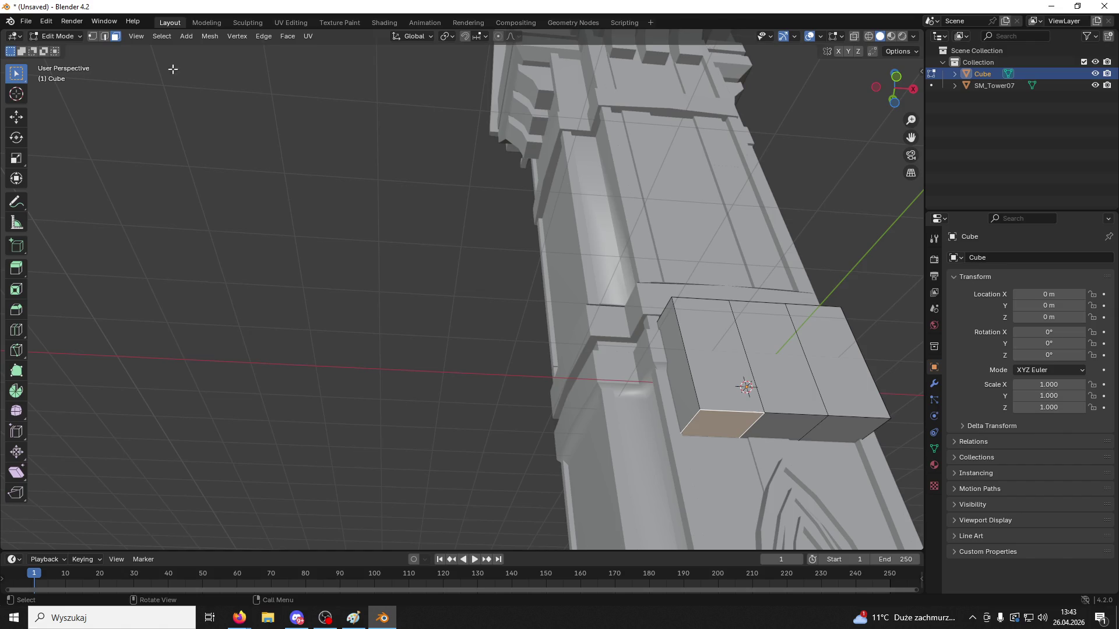
pyautogui.click(788, 421)
pyautogui.moveTo(789, 421); pyautogui.dragTo(801, 493, button='middle')
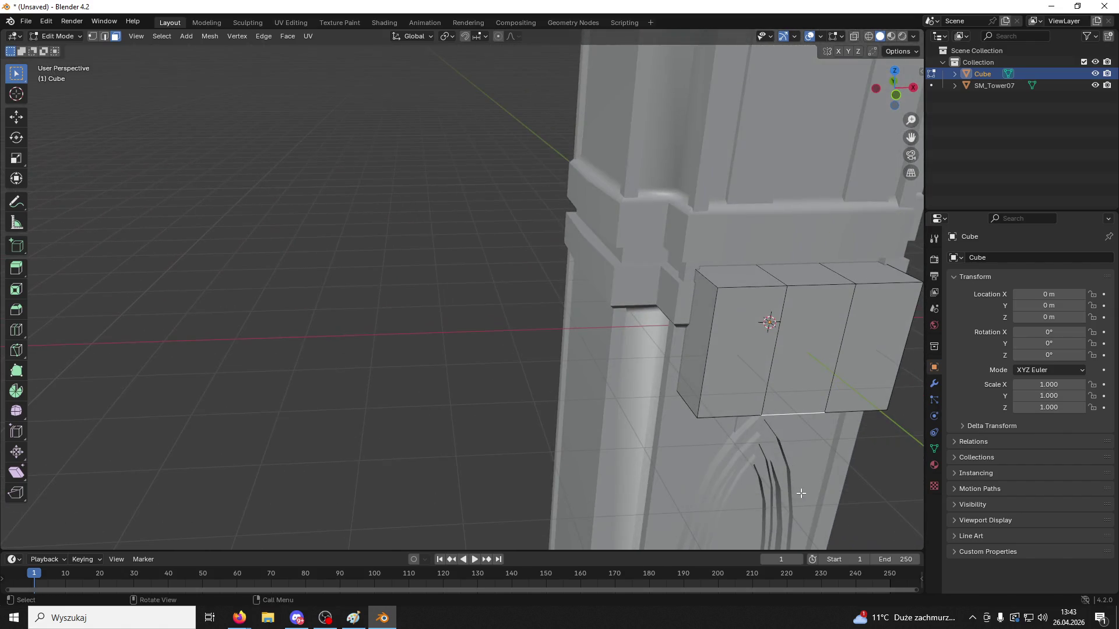
pyautogui.click(743, 275)
pyautogui.keyDown('shift'); pyautogui.click(839, 275); pyautogui.keyUp('shift')
pyautogui.press('e')
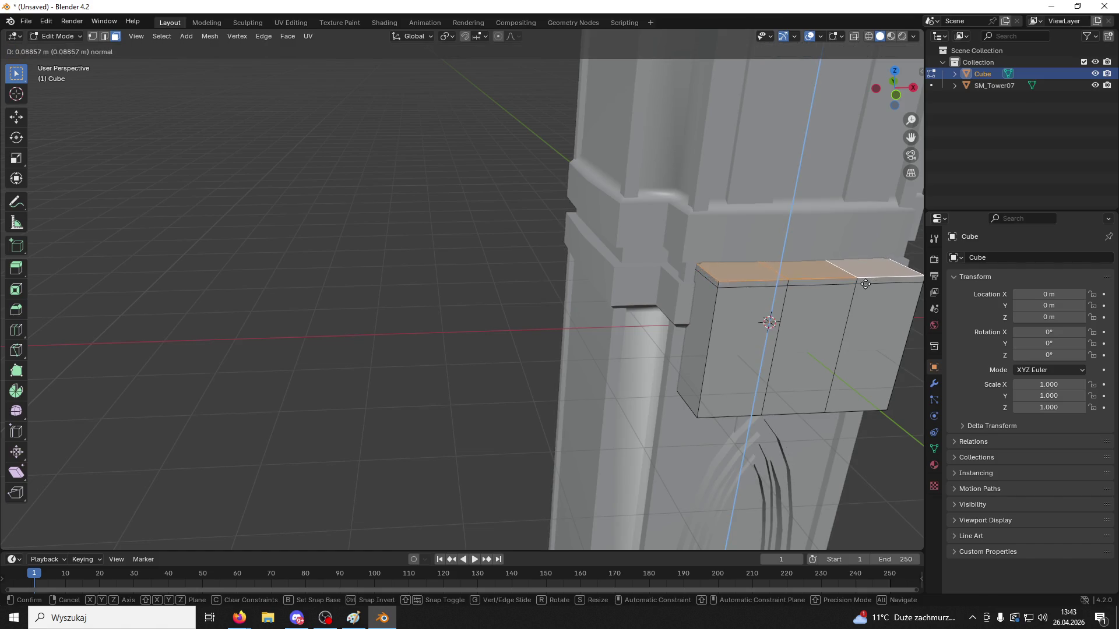
pyautogui.click(863, 280)
# Select the front-middle face and extend the selection along the middle column
pyautogui.moveTo(856, 280)
pyautogui.mouseDown(button='middle')
pyautogui.moveTo(845, 288)
pyautogui.moveTo(854, 274)
pyautogui.mouseUp(button='middle')
pyautogui.click(817, 337)
pyautogui.moveTo(818, 338)
pyautogui.mouseDown(button='middle')
pyautogui.moveTo(827, 314)
pyautogui.moveTo(812, 317)
pyautogui.moveTo(751, 273)
pyautogui.moveTo(728, 219)
pyautogui.mouseUp(button='middle')
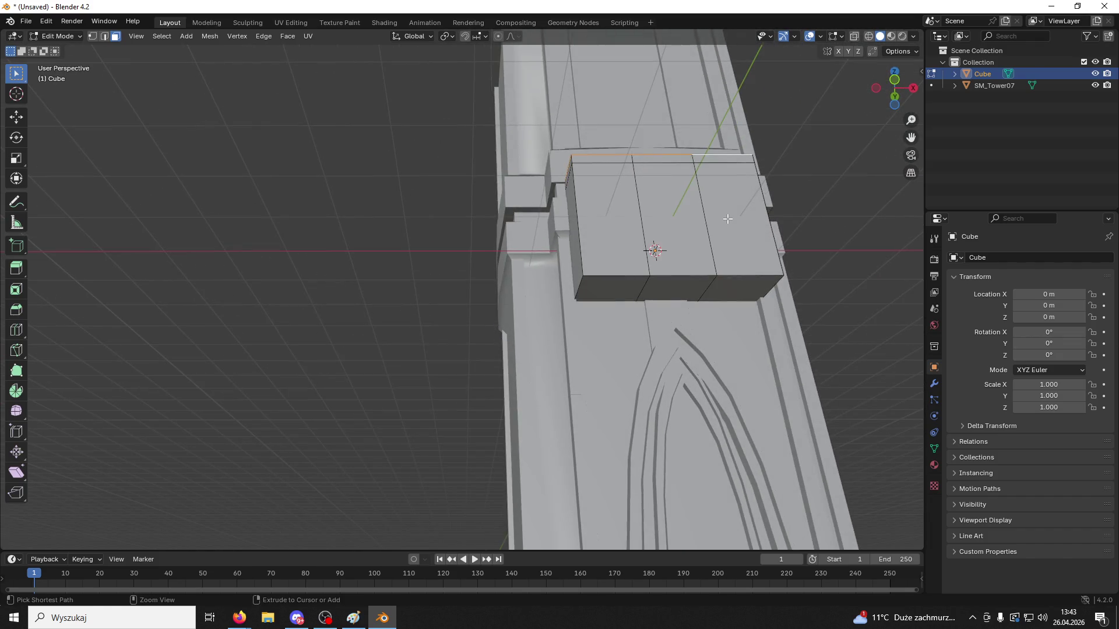
pyautogui.keyDown('ctrl'); pyautogui.click(728, 218); pyautogui.keyUp('ctrl')
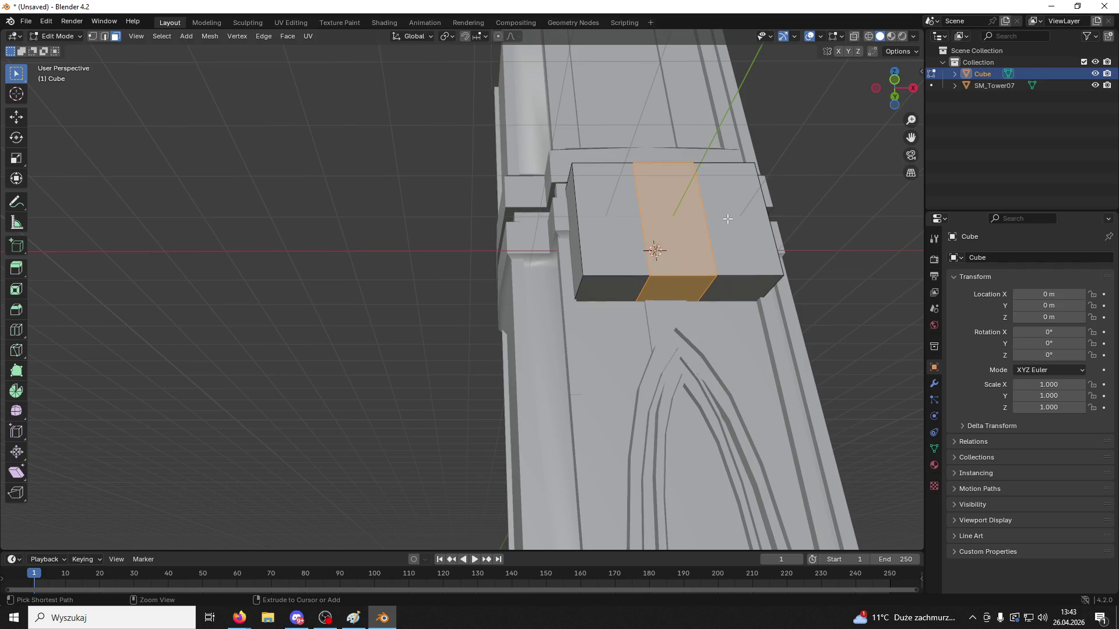
# Scale the whole block down along Z to make it shorter
pyautogui.moveTo(740, 240)
pyautogui.mouseDown(button='middle')
pyautogui.moveTo(777, 317)
pyautogui.moveTo(735, 272)
pyautogui.mouseUp(button='middle')
pyautogui.press('a')
pyautogui.press('s')
pyautogui.press('z')
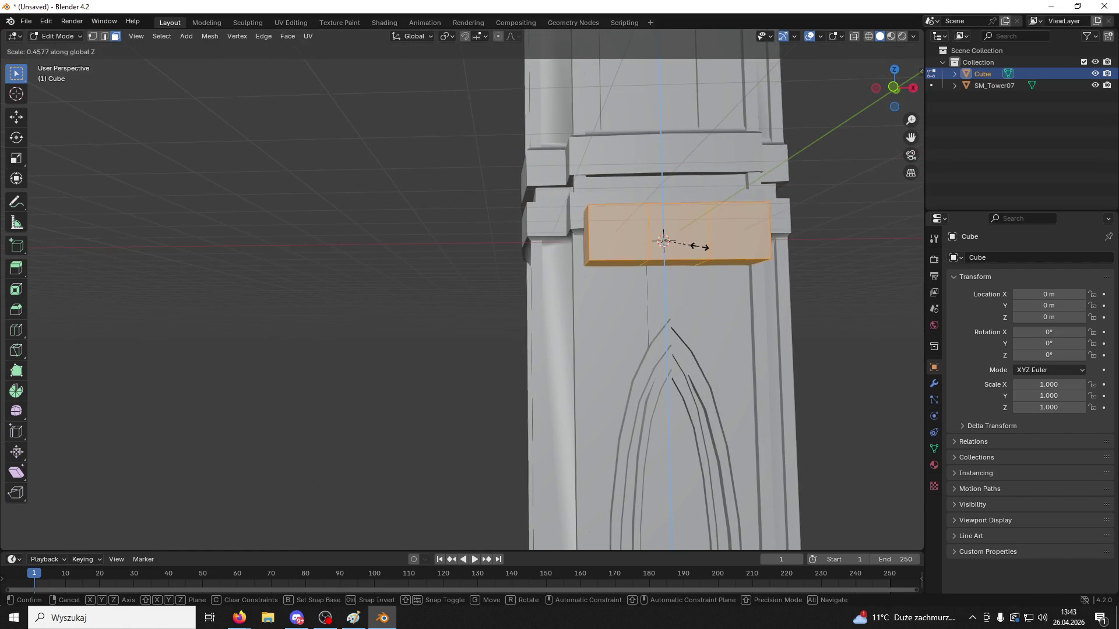
pyautogui.click(729, 247)
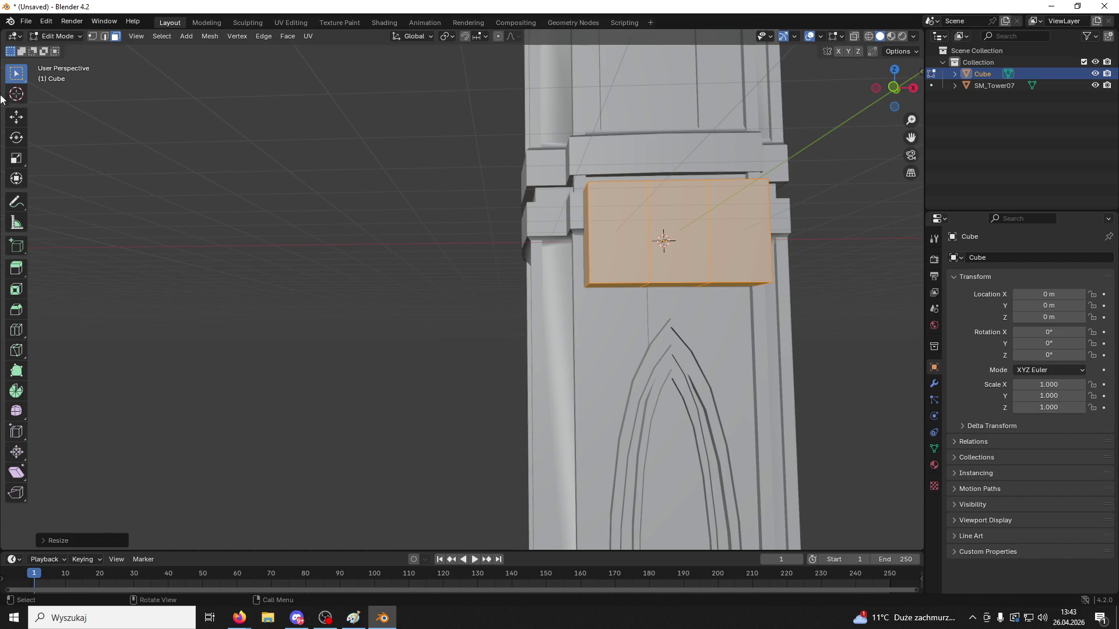
# Select the three bottom faces and raise them with the Move tool
pyautogui.moveTo(515, 171); pyautogui.dragTo(629, 201, button='middle')
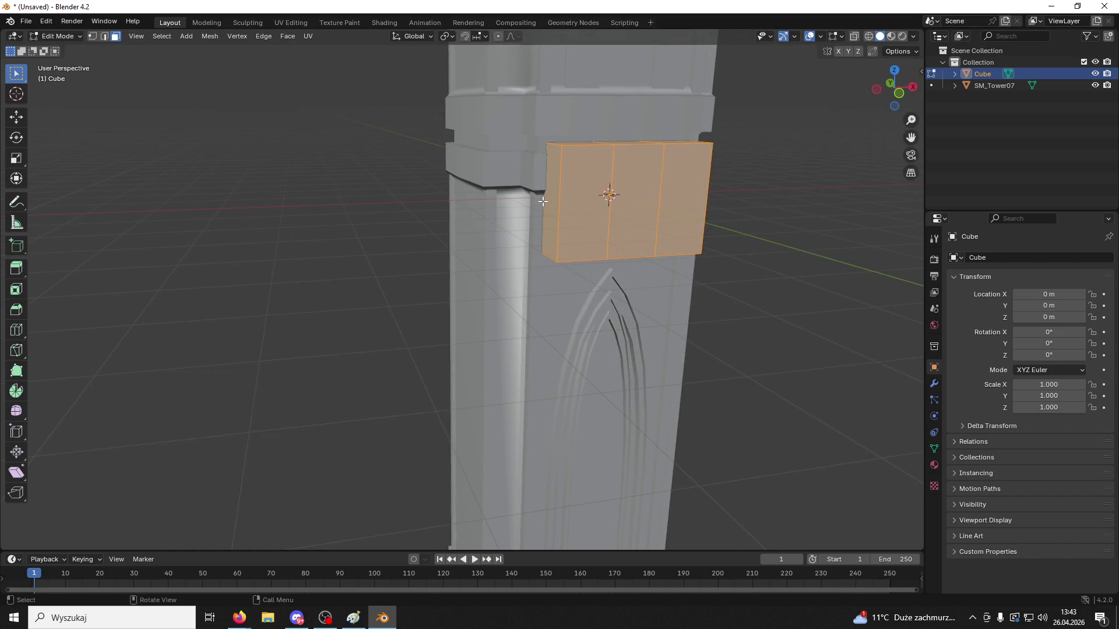
pyautogui.click(675, 265)
pyautogui.keyDown('shift'); pyautogui.click(629, 263); pyautogui.keyUp('shift')
pyautogui.keyDown('shift'); pyautogui.click(591, 255); pyautogui.keyUp('shift')
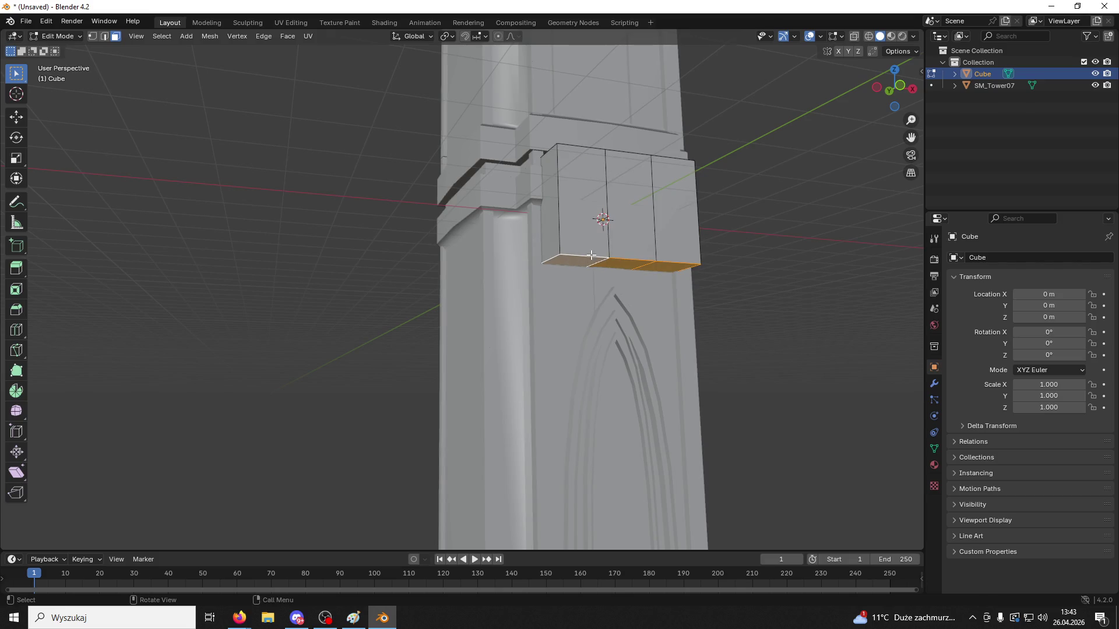
pyautogui.click(16, 116)
pyautogui.moveTo(608, 229); pyautogui.dragTo(600, 194)
# Extrude the bottom faces downward and select the two outer bottom edges
pyautogui.press('e')
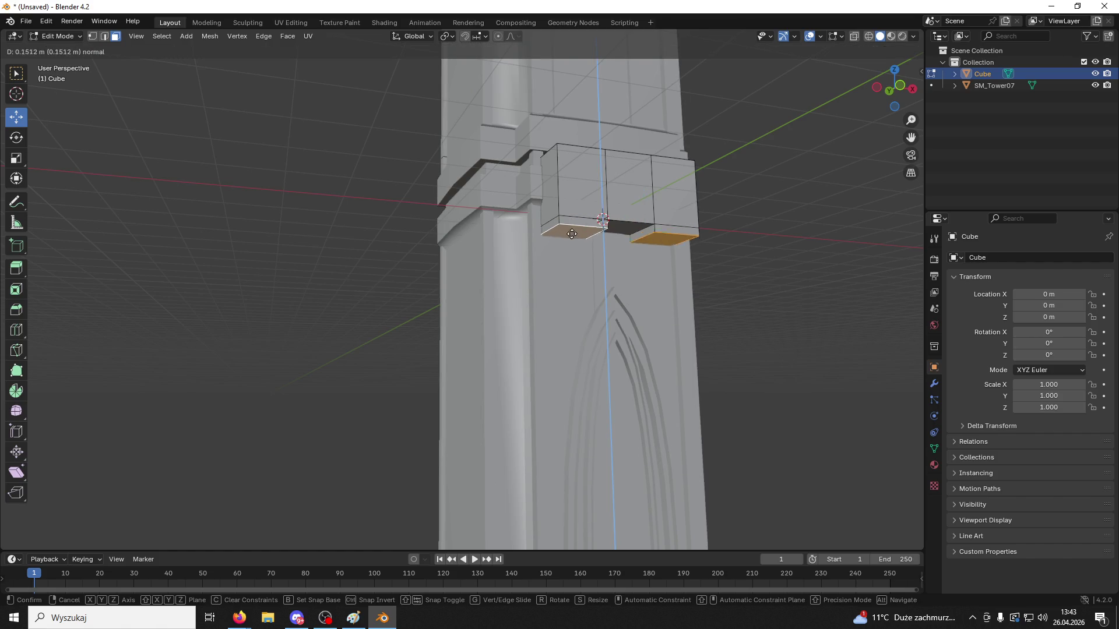
pyautogui.click(385, 189)
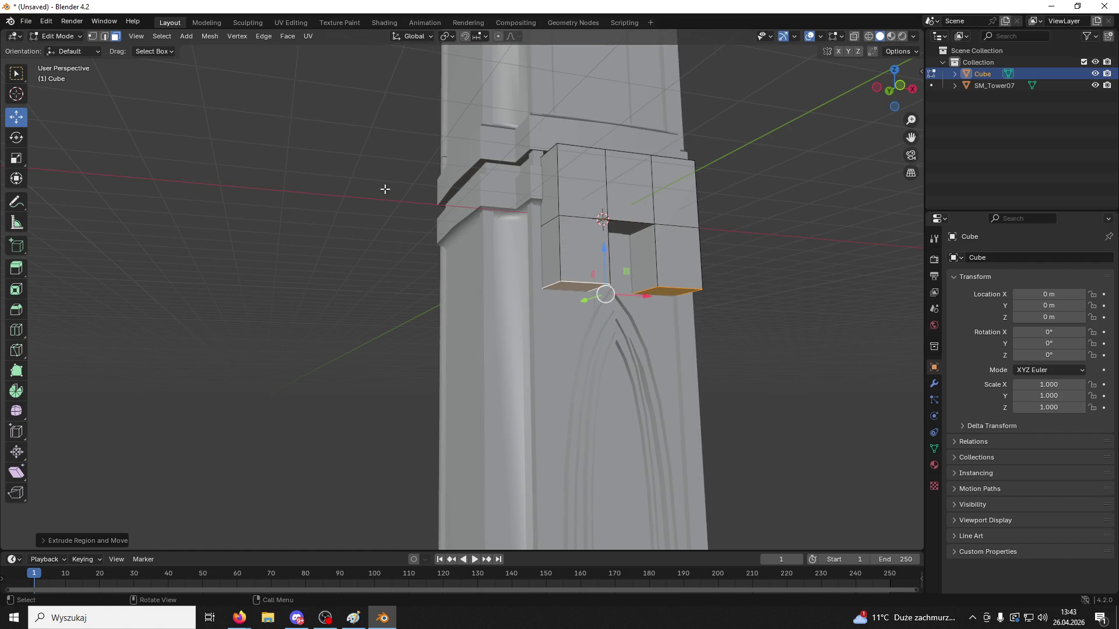
pyautogui.click(105, 36)
pyautogui.click(579, 282)
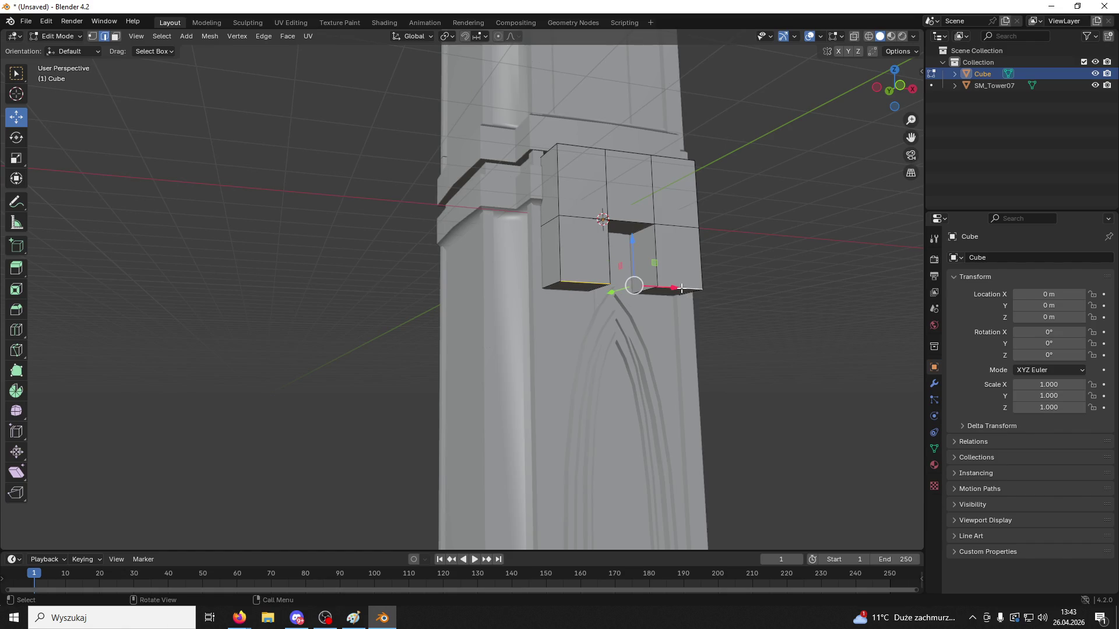
# Try a rounded bevel on the bottom edges, adjust its shape, then undo it
pyautogui.hotkey('ctrl', 'b')
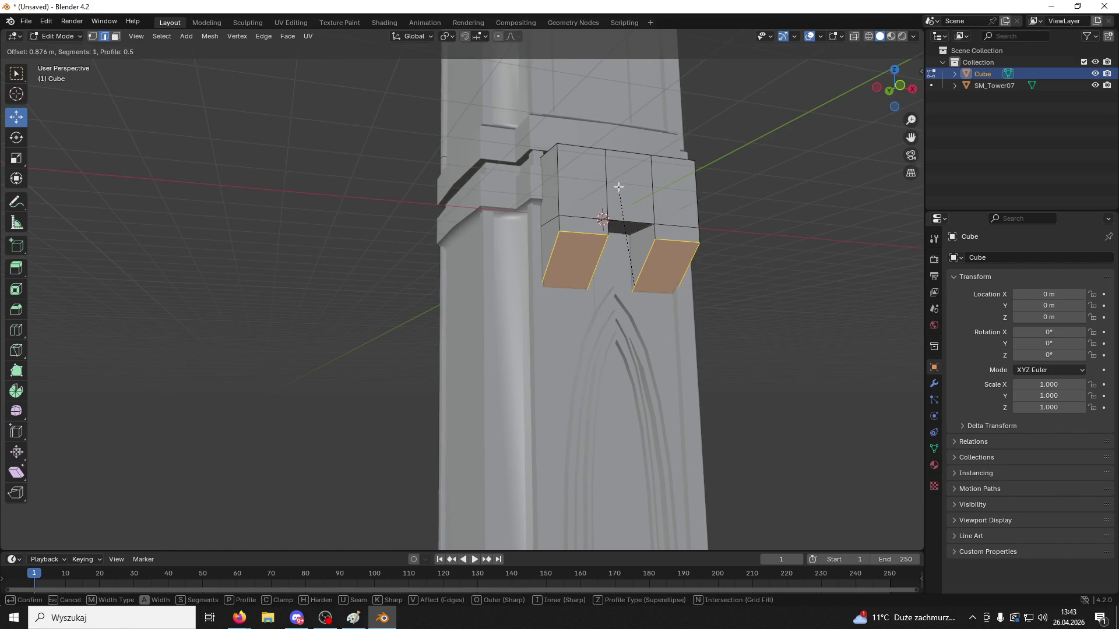
pyautogui.scroll(3, 619, 187)
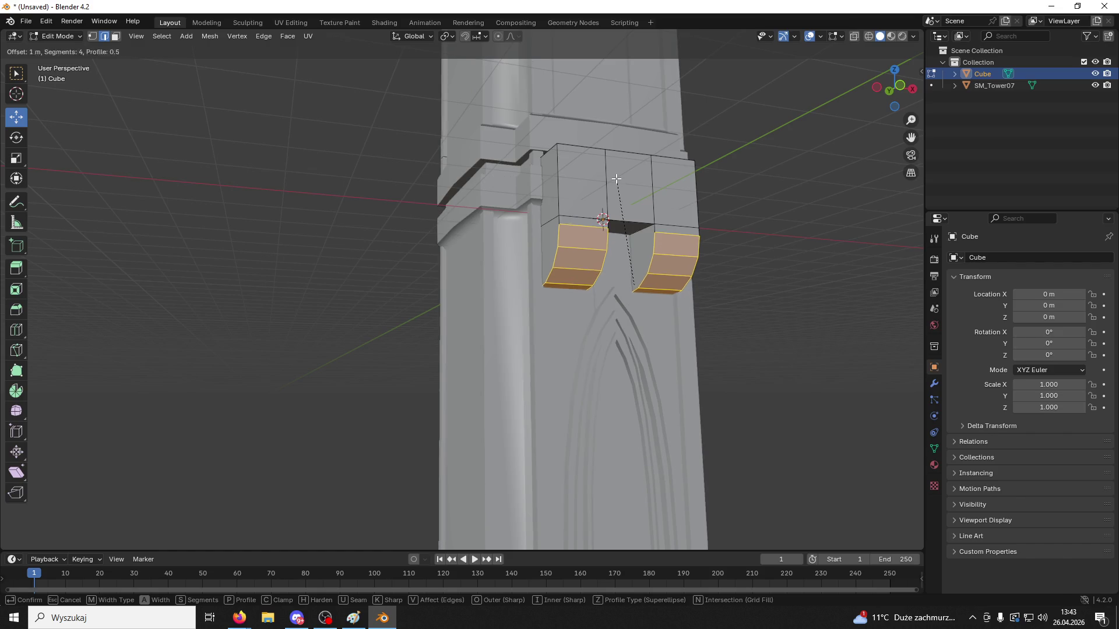
pyautogui.click(612, 170)
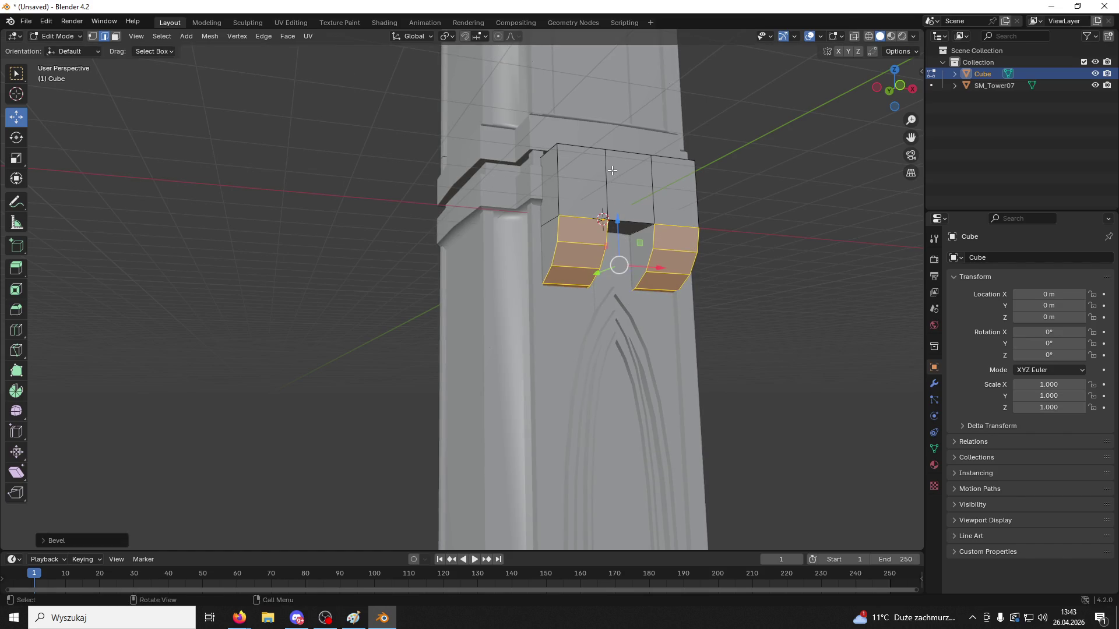
pyautogui.click(47, 540)
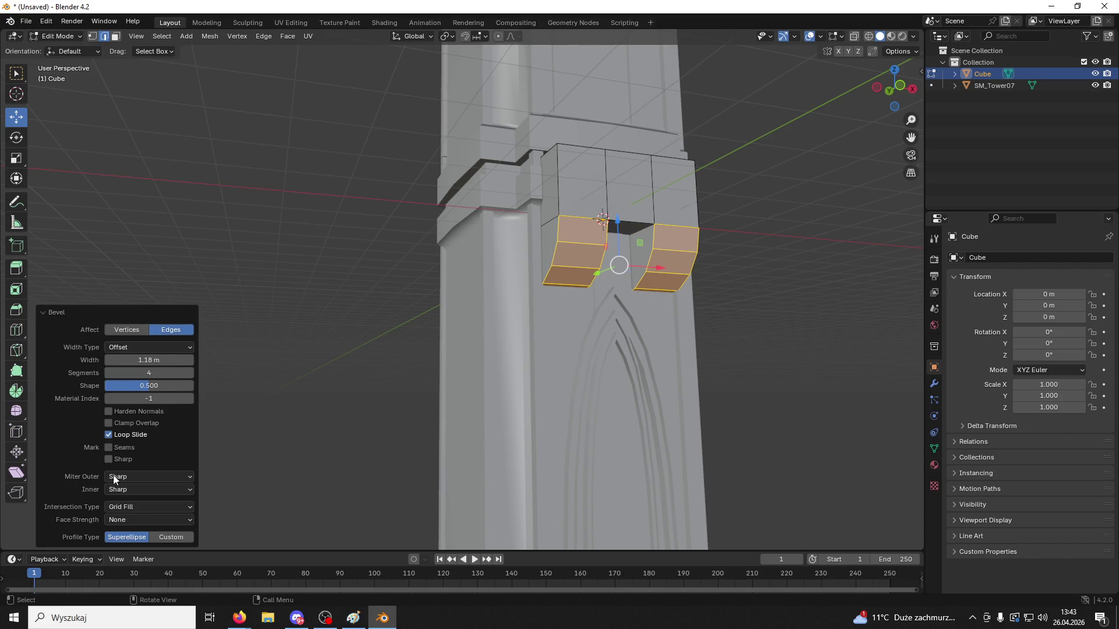
pyautogui.moveTo(149, 387)
pyautogui.mouseDown()
pyautogui.moveTo(175, 387)
pyautogui.moveTo(137, 387)
pyautogui.mouseUp()
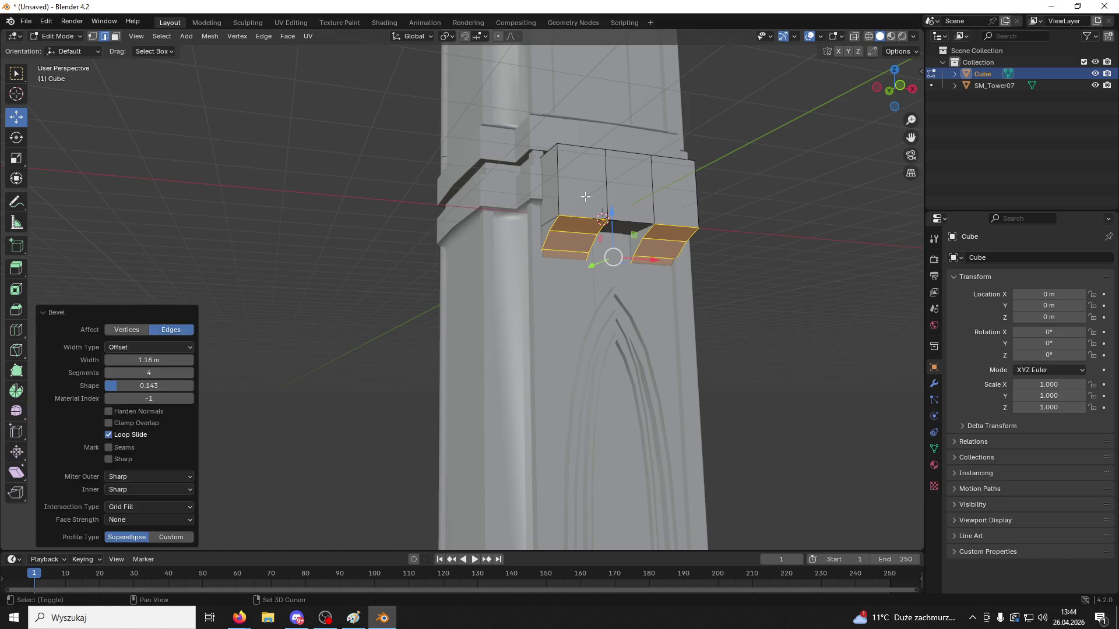
pyautogui.moveTo(643, 206); pyautogui.dragTo(705, 205, button='middle')
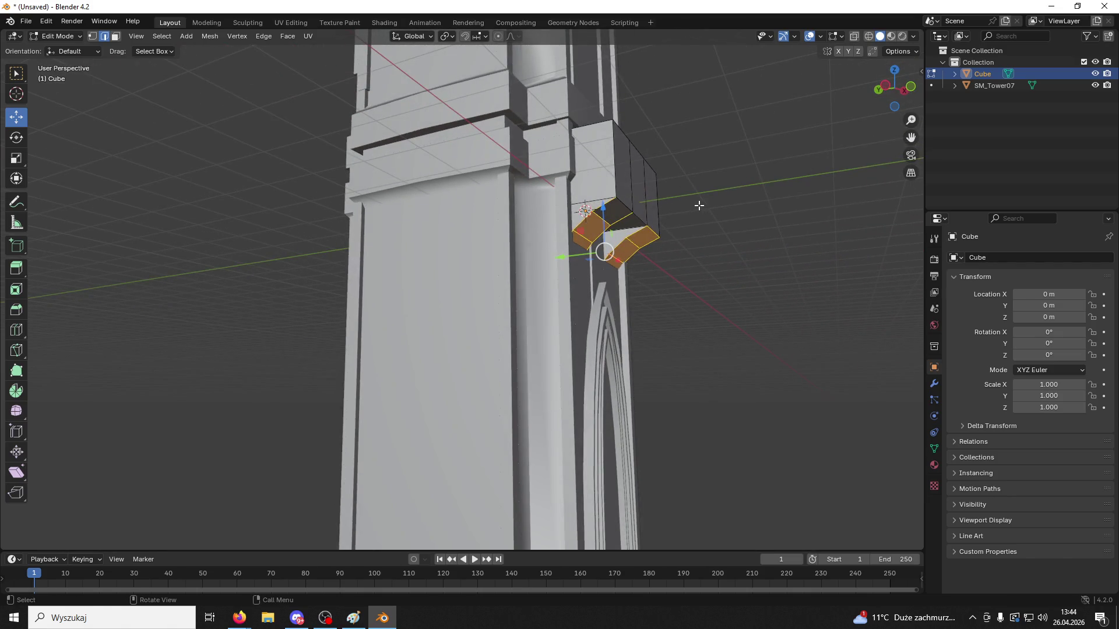
pyautogui.hotkey('ctrl', 'z')
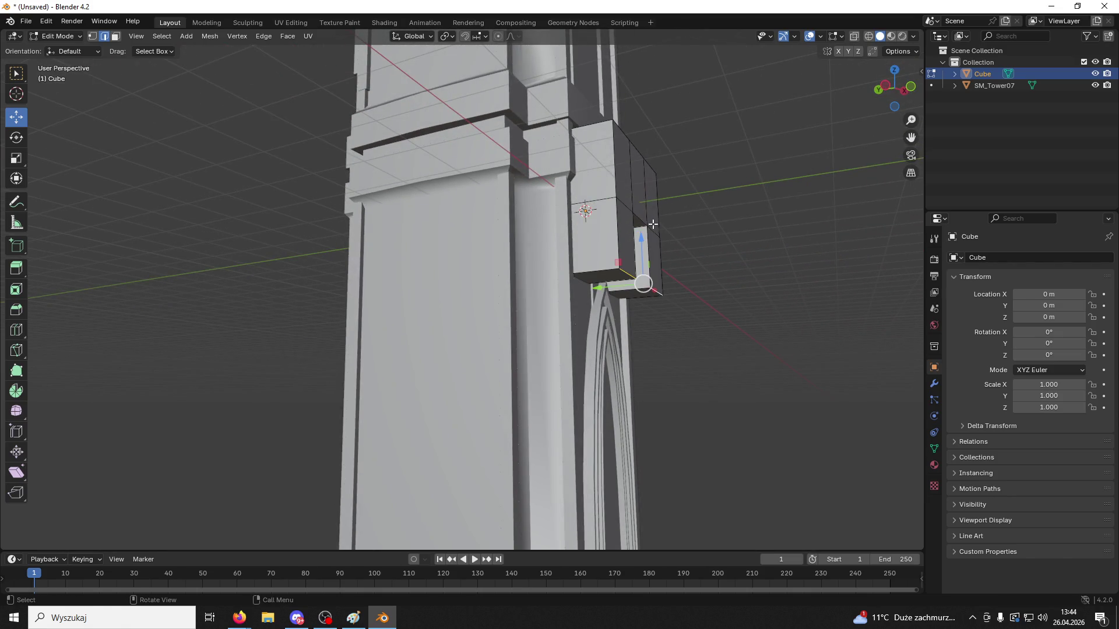
# Return the block to Object Mode
pyautogui.moveTo(653, 224); pyautogui.dragTo(606, 219, button='middle')
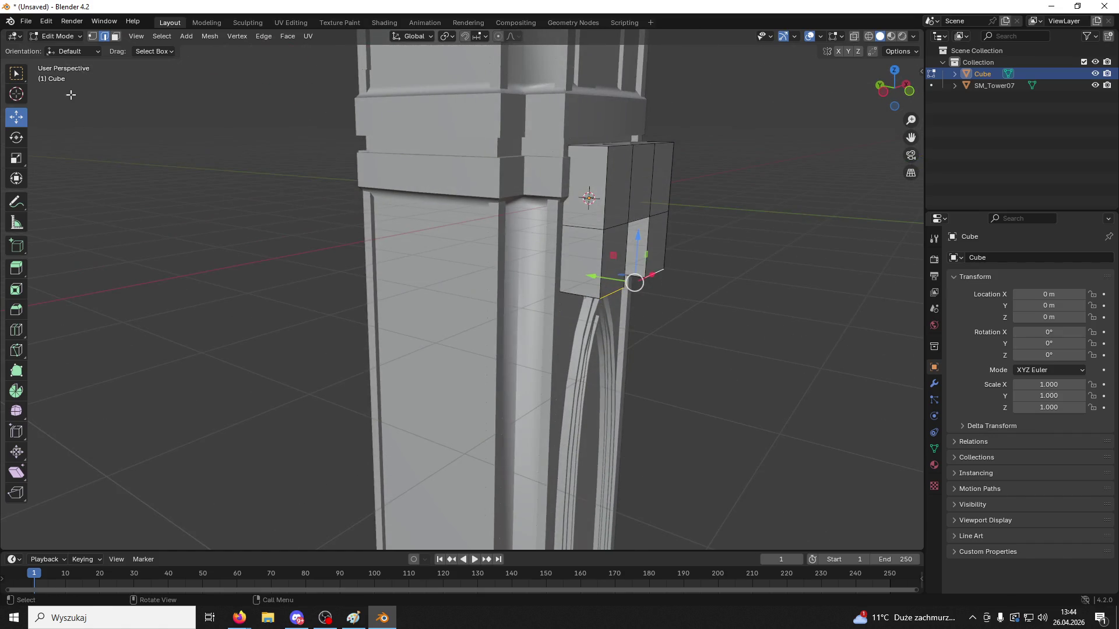
pyautogui.click(58, 37)
pyautogui.click(57, 49)
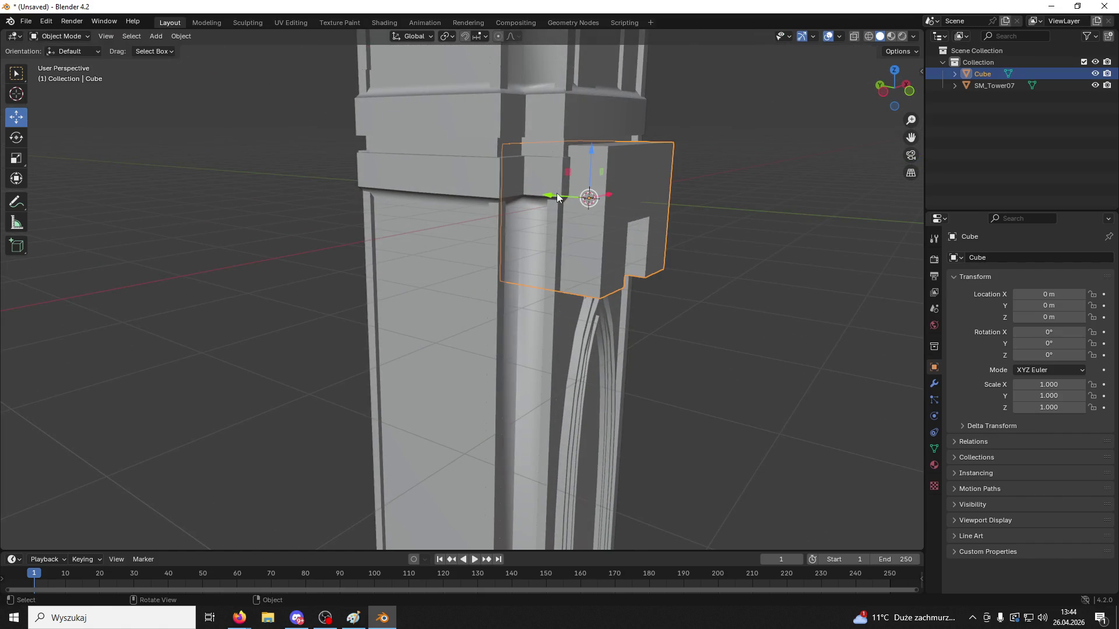
# Pull the block out along Y and extend its narrow back face toward the tower
pyautogui.moveTo(557, 197); pyautogui.dragTo(635, 201)
pyautogui.moveTo(655, 224); pyautogui.dragTo(719, 224, button='middle')
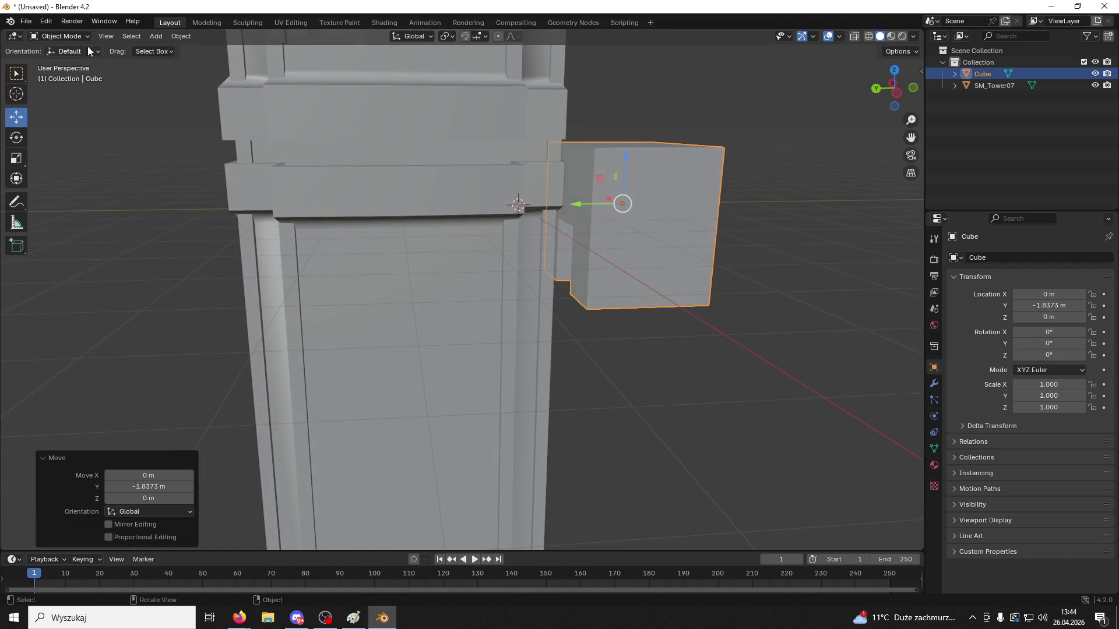
pyautogui.click(63, 36)
pyautogui.click(72, 57)
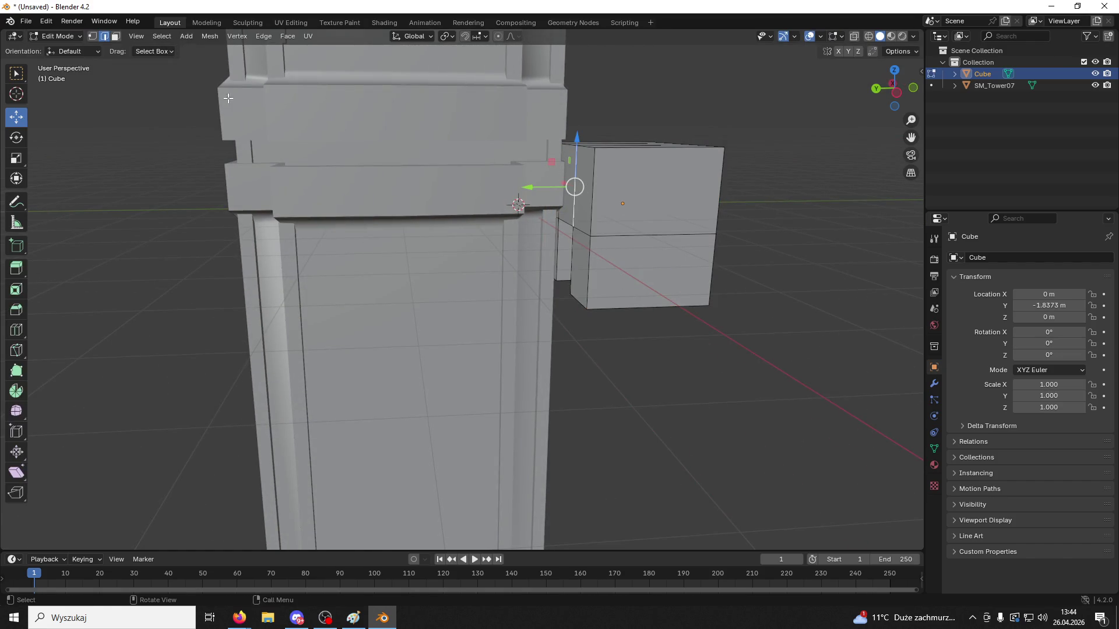
pyautogui.click(579, 196)
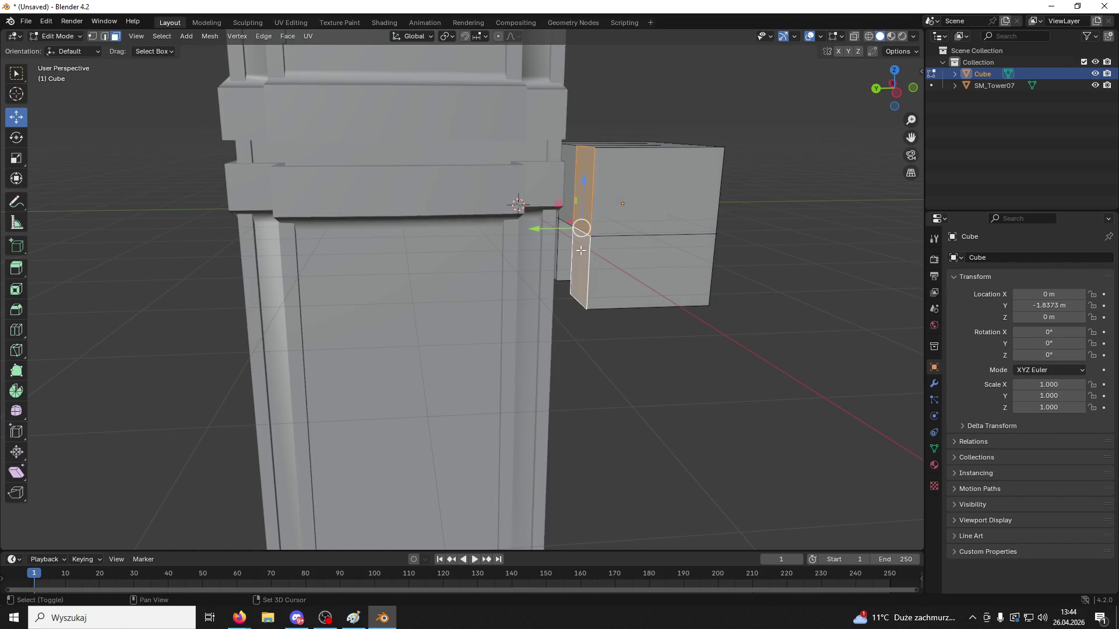
pyautogui.moveTo(577, 227); pyautogui.dragTo(566, 228, button='middle')
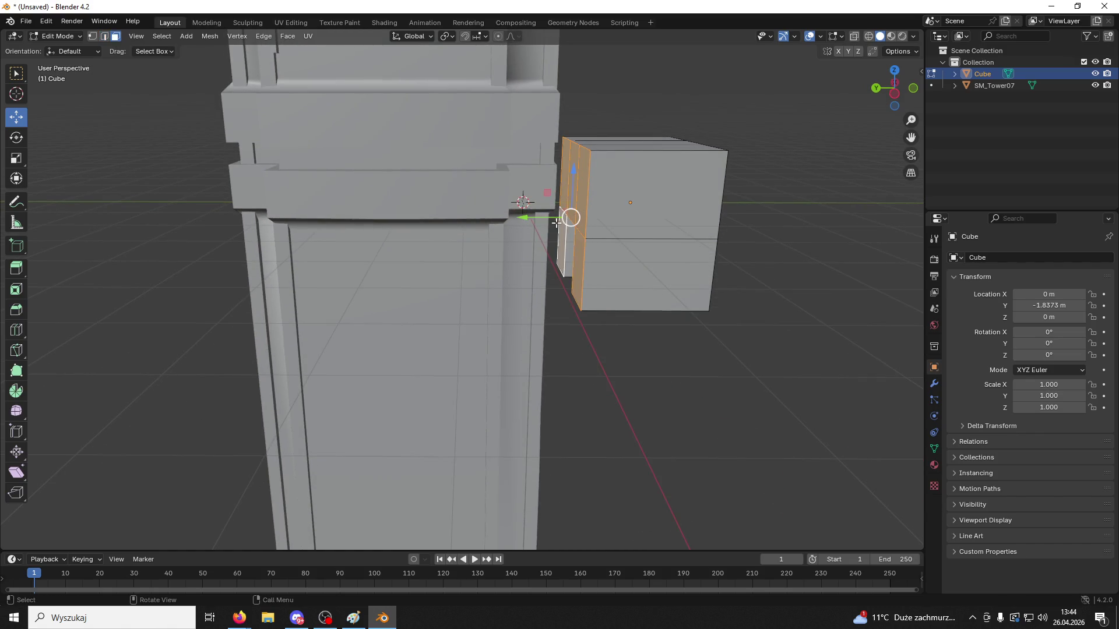
pyautogui.moveTo(550, 221); pyautogui.dragTo(629, 220)
pyautogui.moveTo(630, 220); pyautogui.dragTo(575, 207, button='middle')
# Slide the block back against the tower wall at Y 0.2604 m
pyautogui.click(70, 36)
pyautogui.click(58, 46)
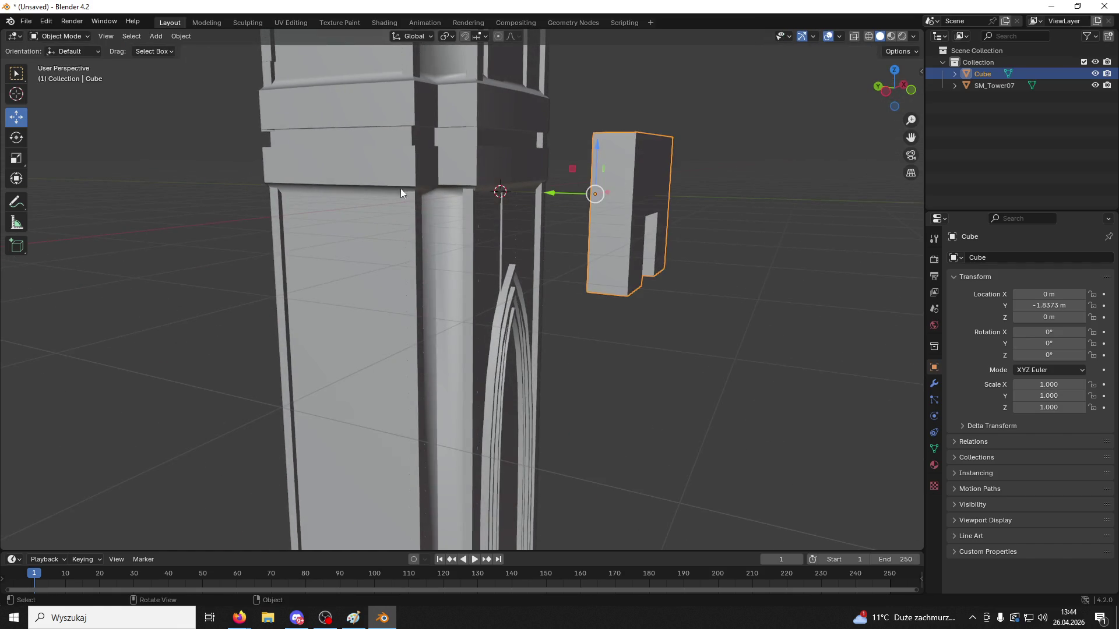
pyautogui.moveTo(557, 195); pyautogui.dragTo(480, 211)
pyautogui.click(58, 36)
pyautogui.click(58, 53)
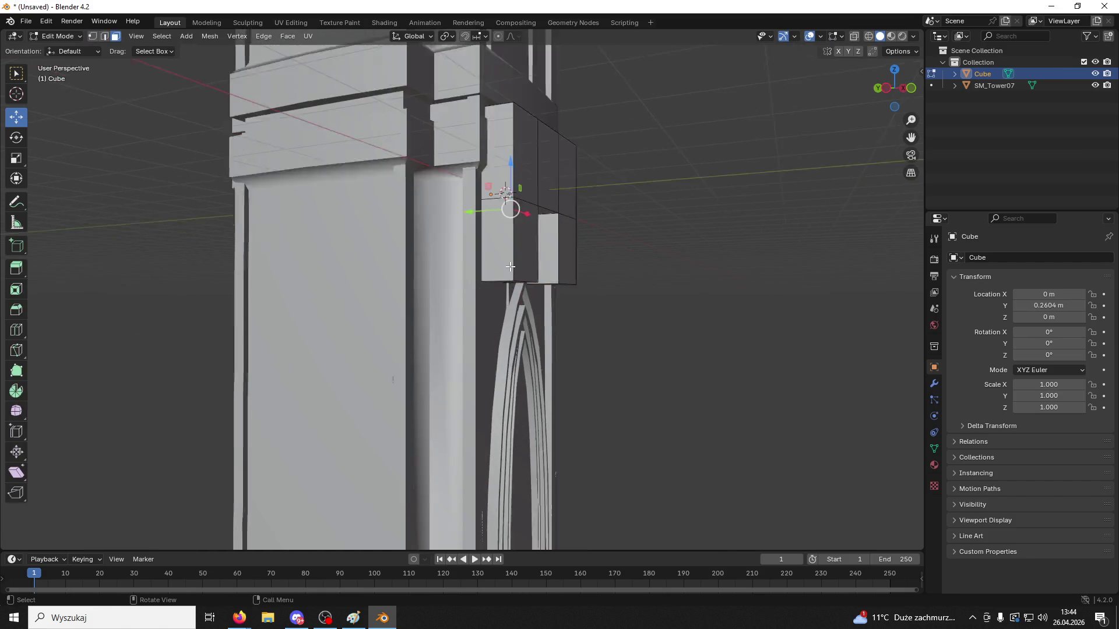
# Bevel the bottom edges of both legs with 4 segments into curved arches
pyautogui.moveTo(484, 274); pyautogui.dragTo(520, 269, button='middle')
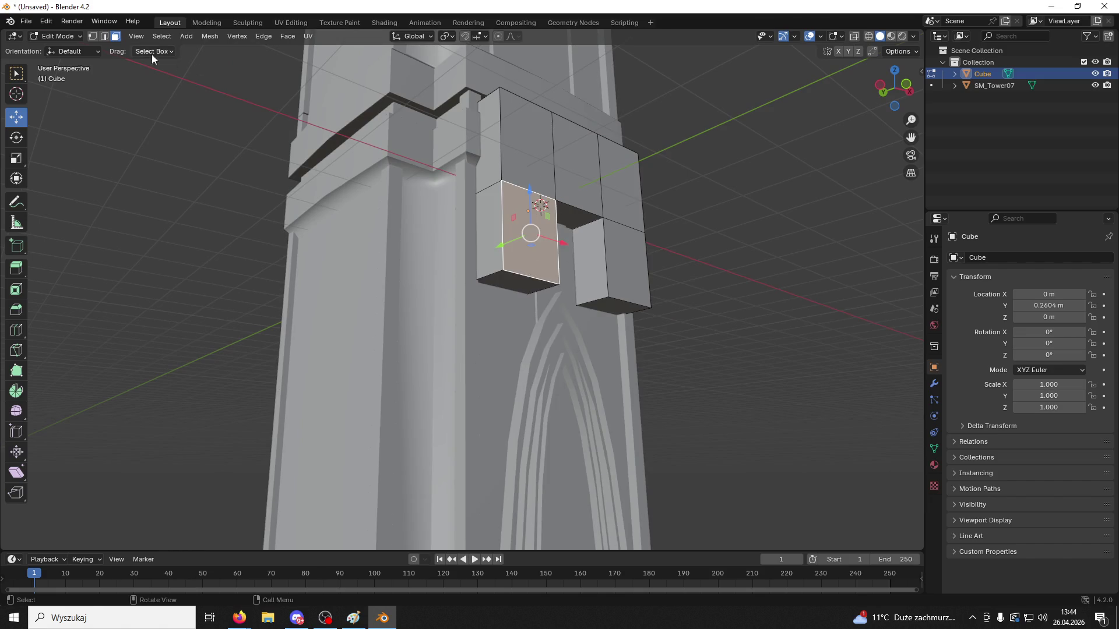
pyautogui.click(104, 36)
pyautogui.click(514, 273)
pyautogui.keyDown('shift'); pyautogui.click(627, 296); pyautogui.keyUp('shift')
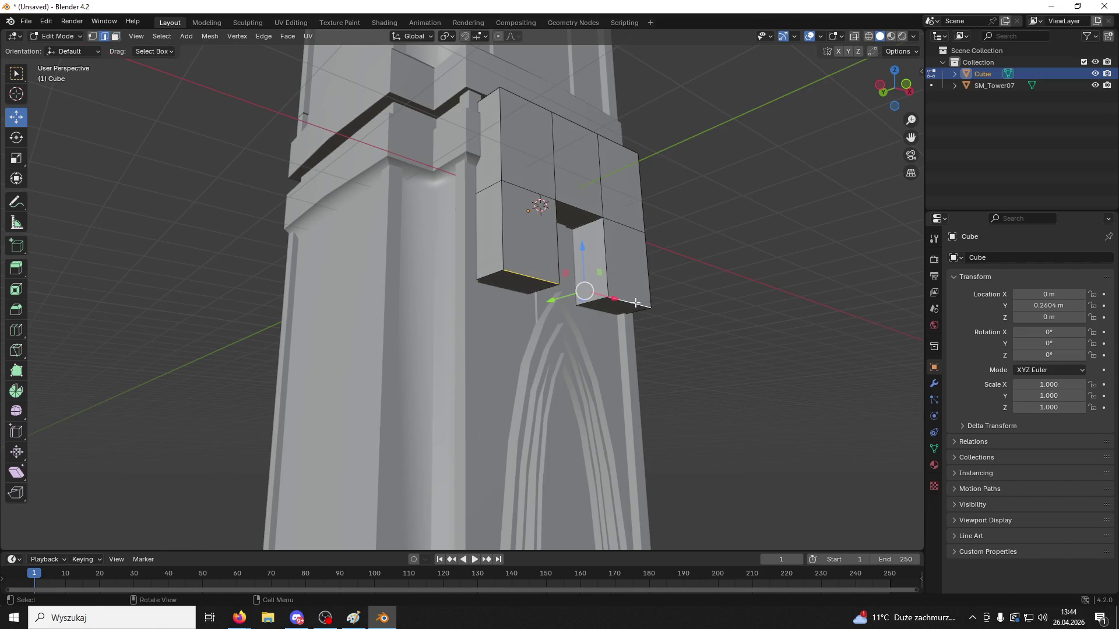
pyautogui.hotkey('ctrl', 'b')
pyautogui.scroll(3, 606, 221)
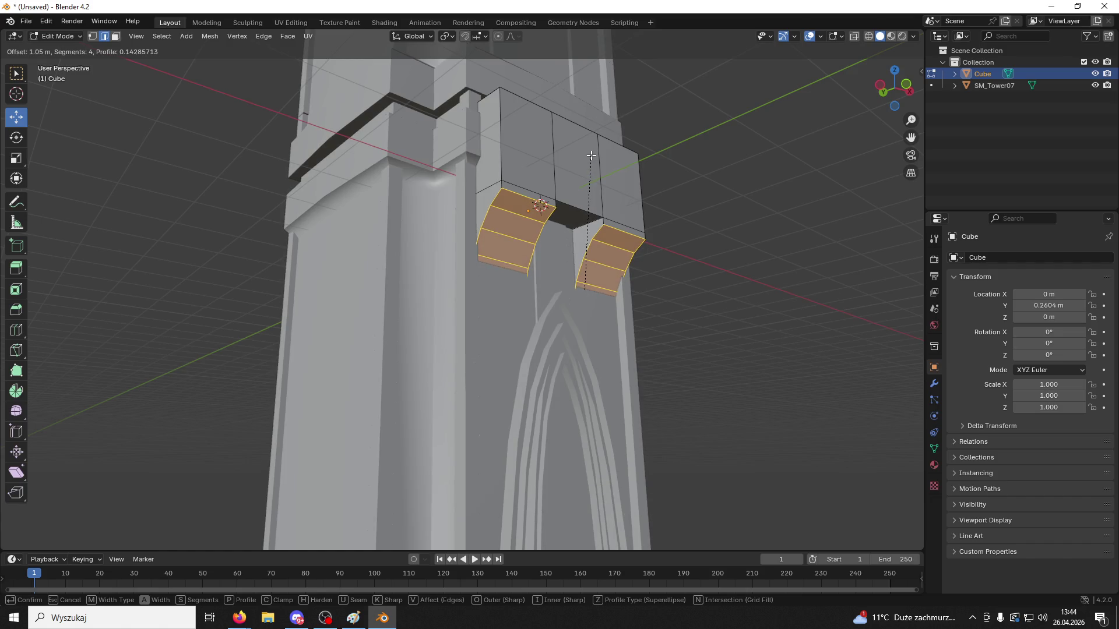
pyautogui.click(585, 135)
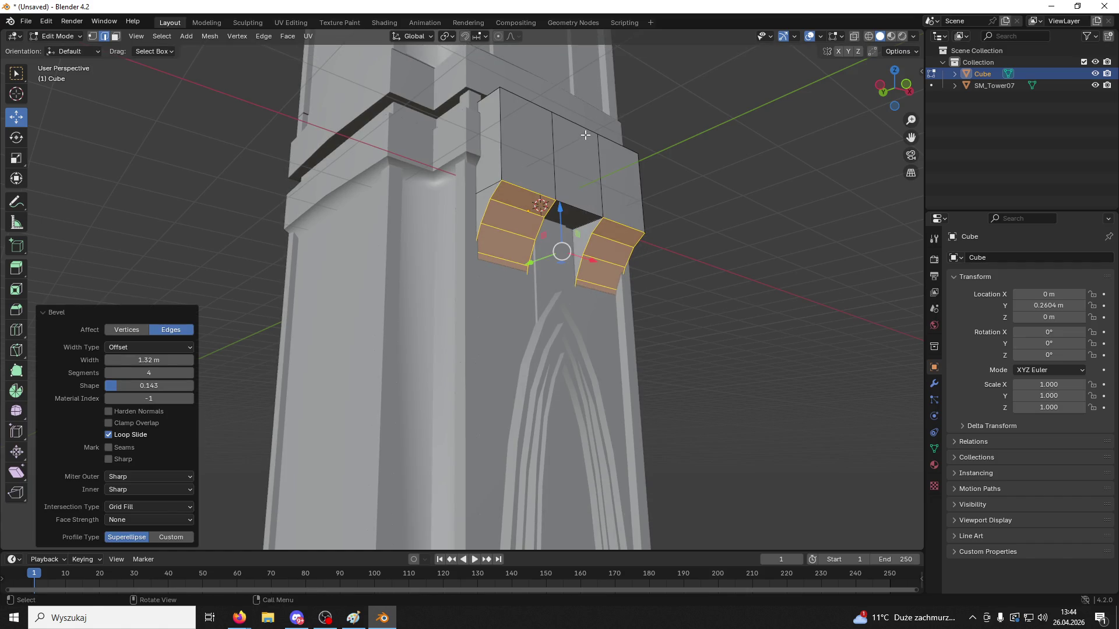
# Merge the mesh's duplicate vertices by distance, then return to Object Mode
pyautogui.press('a')
pyautogui.press('m')
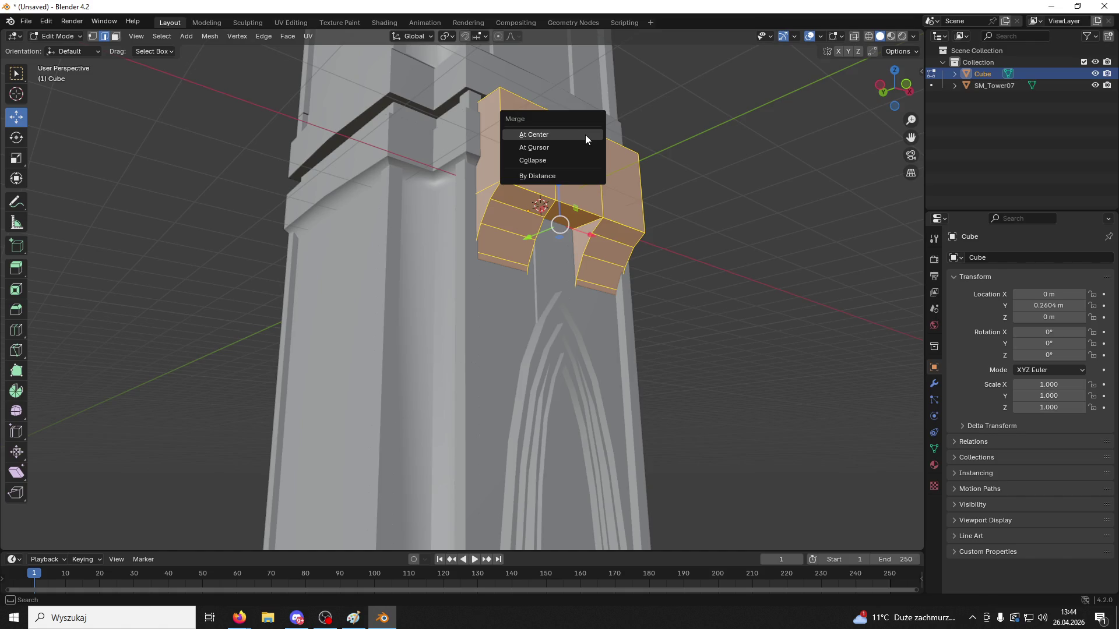
pyautogui.click(567, 176)
pyautogui.click(671, 175)
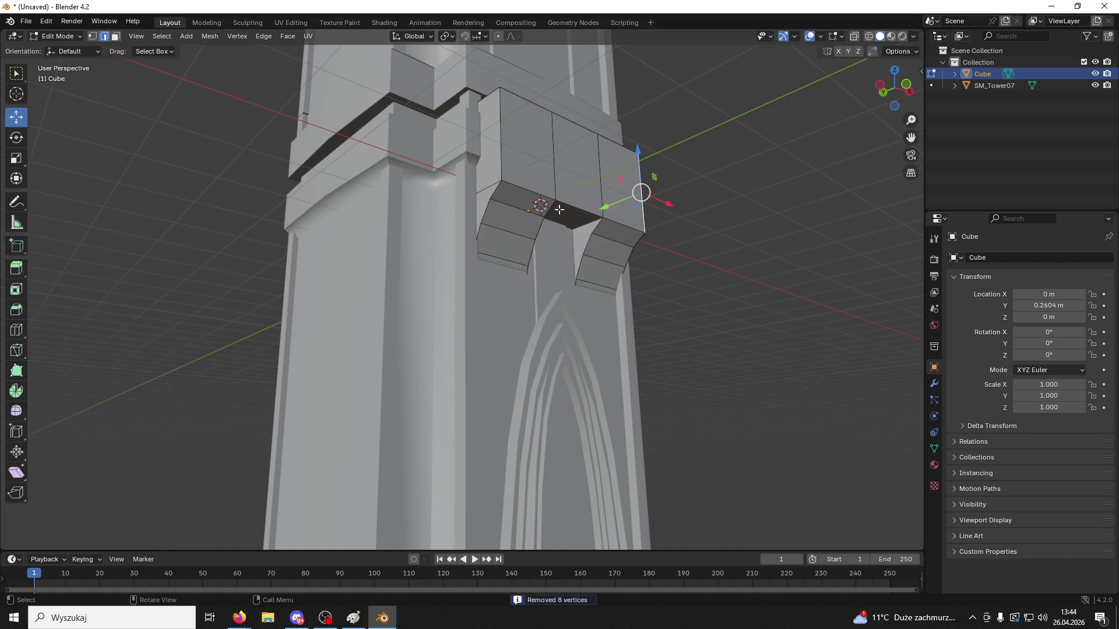
pyautogui.click(576, 217)
pyautogui.click(59, 38)
pyautogui.click(67, 43)
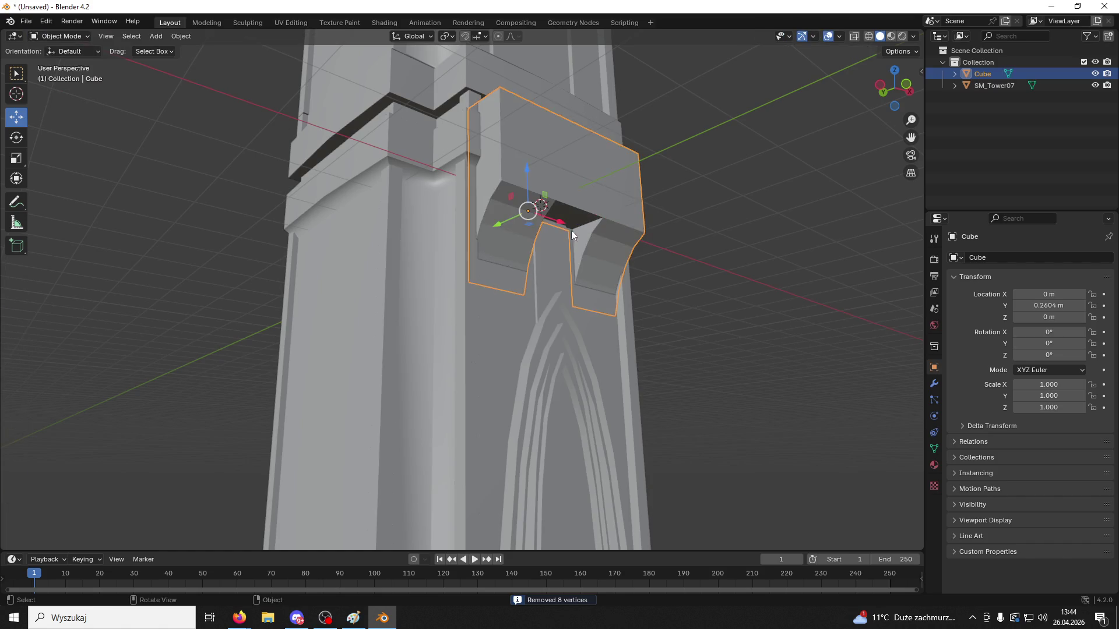
# Move the corbel along Y to about -0.0067 m so it sits flush against the tower
pyautogui.moveTo(498, 226); pyautogui.dragTo(550, 232)
pyautogui.moveTo(550, 232)
pyautogui.mouseDown(button='middle')
pyautogui.moveTo(568, 280)
pyautogui.moveTo(564, 243)
pyautogui.mouseUp(button='middle')
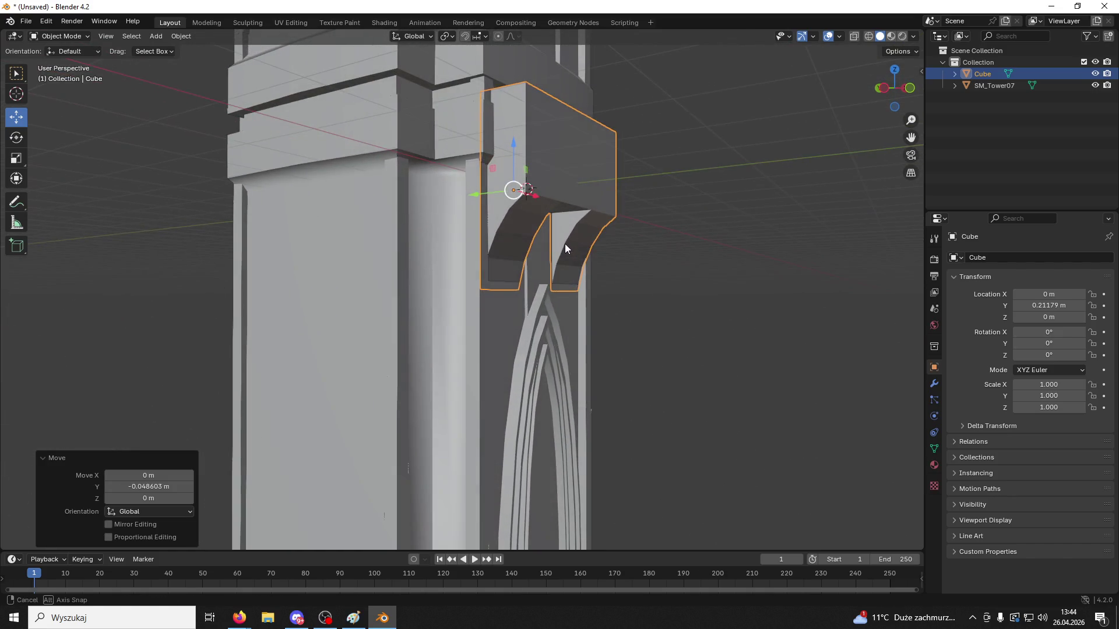
pyautogui.moveTo(515, 201); pyautogui.dragTo(526, 196, button='middle')
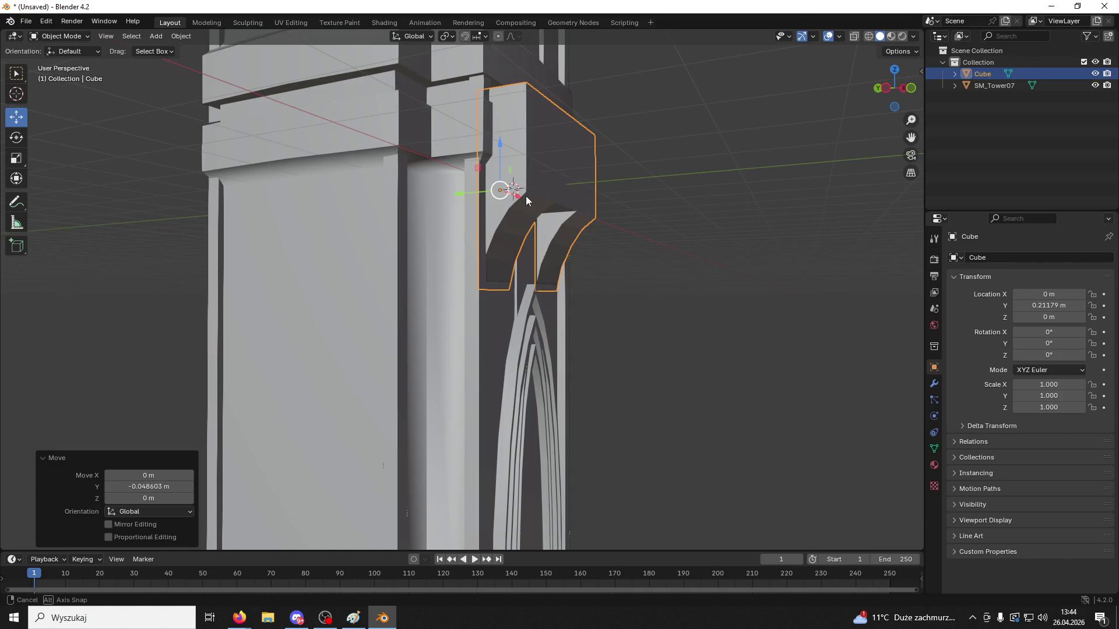
pyautogui.moveTo(526, 196)
pyautogui.mouseDown()
pyautogui.moveTo(466, 191)
pyautogui.moveTo(479, 189)
pyautogui.mouseUp()
pyautogui.click(483, 189)
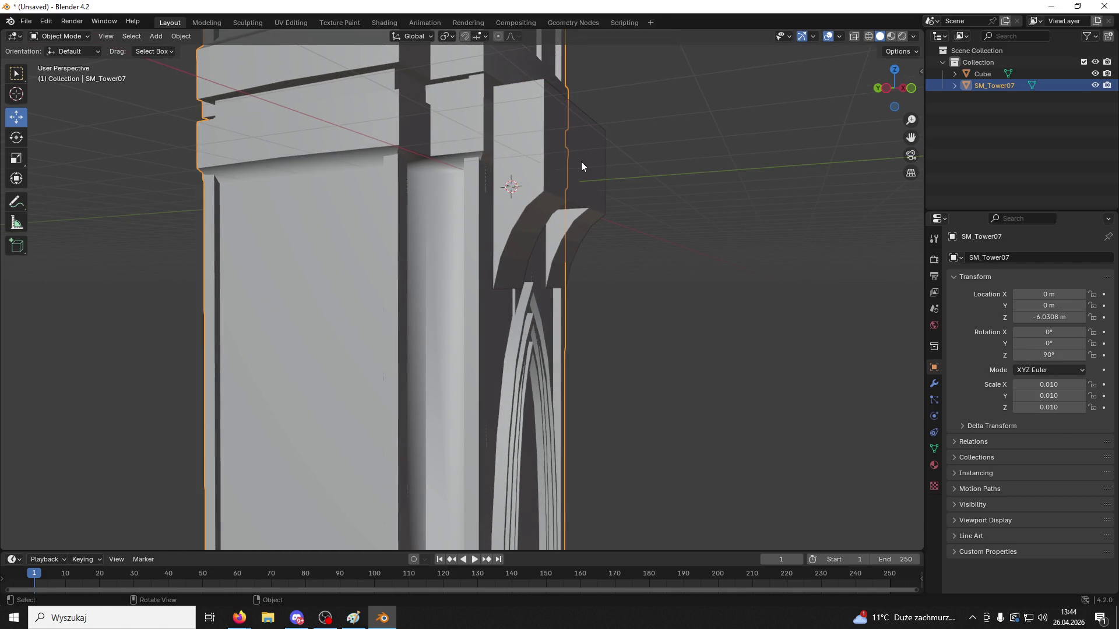
pyautogui.click(581, 166)
pyautogui.moveTo(581, 166)
pyautogui.mouseDown(button='middle')
pyautogui.moveTo(581, 177)
pyautogui.moveTo(606, 151)
pyautogui.mouseUp(button='middle')
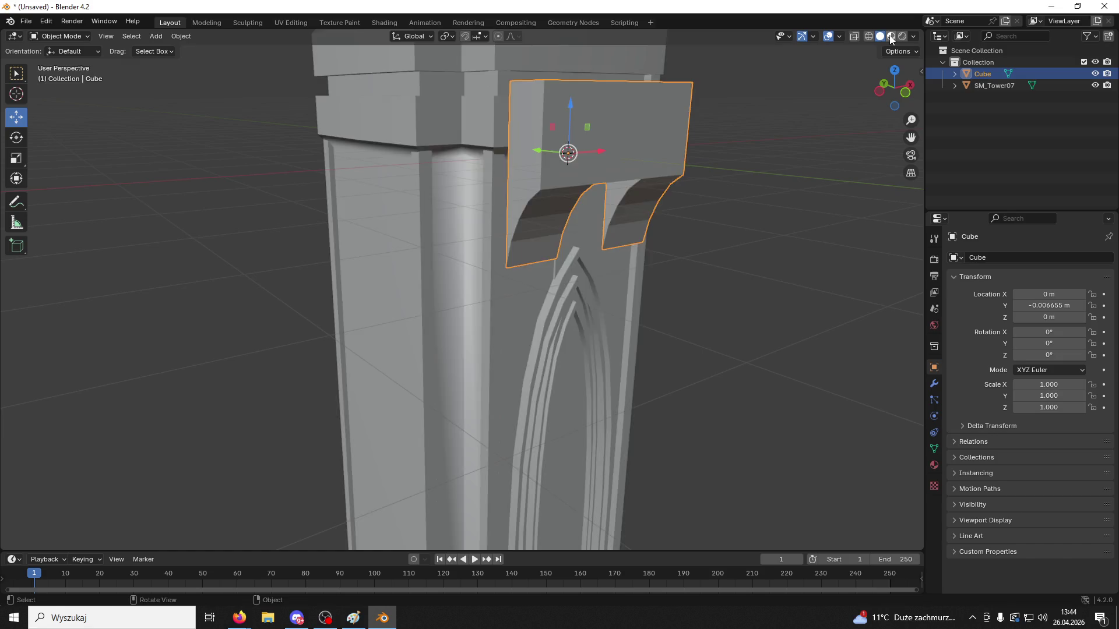
# Check the corbel in Material Preview, then open Segment.blend from the desktop
pyautogui.click(891, 36)
pyautogui.click(880, 36)
pyautogui.moveTo(762, 133); pyautogui.dragTo(756, 111, button='middle')
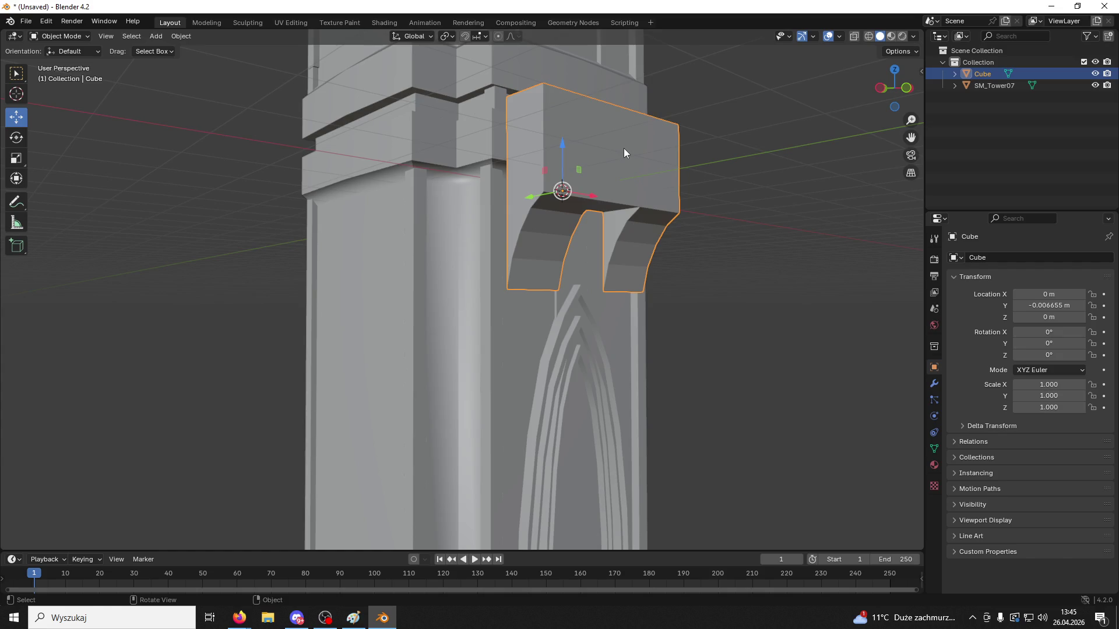
pyautogui.click(1050, 7)
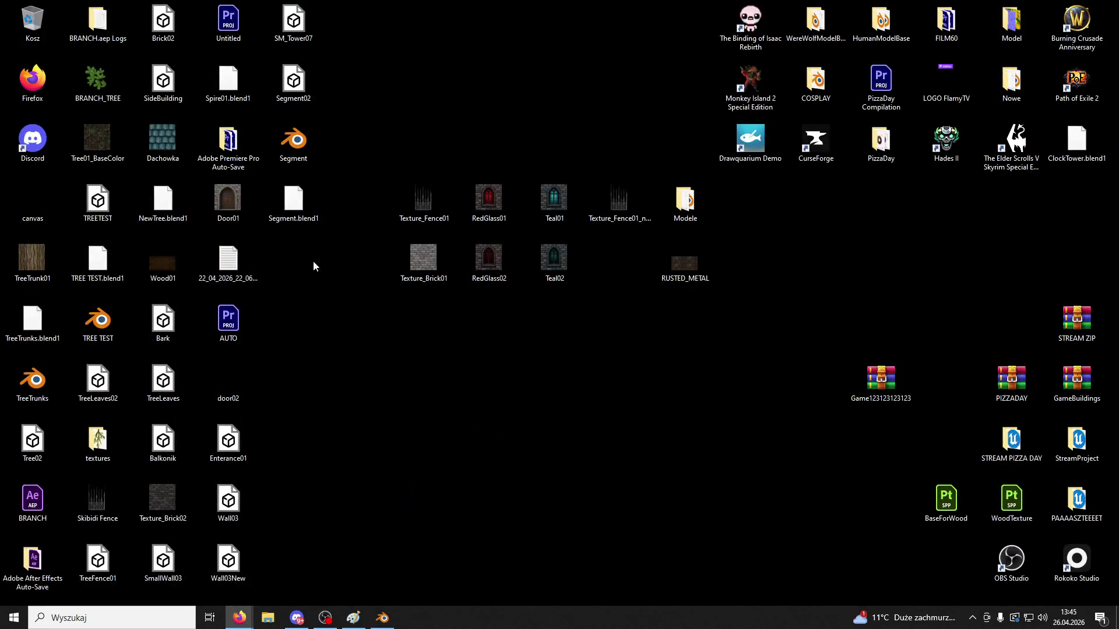
pyautogui.doubleClick(293, 140)
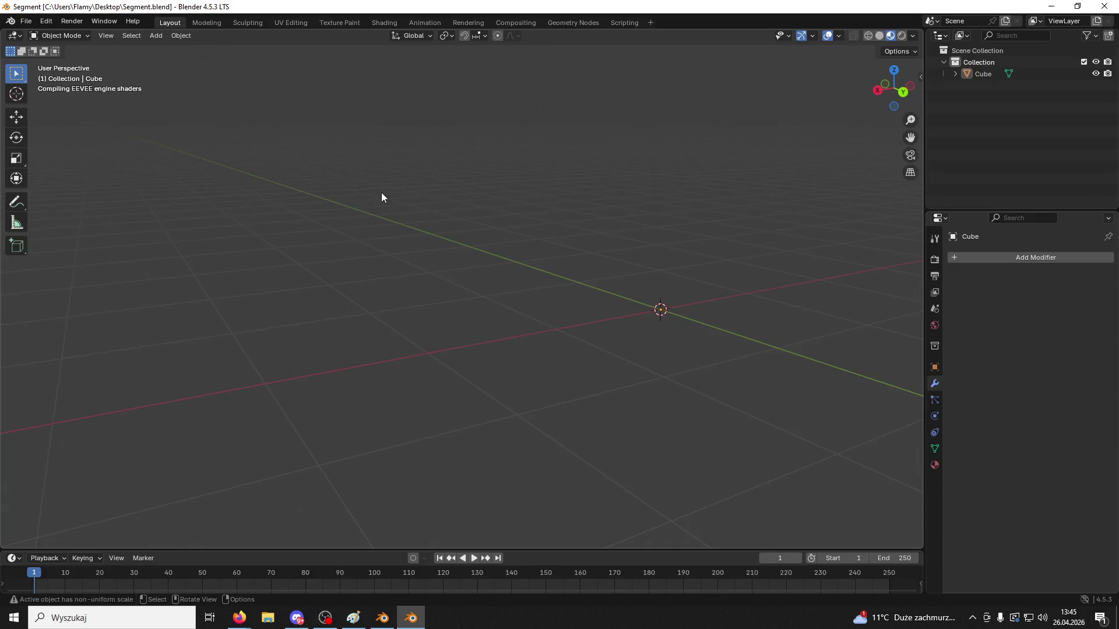
# Select the corbel object and look over the FBX export settings, then cancel
pyautogui.click(542, 312)
pyautogui.click(25, 21)
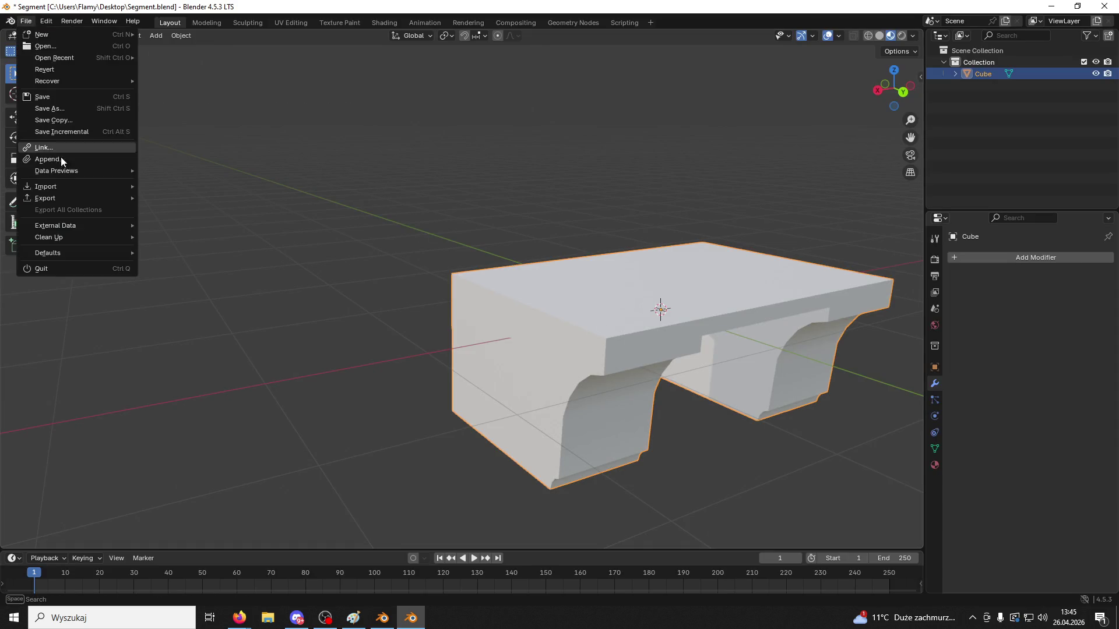
pyautogui.moveTo(61, 197)
pyautogui.click(193, 302)
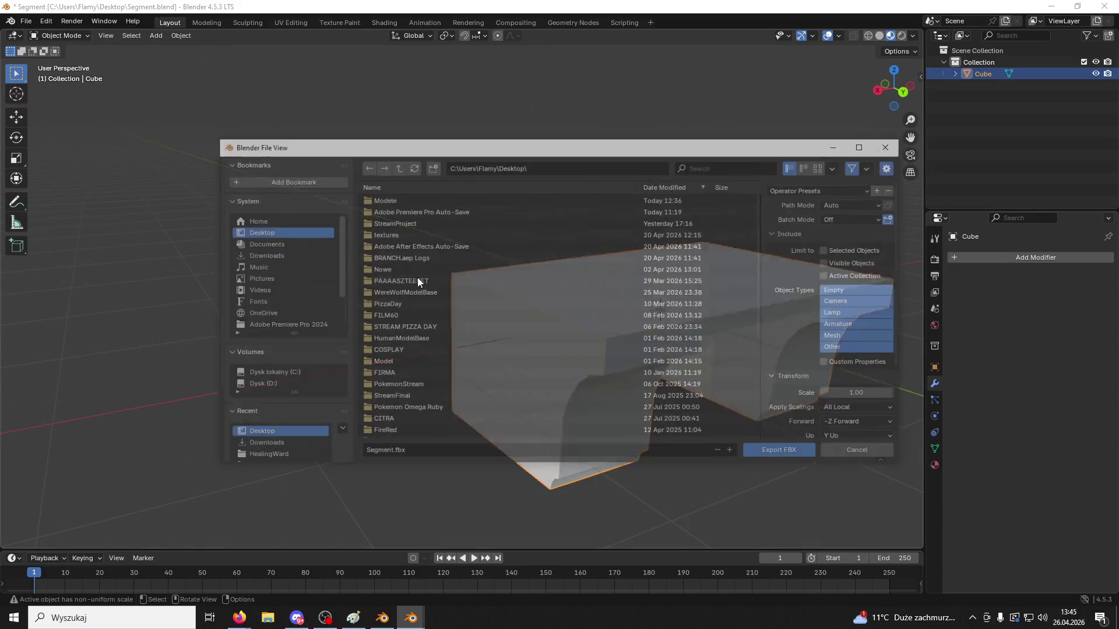
pyautogui.click(890, 145)
# Start an FBX export limited to selected objects and expand the Geometry options
pyautogui.click(26, 22)
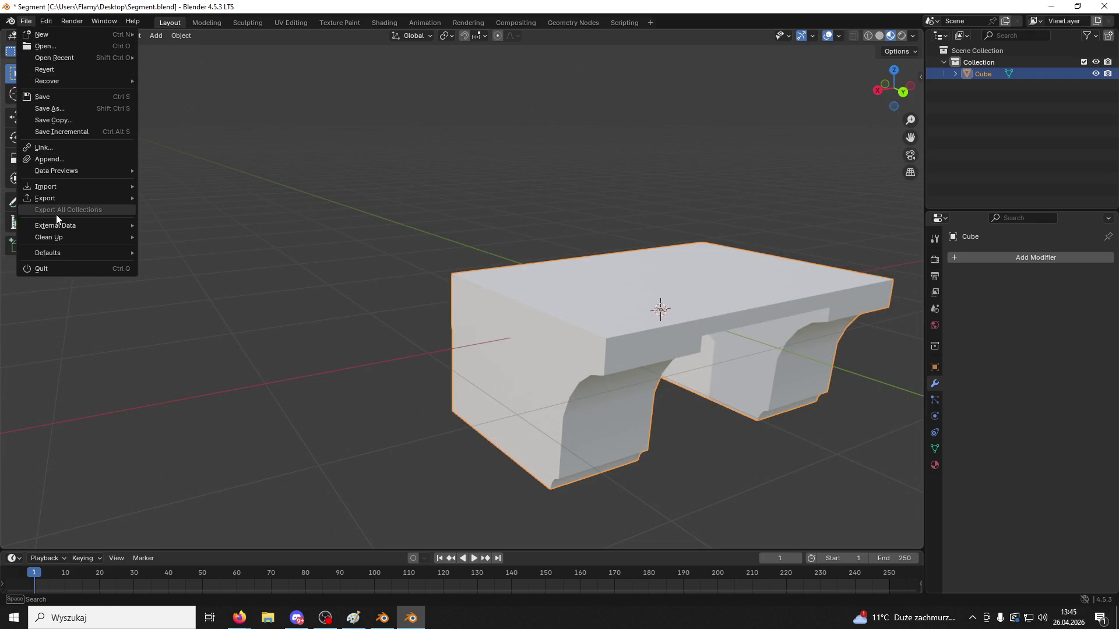
pyautogui.moveTo(54, 199)
pyautogui.click(185, 302)
pyautogui.click(842, 251)
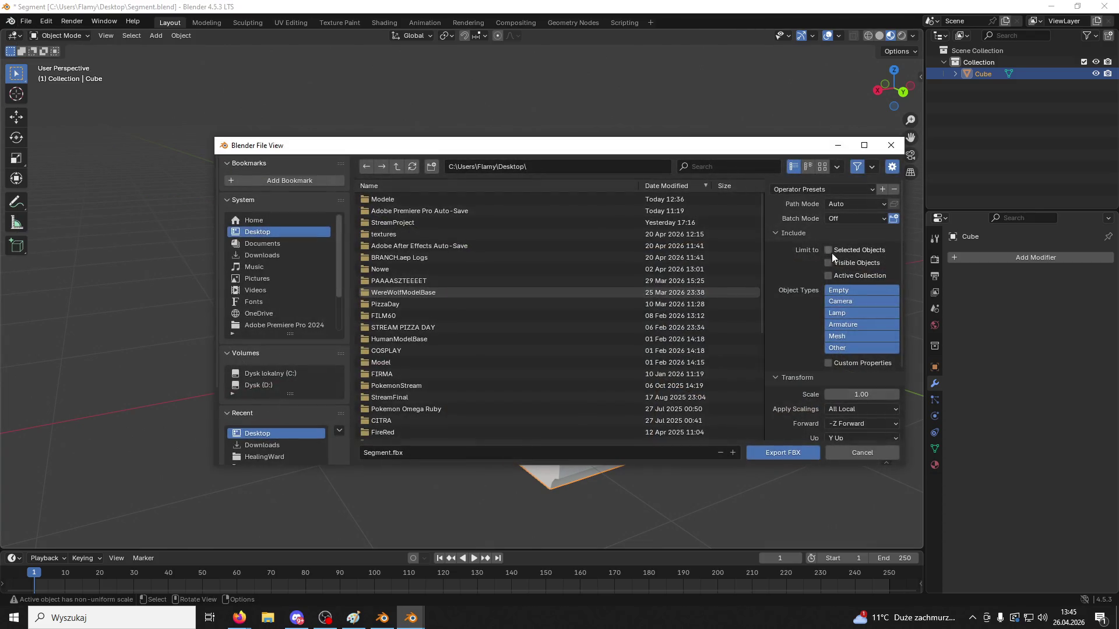
pyautogui.scroll(-3, 885, 309)
pyautogui.scroll(-1, 889, 301)
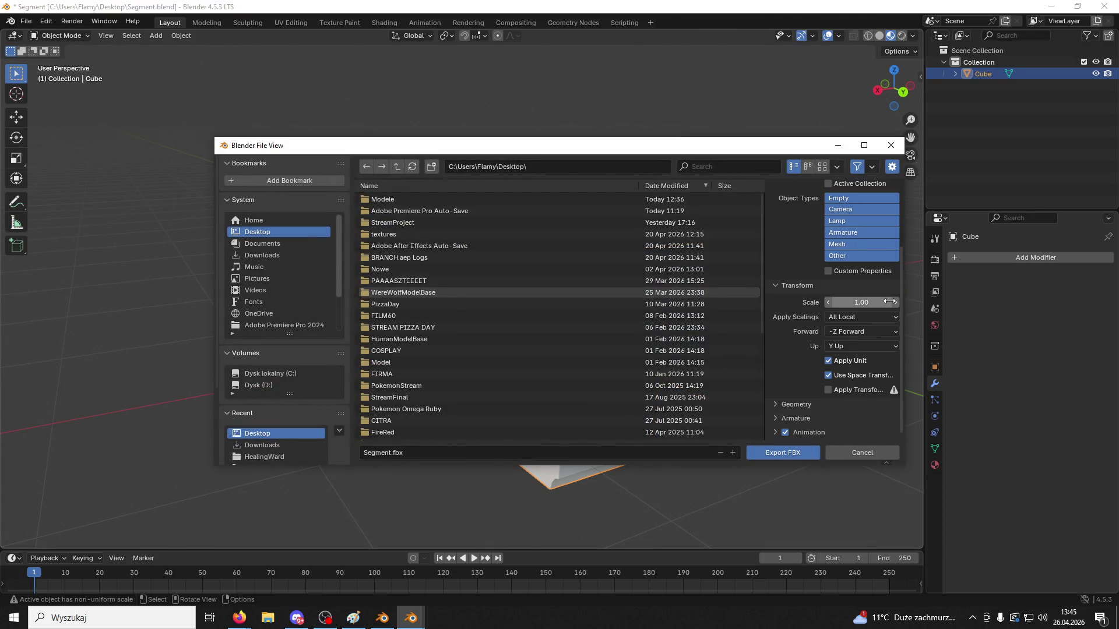
pyautogui.click(777, 402)
pyautogui.scroll(-4, 810, 390)
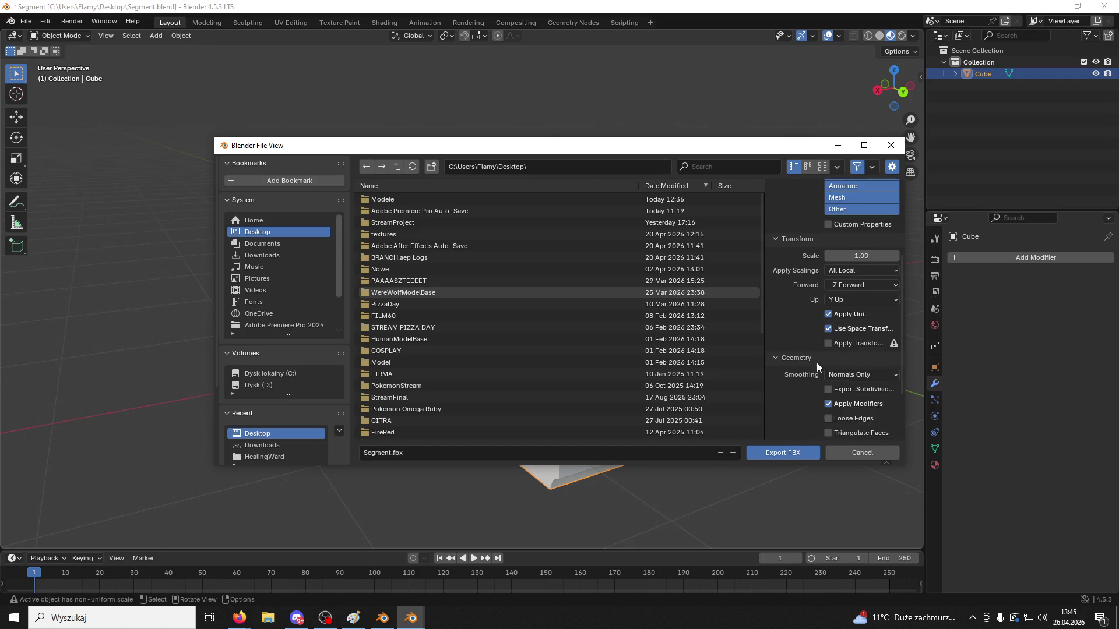
pyautogui.click(852, 329)
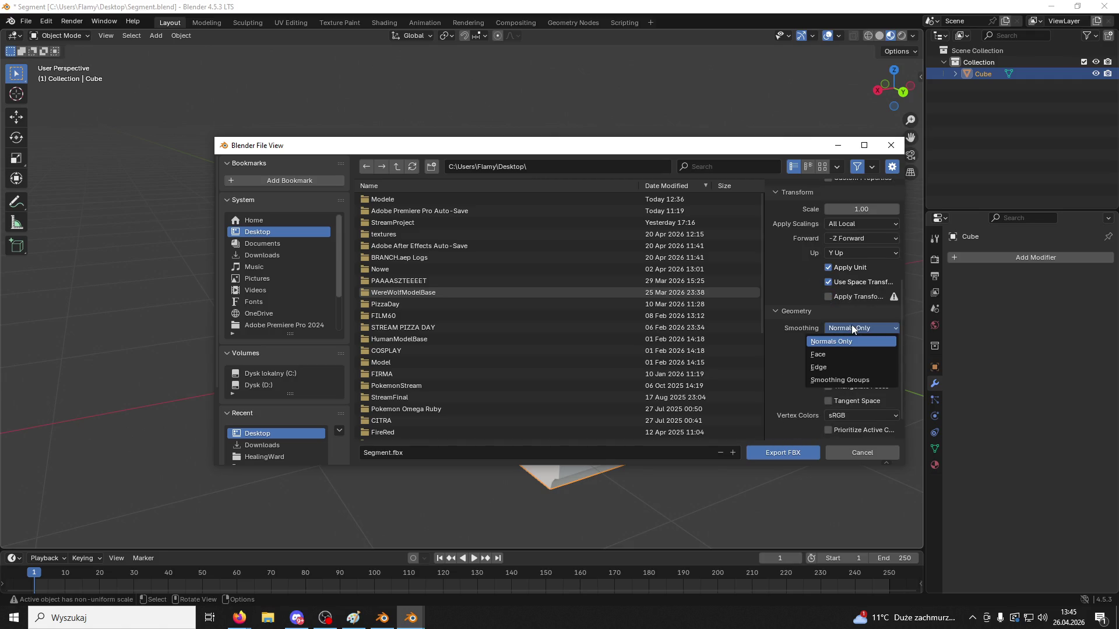
pyautogui.click(851, 323)
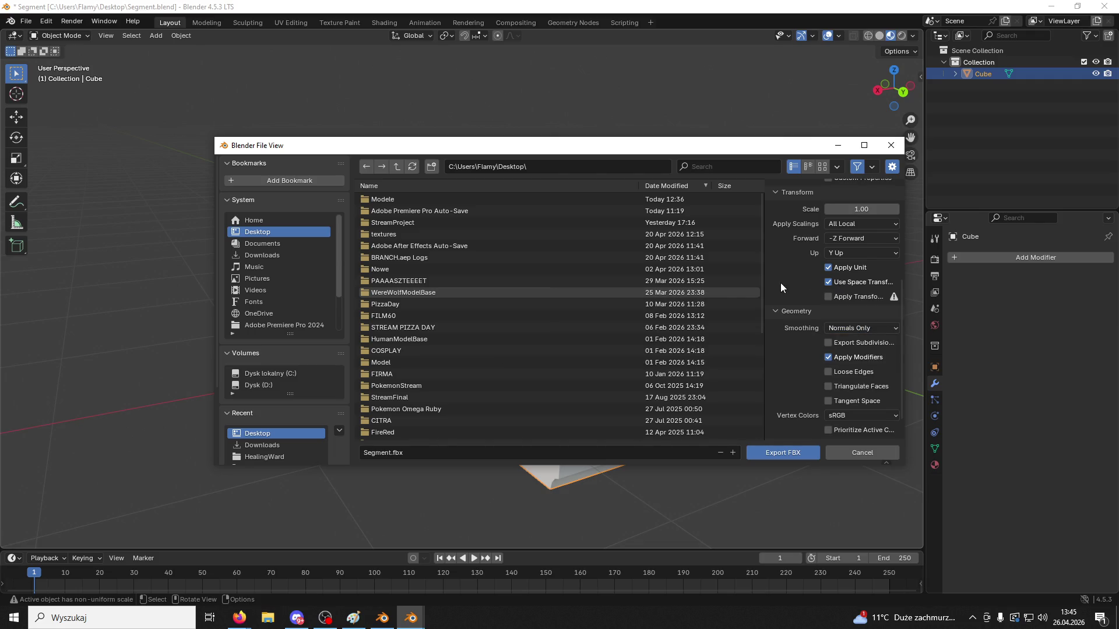
# Set Geometry smoothing to Smoothing Groups and export Segment.fbx to the desktop
pyautogui.scroll(-1, 782, 282)
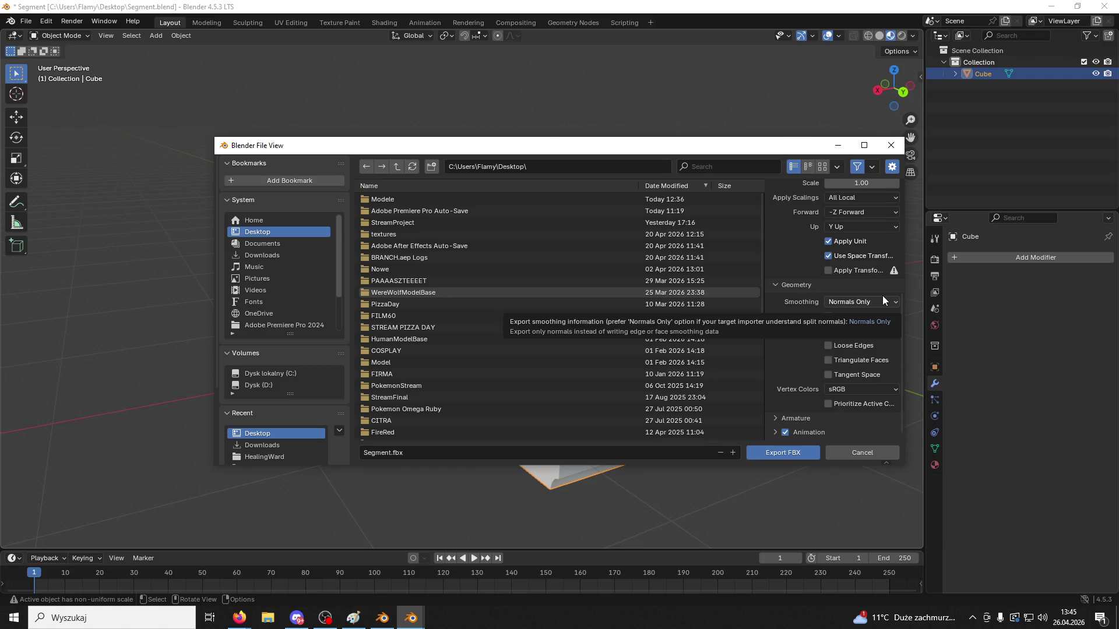
pyautogui.click(775, 417)
pyautogui.scroll(-3, 804, 379)
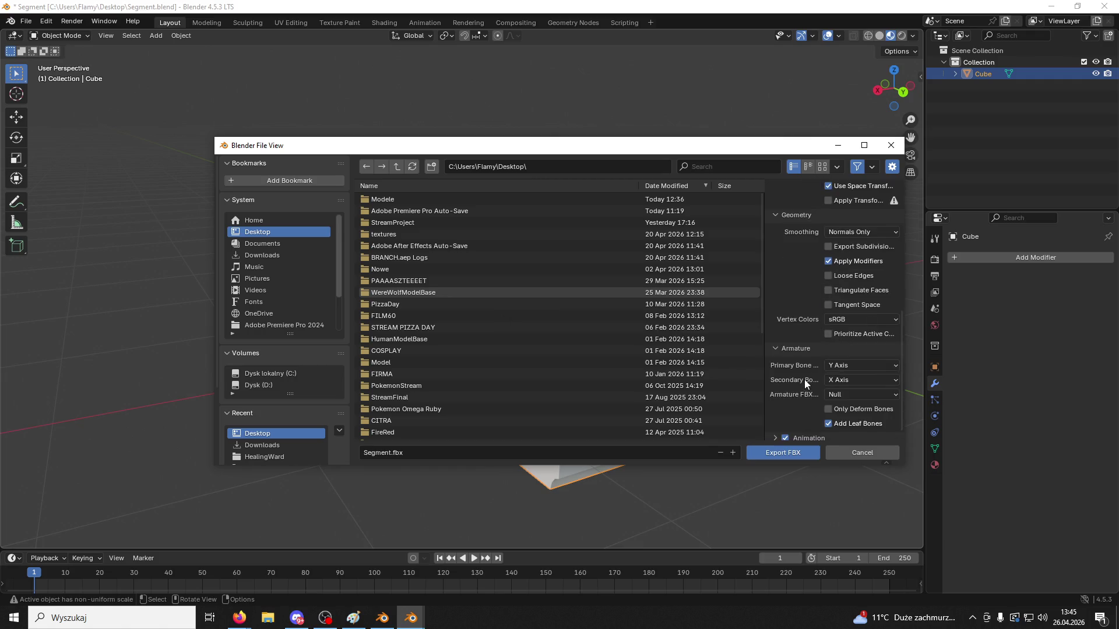
pyautogui.scroll(12, 803, 377)
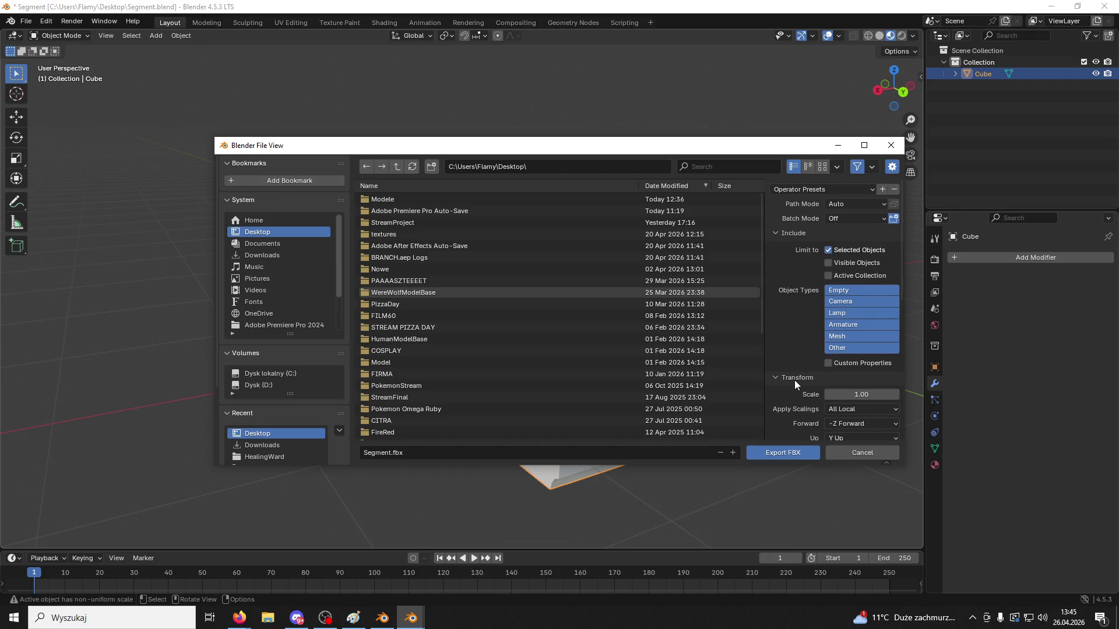
pyautogui.scroll(-8, 792, 382)
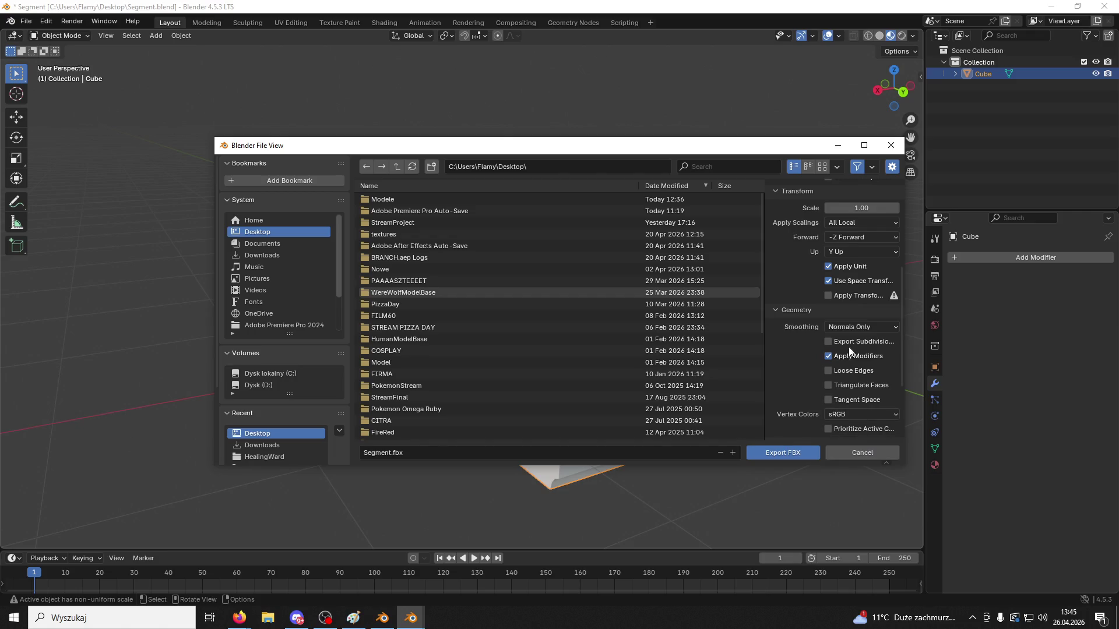
pyautogui.click(856, 325)
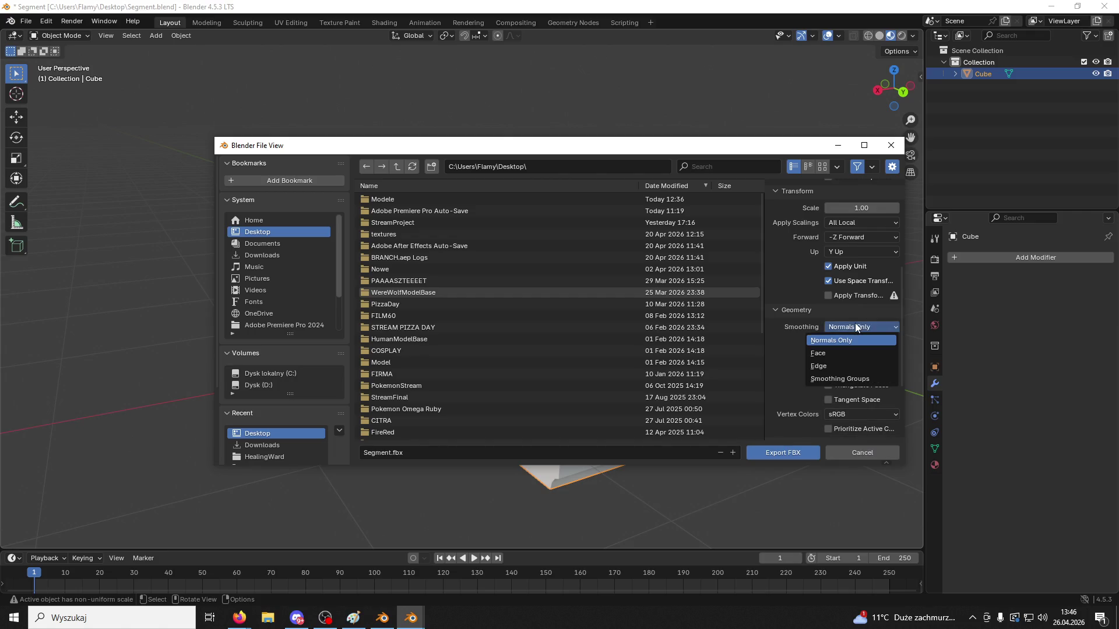
pyautogui.click(845, 379)
pyautogui.click(795, 453)
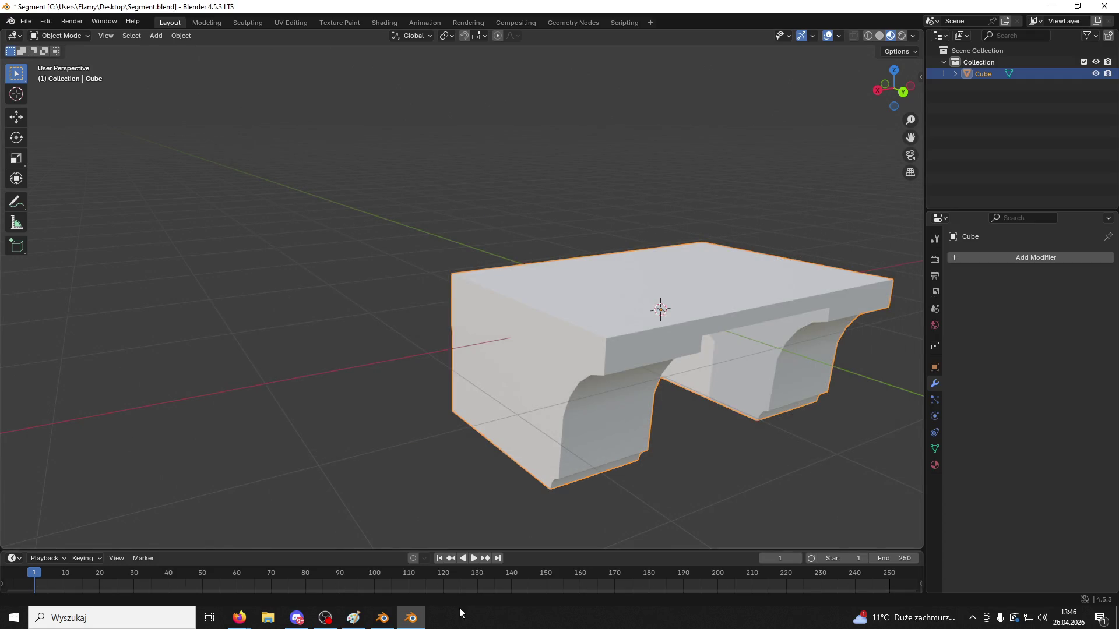
# Open the PAAAASZTEEEET folder, launch the Game Unreal project and maximize the editor
pyautogui.click(411, 618)
pyautogui.doubleClick(1076, 500)
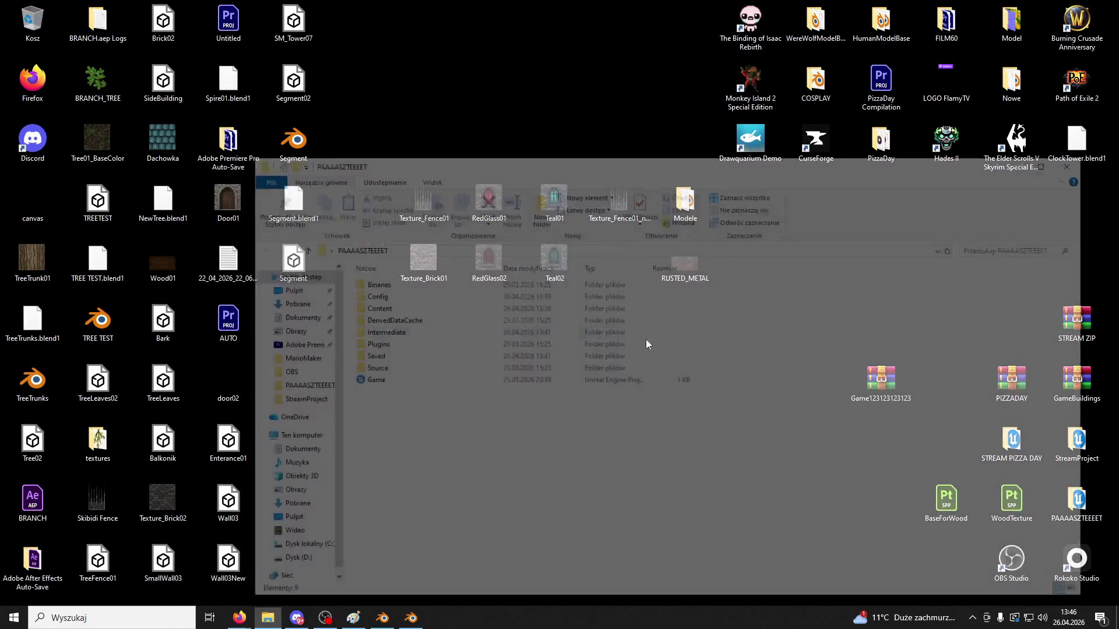
pyautogui.doubleClick(407, 384)
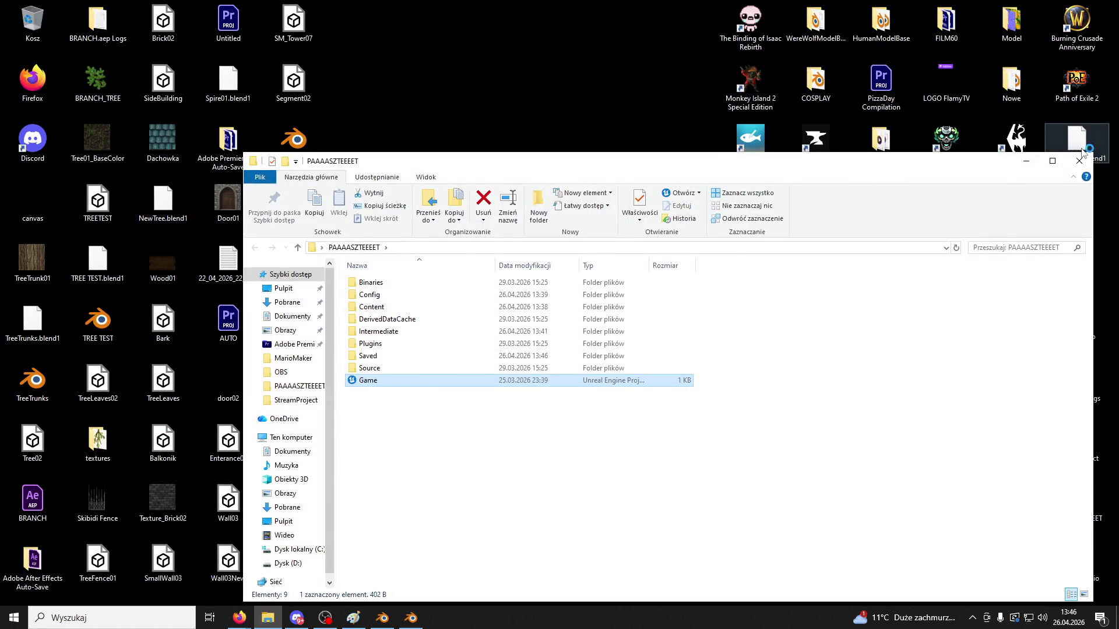
pyautogui.click(1026, 161)
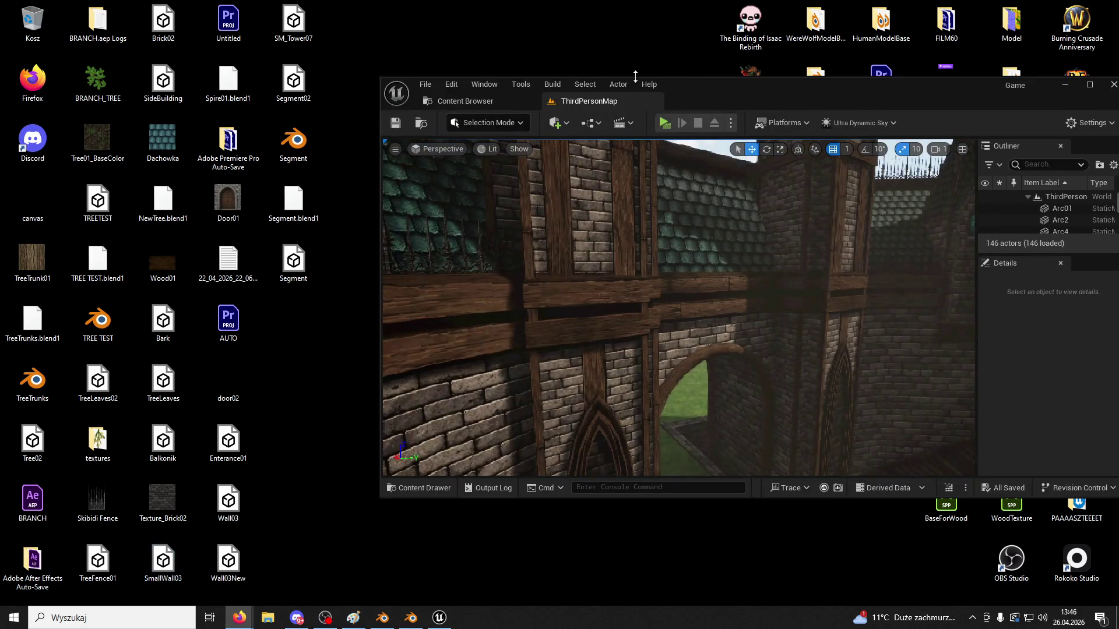
pyautogui.doubleClick(715, 85)
# Delete the old Segment02 asset from the Measure folder in the Content Browser
pyautogui.click(116, 21)
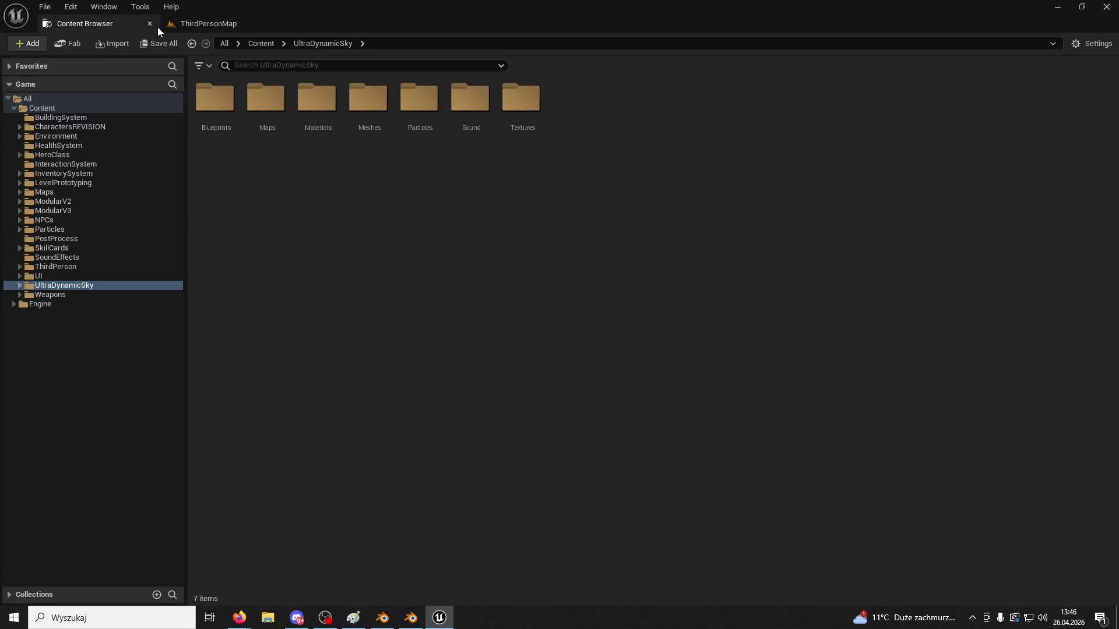
pyautogui.click(150, 23)
pyautogui.click(40, 597)
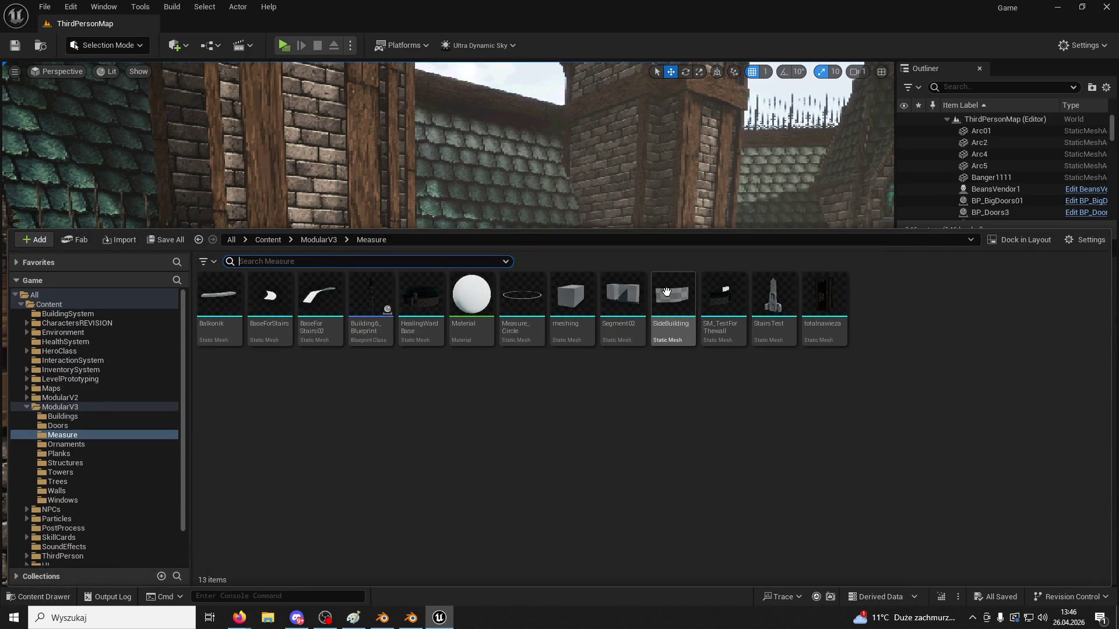
pyautogui.click(620, 306)
pyautogui.press('Delete')
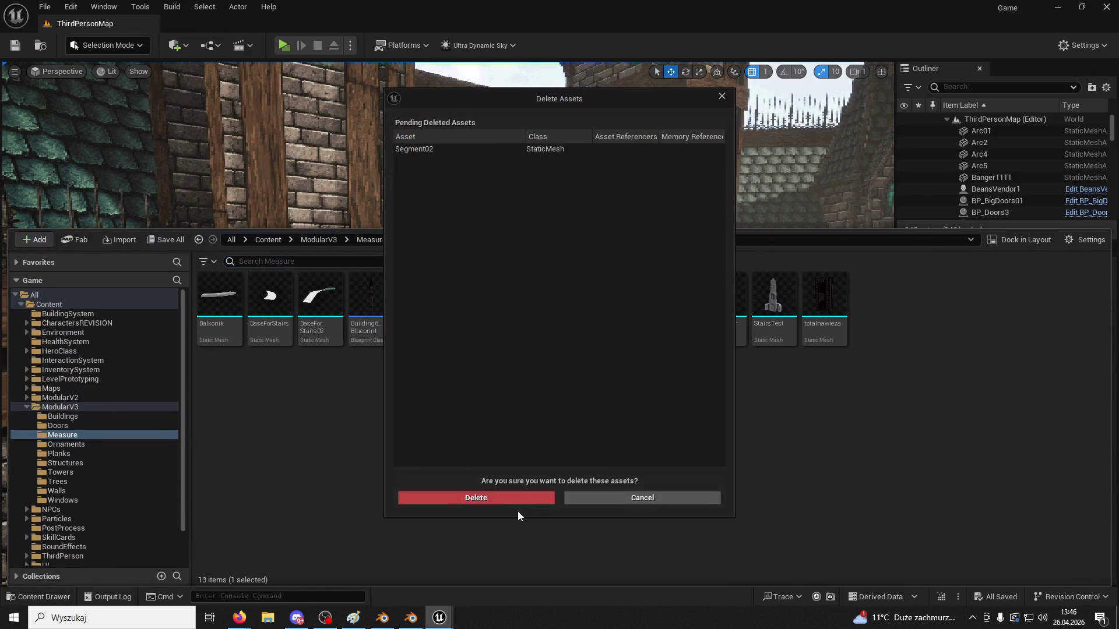
pyautogui.click(520, 491)
# Import Segment.fbx from the desktop into the Measure folder with current settings
pyautogui.doubleClick(376, 17)
pyautogui.moveTo(634, 62); pyautogui.dragTo(771, 76)
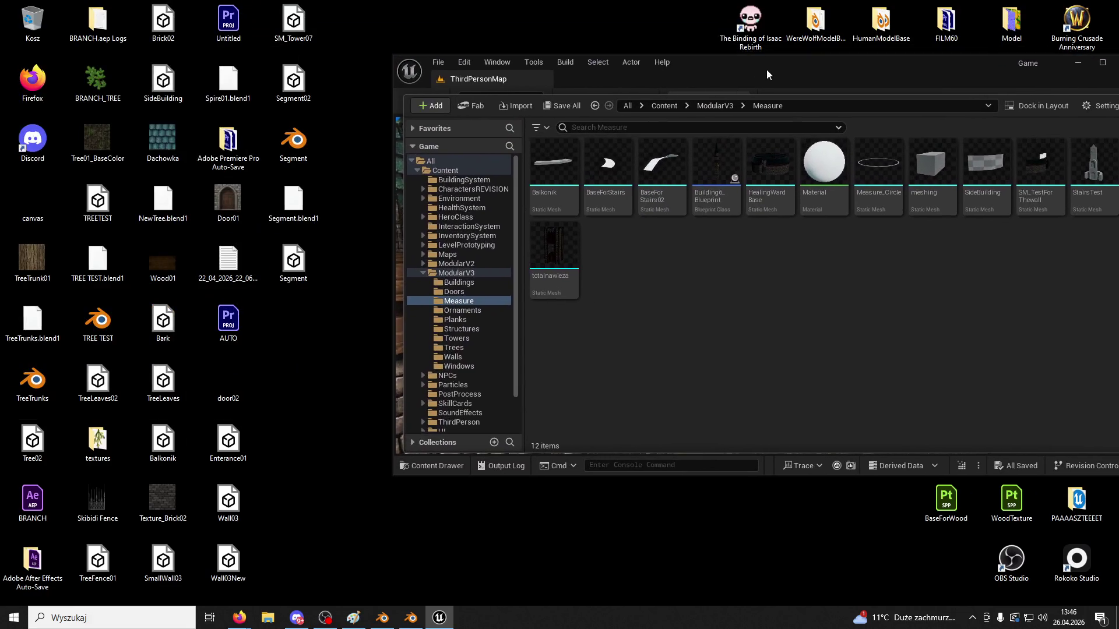
pyautogui.moveTo(296, 262); pyautogui.dragTo(702, 267)
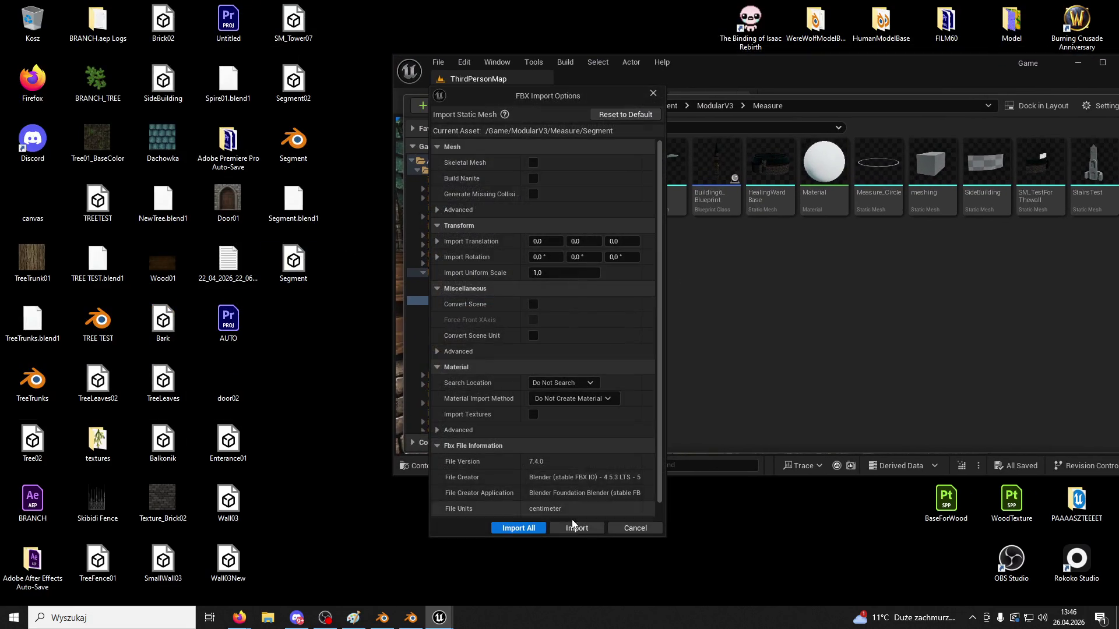
pyautogui.click(574, 527)
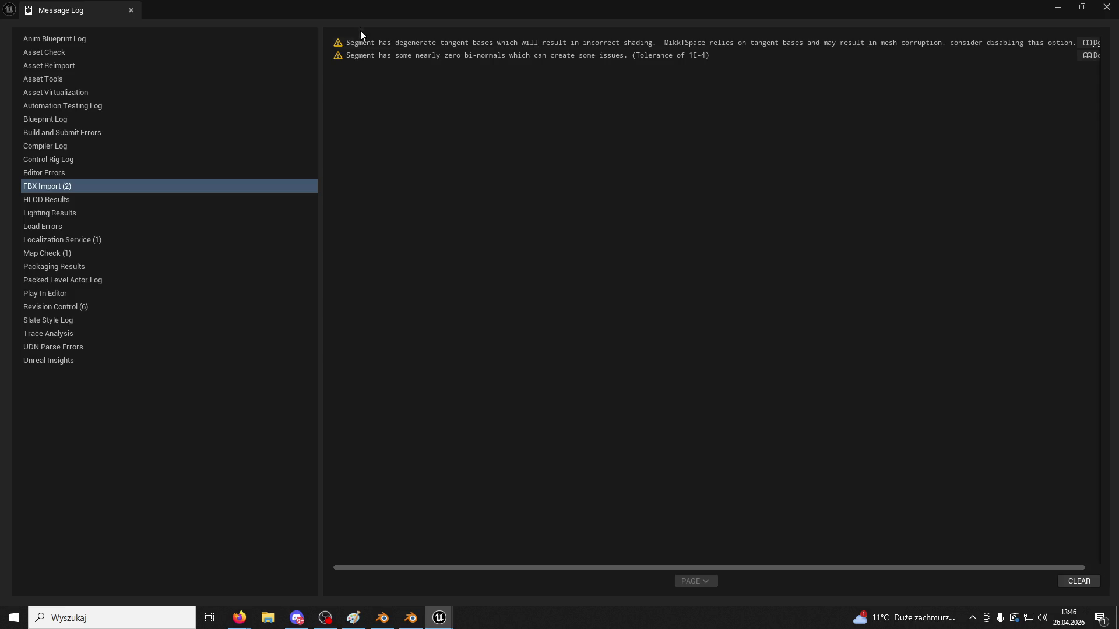
pyautogui.click(435, 54)
pyautogui.click(130, 10)
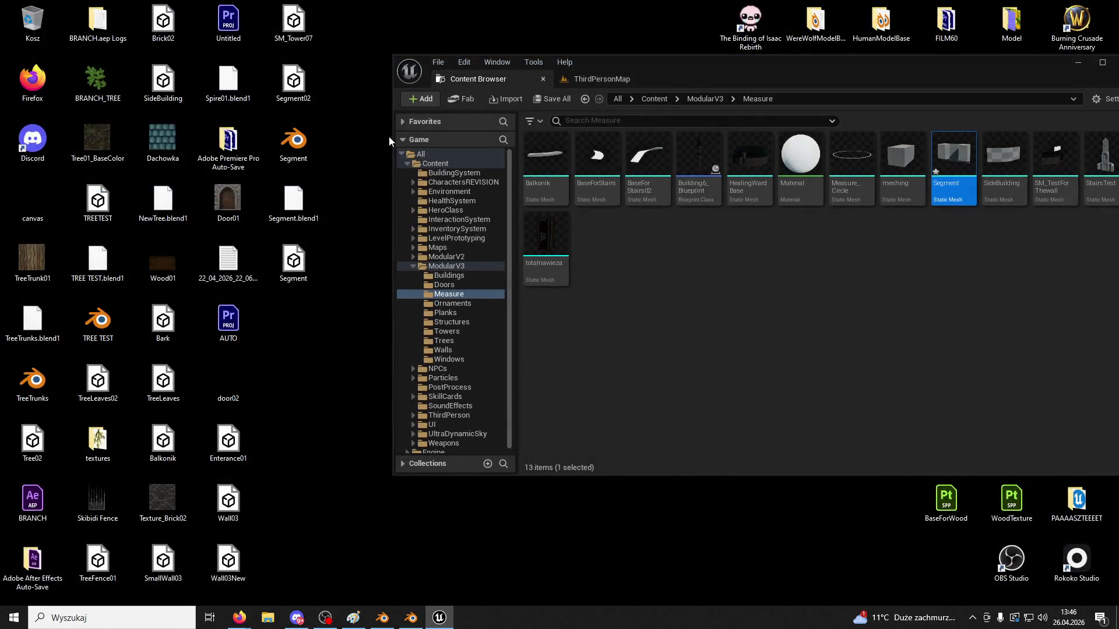
# Test-place the Segment mesh on the tower wall, delete it, and close Unreal with Don't Save
pyautogui.click(584, 84)
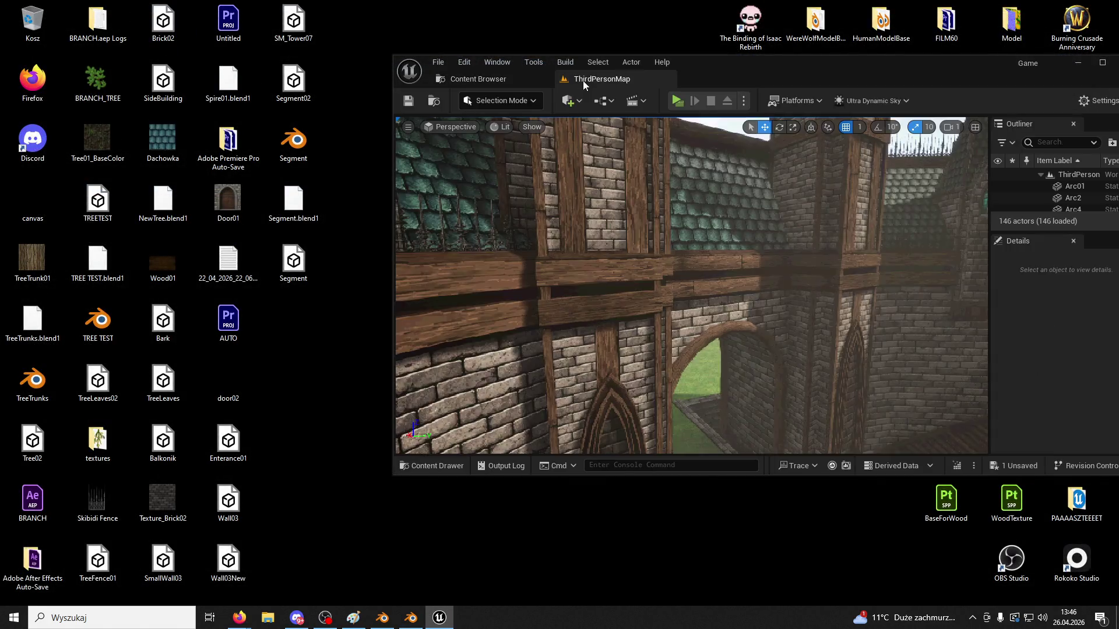
pyautogui.click(431, 465)
pyautogui.moveTo(986, 310)
pyautogui.mouseDown()
pyautogui.moveTo(601, 288)
pyautogui.moveTo(670, 402)
pyautogui.mouseUp()
pyautogui.moveTo(670, 402)
pyautogui.mouseDown(button='right')
pyautogui.moveTo(536, 275)
pyautogui.moveTo(548, 309)
pyautogui.moveTo(507, 170)
pyautogui.mouseUp(button='right')
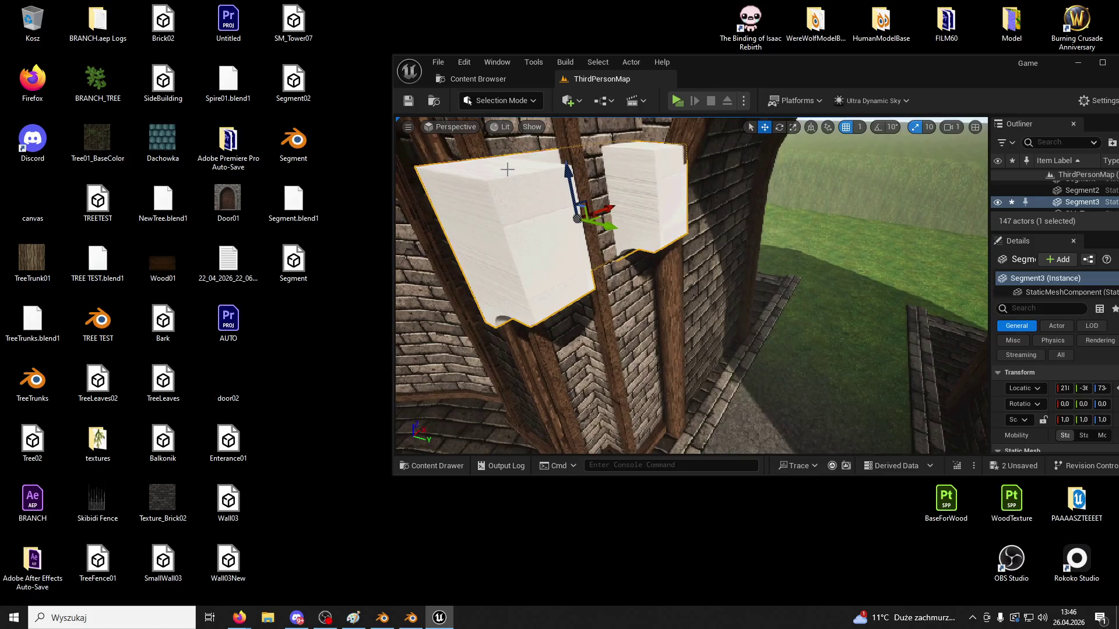
pyautogui.press('Delete')
pyautogui.moveTo(1020, 65); pyautogui.dragTo(886, 70)
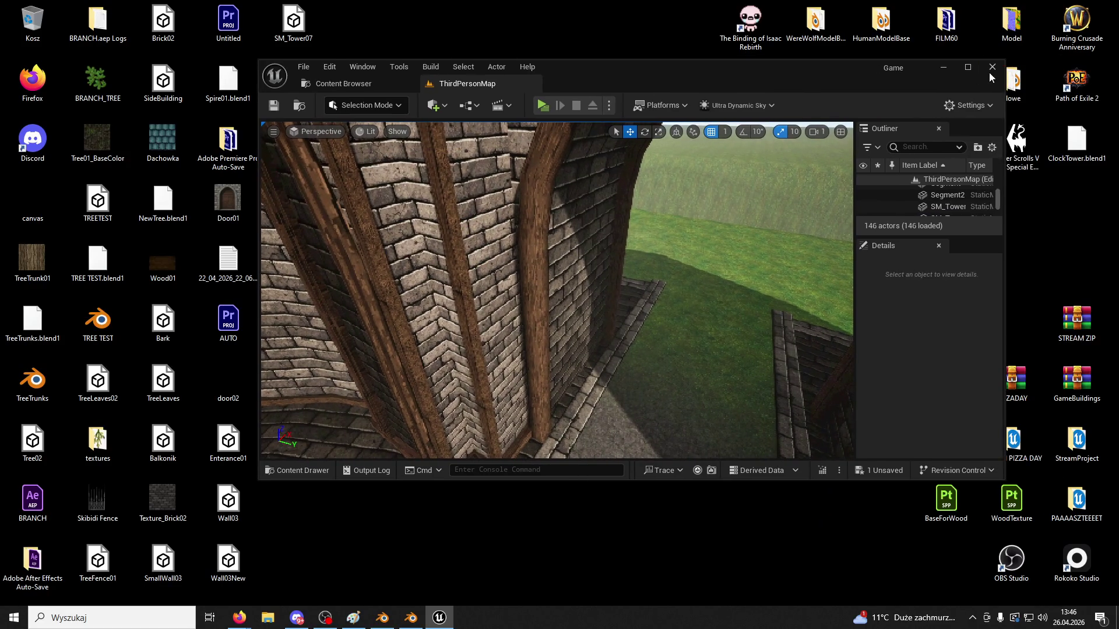
pyautogui.click(991, 69)
pyautogui.click(658, 440)
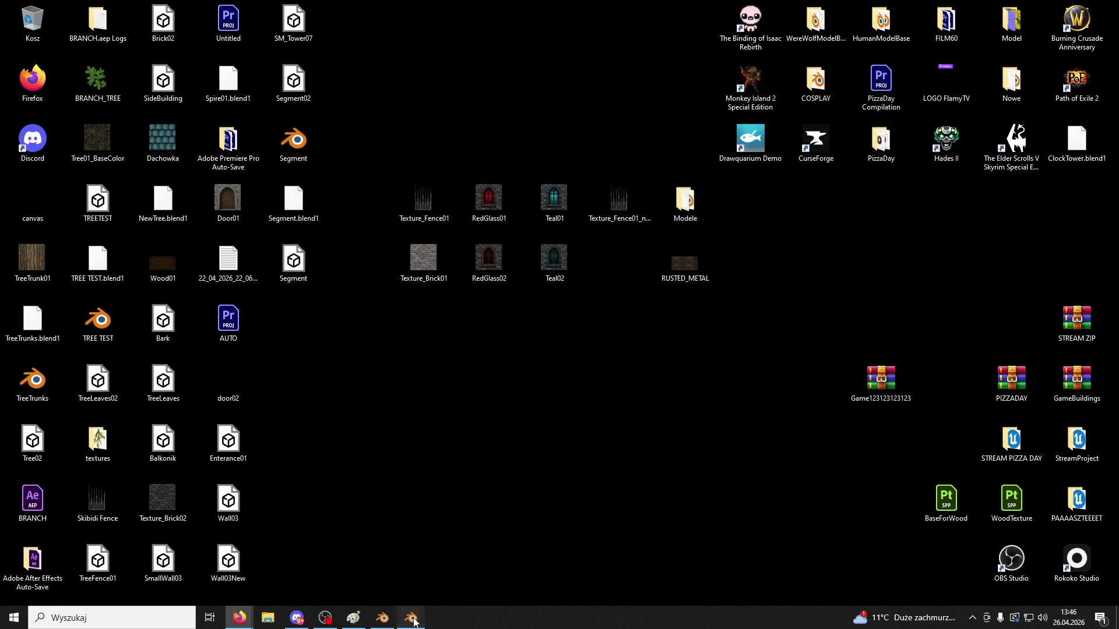
# Close the Blender 4.5 Segment file without saving
pyautogui.click(412, 619)
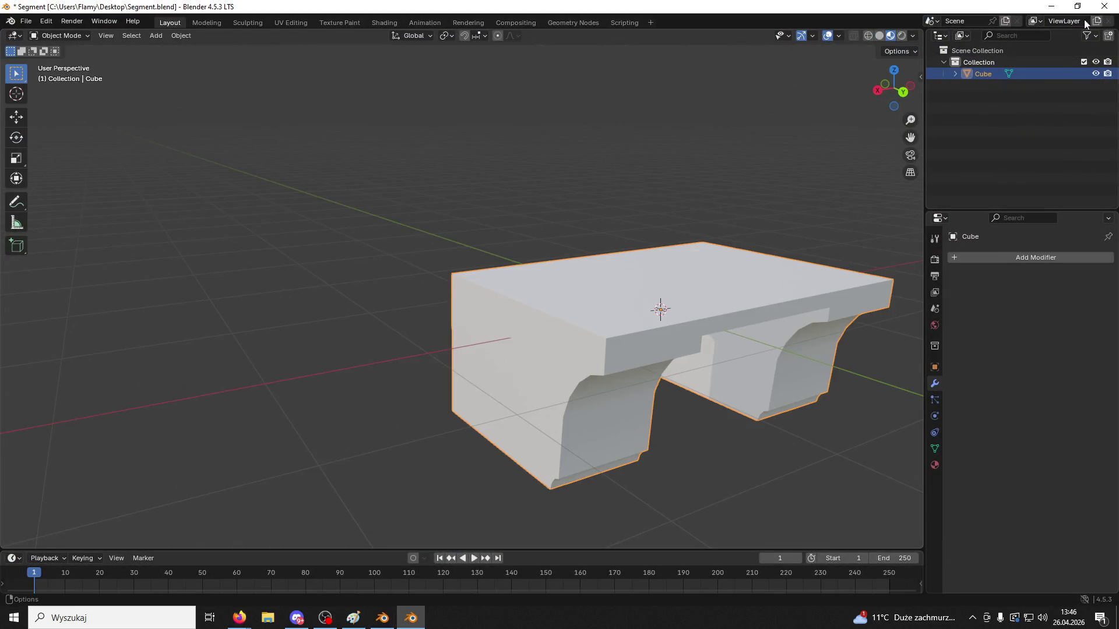
pyautogui.click(1104, 7)
pyautogui.click(561, 328)
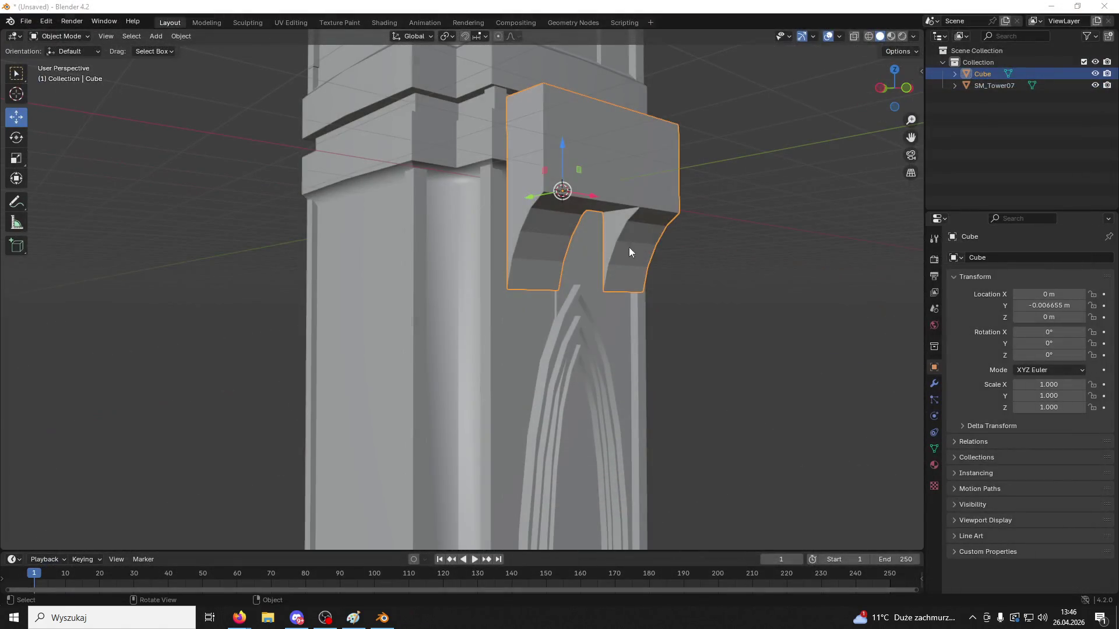
# Add a centred horizontal edge loop across the middle of the bracket
pyautogui.moveTo(696, 199); pyautogui.dragTo(690, 343, button='middle')
pyautogui.scroll(4, 655, 303)
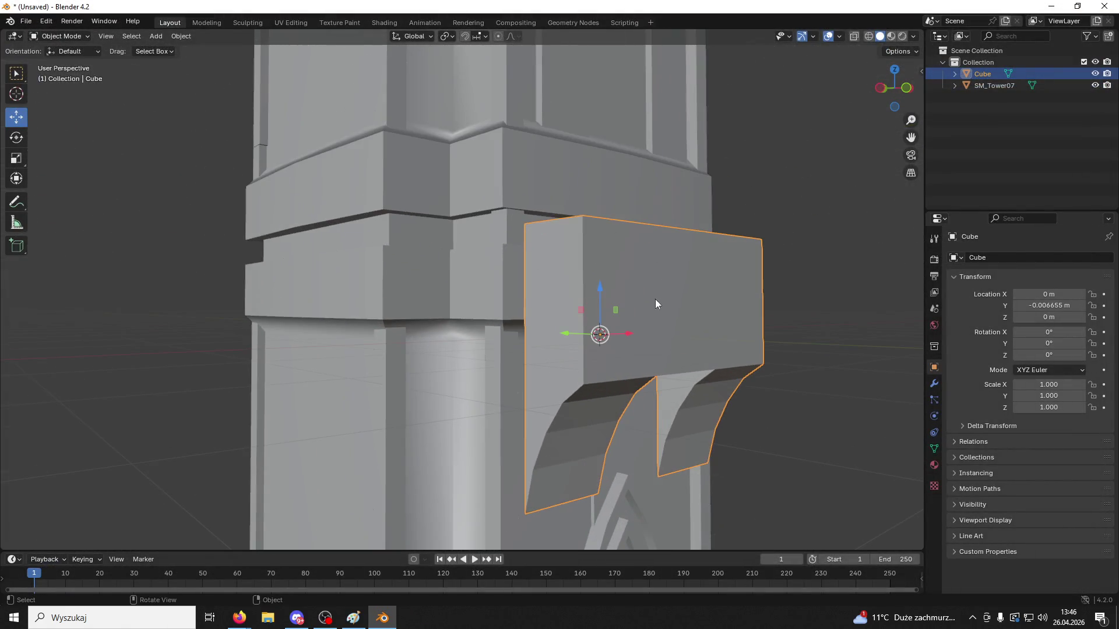
pyautogui.click(58, 36)
pyautogui.click(64, 54)
pyautogui.hotkey('ctrl', 'r')
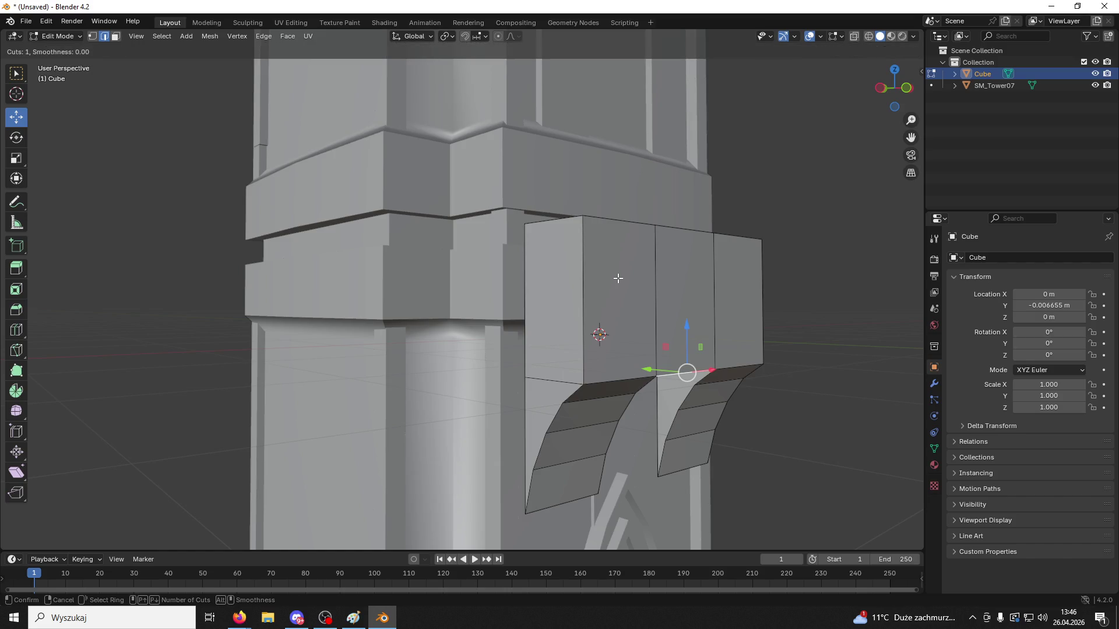
pyautogui.click(722, 294)
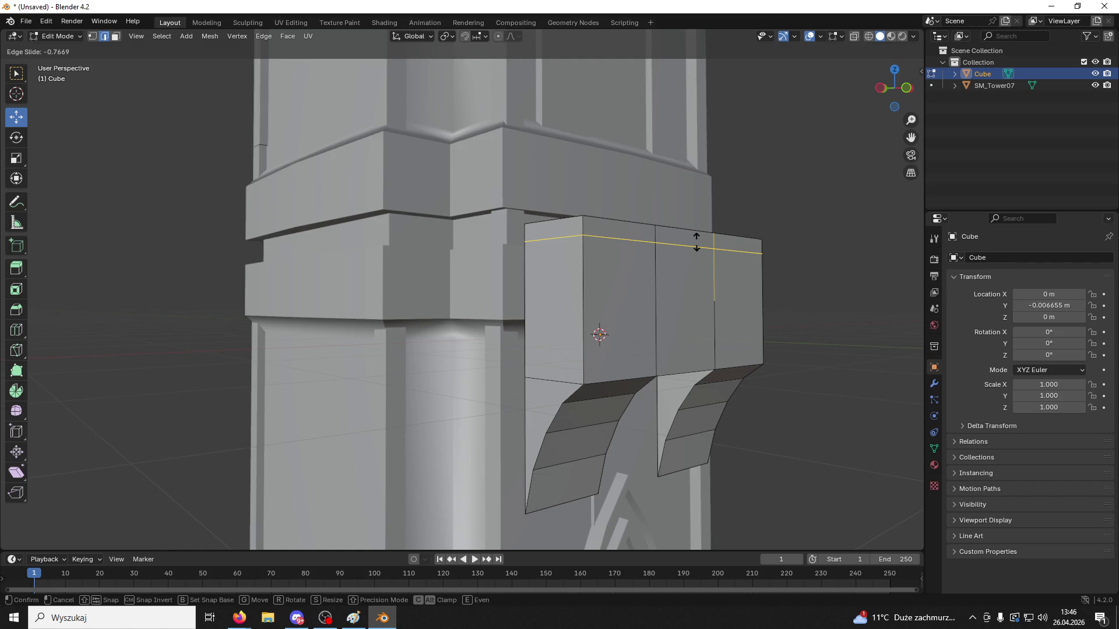
pyautogui.rightClick(693, 245)
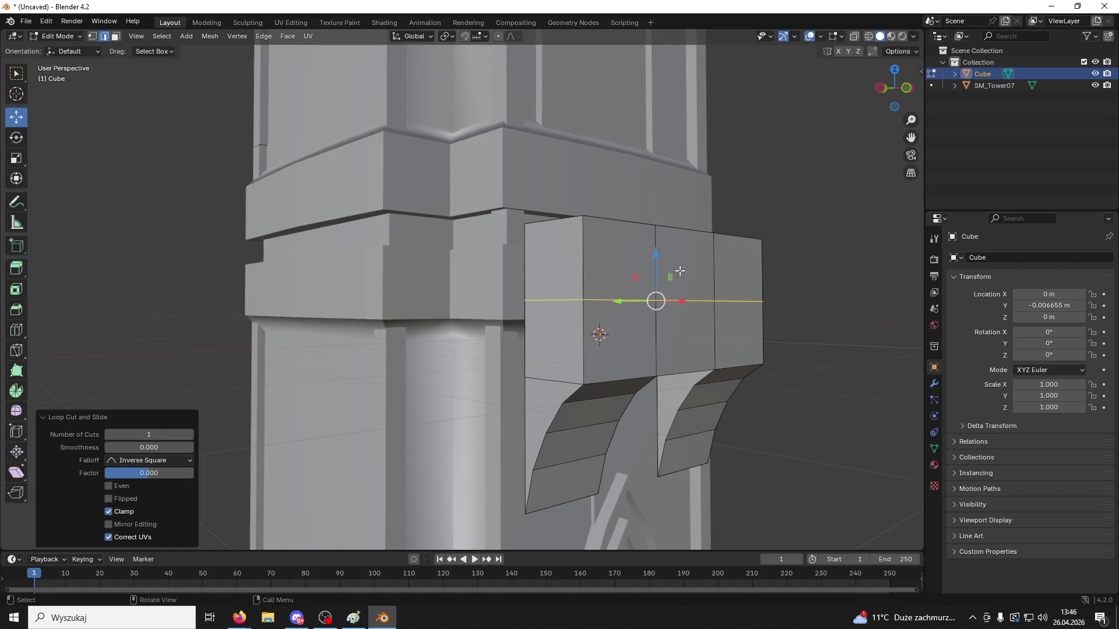
# Back in Object Mode, move the bracket along Y to −0.352 m
pyautogui.moveTo(643, 311); pyautogui.dragTo(677, 315, button='middle')
pyautogui.click(58, 36)
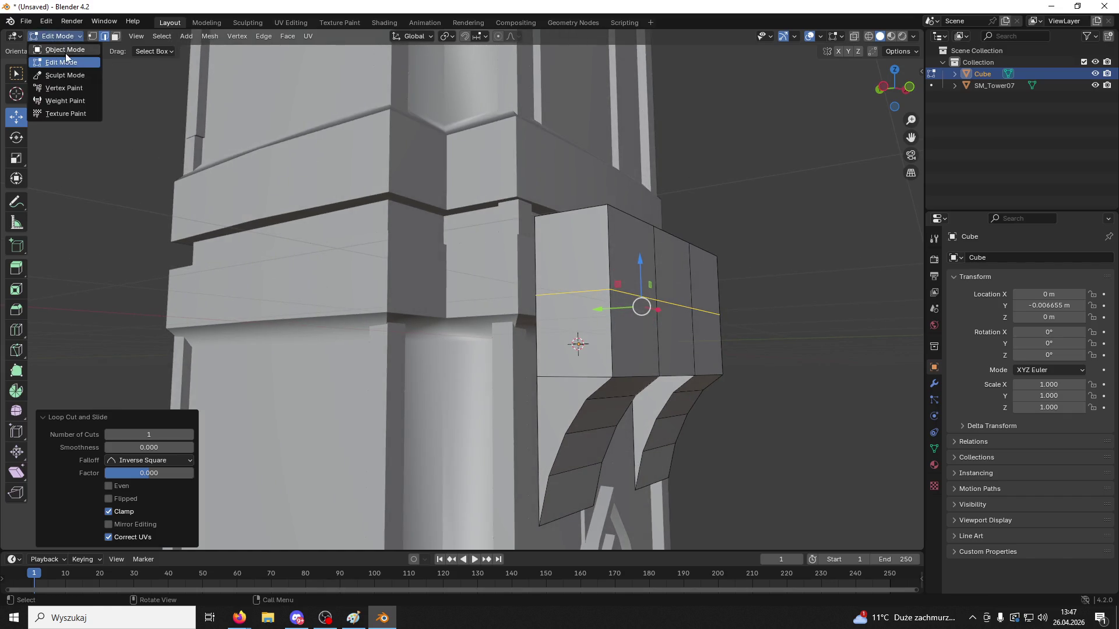
pyautogui.click(66, 50)
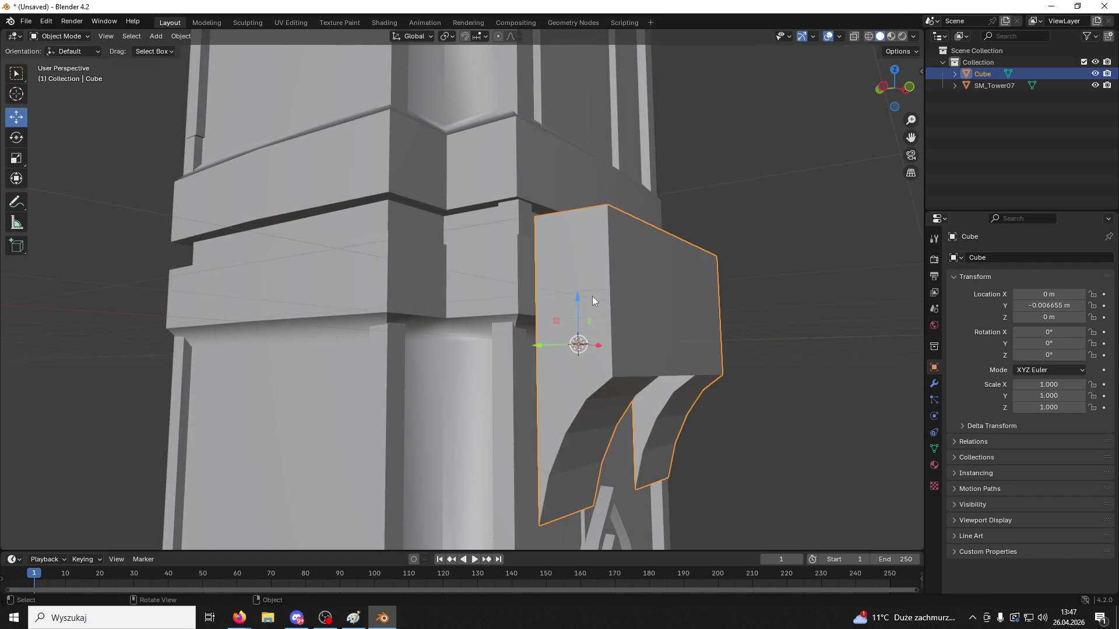
pyautogui.rightClick(563, 347)
pyautogui.moveTo(654, 193); pyautogui.dragTo(666, 253, button='middle')
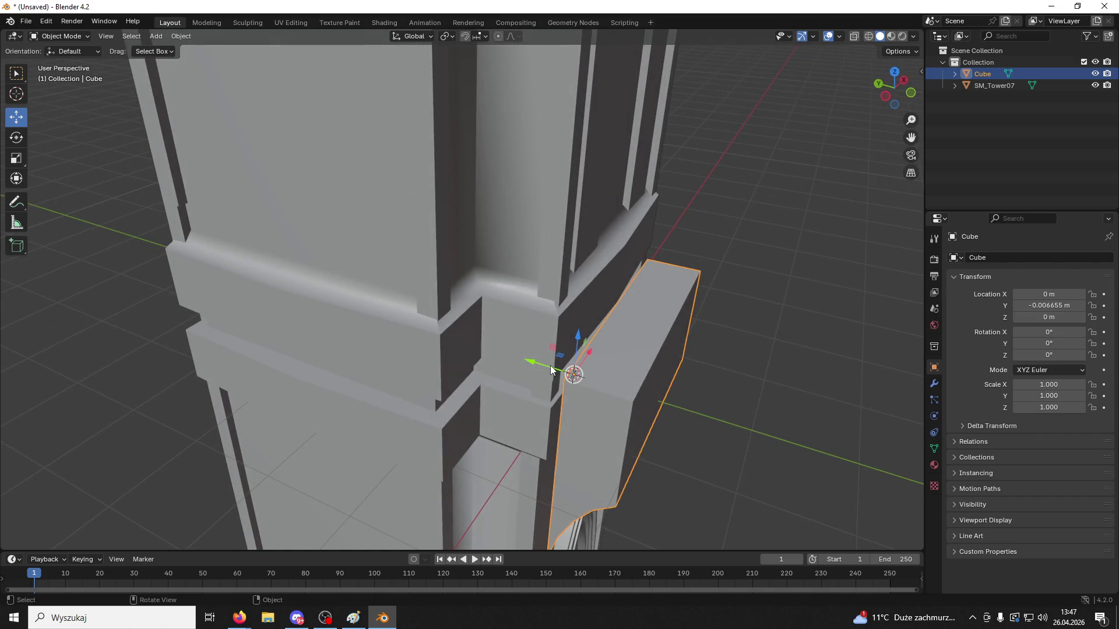
pyautogui.moveTo(573, 367)
pyautogui.mouseDown(button='middle')
pyautogui.moveTo(631, 251)
pyautogui.moveTo(603, 301)
pyautogui.mouseUp(button='middle')
pyautogui.moveTo(544, 326); pyautogui.dragTo(629, 328)
pyautogui.moveTo(629, 328)
pyautogui.mouseDown(button='middle')
pyautogui.moveTo(654, 328)
pyautogui.moveTo(635, 330)
pyautogui.mouseUp(button='middle')
# In Edit Mode, select the four faces of the bracket's narrow strip
pyautogui.click(60, 36)
pyautogui.click(64, 58)
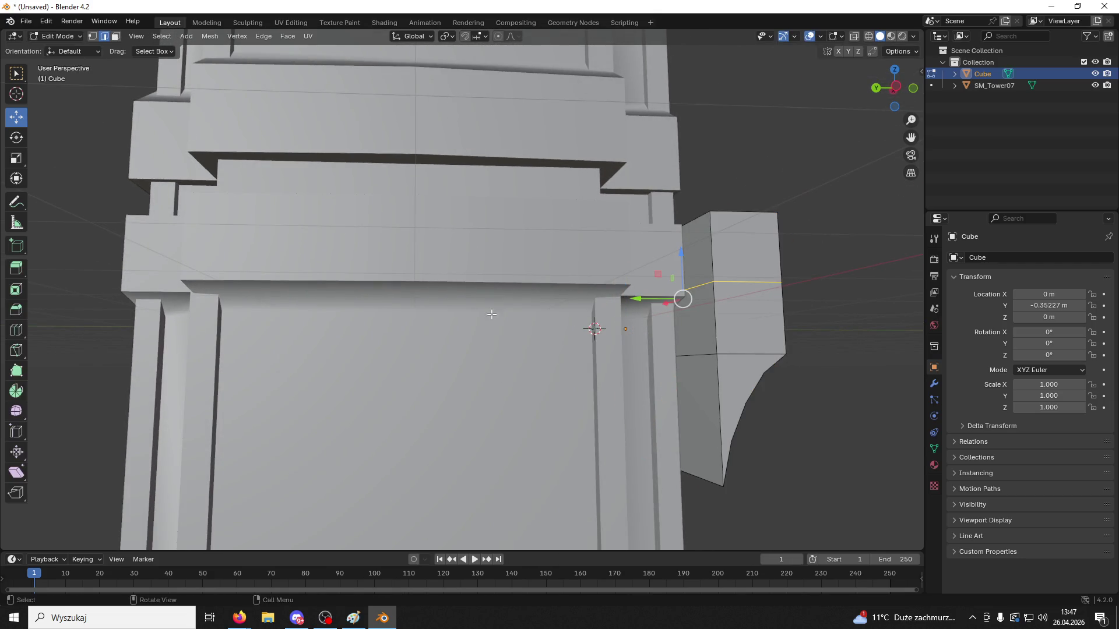
pyautogui.click(687, 381)
pyautogui.click(116, 36)
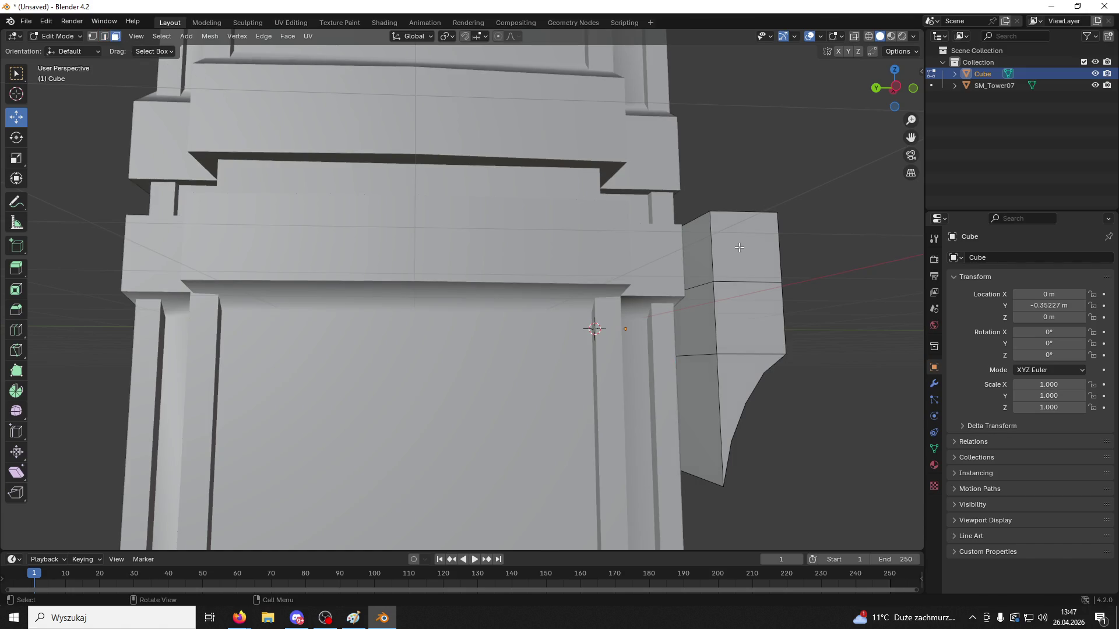
pyautogui.moveTo(739, 247)
pyautogui.mouseDown(button='middle')
pyautogui.moveTo(723, 278)
pyautogui.moveTo(699, 244)
pyautogui.mouseUp(button='middle')
pyautogui.click(699, 233)
pyautogui.keyDown('shift'); pyautogui.click(679, 254); pyautogui.keyUp('shift')
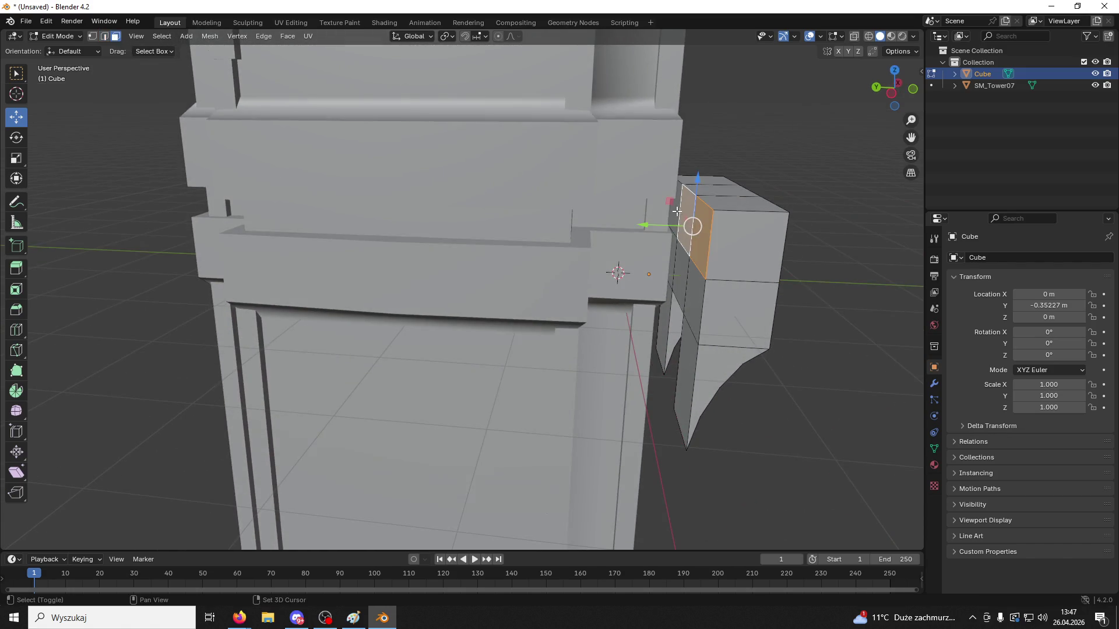
pyautogui.keyDown('shift'); pyautogui.click(679, 260); pyautogui.keyUp('shift')
pyautogui.keyDown('shift'); pyautogui.click(690, 308); pyautogui.keyUp('shift')
pyautogui.keyDown('shift'); pyautogui.click(687, 390); pyautogui.keyUp('shift')
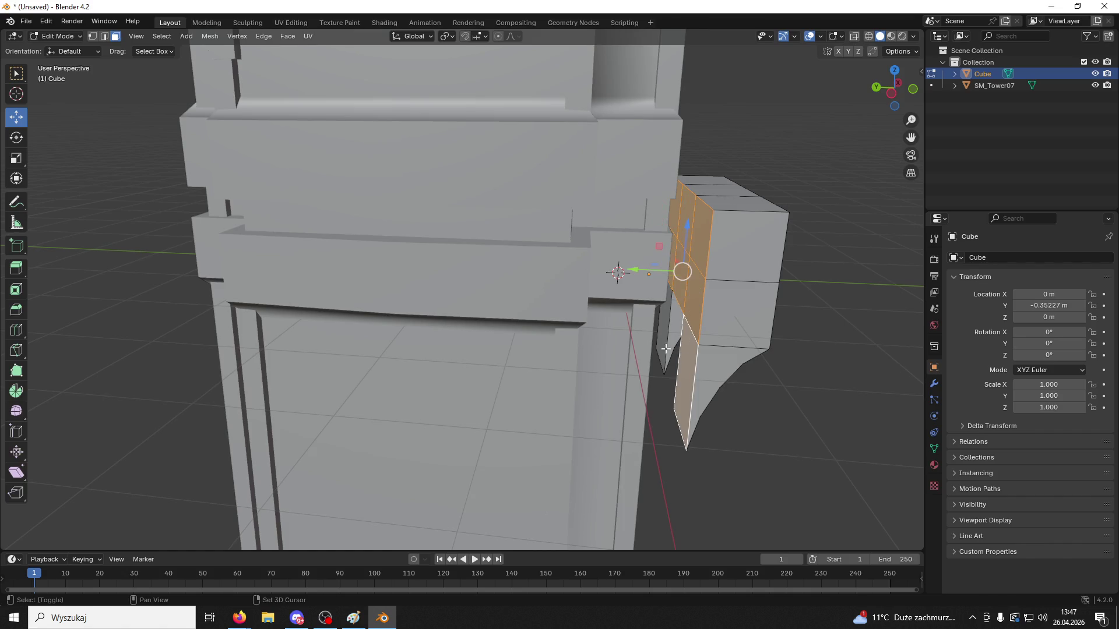
# Extrude the selected face strip 0.3455 m along its normal and return to Object Mode
pyautogui.moveTo(714, 340); pyautogui.dragTo(719, 350, button='middle')
pyautogui.press('e')
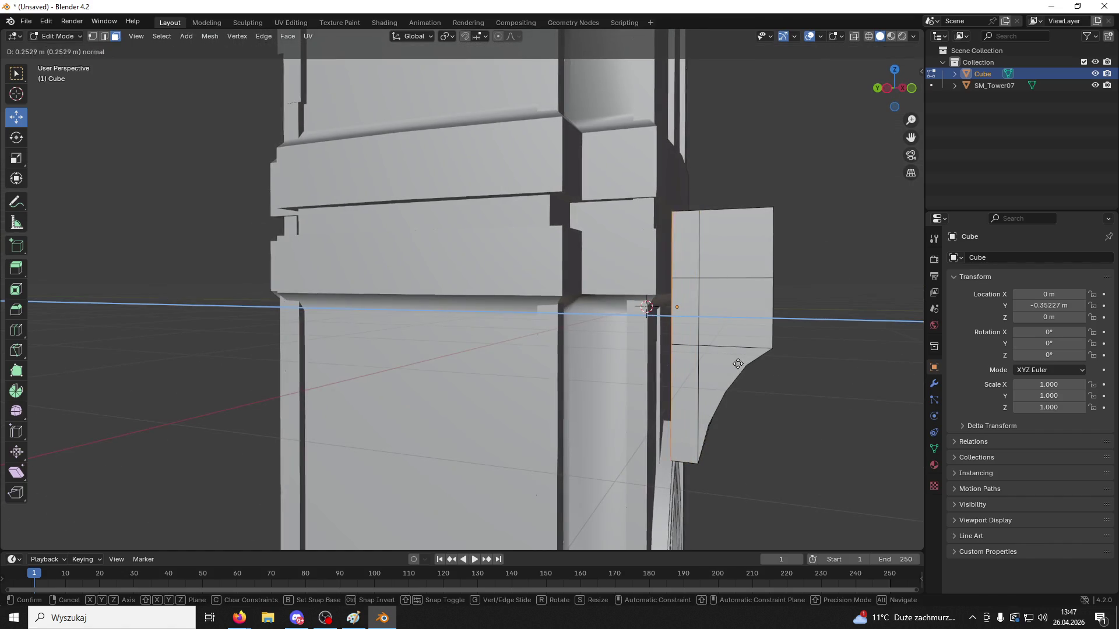
pyautogui.click(730, 364)
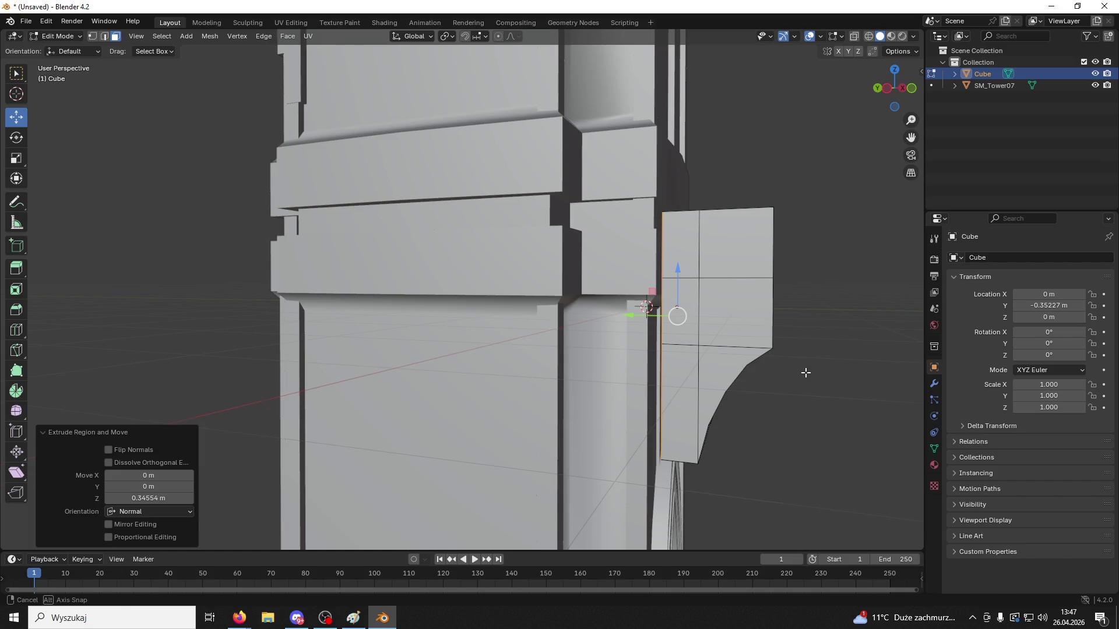
pyautogui.moveTo(804, 372); pyautogui.dragTo(797, 399, button='middle')
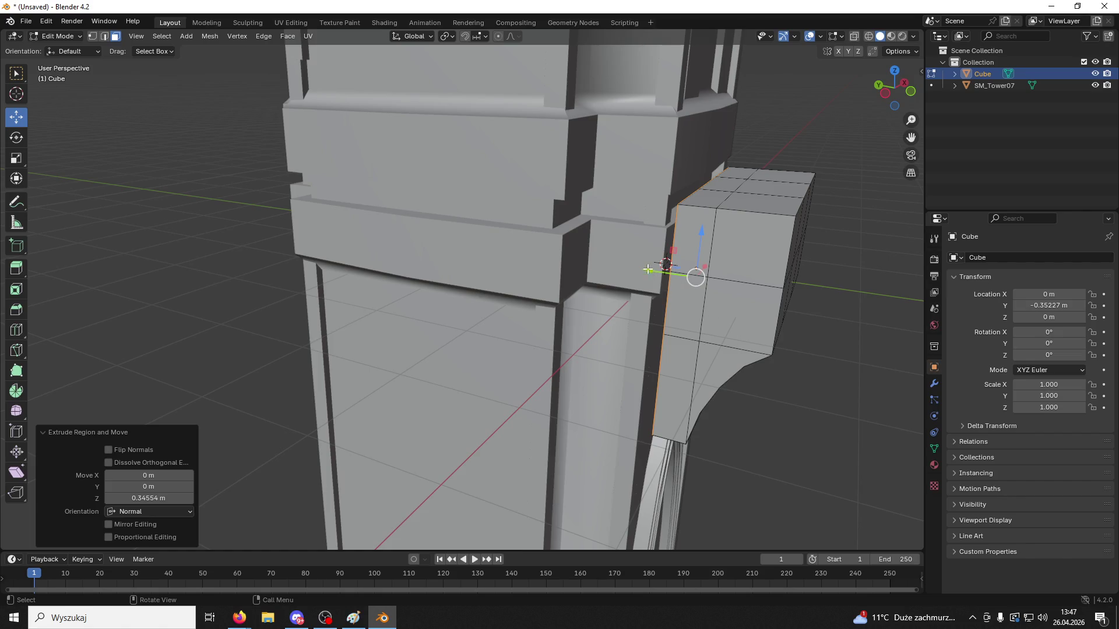
pyautogui.click(630, 268)
pyautogui.moveTo(630, 269)
pyautogui.mouseDown(button='middle')
pyautogui.moveTo(671, 228)
pyautogui.moveTo(665, 245)
pyautogui.mouseUp(button='middle')
pyautogui.click(56, 36)
pyautogui.click(59, 47)
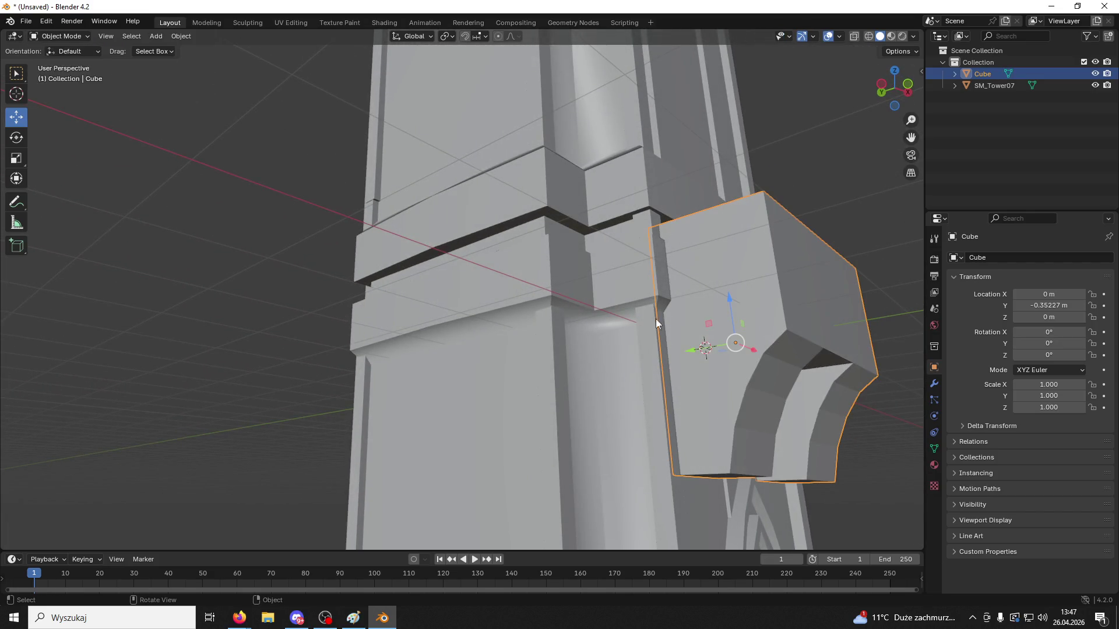
# Move the bracket under the tower's cornice to Y −0.018 m and Z 0.128 m
pyautogui.moveTo(694, 353); pyautogui.dragTo(661, 353)
pyautogui.moveTo(661, 353)
pyautogui.mouseDown(button='middle')
pyautogui.moveTo(634, 369)
pyautogui.moveTo(672, 384)
pyautogui.moveTo(747, 270)
pyautogui.mouseUp(button='middle')
pyautogui.moveTo(685, 248)
pyautogui.mouseDown()
pyautogui.moveTo(676, 238)
pyautogui.moveTo(698, 232)
pyautogui.mouseUp()
pyautogui.moveTo(698, 233); pyautogui.dragTo(682, 280, button='middle')
pyautogui.moveTo(730, 177); pyautogui.dragTo(711, 175)
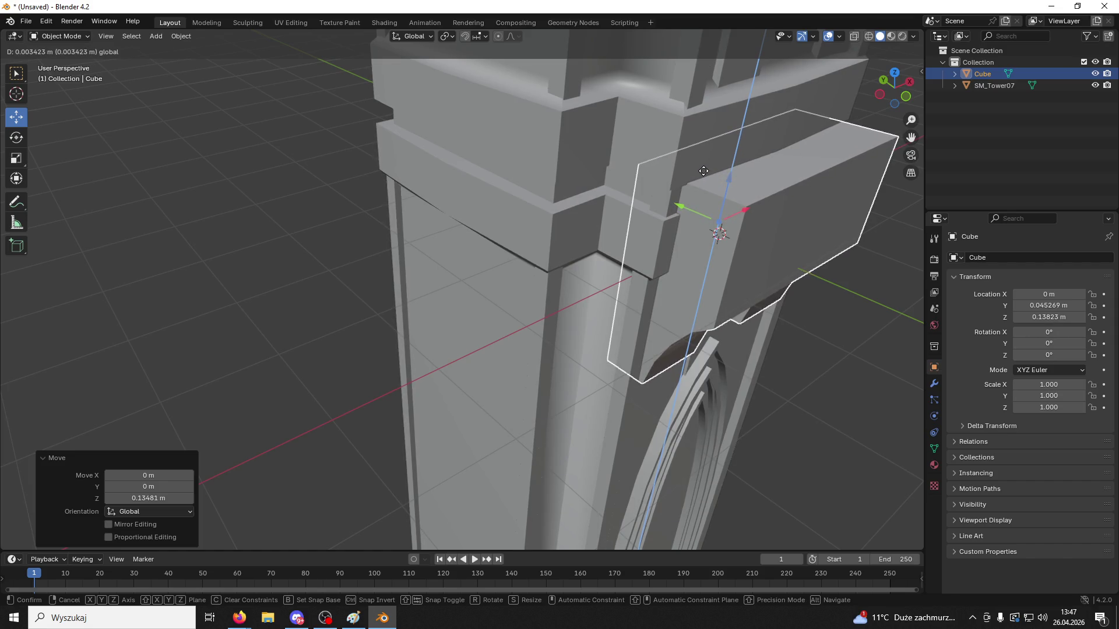
pyautogui.click(706, 173)
pyautogui.moveTo(707, 174)
pyautogui.mouseDown(button='middle')
pyautogui.moveTo(736, 211)
pyautogui.moveTo(726, 148)
pyautogui.moveTo(749, 264)
pyautogui.mouseUp(button='middle')
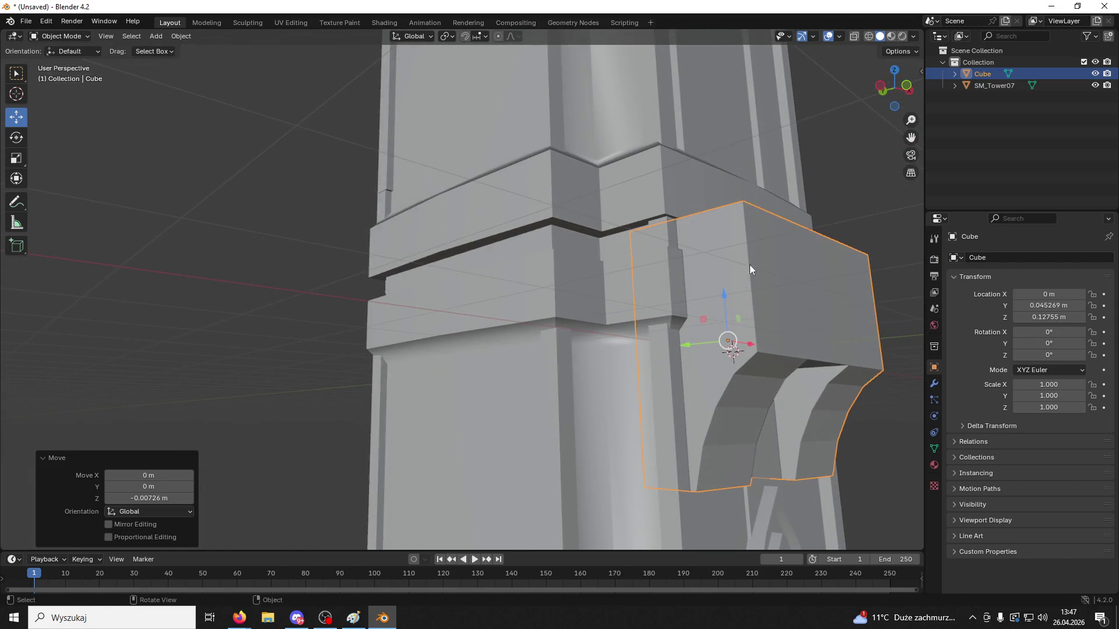
pyautogui.moveTo(702, 341); pyautogui.dragTo(722, 336)
pyautogui.moveTo(722, 335)
pyautogui.mouseDown(button='middle')
pyautogui.moveTo(756, 282)
pyautogui.moveTo(743, 306)
pyautogui.moveTo(422, 247)
pyautogui.mouseUp(button='middle')
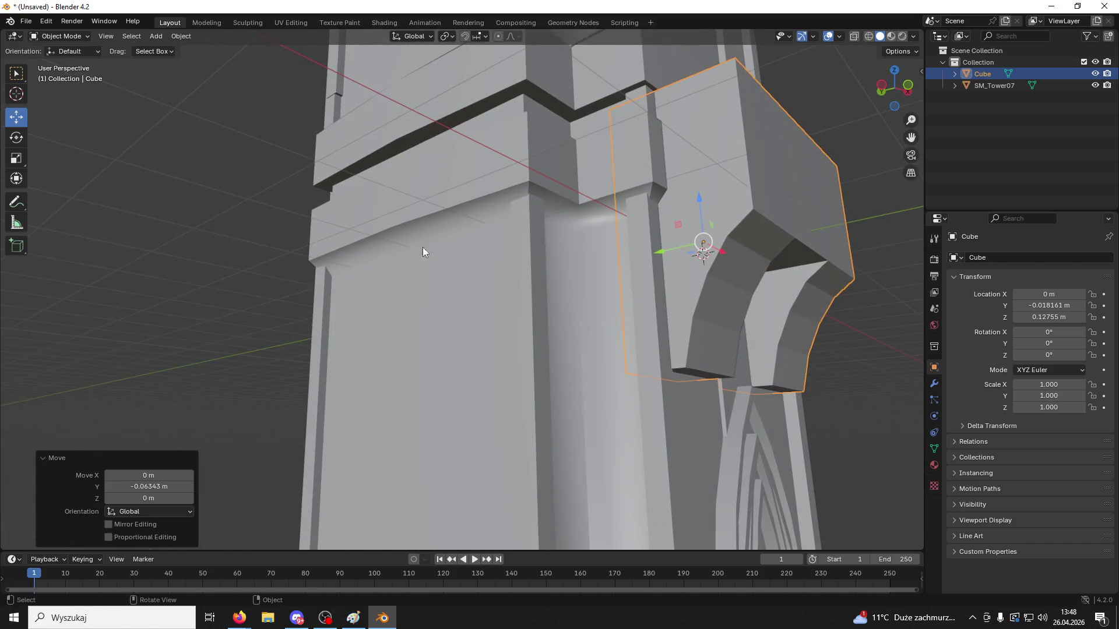
# Enter Edit Mode and select the left arch's bottom face
pyautogui.click(61, 36)
pyautogui.click(61, 62)
pyautogui.click(699, 374)
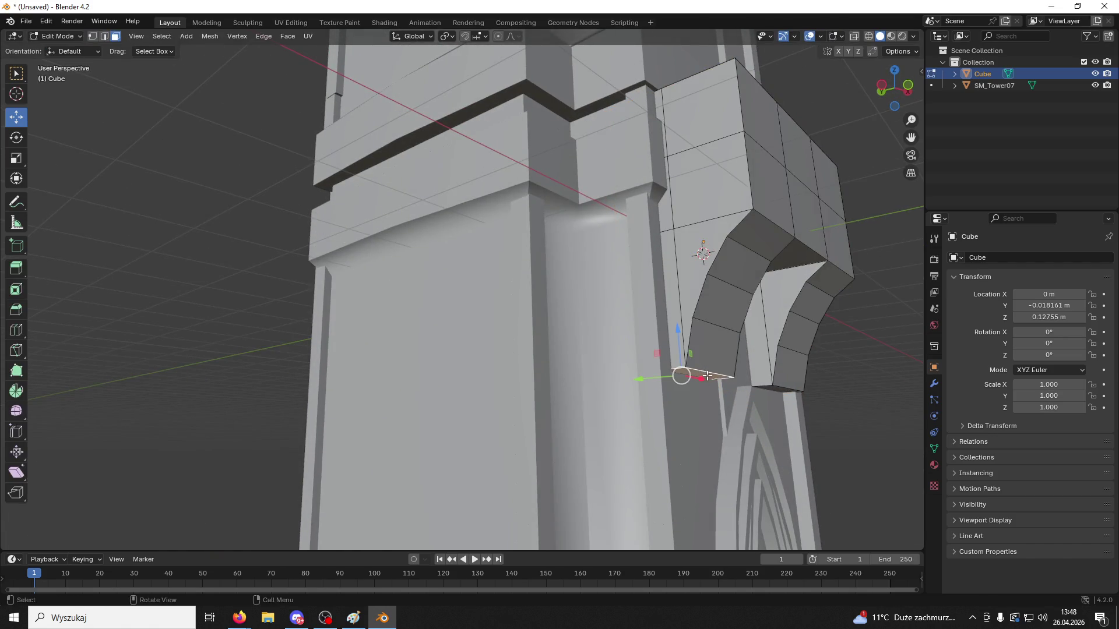
# Extrude both arch feet's bottom faces downward by 0.174 m
pyautogui.keyDown('shift'); pyautogui.click(777, 390); pyautogui.keyUp('shift')
pyautogui.press('e')
pyautogui.click(757, 388)
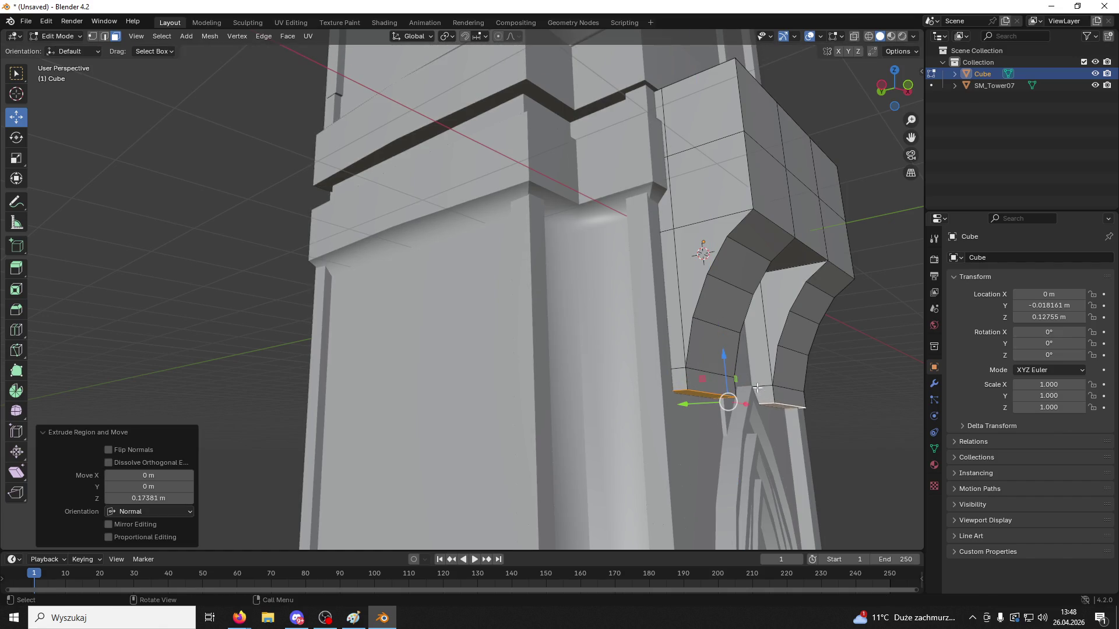
# Bevel both feet's bottom edges with 2 segments into small stepped lips
pyautogui.click(105, 37)
pyautogui.click(698, 390)
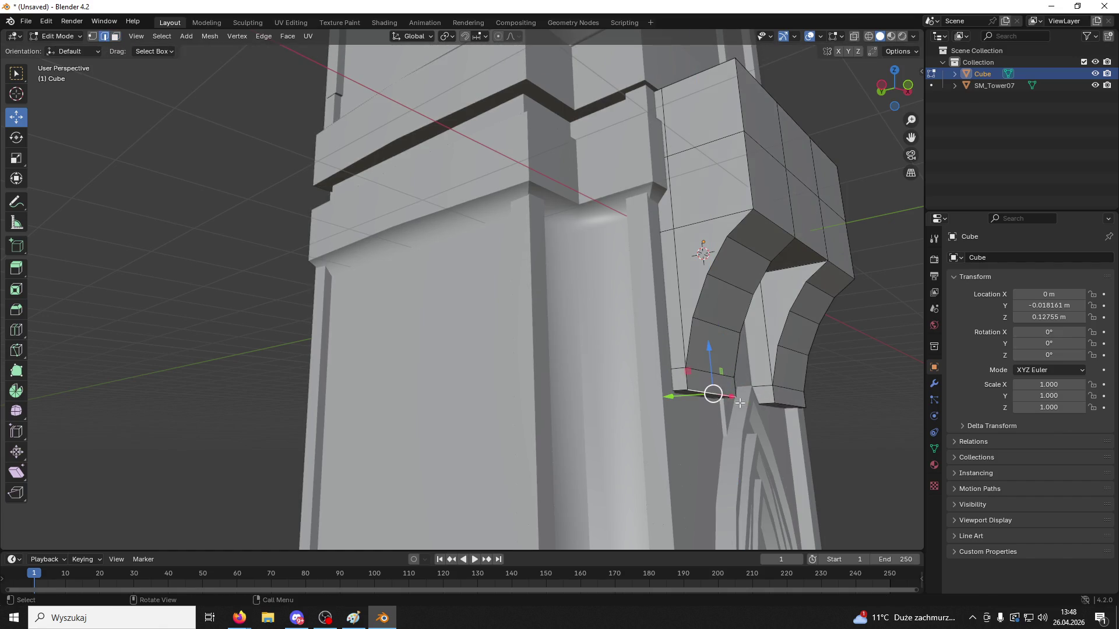
pyautogui.keyDown('shift'); pyautogui.click(792, 406); pyautogui.keyUp('shift')
pyautogui.hotkey('ctrl', 'b')
pyautogui.scroll(3, 784, 378)
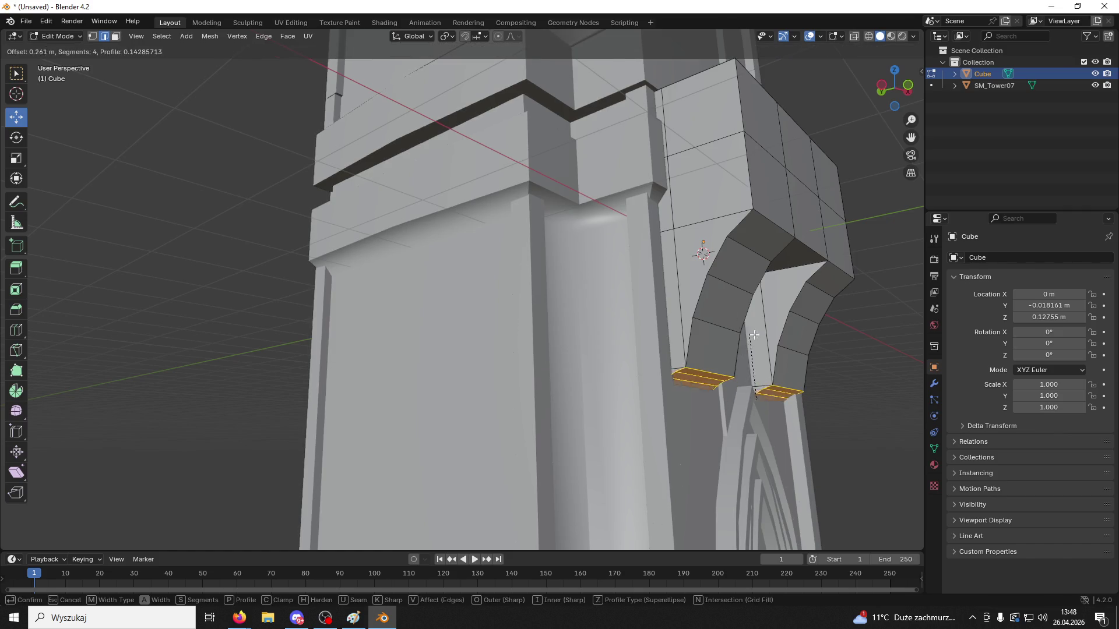
pyautogui.scroll(-2, 792, 354)
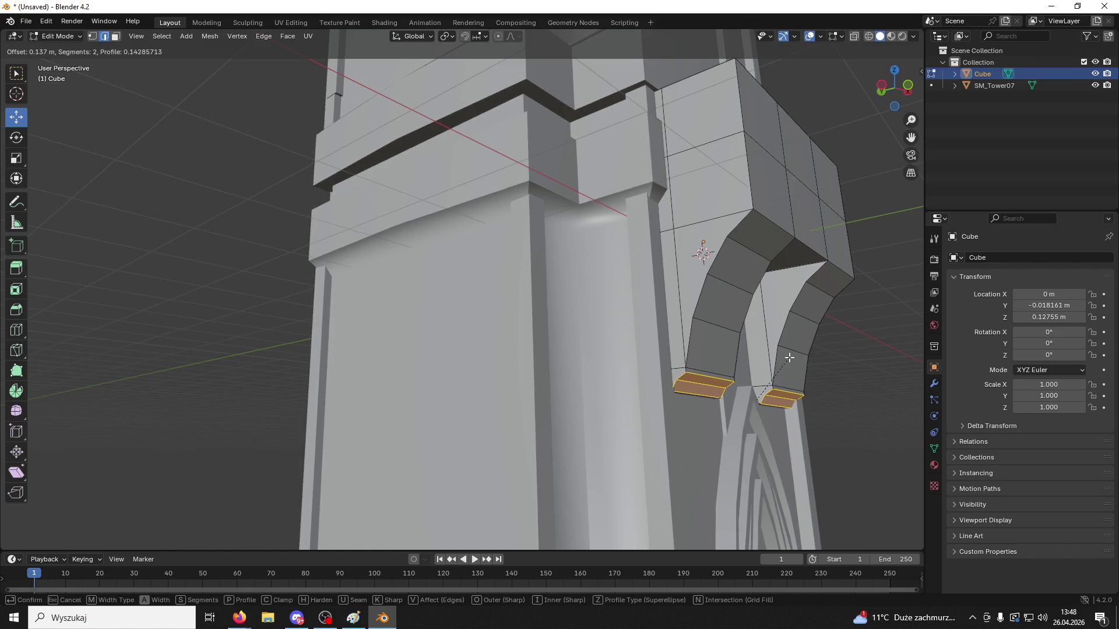
pyautogui.click(788, 357)
pyautogui.click(861, 384)
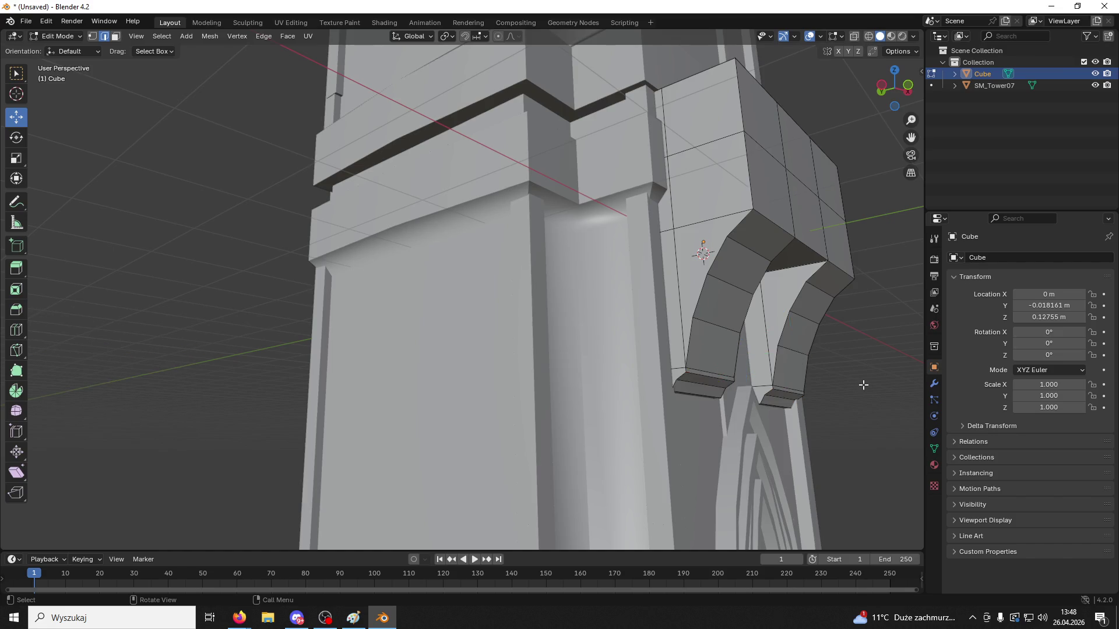
pyautogui.scroll(5, 861, 385)
pyautogui.scroll(-4, 861, 385)
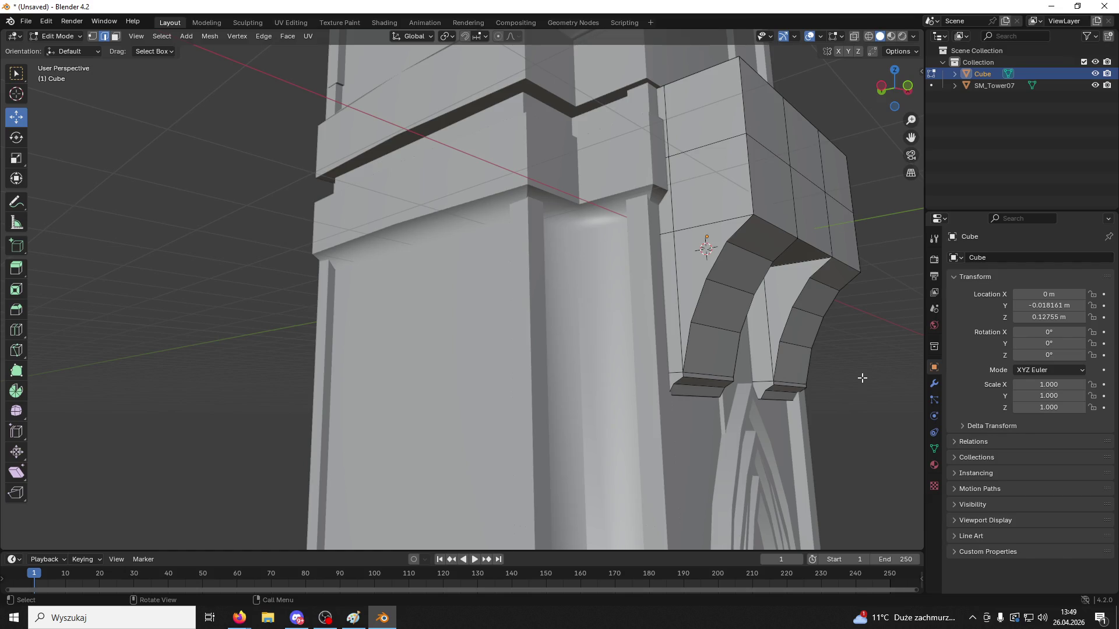
pyautogui.moveTo(773, 263); pyautogui.dragTo(763, 293, button='middle')
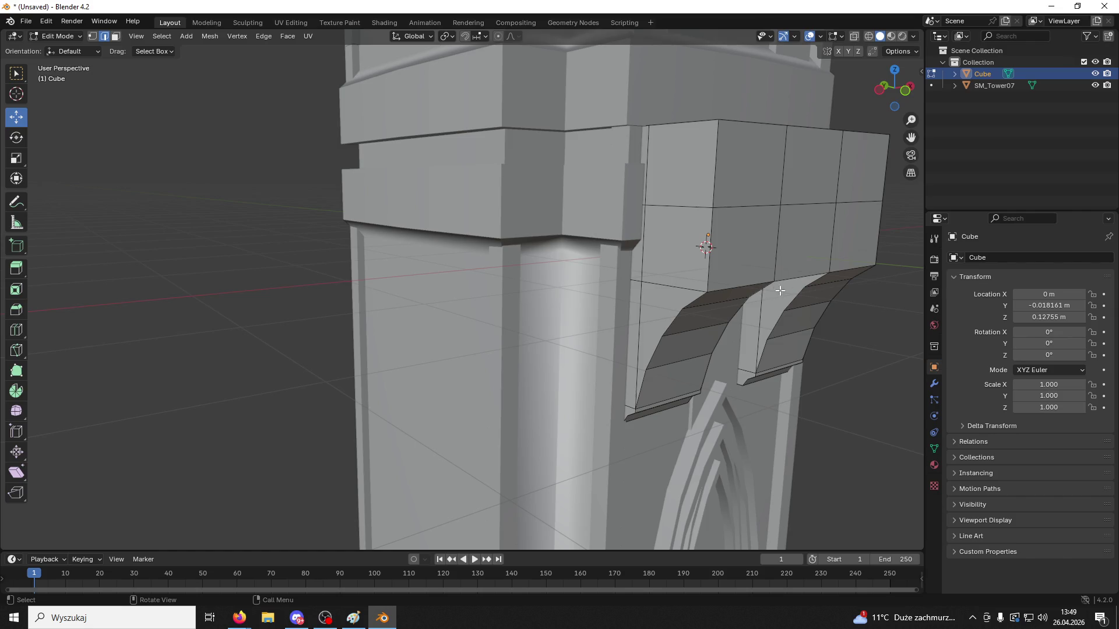
# Loop-cut the left arch leg with two centred cuts and scale them apart along X
pyautogui.moveTo(780, 291); pyautogui.dragTo(789, 250, button='middle')
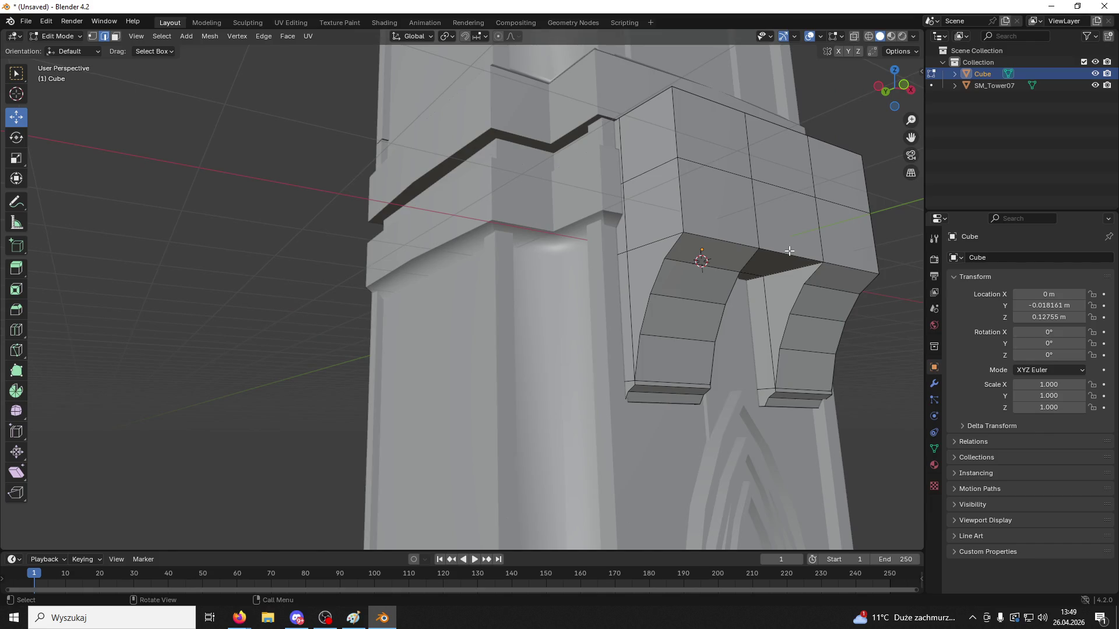
pyautogui.moveTo(796, 251); pyautogui.dragTo(699, 300, button='middle')
pyautogui.hotkey('ctrl', 'r')
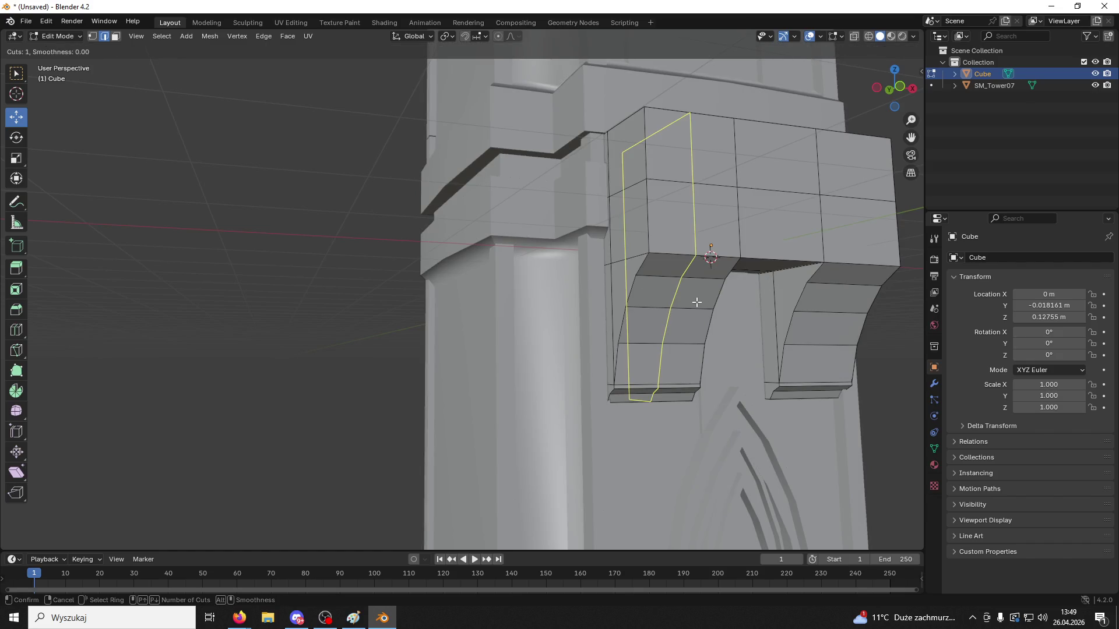
pyautogui.scroll(1, 693, 302)
pyautogui.click(694, 301)
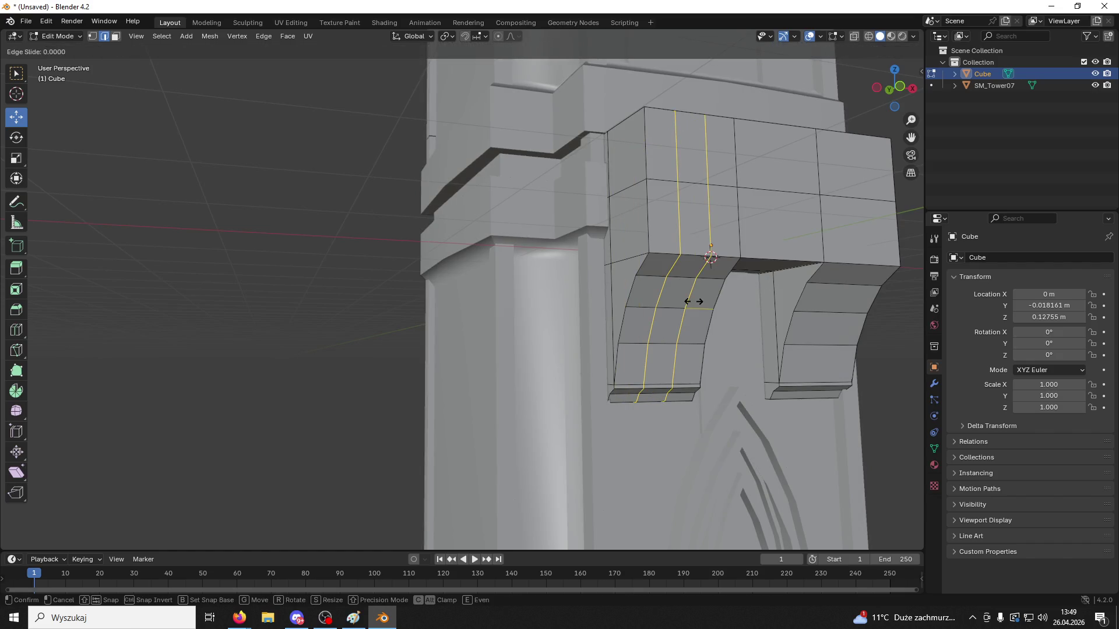
pyautogui.rightClick(694, 301)
pyautogui.press('s')
pyautogui.press('x')
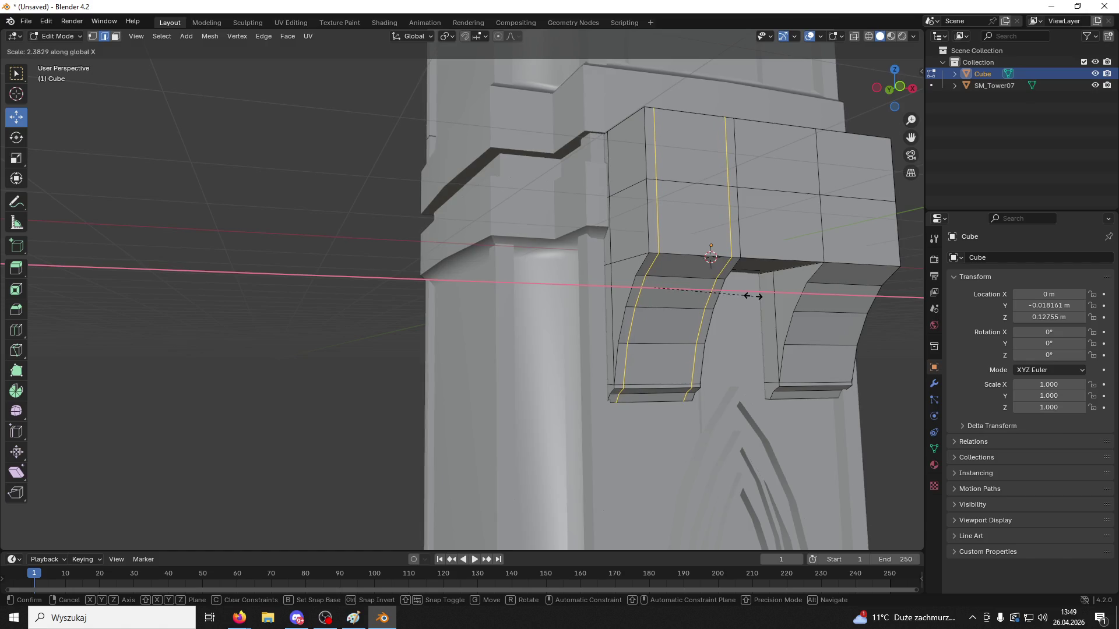
pyautogui.click(751, 296)
pyautogui.hotkey('ctrl', 'z')
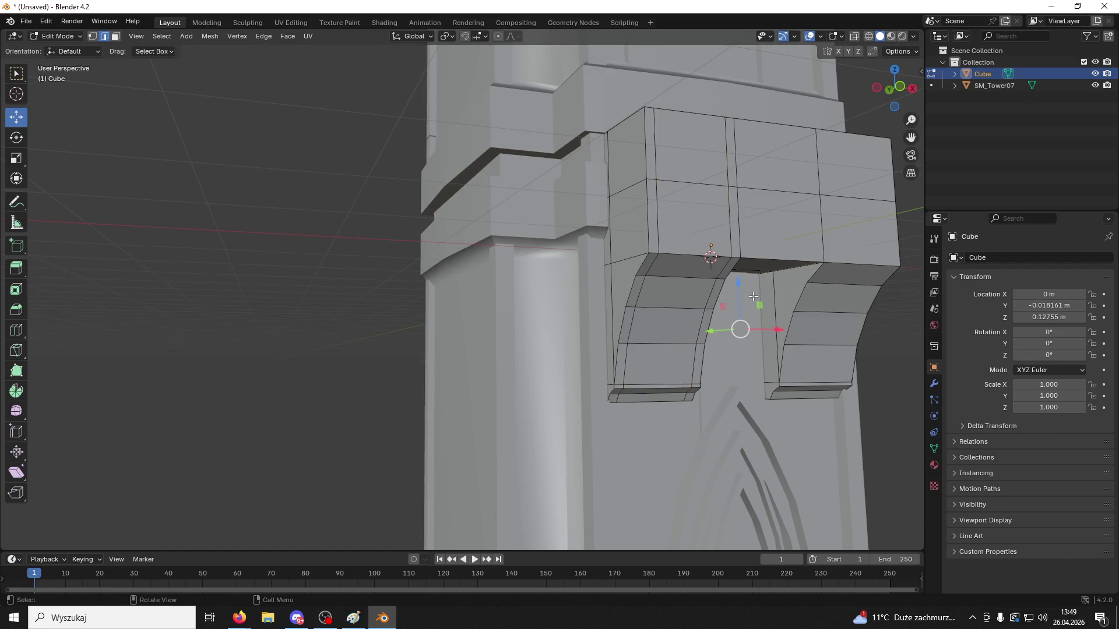
# Add two centred loops to the right arch leg and spread them 2.404 along X
pyautogui.moveTo(749, 289)
pyautogui.mouseDown(button='middle')
pyautogui.moveTo(818, 290)
pyautogui.moveTo(770, 294)
pyautogui.mouseUp(button='middle')
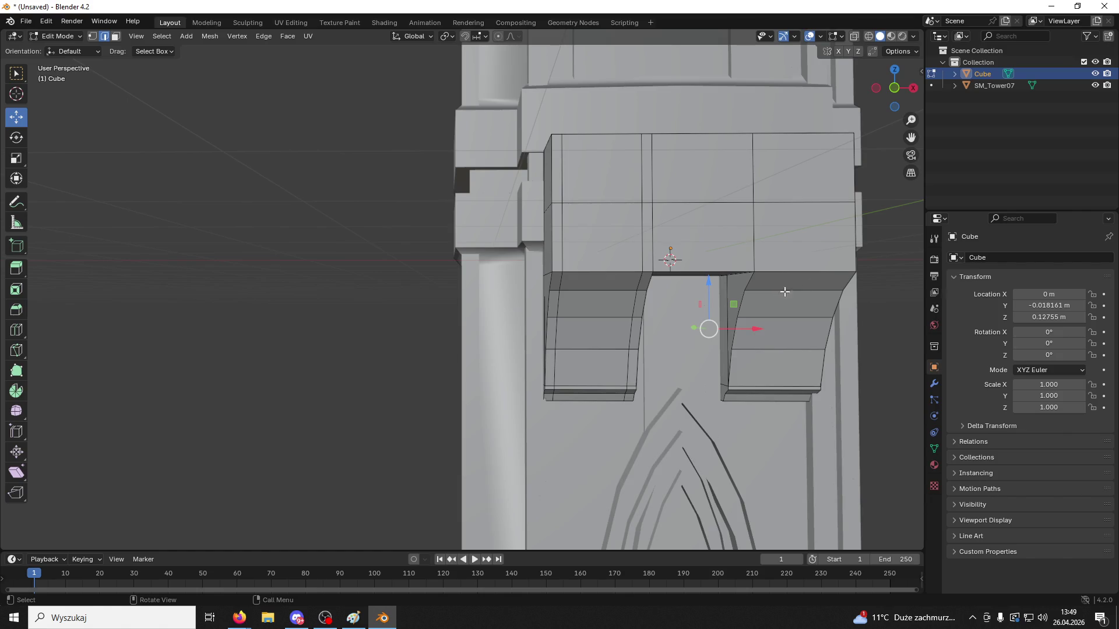
pyautogui.hotkey('ctrl', 'r')
pyautogui.click(830, 269)
pyautogui.click(833, 266)
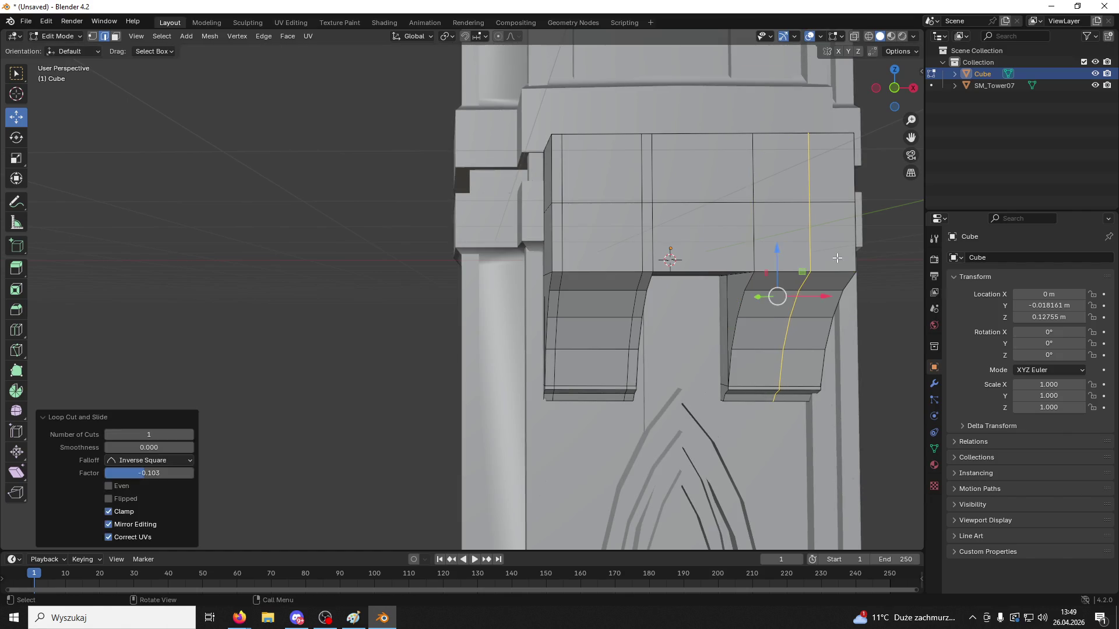
pyautogui.hotkey('ctrl', 'z')
pyautogui.hotkey('ctrl', 'r')
pyautogui.scroll(1, 836, 257)
pyautogui.click(838, 257)
pyautogui.rightClick(839, 253)
pyautogui.press('s')
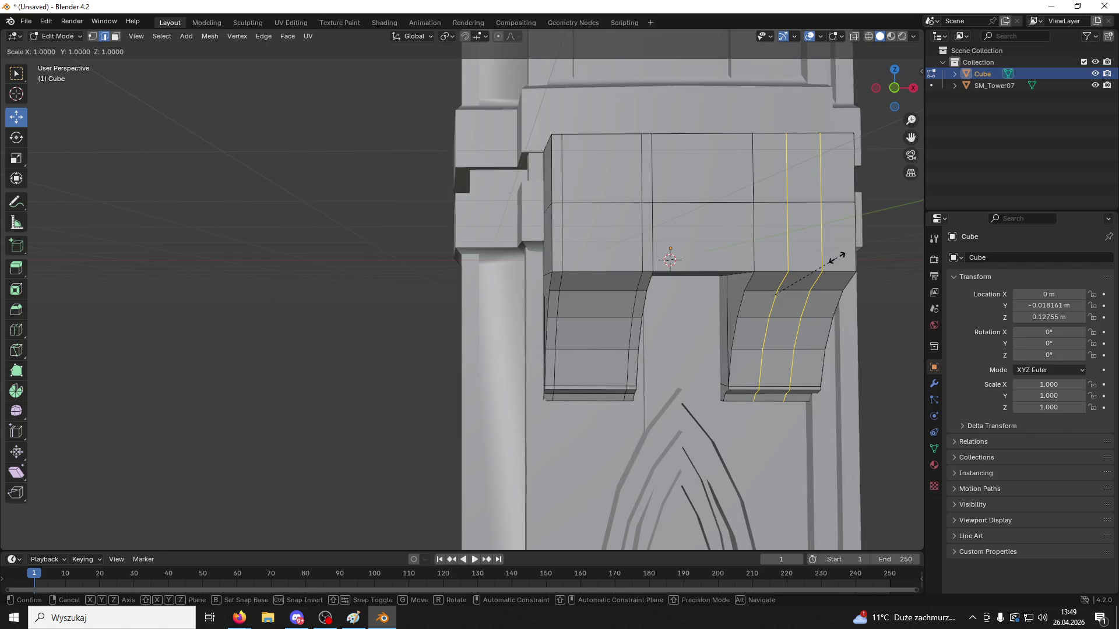
pyautogui.press('x')
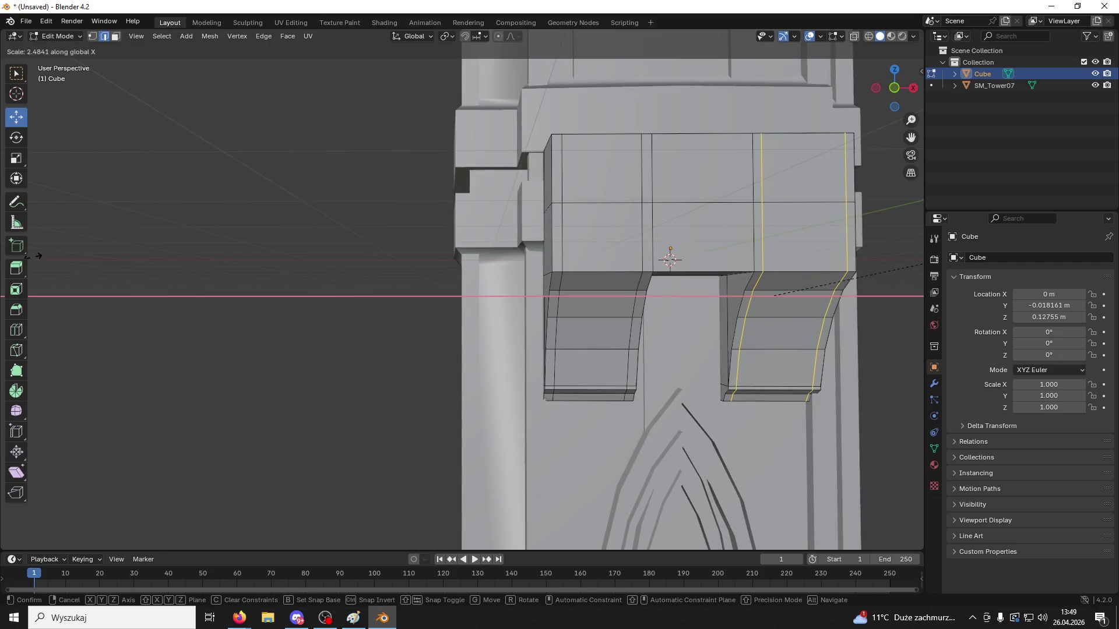
pyautogui.click(3, 267)
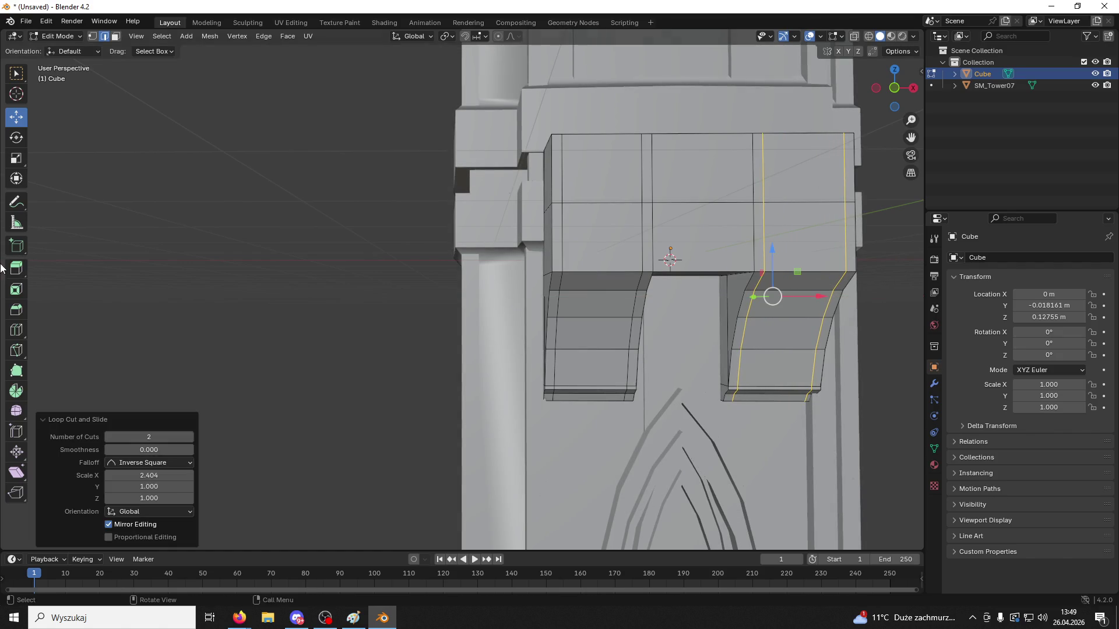
pyautogui.moveTo(819, 301)
pyautogui.mouseDown(button='middle')
pyautogui.moveTo(835, 272)
pyautogui.moveTo(827, 258)
pyautogui.mouseUp(button='middle')
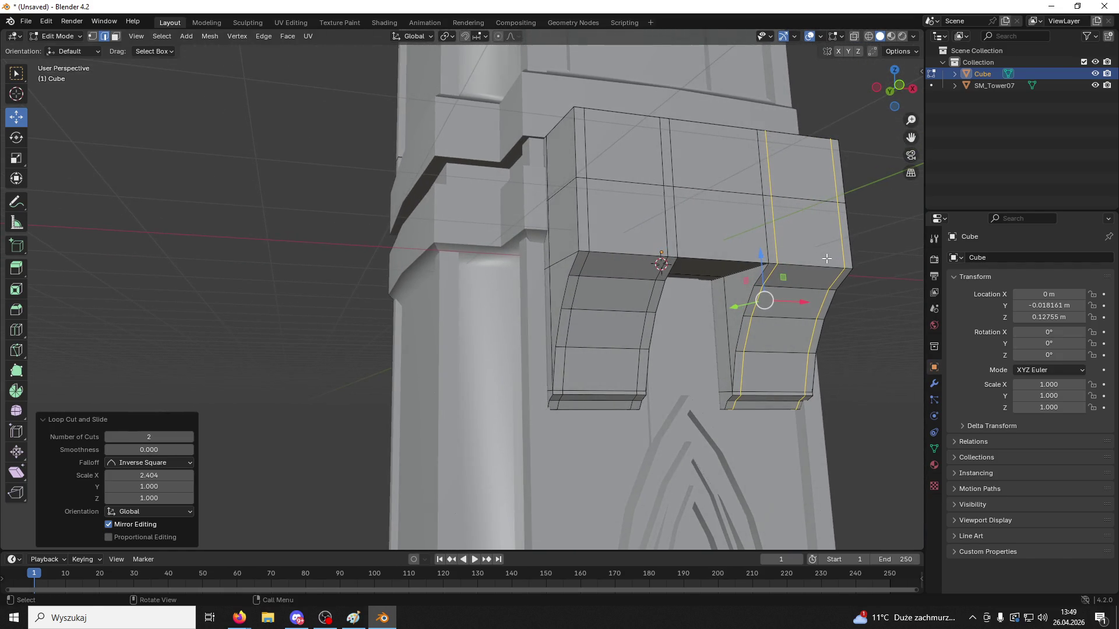
# In face mode, select the strip faces down the bracket front and left leg, including its bottom lip
pyautogui.click(606, 135)
pyautogui.click(115, 36)
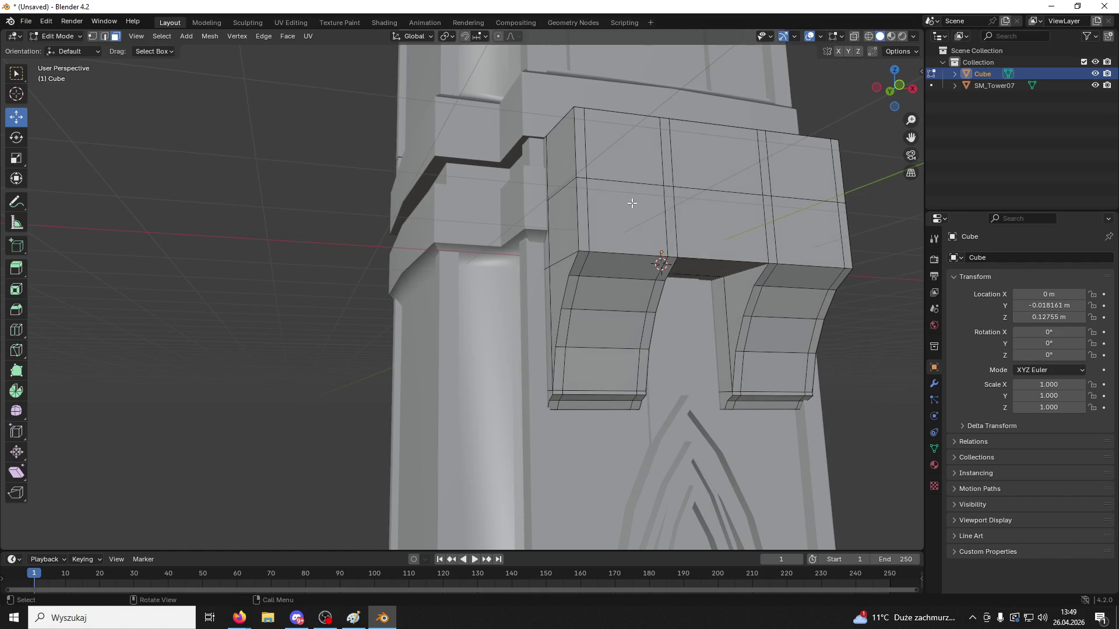
pyautogui.click(630, 149)
pyautogui.keyDown('shift'); pyautogui.click(634, 213); pyautogui.keyUp('shift')
pyautogui.keyDown('shift'); pyautogui.click(621, 266); pyautogui.keyUp('shift')
pyautogui.keyDown('shift'); pyautogui.click(616, 294); pyautogui.keyUp('shift')
pyautogui.keyDown('shift'); pyautogui.click(606, 329); pyautogui.keyUp('shift')
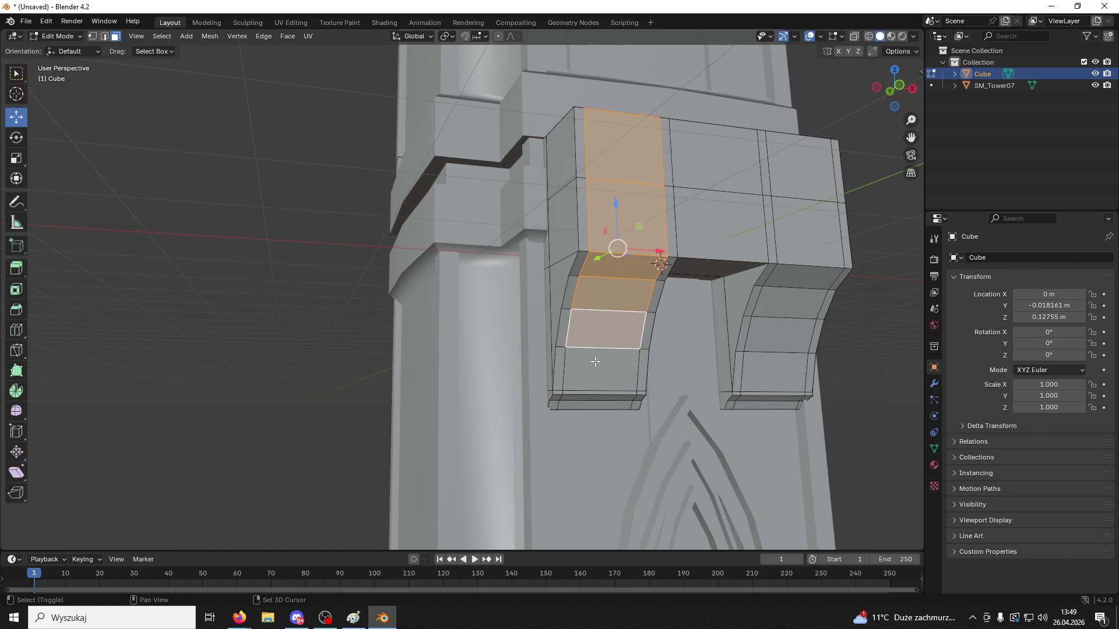
pyautogui.keyDown('shift'); pyautogui.click(597, 370); pyautogui.keyUp('shift')
pyautogui.keyDown('shift'); pyautogui.click(590, 399); pyautogui.keyUp('shift')
pyautogui.keyDown('shift'); pyautogui.click(591, 402); pyautogui.keyUp('shift')
pyautogui.moveTo(590, 402)
pyautogui.mouseDown(button='middle')
pyautogui.moveTo(618, 373)
pyautogui.moveTo(589, 408)
pyautogui.mouseUp(button='middle')
pyautogui.keyDown('shift'); pyautogui.click(594, 415); pyautogui.keyUp('shift')
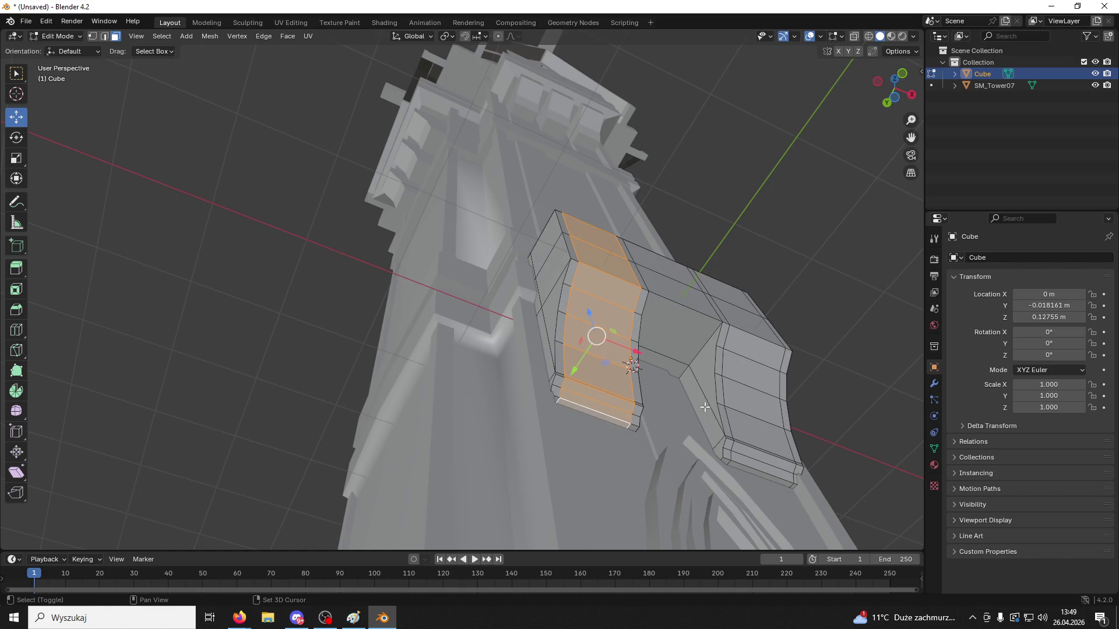
# Add the right leg's lip faces and its strip faces up to the top face
pyautogui.keyDown('shift'); pyautogui.click(778, 479); pyautogui.keyUp('shift')
pyautogui.keyDown('shift'); pyautogui.click(778, 472); pyautogui.keyUp('shift')
pyautogui.keyDown('shift'); pyautogui.click(779, 465); pyautogui.keyUp('shift')
pyautogui.keyDown('shift'); pyautogui.click(778, 455); pyautogui.keyUp('shift')
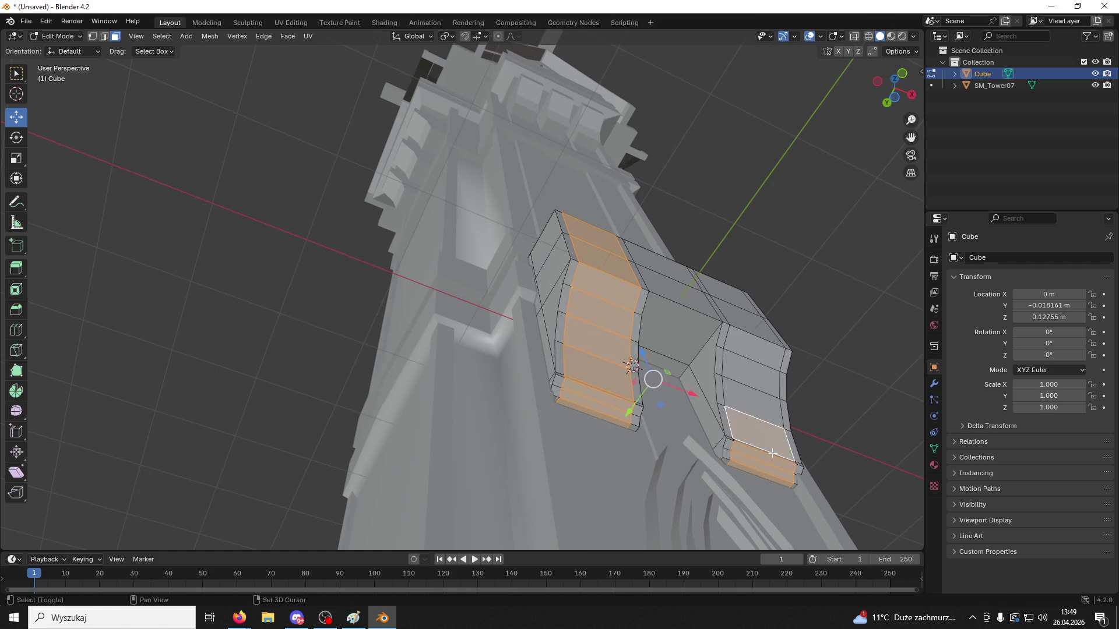
pyautogui.keyDown('shift'); pyautogui.click(772, 453); pyautogui.keyUp('shift')
pyautogui.moveTo(772, 452); pyautogui.dragTo(765, 464, button='middle')
pyautogui.keyDown('shift'); pyautogui.click(761, 451); pyautogui.keyUp('shift')
pyautogui.keyDown('shift'); pyautogui.click(761, 426); pyautogui.keyUp('shift')
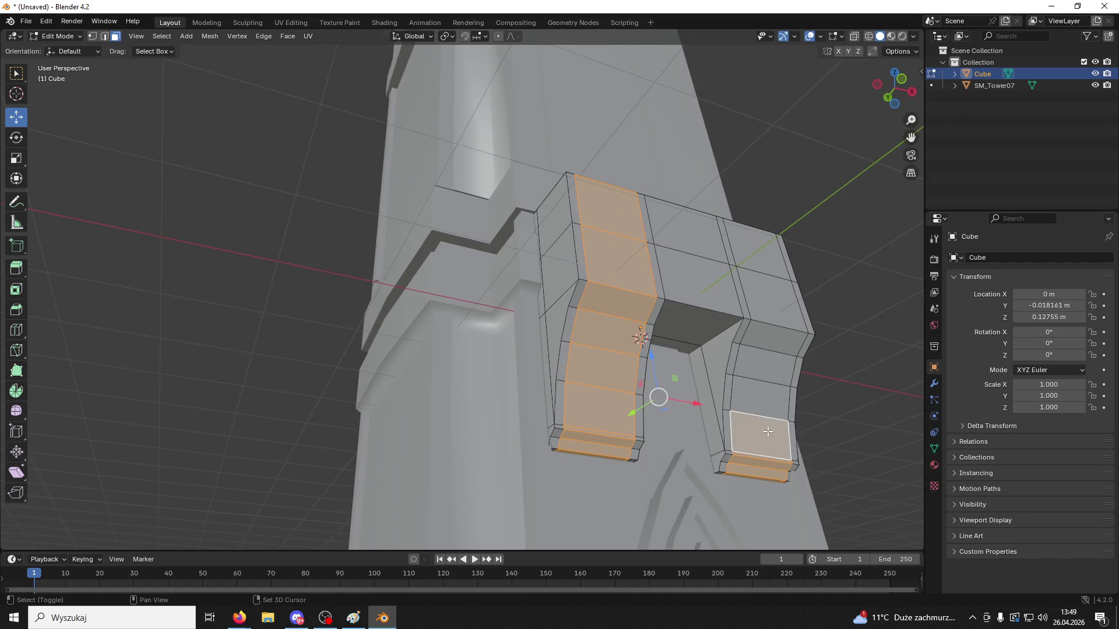
pyautogui.keyDown('shift'); pyautogui.click(761, 393); pyautogui.keyUp('shift')
pyautogui.keyDown('shift'); pyautogui.click(762, 359); pyautogui.keyUp('shift')
pyautogui.keyDown('shift'); pyautogui.click(766, 332); pyautogui.keyUp('shift')
pyautogui.keyDown('shift'); pyautogui.click(769, 300); pyautogui.keyUp('shift')
pyautogui.keyDown('shift'); pyautogui.click(757, 261); pyautogui.keyUp('shift')
pyautogui.moveTo(757, 260); pyautogui.dragTo(759, 272, button='middle')
# Add both pillar top faces and extrude the selection inward along normals by -0.056 m
pyautogui.rightClick(760, 271)
pyautogui.click(754, 299)
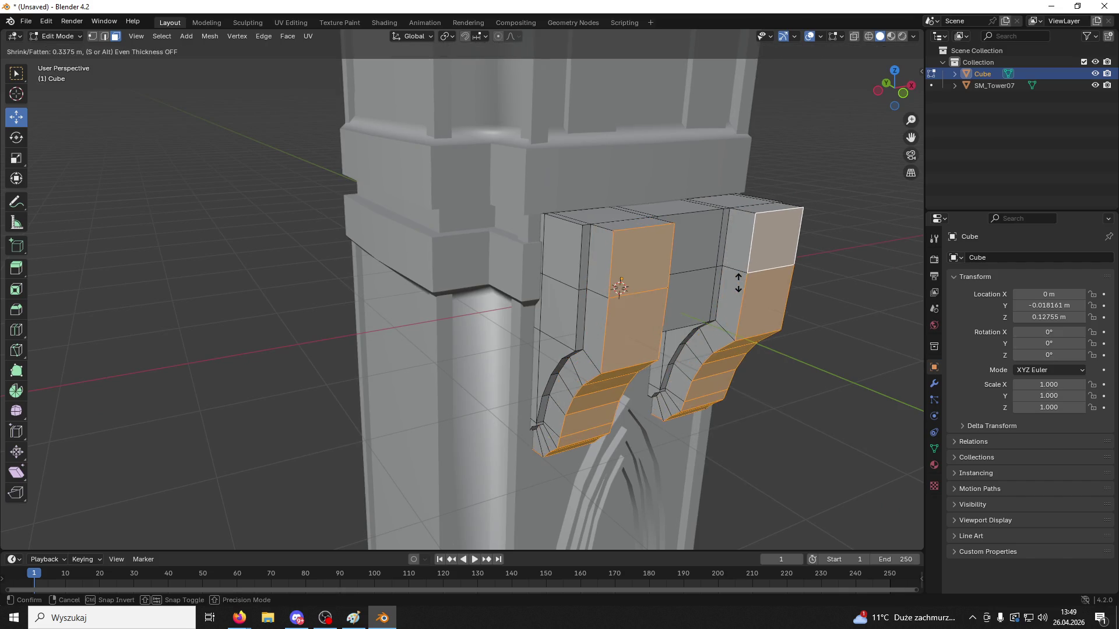
pyautogui.rightClick(661, 250)
pyautogui.keyDown('shift'); pyautogui.click(608, 217); pyautogui.keyUp('shift')
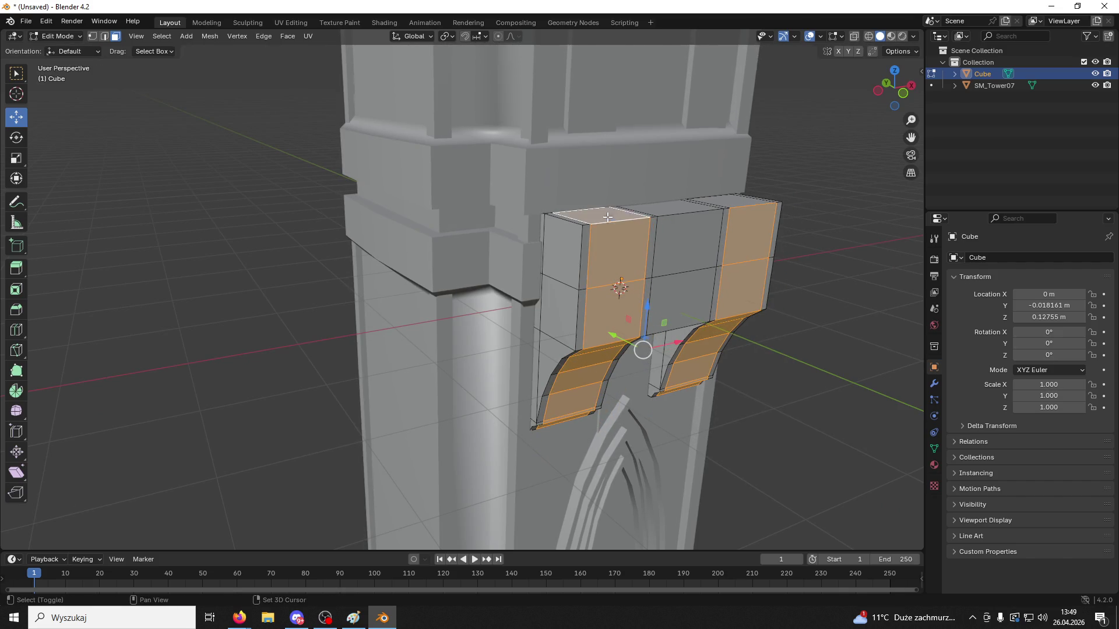
pyautogui.keyDown('shift'); pyautogui.click(733, 200); pyautogui.keyUp('shift')
pyautogui.rightClick(753, 244)
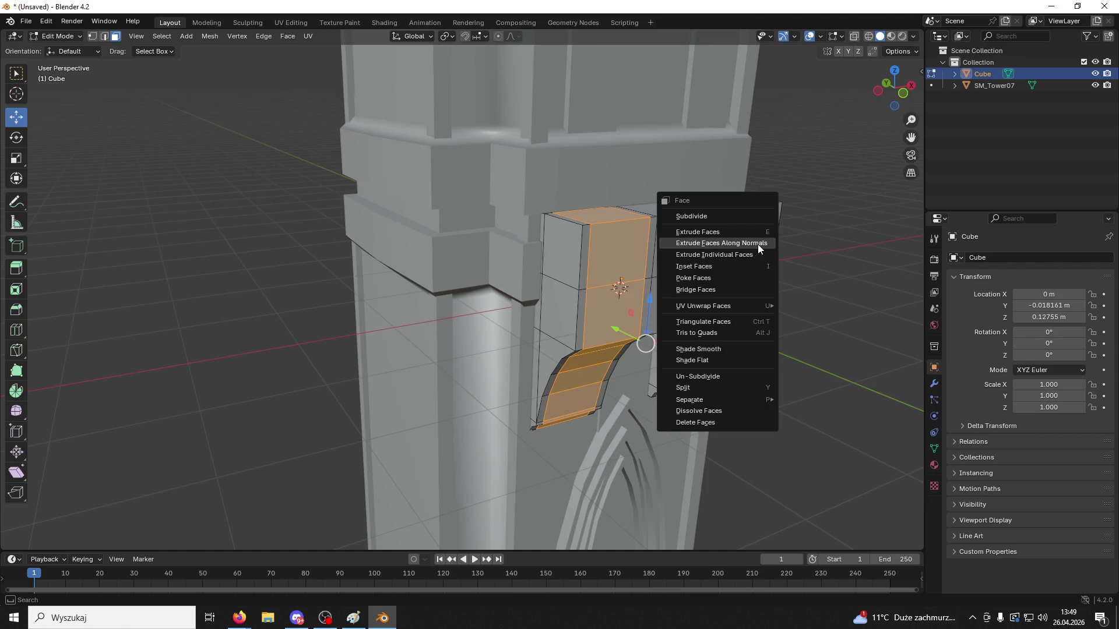
pyautogui.click(757, 244)
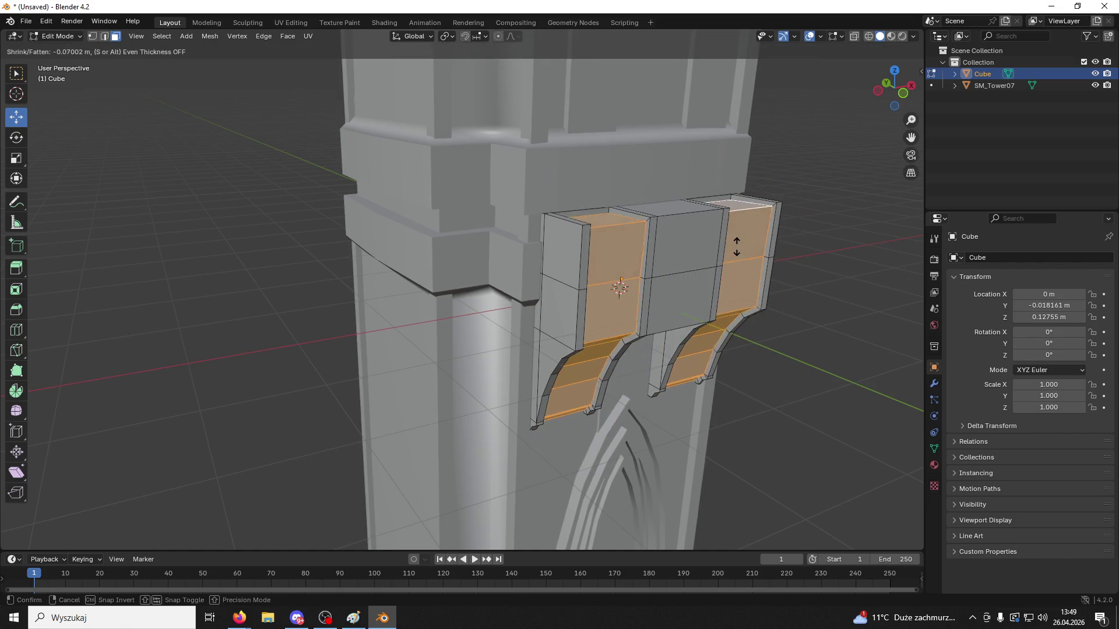
pyautogui.click(740, 262)
pyautogui.moveTo(740, 263)
pyautogui.mouseDown(button='middle')
pyautogui.moveTo(658, 256)
pyautogui.moveTo(791, 251)
pyautogui.mouseUp(button='middle')
pyautogui.click(832, 257)
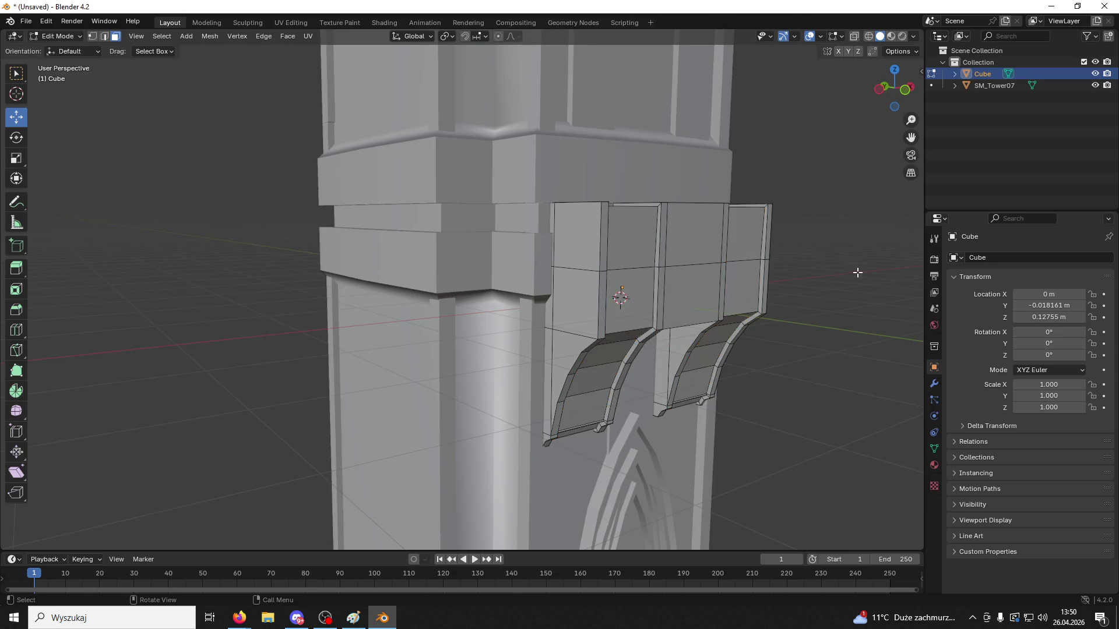
# Return to Object Mode and give the bracket Shade Auto Smooth
pyautogui.moveTo(857, 269)
pyautogui.mouseDown(button='middle')
pyautogui.moveTo(804, 245)
pyautogui.moveTo(824, 237)
pyautogui.moveTo(812, 200)
pyautogui.moveTo(821, 224)
pyautogui.mouseUp(button='middle')
pyautogui.click(62, 37)
pyautogui.click(65, 50)
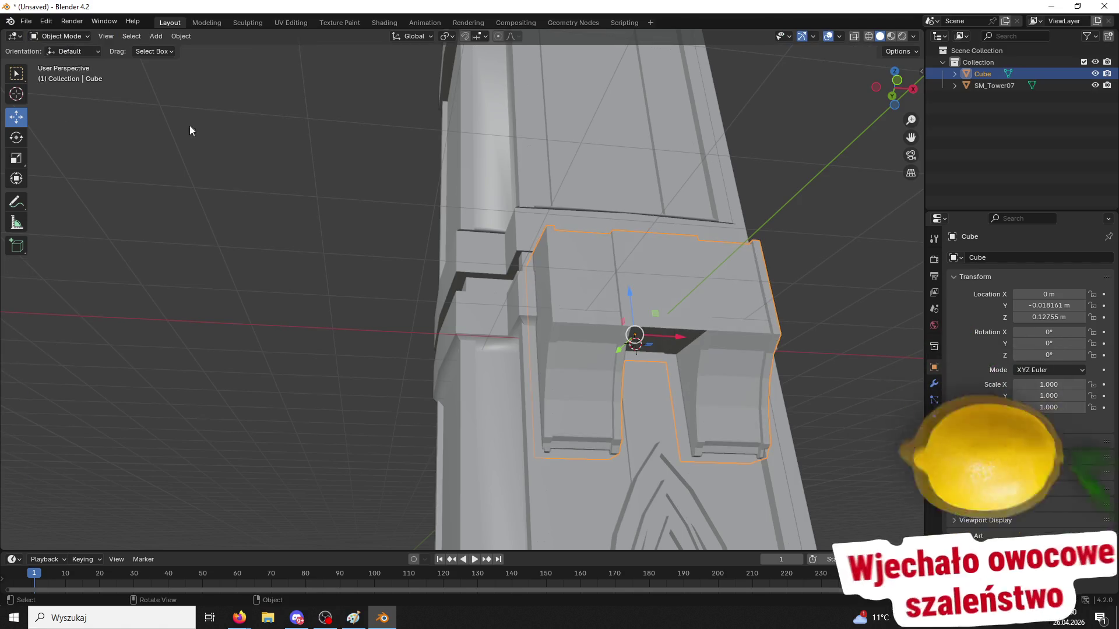
pyautogui.rightClick(653, 319)
pyautogui.click(650, 330)
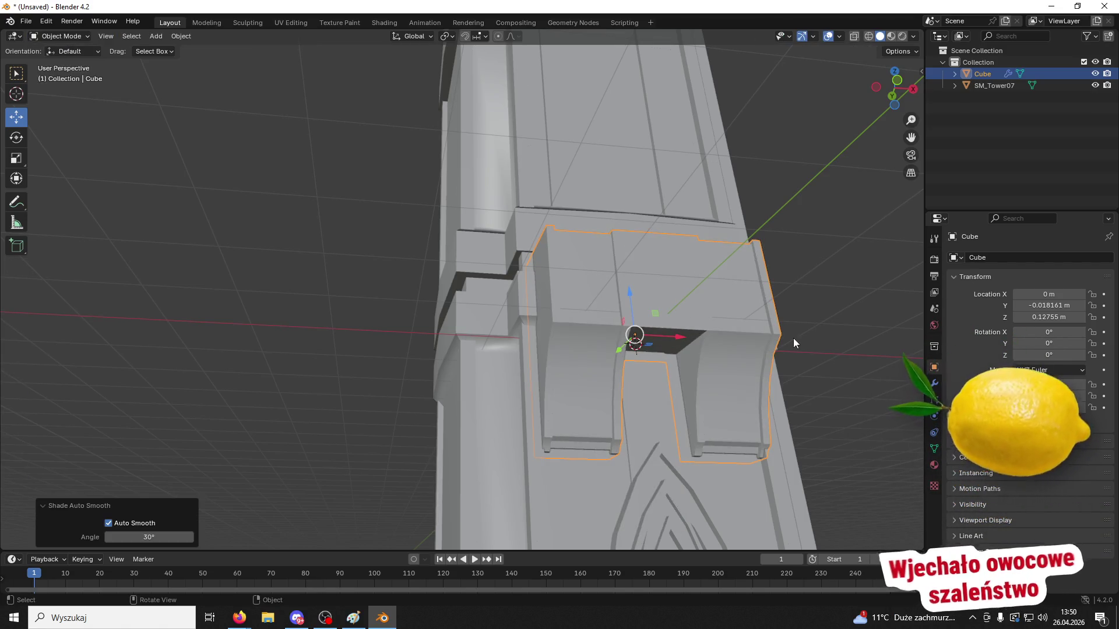
# Apply the Smooth by Angle modifier permanently from the Modifier tab
pyautogui.moveTo(831, 285)
pyautogui.mouseDown(button='middle')
pyautogui.moveTo(855, 331)
pyautogui.moveTo(885, 309)
pyautogui.mouseUp(button='middle')
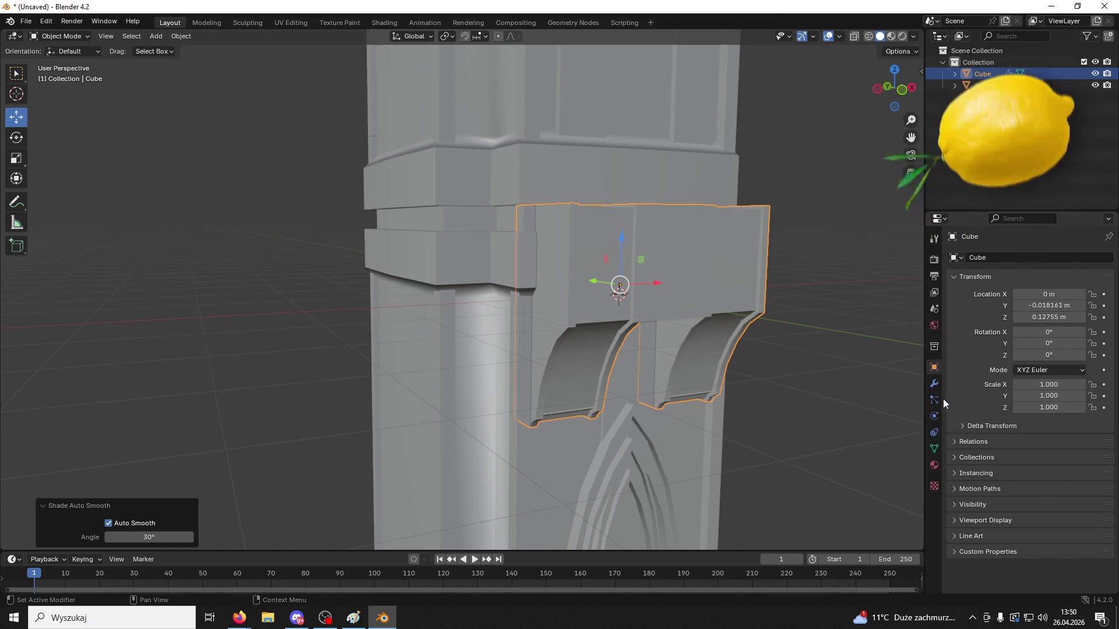
pyautogui.click(934, 383)
pyautogui.click(1078, 277)
pyautogui.click(1064, 290)
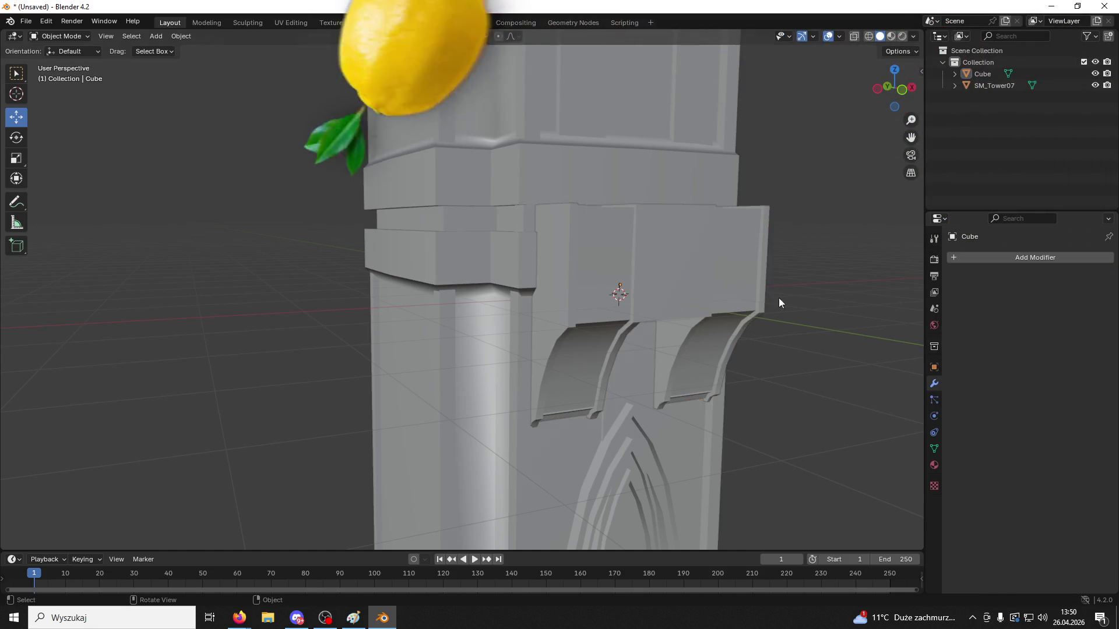
pyautogui.click(25, 21)
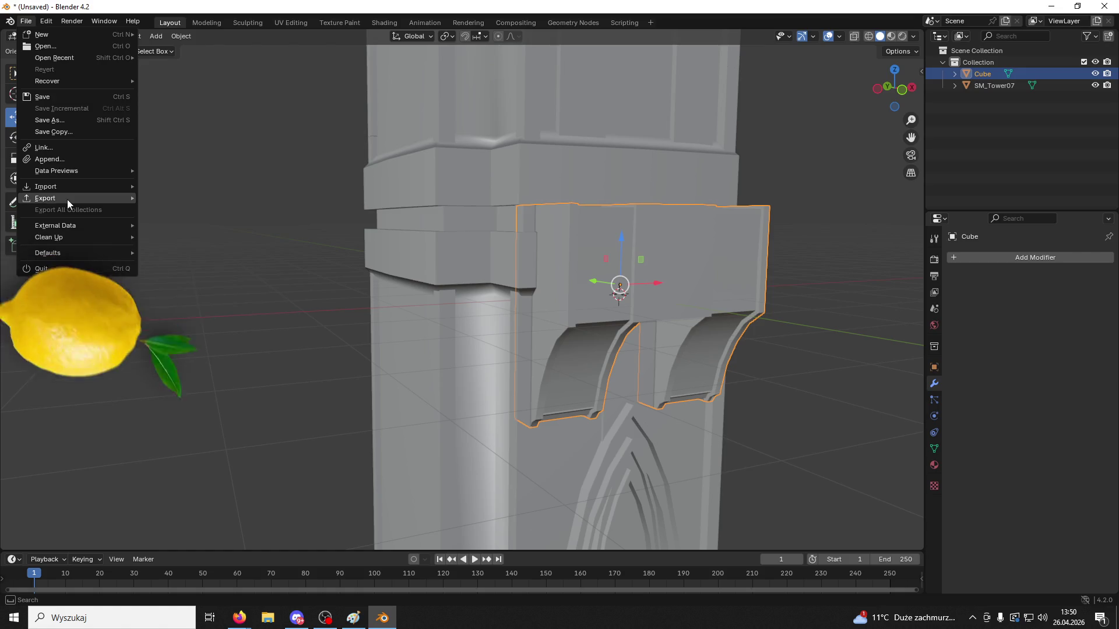
# Export only the selected bracket as FBX over the existing Desktop file, then minimize Blender
pyautogui.moveTo(67, 199)
pyautogui.click(176, 290)
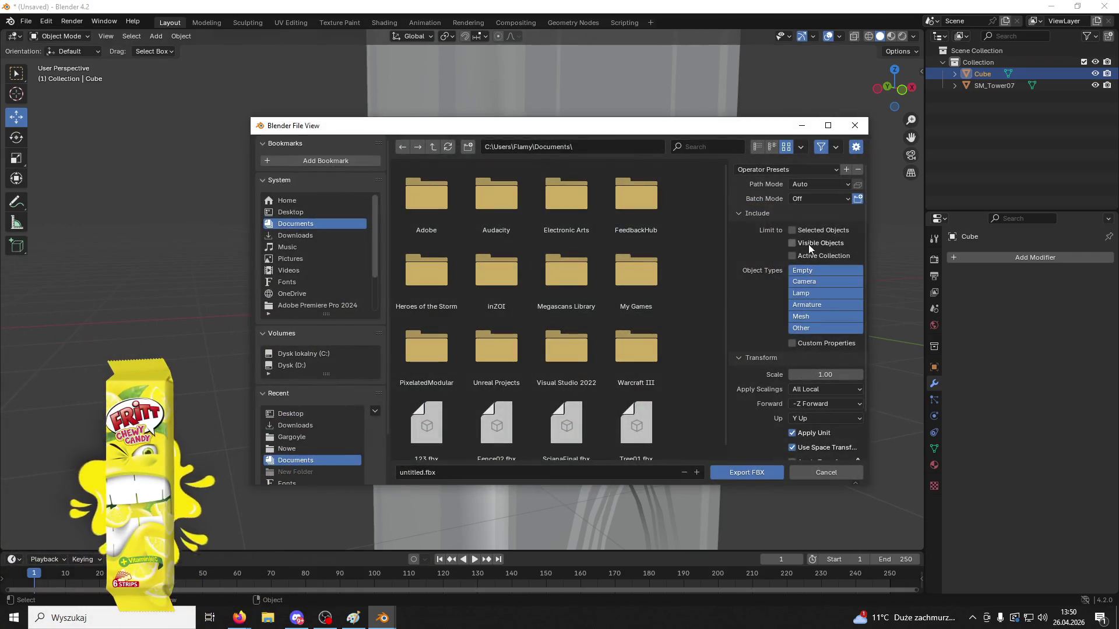
pyautogui.click(792, 230)
pyautogui.scroll(-1, 621, 330)
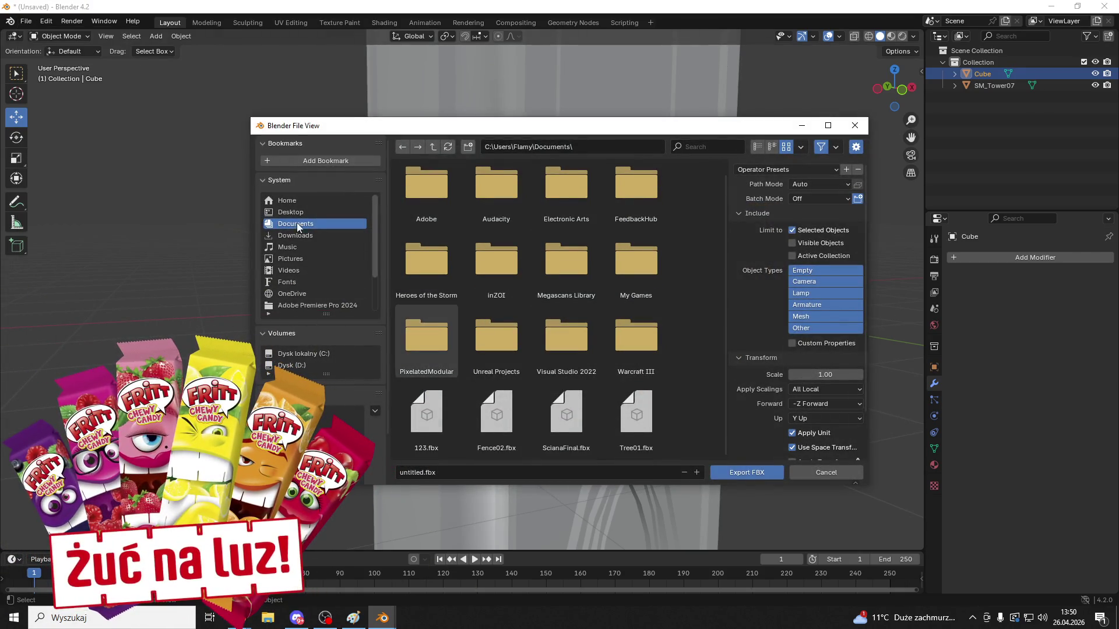
pyautogui.click(290, 212)
pyautogui.scroll(-5, 523, 323)
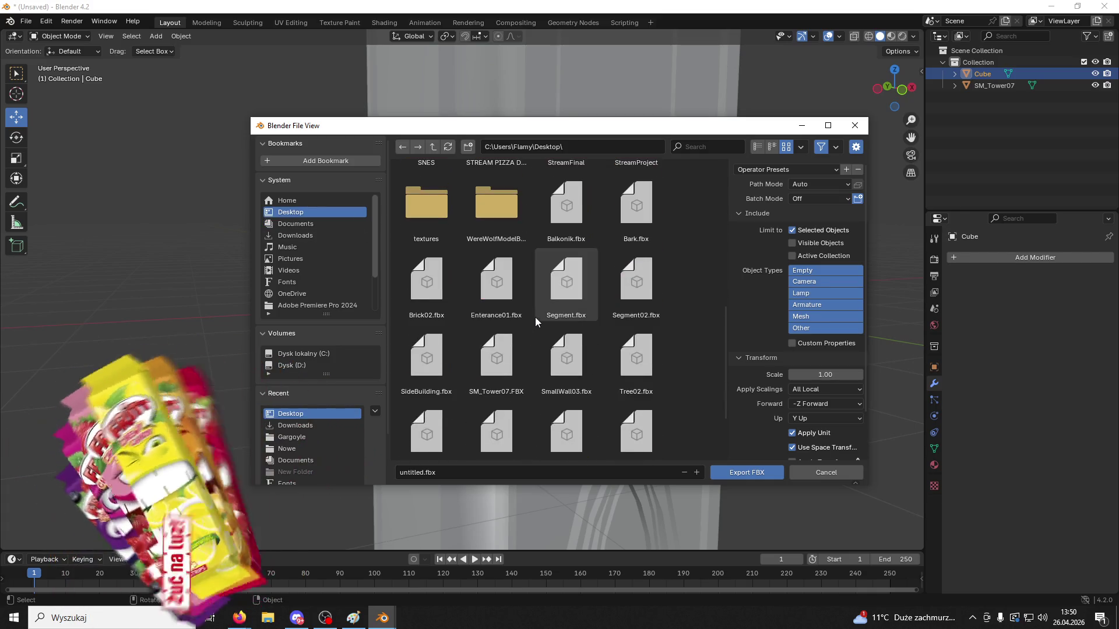
pyautogui.click(536, 315)
pyautogui.click(746, 472)
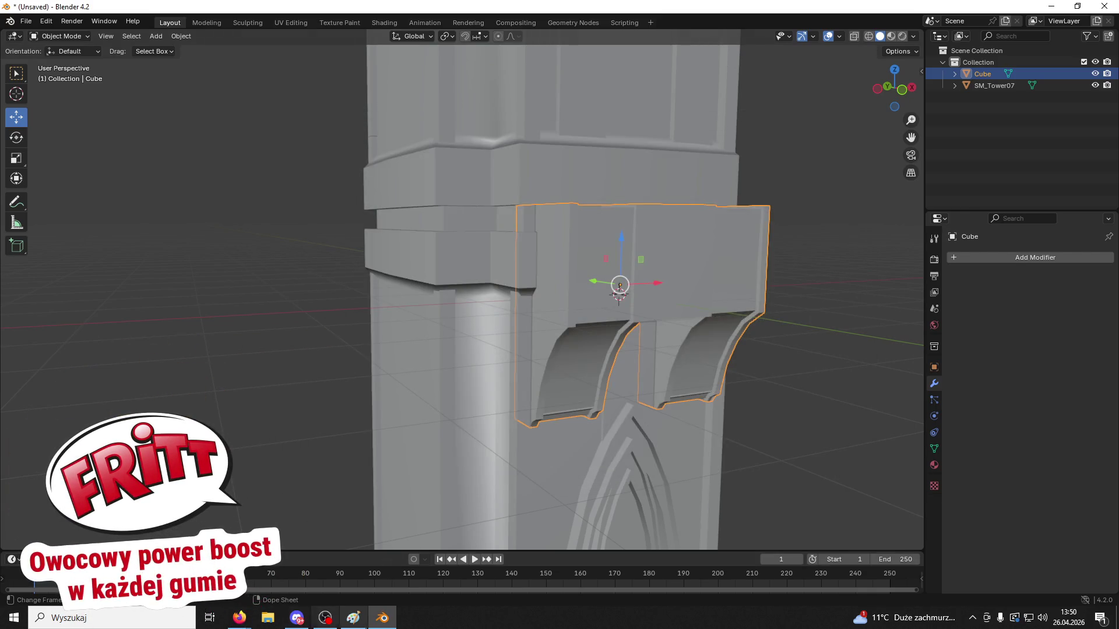
pyautogui.click(382, 617)
# Launch the Game Unreal project, maximize the editor and open the Content Drawer
pyautogui.doubleClick(1075, 500)
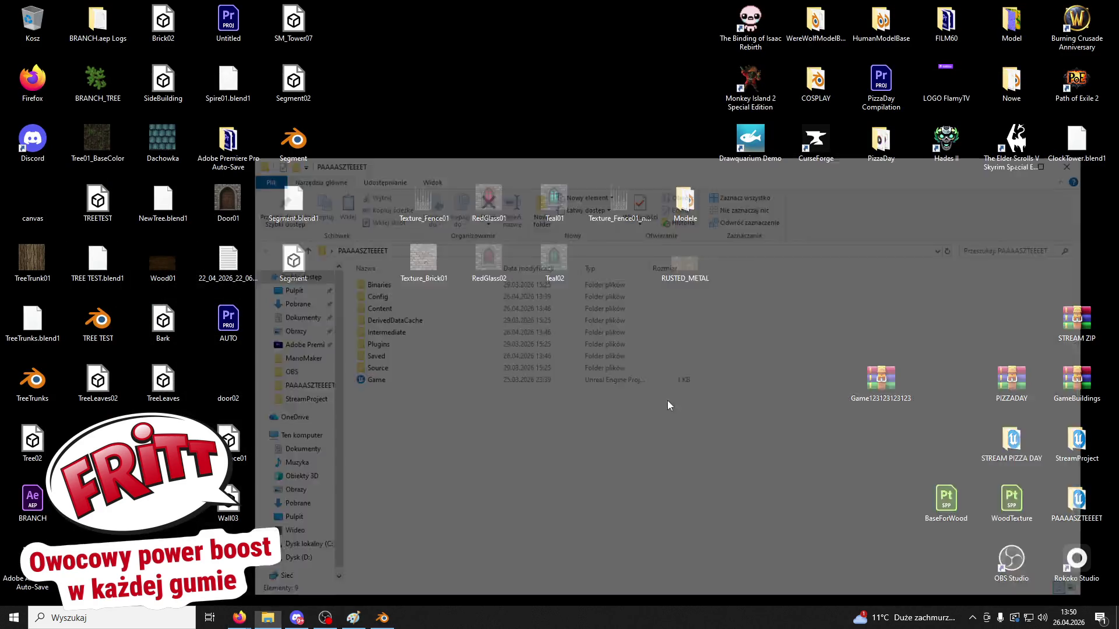
pyautogui.doubleClick(367, 380)
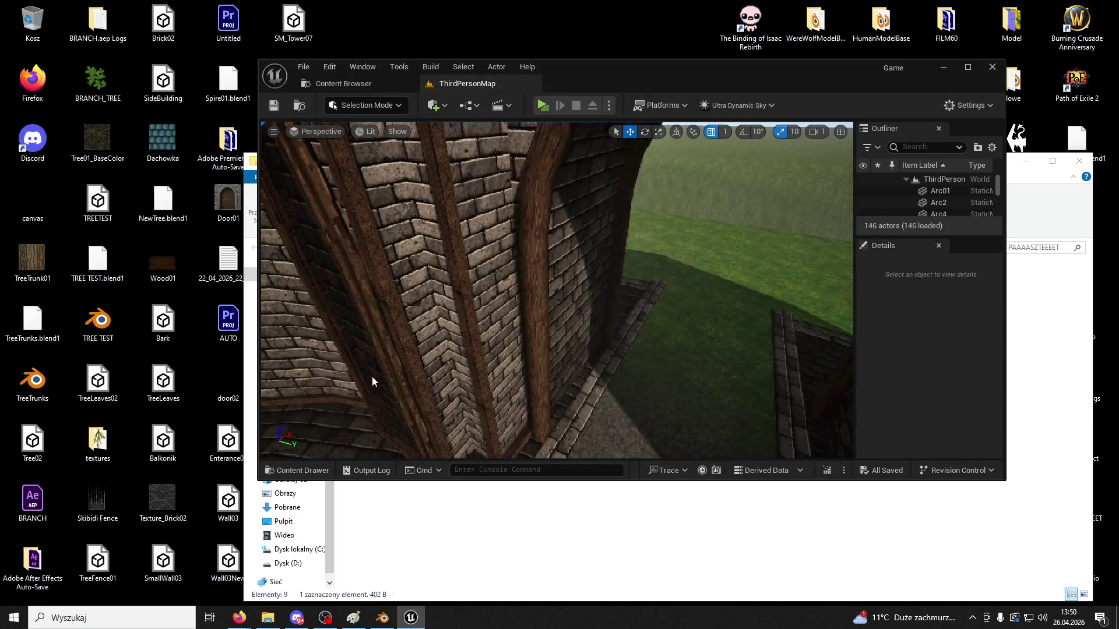
pyautogui.doubleClick(612, 68)
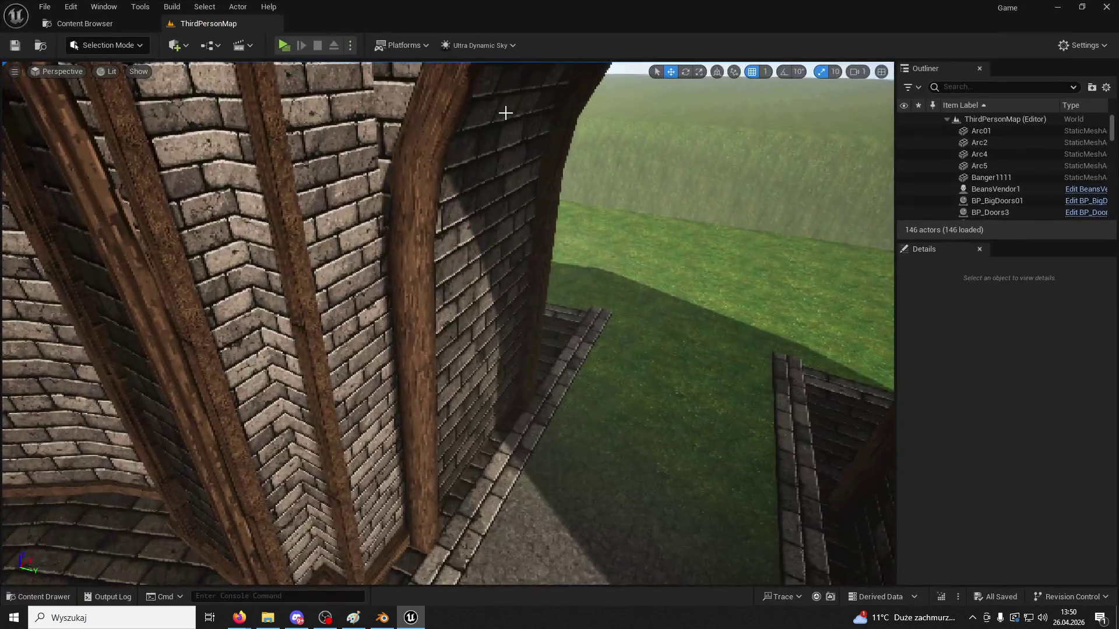
pyautogui.moveTo(93, 408); pyautogui.dragTo(88, 577, button='right')
pyautogui.click(41, 597)
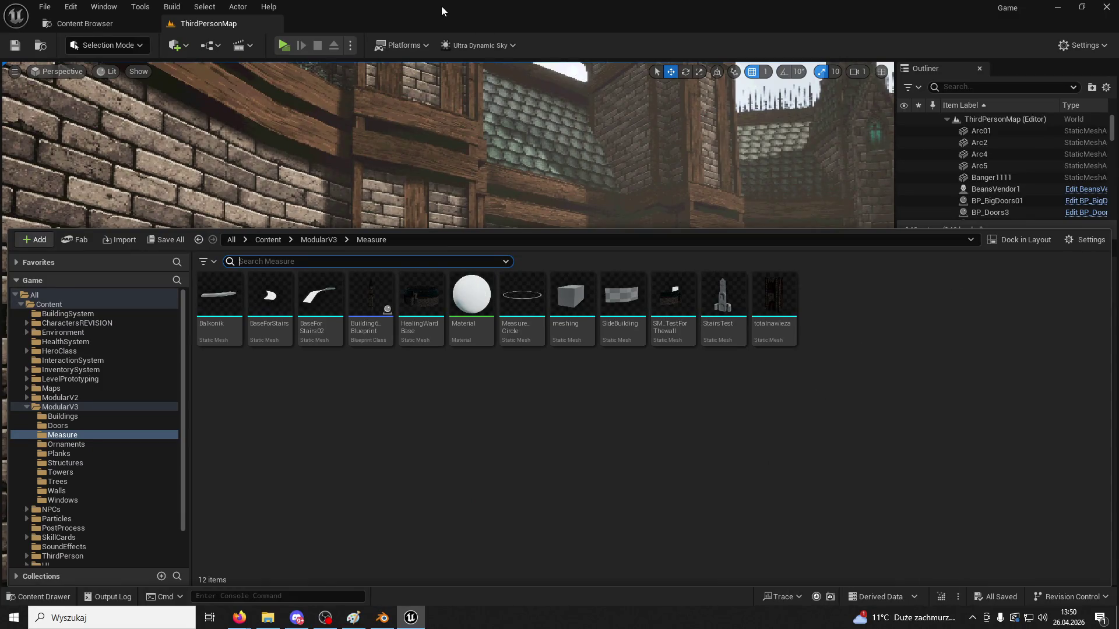
# Import the Segment FBX into ModularV3/Measure, close the Message Log, and return to Blender
pyautogui.doubleClick(354, 18)
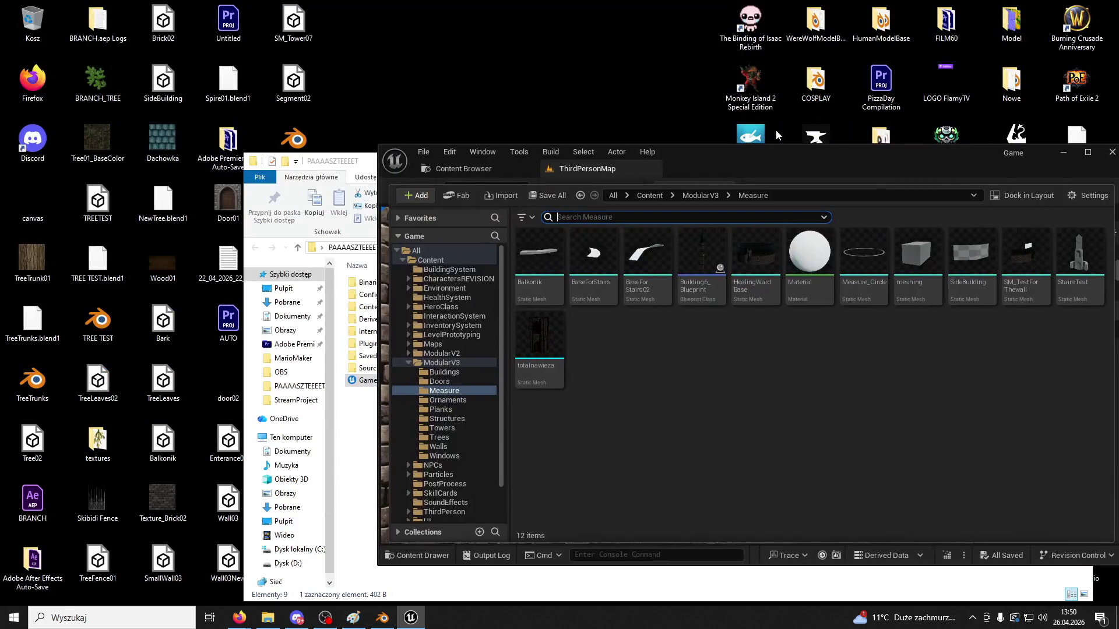
pyautogui.click(373, 172)
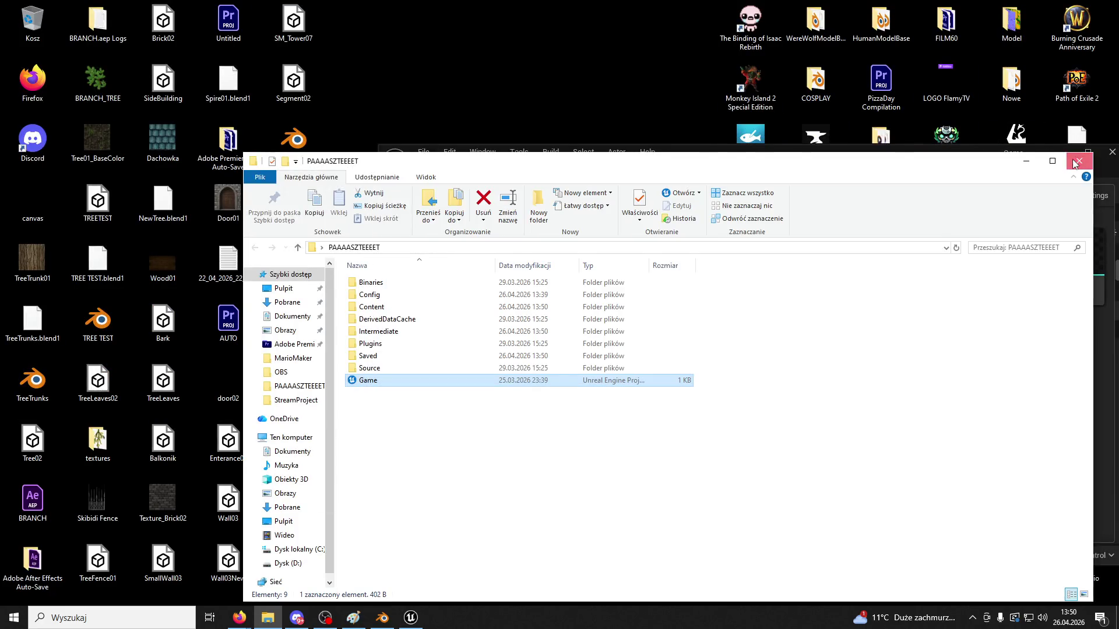
pyautogui.click(1085, 156)
pyautogui.moveTo(294, 260); pyautogui.dragTo(637, 355)
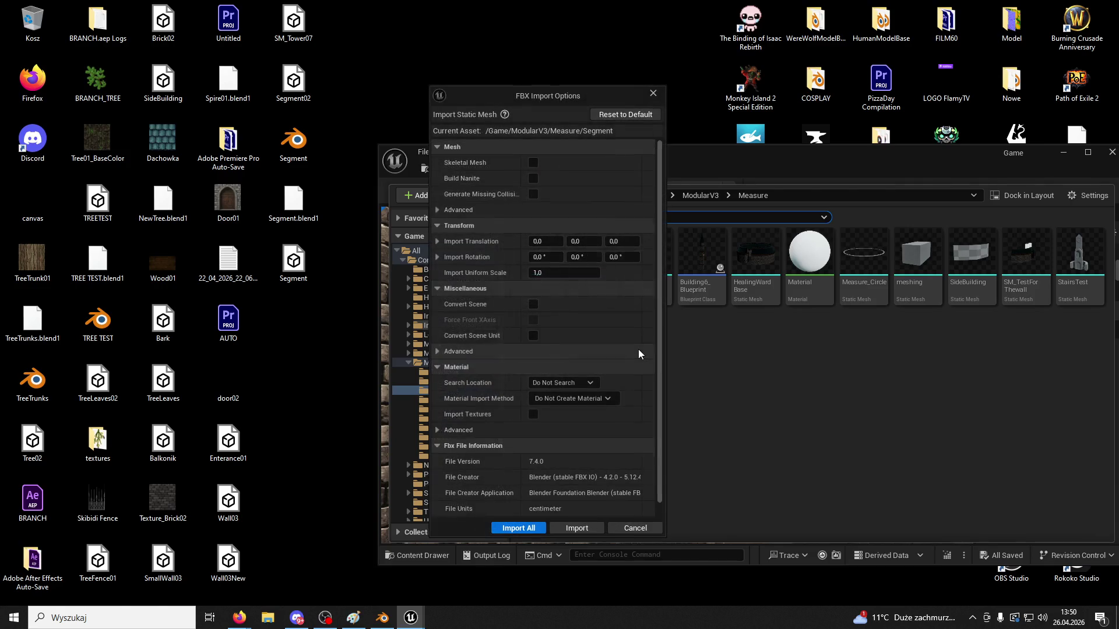
pyautogui.click(588, 526)
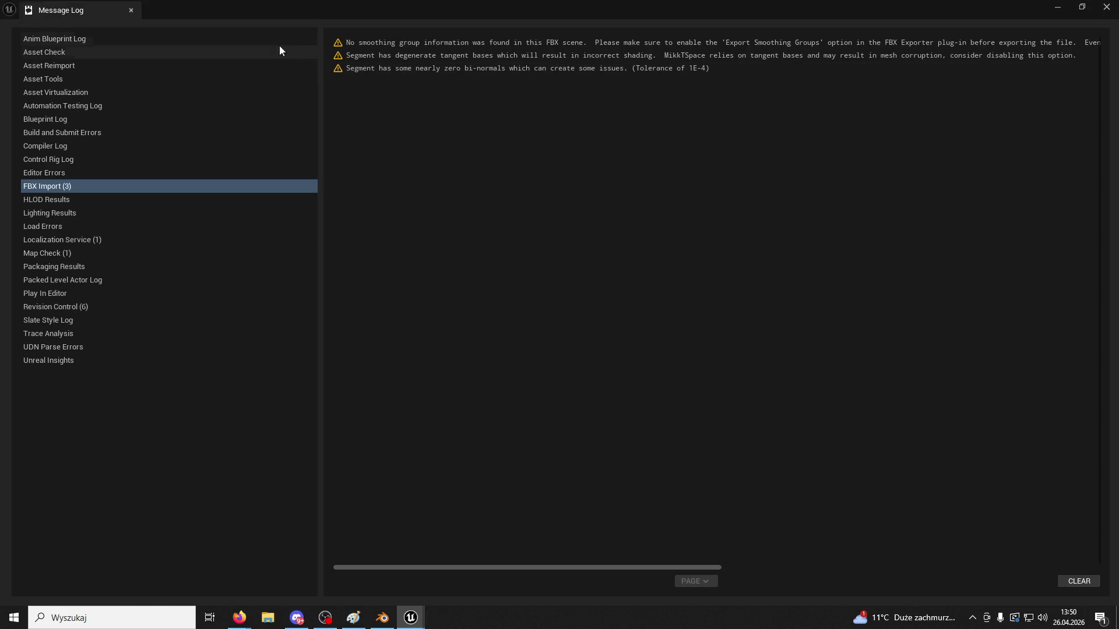
pyautogui.click(132, 9)
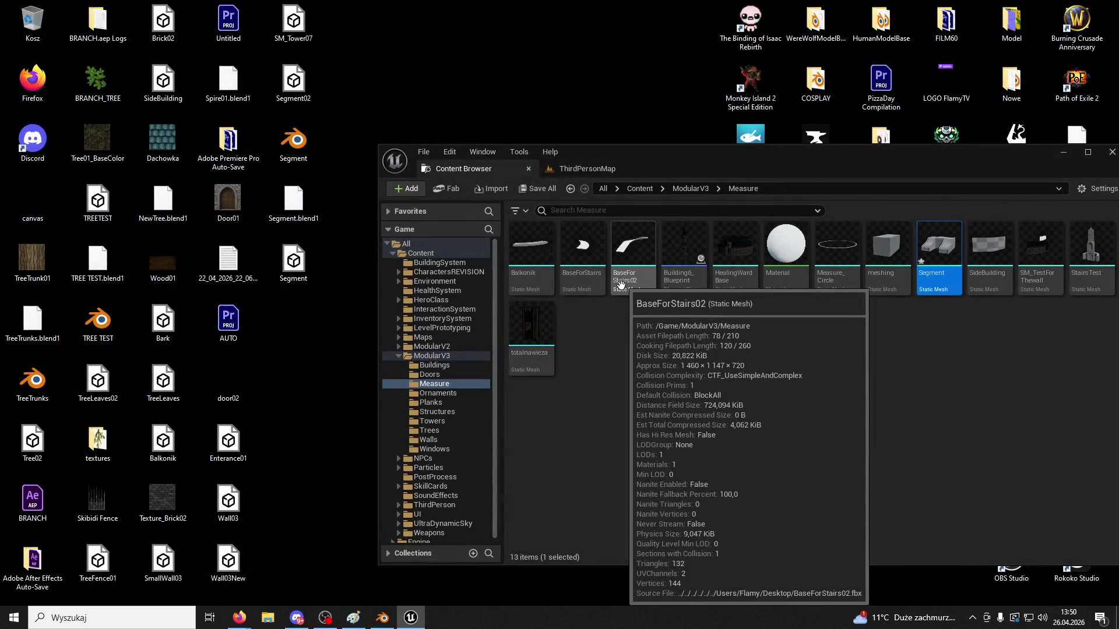
pyautogui.click(585, 169)
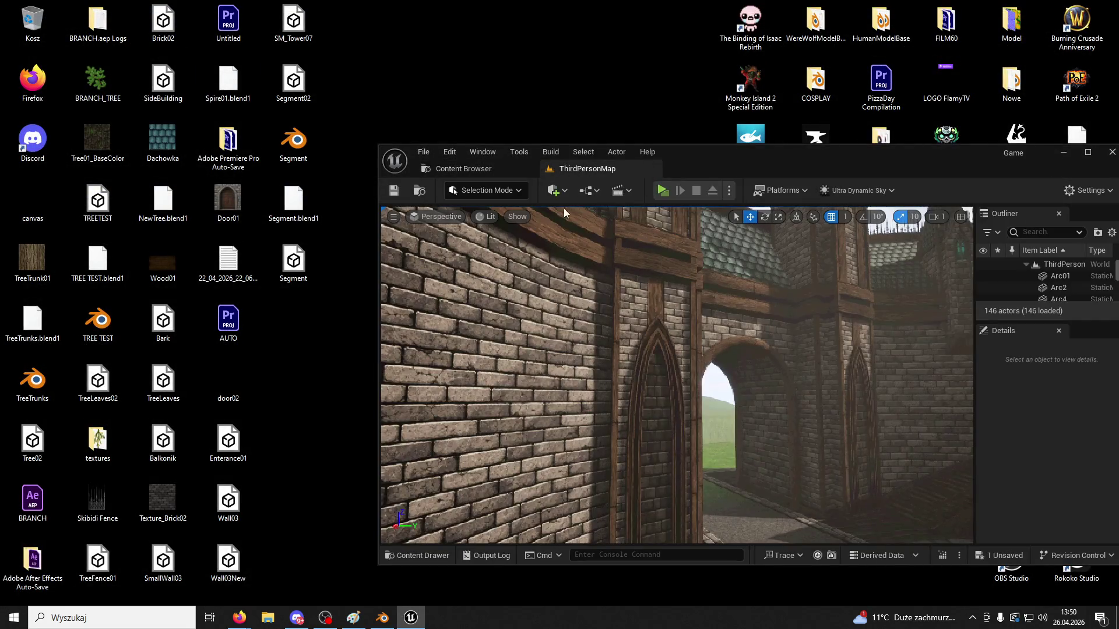
pyautogui.click(382, 617)
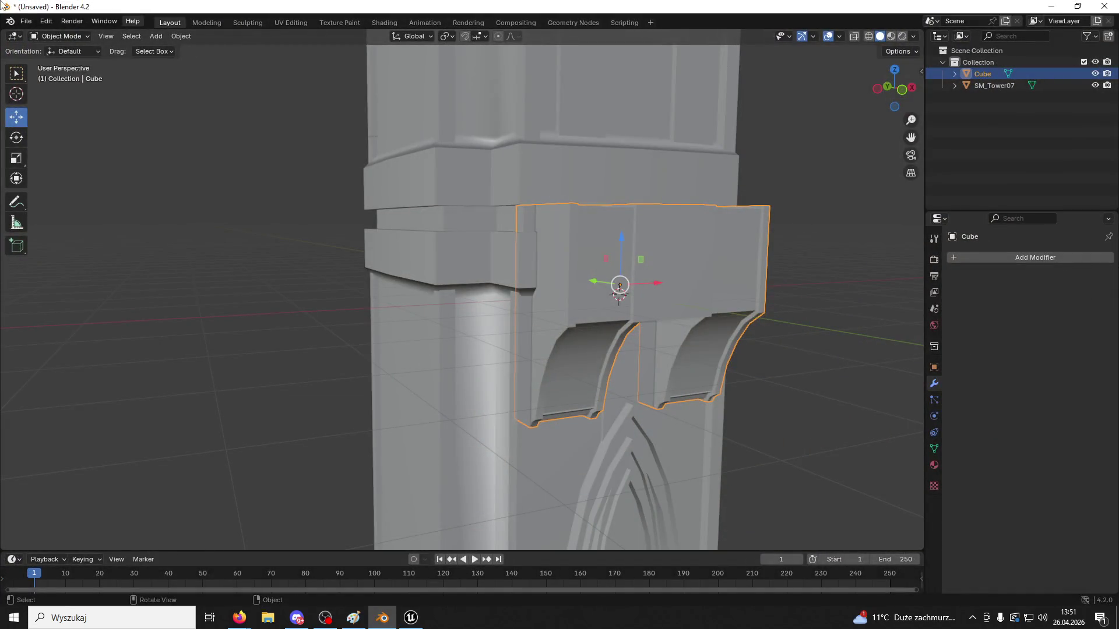
# Re-export the bracket over Segment.fbx on the Desktop with Z Up, then switch back to Unreal
pyautogui.click(26, 20)
pyautogui.moveTo(87, 203)
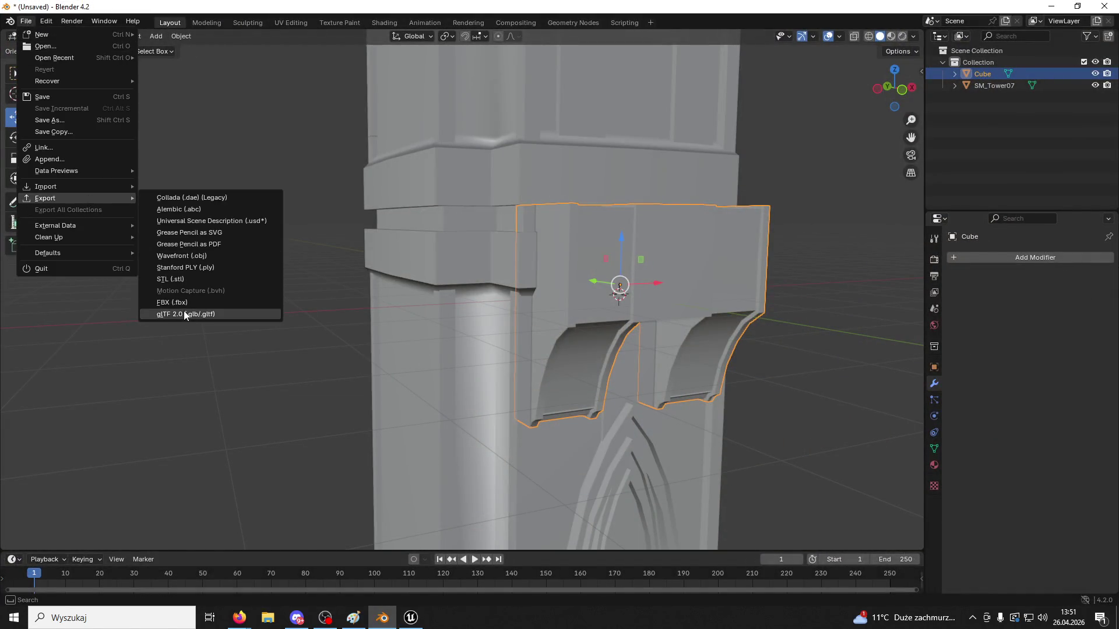
pyautogui.click(200, 301)
pyautogui.scroll(-2, 813, 413)
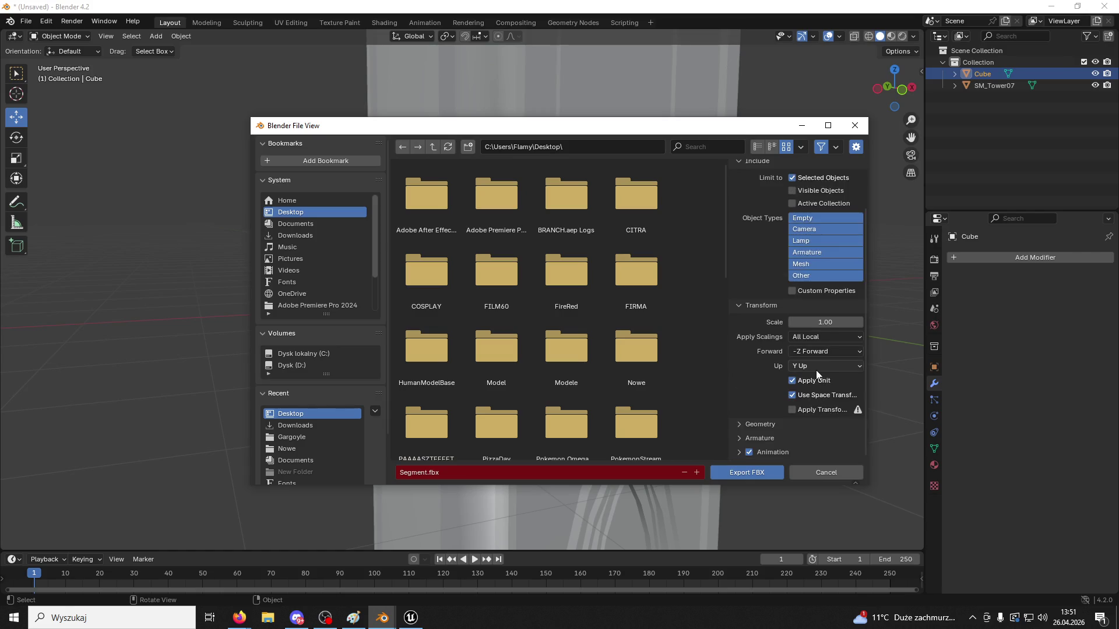
pyautogui.click(816, 369)
pyautogui.click(816, 405)
pyautogui.scroll(-5, 608, 354)
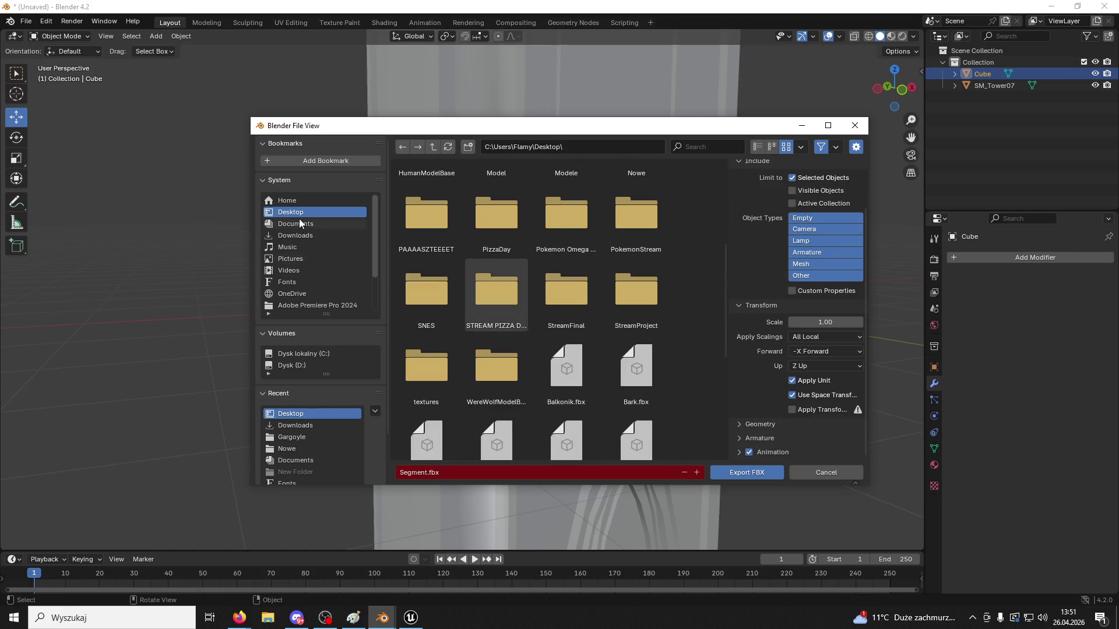
pyautogui.scroll(-4, 573, 332)
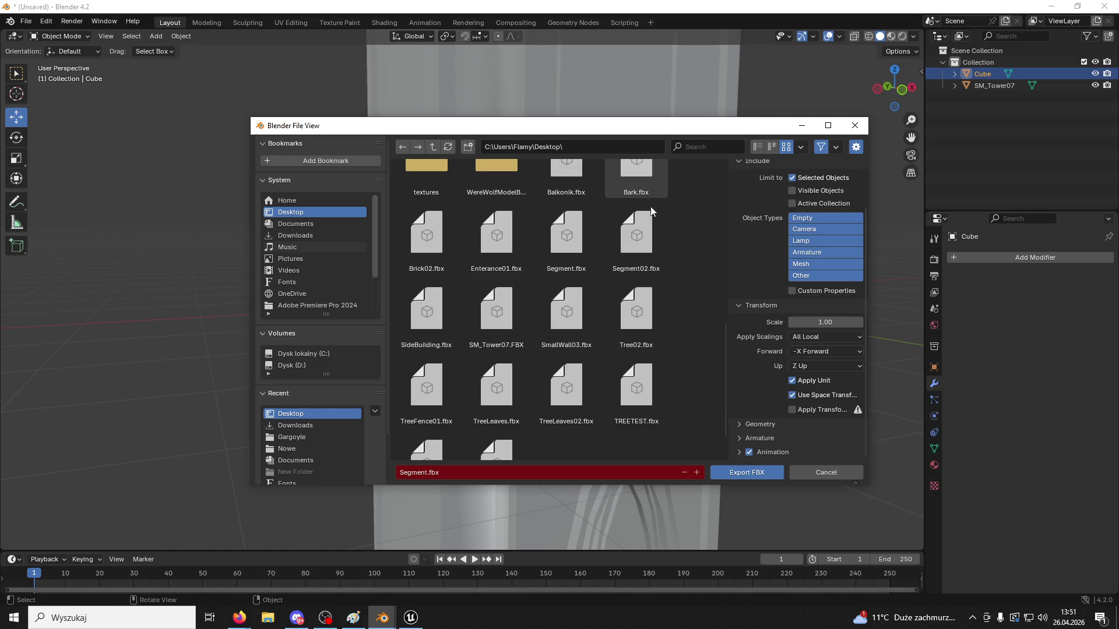
pyautogui.click(566, 236)
pyautogui.click(744, 469)
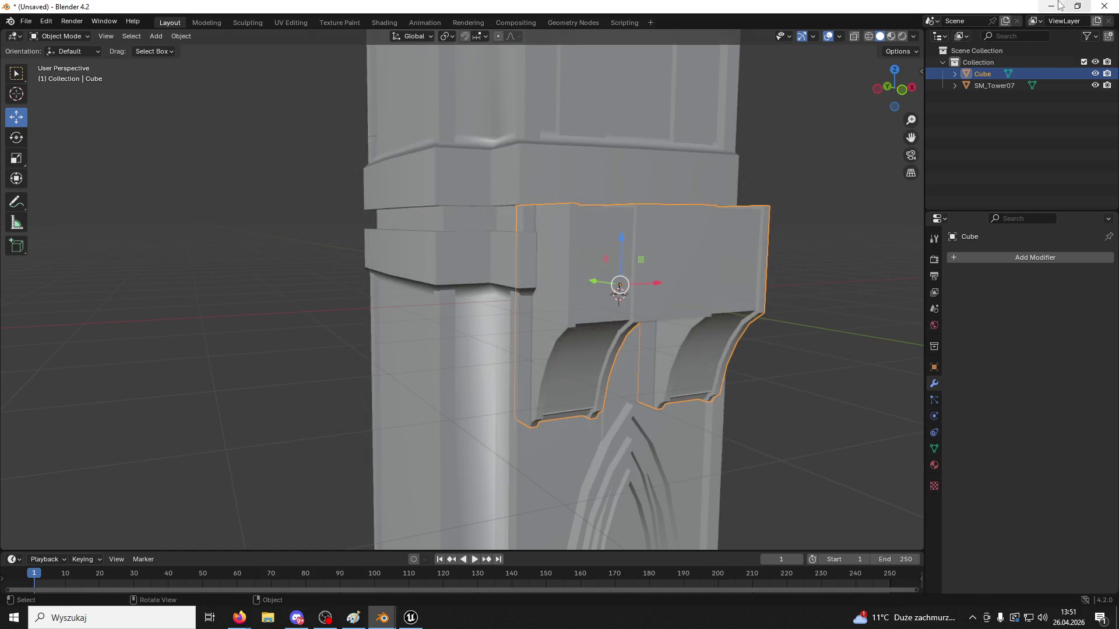
pyautogui.click(1051, 6)
pyautogui.moveTo(691, 146); pyautogui.dragTo(315, 1)
# Reimport the Segment asset from its updated FBX in the Content Browser
pyautogui.click(38, 597)
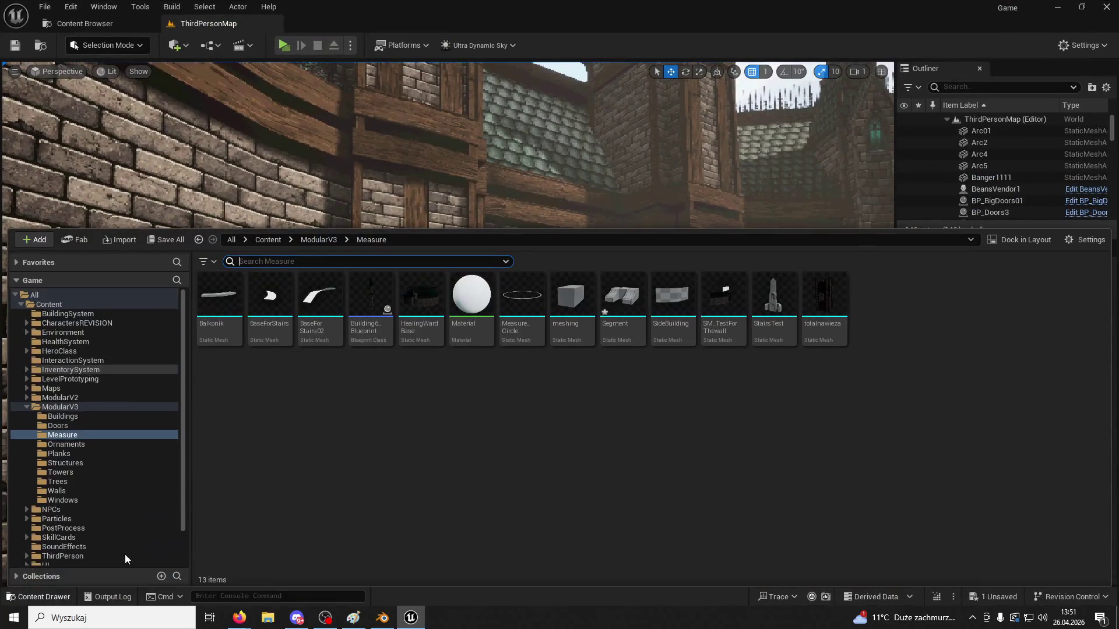
pyautogui.rightClick(620, 297)
pyautogui.click(682, 305)
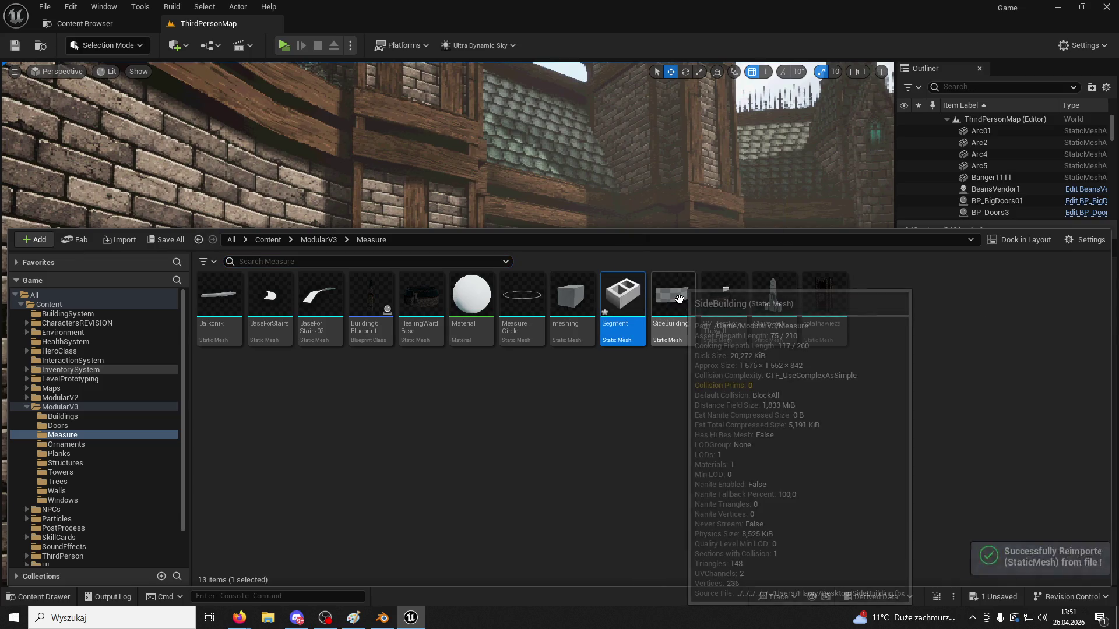
# Rotate the placed Segment3 bracket 180° around Z, undoing an accidental Z stretch
pyautogui.moveTo(466, 146)
pyautogui.mouseDown()
pyautogui.moveTo(472, 175)
pyautogui.moveTo(432, 237)
pyautogui.mouseUp()
pyautogui.click(432, 238)
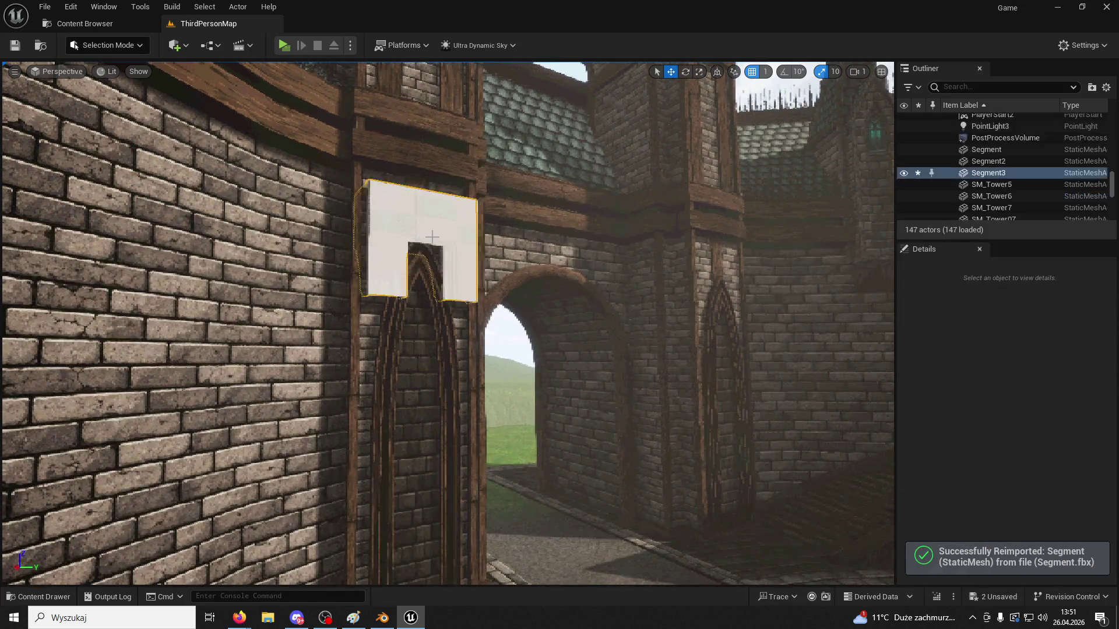
pyautogui.moveTo(431, 237); pyautogui.dragTo(679, 142, button='right')
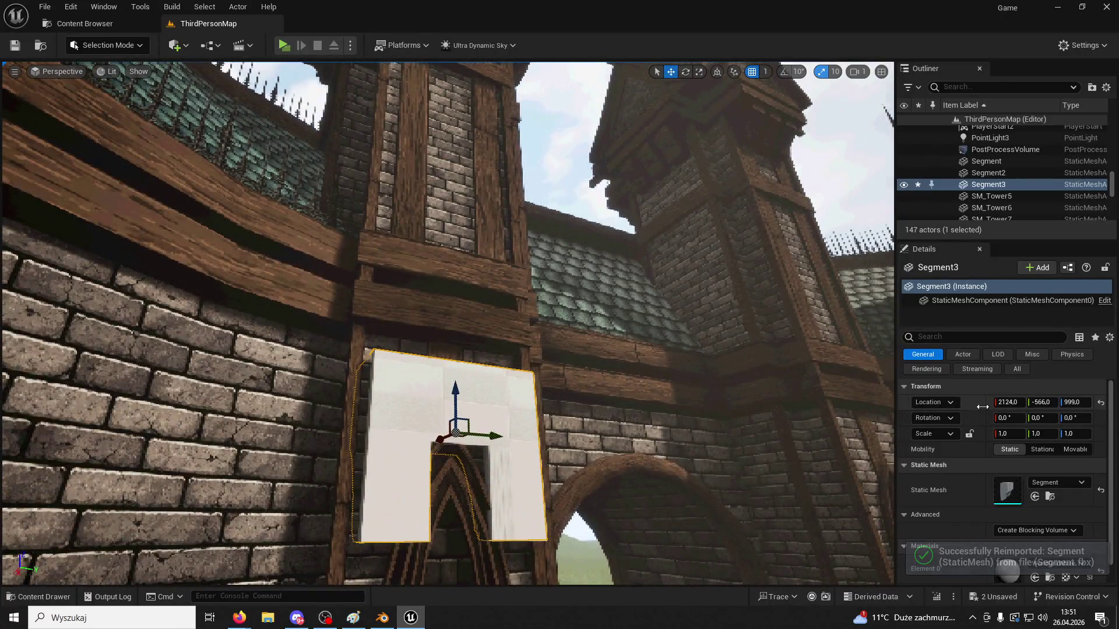
pyautogui.click(684, 72)
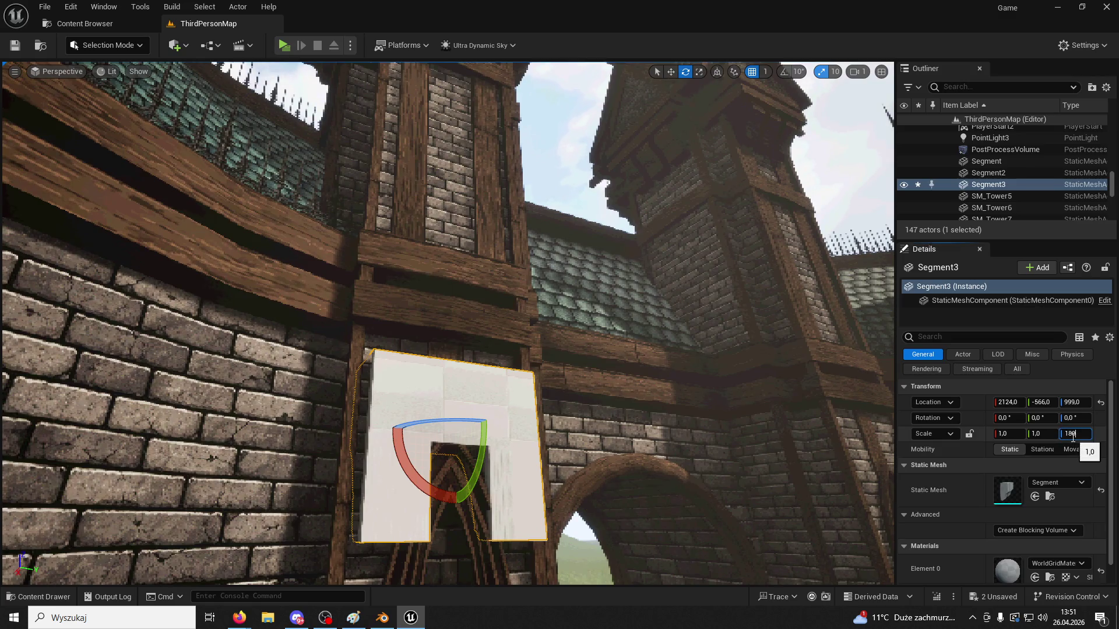
pyautogui.press('Return')
pyautogui.write('180')
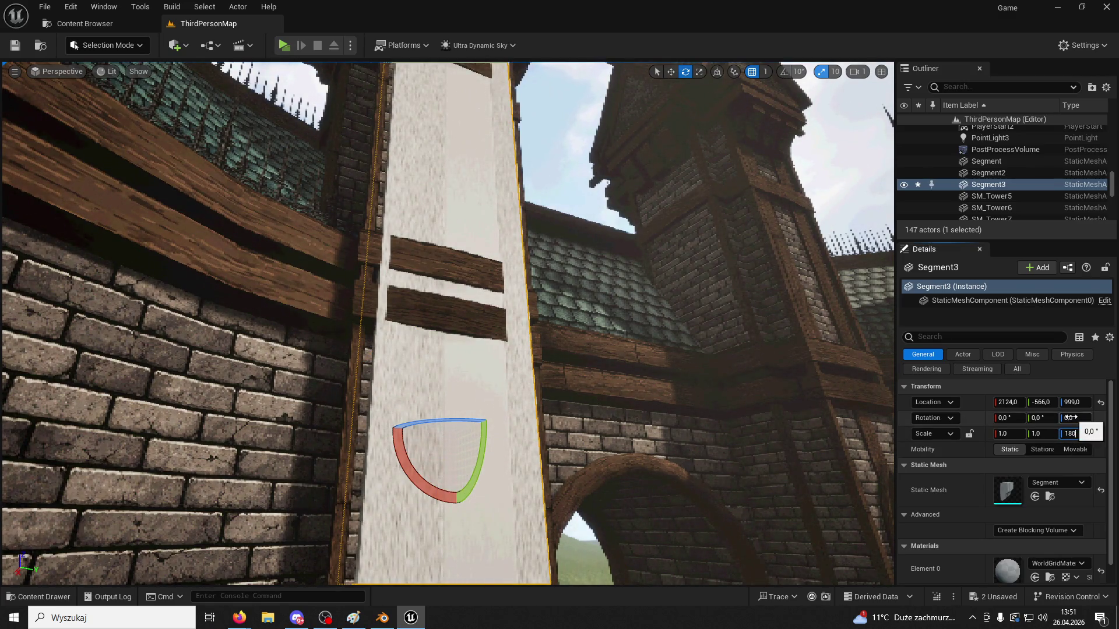
pyautogui.hotkey('ctrl', 'z')
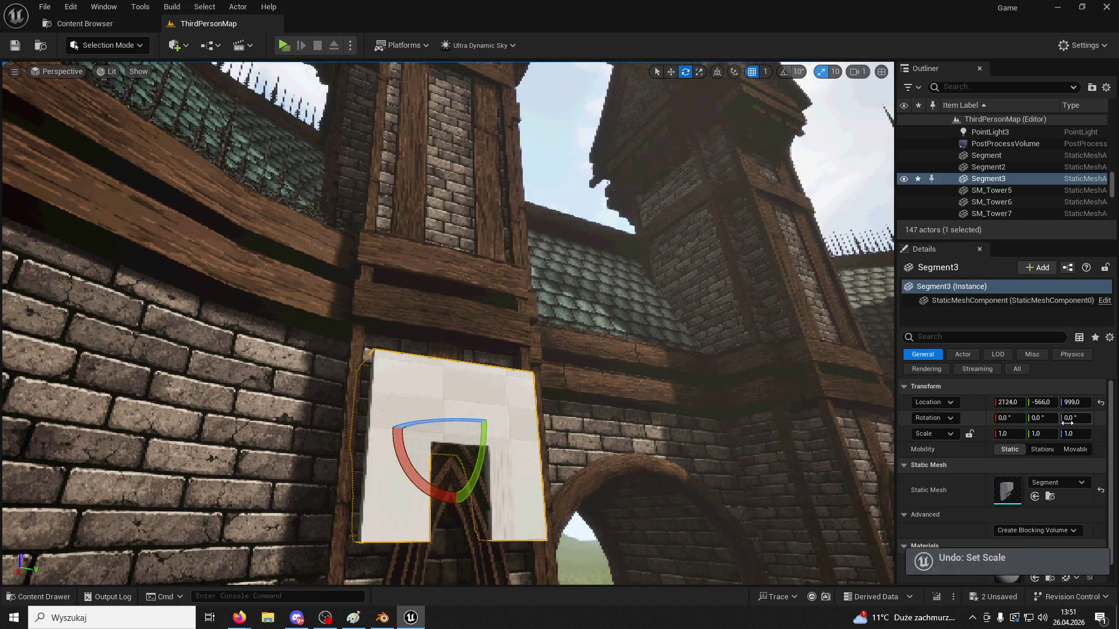
pyautogui.press('Return')
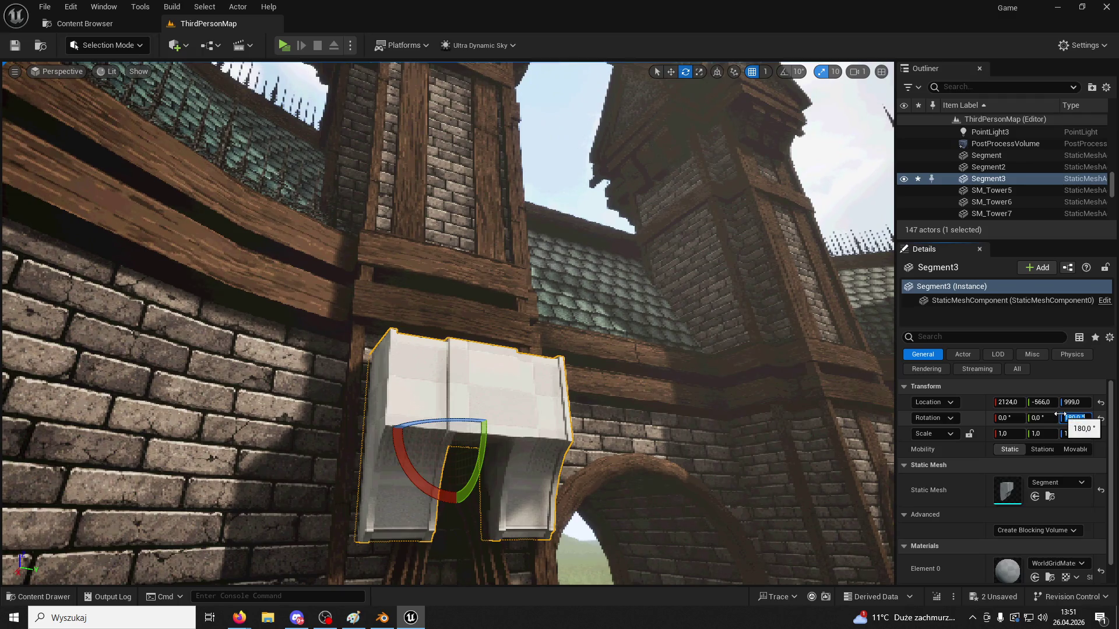
pyautogui.moveTo(748, 173); pyautogui.dragTo(748, 173, button='right')
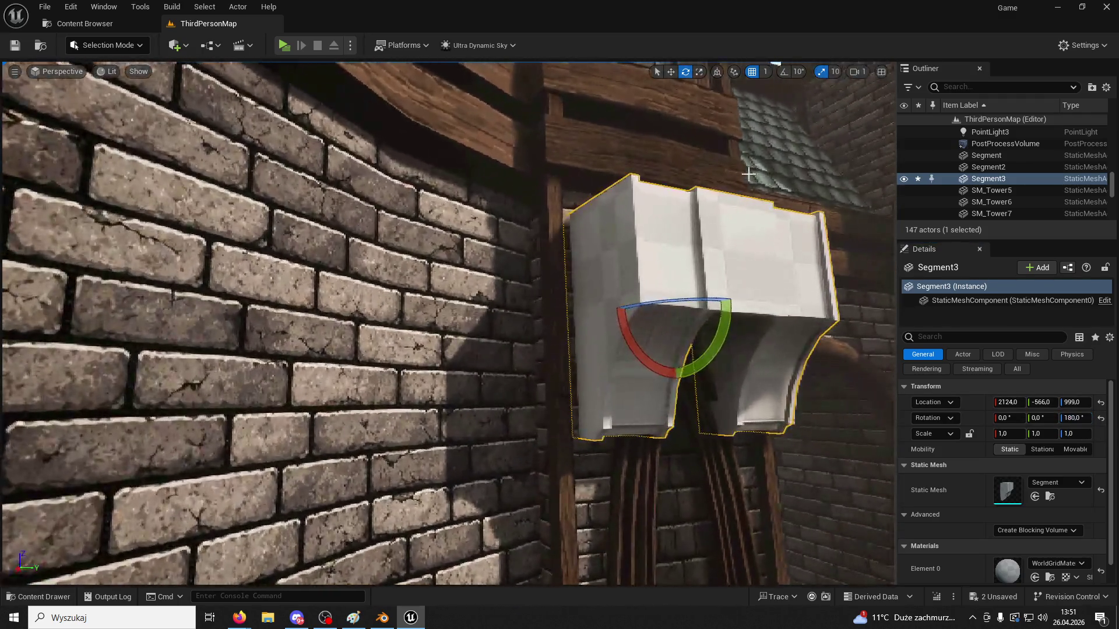
# Move Segment3 under the beam above the left arch, to location 2146, -582, 1121
pyautogui.press('w')
pyautogui.moveTo(668, 264); pyautogui.dragTo(621, 173)
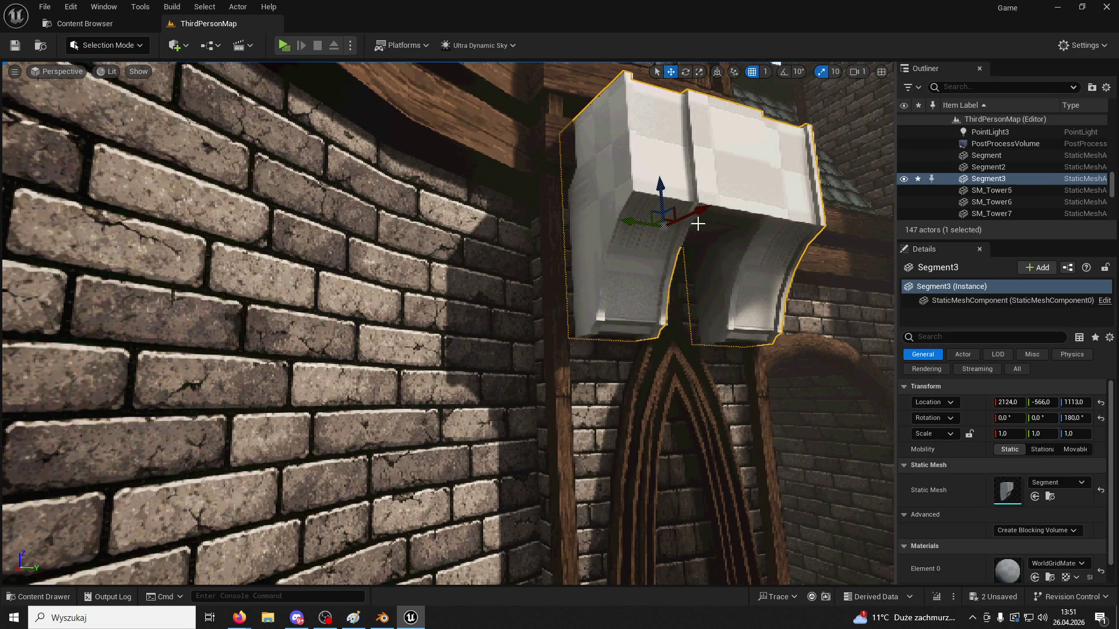
pyautogui.moveTo(635, 222); pyautogui.dragTo(650, 223)
pyautogui.moveTo(650, 223); pyautogui.dragTo(650, 223, button='right')
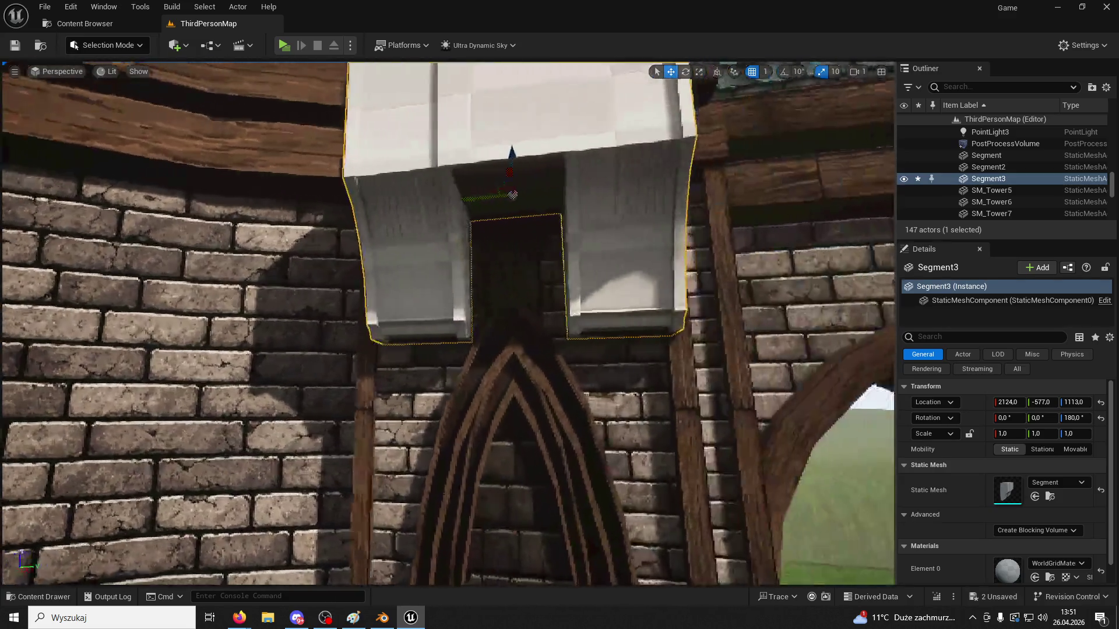
pyautogui.moveTo(535, 215); pyautogui.dragTo(535, 214, button='right')
pyautogui.moveTo(349, 202); pyautogui.dragTo(352, 202)
pyautogui.moveTo(352, 202)
pyautogui.mouseDown(button='right')
pyautogui.moveTo(409, 196)
pyautogui.moveTo(428, 213)
pyautogui.mouseUp(button='right')
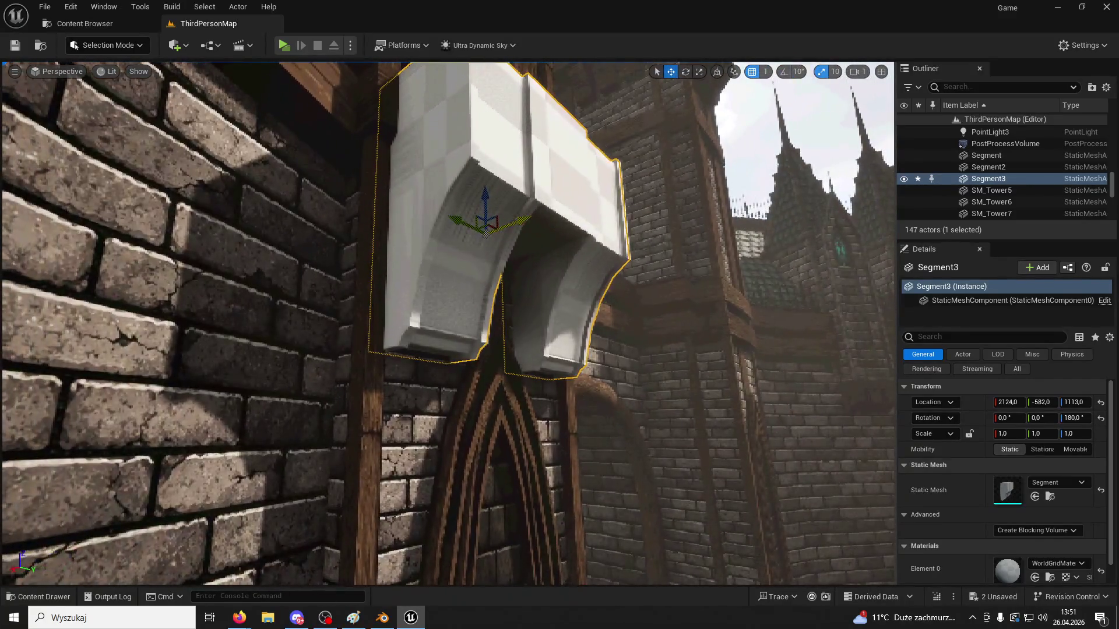
pyautogui.moveTo(521, 220); pyautogui.dragTo(499, 227)
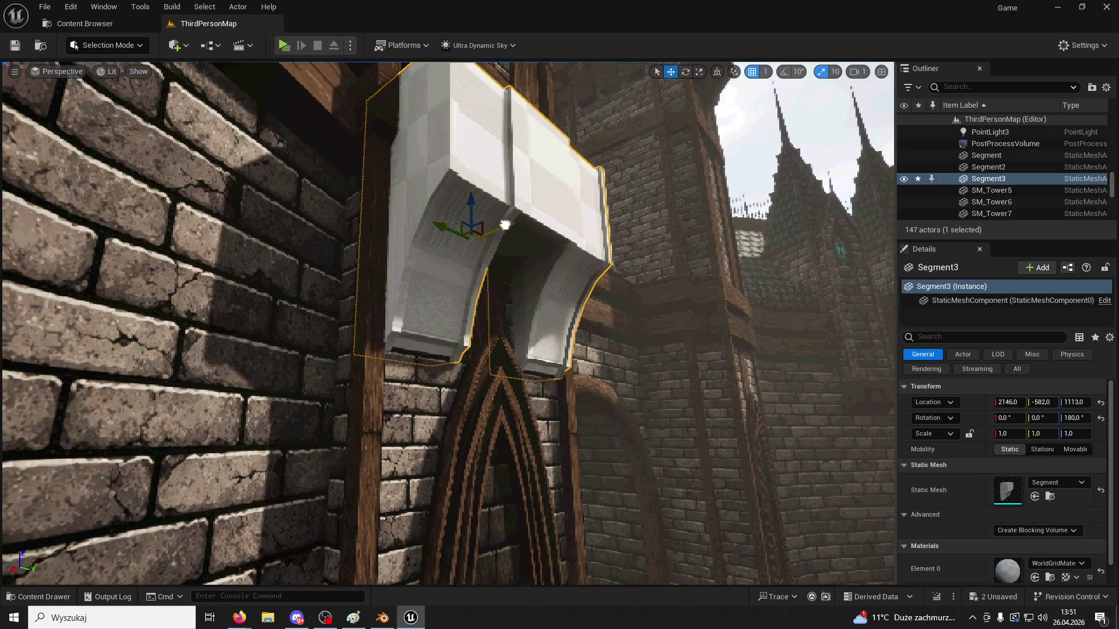
pyautogui.moveTo(506, 225)
pyautogui.mouseDown(button='right')
pyautogui.moveTo(501, 209)
pyautogui.moveTo(505, 236)
pyautogui.mouseUp(button='right')
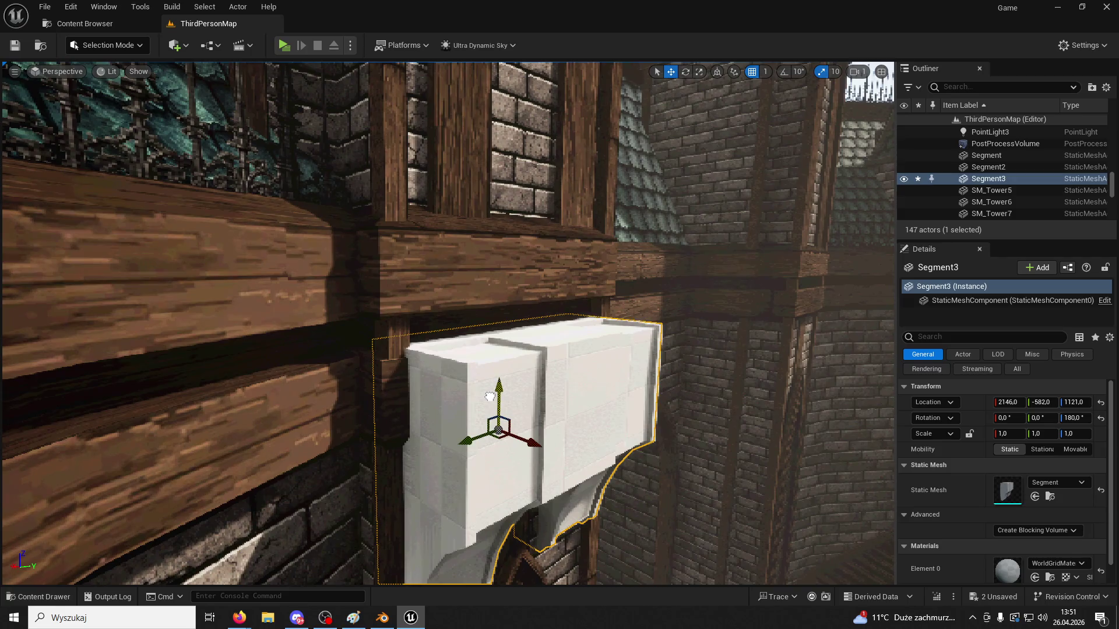
pyautogui.moveTo(489, 397); pyautogui.dragTo(490, 397, button='right')
# Duplicate the bracket as Segment4 above the right arch at Y 607 and start a preview
pyautogui.hotkey('ctrl', 'd')
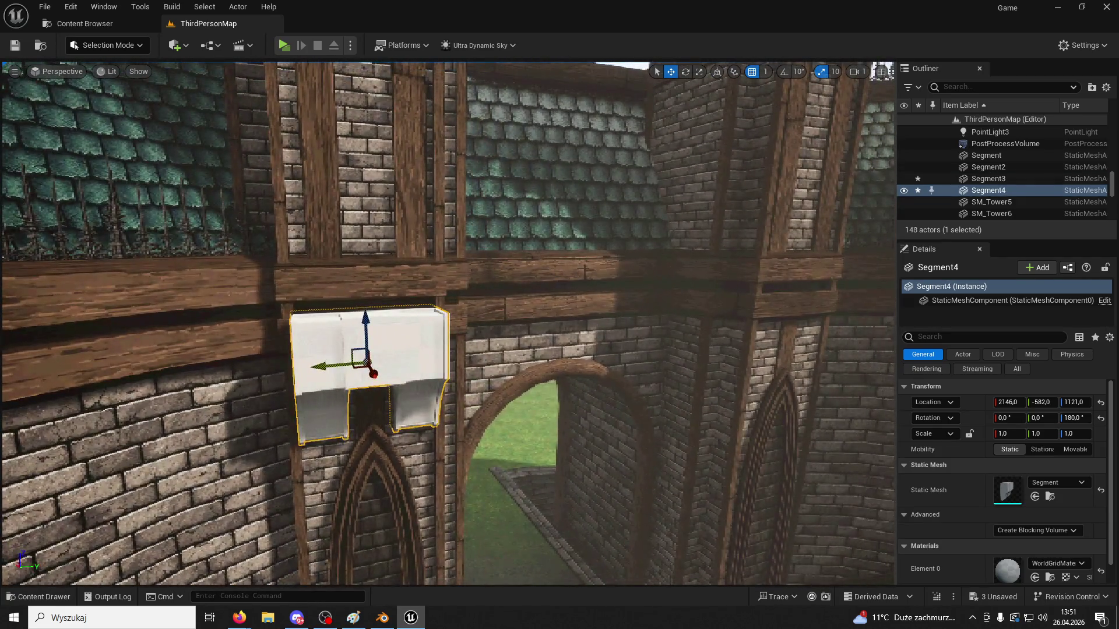
pyautogui.press('f')
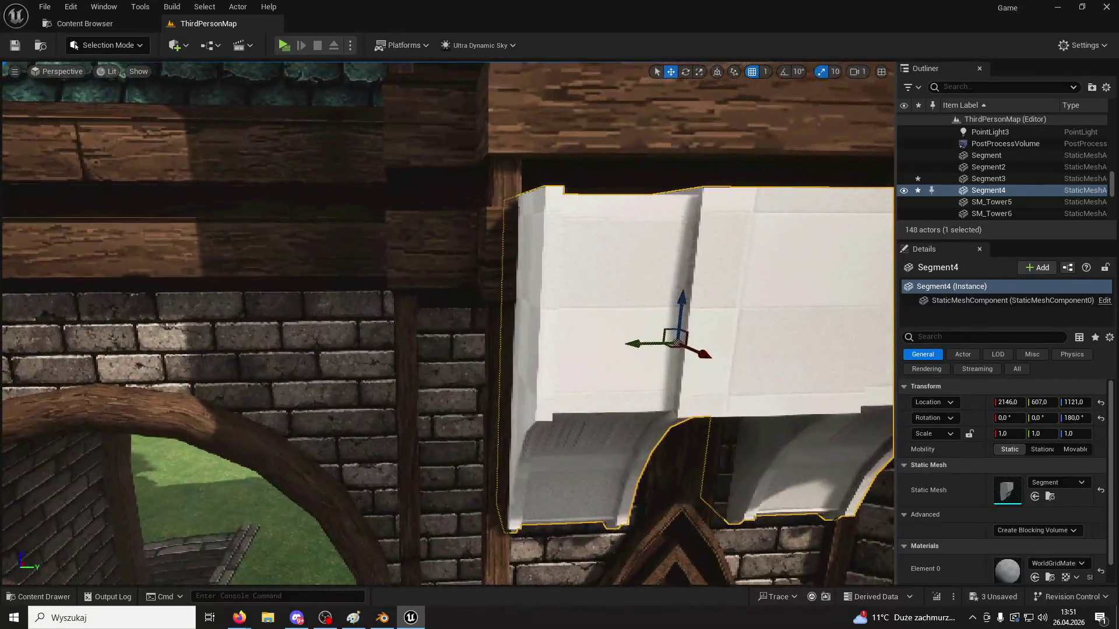
pyautogui.moveTo(489, 397); pyautogui.dragTo(489, 397, button='right')
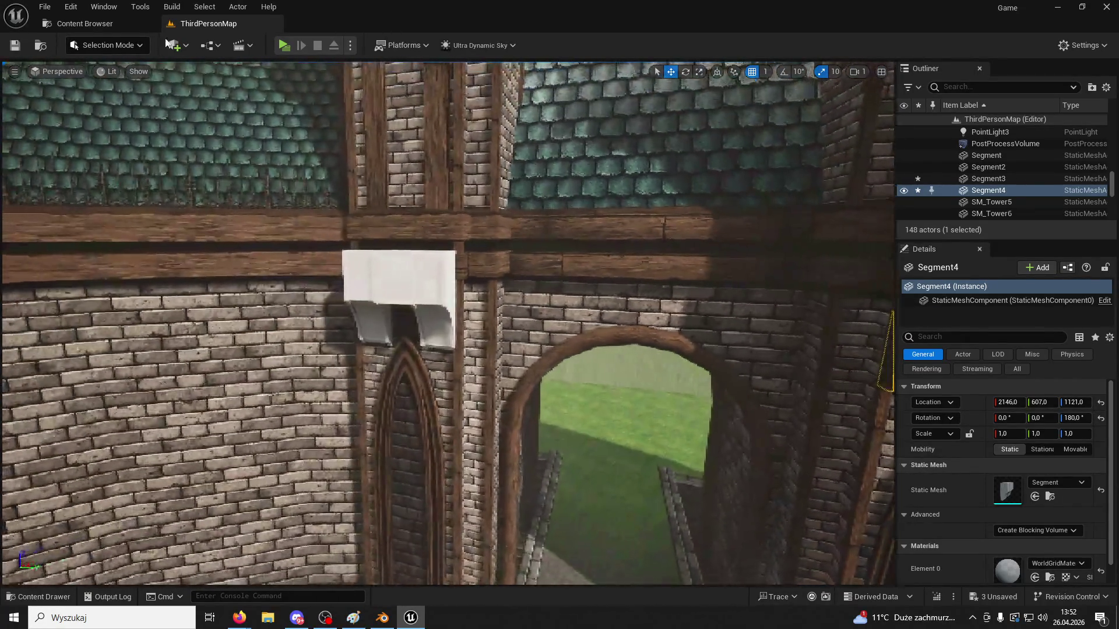
pyautogui.click(284, 44)
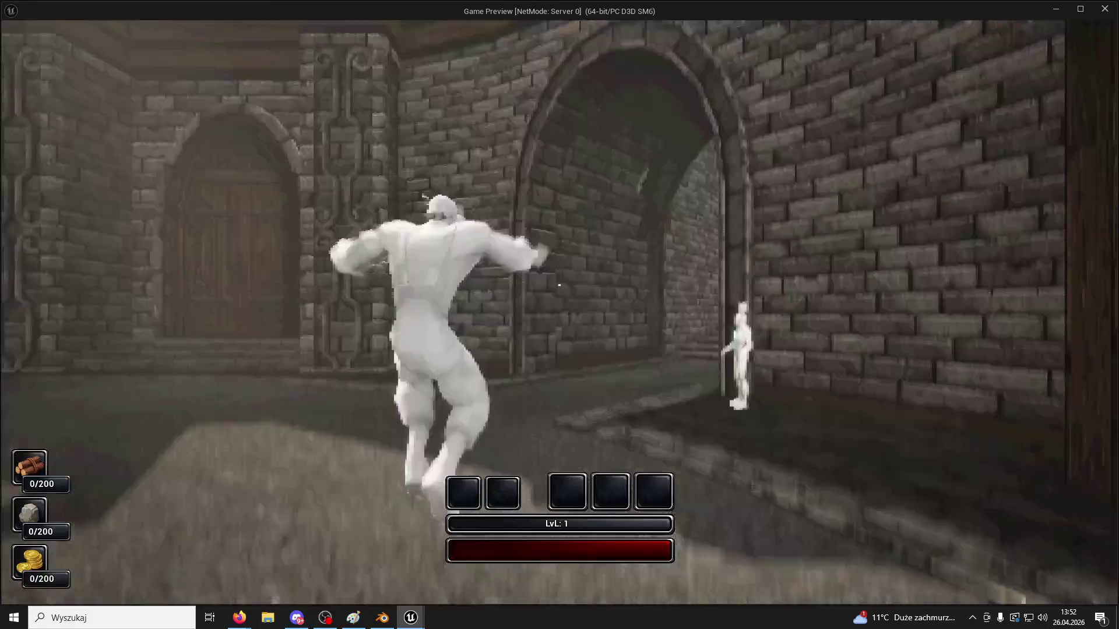
# Stop the preview, raise Segment3 and Segment4 together to Z 1227, and replay the game
pyautogui.press('w')
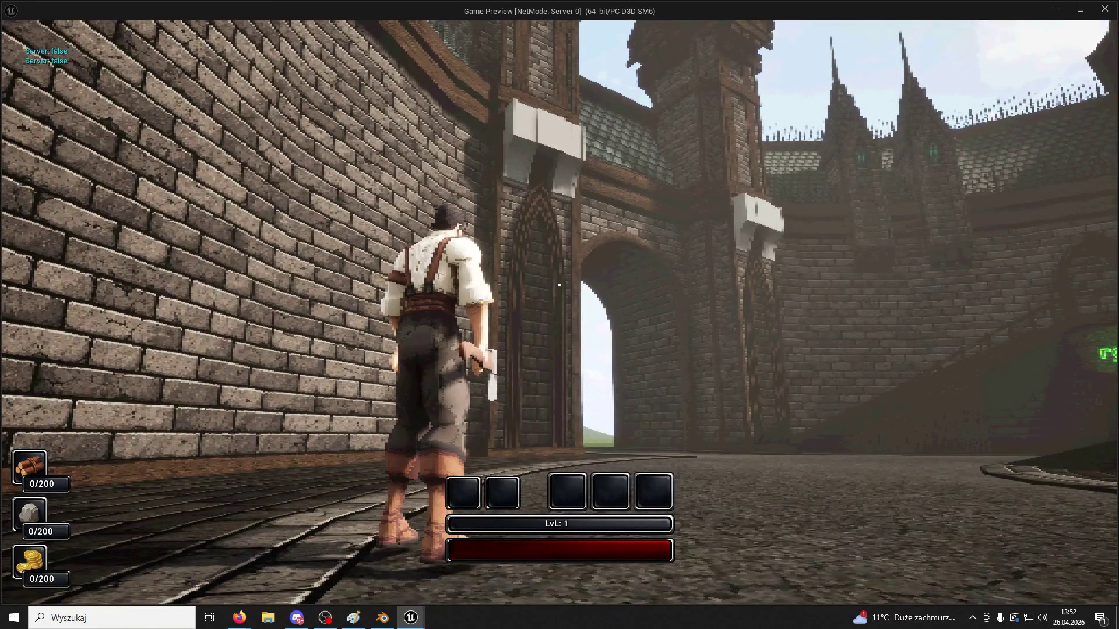
pyautogui.press('Escape')
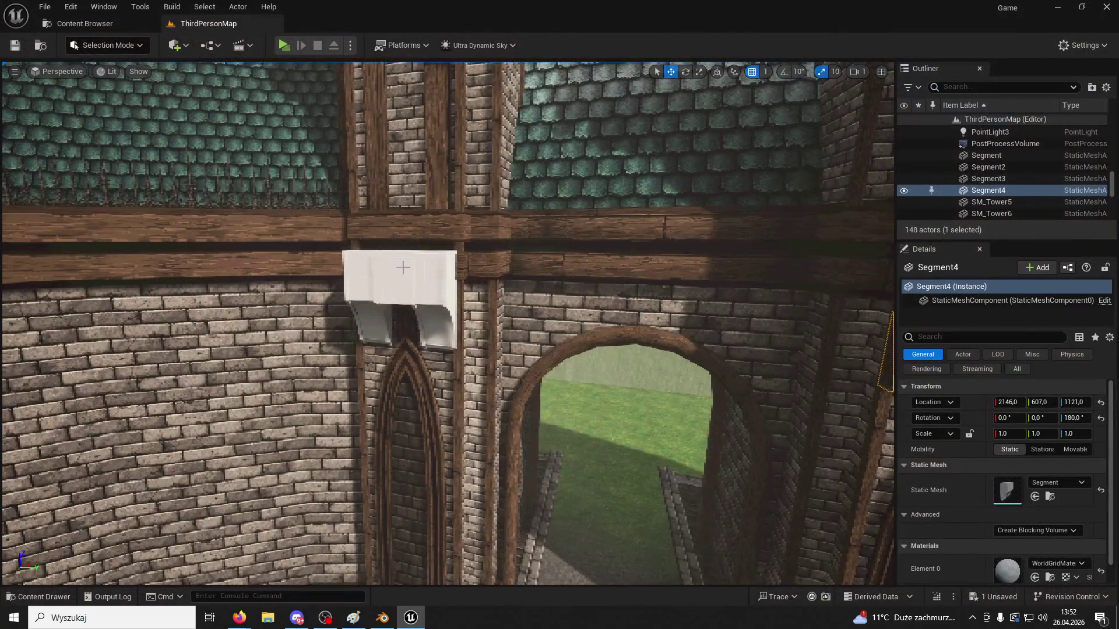
pyautogui.click(407, 257)
pyautogui.moveTo(409, 252); pyautogui.dragTo(146, 257, button='middle')
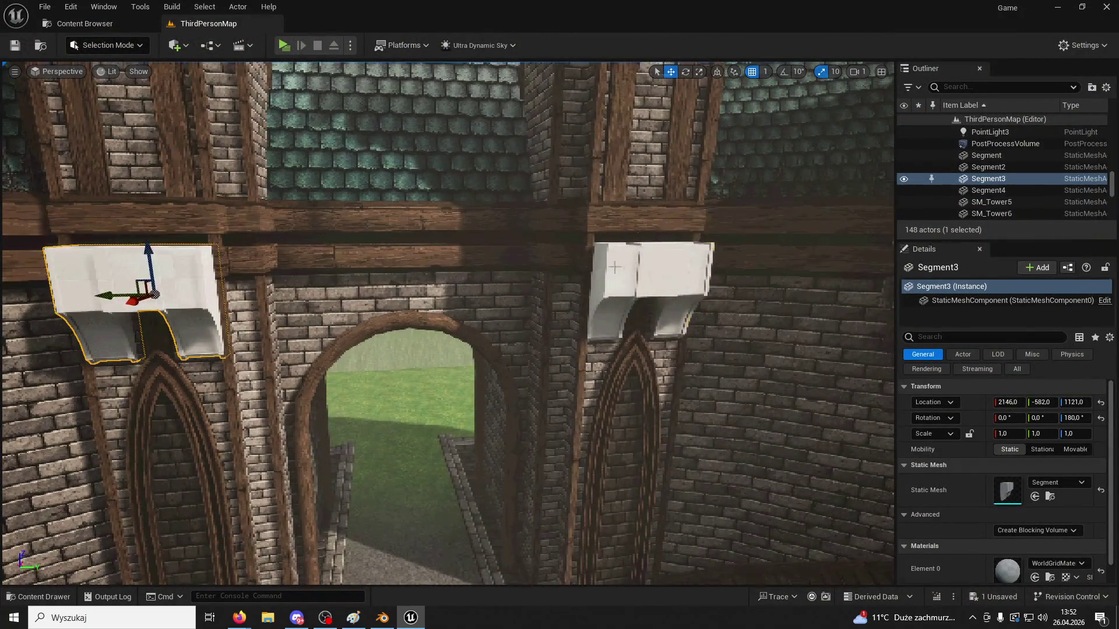
pyautogui.keyDown('ctrl'); pyautogui.click(631, 237); pyautogui.keyUp('ctrl')
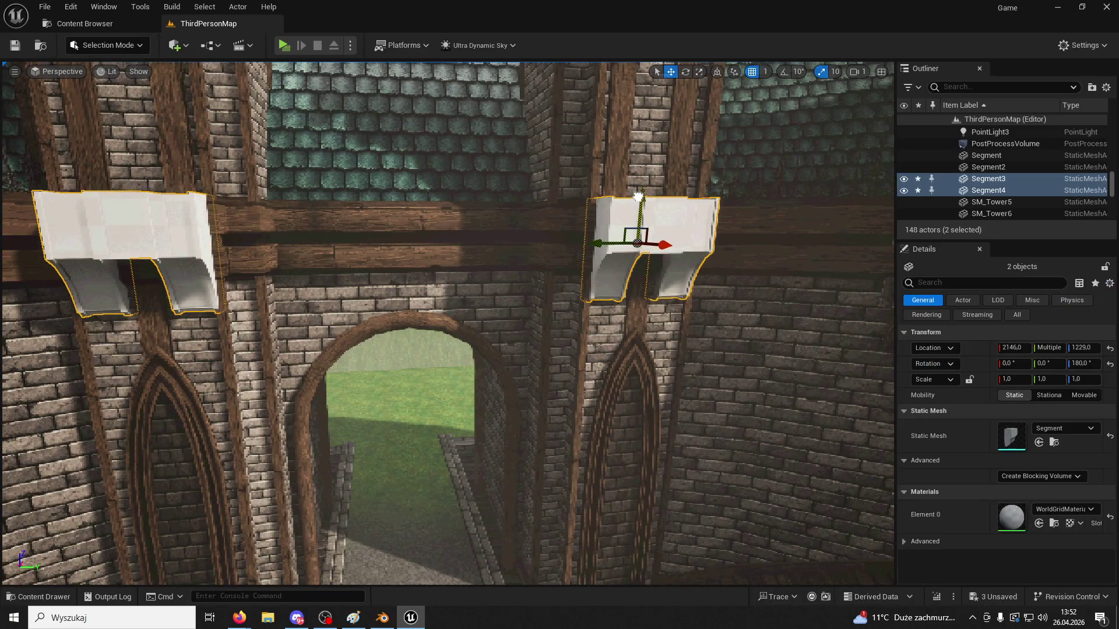
pyautogui.moveTo(244, 123); pyautogui.dragTo(104, 118, button='right')
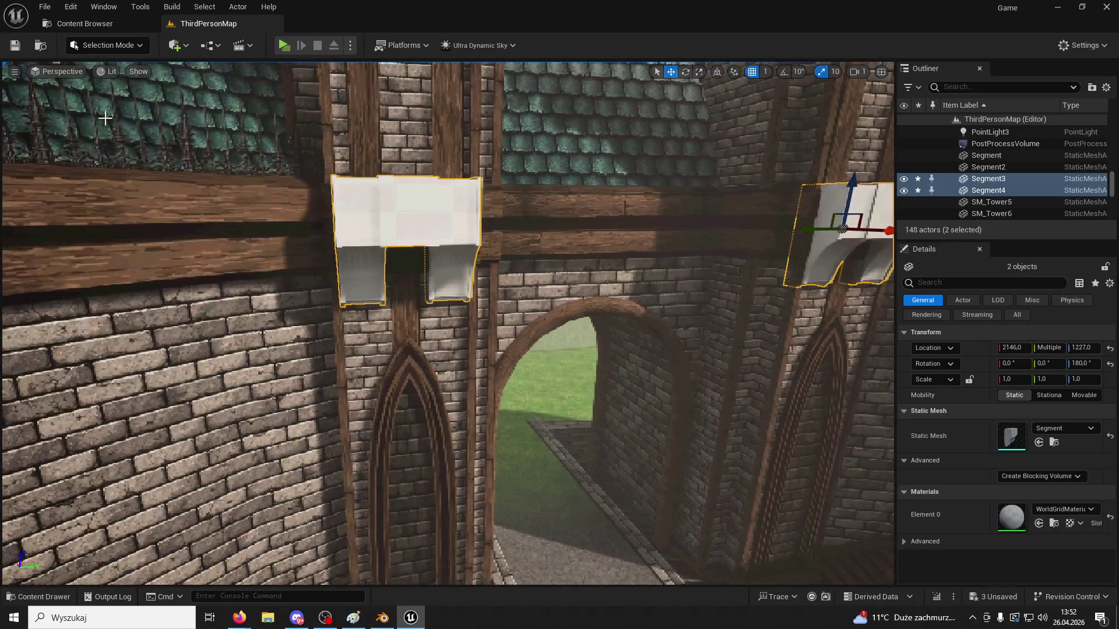
pyautogui.click(279, 39)
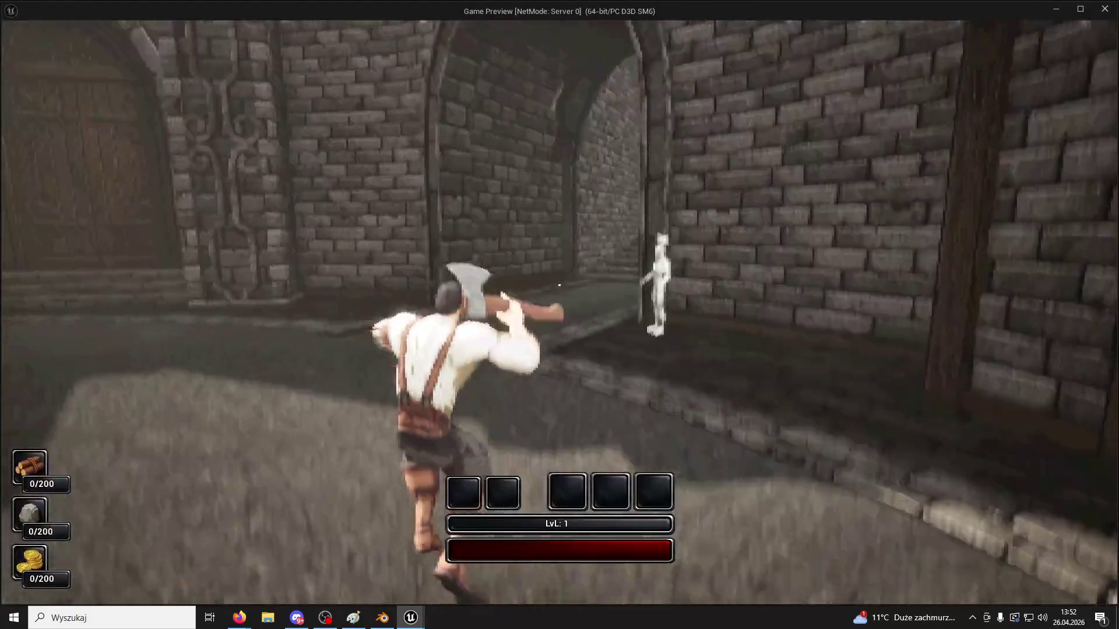
# Playtest by walking the character to the arch, then close Unreal and save the Segment asset
pyautogui.press('w')
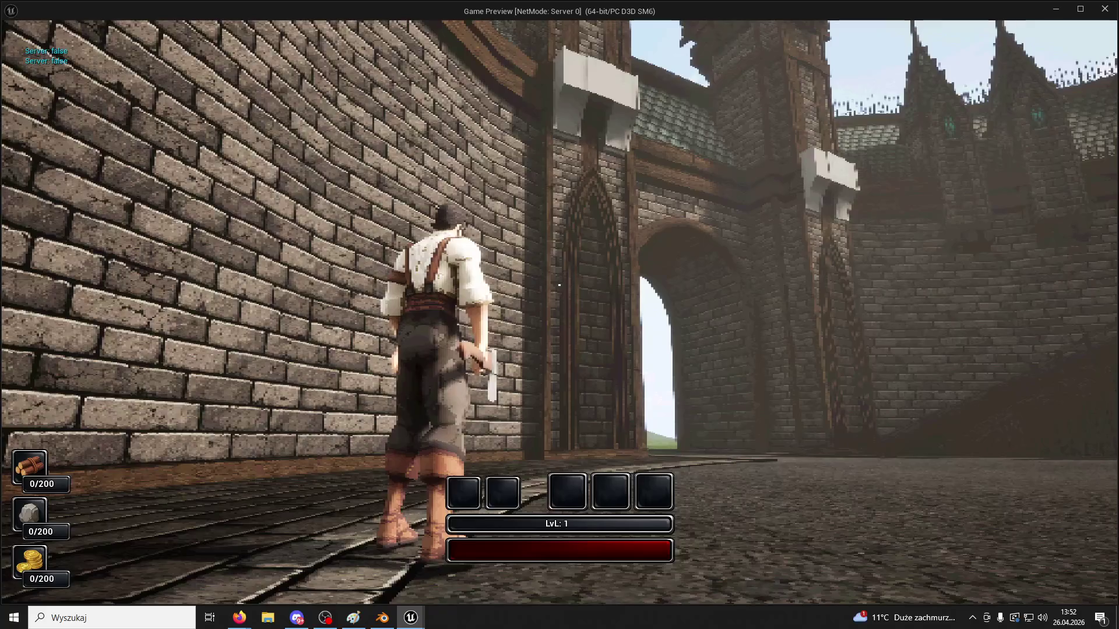
pyautogui.press('w')
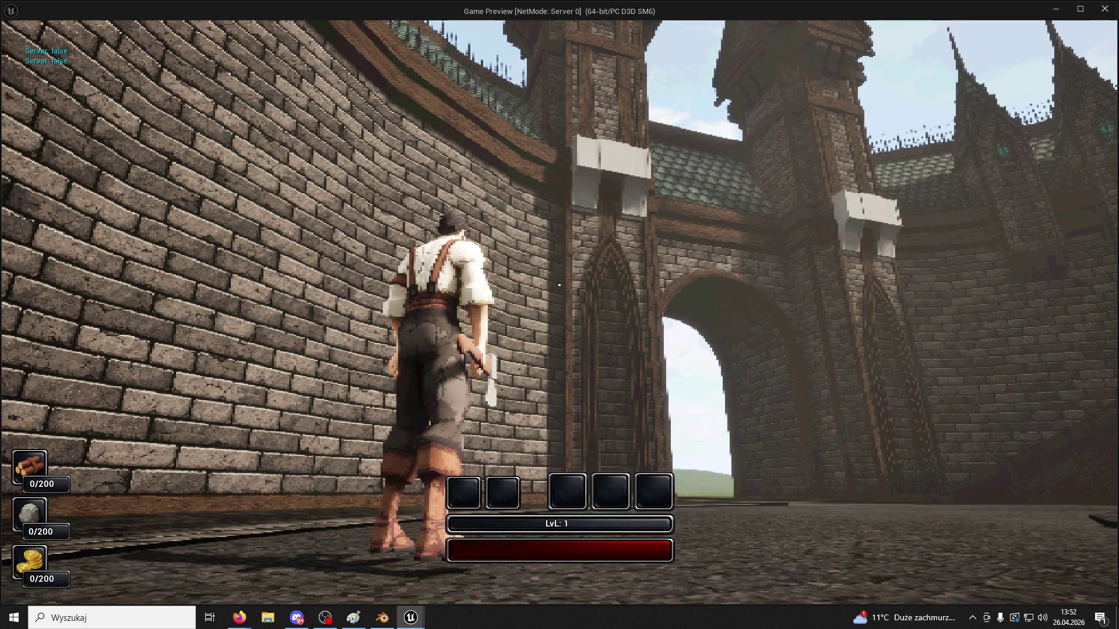
pyautogui.press('Escape')
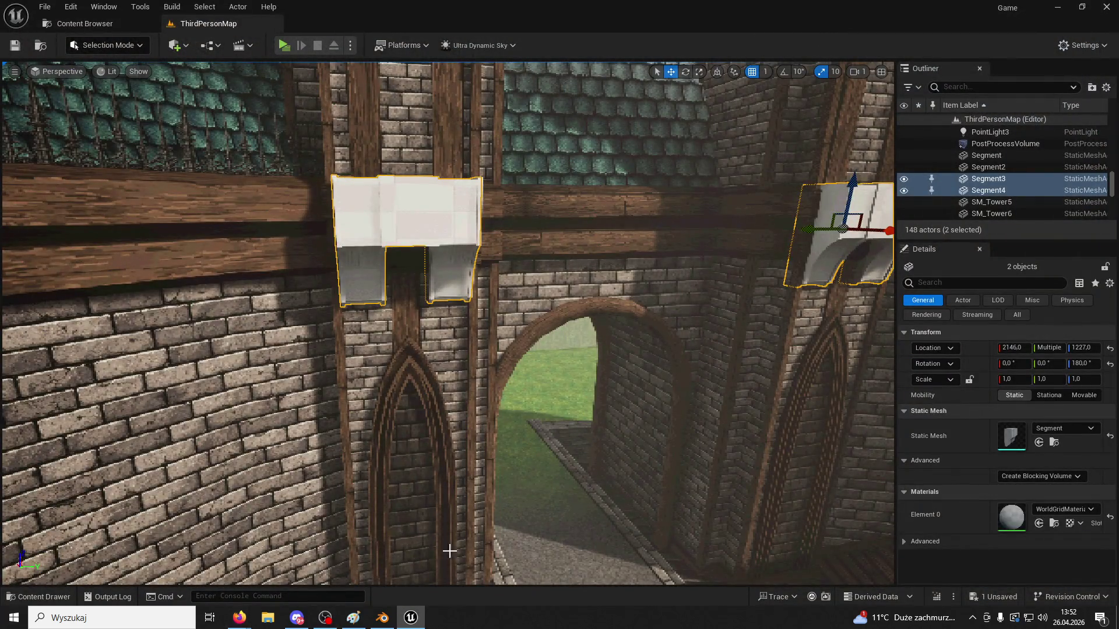
pyautogui.click(1109, 9)
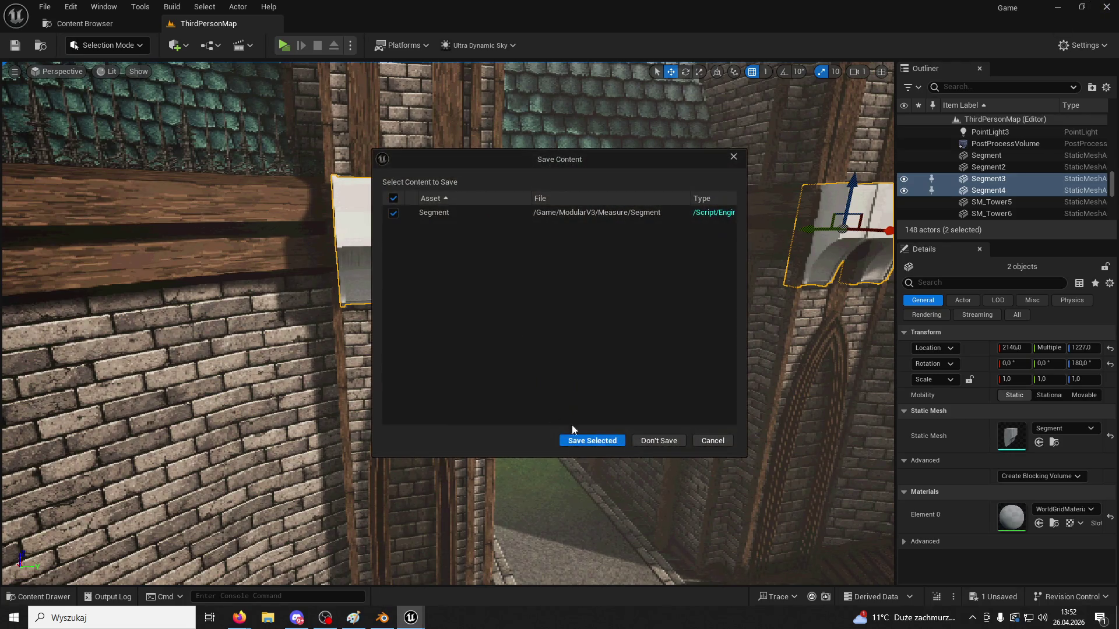
pyautogui.click(604, 434)
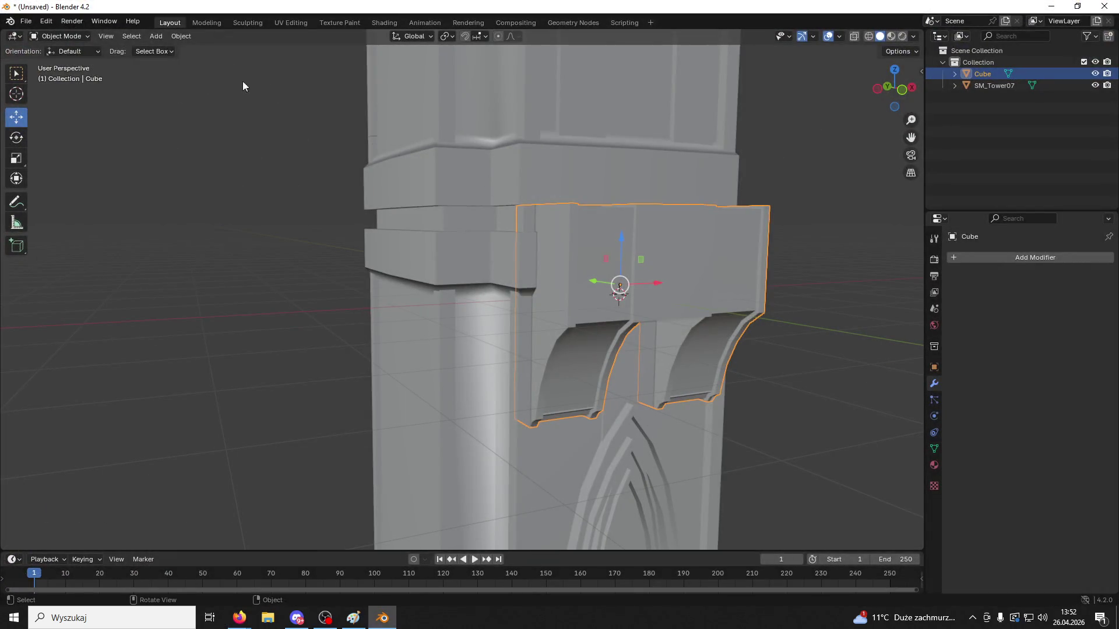
# Hide the tower model and switch the bracket into Edit Mode
pyautogui.click(60, 37)
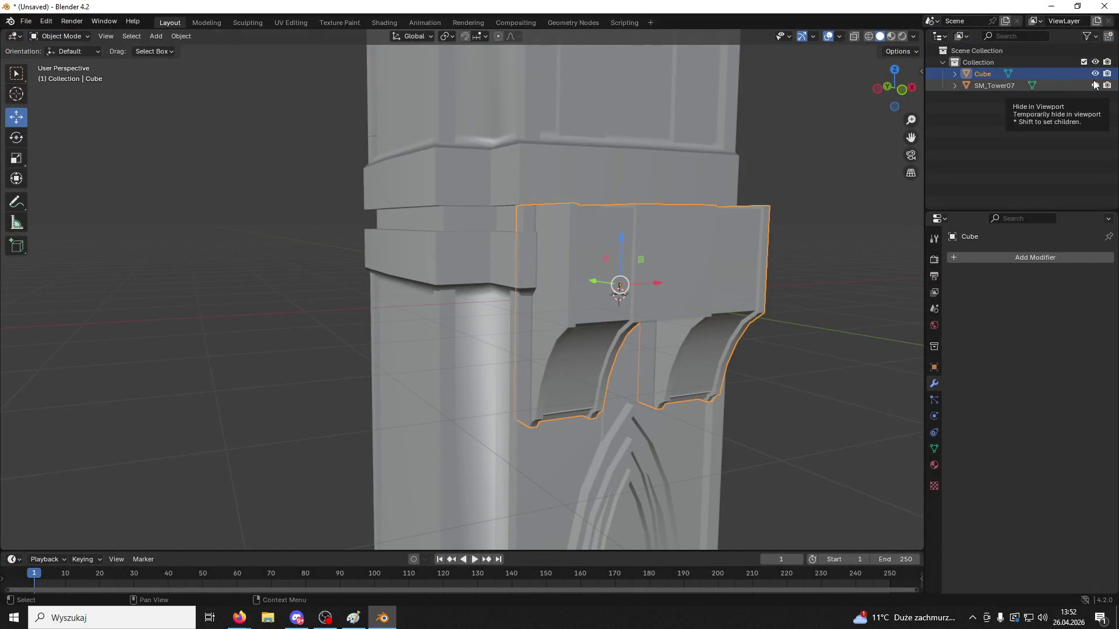
pyautogui.click(1095, 86)
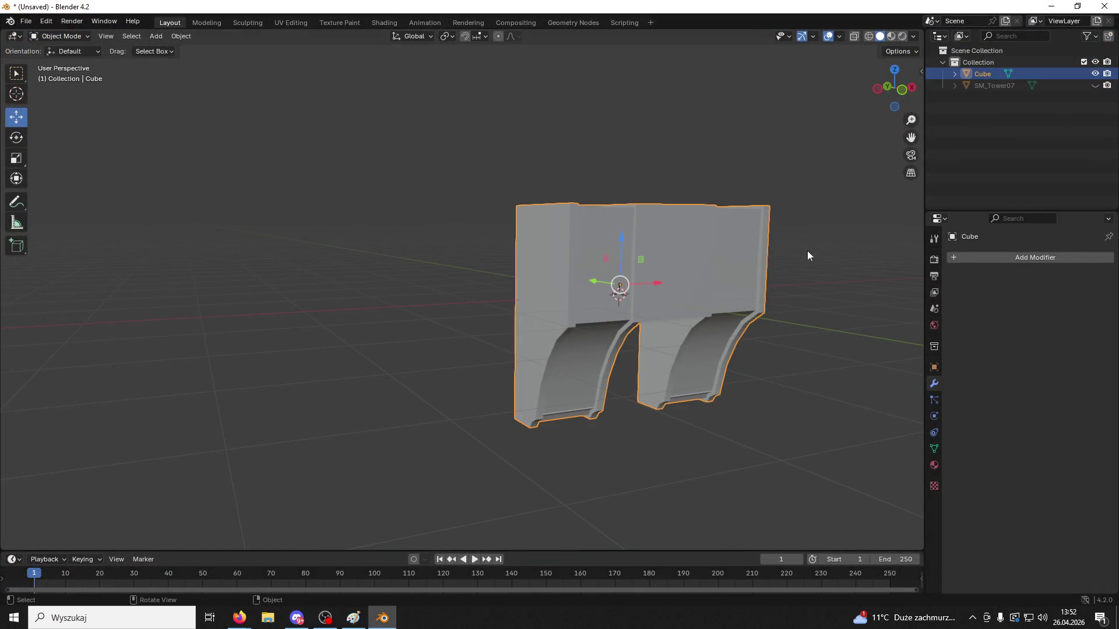
pyautogui.click(60, 37)
pyautogui.click(58, 60)
# Select the small top face, the rim strip and the adjacent top faces of the bracket
pyautogui.moveTo(683, 279)
pyautogui.mouseDown(button='middle')
pyautogui.moveTo(670, 300)
pyautogui.moveTo(643, 267)
pyautogui.mouseUp(button='middle')
pyautogui.scroll(3, 643, 267)
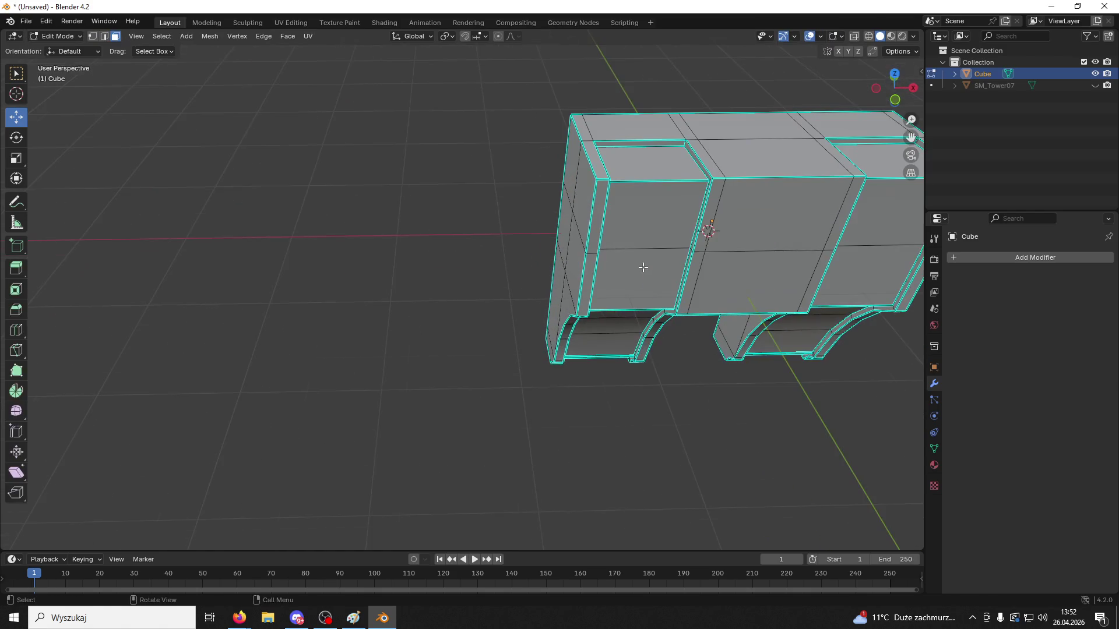
pyautogui.moveTo(693, 156)
pyautogui.keyDown('shift'); pyautogui.mouseDown(button='middle')
pyautogui.moveTo(599, 266)
pyautogui.moveTo(565, 219)
pyautogui.moveTo(545, 215)
pyautogui.mouseUp(button='middle'); pyautogui.keyUp('shift')
pyautogui.scroll(2, 599, 267)
pyautogui.click(562, 223)
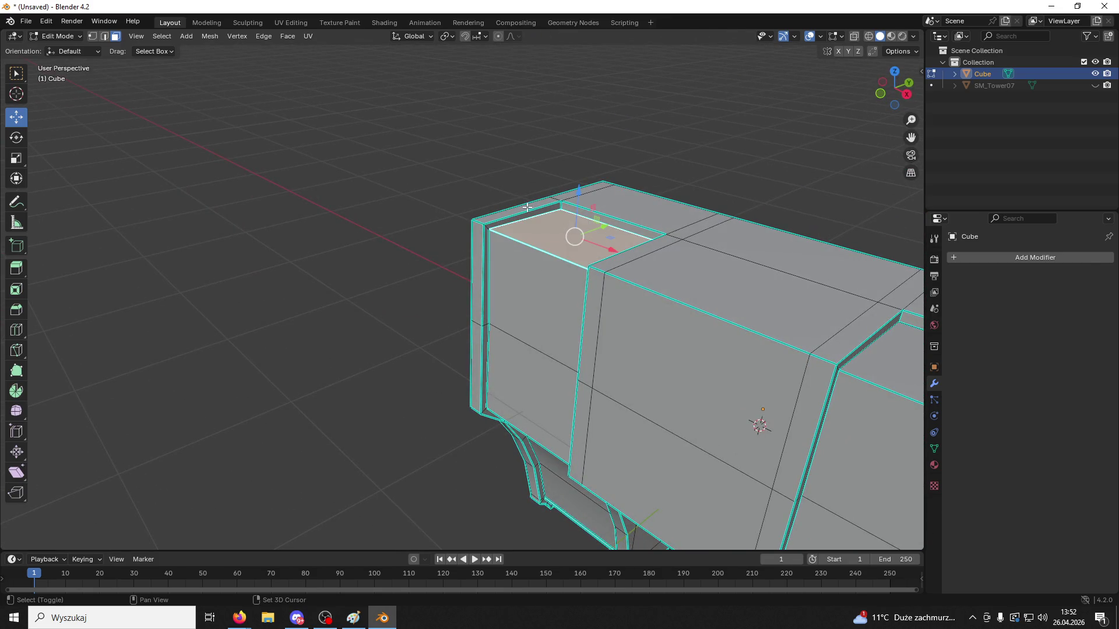
pyautogui.keyDown('shift'); pyautogui.click(527, 207); pyautogui.keyUp('shift')
pyautogui.keyDown('shift'); pyautogui.click(652, 215); pyautogui.keyUp('shift')
pyautogui.keyDown('shift'); pyautogui.click(758, 244); pyautogui.keyUp('shift')
pyautogui.keyDown('shift'); pyautogui.click(699, 280); pyautogui.keyUp('shift')
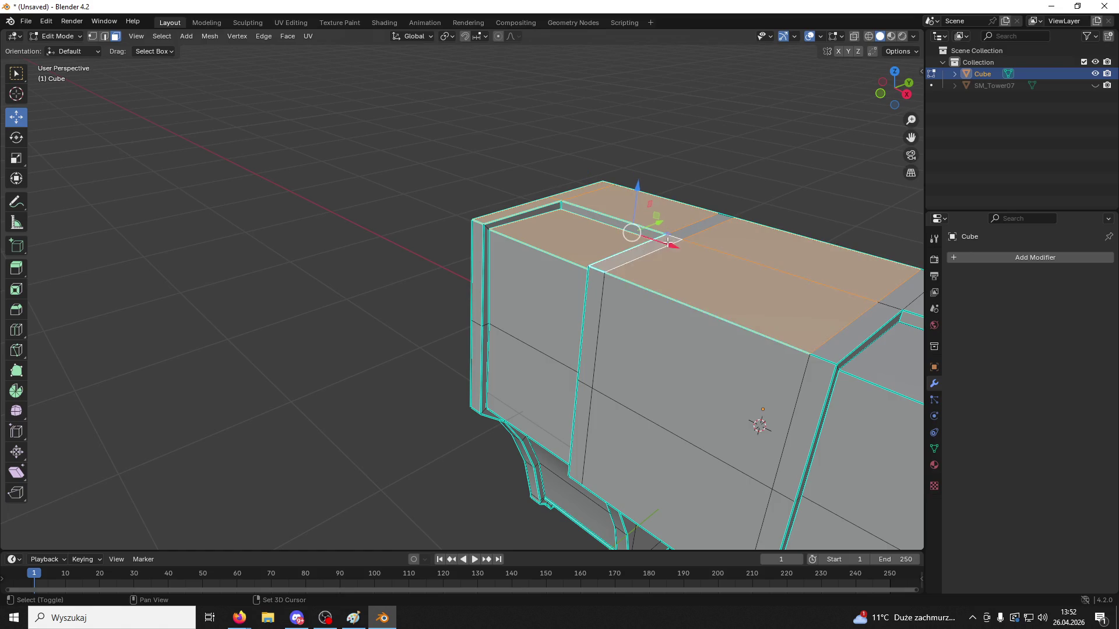
# Add the right section's top and rim faces to the selection
pyautogui.keyDown('shift'); pyautogui.moveTo(742, 258); pyautogui.dragTo(664, 258, button='middle'); pyautogui.keyUp('shift')
pyautogui.keyDown('shift'); pyautogui.click(810, 292); pyautogui.keyUp('shift')
pyautogui.keyDown('shift'); pyautogui.click(751, 326); pyautogui.keyUp('shift')
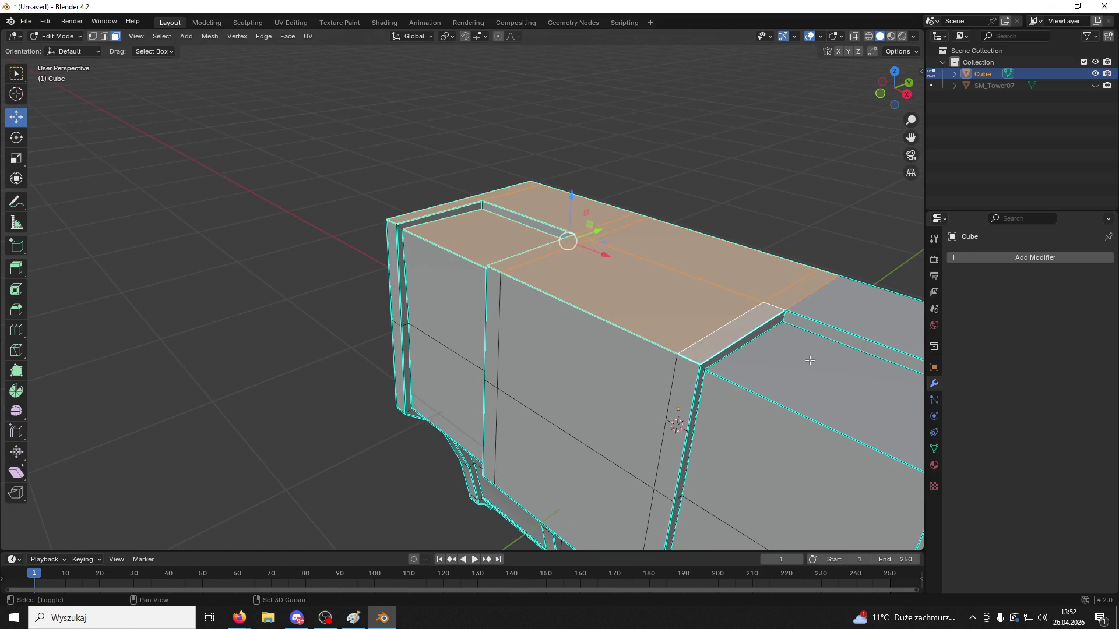
pyautogui.keyDown('shift'); pyautogui.click(804, 357); pyautogui.keyUp('shift')
pyautogui.keyDown('shift'); pyautogui.click(845, 304); pyautogui.keyUp('shift')
pyautogui.keyDown('shift'); pyautogui.moveTo(844, 304); pyautogui.dragTo(713, 288, button='middle'); pyautogui.keyUp('shift')
pyautogui.keyDown('shift'); pyautogui.click(754, 336); pyautogui.keyUp('shift')
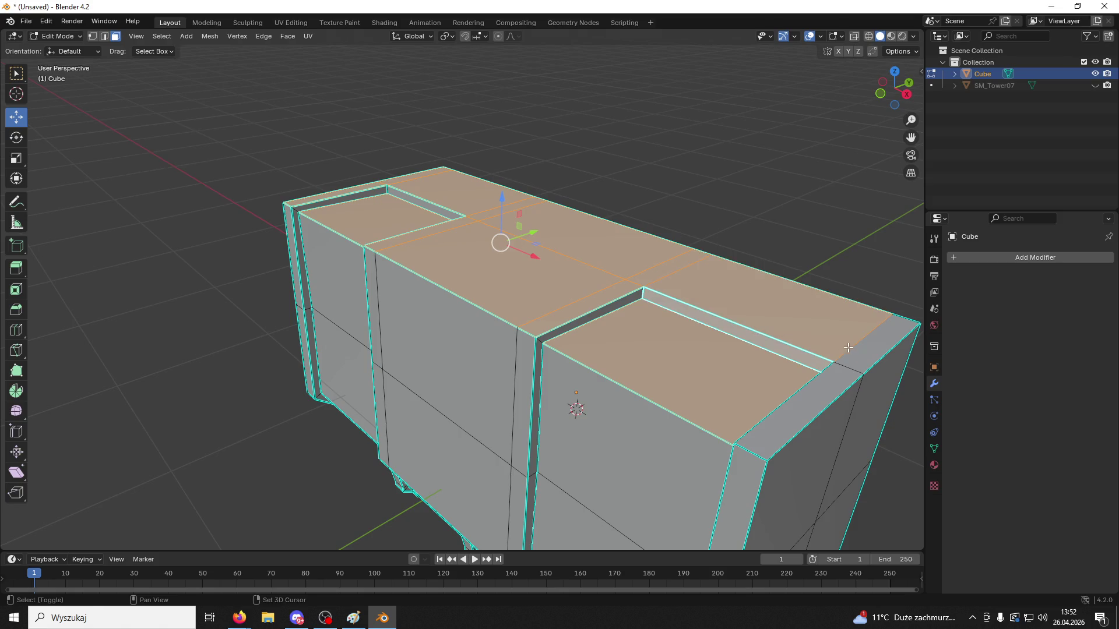
pyautogui.keyDown('shift'); pyautogui.click(848, 348); pyautogui.keyUp('shift')
pyautogui.keyDown('shift'); pyautogui.click(840, 383); pyautogui.keyUp('shift')
pyautogui.moveTo(840, 383)
pyautogui.mouseDown(button='middle')
pyautogui.moveTo(830, 349)
pyautogui.moveTo(858, 350)
pyautogui.moveTo(729, 338)
pyautogui.moveTo(589, 304)
pyautogui.moveTo(749, 320)
pyautogui.moveTo(500, 366)
pyautogui.mouseUp(button='middle')
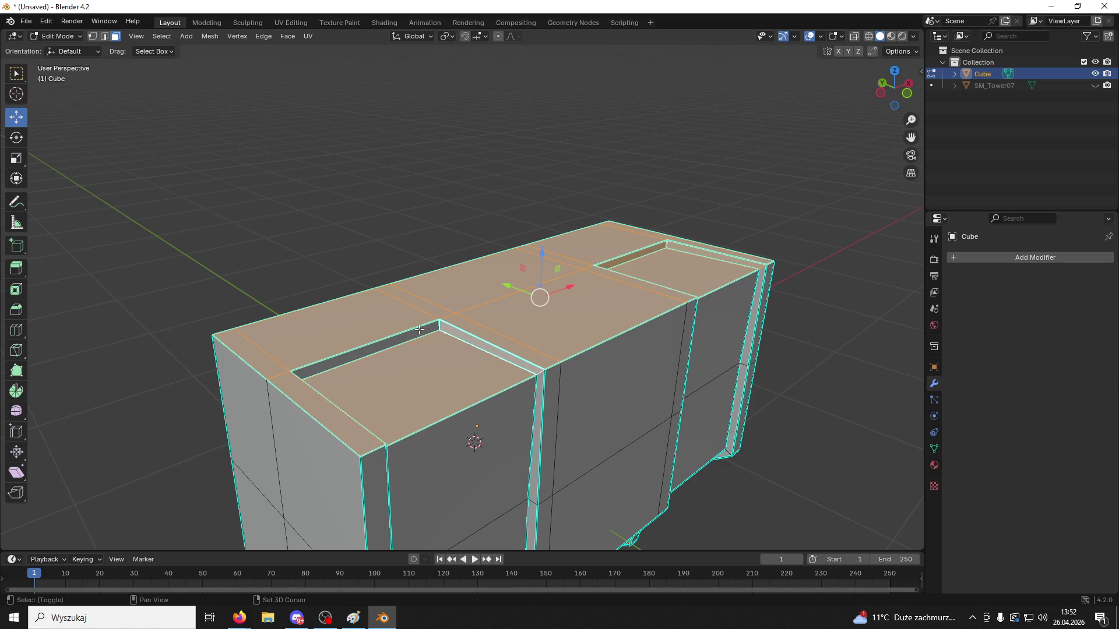
pyautogui.moveTo(419, 330); pyautogui.dragTo(440, 306, button='middle')
# Flatten the selected top faces with a Z scale of 0, undoing the X and Y attempts
pyautogui.press('s')
pyautogui.press('x')
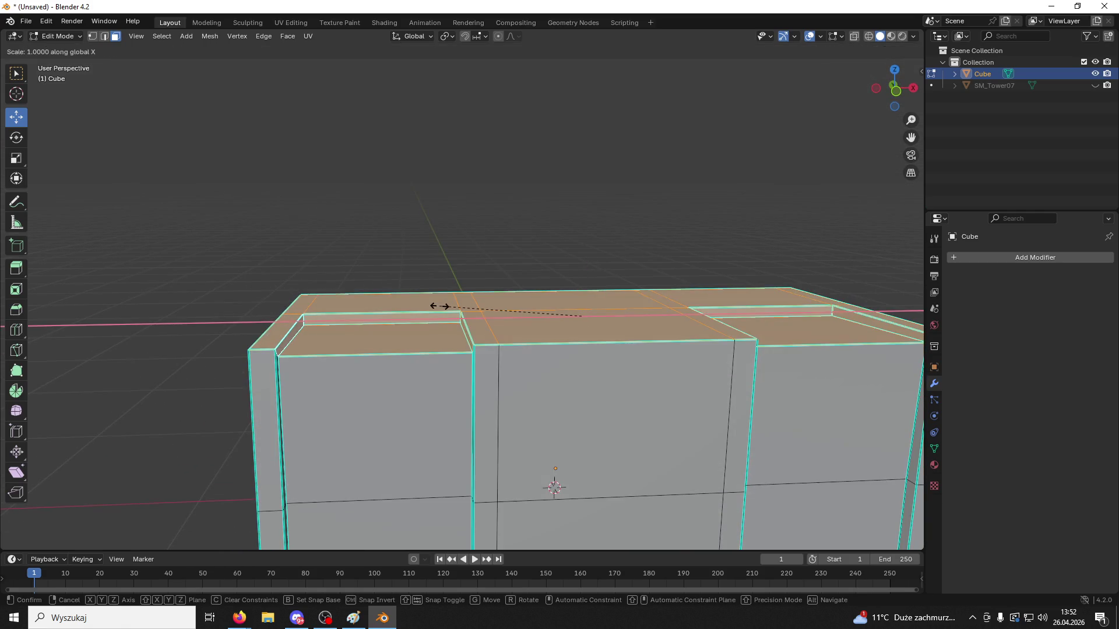
pyautogui.press('0')
pyautogui.press('Return')
pyautogui.hotkey('ctrl', 'z')
pyautogui.press('s')
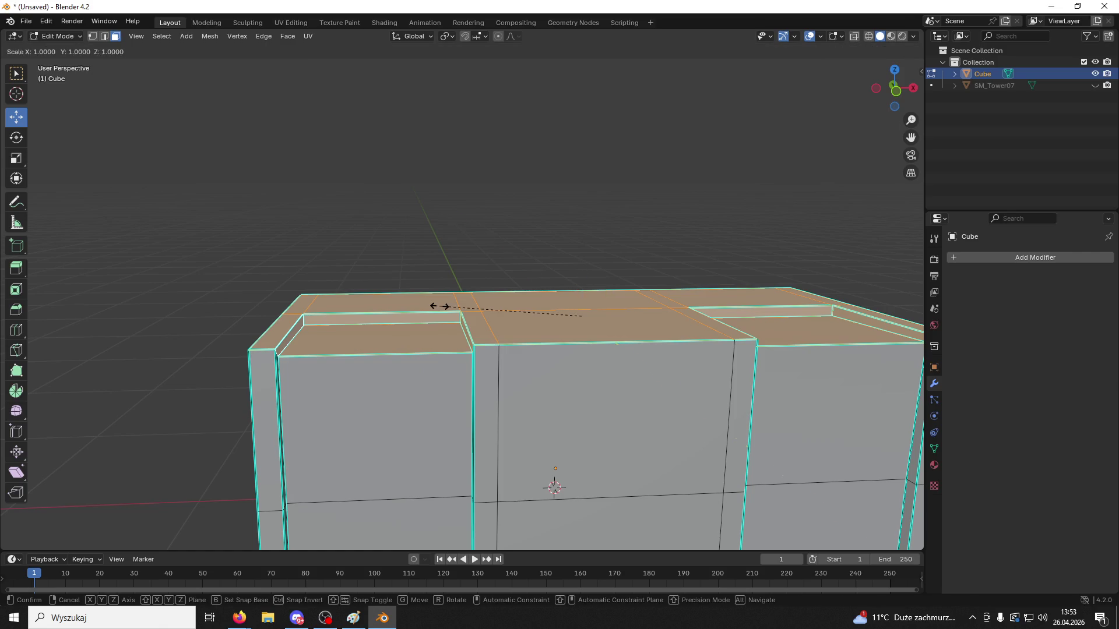
pyautogui.press('y')
pyautogui.press('0')
pyautogui.press('Return')
pyautogui.hotkey('ctrl', 'z')
pyautogui.press('s')
pyautogui.press('z')
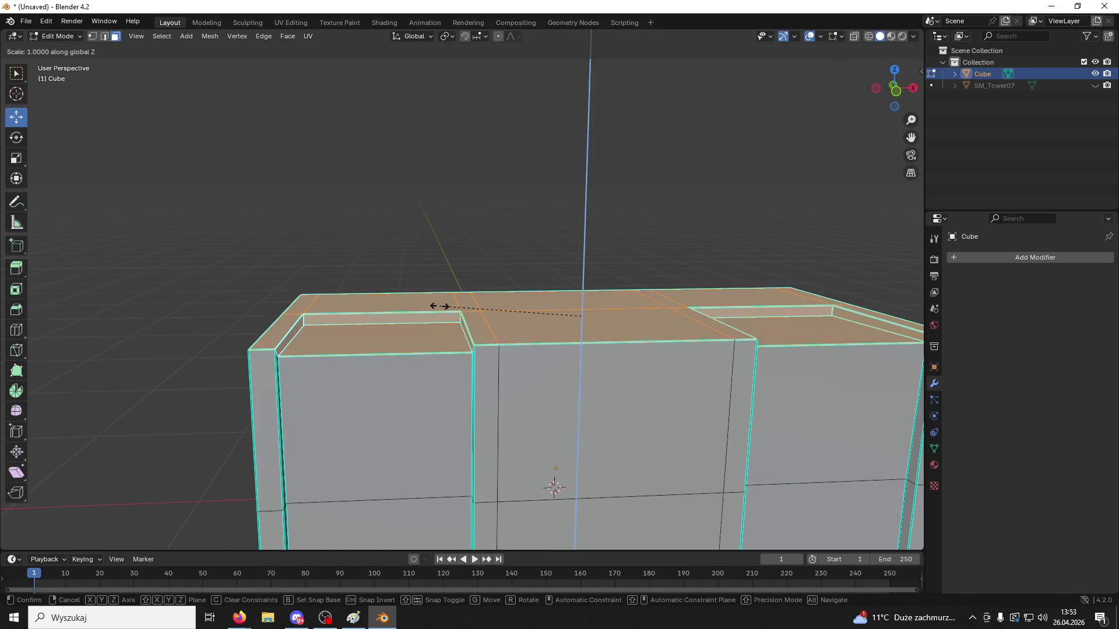
pyautogui.press('0')
pyautogui.press('Return')
# Merge by Distance across the whole mesh, removing 4 overlapping vertices, then deselect
pyautogui.moveTo(641, 319)
pyautogui.mouseDown(button='middle')
pyautogui.moveTo(741, 512)
pyautogui.moveTo(563, 311)
pyautogui.mouseUp(button='middle')
pyautogui.press('a')
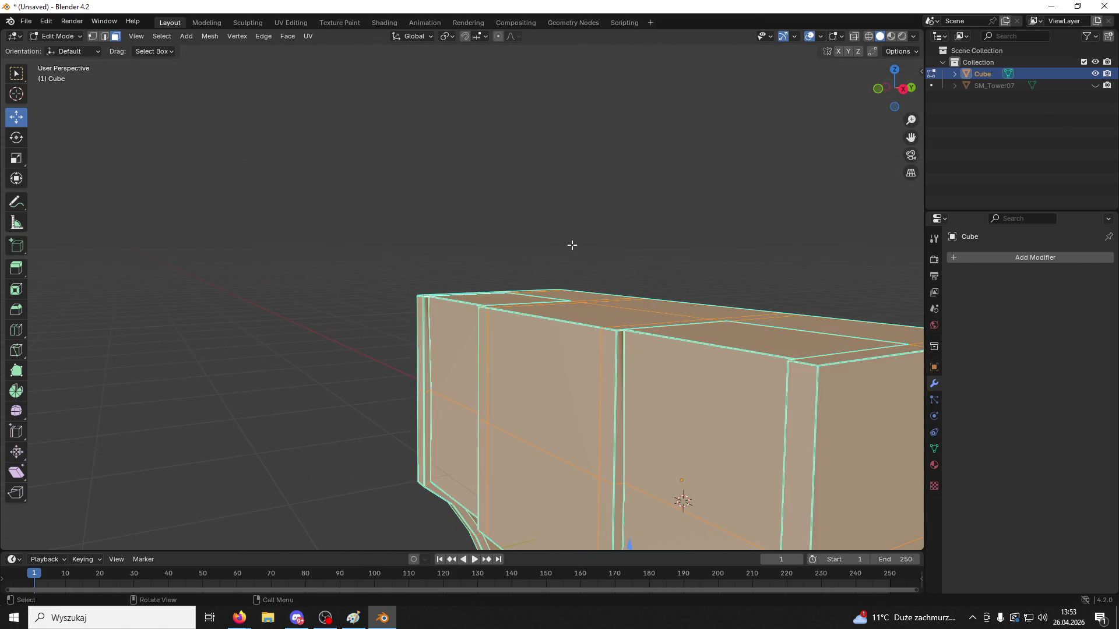
pyautogui.press('m')
pyautogui.click(597, 246)
pyautogui.hotkey('alt', 'a')
pyautogui.moveTo(599, 235)
pyautogui.mouseDown(button='middle')
pyautogui.moveTo(724, 253)
pyautogui.moveTo(644, 267)
pyautogui.moveTo(559, 262)
pyautogui.moveTo(668, 234)
pyautogui.moveTo(764, 255)
pyautogui.moveTo(750, 285)
pyautogui.moveTo(727, 267)
pyautogui.moveTo(671, 300)
pyautogui.mouseUp(button='middle')
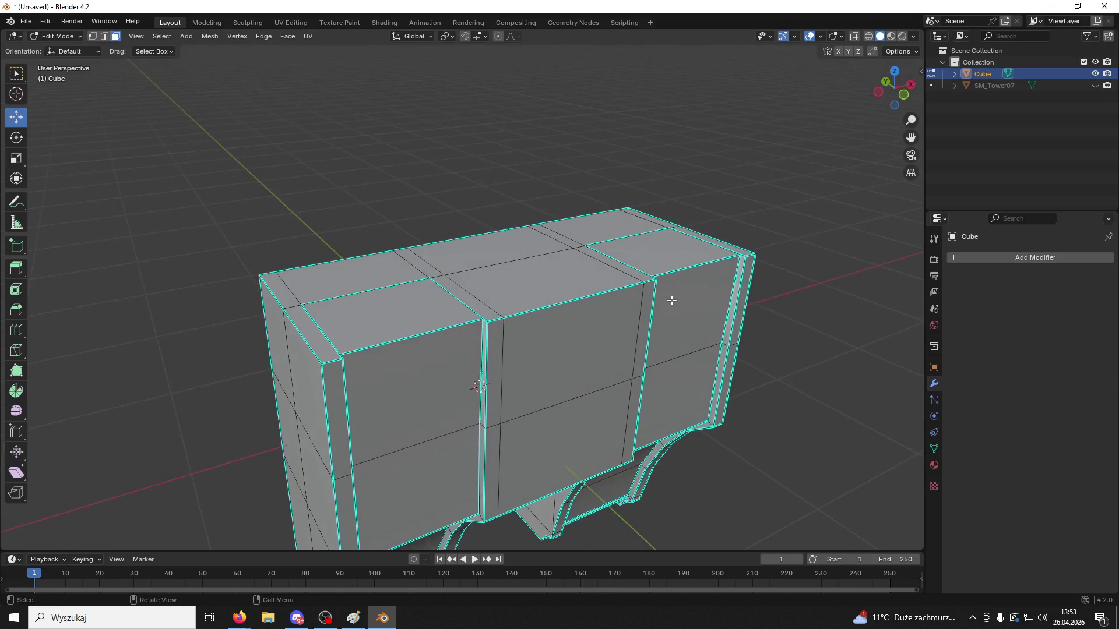
# Try extruding the top-right face upward, undo it, and clear the face selection
pyautogui.click(659, 253)
pyautogui.press('e')
pyautogui.click(660, 201)
pyautogui.moveTo(660, 201)
pyautogui.mouseDown(button='middle')
pyautogui.moveTo(589, 189)
pyautogui.moveTo(647, 218)
pyautogui.moveTo(711, 210)
pyautogui.moveTo(686, 220)
pyautogui.moveTo(652, 147)
pyautogui.mouseUp(button='middle')
pyautogui.hotkey('ctrl', 'z')
pyautogui.moveTo(655, 125); pyautogui.dragTo(655, 61)
pyautogui.moveTo(655, 61)
pyautogui.mouseDown(button='middle')
pyautogui.moveTo(551, 67)
pyautogui.moveTo(661, 91)
pyautogui.moveTo(675, 106)
pyautogui.moveTo(796, 145)
pyautogui.moveTo(854, 147)
pyautogui.moveTo(769, 163)
pyautogui.moveTo(789, 180)
pyautogui.moveTo(849, 169)
pyautogui.moveTo(705, 173)
pyautogui.moveTo(697, 152)
pyautogui.moveTo(722, 125)
pyautogui.moveTo(715, 160)
pyautogui.moveTo(717, 119)
pyautogui.moveTo(674, 180)
pyautogui.moveTo(649, 186)
pyautogui.moveTo(643, 216)
pyautogui.mouseUp(button='middle')
pyautogui.keyDown('ctrl'); pyautogui.click(661, 87); pyautogui.keyUp('ctrl')
pyautogui.click(824, 162)
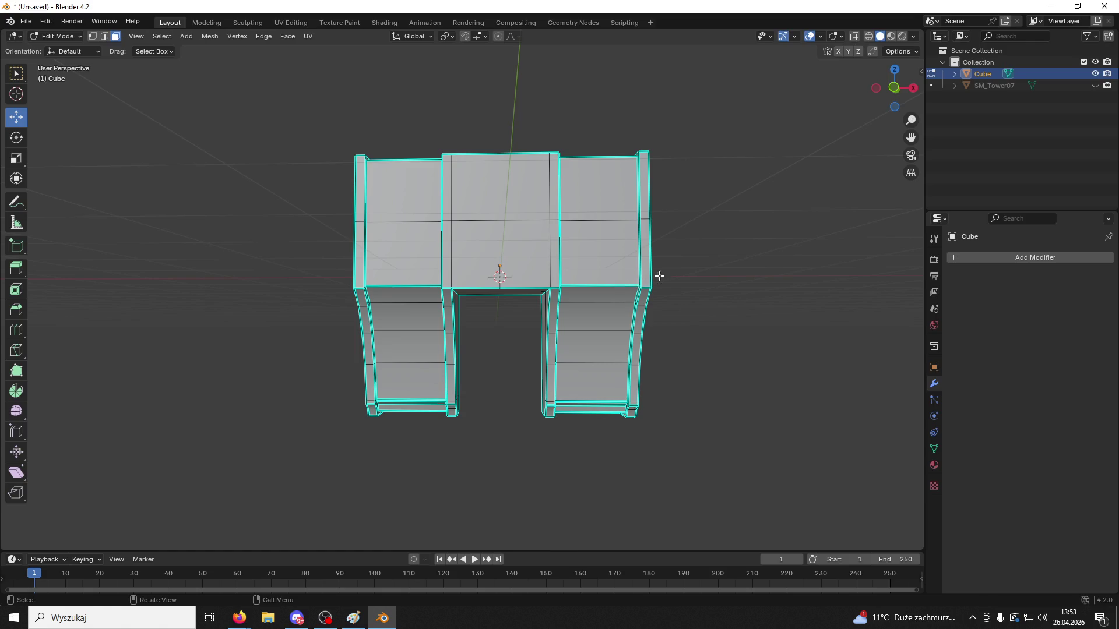
# Switch to Edge select mode and inspect the arches from a close low angle
pyautogui.moveTo(659, 276)
pyautogui.mouseDown(button='middle')
pyautogui.moveTo(670, 210)
pyautogui.moveTo(678, 292)
pyautogui.mouseUp(button='middle')
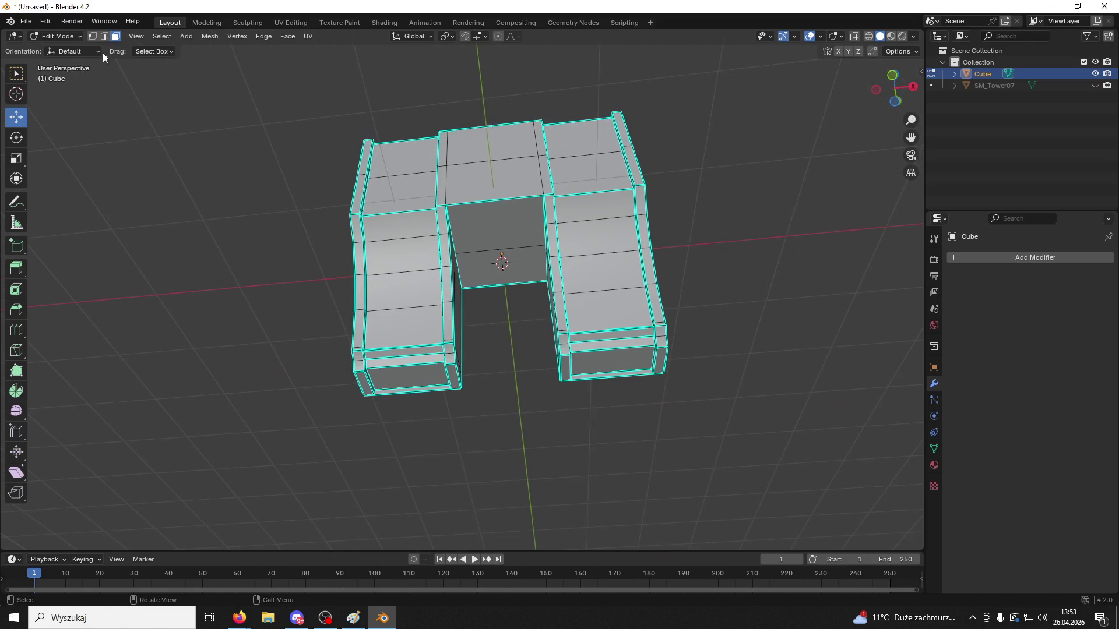
pyautogui.click(104, 36)
pyautogui.moveTo(525, 443)
pyautogui.mouseDown(button='middle')
pyautogui.moveTo(567, 387)
pyautogui.moveTo(614, 396)
pyautogui.moveTo(692, 386)
pyautogui.moveTo(670, 384)
pyautogui.mouseUp(button='middle')
# Mark the selected bottom edge loops on both sides of the channel as UV seams
pyautogui.hotkey('ctrl', 'e')
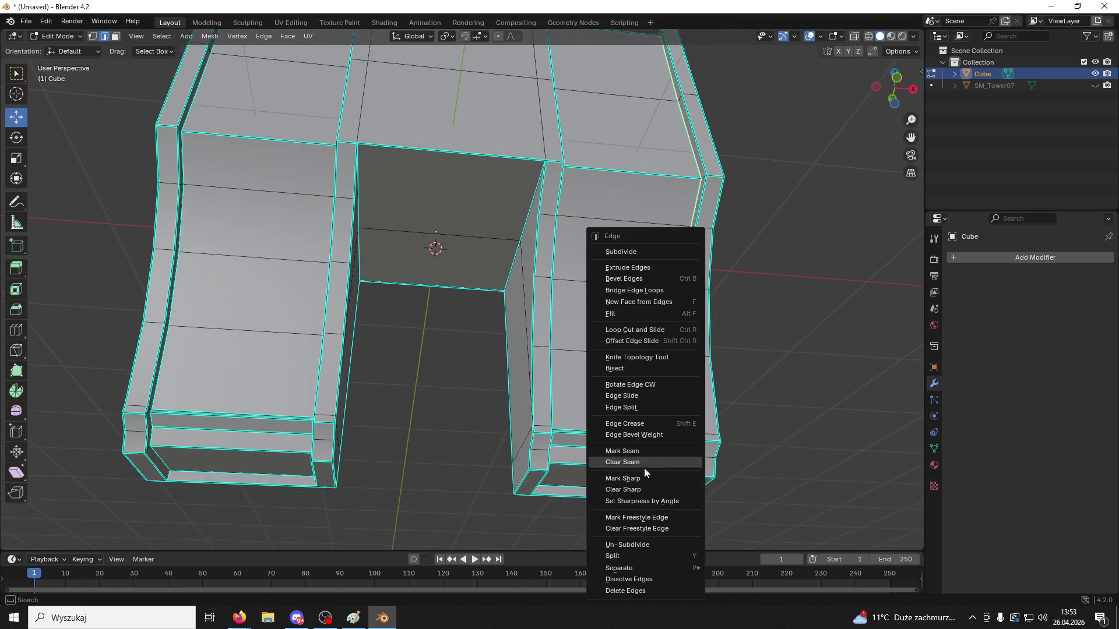
pyautogui.click(636, 451)
pyautogui.moveTo(633, 460); pyautogui.dragTo(618, 473, button='middle')
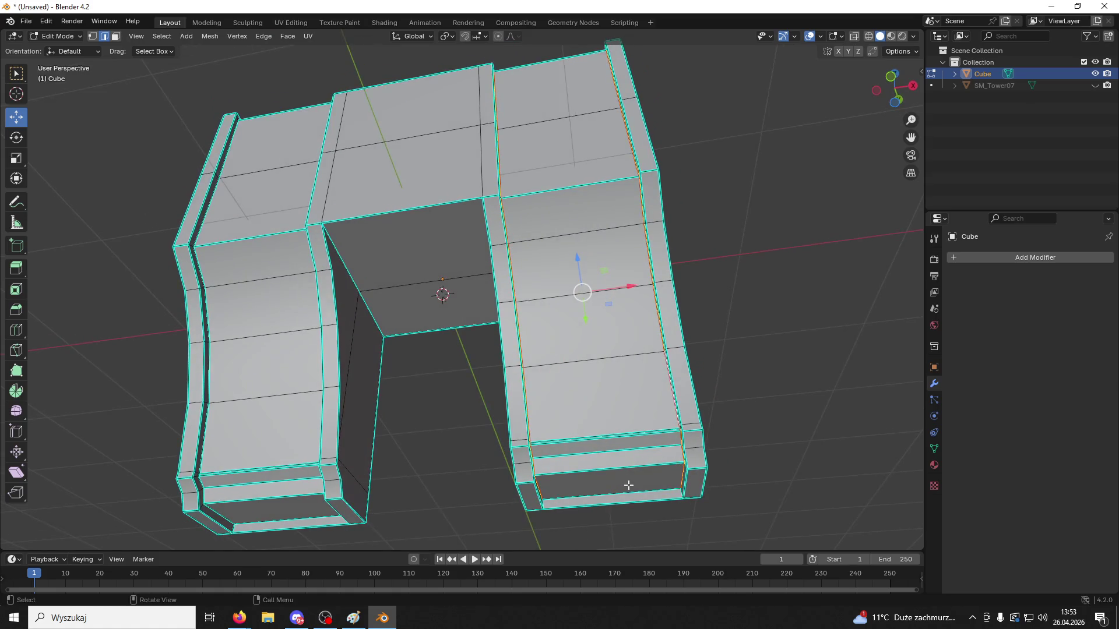
pyautogui.hotkey('ctrl', 'e')
pyautogui.click(602, 452)
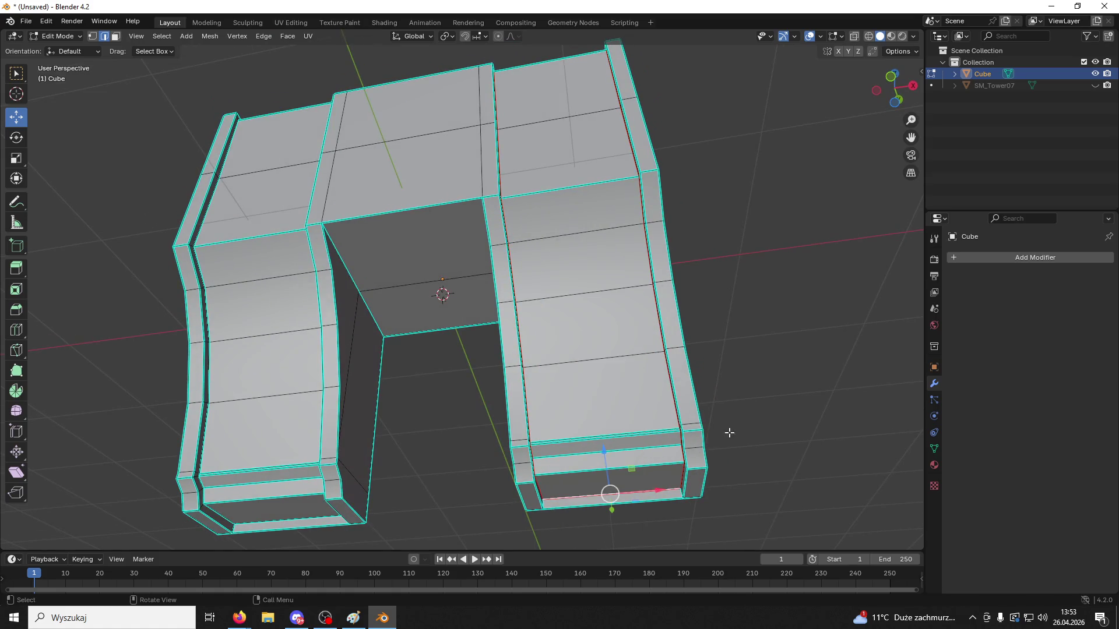
# Delete the narrow face on the leg's underside, then select the large upper face
pyautogui.moveTo(729, 432)
pyautogui.mouseDown(button='middle')
pyautogui.moveTo(540, 419)
pyautogui.moveTo(579, 392)
pyautogui.moveTo(459, 404)
pyautogui.moveTo(435, 250)
pyautogui.moveTo(686, 296)
pyautogui.moveTo(851, 344)
pyautogui.moveTo(649, 235)
pyautogui.mouseUp(button='middle')
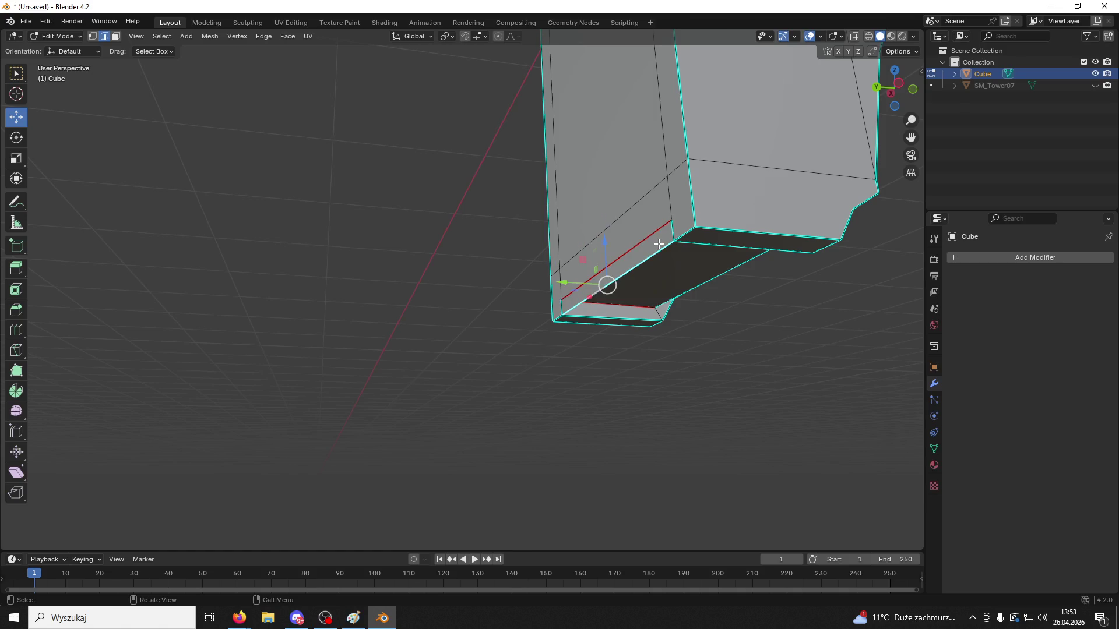
pyautogui.click(628, 265)
pyautogui.press('x')
pyautogui.click(594, 290)
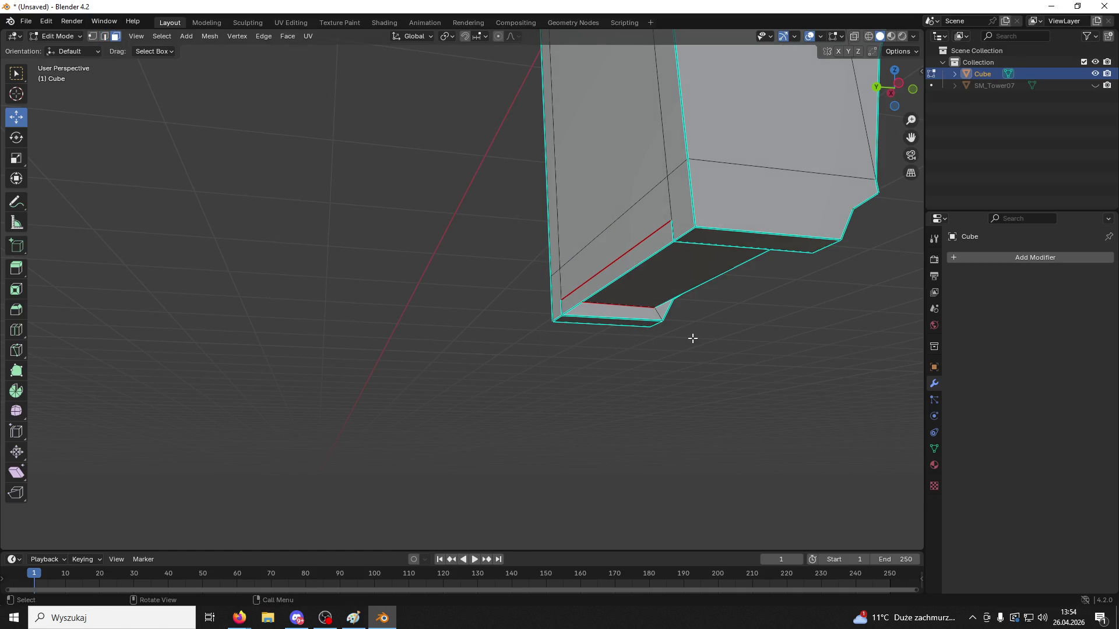
pyautogui.press('x')
pyautogui.click(644, 252)
pyautogui.moveTo(645, 253)
pyautogui.mouseDown(button='middle')
pyautogui.moveTo(804, 290)
pyautogui.moveTo(641, 285)
pyautogui.mouseUp(button='middle')
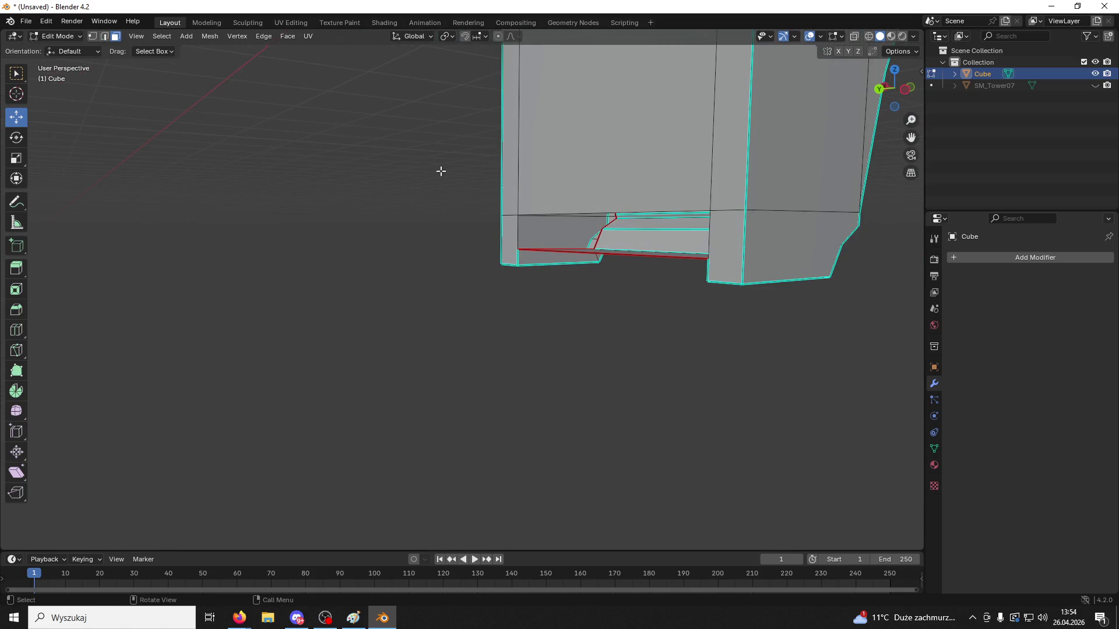
pyautogui.keyDown('shift'); pyautogui.click(560, 213); pyautogui.keyUp('shift')
# Delete the recessed strip face under the right leg of the arch
pyautogui.press('2')
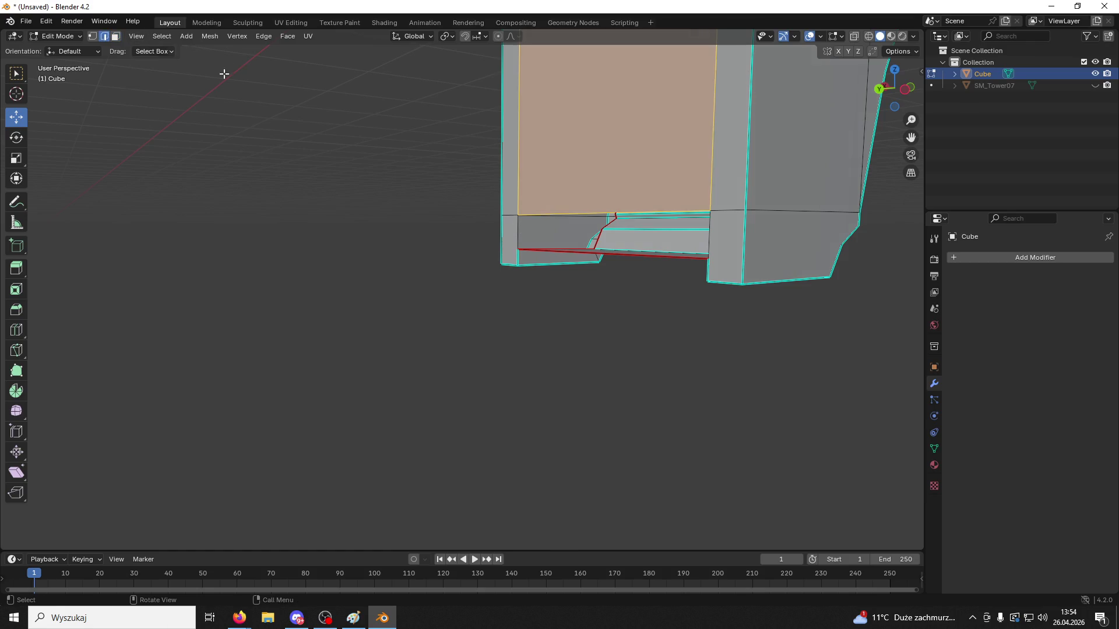
pyautogui.moveTo(515, 235)
pyautogui.mouseDown(button='middle')
pyautogui.moveTo(740, 230)
pyautogui.moveTo(649, 259)
pyautogui.moveTo(742, 297)
pyautogui.moveTo(666, 272)
pyautogui.moveTo(773, 275)
pyautogui.moveTo(601, 209)
pyautogui.mouseUp(button='middle')
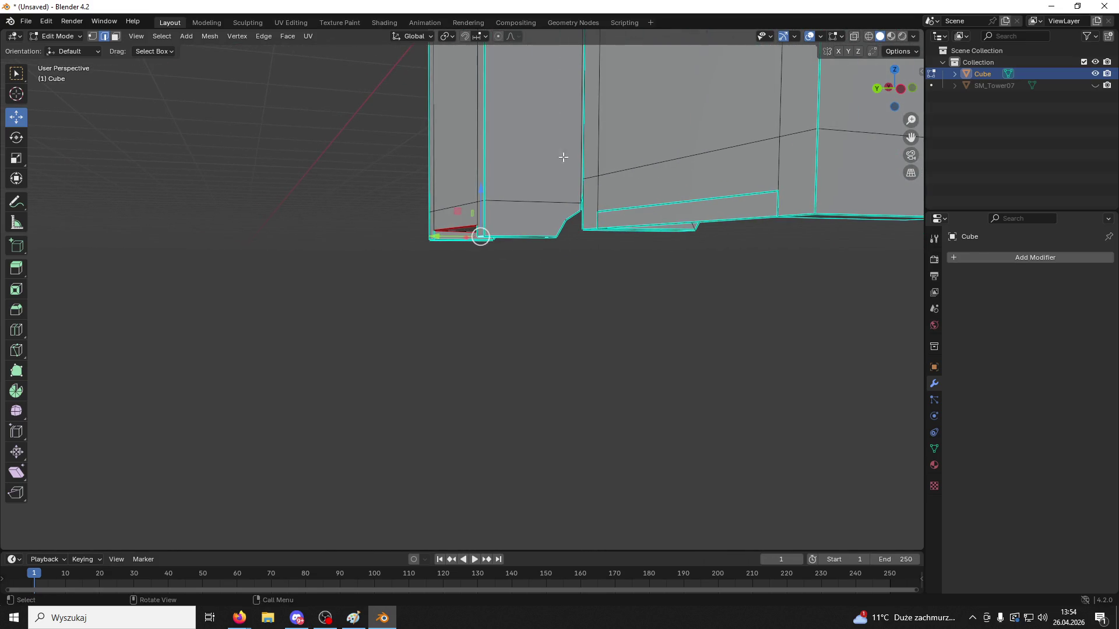
pyautogui.moveTo(563, 157); pyautogui.dragTo(591, 150, button='middle')
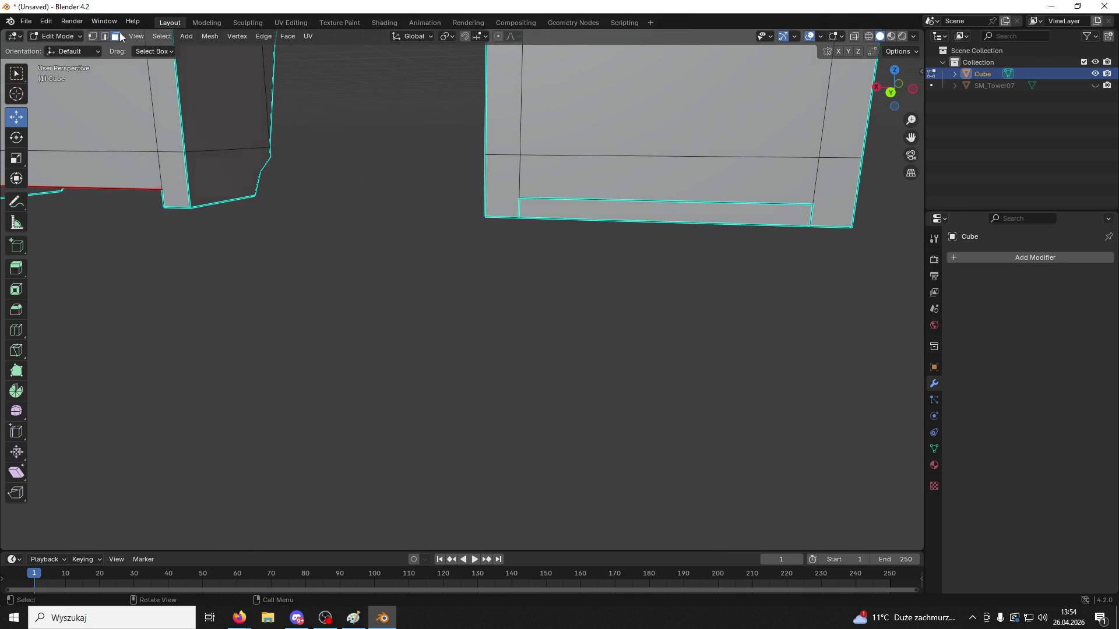
pyautogui.click(618, 211)
pyautogui.press('x')
pyautogui.press('Escape')
pyautogui.click(612, 211)
pyautogui.press('x')
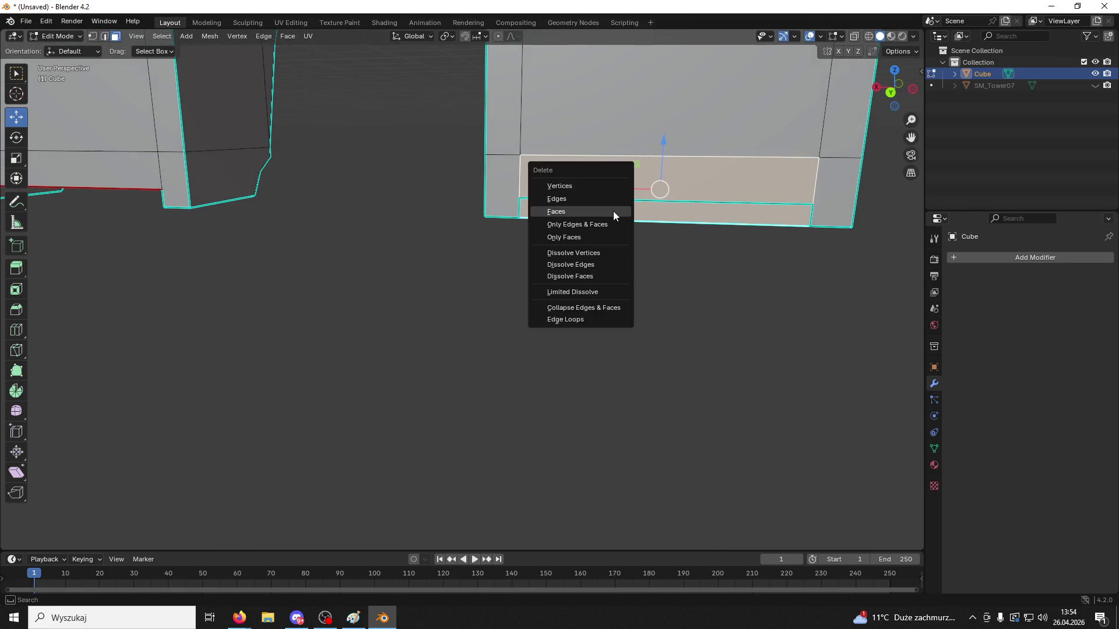
pyautogui.click(613, 211)
# Check the new opening from several angles, deselect, and switch over to Firefox
pyautogui.moveTo(589, 210); pyautogui.dragTo(371, 86, button='middle')
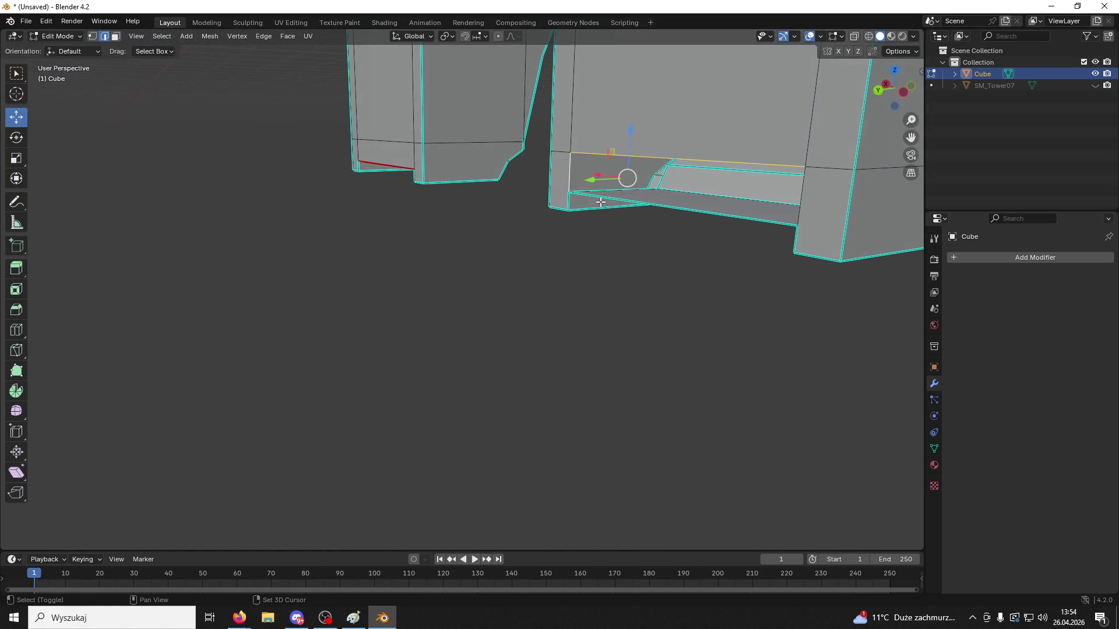
pyautogui.moveTo(603, 199); pyautogui.dragTo(758, 207, button='middle')
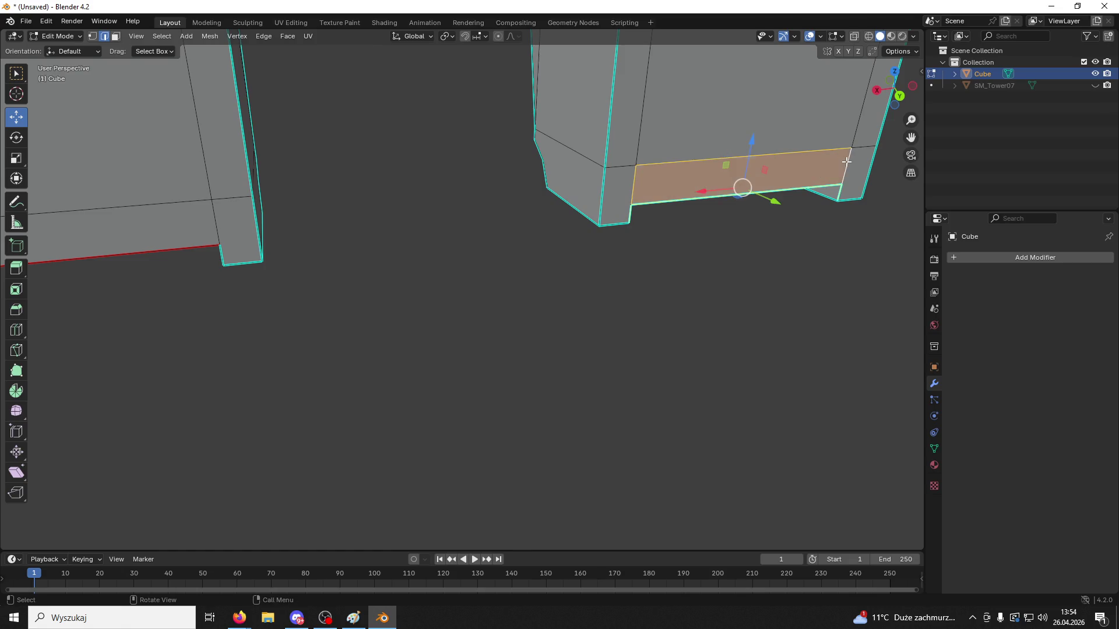
pyautogui.click(743, 243)
pyautogui.moveTo(652, 204); pyautogui.dragTo(633, 199, button='middle')
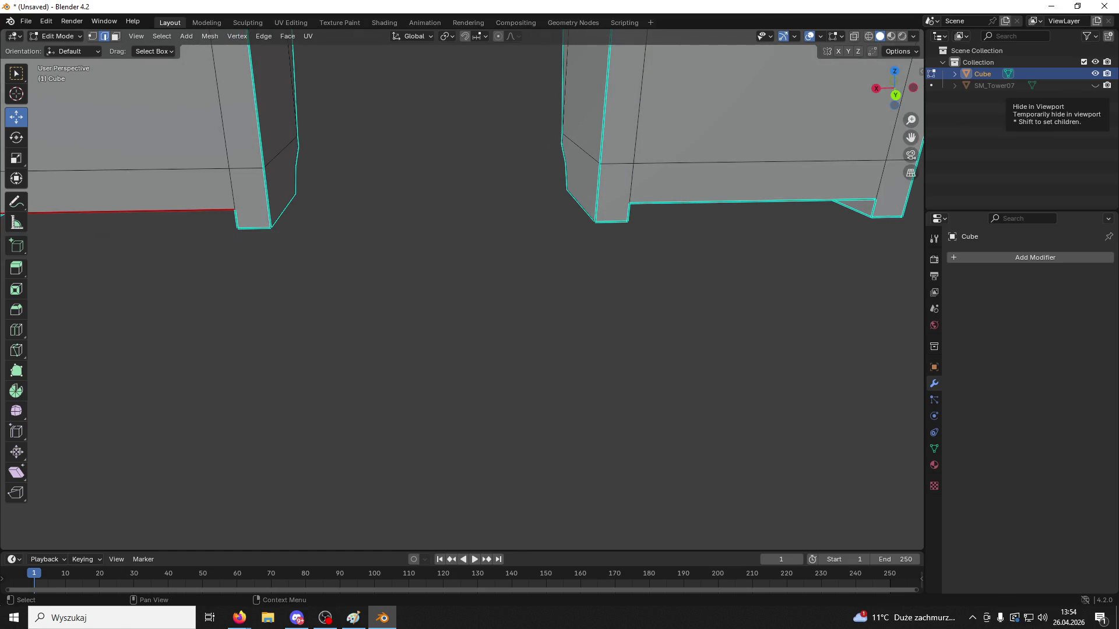
pyautogui.hotkey('alt', 'Tab')
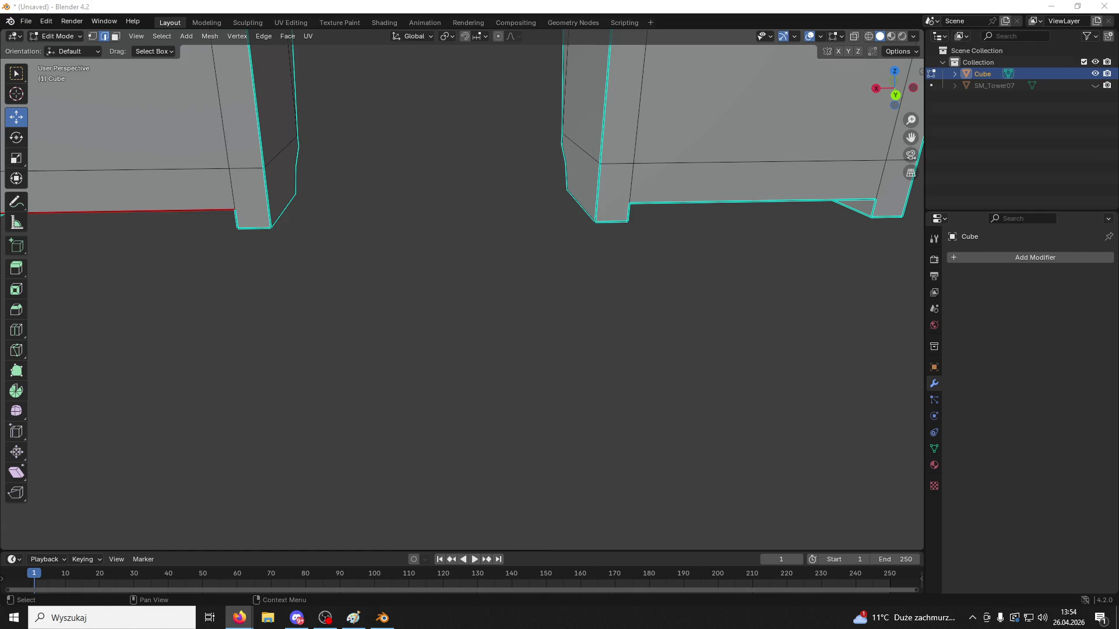
# Mark the recess's top edge and top-left edge as UV seams
pyautogui.moveTo(583, 105)
pyautogui.mouseDown(button='middle')
pyautogui.moveTo(362, 92)
pyautogui.moveTo(445, 179)
pyautogui.moveTo(554, 182)
pyautogui.moveTo(607, 110)
pyautogui.moveTo(512, 91)
pyautogui.moveTo(609, 168)
pyautogui.moveTo(597, 380)
pyautogui.moveTo(655, 317)
pyautogui.moveTo(632, 385)
pyautogui.moveTo(665, 401)
pyautogui.moveTo(705, 392)
pyautogui.mouseUp(button='middle')
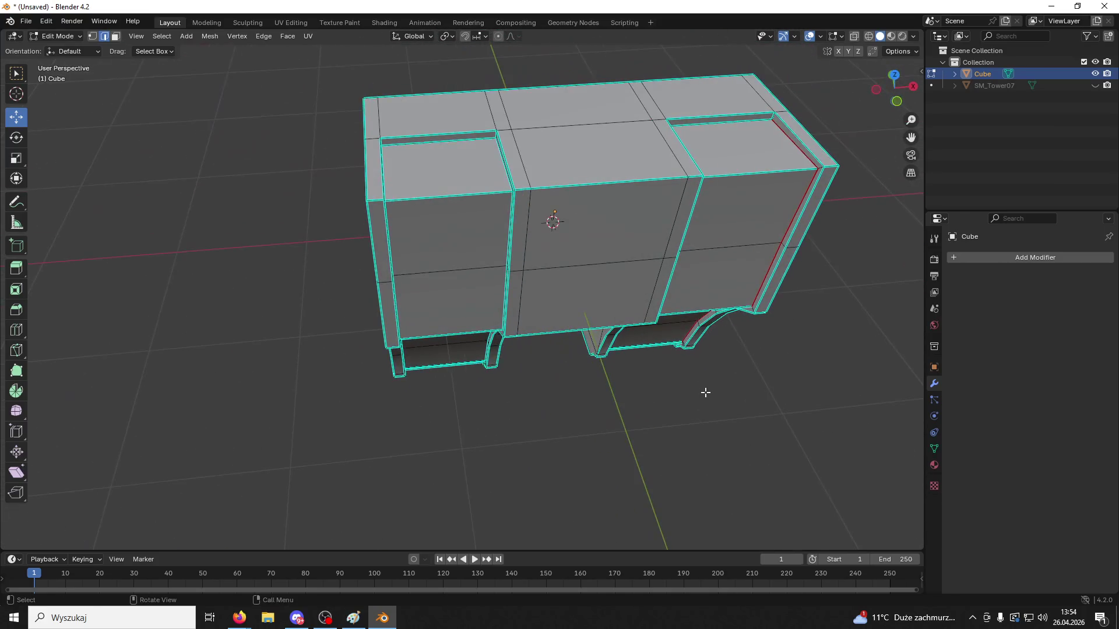
pyautogui.click(736, 121)
pyautogui.rightClick(737, 121)
pyautogui.click(667, 221)
pyautogui.click(437, 143)
pyautogui.rightClick(441, 187)
pyautogui.click(400, 221)
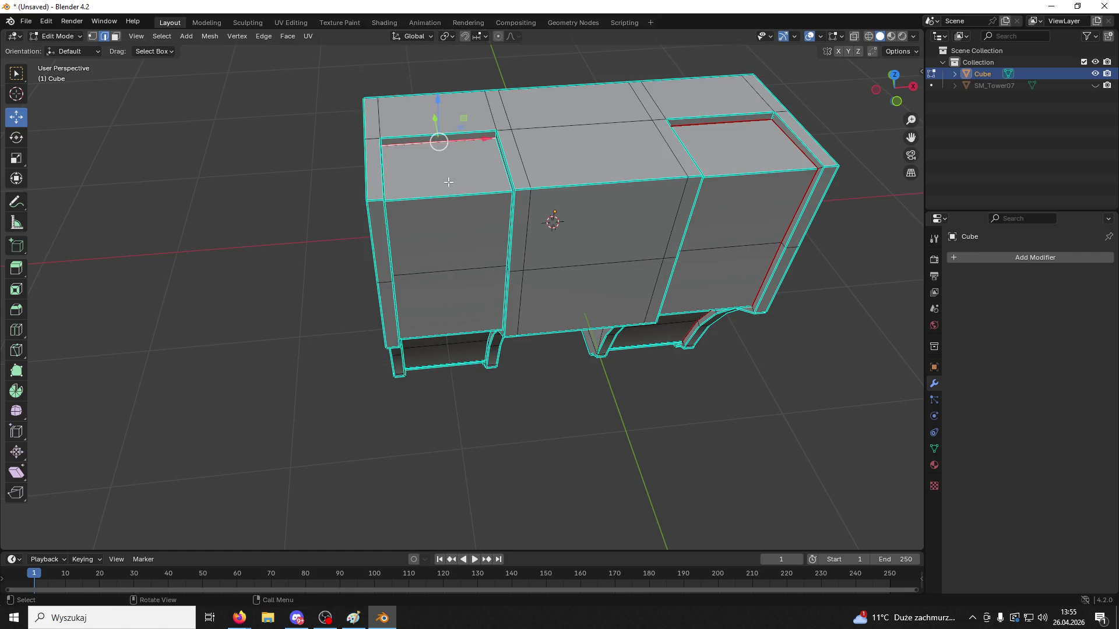
# Mark the mesh's left-side edges and a vertical edge loop as UV seams
pyautogui.moveTo(448, 181); pyautogui.dragTo(404, 156, button='middle')
pyautogui.click(404, 156)
pyautogui.click(425, 299)
pyautogui.moveTo(425, 299)
pyautogui.mouseDown(button='middle')
pyautogui.moveTo(556, 156)
pyautogui.moveTo(516, 224)
pyautogui.moveTo(585, 202)
pyautogui.moveTo(588, 95)
pyautogui.moveTo(592, 145)
pyautogui.moveTo(582, 115)
pyautogui.mouseUp(button='middle')
pyautogui.keyDown('shift'); pyautogui.click(516, 225); pyautogui.keyUp('shift')
pyautogui.keyDown('shift'); pyautogui.moveTo(582, 169); pyautogui.dragTo(569, 60, button='middle'); pyautogui.keyUp('shift')
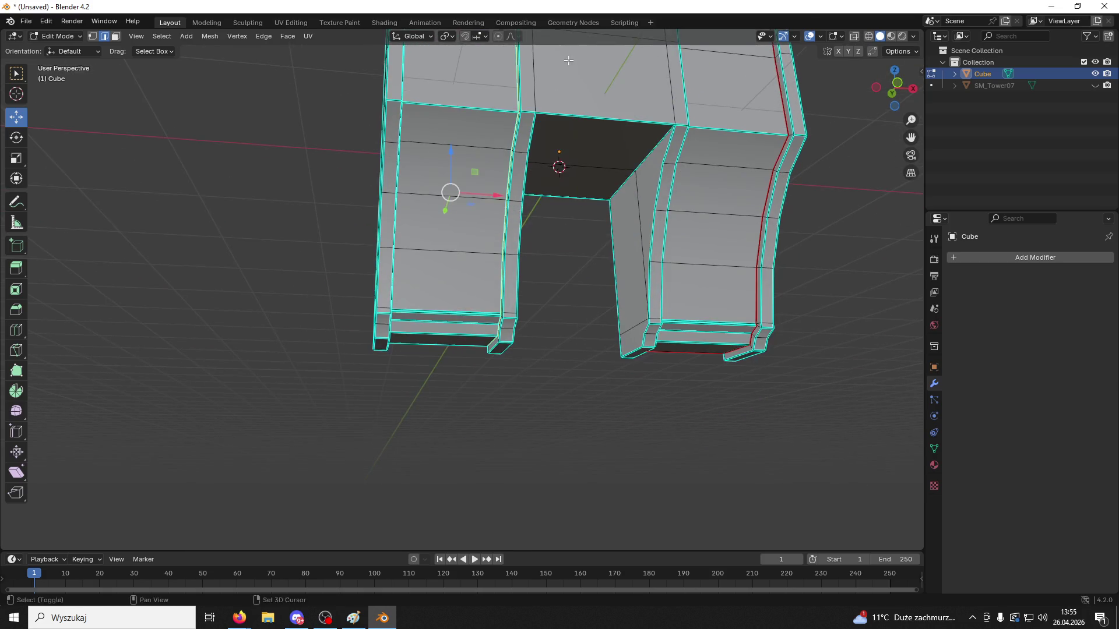
pyautogui.click(240, 618)
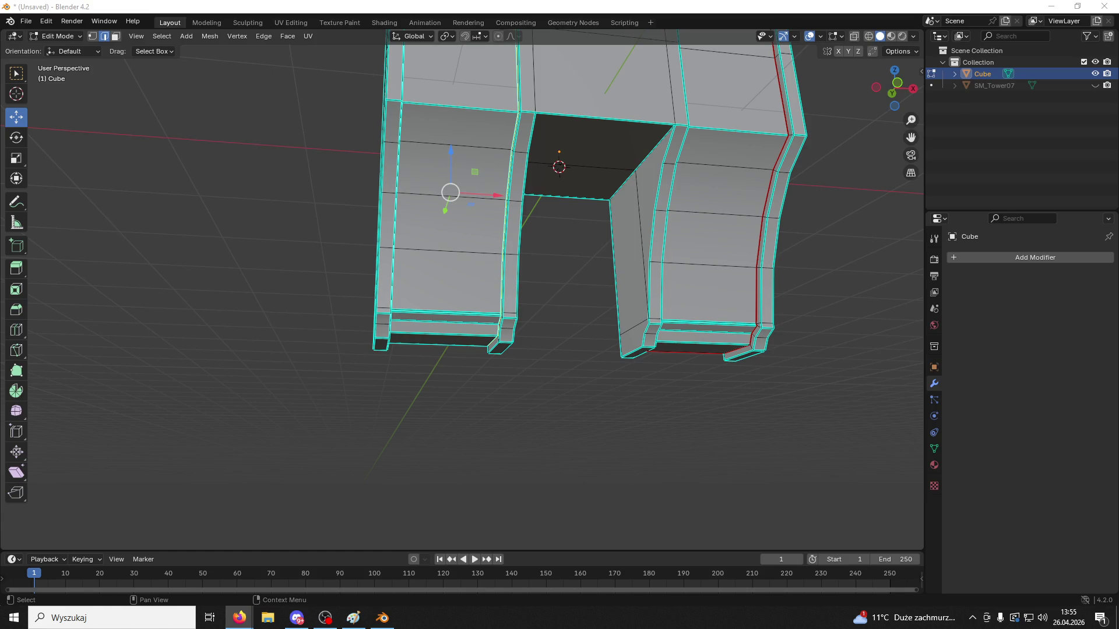
pyautogui.moveTo(458, 175); pyautogui.dragTo(458, 331, button='middle')
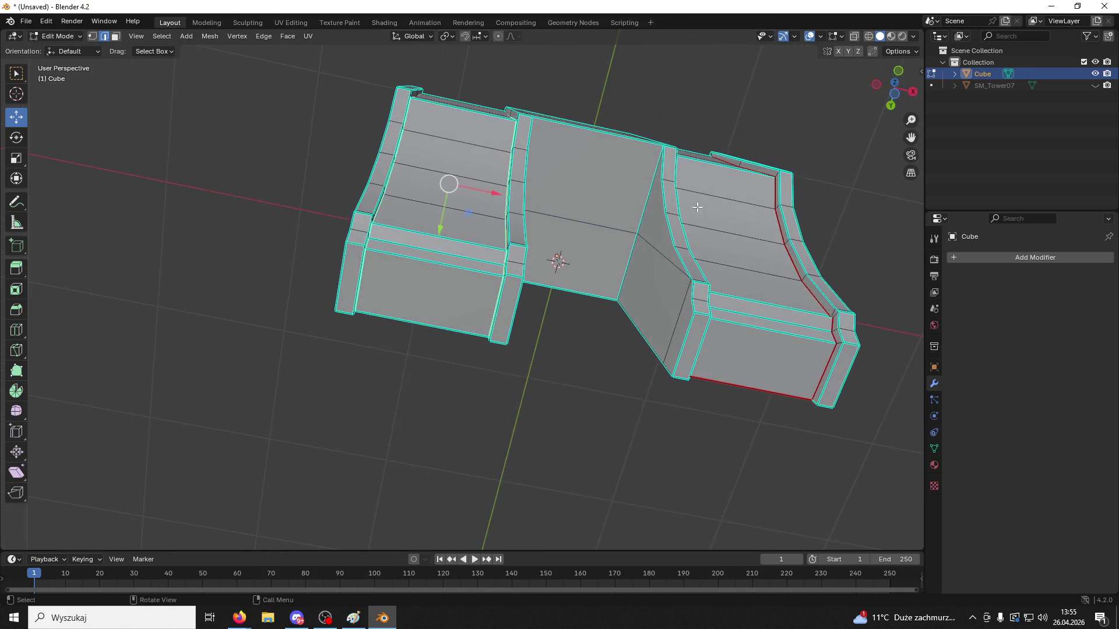
pyautogui.rightClick(458, 331)
pyautogui.click(458, 327)
pyautogui.click(637, 327)
pyautogui.moveTo(637, 327)
pyautogui.mouseDown(button='middle')
pyautogui.moveTo(607, 425)
pyautogui.moveTo(552, 445)
pyautogui.moveTo(647, 225)
pyautogui.moveTo(781, 393)
pyautogui.moveTo(929, 472)
pyautogui.mouseUp(button='middle')
# Add a material slot with a new Material.001 and select the whole mesh
pyautogui.click(934, 464)
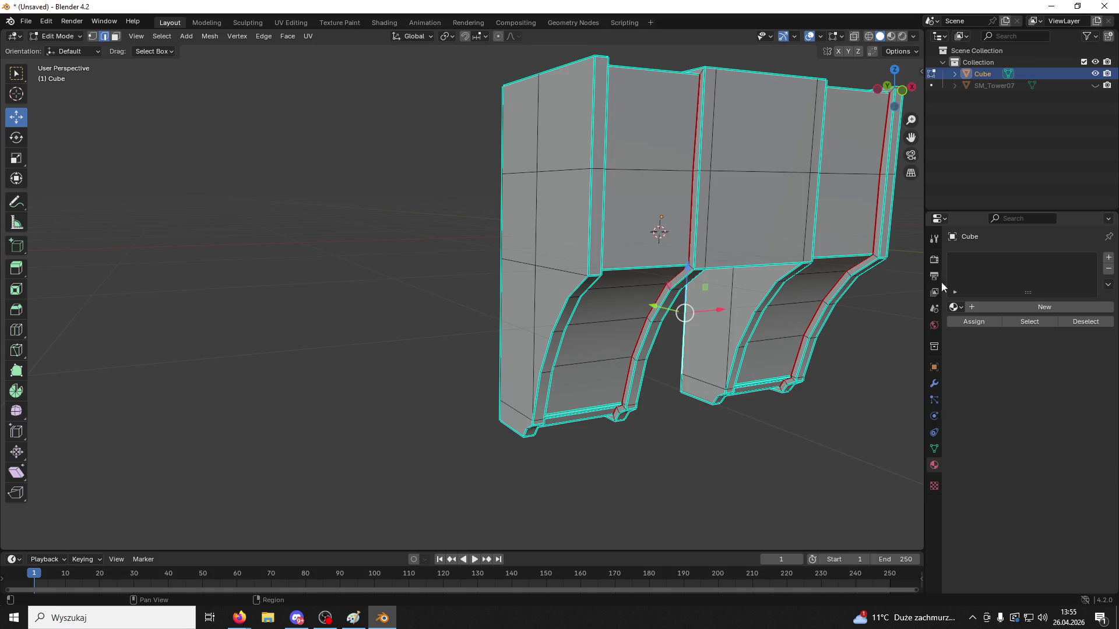
pyautogui.click(1108, 257)
pyautogui.moveTo(773, 371)
pyautogui.mouseDown(button='middle')
pyautogui.moveTo(749, 369)
pyautogui.moveTo(769, 338)
pyautogui.mouseUp(button='middle')
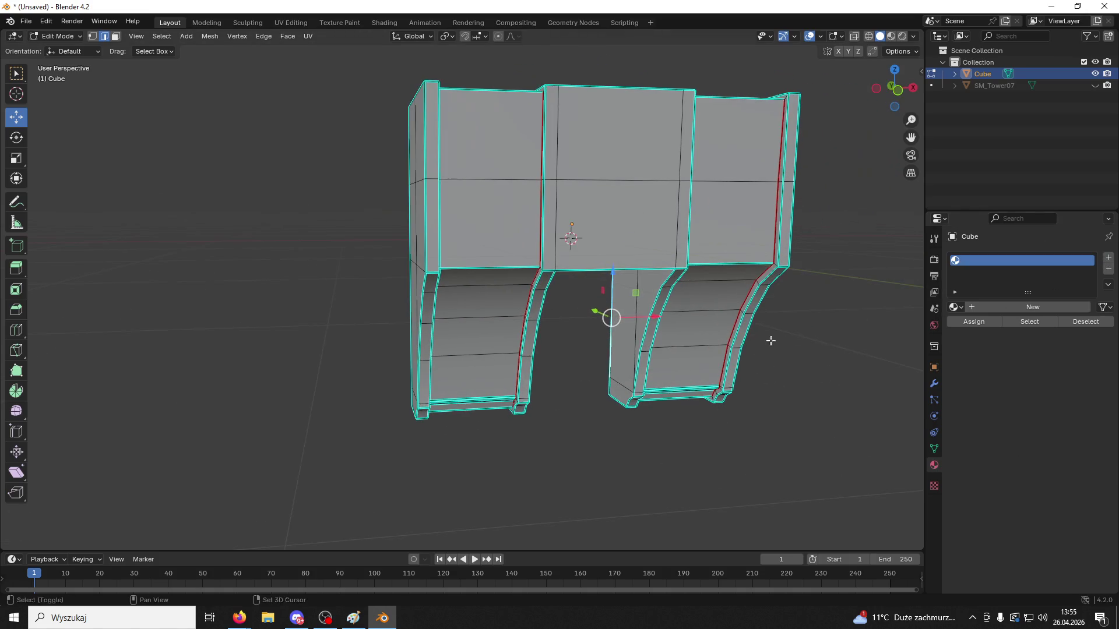
pyautogui.click(969, 306)
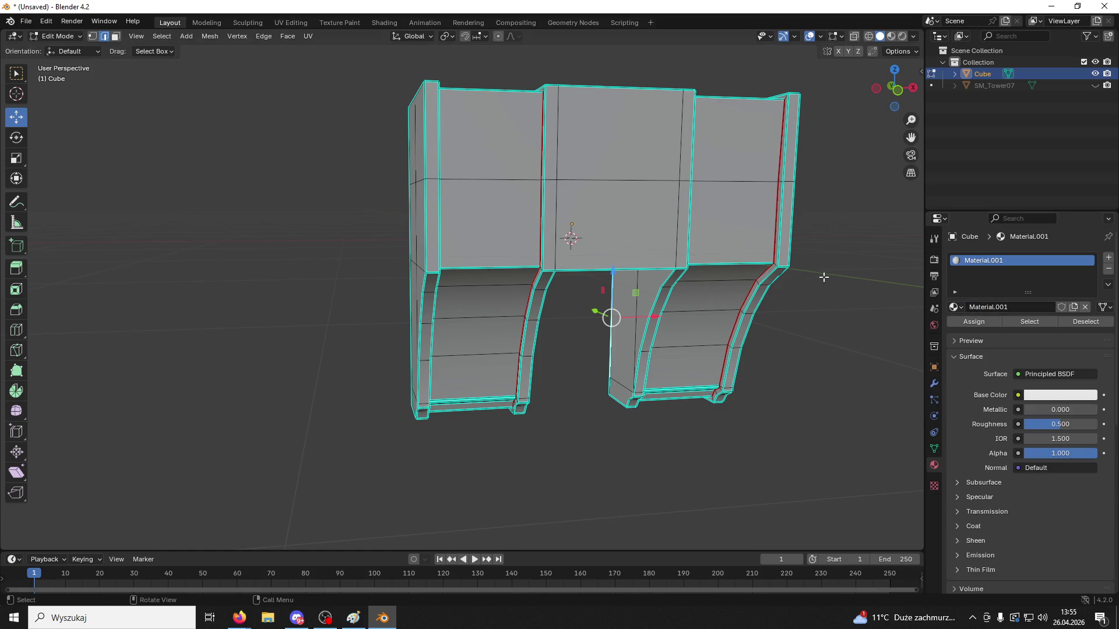
pyautogui.moveTo(886, 292)
pyautogui.mouseDown(button='middle')
pyautogui.moveTo(846, 264)
pyautogui.moveTo(804, 256)
pyautogui.mouseUp(button='middle')
pyautogui.press('a')
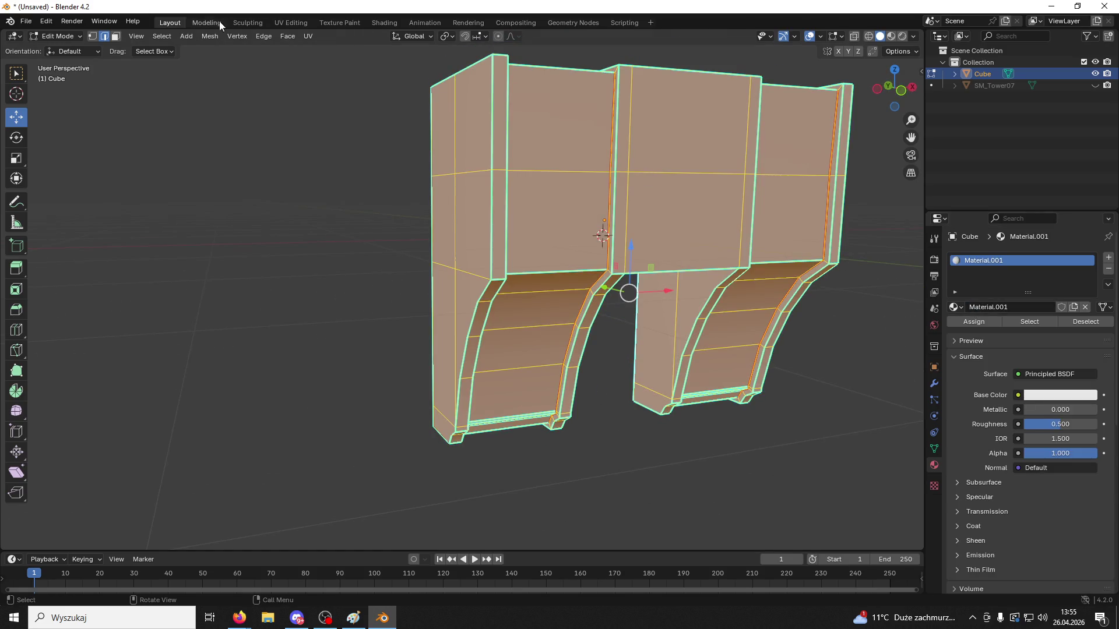
# Move to the UV Editing workspace with the material properties showing
pyautogui.click(384, 22)
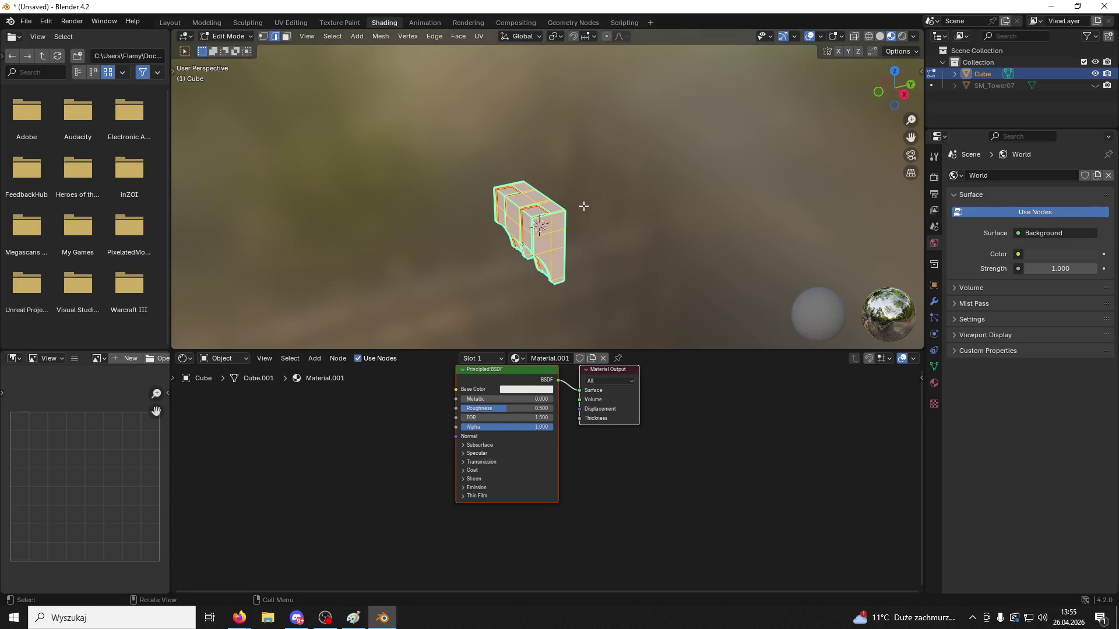
pyautogui.moveTo(583, 206); pyautogui.dragTo(657, 183, button='middle')
pyautogui.click(296, 24)
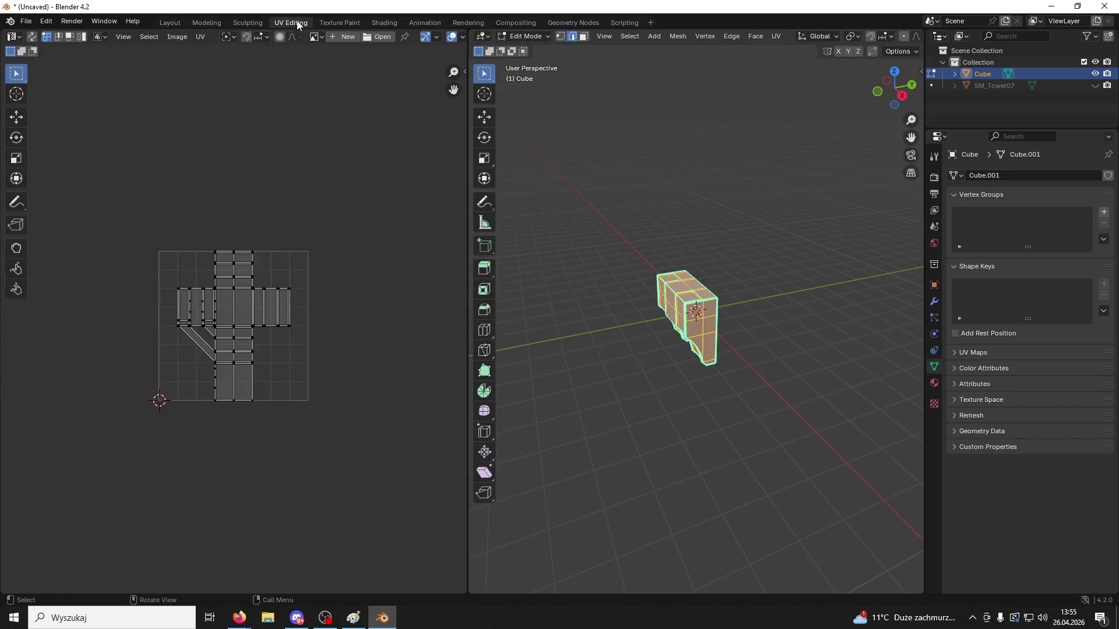
pyautogui.click(933, 383)
pyautogui.moveTo(804, 256); pyautogui.dragTo(964, 275, button='middle')
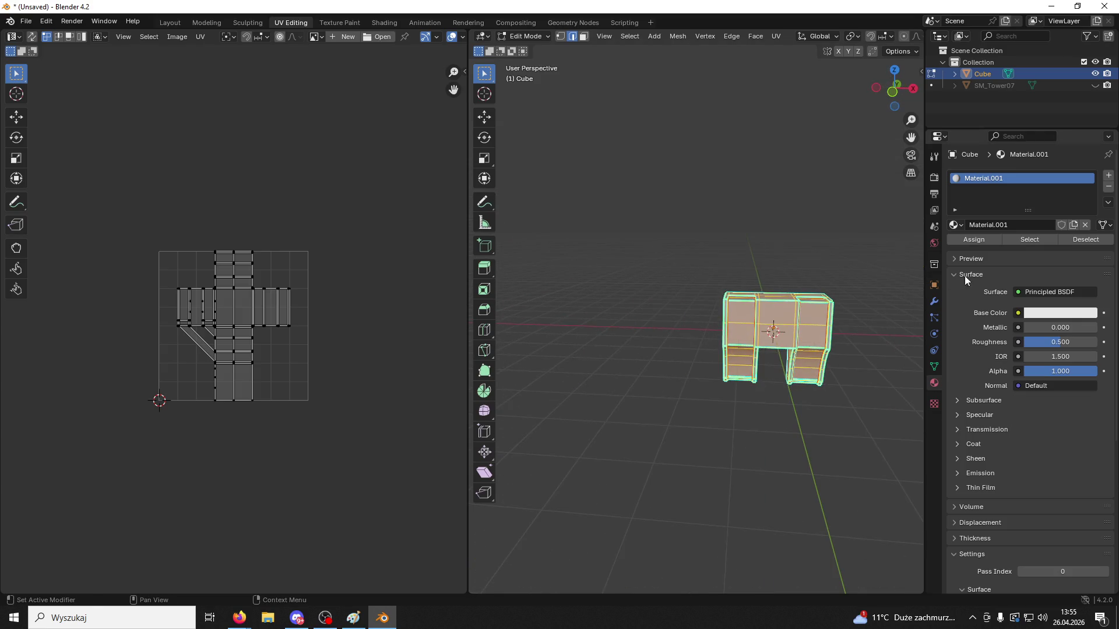
pyautogui.scroll(5, 681, 358)
pyautogui.moveTo(682, 357)
pyautogui.keyDown('shift'); pyautogui.mouseDown(button='middle')
pyautogui.moveTo(554, 262)
pyautogui.moveTo(662, 273)
pyautogui.mouseUp(button='middle'); pyautogui.keyUp('shift')
pyautogui.scroll(-5, 663, 273)
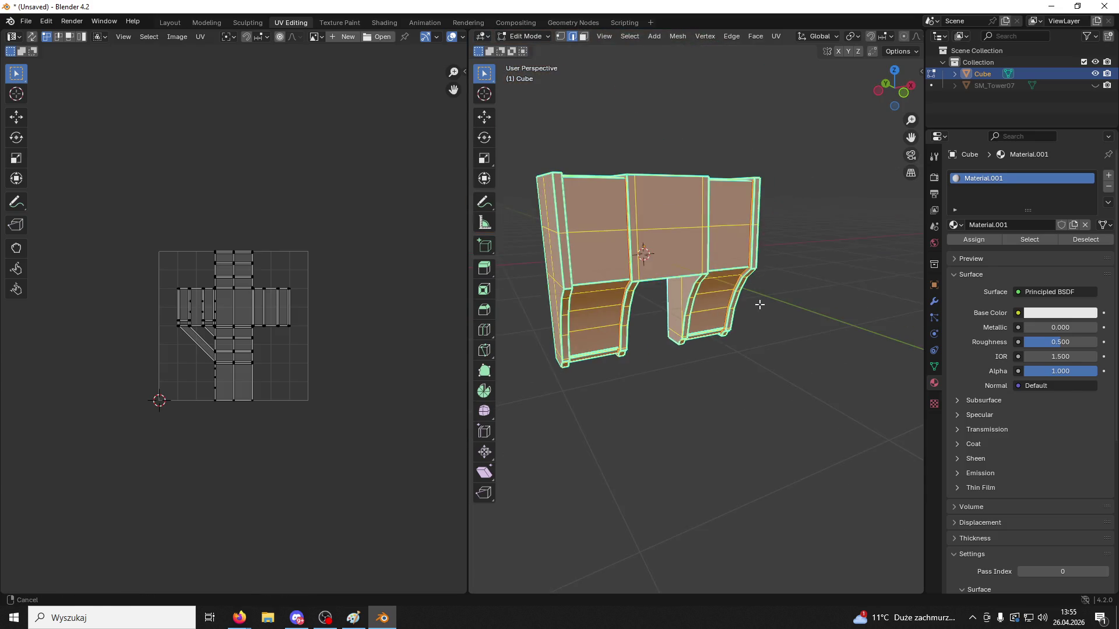
pyautogui.moveTo(769, 304); pyautogui.dragTo(780, 307, button='middle')
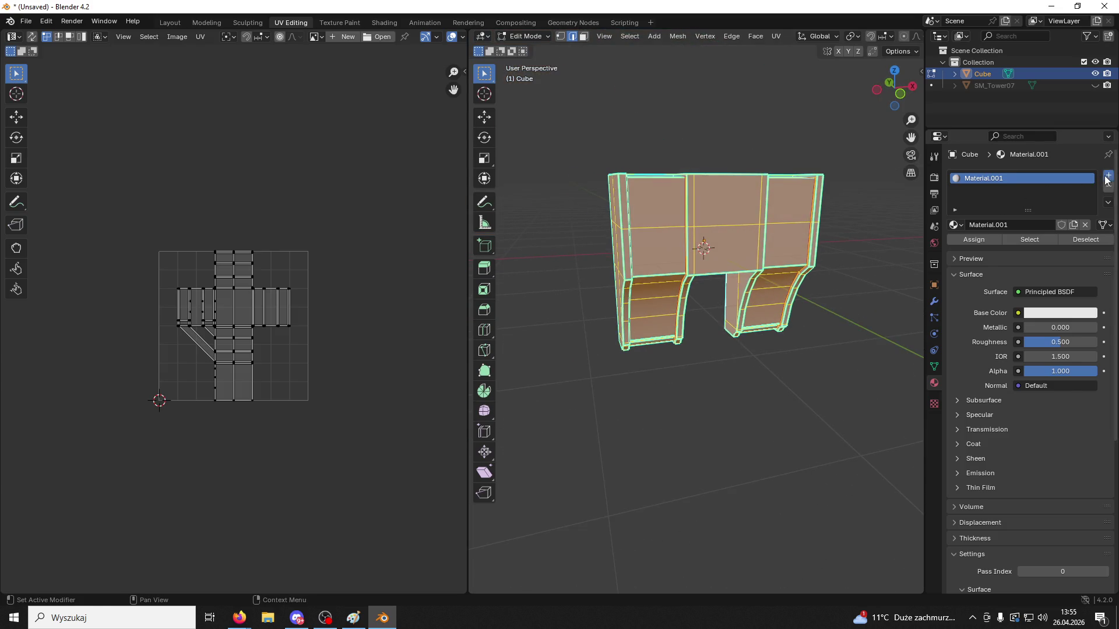
# Add a second material slot holding a new Material.002
pyautogui.click(1109, 176)
pyautogui.click(974, 248)
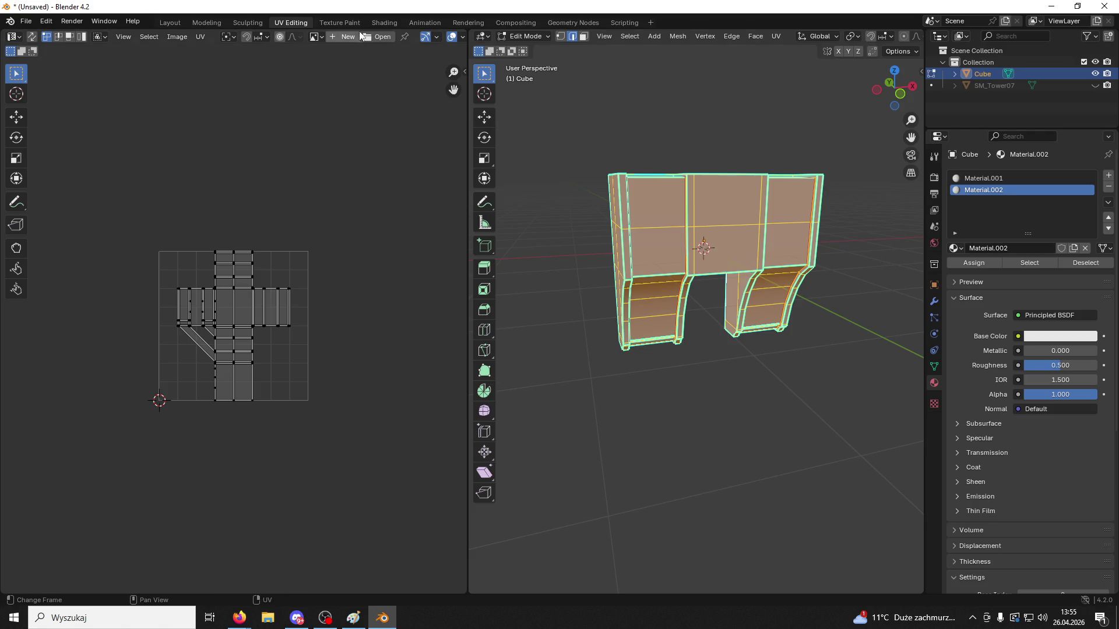
pyautogui.click(373, 21)
pyautogui.moveTo(362, 14); pyautogui.dragTo(574, 67)
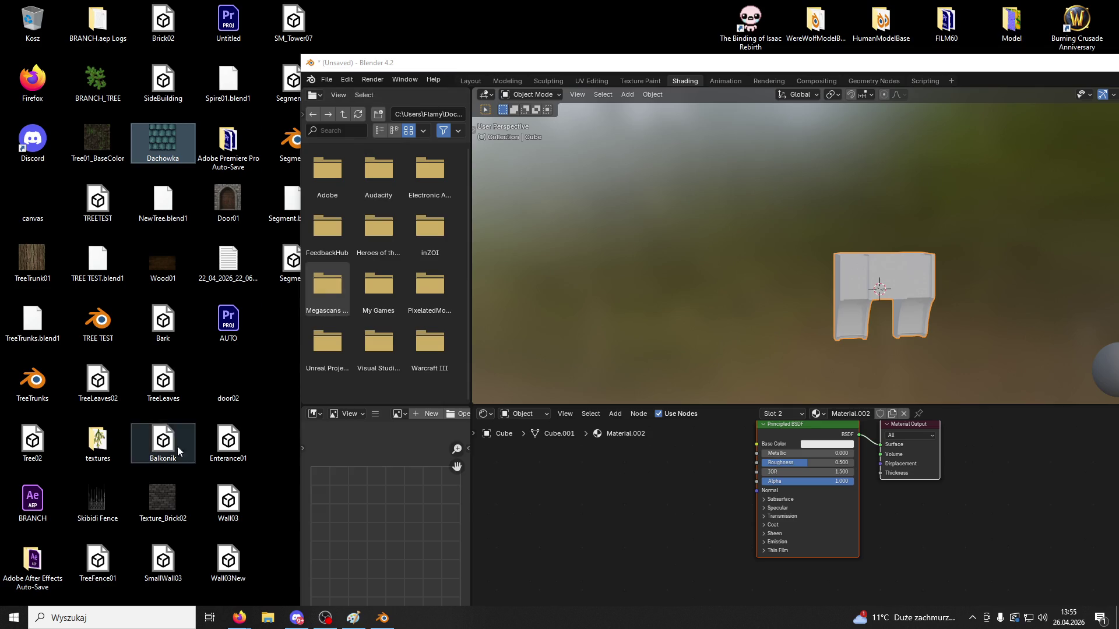
# Bring Texture_Brick02.PNG in as an image node and link its Color to Base Color
pyautogui.moveTo(163, 500); pyautogui.dragTo(455, 449)
pyautogui.moveTo(613, 485); pyautogui.dragTo(613, 485)
pyautogui.moveTo(701, 497)
pyautogui.mouseDown()
pyautogui.moveTo(755, 444)
pyautogui.moveTo(856, 470)
pyautogui.mouseUp()
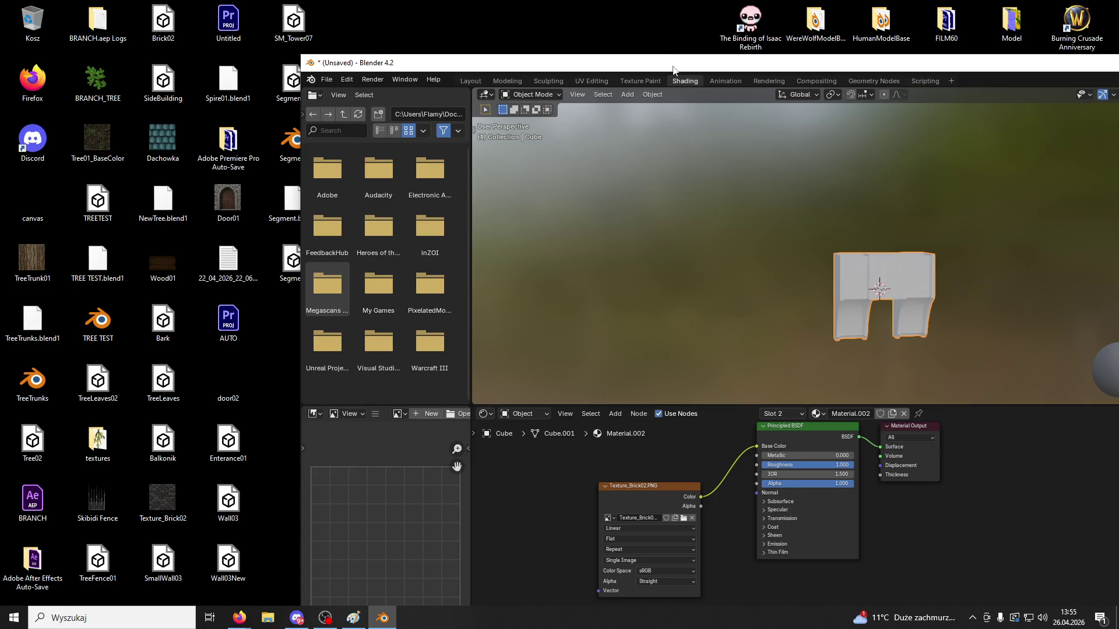
# Back in UV Editing, deselect the mesh and pick a top-left wall face
pyautogui.doubleClick(673, 65)
pyautogui.click(286, 23)
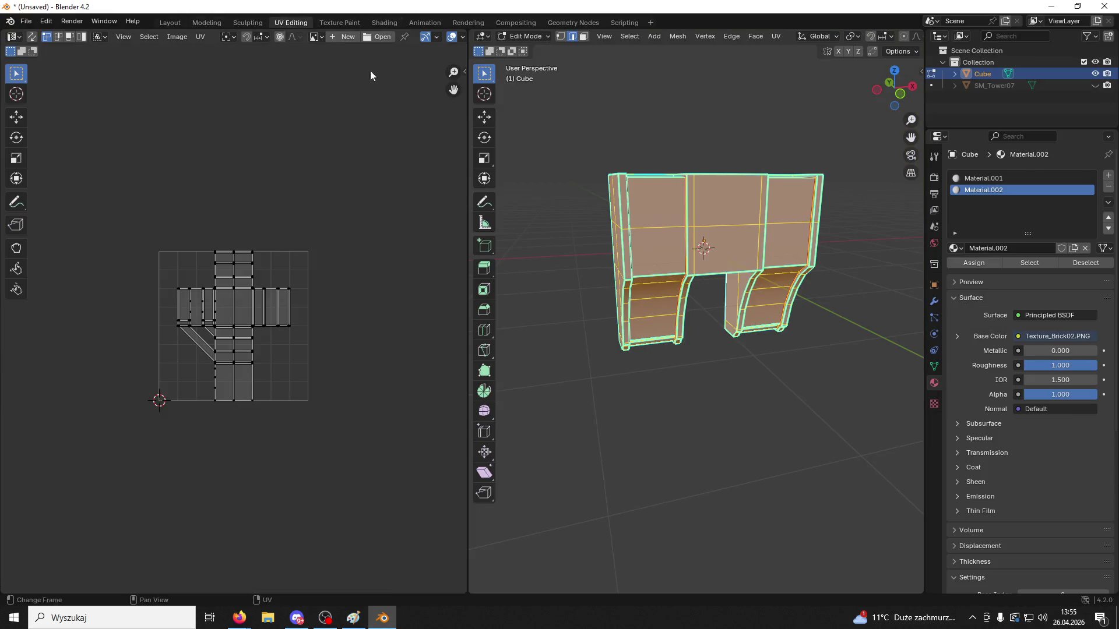
pyautogui.click(654, 239)
pyautogui.moveTo(654, 239); pyautogui.dragTo(758, 256, button='middle')
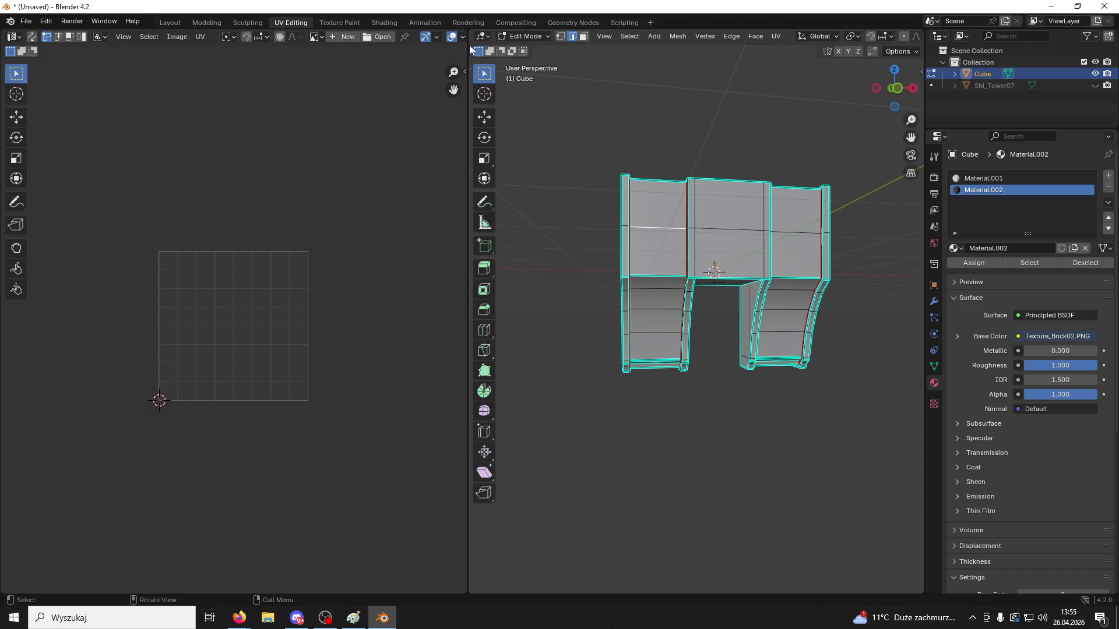
pyautogui.click(658, 198)
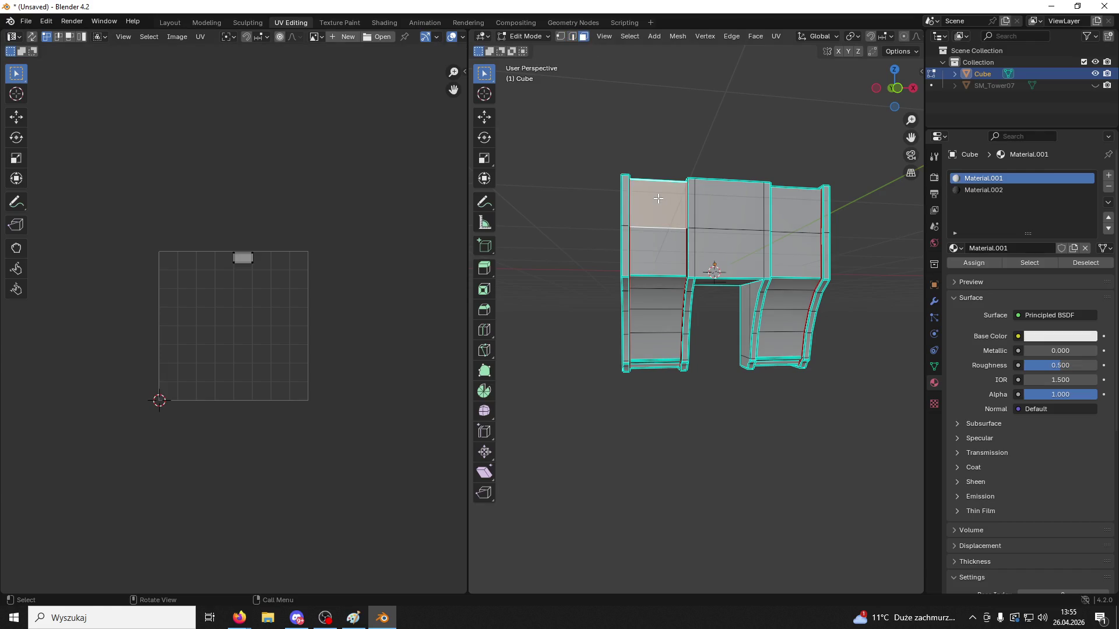
# Select the whole left column and make Material.002 the active material
pyautogui.hotkey('ctrl', 'l')
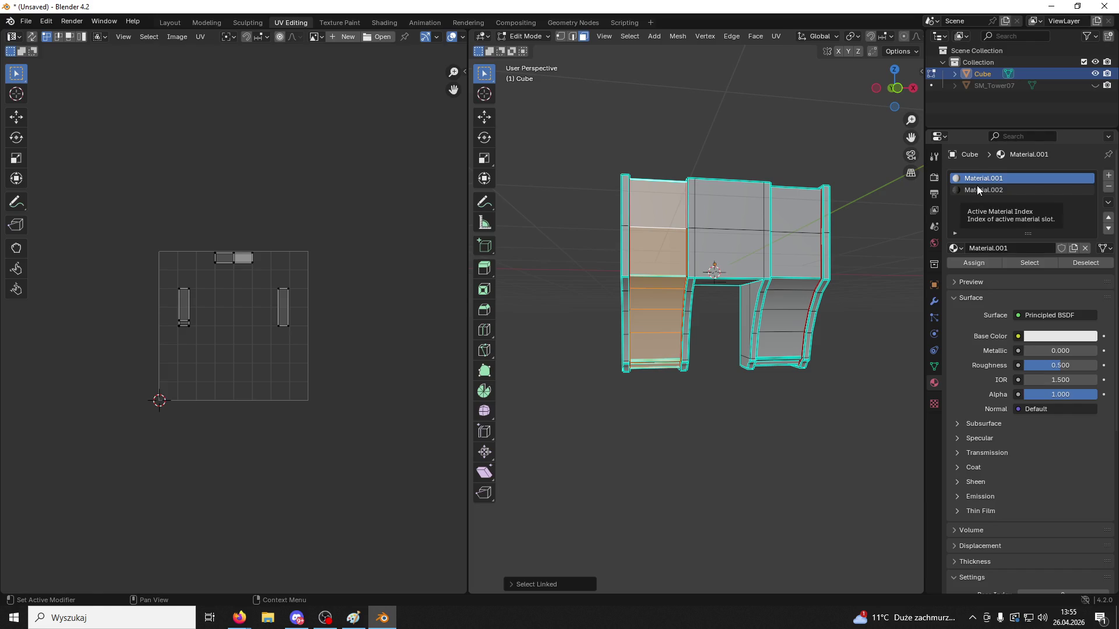
pyautogui.click(977, 188)
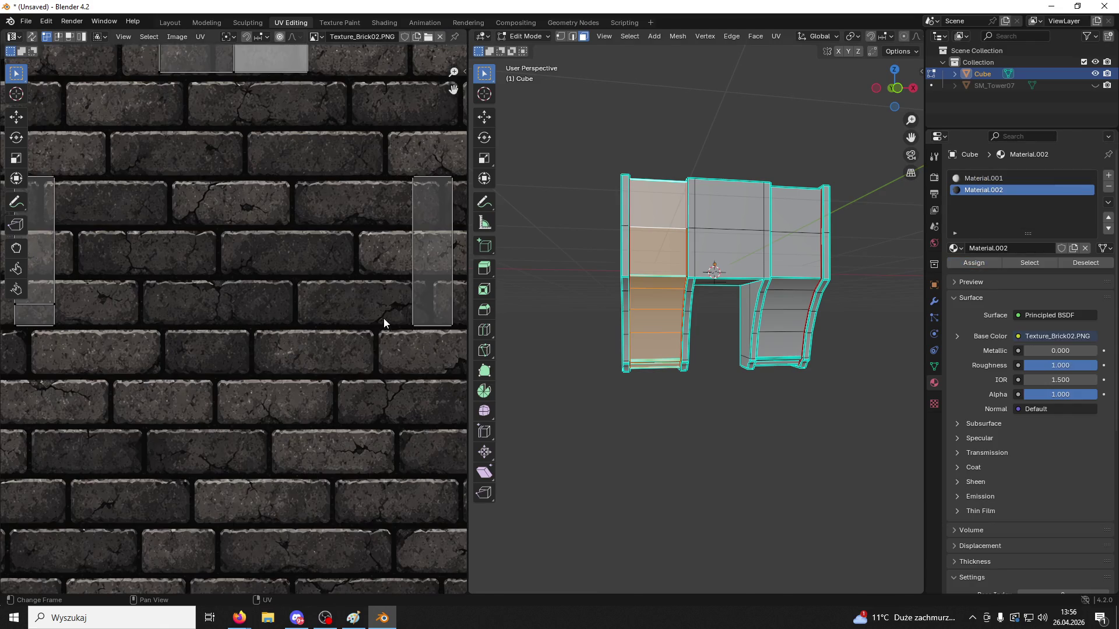
pyautogui.press('Home')
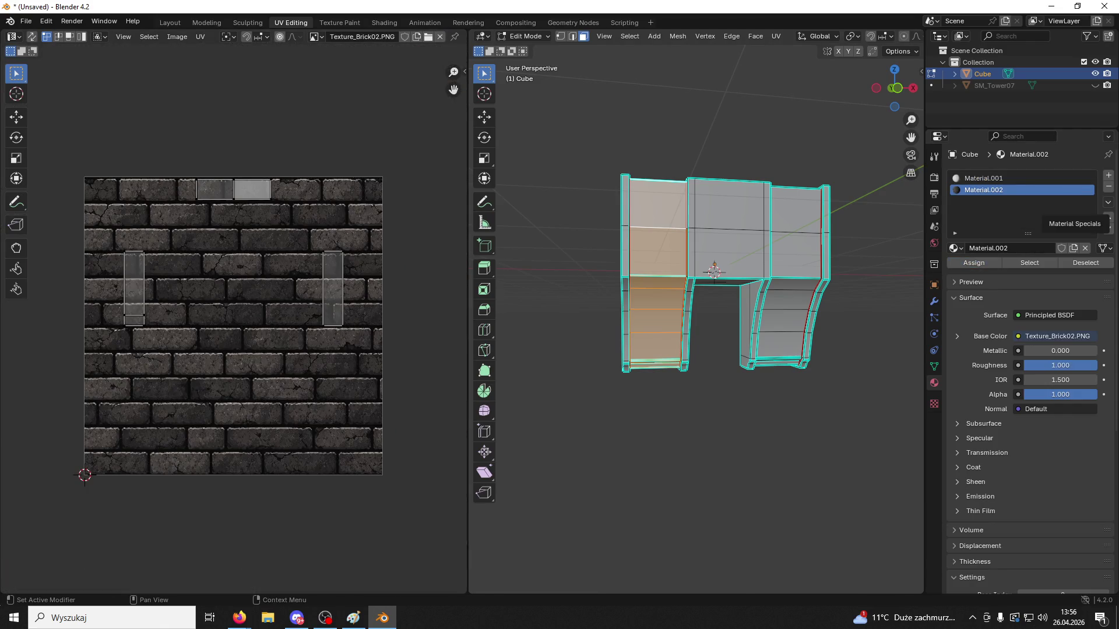
pyautogui.hotkey('alt', 'Tab')
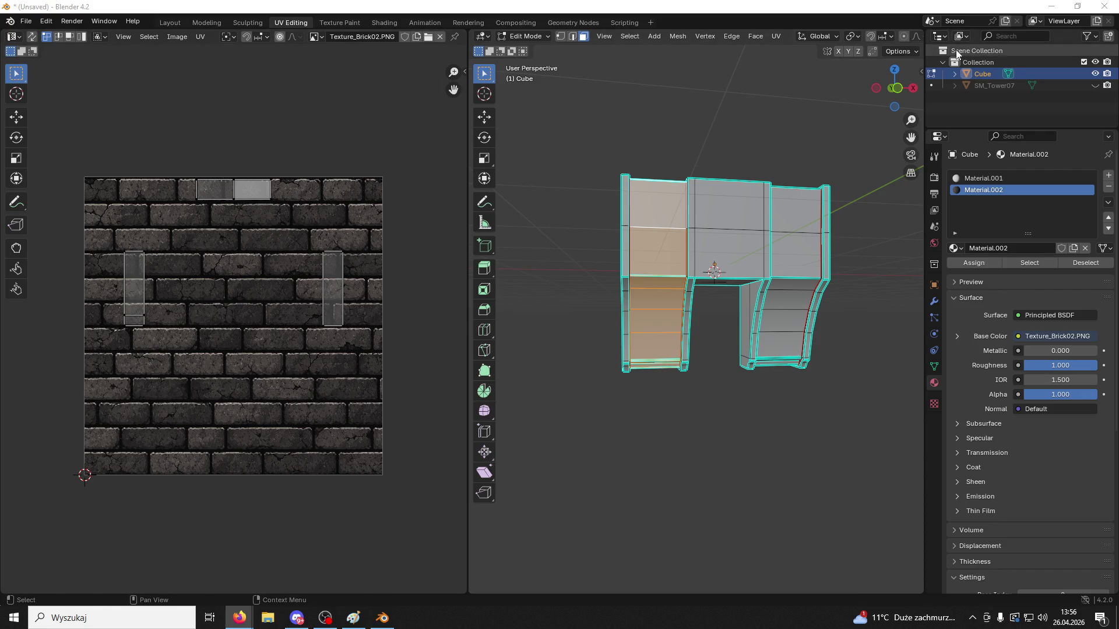
pyautogui.moveTo(925, 73)
pyautogui.mouseDown()
pyautogui.moveTo(1078, 69)
pyautogui.moveTo(927, 88)
pyautogui.mouseUp()
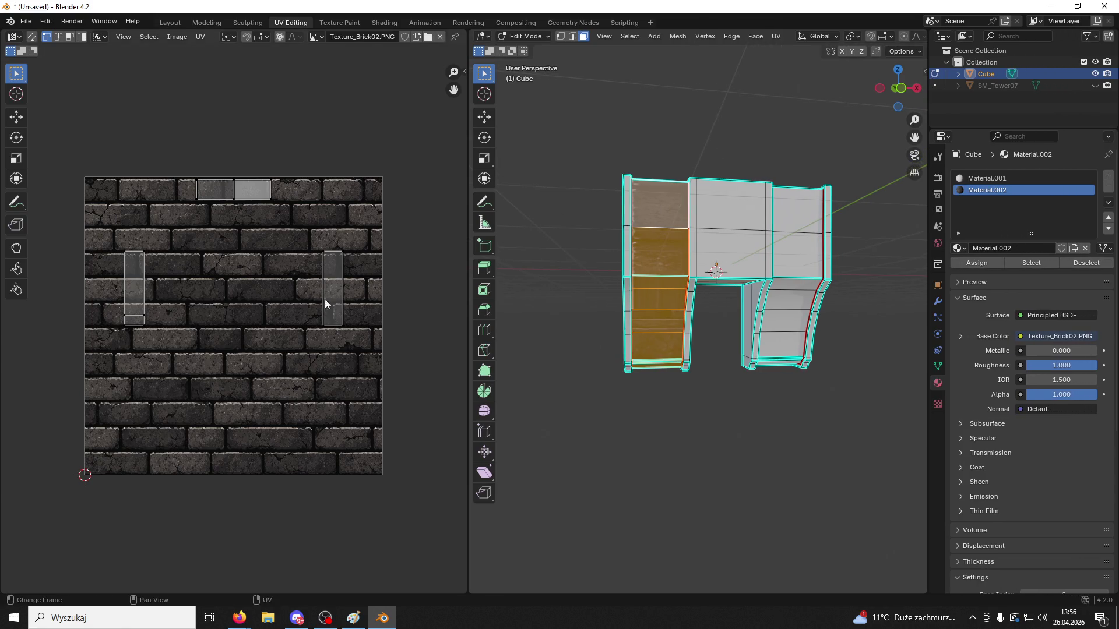
# Unwrap the left column's faces and scale the UVs up twice over the brick image
pyautogui.press('a')
pyautogui.press('u')
pyautogui.click(282, 223)
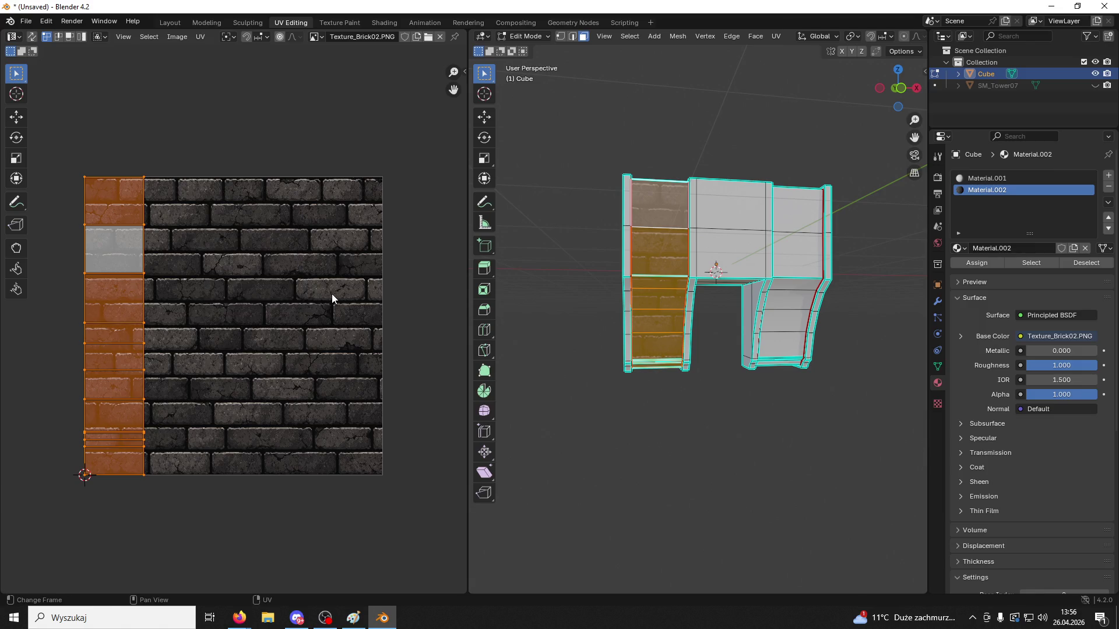
pyautogui.press('s')
pyautogui.click(464, 220)
pyautogui.press('s')
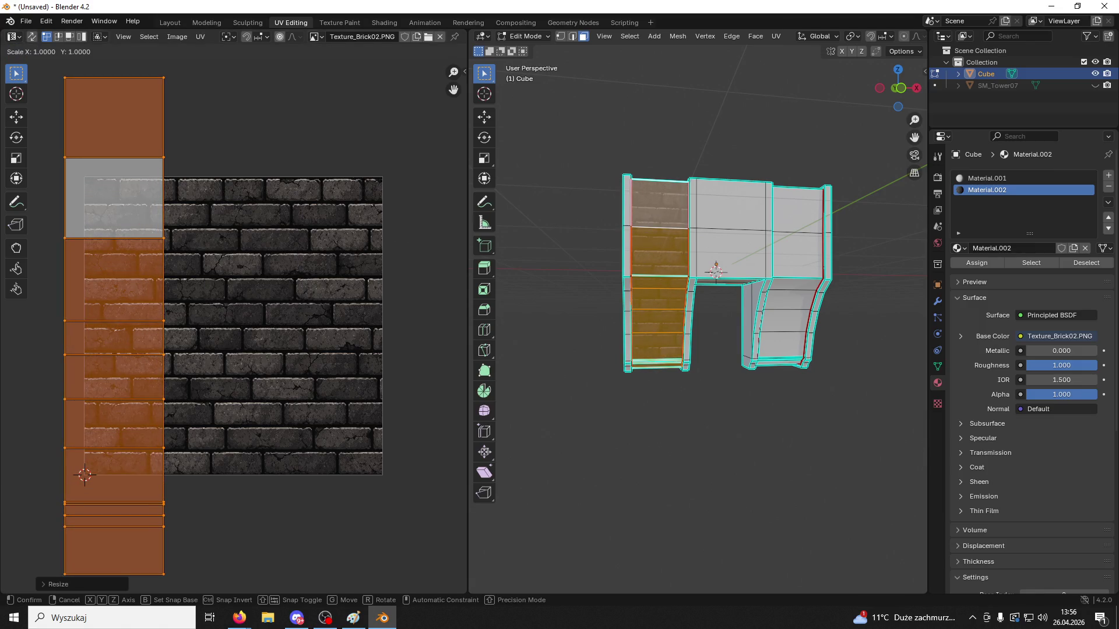
pyautogui.click(113, 242)
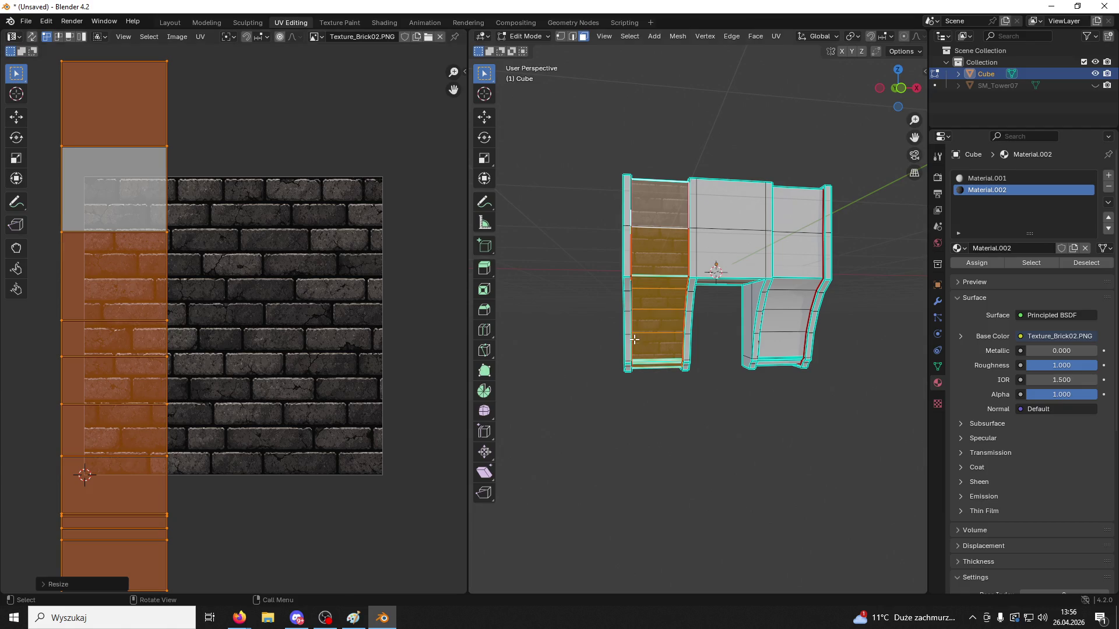
pyautogui.click(709, 450)
pyautogui.scroll(1, 707, 435)
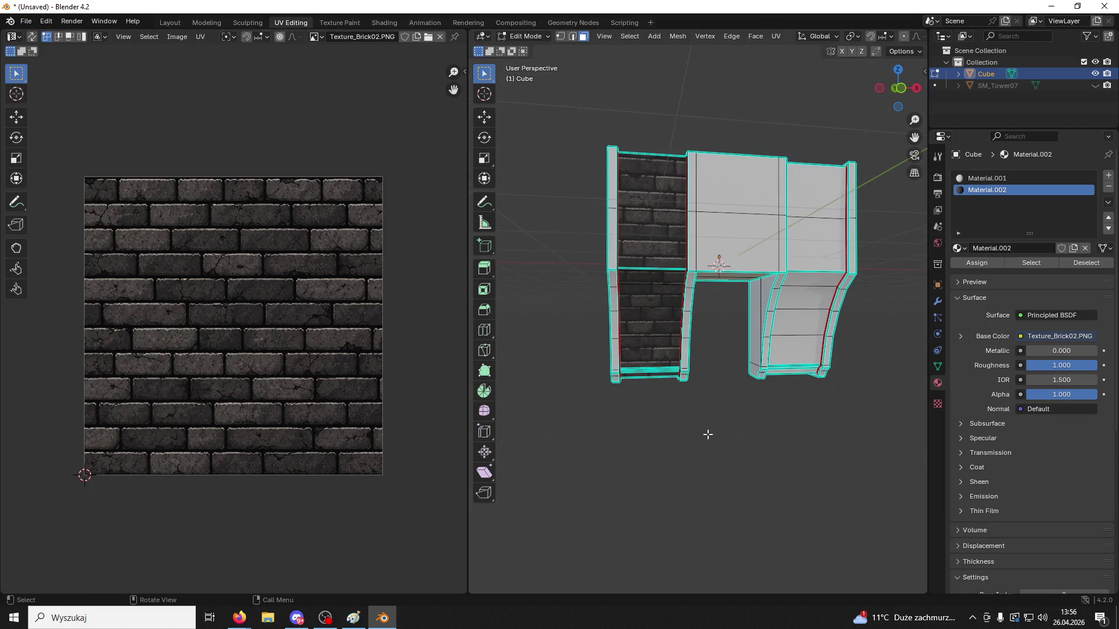
# Select the connected right arch-side faces and assign the brick material
pyautogui.moveTo(707, 435)
pyautogui.mouseDown(button='middle')
pyautogui.moveTo(721, 386)
pyautogui.moveTo(732, 426)
pyautogui.mouseUp(button='middle')
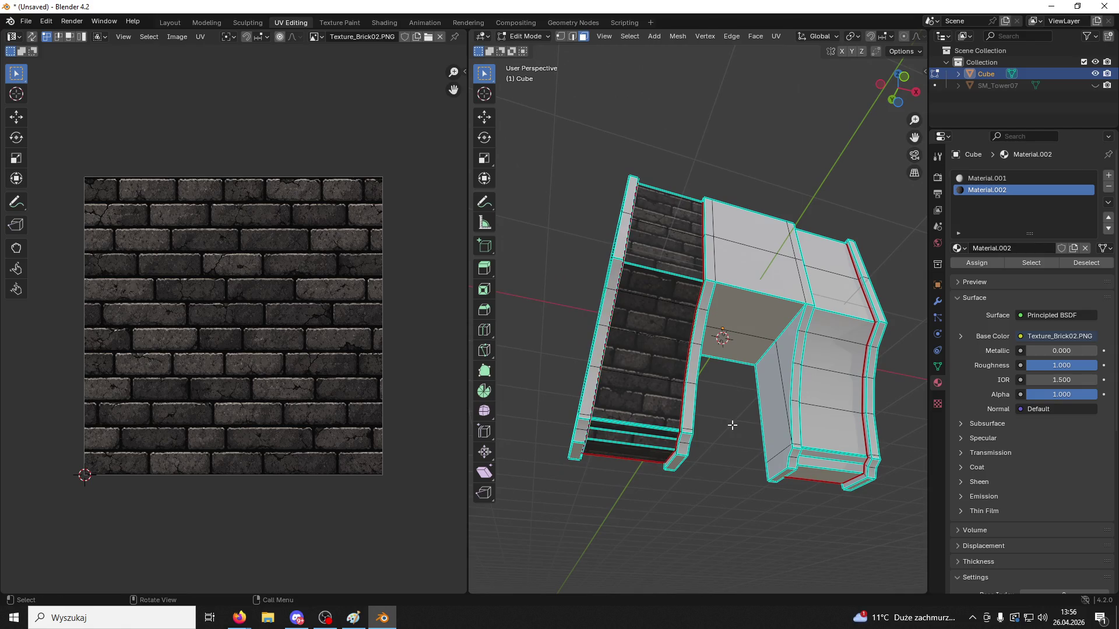
pyautogui.click(827, 408)
pyautogui.hotkey('ctrl', 'l')
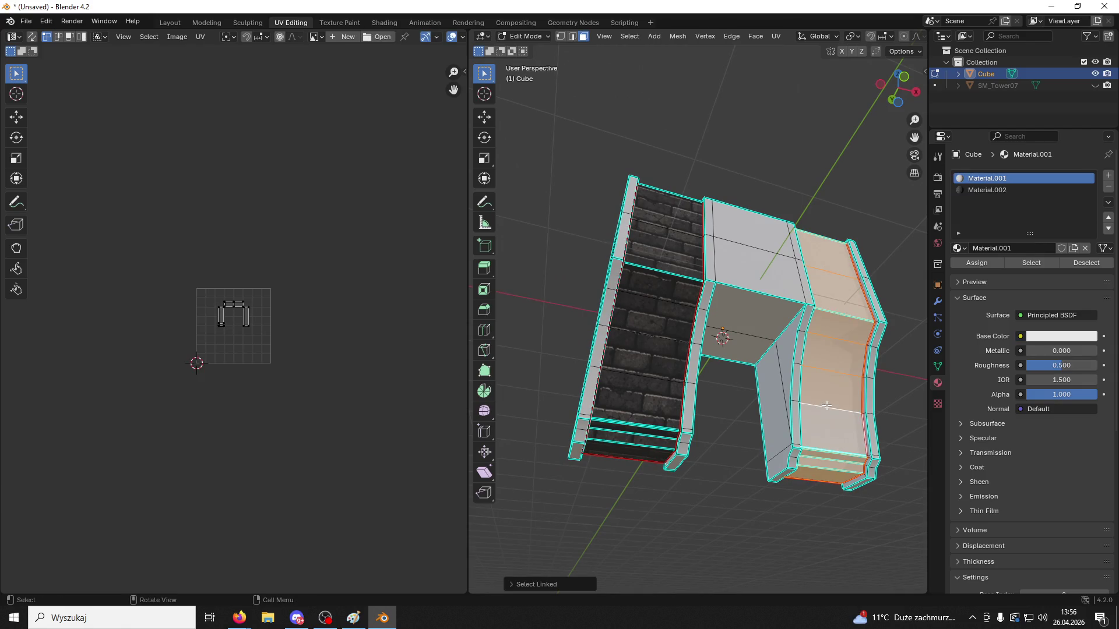
pyautogui.click(986, 190)
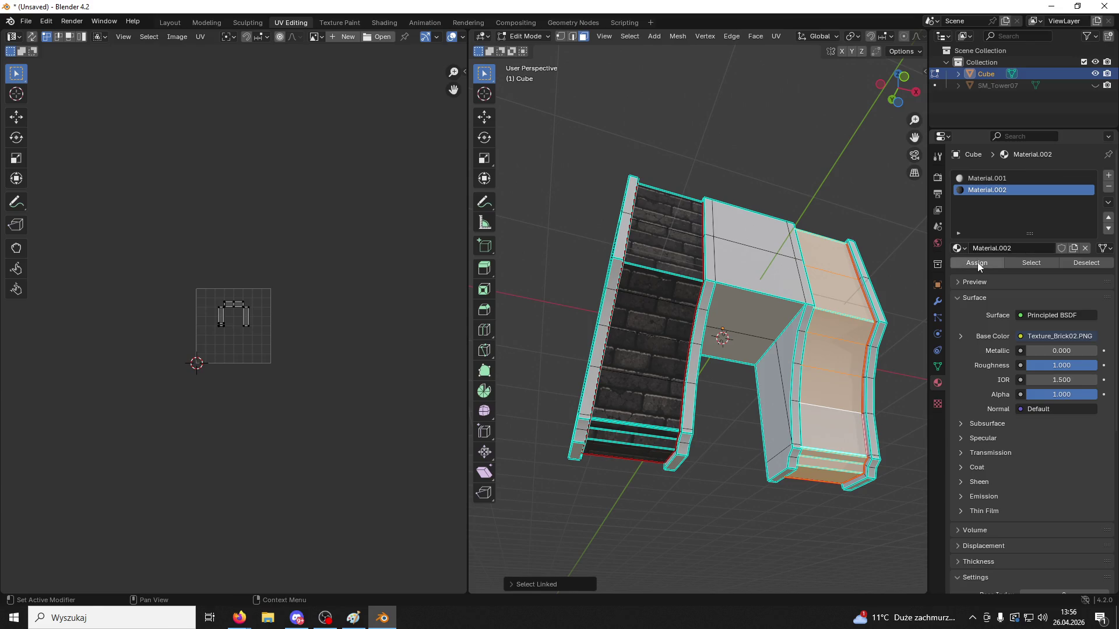
pyautogui.click(977, 262)
pyautogui.scroll(-3, 296, 365)
# Unwrap the right arch side into a UV strip and scale it up
pyautogui.press('a')
pyautogui.press('u')
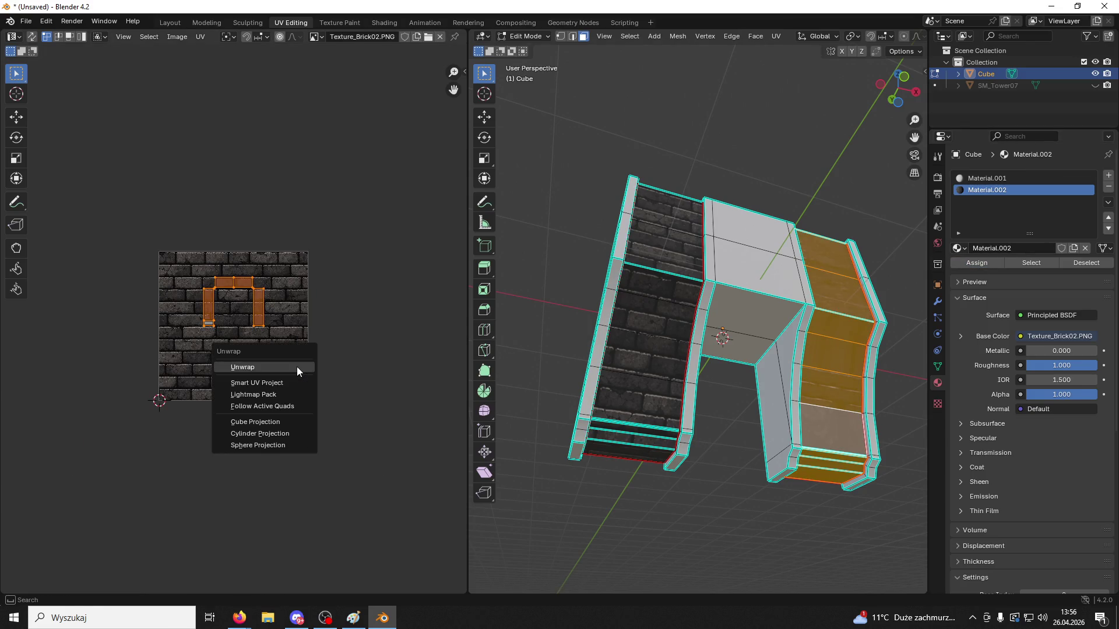
pyautogui.click(296, 366)
pyautogui.scroll(3, 296, 367)
pyautogui.press('s')
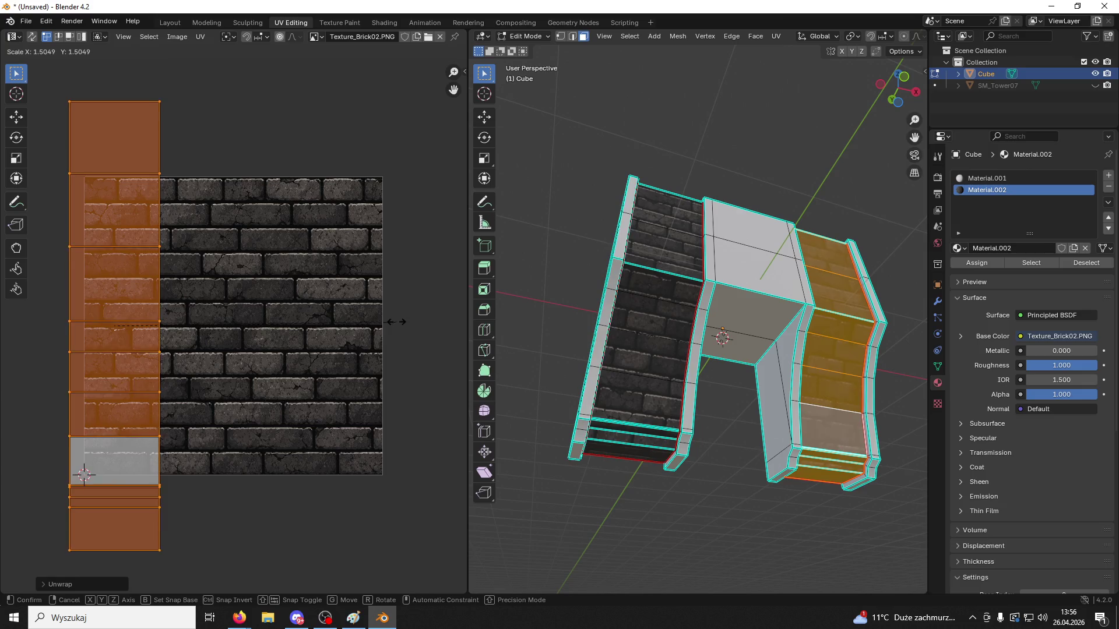
pyautogui.click(399, 282)
pyautogui.moveTo(400, 282); pyautogui.dragTo(386, 338, button='middle')
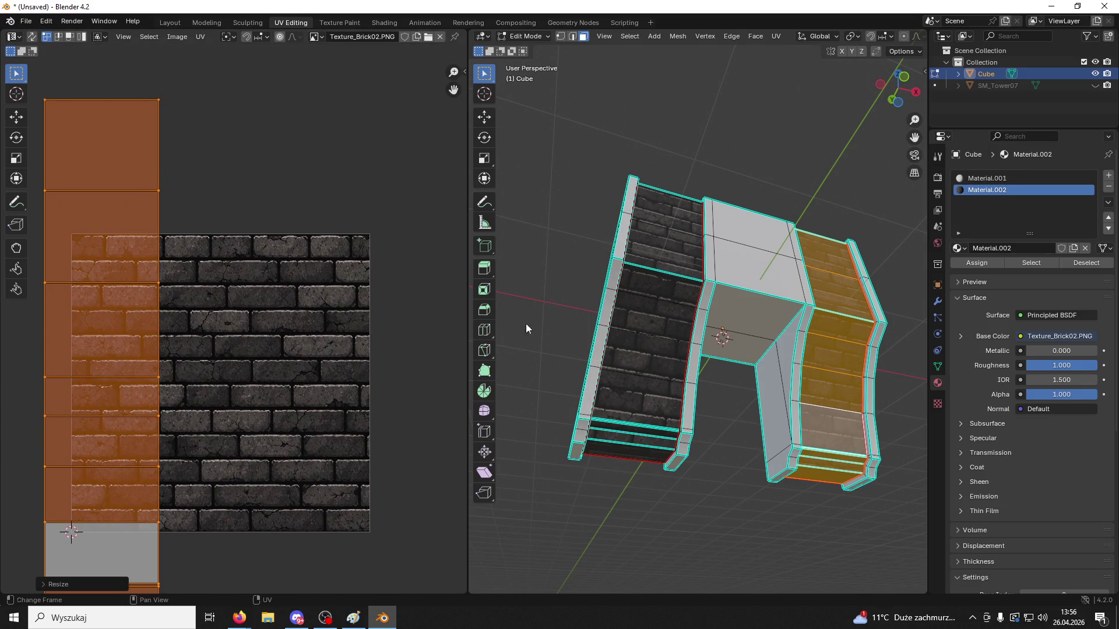
# Shift the arch side's UV strip down so the bricks line up
pyautogui.moveTo(527, 324)
pyautogui.mouseDown(button='middle')
pyautogui.moveTo(821, 344)
pyautogui.moveTo(819, 358)
pyautogui.mouseUp(button='middle')
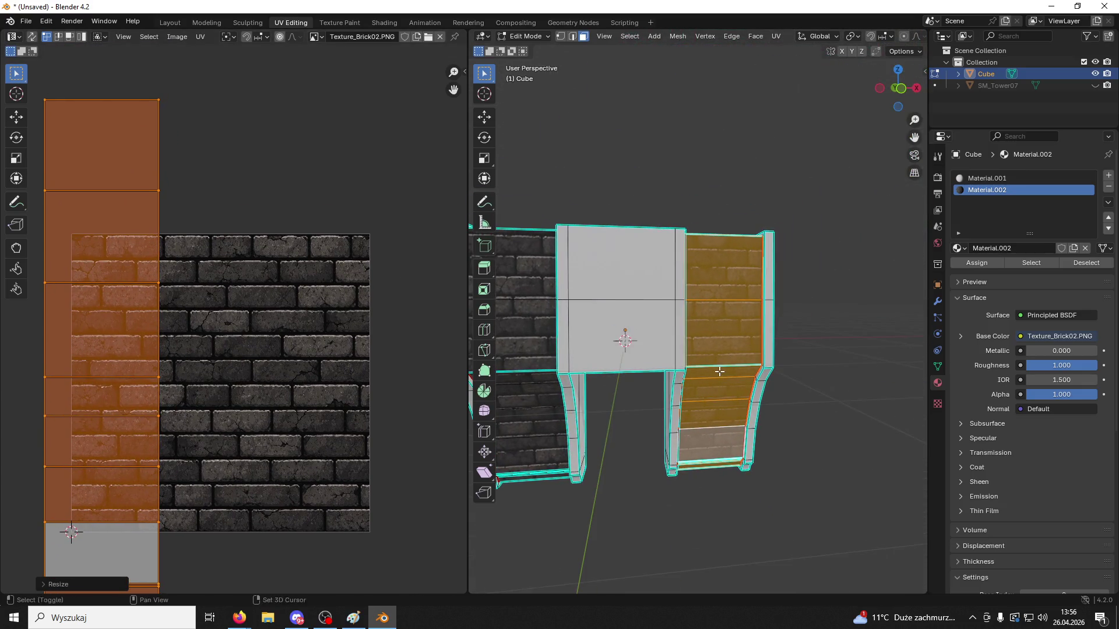
pyautogui.scroll(-2, 819, 358)
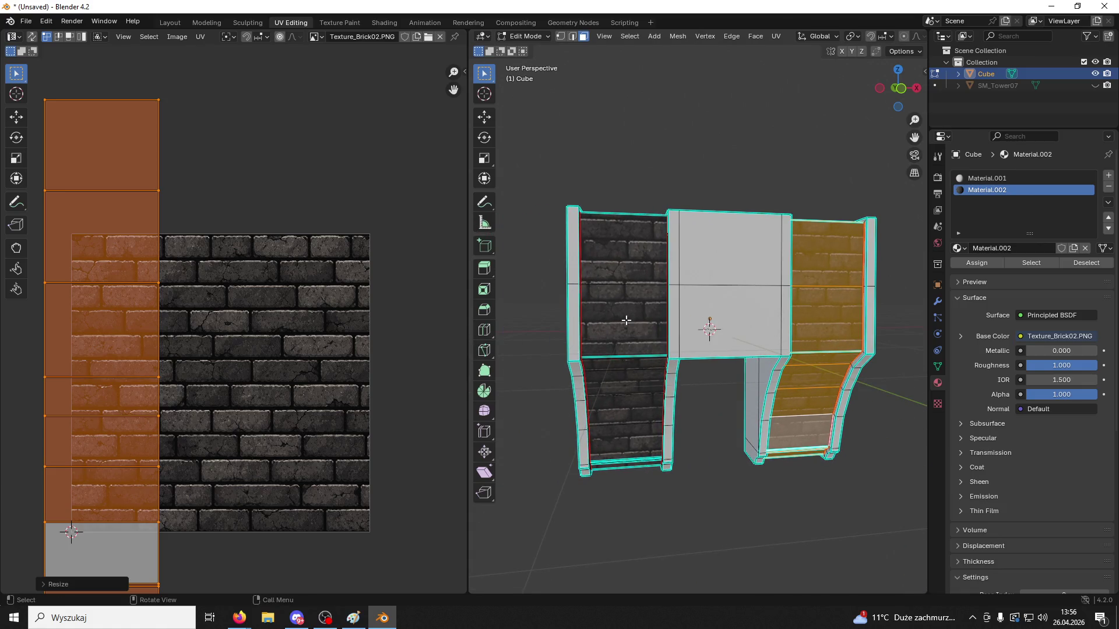
pyautogui.press('l')
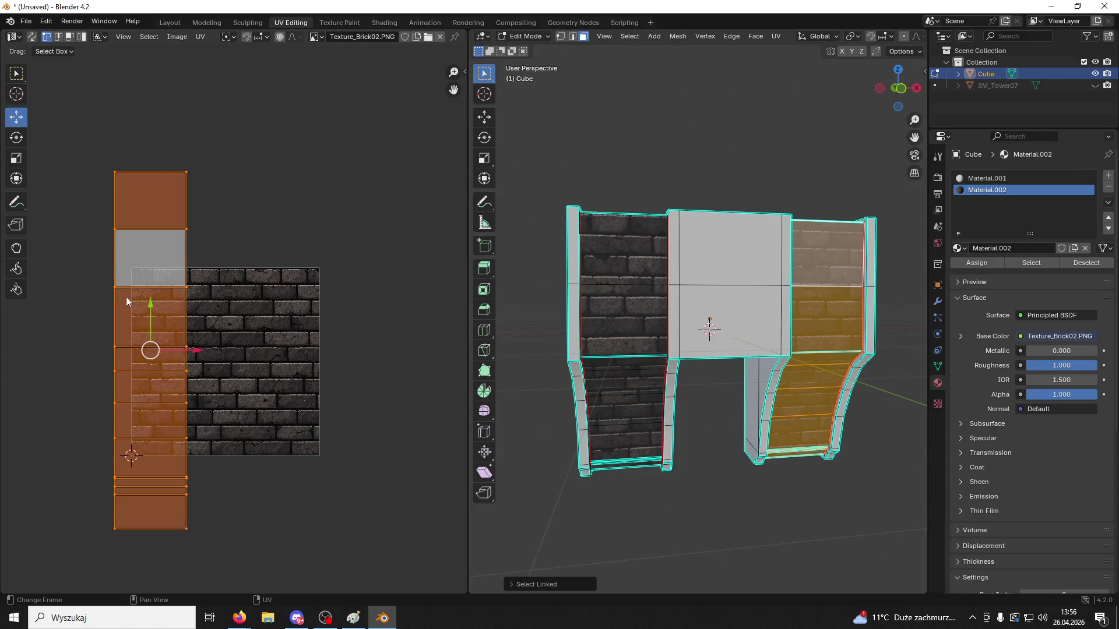
pyautogui.scroll(6, 134, 300)
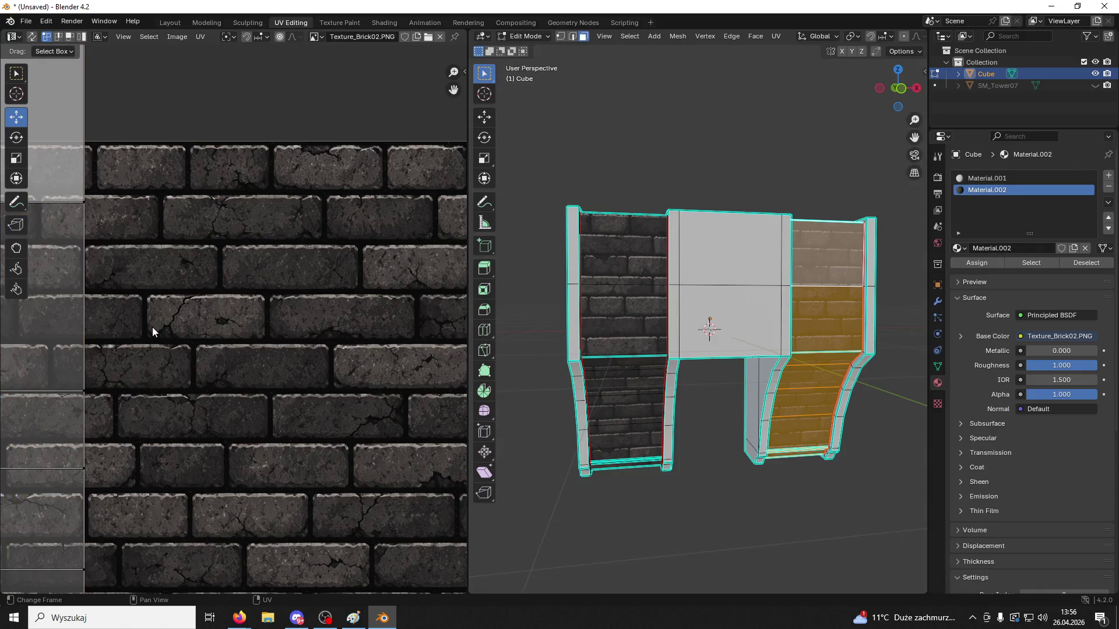
pyautogui.scroll(-5, 186, 240)
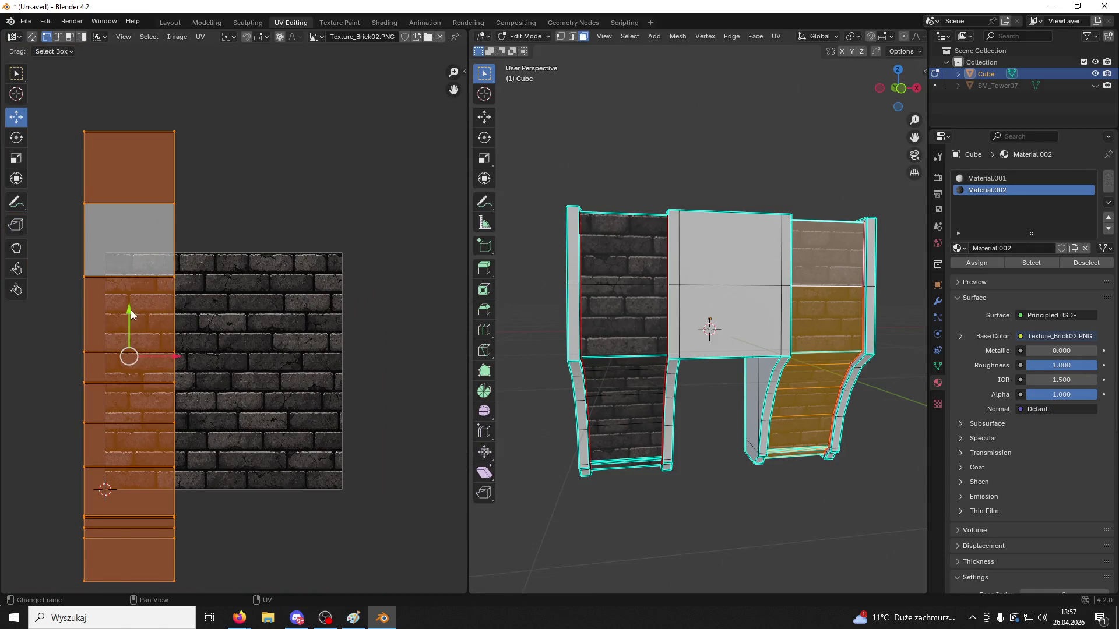
pyautogui.moveTo(130, 315); pyautogui.dragTo(124, 325)
pyautogui.click(746, 495)
pyautogui.moveTo(746, 494)
pyautogui.mouseDown(button='middle')
pyautogui.moveTo(731, 481)
pyautogui.moveTo(766, 453)
pyautogui.moveTo(757, 408)
pyautogui.mouseUp(button='middle')
pyautogui.scroll(3, 758, 407)
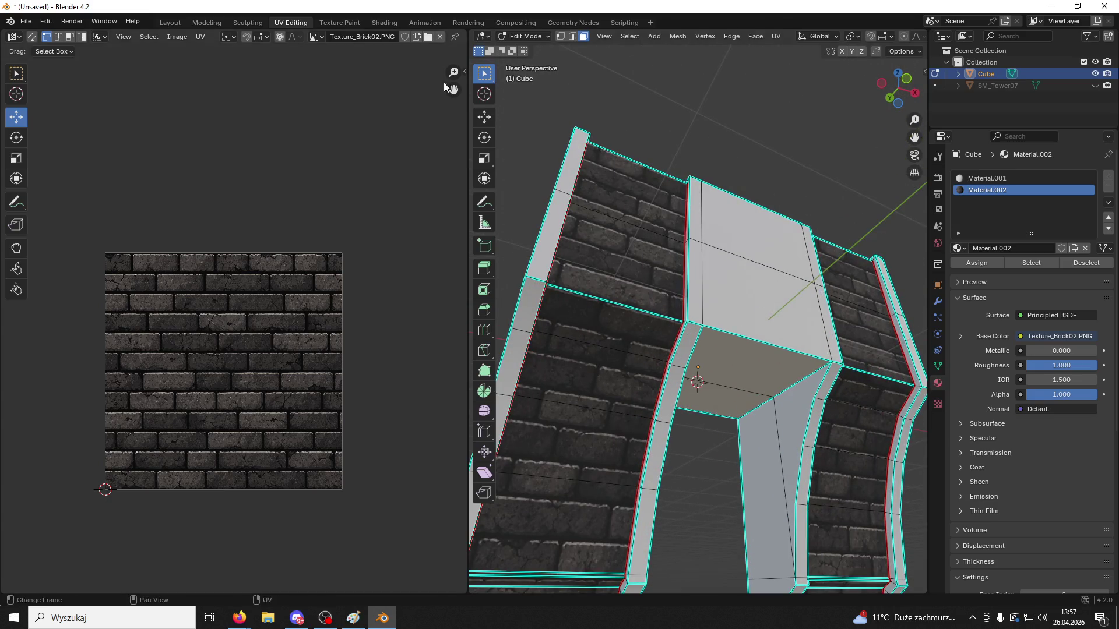
# Bevel the edge under the beam into 2 segments
pyautogui.press('2')
pyautogui.click(759, 346)
pyautogui.hotkey('ctrl', 'b')
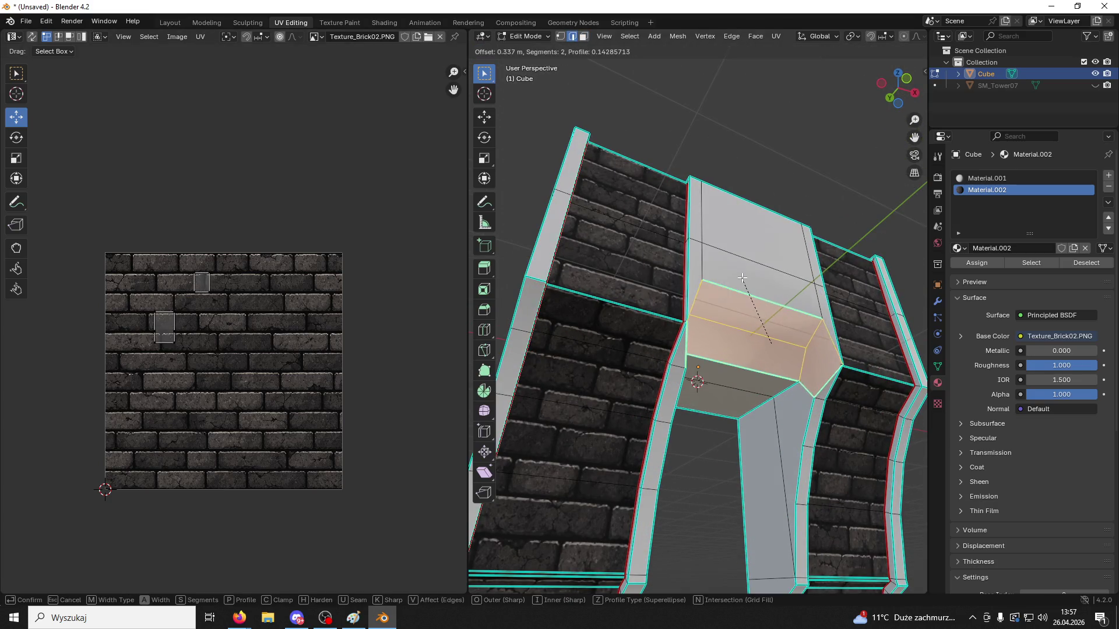
pyautogui.click(750, 301)
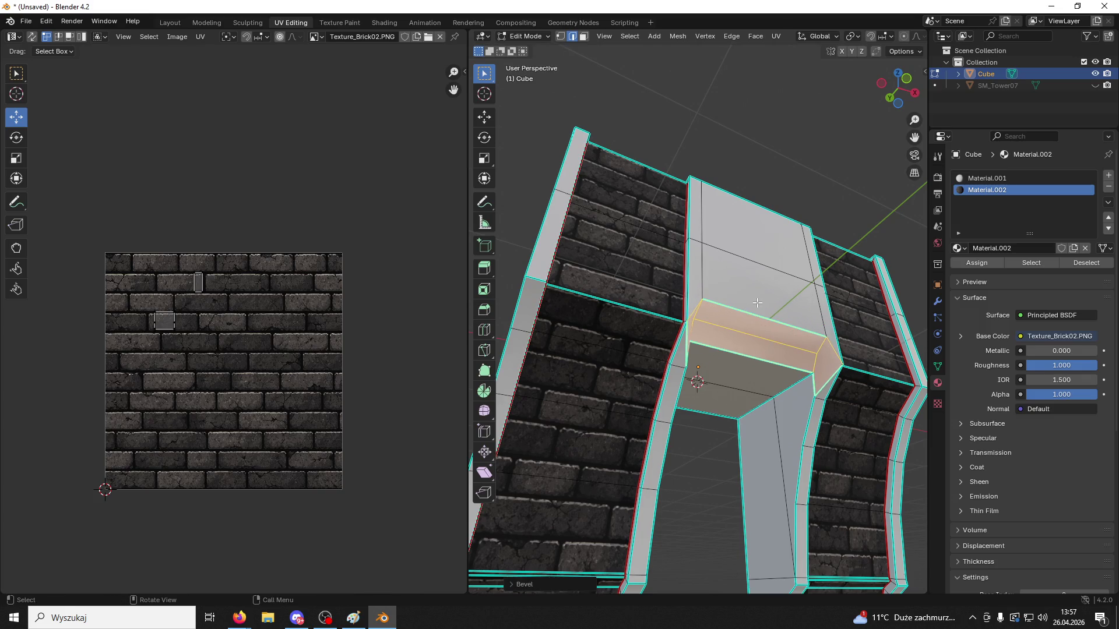
# Mark the arch's inner corner edge and adjoining vertical edge as seams
pyautogui.moveTo(757, 303)
pyautogui.mouseDown(button='middle')
pyautogui.moveTo(675, 303)
pyautogui.moveTo(794, 355)
pyautogui.moveTo(818, 307)
pyautogui.moveTo(769, 342)
pyautogui.moveTo(789, 364)
pyautogui.moveTo(813, 362)
pyautogui.moveTo(805, 426)
pyautogui.moveTo(788, 342)
pyautogui.moveTo(752, 343)
pyautogui.mouseUp(button='middle')
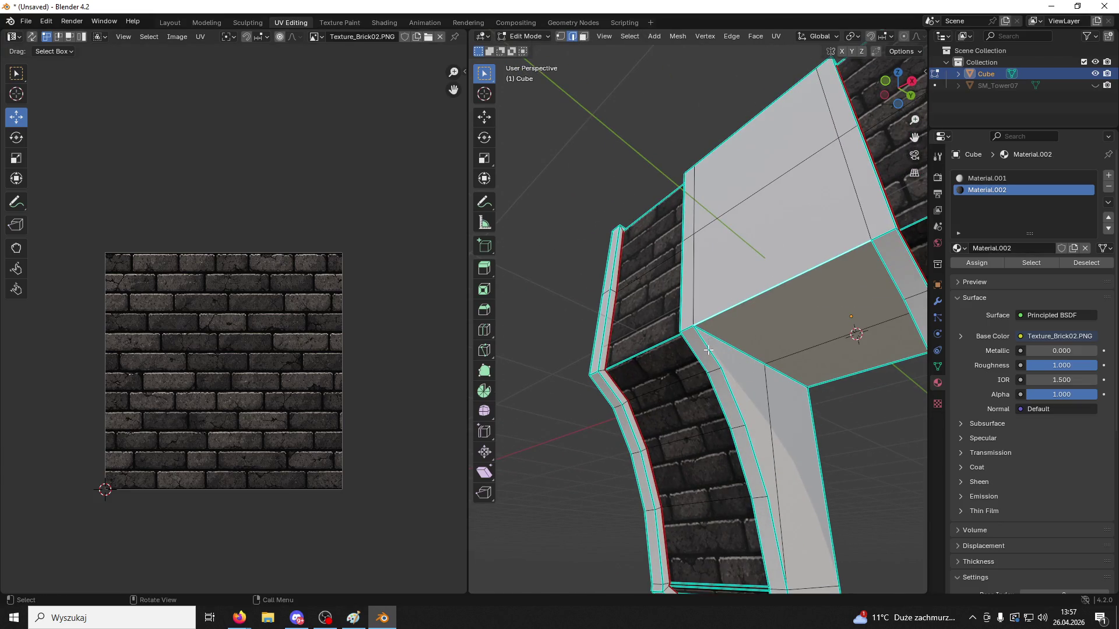
pyautogui.click(723, 364)
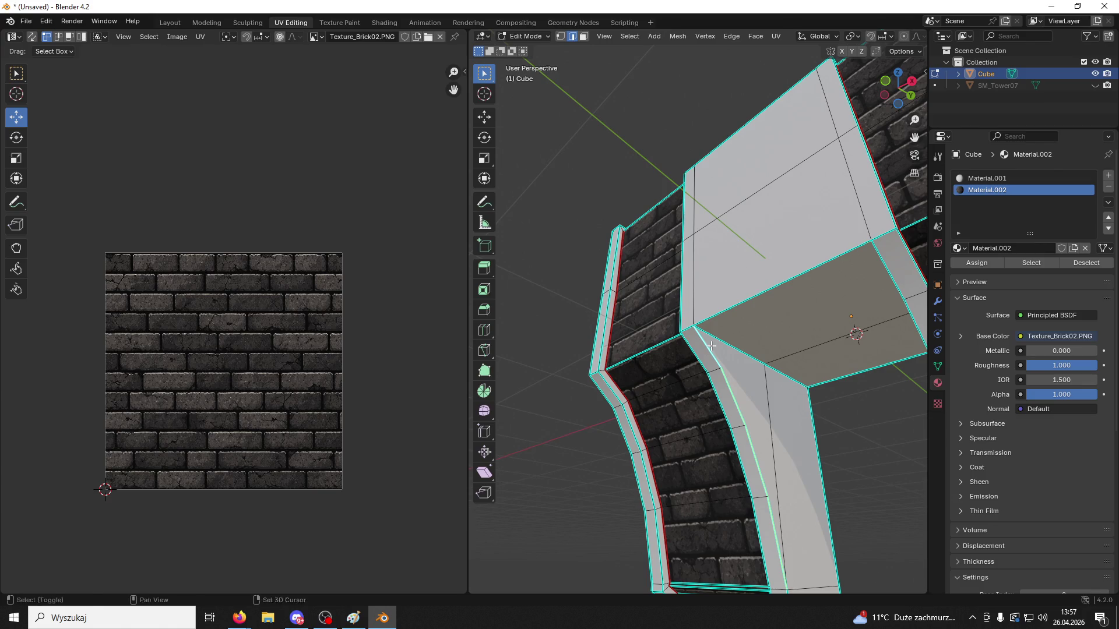
pyautogui.keyDown('shift'); pyautogui.click(689, 304); pyautogui.keyUp('shift')
pyautogui.press('KP_Decimal')
pyautogui.moveTo(699, 185); pyautogui.dragTo(723, 313, button='middle')
pyautogui.moveTo(763, 280); pyautogui.dragTo(790, 344, button='middle')
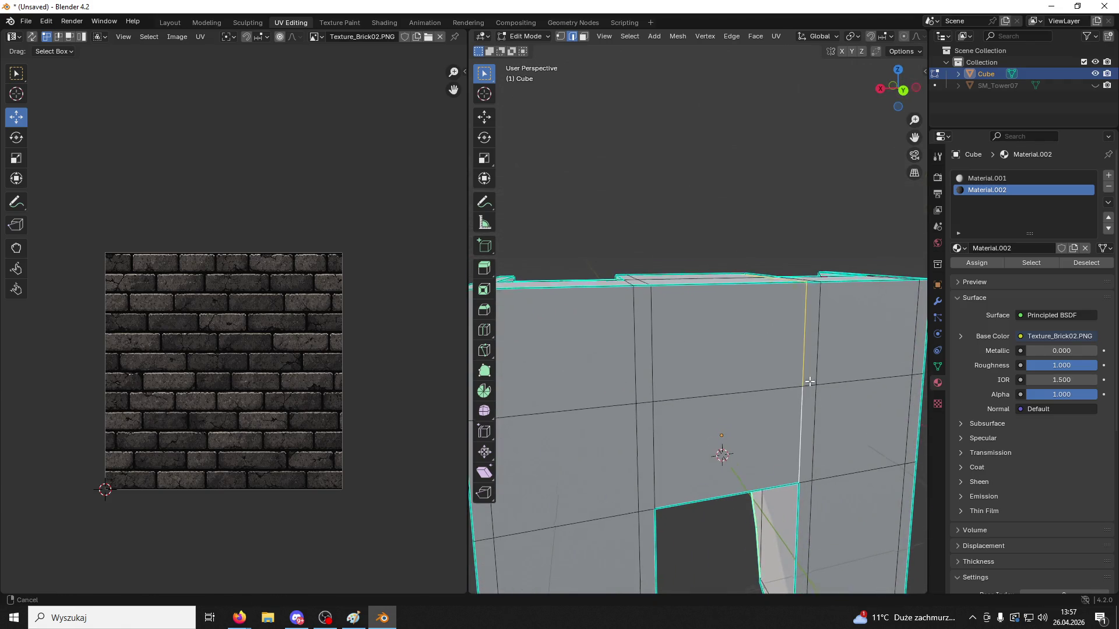
pyautogui.keyDown('shift'); pyautogui.moveTo(805, 395); pyautogui.dragTo(773, 298, button='middle'); pyautogui.keyUp('shift')
pyautogui.moveTo(762, 457)
pyautogui.mouseDown(button='middle')
pyautogui.moveTo(757, 408)
pyautogui.moveTo(877, 350)
pyautogui.moveTo(824, 470)
pyautogui.moveTo(758, 456)
pyautogui.mouseUp(button='middle')
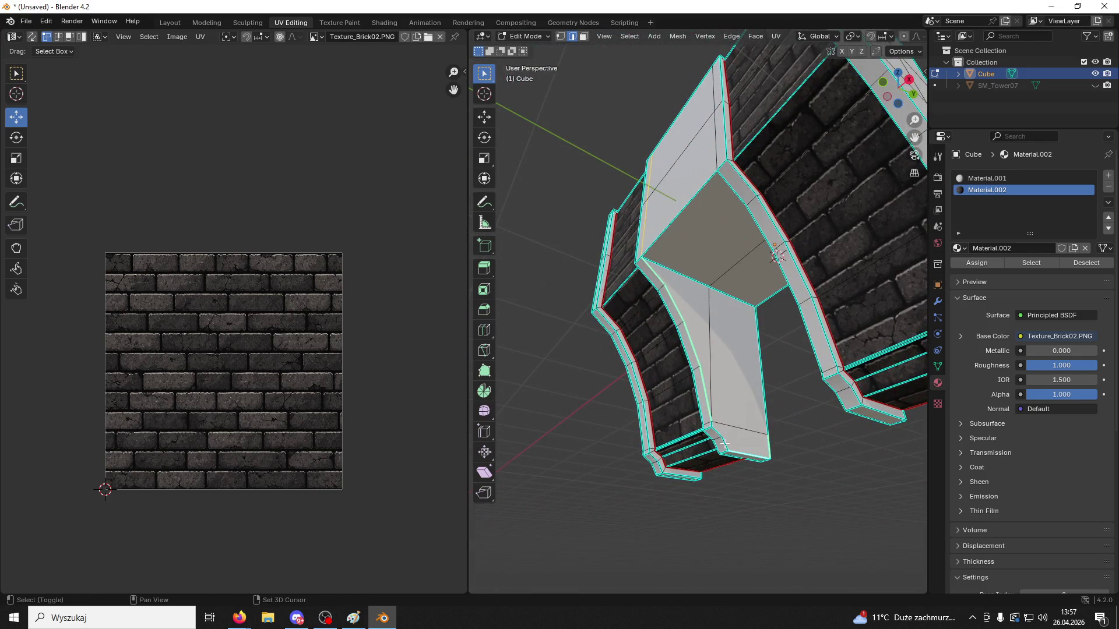
pyautogui.rightClick(710, 425)
pyautogui.click(707, 424)
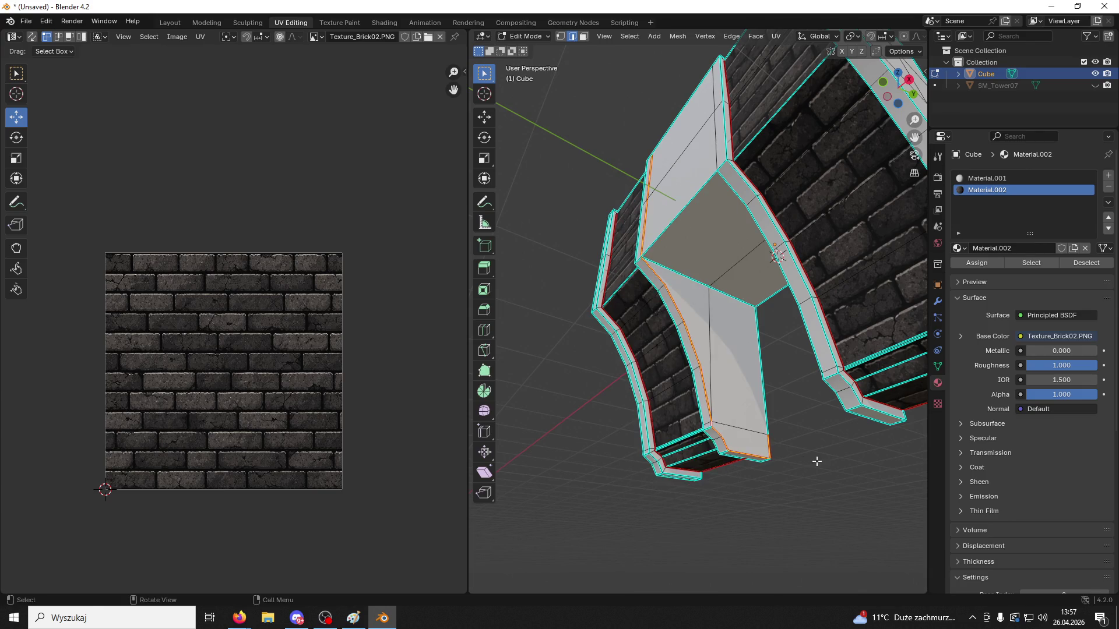
# Mark the arch's inner vertical edge as a seam
pyautogui.moveTo(816, 460)
pyautogui.mouseDown(button='middle')
pyautogui.moveTo(781, 419)
pyautogui.moveTo(664, 428)
pyautogui.mouseUp(button='middle')
pyautogui.click(784, 375)
pyautogui.rightClick(775, 369)
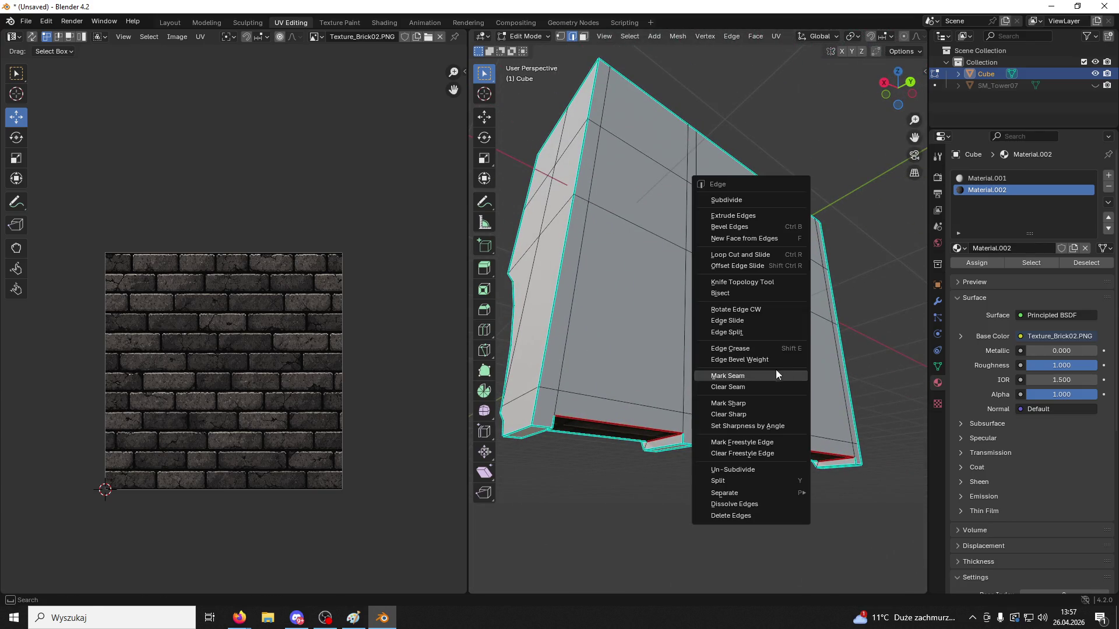
pyautogui.click(775, 373)
# Mark a seam on an edge of the arch's curved underside
pyautogui.moveTo(711, 462)
pyautogui.mouseDown(button='middle')
pyautogui.moveTo(545, 349)
pyautogui.moveTo(583, 314)
pyautogui.moveTo(544, 259)
pyautogui.mouseUp(button='middle')
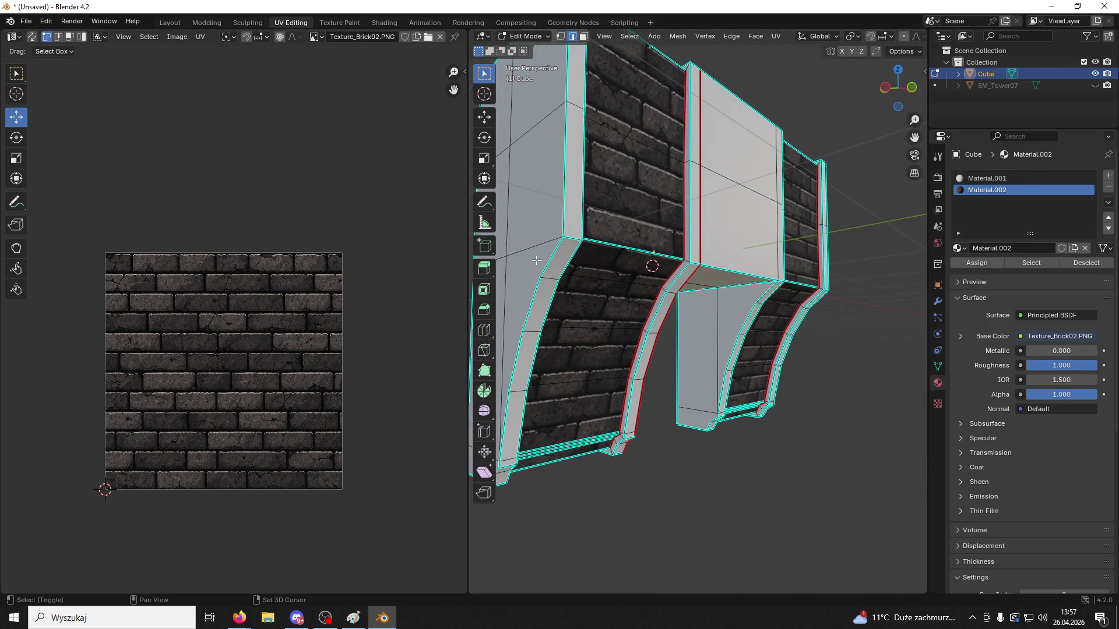
pyautogui.moveTo(559, 219); pyautogui.dragTo(660, 251, button='middle')
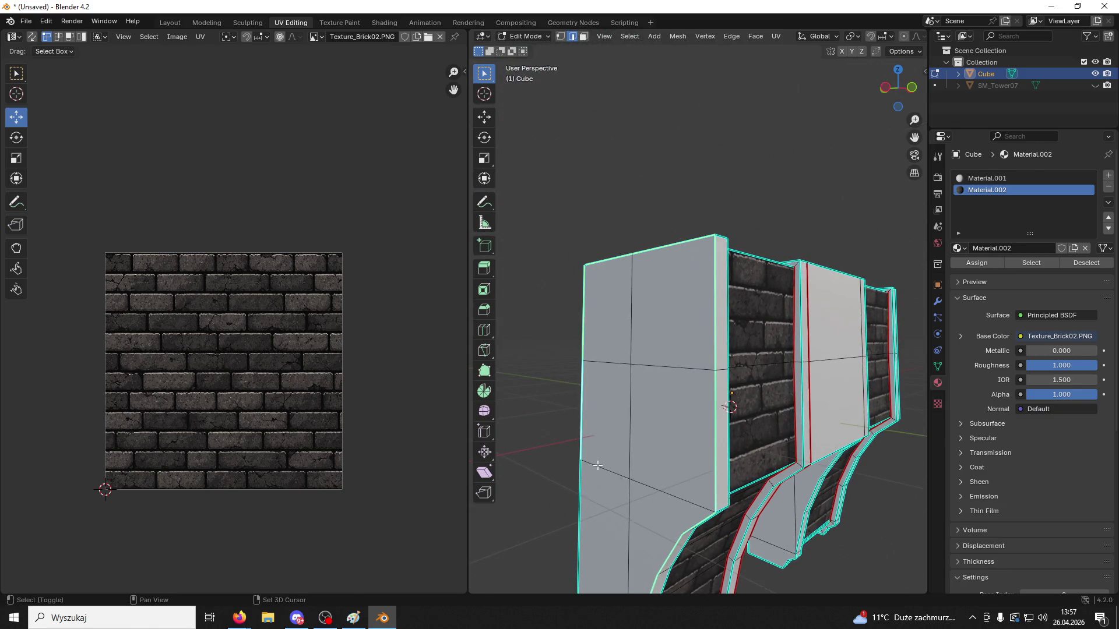
pyautogui.moveTo(597, 465); pyautogui.dragTo(657, 318, button='middle')
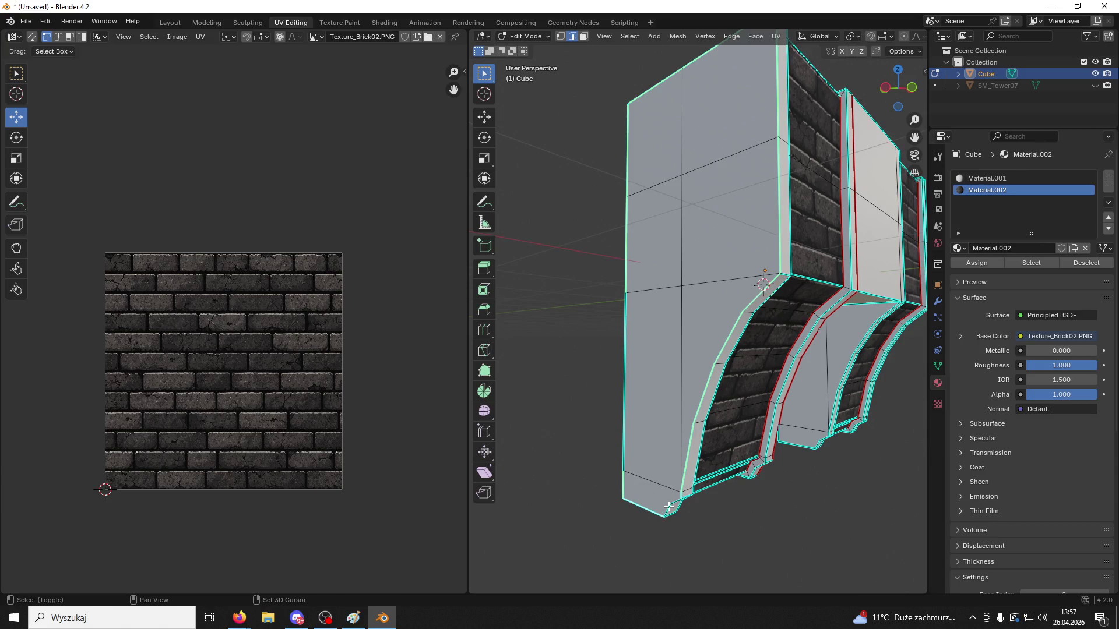
pyautogui.moveTo(673, 500); pyautogui.dragTo(655, 476, button='middle')
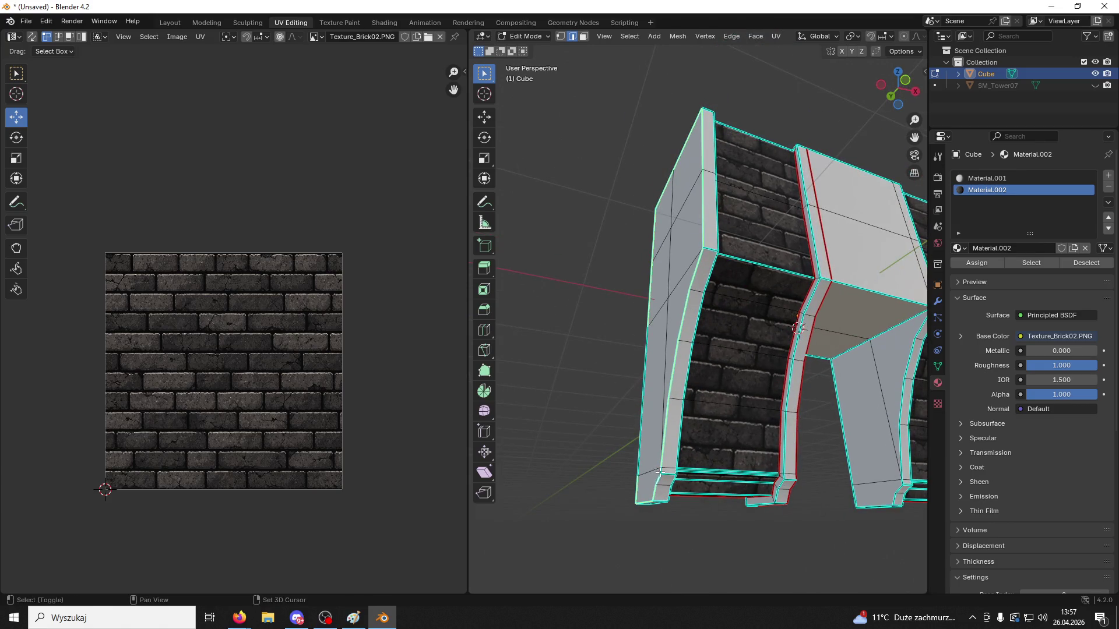
pyautogui.rightClick(659, 472)
pyautogui.click(613, 453)
# Mark seams on further underside edges and an edge strip of the arch
pyautogui.moveTo(579, 317)
pyautogui.mouseDown(button='middle')
pyautogui.moveTo(613, 366)
pyautogui.moveTo(732, 367)
pyautogui.moveTo(814, 400)
pyautogui.moveTo(779, 304)
pyautogui.moveTo(719, 220)
pyautogui.moveTo(740, 353)
pyautogui.mouseUp(button='middle')
pyautogui.rightClick(573, 370)
pyautogui.click(573, 370)
pyautogui.scroll(2, 778, 304)
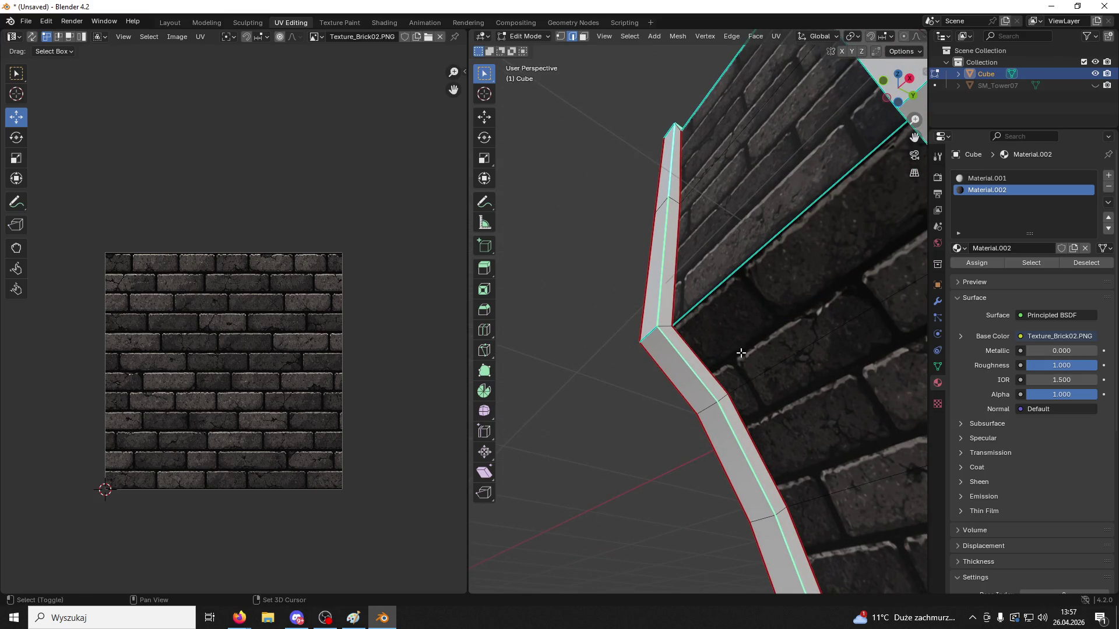
pyautogui.rightClick(708, 417)
pyautogui.click(708, 417)
# Mark seams along the wall's bottom edges
pyautogui.moveTo(585, 221)
pyautogui.mouseDown(button='middle')
pyautogui.moveTo(571, 173)
pyautogui.moveTo(550, 305)
pyautogui.moveTo(633, 298)
pyautogui.mouseUp(button='middle')
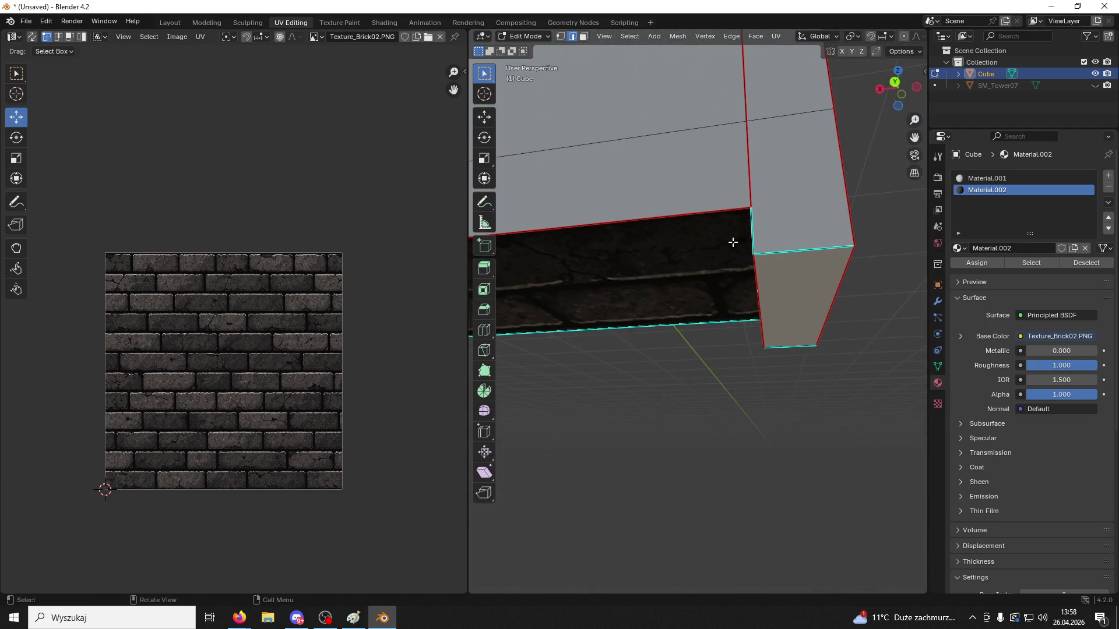
pyautogui.moveTo(732, 242); pyautogui.dragTo(775, 248, button='middle')
pyautogui.rightClick(780, 249)
pyautogui.click(780, 249)
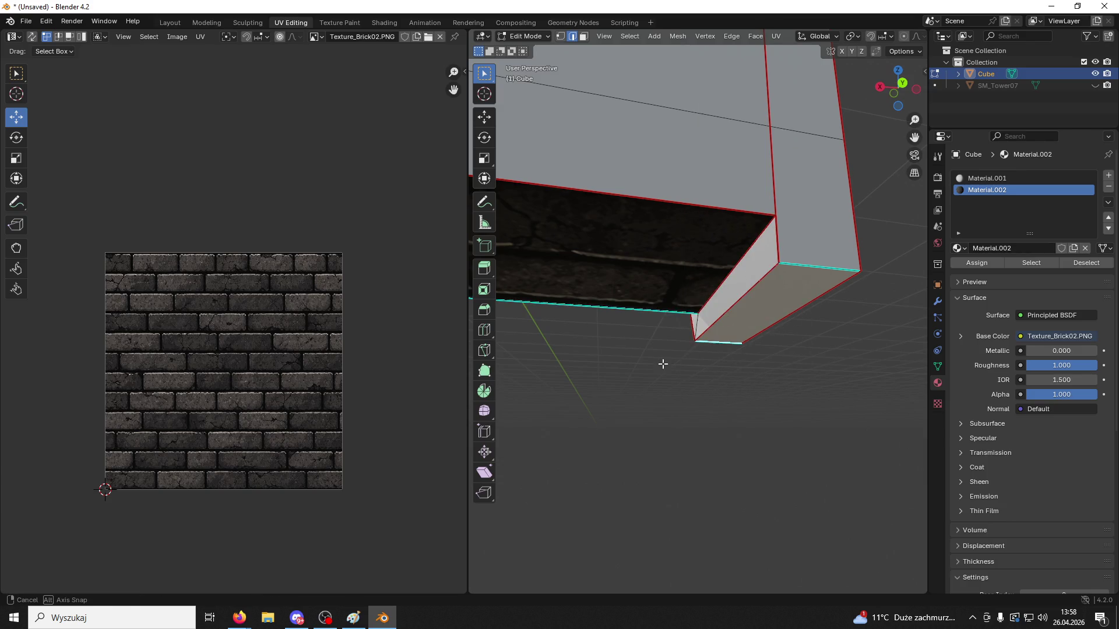
pyautogui.moveTo(662, 364)
pyautogui.mouseDown(button='middle')
pyautogui.moveTo(833, 375)
pyautogui.moveTo(707, 310)
pyautogui.moveTo(663, 269)
pyautogui.moveTo(655, 215)
pyautogui.moveTo(749, 238)
pyautogui.moveTo(731, 215)
pyautogui.moveTo(789, 225)
pyautogui.moveTo(741, 356)
pyautogui.moveTo(594, 329)
pyautogui.moveTo(717, 297)
pyautogui.moveTo(889, 342)
pyautogui.mouseUp(button='middle')
pyautogui.moveTo(630, 233)
pyautogui.mouseDown(button='middle')
pyautogui.moveTo(754, 240)
pyautogui.moveTo(751, 224)
pyautogui.mouseUp(button='middle')
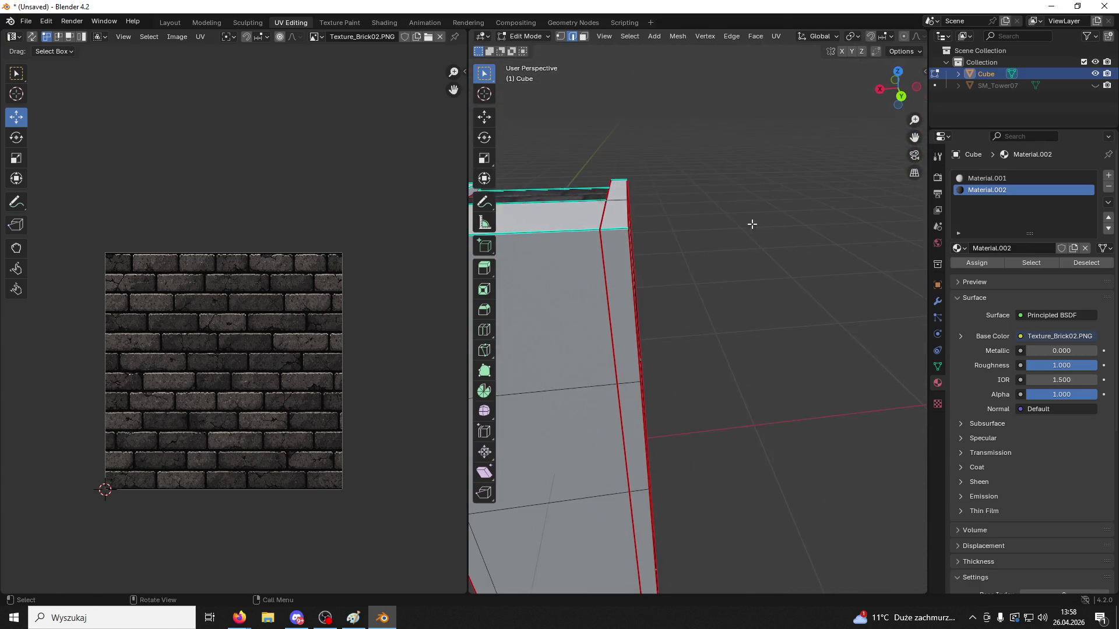
pyautogui.rightClick(615, 227)
pyautogui.click(601, 239)
pyautogui.moveTo(602, 239)
pyautogui.mouseDown(button='middle')
pyautogui.moveTo(766, 275)
pyautogui.moveTo(748, 276)
pyautogui.mouseUp(button='middle')
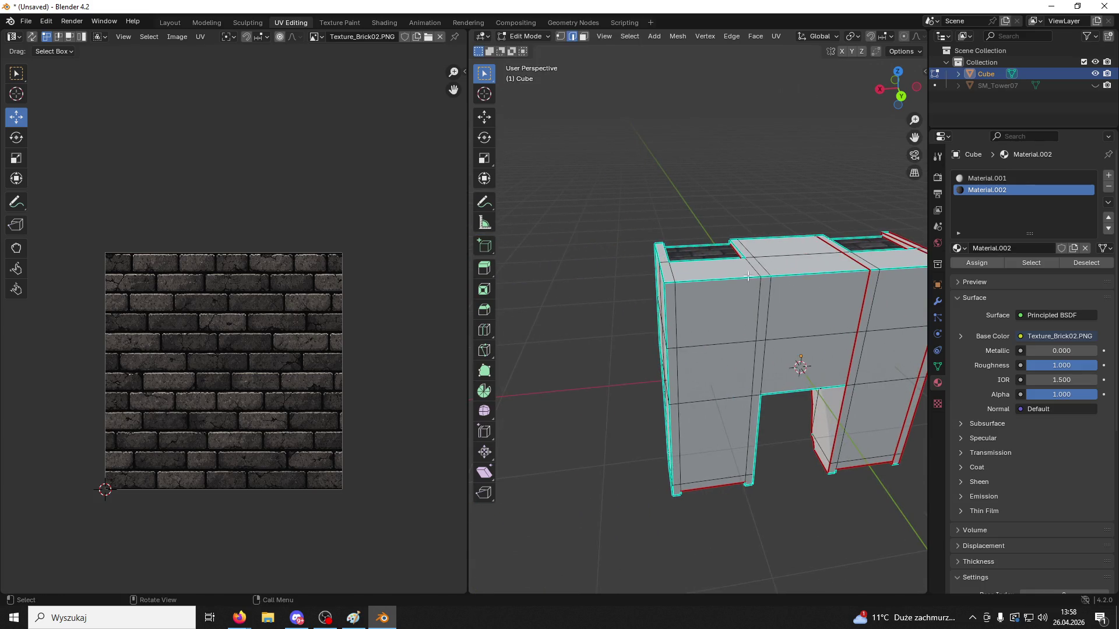
pyautogui.rightClick(667, 288)
pyautogui.click(665, 286)
# Mark the top front, front corner and bottom edge loops as seams
pyautogui.moveTo(624, 301)
pyautogui.mouseDown(button='middle')
pyautogui.moveTo(647, 273)
pyautogui.moveTo(640, 240)
pyautogui.mouseUp(button='middle')
pyautogui.keyDown('alt'); pyautogui.keyDown('shift'); pyautogui.click(641, 240); pyautogui.keyUp('shift'); pyautogui.keyUp('alt')
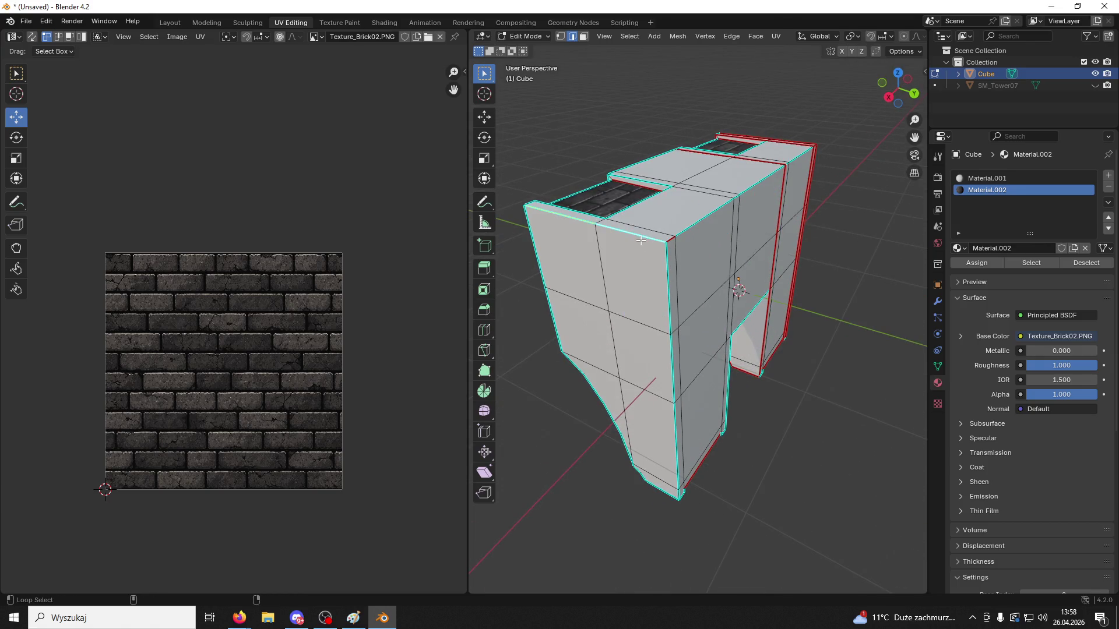
pyautogui.keyDown('alt'); pyautogui.keyDown('shift'); pyautogui.click(641, 240); pyautogui.keyUp('shift'); pyautogui.keyUp('alt')
pyautogui.keyDown('alt'); pyautogui.keyDown('shift'); pyautogui.click(667, 273); pyautogui.keyUp('shift'); pyautogui.keyUp('alt')
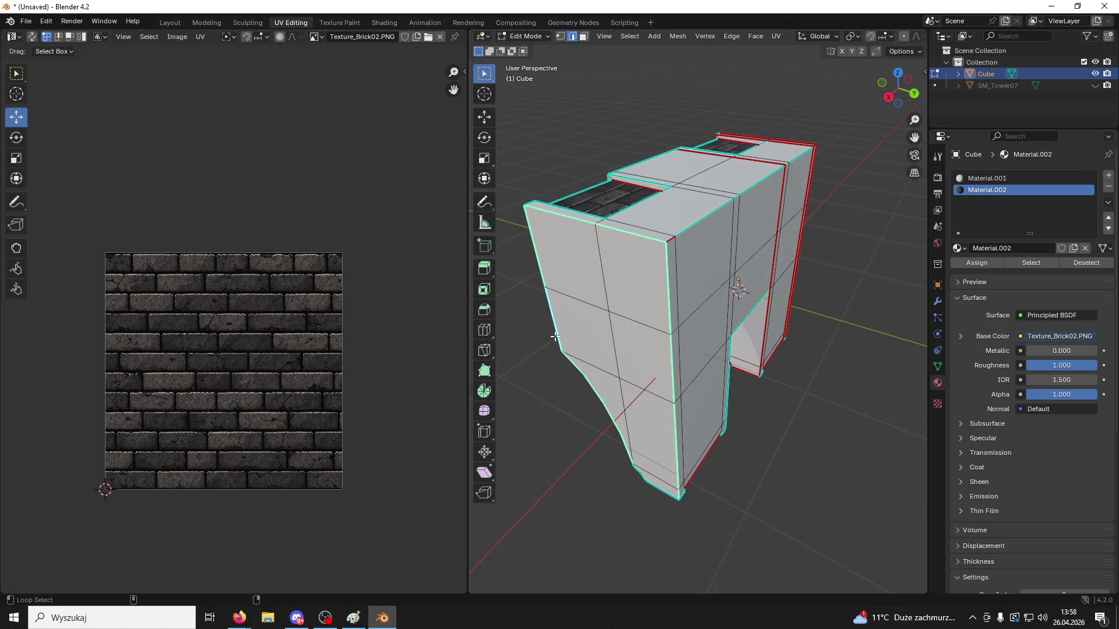
pyautogui.keyDown('alt'); pyautogui.keyDown('shift'); pyautogui.click(660, 494); pyautogui.keyUp('shift'); pyautogui.keyUp('alt')
pyautogui.scroll(5, 664, 420)
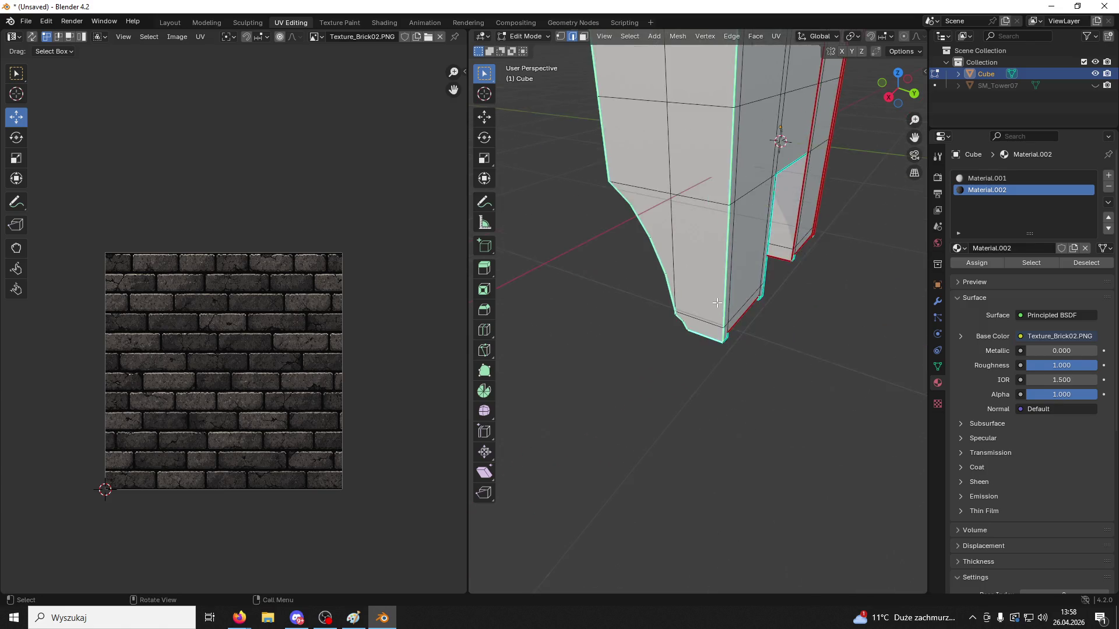
pyautogui.moveTo(664, 347)
pyautogui.mouseDown(button='middle')
pyautogui.moveTo(708, 304)
pyautogui.moveTo(771, 297)
pyautogui.moveTo(728, 312)
pyautogui.mouseUp(button='middle')
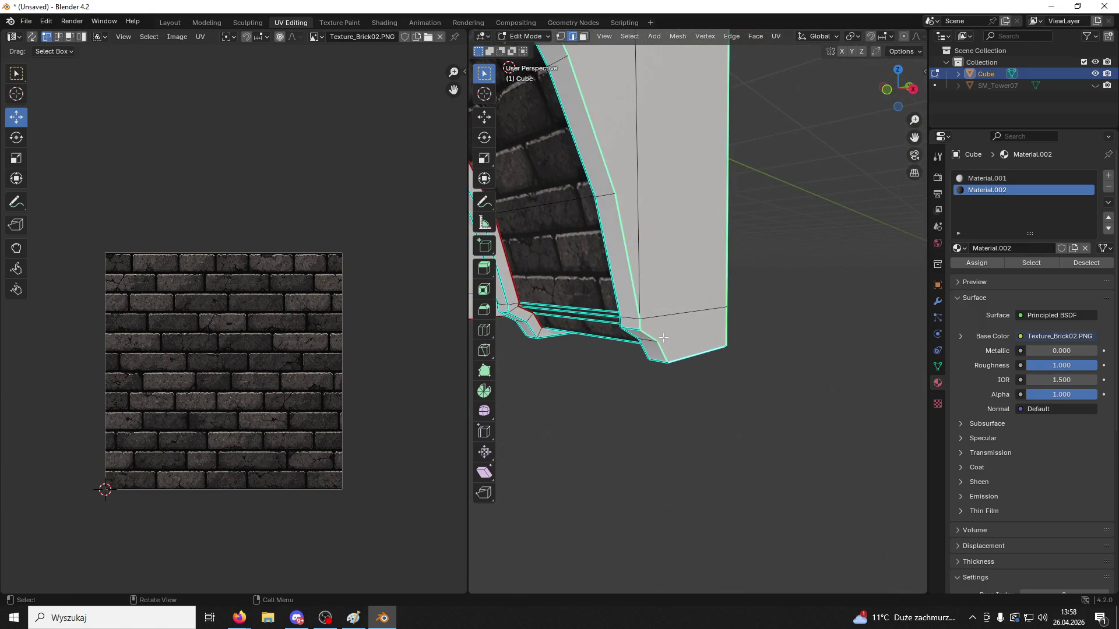
pyautogui.rightClick(645, 339)
pyautogui.click(645, 339)
# Mark the vertical corner edge loop on the brick side as a seam
pyautogui.moveTo(688, 413)
pyautogui.mouseDown(button='middle')
pyautogui.moveTo(615, 251)
pyautogui.moveTo(709, 252)
pyautogui.moveTo(620, 259)
pyautogui.mouseUp(button='middle')
pyautogui.keyDown('alt'); pyautogui.keyDown('shift'); pyautogui.click(622, 251); pyautogui.keyUp('shift'); pyautogui.keyUp('alt')
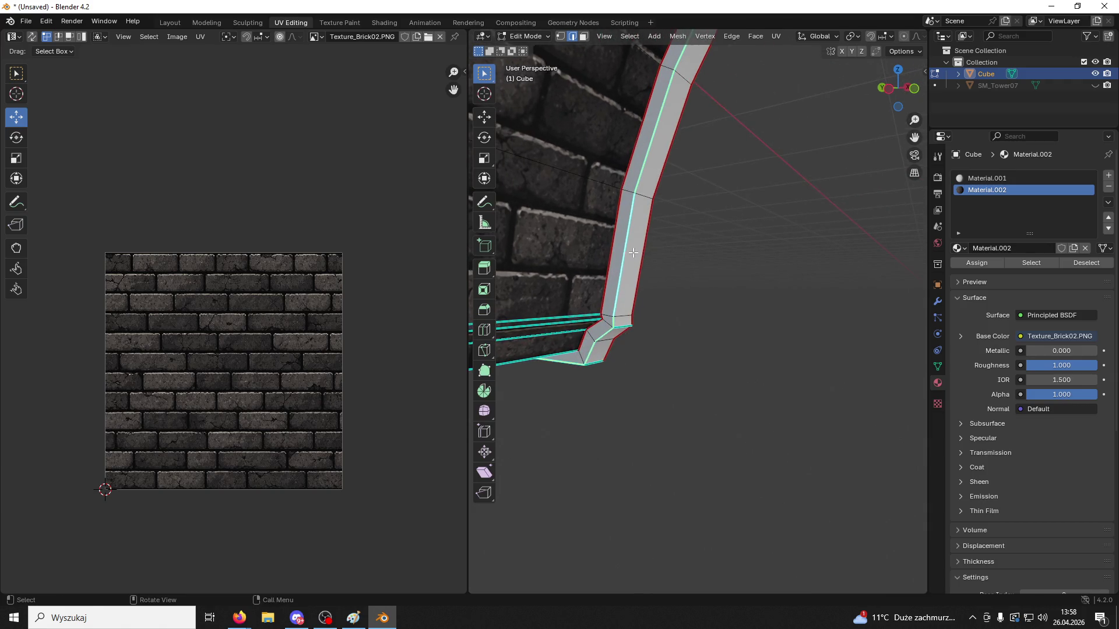
pyautogui.rightClick(620, 259)
pyautogui.click(619, 258)
pyautogui.rightClick(618, 258)
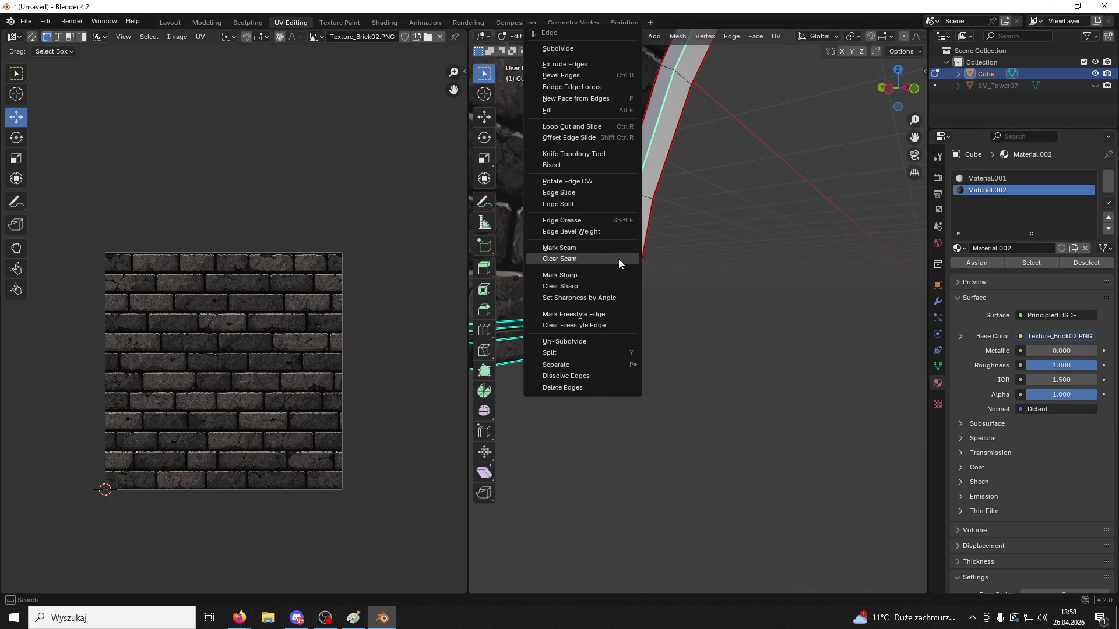
# Mark seams on the vertical edge loop and the base edges around the brick opening
pyautogui.click(610, 253)
pyautogui.moveTo(734, 269)
pyautogui.mouseDown(button='middle')
pyautogui.moveTo(767, 210)
pyautogui.moveTo(844, 241)
pyautogui.moveTo(699, 297)
pyautogui.mouseUp(button='middle')
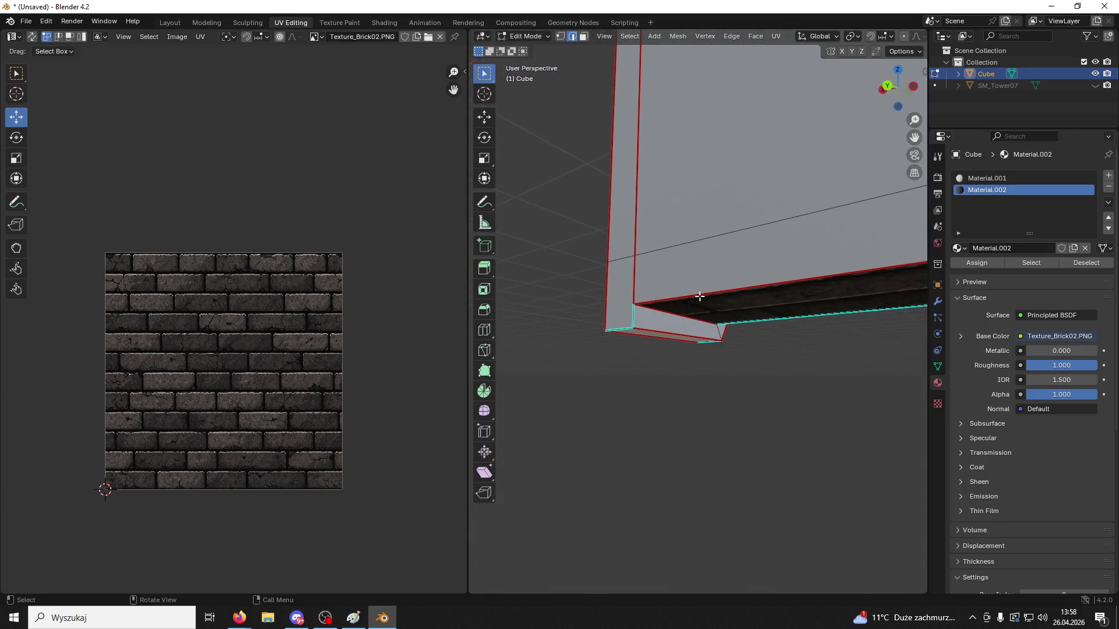
pyautogui.rightClick(631, 317)
pyautogui.click(631, 317)
pyautogui.moveTo(717, 387)
pyautogui.mouseDown(button='middle')
pyautogui.moveTo(727, 357)
pyautogui.moveTo(773, 352)
pyautogui.moveTo(777, 215)
pyautogui.moveTo(854, 285)
pyautogui.moveTo(798, 245)
pyautogui.moveTo(701, 376)
pyautogui.moveTo(738, 429)
pyautogui.moveTo(816, 387)
pyautogui.moveTo(779, 394)
pyautogui.moveTo(812, 459)
pyautogui.moveTo(796, 452)
pyautogui.moveTo(809, 417)
pyautogui.moveTo(800, 421)
pyautogui.mouseUp(button='middle')
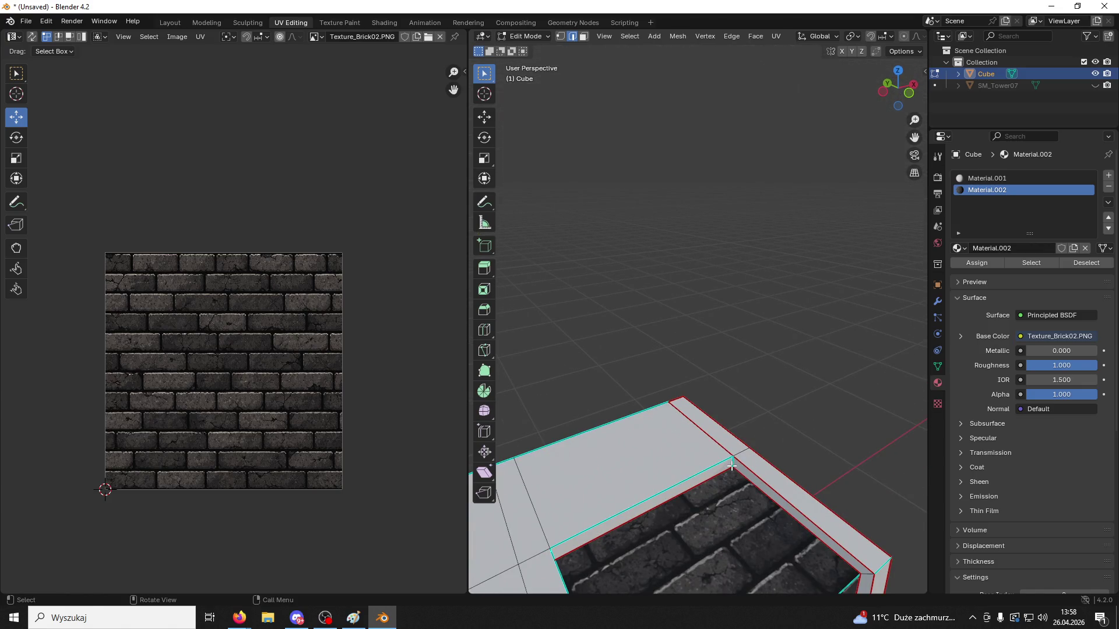
pyautogui.moveTo(722, 459)
pyautogui.mouseDown(button='middle')
pyautogui.moveTo(689, 332)
pyautogui.moveTo(661, 326)
pyautogui.moveTo(648, 273)
pyautogui.mouseUp(button='middle')
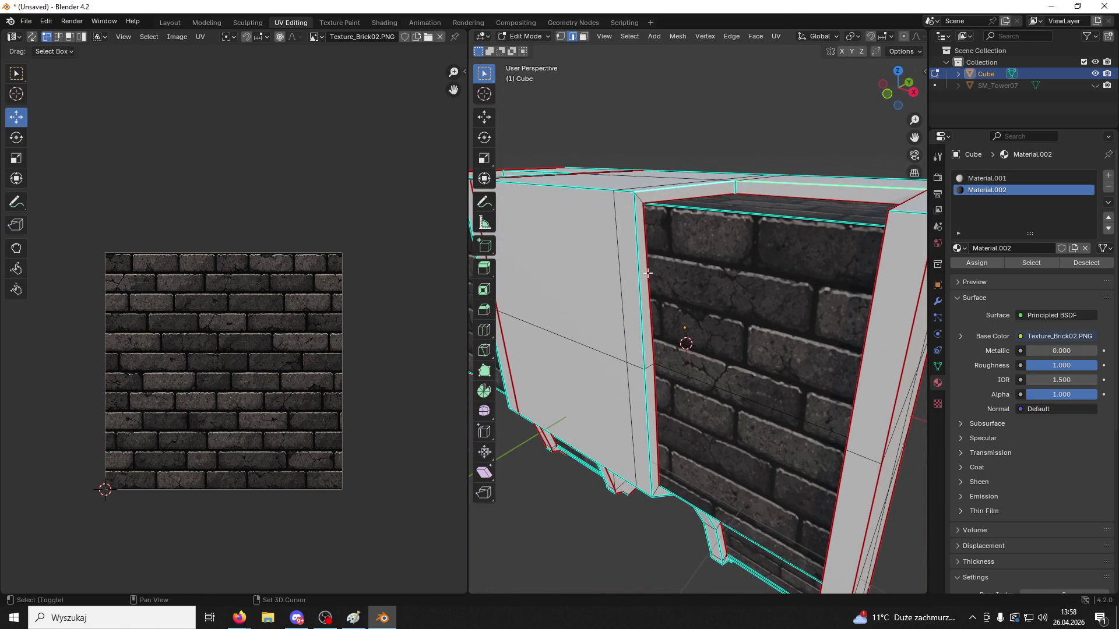
pyautogui.rightClick(649, 389)
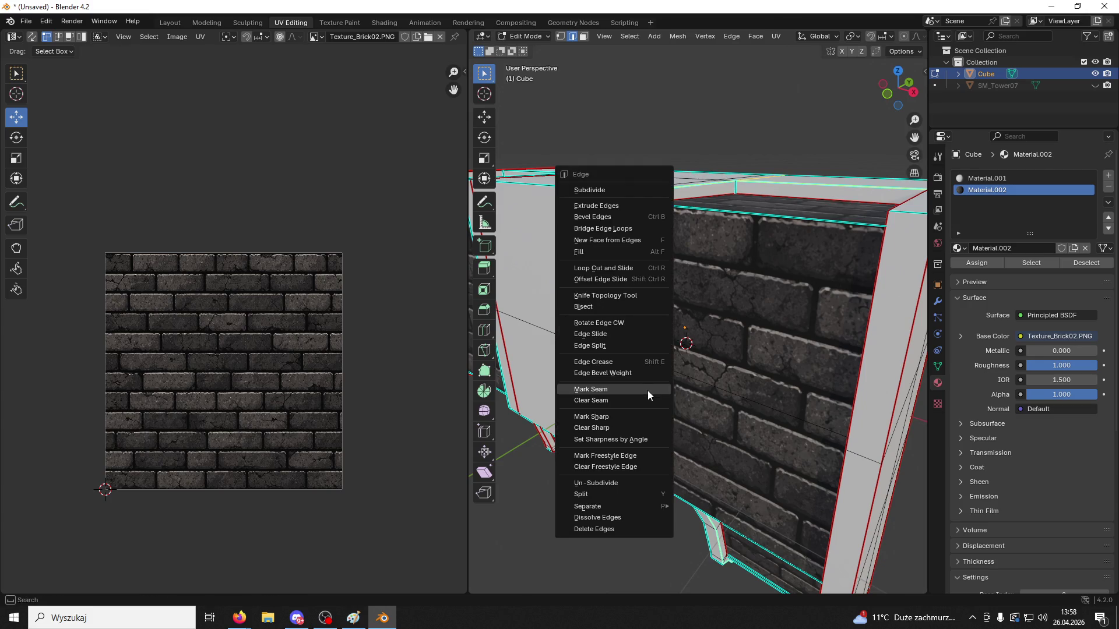
# Mark seams along the central pillar's vertical edge loop and its underside edges
pyautogui.click(650, 390)
pyautogui.moveTo(649, 391)
pyautogui.mouseDown(button='middle')
pyautogui.moveTo(723, 338)
pyautogui.moveTo(798, 326)
pyautogui.moveTo(815, 305)
pyautogui.mouseUp(button='middle')
pyautogui.keyDown('alt'); pyautogui.click(743, 404); pyautogui.keyUp('alt')
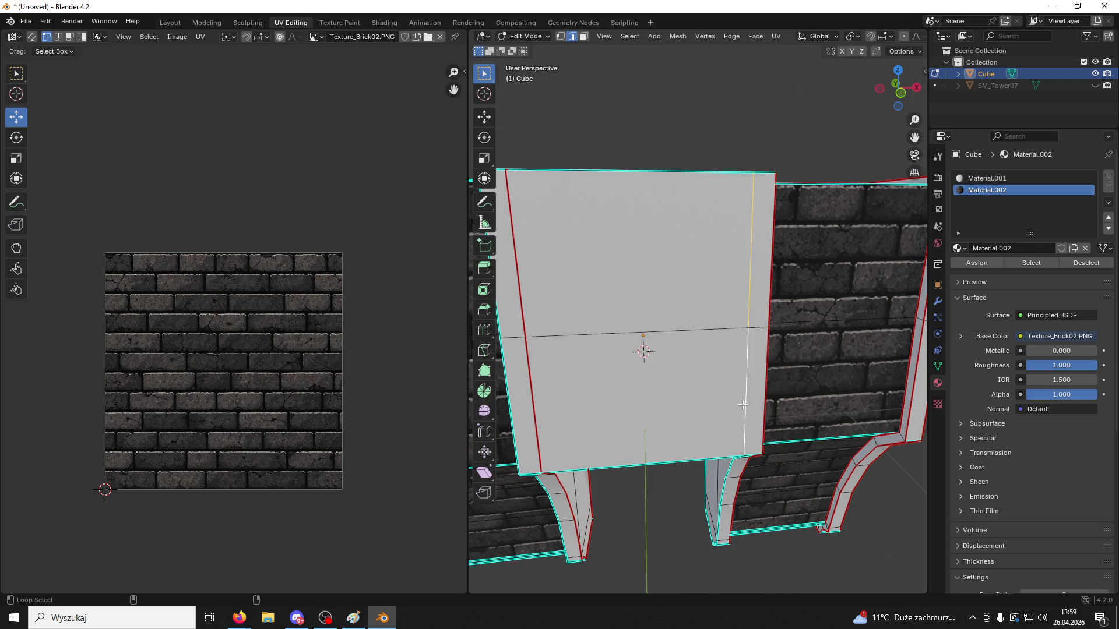
pyautogui.moveTo(747, 409)
pyautogui.mouseDown(button='middle')
pyautogui.moveTo(742, 441)
pyautogui.moveTo(770, 354)
pyautogui.mouseUp(button='middle')
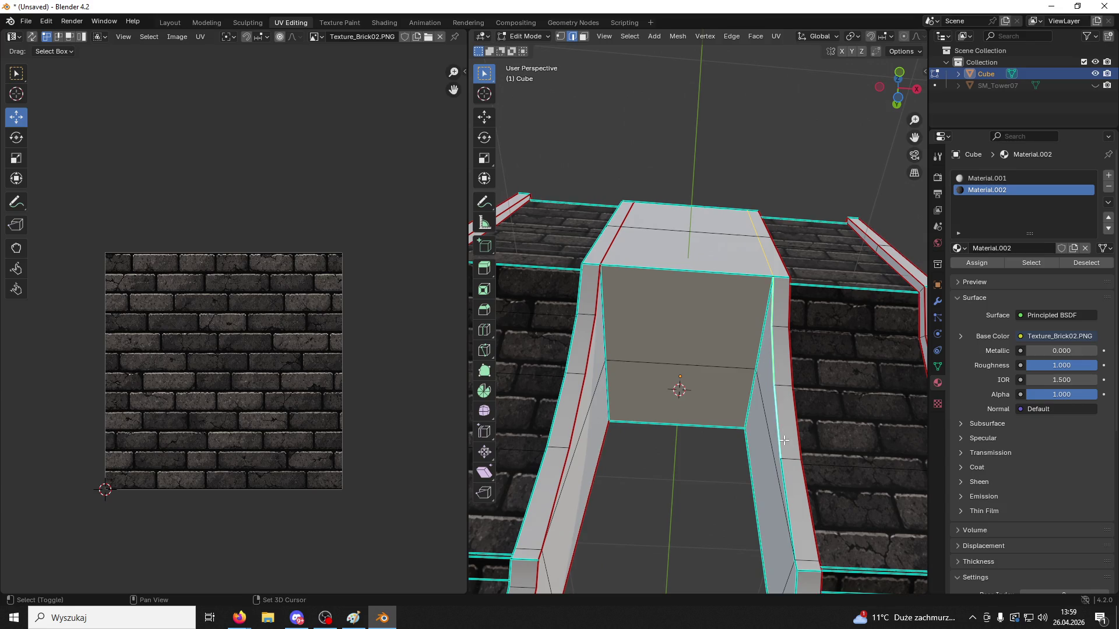
pyautogui.moveTo(781, 445); pyautogui.dragTo(803, 365, button='middle')
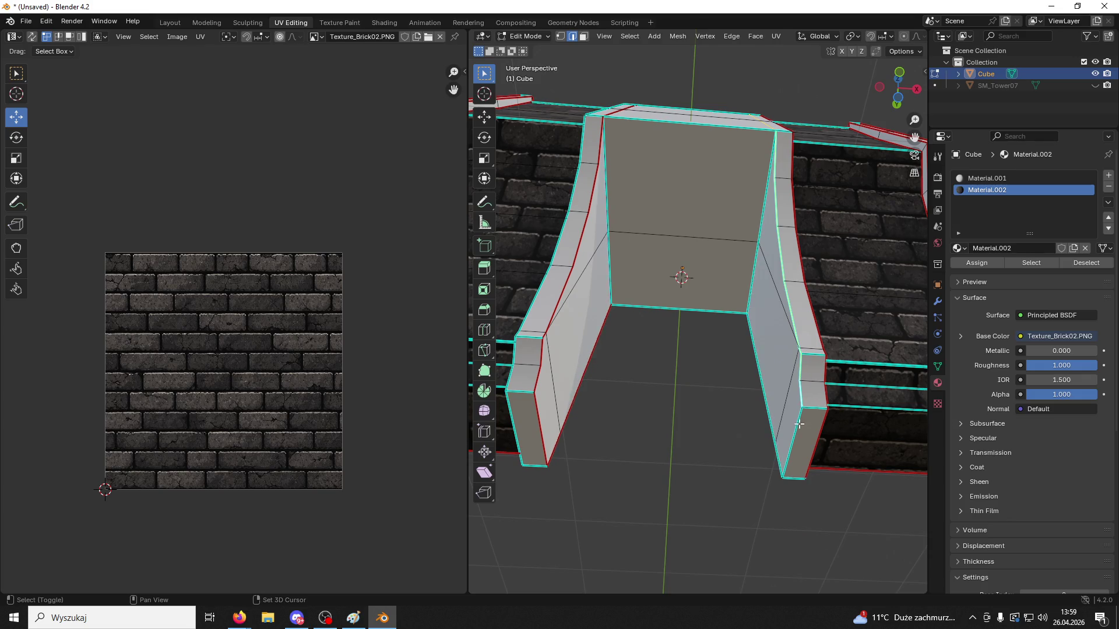
pyautogui.moveTo(799, 425)
pyautogui.mouseDown(button='middle')
pyautogui.moveTo(527, 458)
pyautogui.moveTo(745, 409)
pyautogui.mouseUp(button='middle')
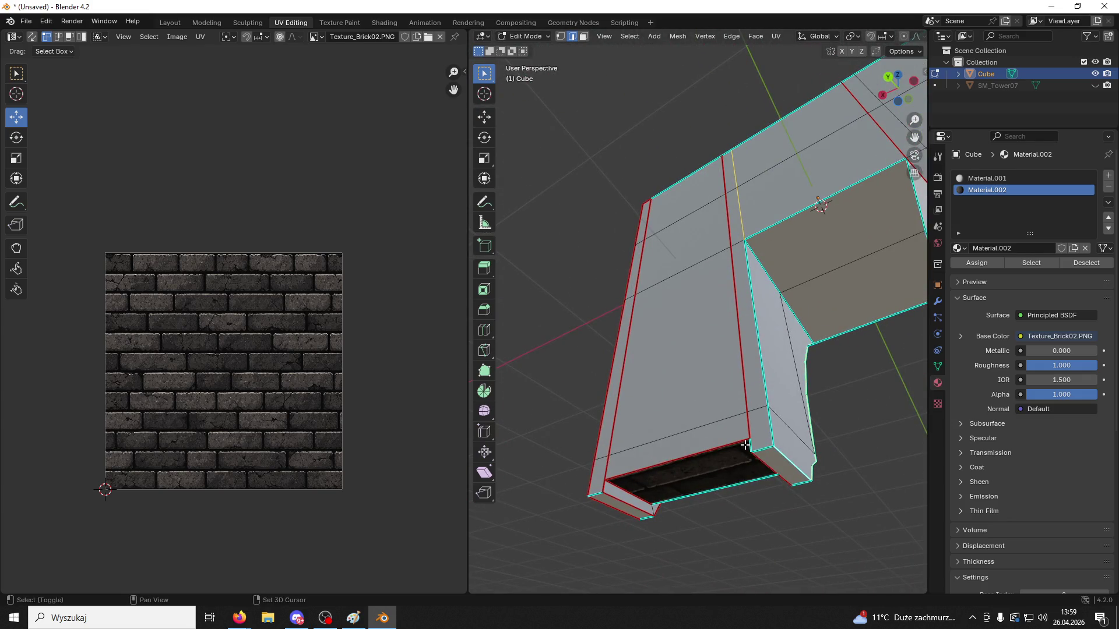
pyautogui.rightClick(756, 217)
pyautogui.click(726, 249)
pyautogui.moveTo(718, 236)
pyautogui.mouseDown(button='middle')
pyautogui.moveTo(542, 269)
pyautogui.moveTo(547, 200)
pyautogui.moveTo(549, 253)
pyautogui.moveTo(715, 331)
pyautogui.moveTo(644, 262)
pyautogui.moveTo(694, 267)
pyautogui.moveTo(652, 315)
pyautogui.moveTo(517, 298)
pyautogui.moveTo(798, 333)
pyautogui.moveTo(679, 312)
pyautogui.moveTo(724, 320)
pyautogui.moveTo(729, 299)
pyautogui.moveTo(696, 271)
pyautogui.moveTo(743, 299)
pyautogui.mouseUp(button='middle')
pyautogui.rightClick(743, 299)
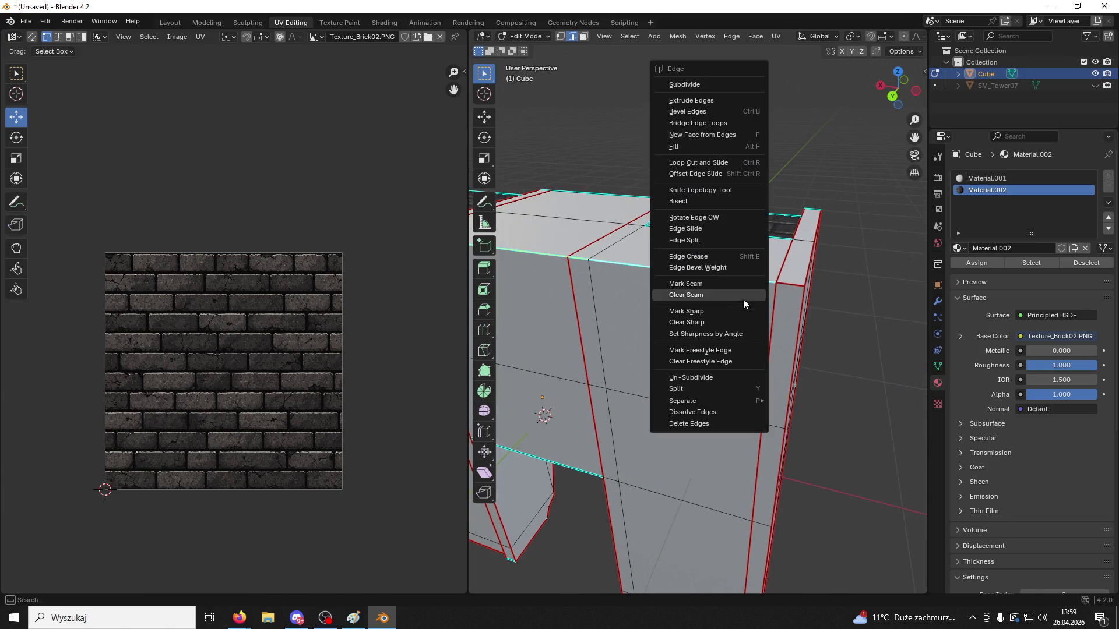
# Mark seams on the selected pillar edges and the curved arch strip's edge loop
pyautogui.click(694, 284)
pyautogui.moveTo(849, 225)
pyautogui.mouseDown(button='middle')
pyautogui.moveTo(637, 217)
pyautogui.moveTo(767, 270)
pyautogui.moveTo(733, 269)
pyautogui.moveTo(879, 554)
pyautogui.moveTo(733, 252)
pyautogui.mouseUp(button='middle')
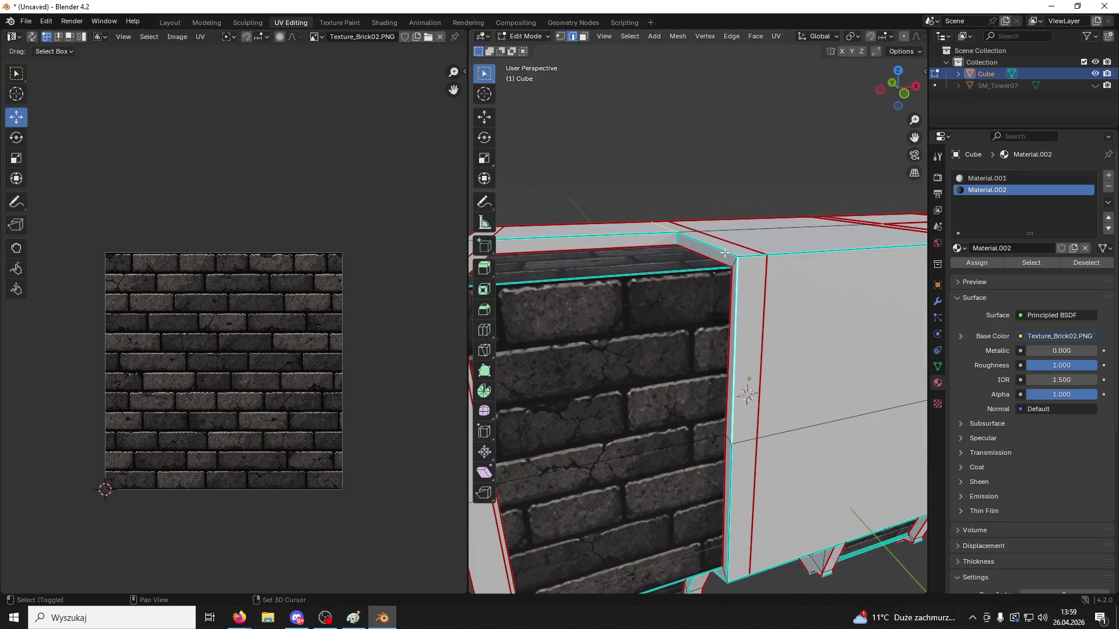
pyautogui.keyDown('shift'); pyautogui.scroll(-3, 724, 256); pyautogui.keyUp('shift')
pyautogui.moveTo(736, 298); pyautogui.dragTo(693, 296, button='middle')
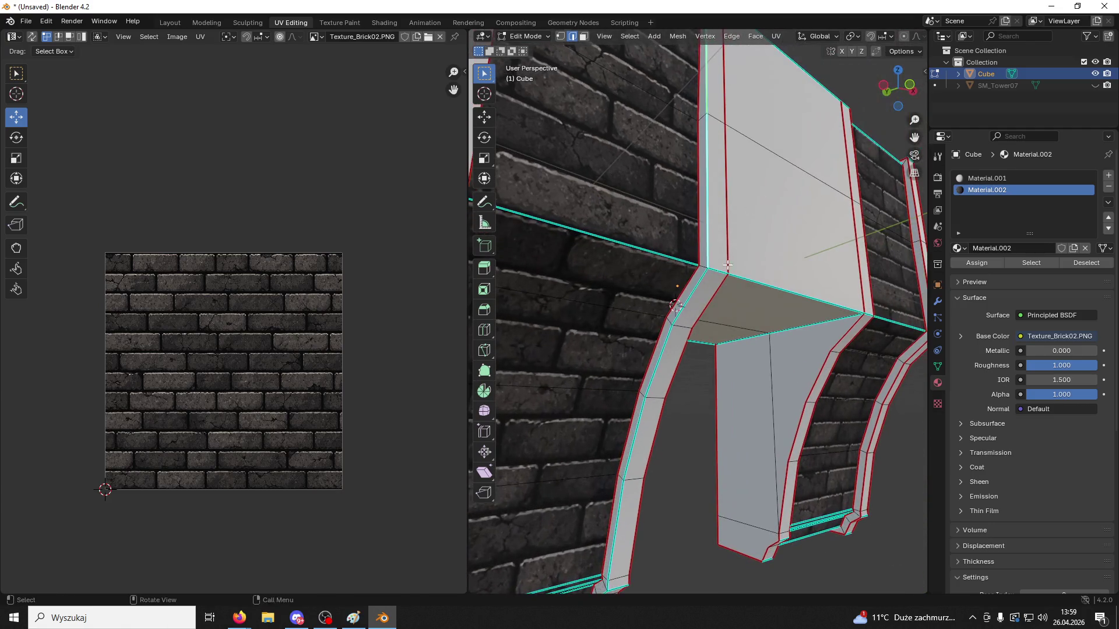
pyautogui.rightClick(649, 413)
pyautogui.click(627, 417)
# Orbit around the mesh to inspect the seams, ending with a view of the arch from below
pyautogui.hotkey('alt', 'Tab')
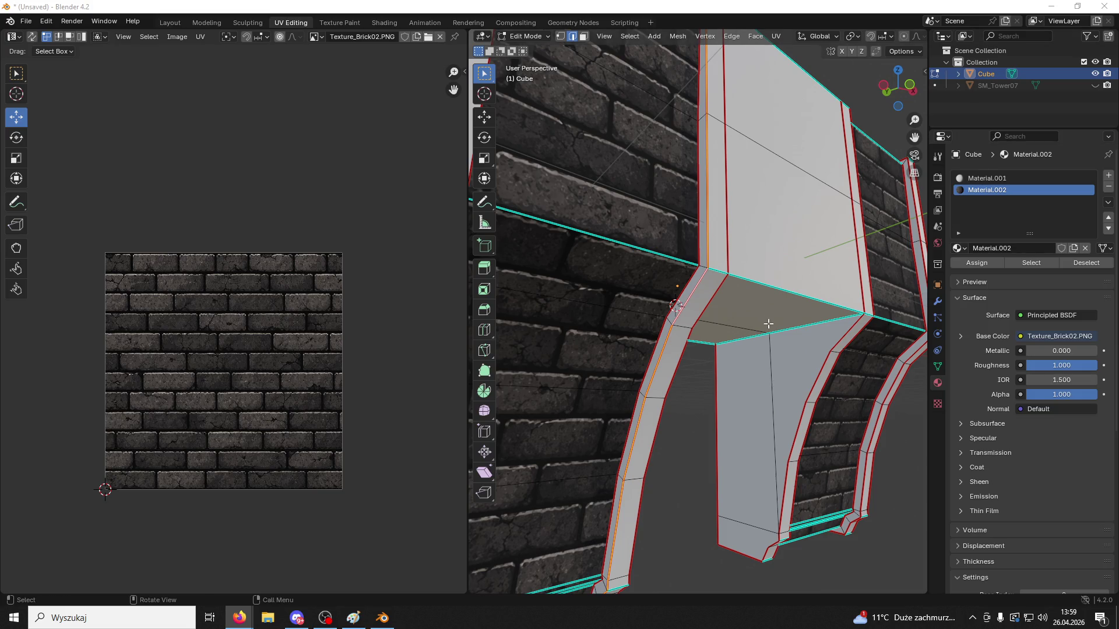
pyautogui.moveTo(768, 324); pyautogui.dragTo(695, 361, button='middle')
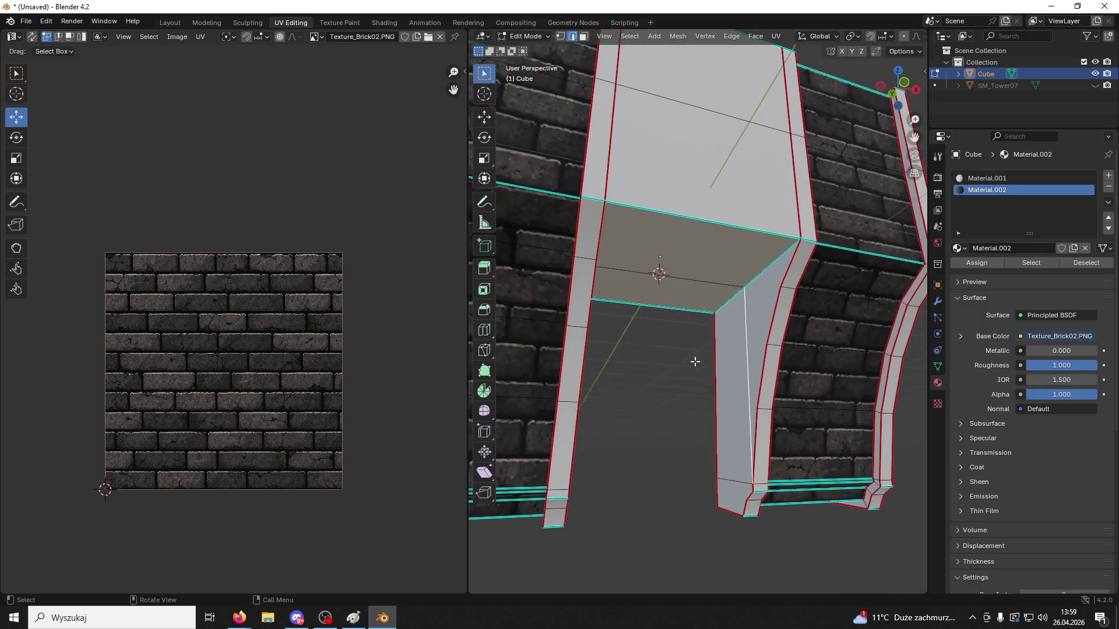
pyautogui.moveTo(668, 417)
pyautogui.mouseDown(button='middle')
pyautogui.moveTo(644, 400)
pyautogui.moveTo(752, 278)
pyautogui.moveTo(854, 392)
pyautogui.mouseUp(button='middle')
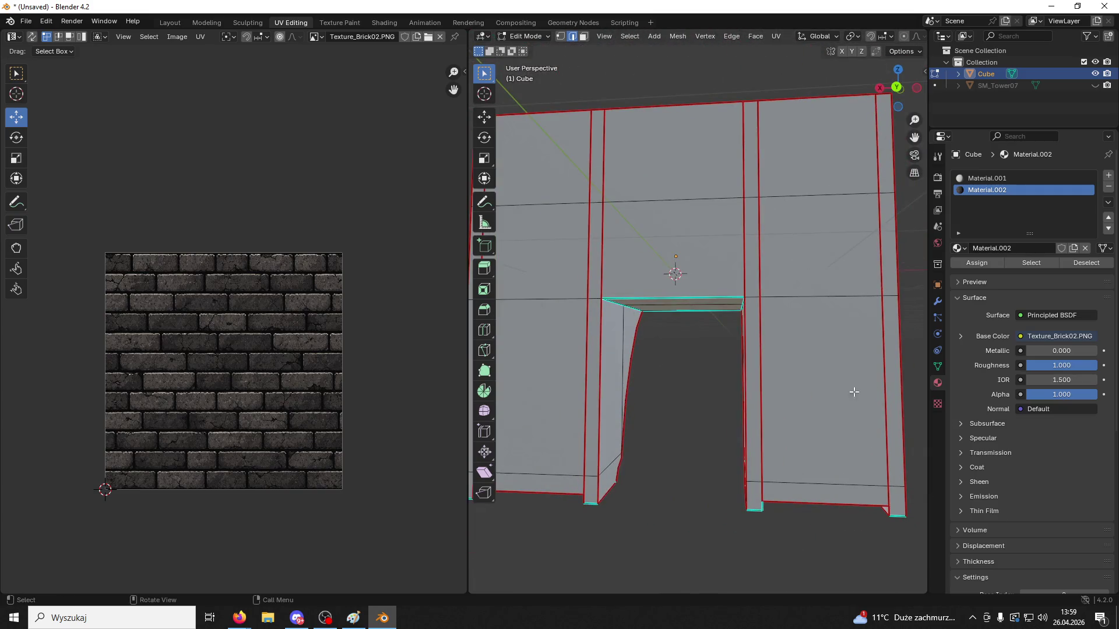
pyautogui.moveTo(723, 264)
pyautogui.mouseDown(button='middle')
pyautogui.moveTo(559, 209)
pyautogui.moveTo(632, 372)
pyautogui.moveTo(675, 317)
pyautogui.moveTo(709, 445)
pyautogui.moveTo(592, 416)
pyautogui.mouseUp(button='middle')
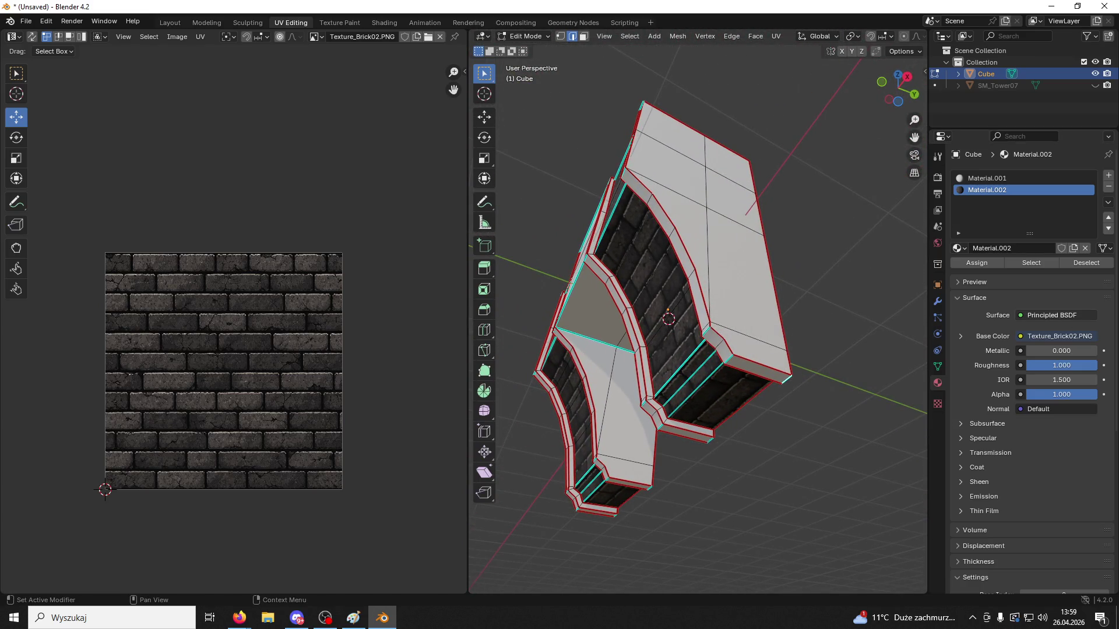
# Mark a seam on the last remaining edge of the centre pillar block via the Ctrl+E Edge menu
pyautogui.hotkey('alt', 'Tab')
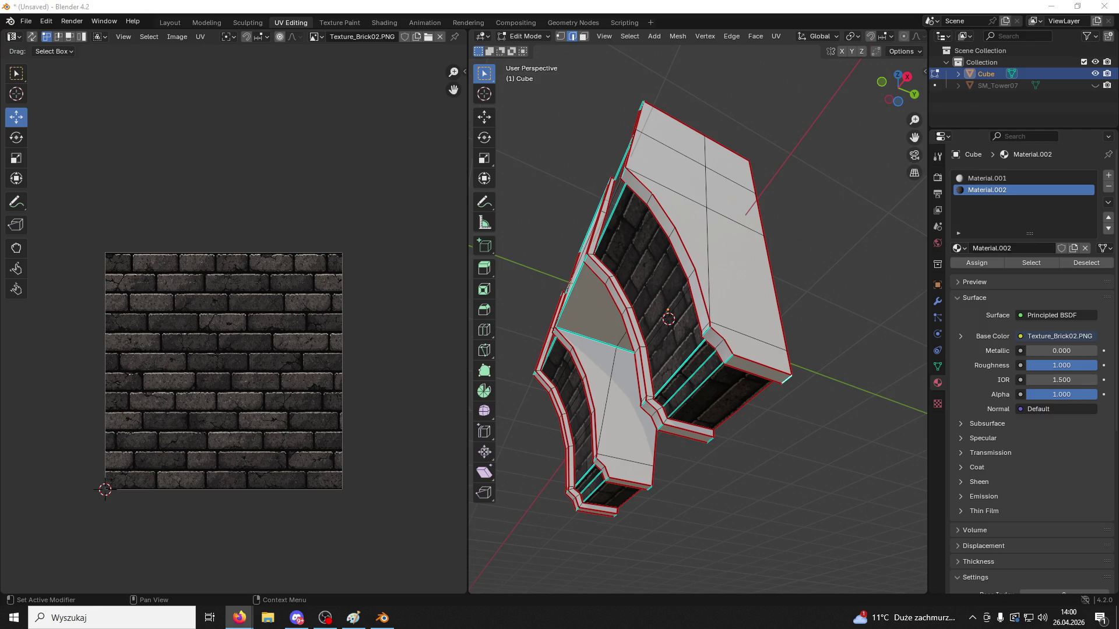
pyautogui.moveTo(758, 443)
pyautogui.mouseDown(button='middle')
pyautogui.moveTo(848, 387)
pyautogui.moveTo(916, 395)
pyautogui.mouseUp(button='middle')
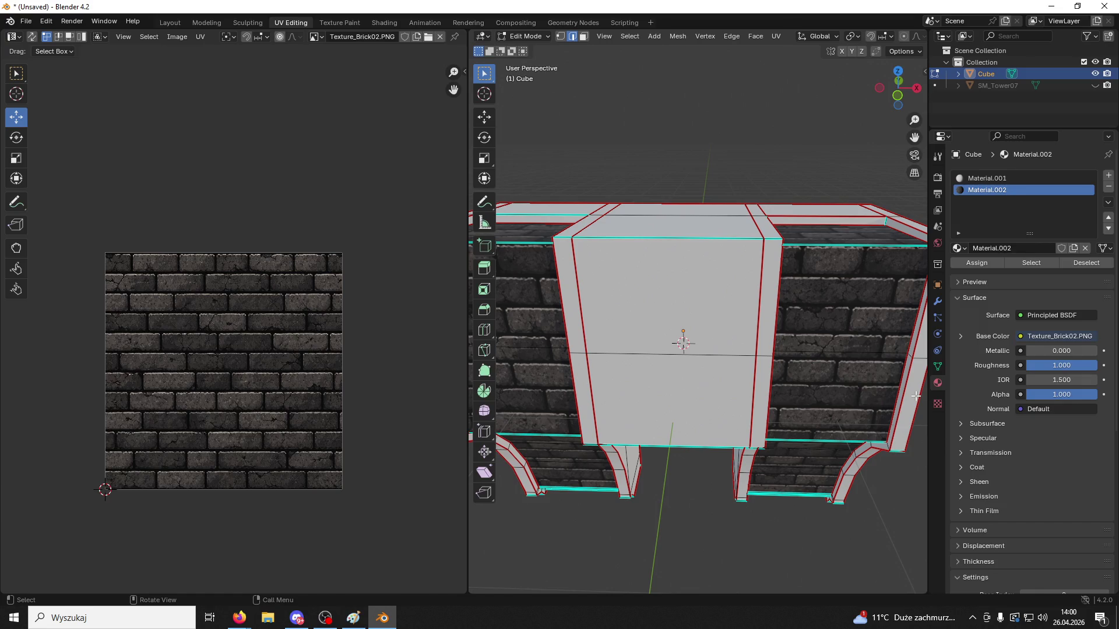
pyautogui.moveTo(912, 309)
pyautogui.mouseDown(button='middle')
pyautogui.moveTo(849, 294)
pyautogui.moveTo(794, 252)
pyautogui.mouseUp(button='middle')
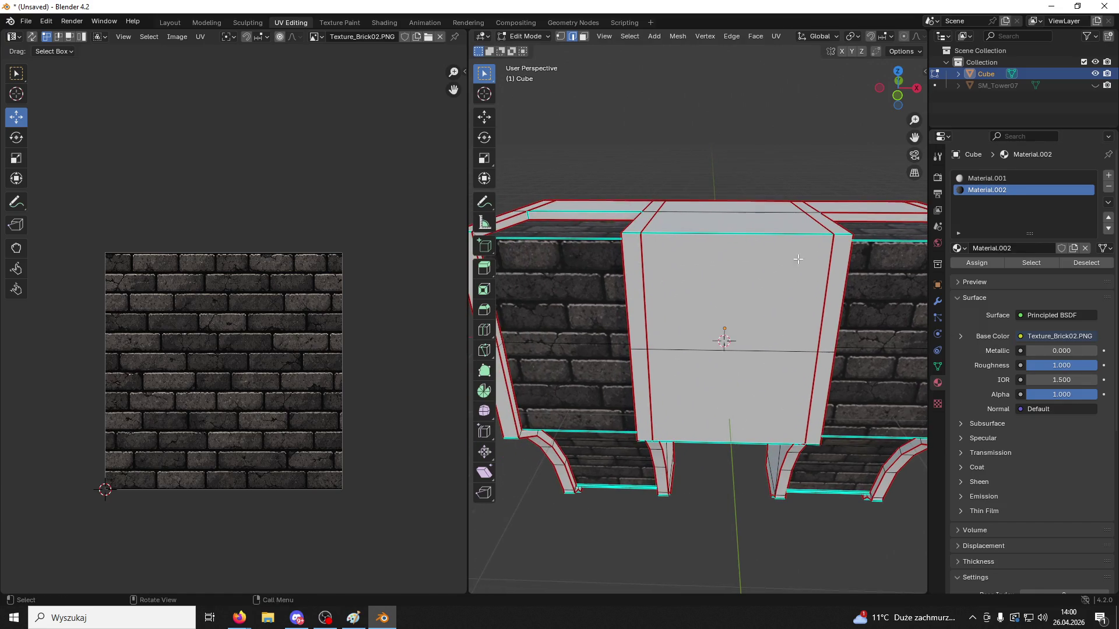
pyautogui.hotkey('ctrl', 'e')
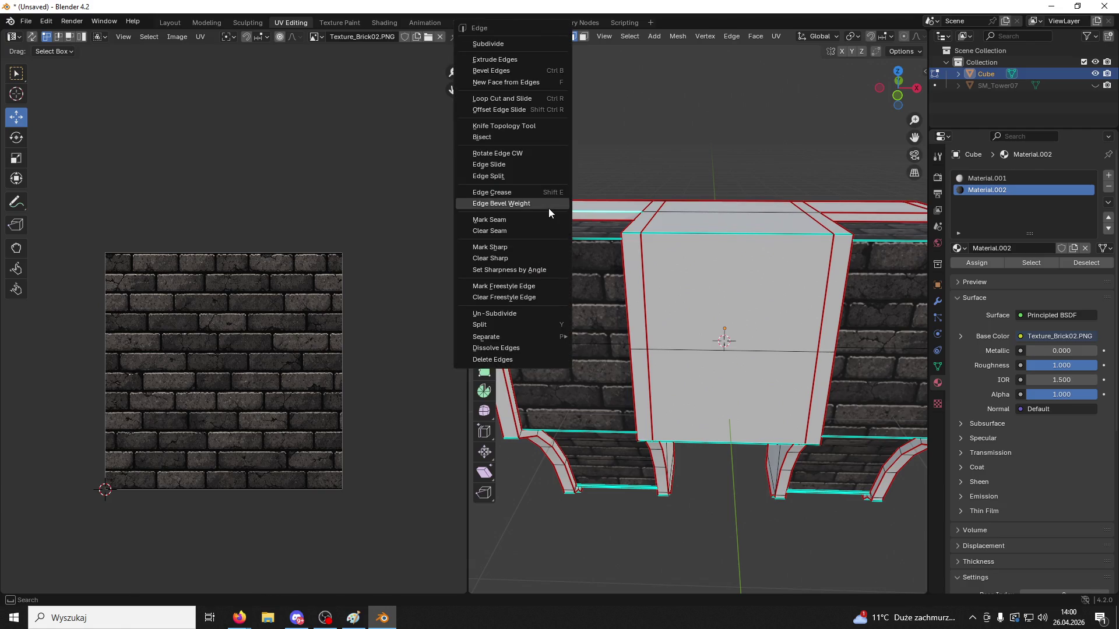
pyautogui.click(489, 219)
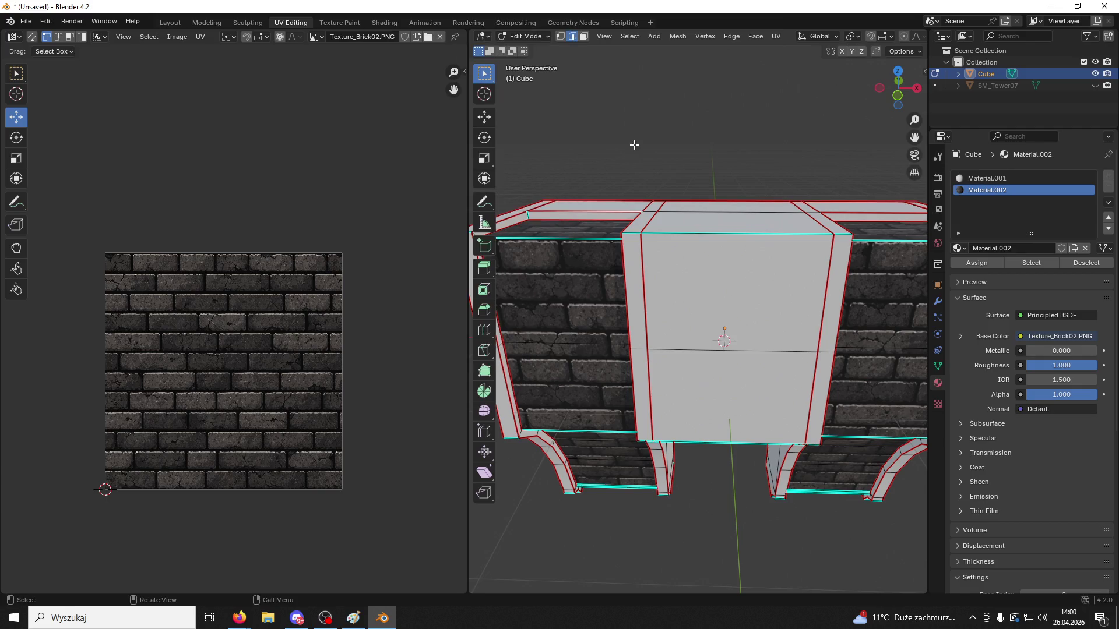
pyautogui.moveTo(635, 144); pyautogui.dragTo(653, 213, button='middle')
pyautogui.moveTo(772, 269)
pyautogui.mouseDown(button='middle')
pyautogui.moveTo(869, 300)
pyautogui.moveTo(841, 371)
pyautogui.moveTo(750, 321)
pyautogui.moveTo(741, 291)
pyautogui.moveTo(779, 370)
pyautogui.moveTo(744, 317)
pyautogui.moveTo(716, 377)
pyautogui.moveTo(772, 385)
pyautogui.moveTo(736, 387)
pyautogui.moveTo(732, 462)
pyautogui.moveTo(717, 456)
pyautogui.moveTo(722, 474)
pyautogui.moveTo(662, 420)
pyautogui.moveTo(761, 376)
pyautogui.moveTo(746, 278)
pyautogui.moveTo(816, 303)
pyautogui.moveTo(811, 324)
pyautogui.mouseUp(button='middle')
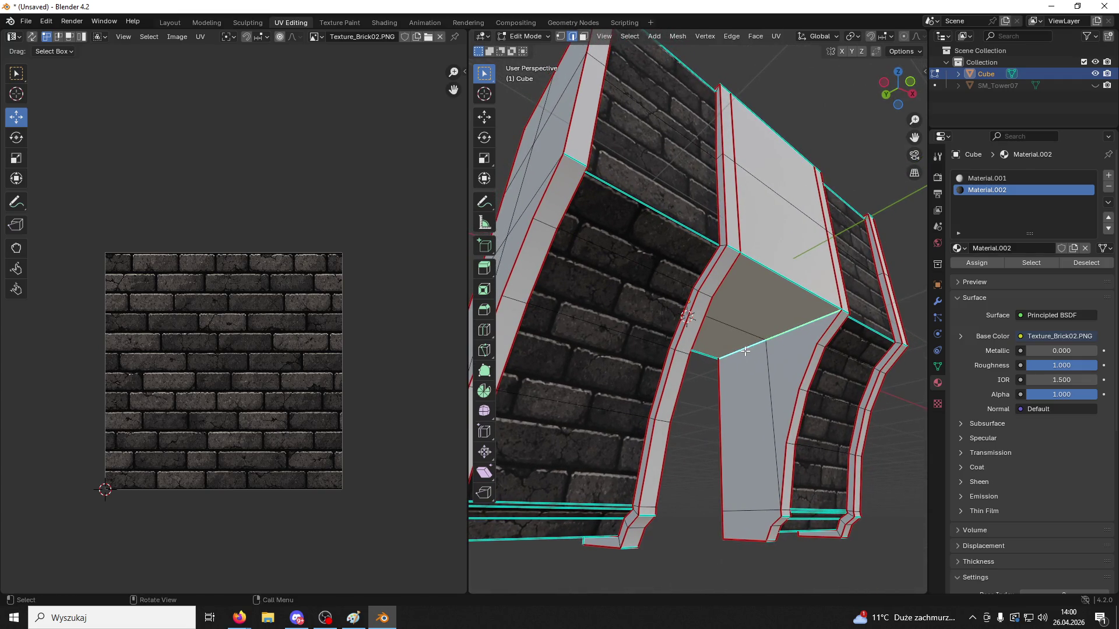
pyautogui.moveTo(745, 352)
pyautogui.mouseDown(button='middle')
pyautogui.moveTo(667, 348)
pyautogui.moveTo(818, 373)
pyautogui.moveTo(722, 351)
pyautogui.mouseUp(button='middle')
# Mark the selected edges as seams and save the project as Segment.blend
pyautogui.rightClick(722, 350)
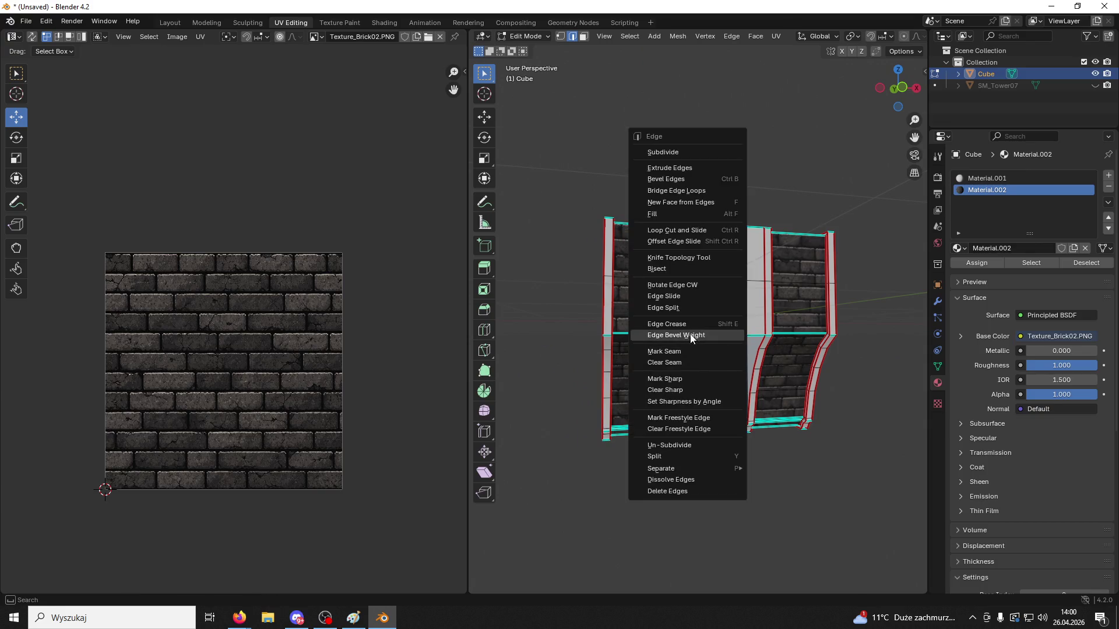
pyautogui.click(686, 346)
pyautogui.hotkey('ctrl', 's')
pyautogui.scroll(-5, 655, 401)
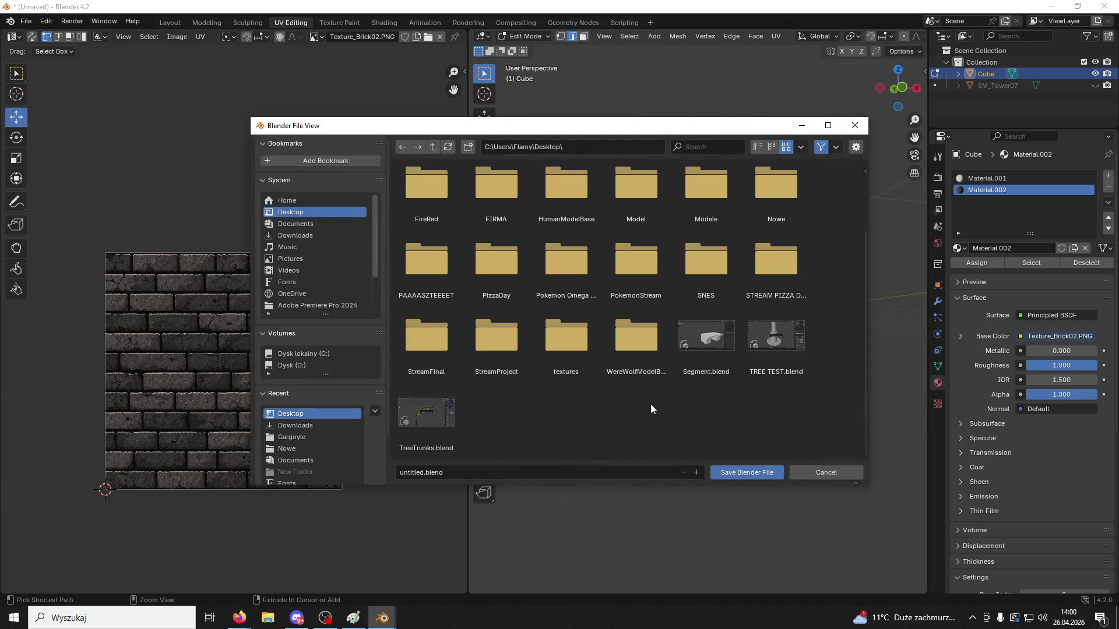
pyautogui.click(687, 358)
pyautogui.click(740, 469)
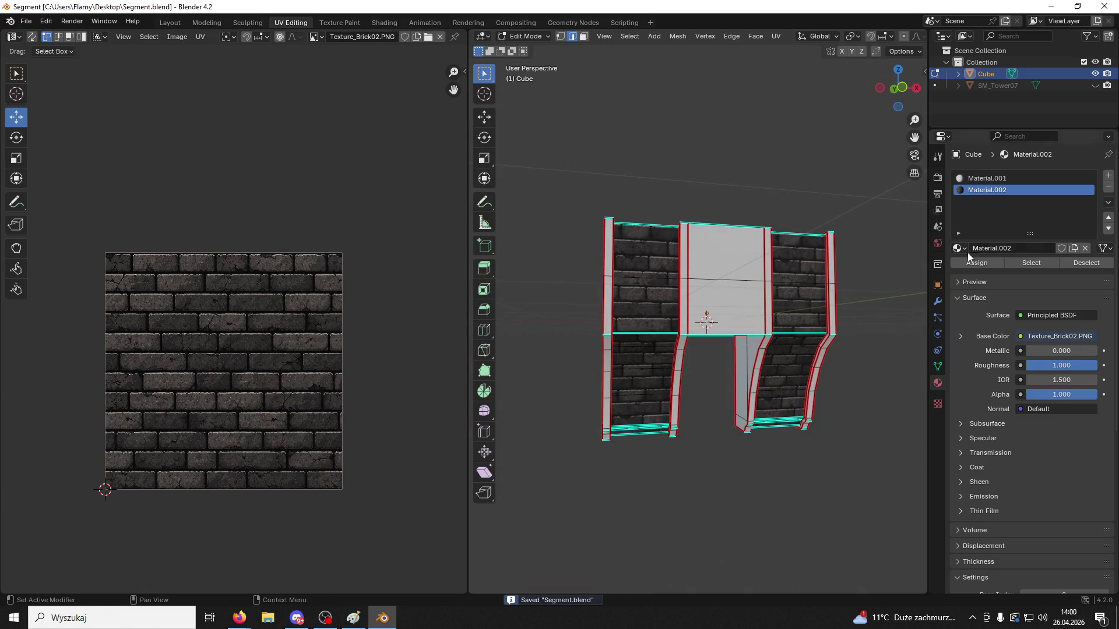
# Add a new material slot holding a new plain material, Material.003
pyautogui.click(1108, 174)
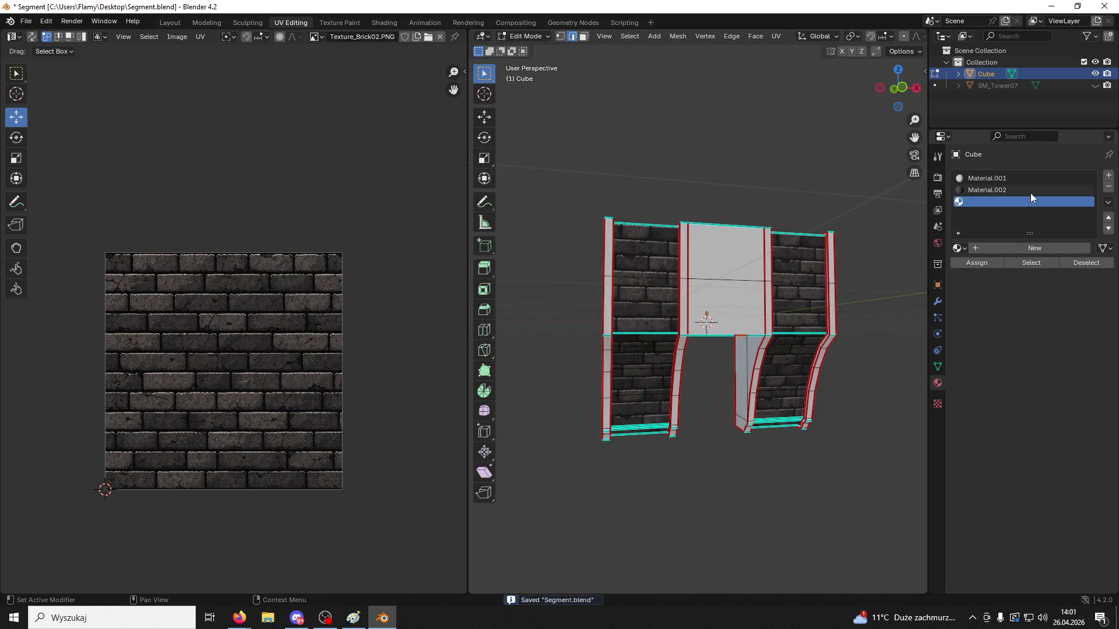
pyautogui.click(975, 247)
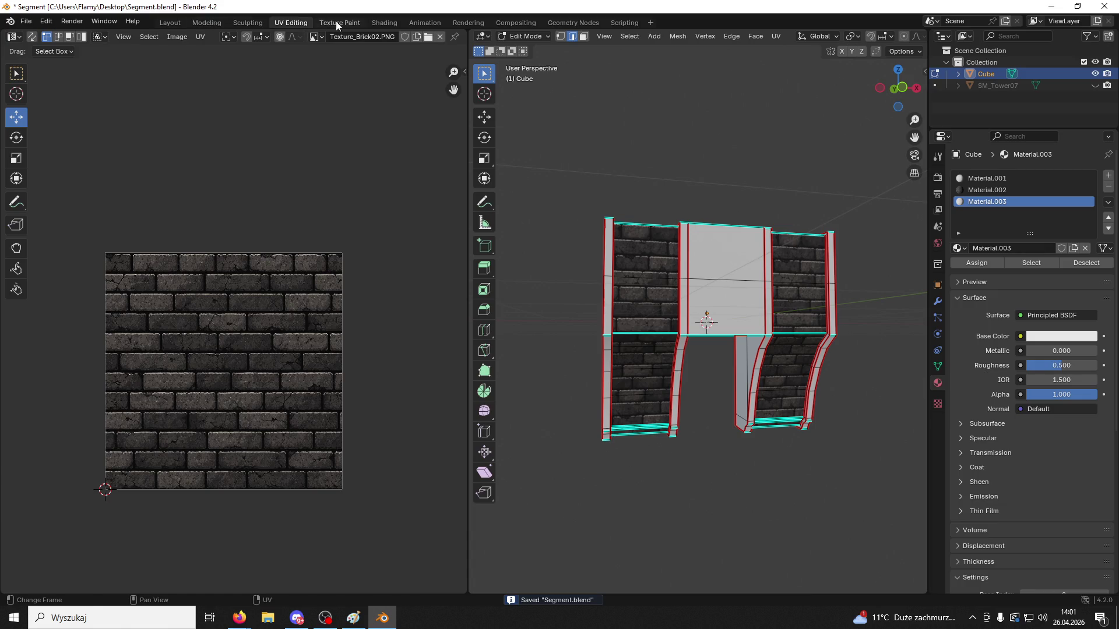
pyautogui.click(375, 22)
# Add Wood01.png as an image texture node and link its Color to Material.003's Base Color
pyautogui.press('super+Down')
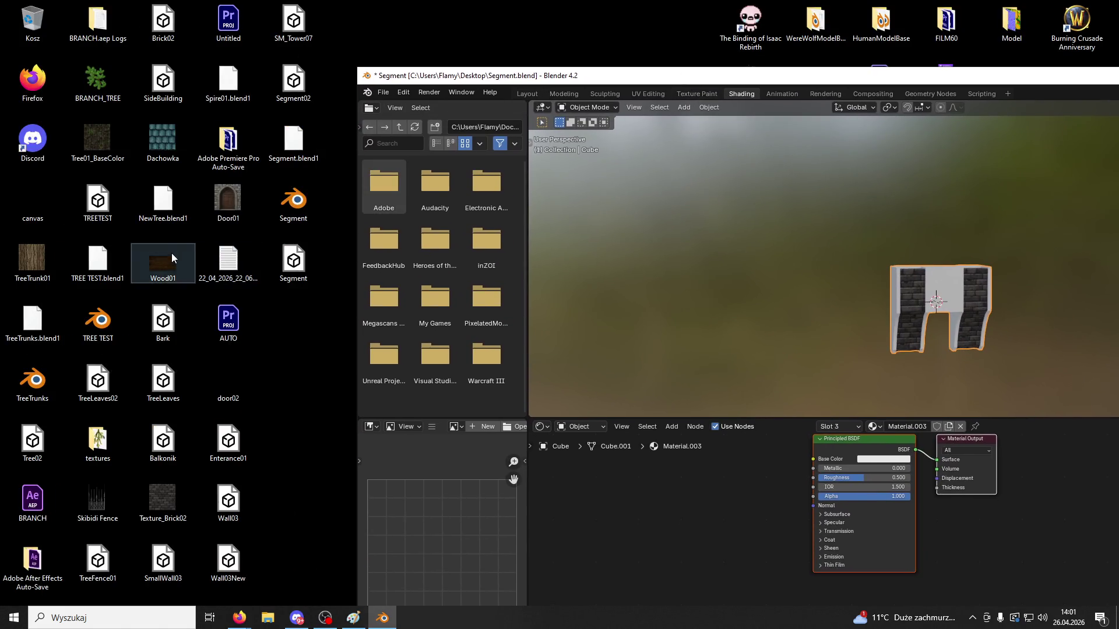
pyautogui.moveTo(171, 253)
pyautogui.mouseDown()
pyautogui.moveTo(586, 487)
pyautogui.moveTo(644, 479)
pyautogui.mouseUp()
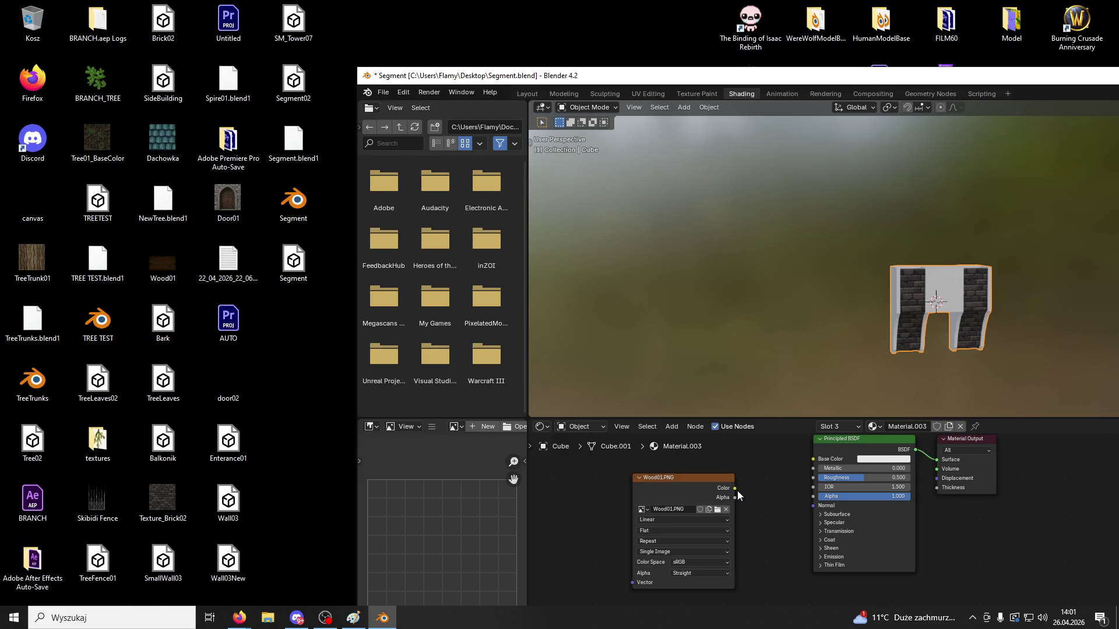
pyautogui.moveTo(736, 491); pyautogui.dragTo(818, 466)
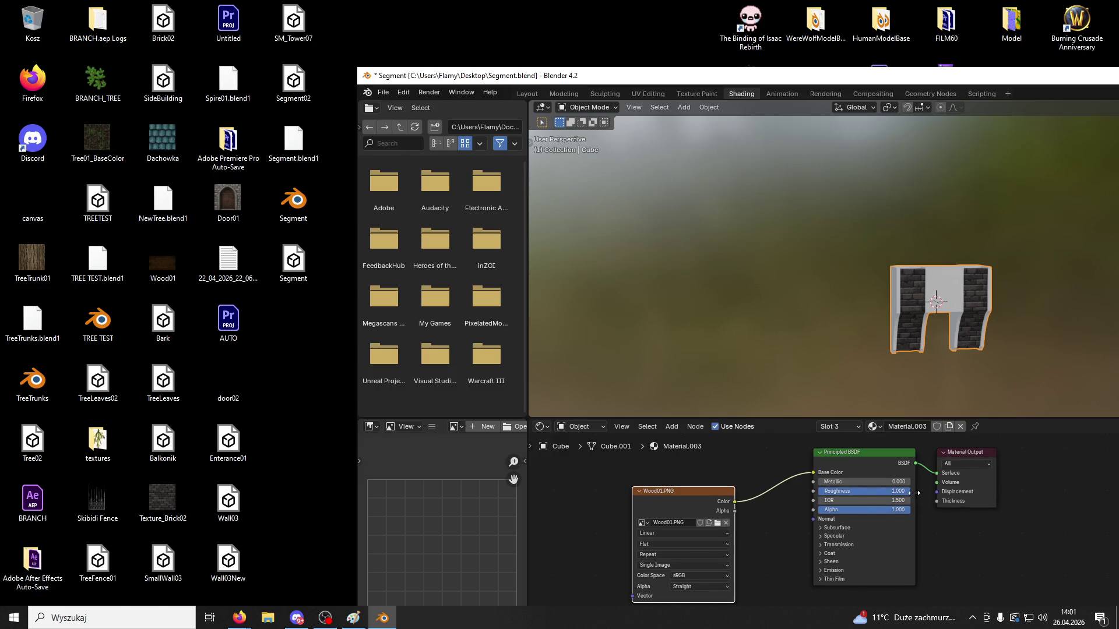
pyautogui.doubleClick(600, 85)
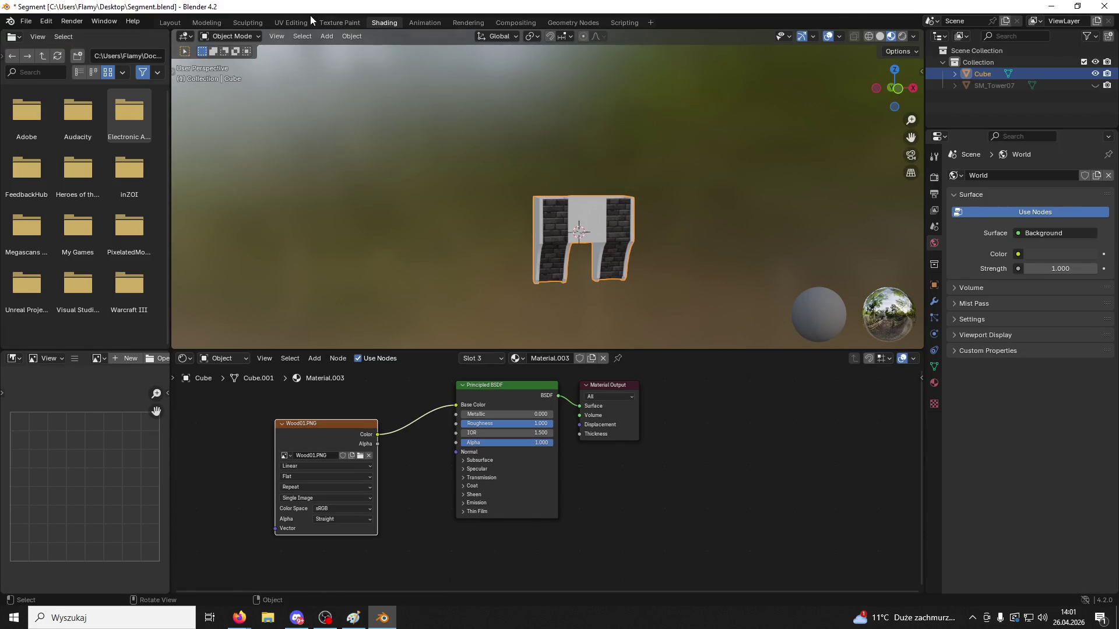
pyautogui.click(307, 23)
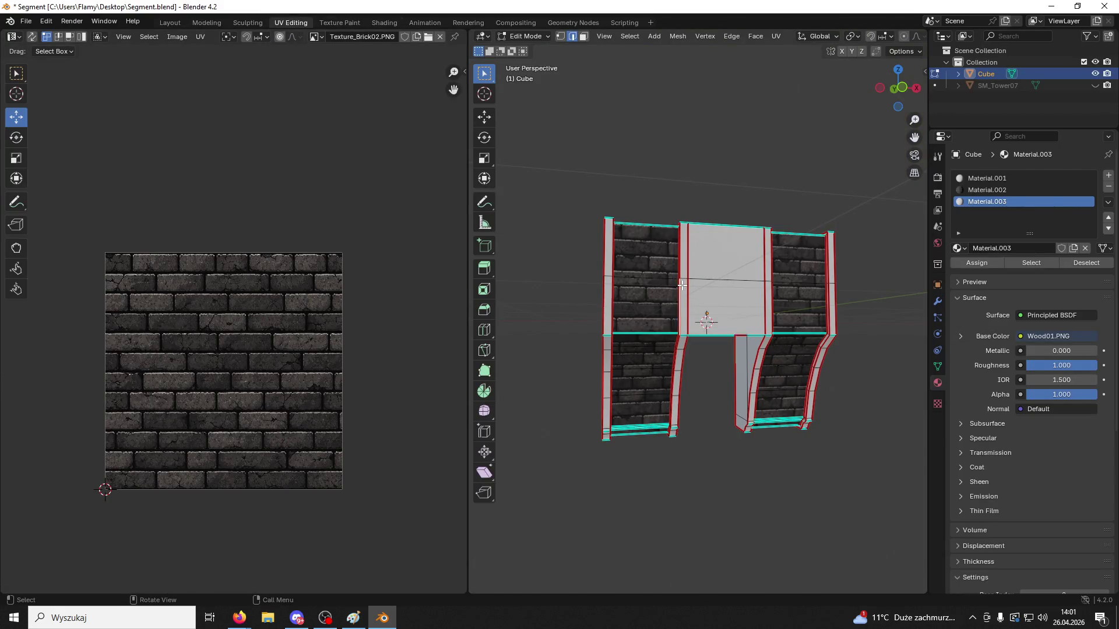
# Select the narrow left pillar strip's faces and assign Material.003 to them
pyautogui.click(584, 36)
pyautogui.click(673, 277)
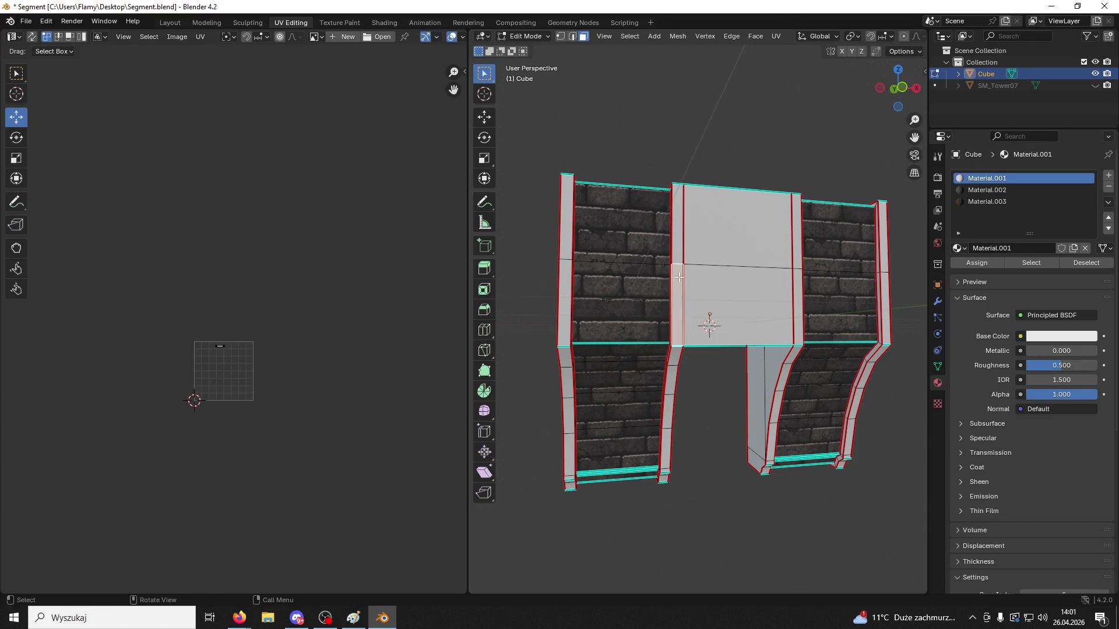
pyautogui.scroll(3, 670, 279)
pyautogui.hotkey('ctrl', 'l')
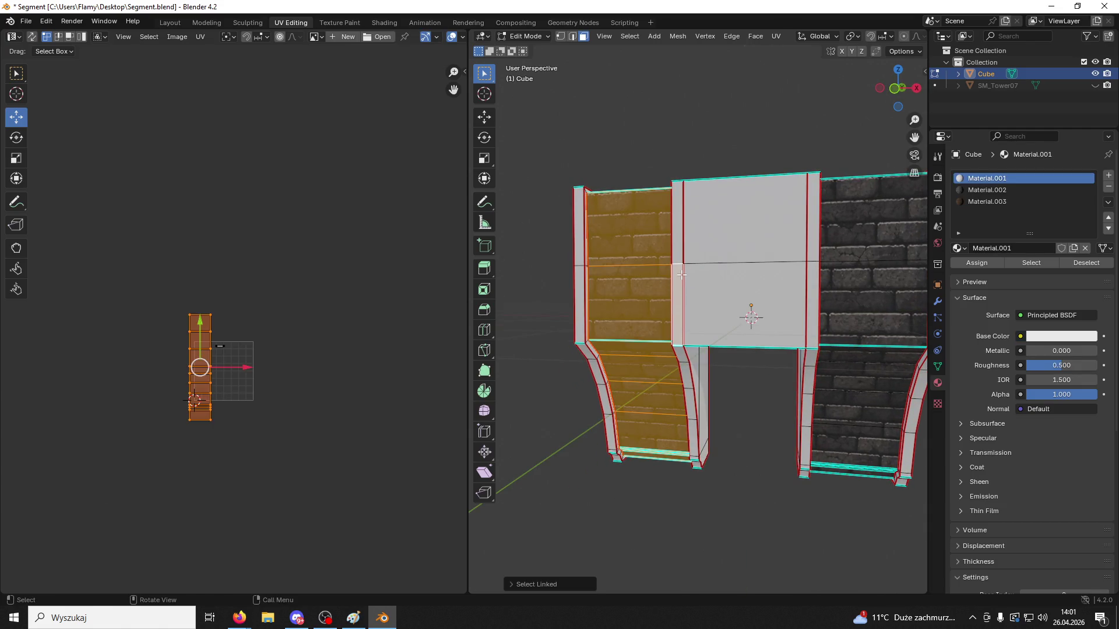
pyautogui.click(681, 274)
pyautogui.click(986, 202)
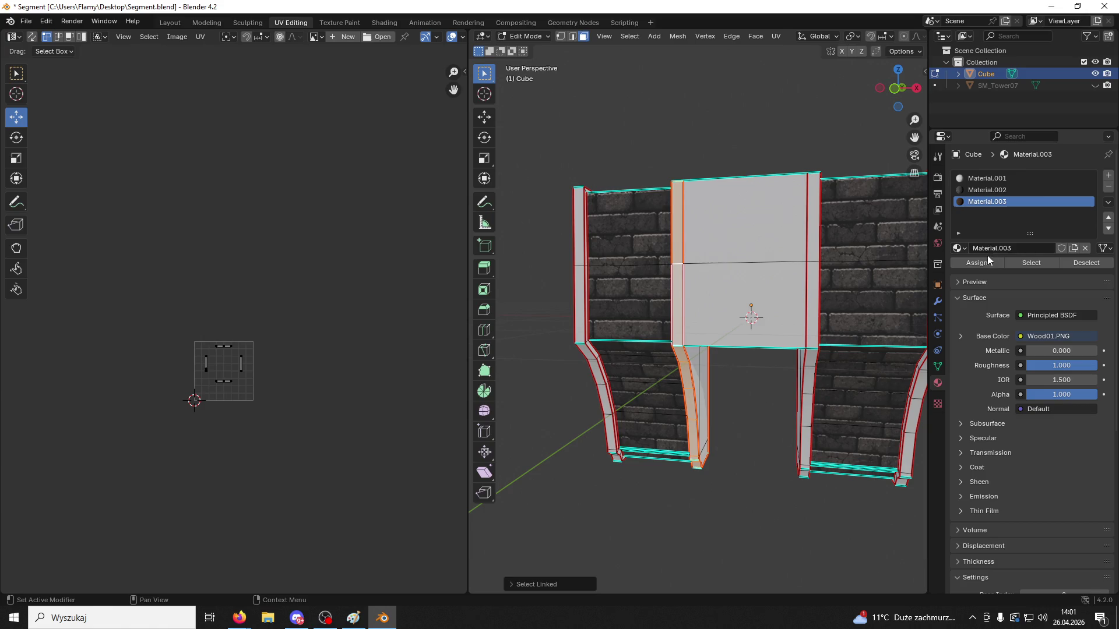
pyautogui.click(985, 262)
# Cube-project the strip's UVs, rotate them 90°, and scale them up over the wood image
pyautogui.press('a')
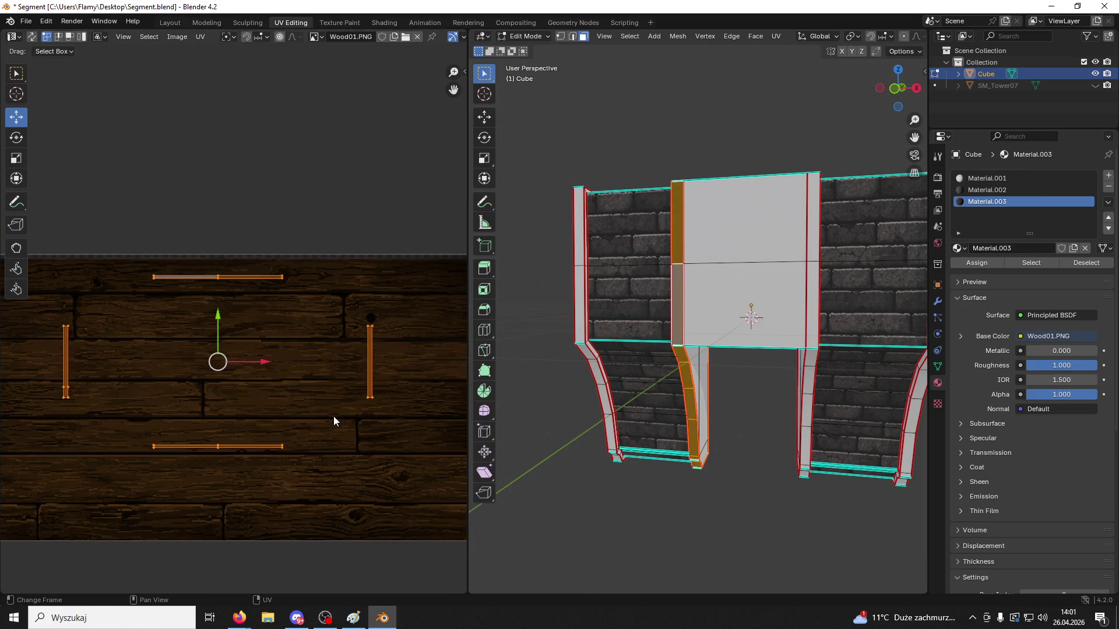
pyautogui.press('u')
pyautogui.click(333, 416)
pyautogui.press('u')
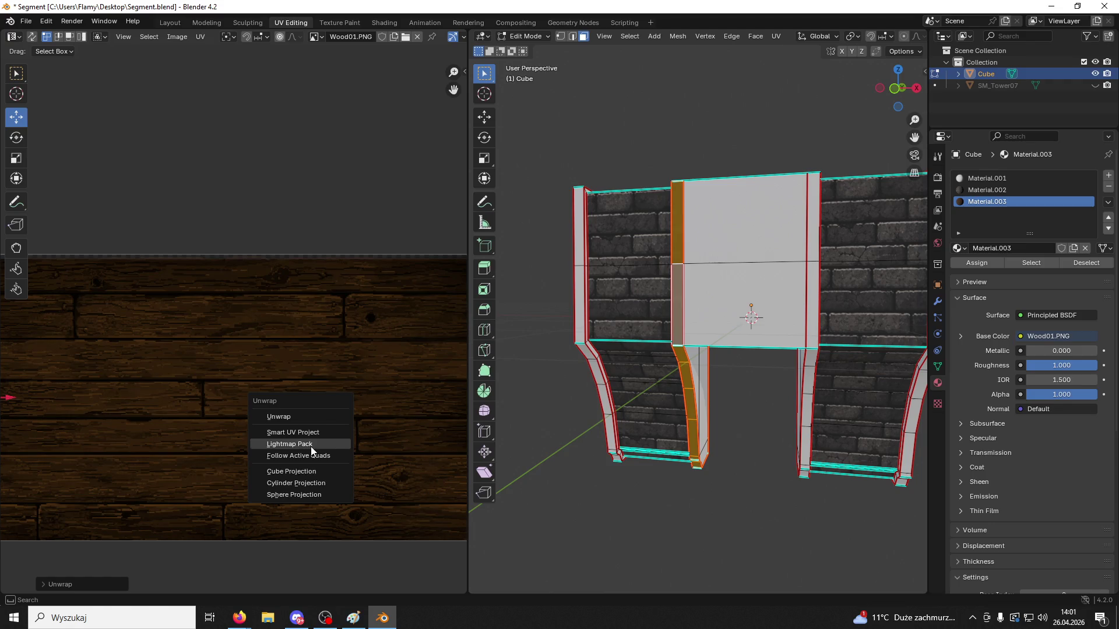
pyautogui.click(309, 471)
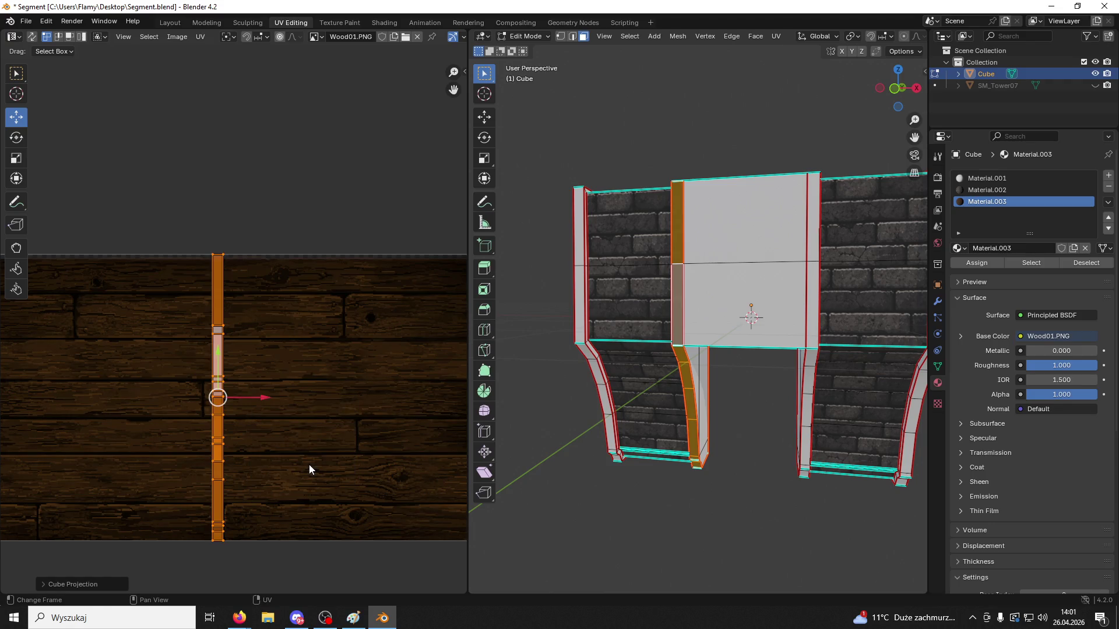
pyautogui.write('r90')
pyautogui.press('Return')
pyautogui.press('s')
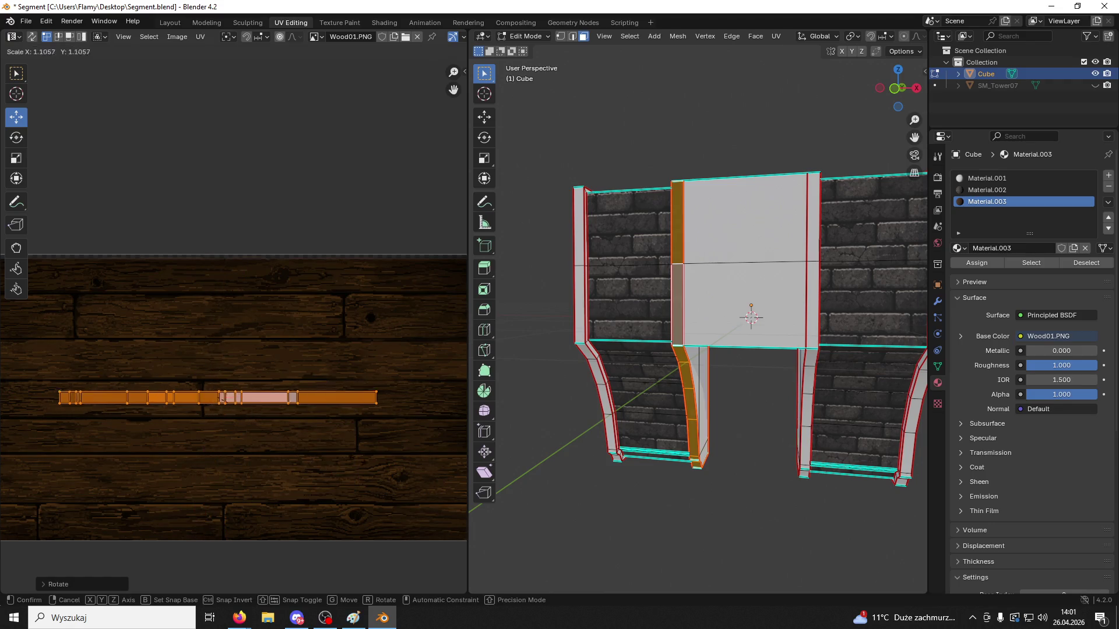
pyautogui.click(672, 466)
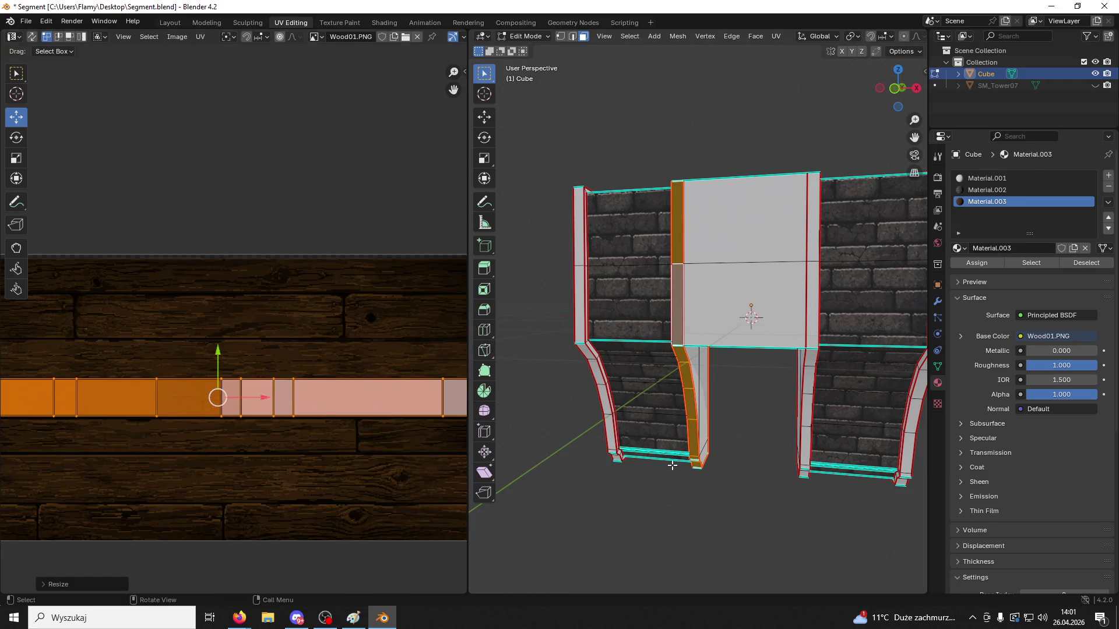
# Clear the selection and select a face on the left curved arch side
pyautogui.click(672, 465)
pyautogui.scroll(5, 712, 448)
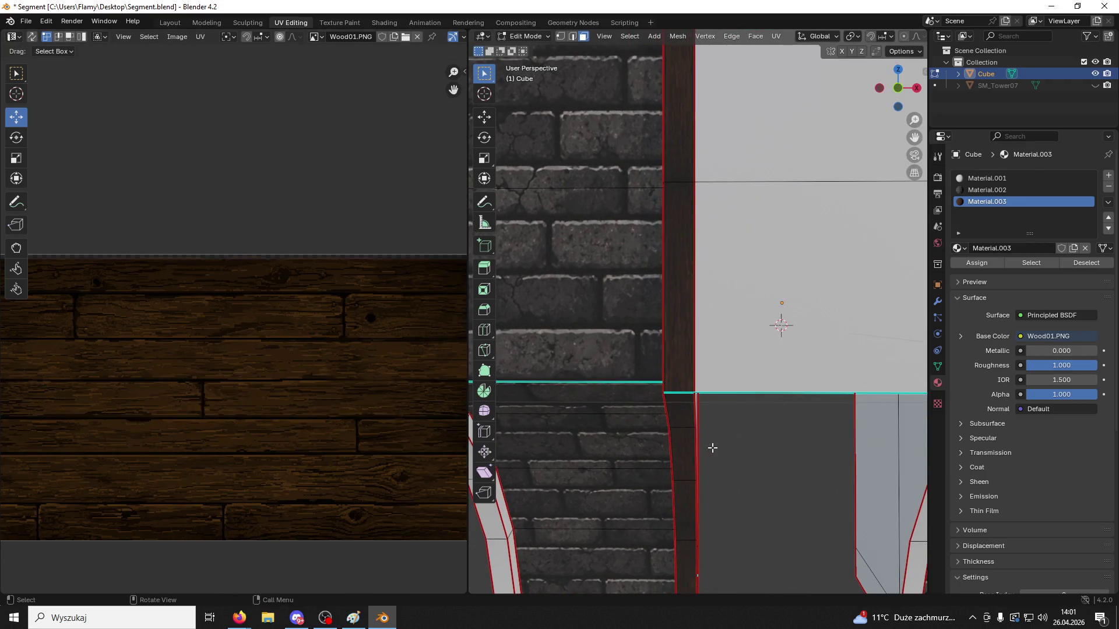
pyautogui.scroll(-5, 712, 447)
pyautogui.click(520, 298)
# Select the connected curved arch strip and unwrap its UVs with Follow Active Quads
pyautogui.press('l')
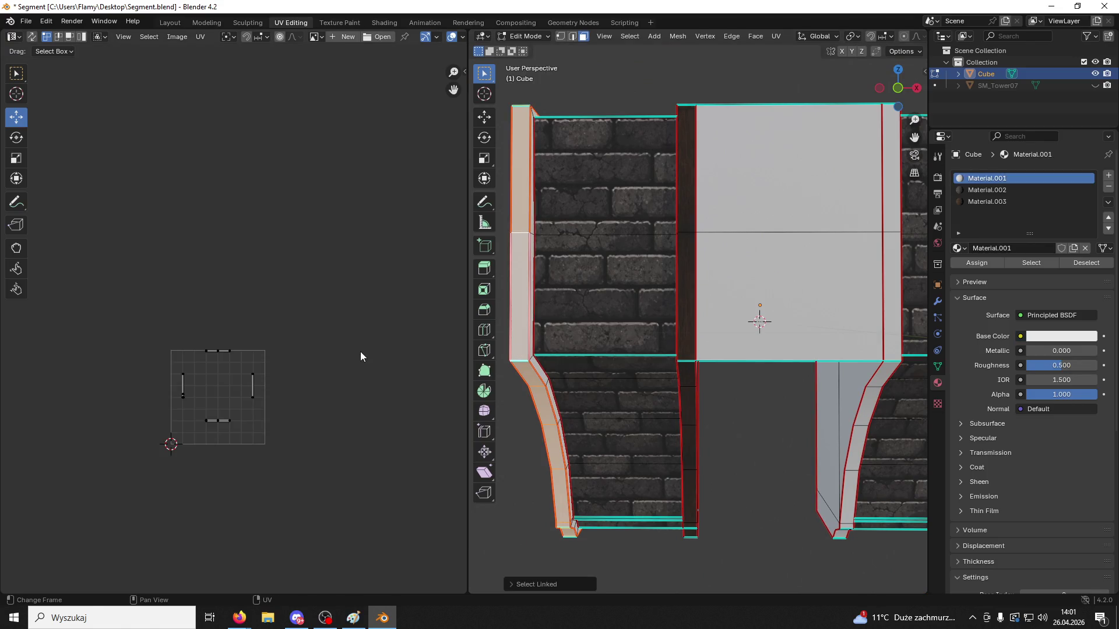
pyautogui.scroll(3, 291, 425)
pyautogui.moveTo(292, 426); pyautogui.dragTo(348, 317, button='middle')
pyautogui.scroll(1, 317, 345)
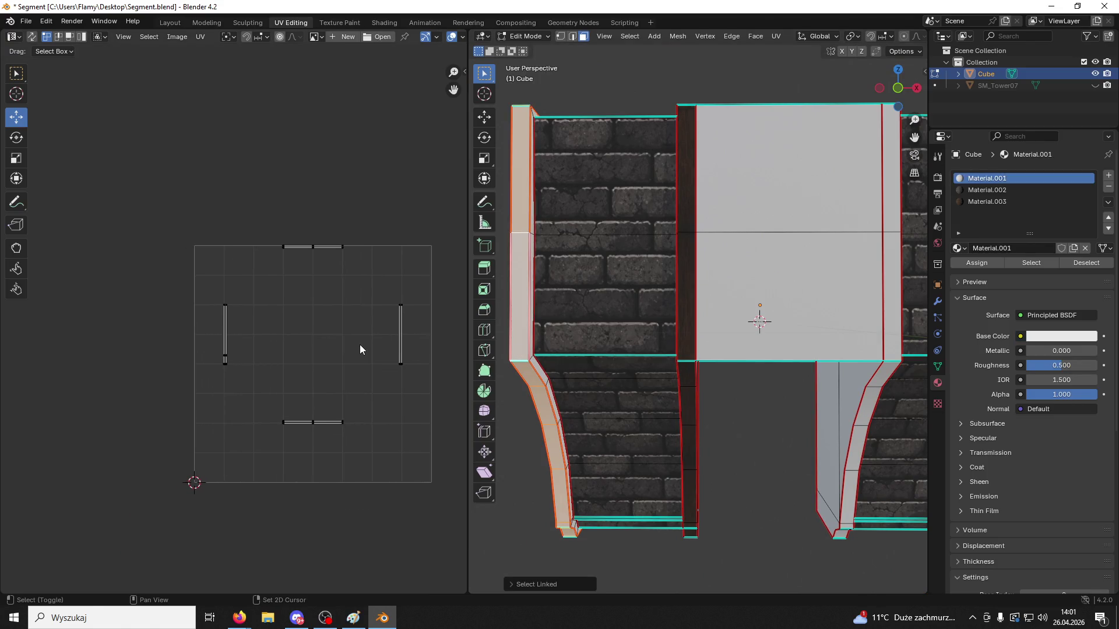
pyautogui.press('a')
pyautogui.press('u')
pyautogui.click(310, 289)
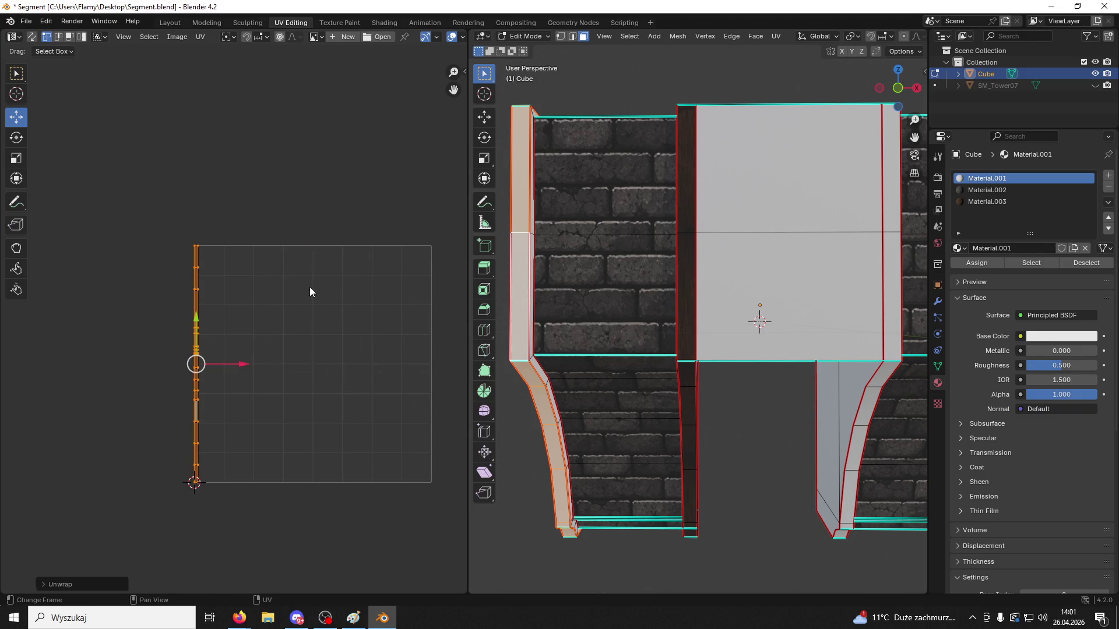
pyautogui.press('u')
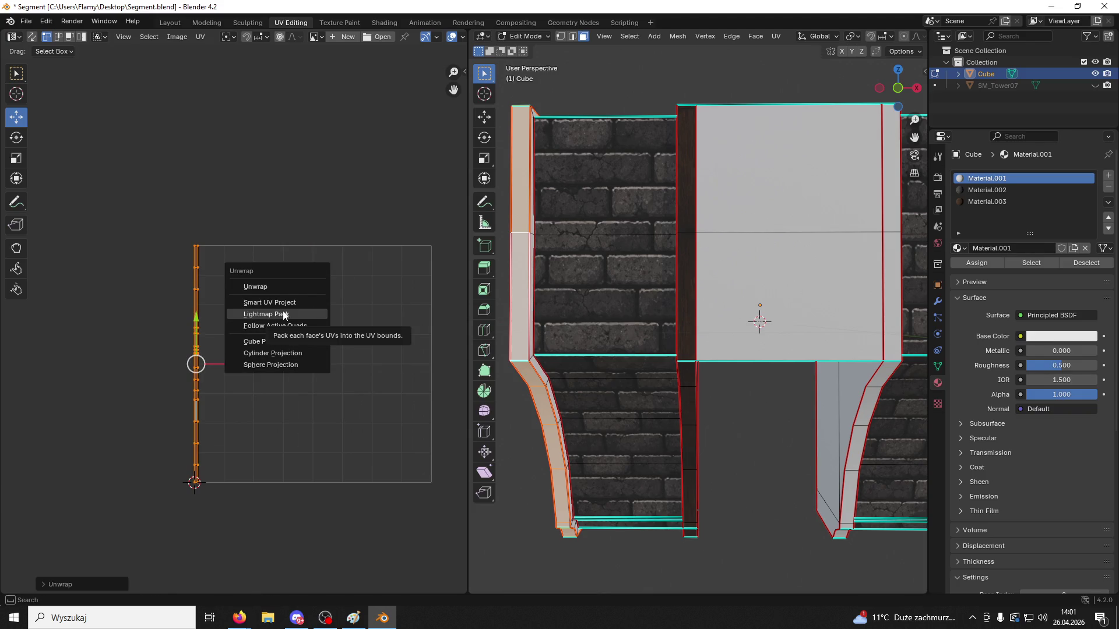
pyautogui.click(283, 315)
pyautogui.click(274, 390)
pyautogui.press('u')
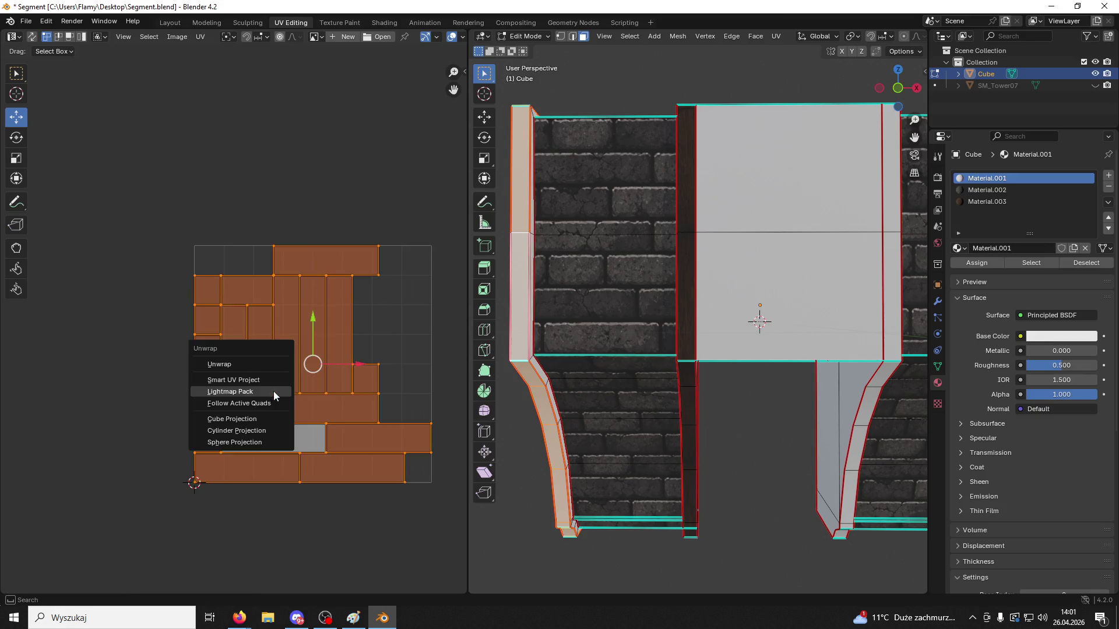
pyautogui.click(271, 402)
pyautogui.click(271, 416)
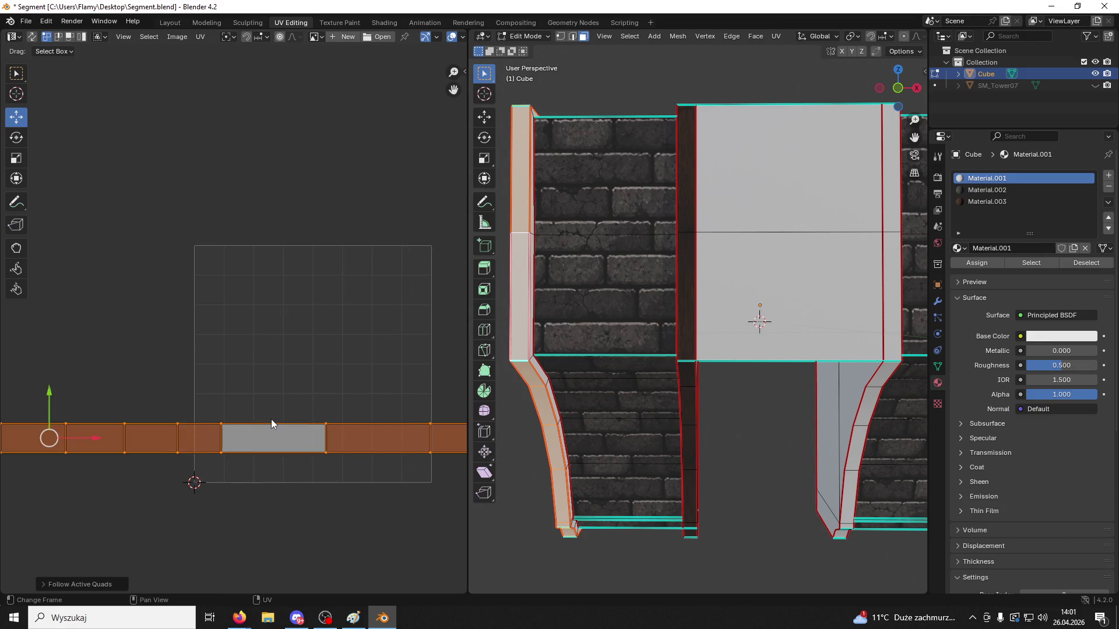
# Assign Material.003 to the curved strip and enlarge its UVs
pyautogui.click(999, 201)
pyautogui.click(974, 266)
pyautogui.scroll(-5, 327, 484)
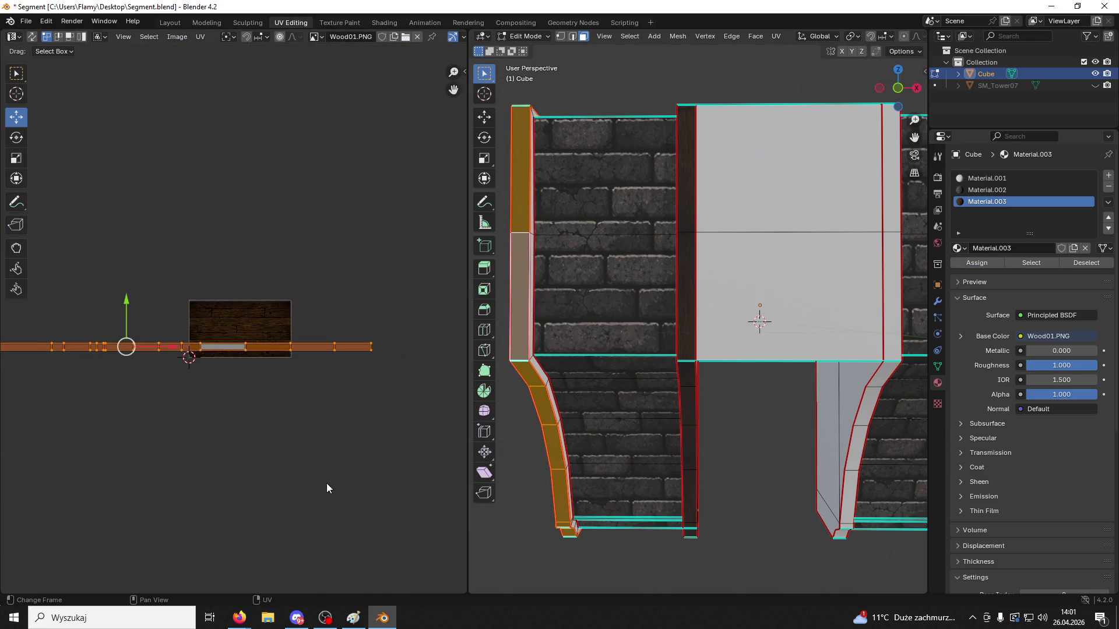
pyautogui.press('s')
pyautogui.click(334, 440)
# Move the UV strip onto the Wood01 image, shrink it slightly, and deselect everything
pyautogui.scroll(3, 338, 436)
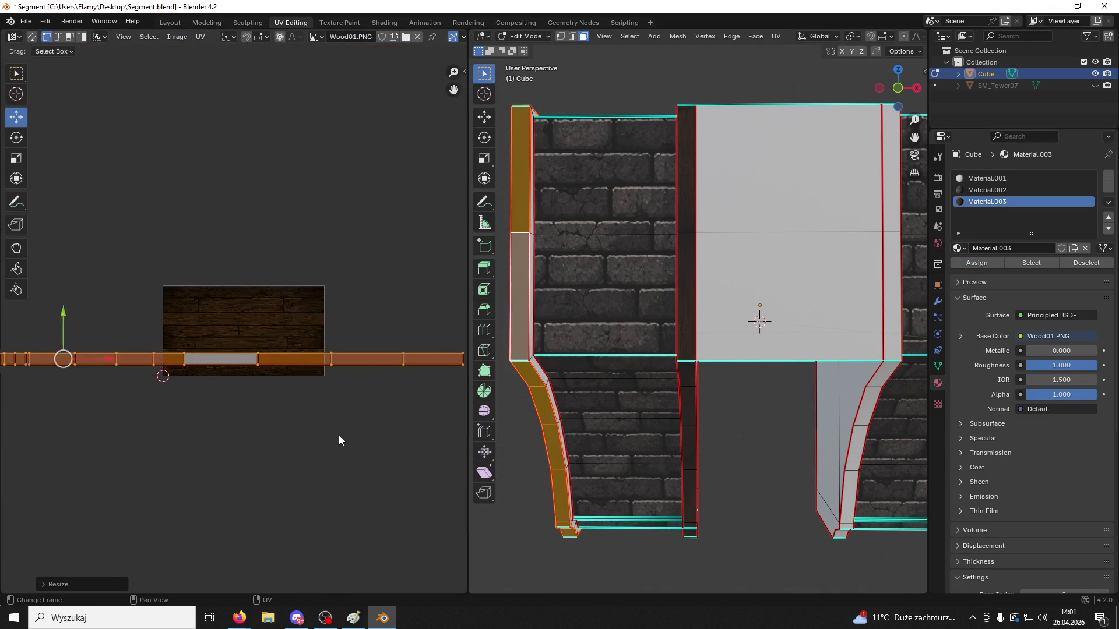
pyautogui.moveTo(159, 330); pyautogui.dragTo(290, 318, button='middle')
pyautogui.press('g')
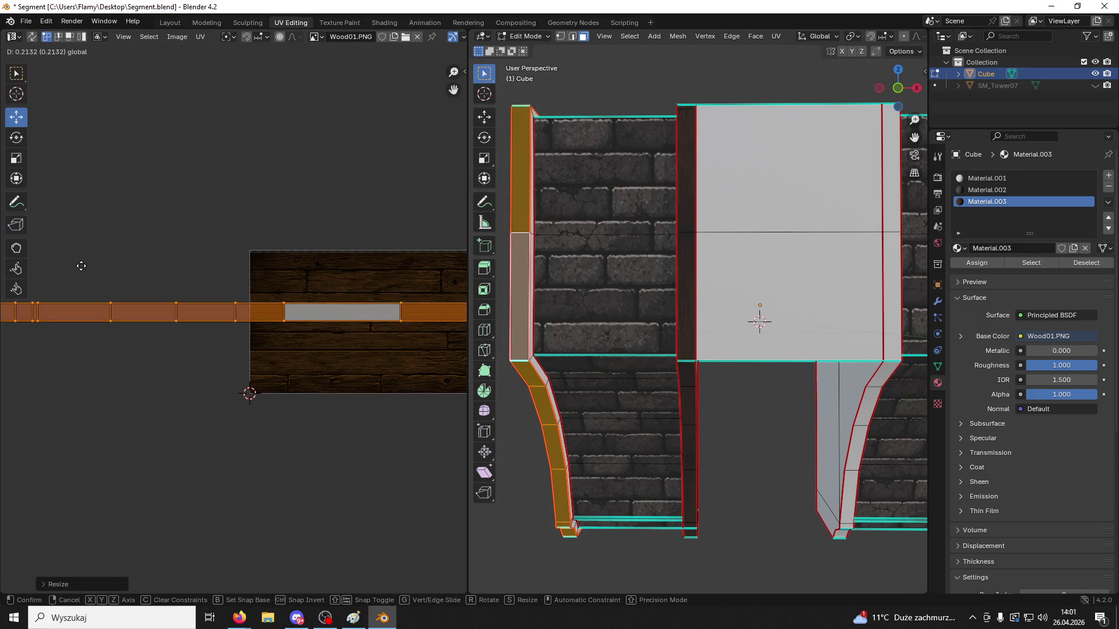
pyautogui.click(63, 276)
pyautogui.press('s')
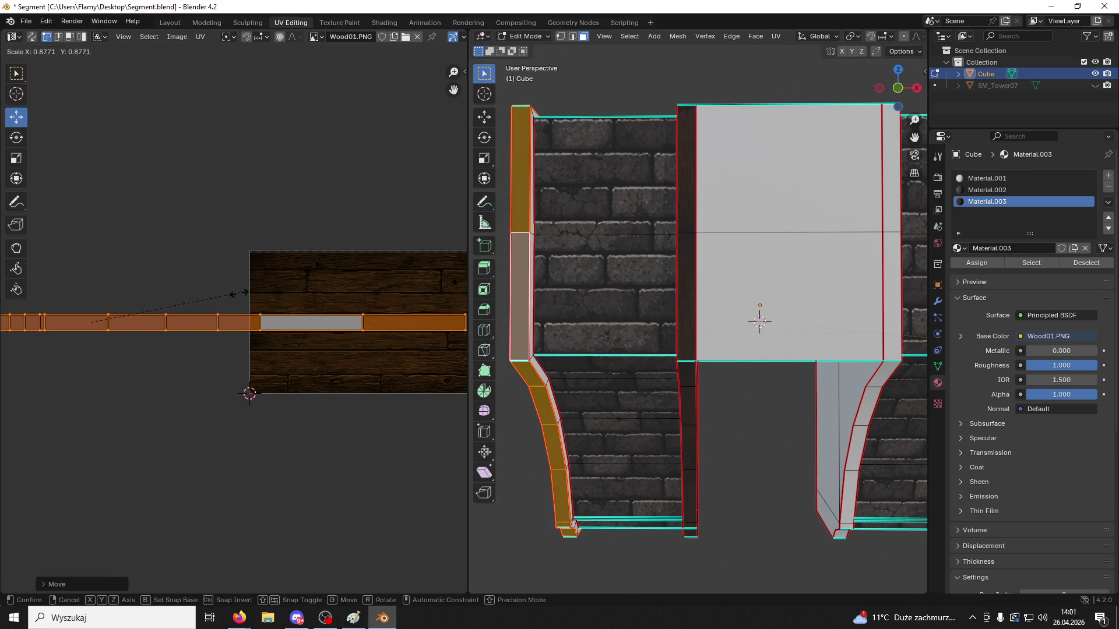
pyautogui.click(235, 294)
pyautogui.hotkey('alt', 'a')
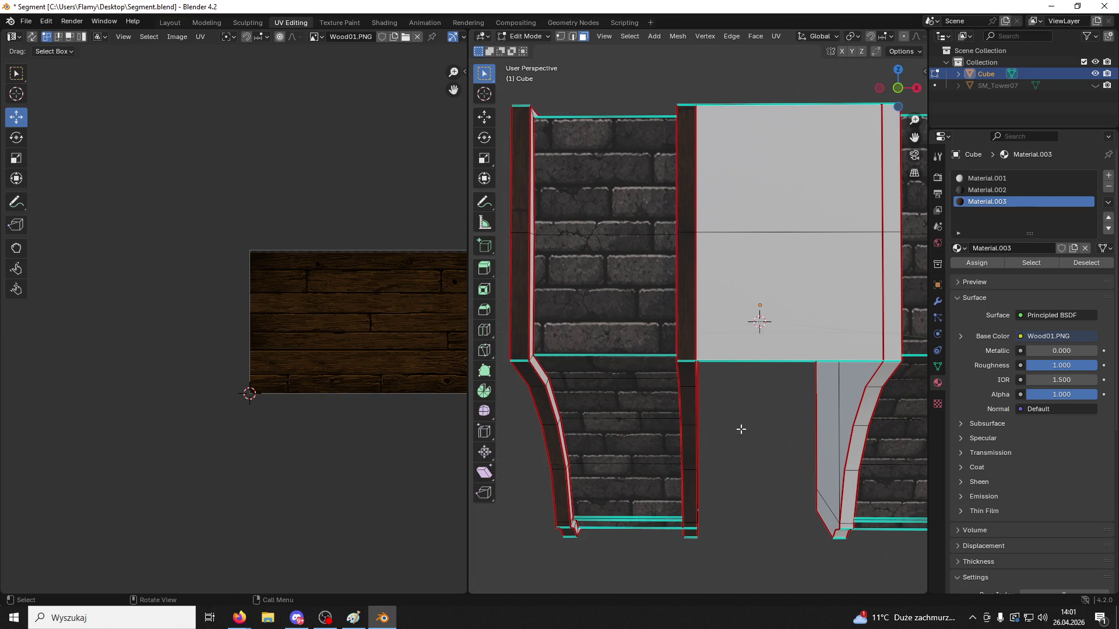
pyautogui.hotkey('alt', 'Tab')
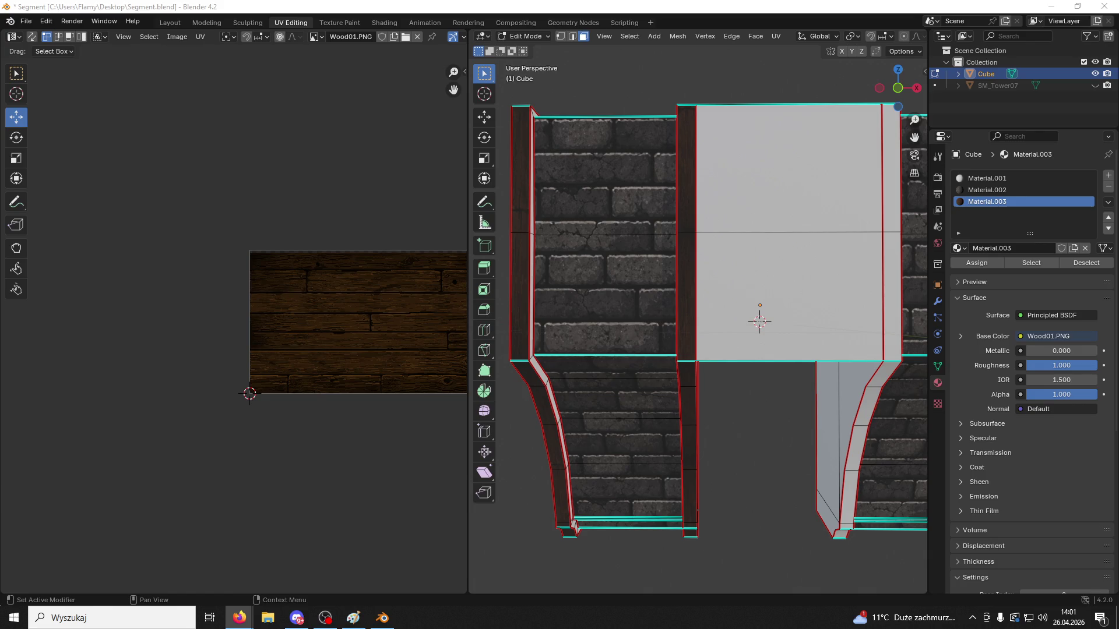
# Try giving the beam the wood material, then undo back to the untextured beam
pyautogui.moveTo(729, 519)
pyautogui.mouseDown(button='middle')
pyautogui.moveTo(771, 499)
pyautogui.moveTo(734, 496)
pyautogui.moveTo(758, 483)
pyautogui.mouseUp(button='middle')
pyautogui.hotkey('alt', 'Tab')
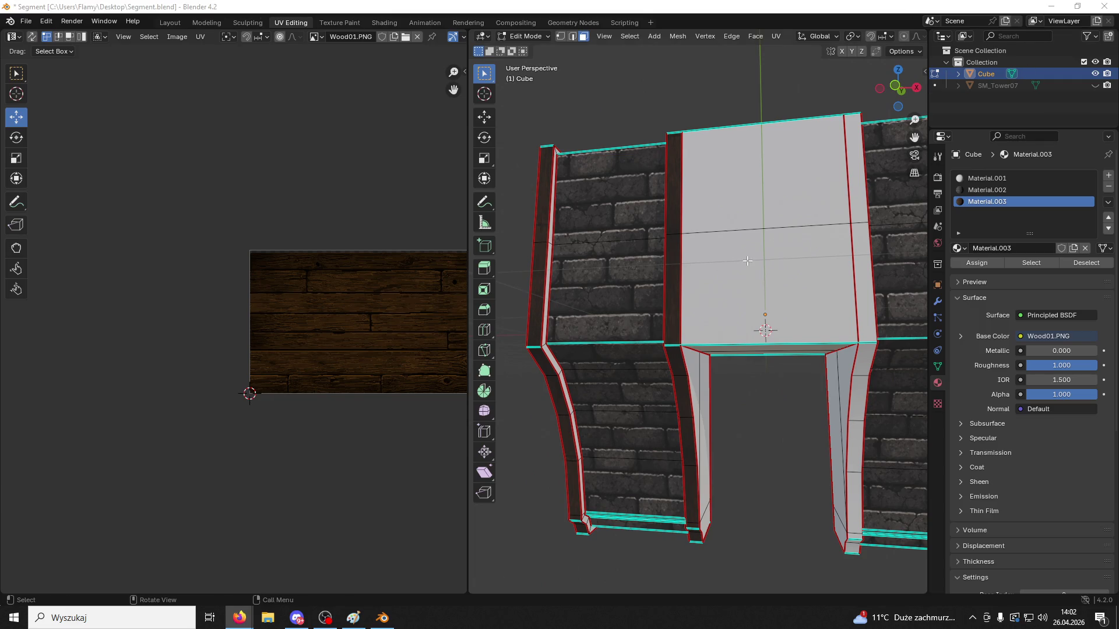
pyautogui.moveTo(747, 260); pyautogui.dragTo(749, 277, button='middle')
pyautogui.press('l')
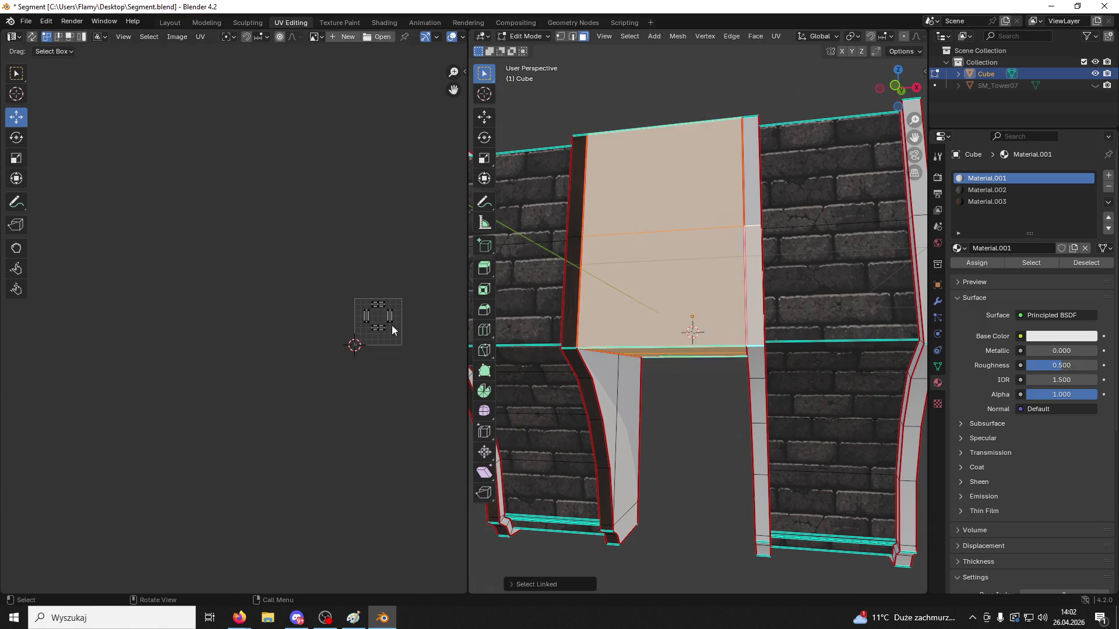
pyautogui.scroll(3, 333, 355)
pyautogui.moveTo(333, 355); pyautogui.dragTo(217, 348, button='middle')
pyautogui.scroll(2, 216, 348)
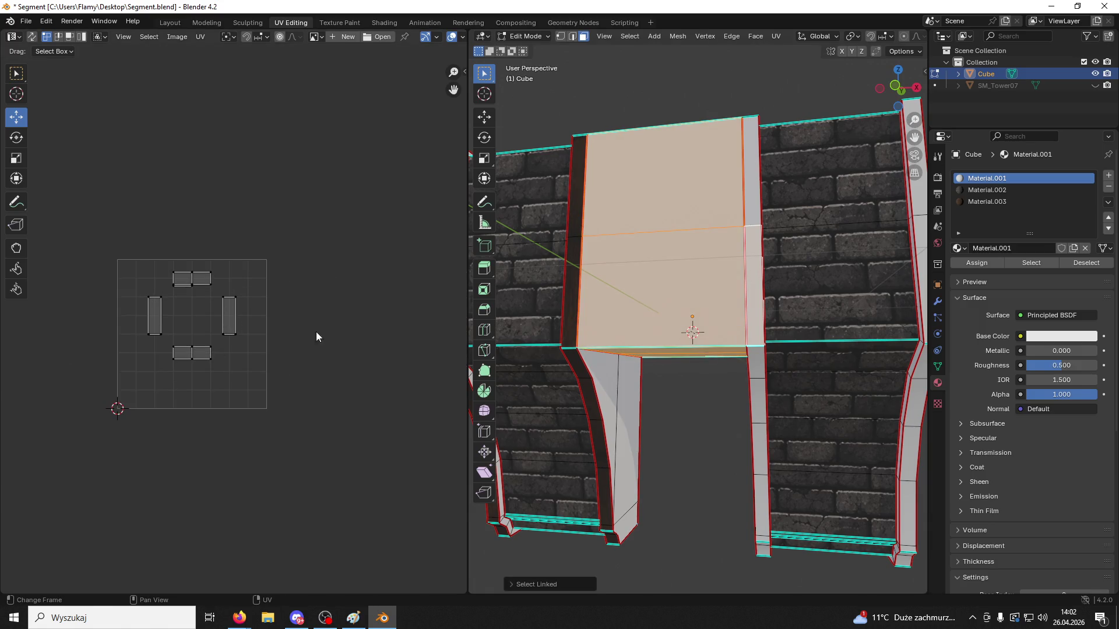
pyautogui.click(1007, 202)
pyautogui.click(976, 262)
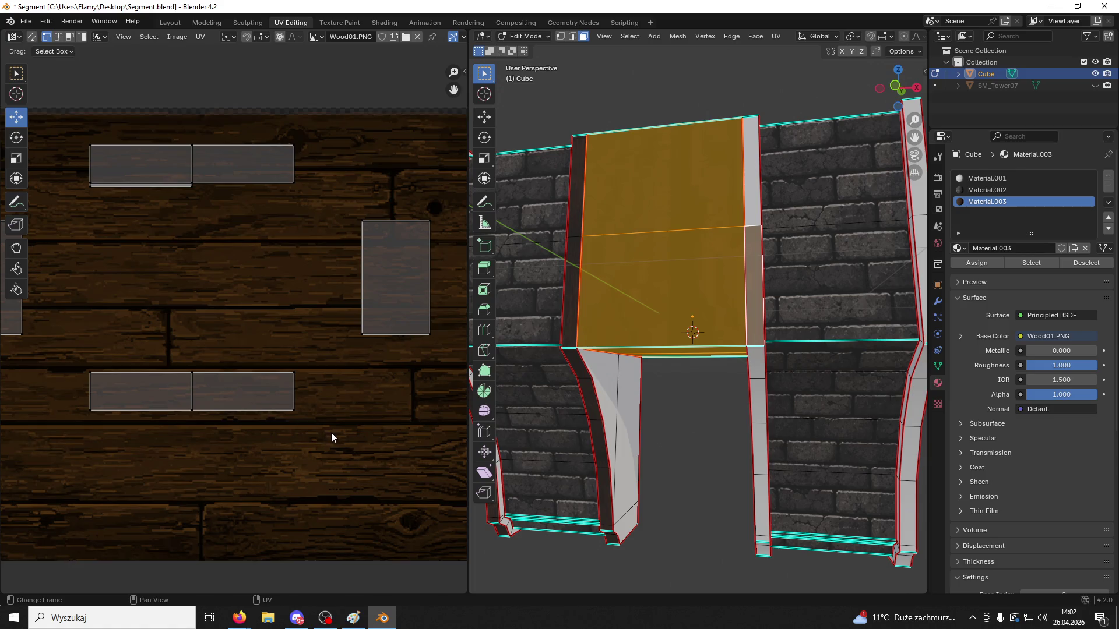
pyautogui.press('Home')
pyautogui.hotkey('ctrl', 'z')
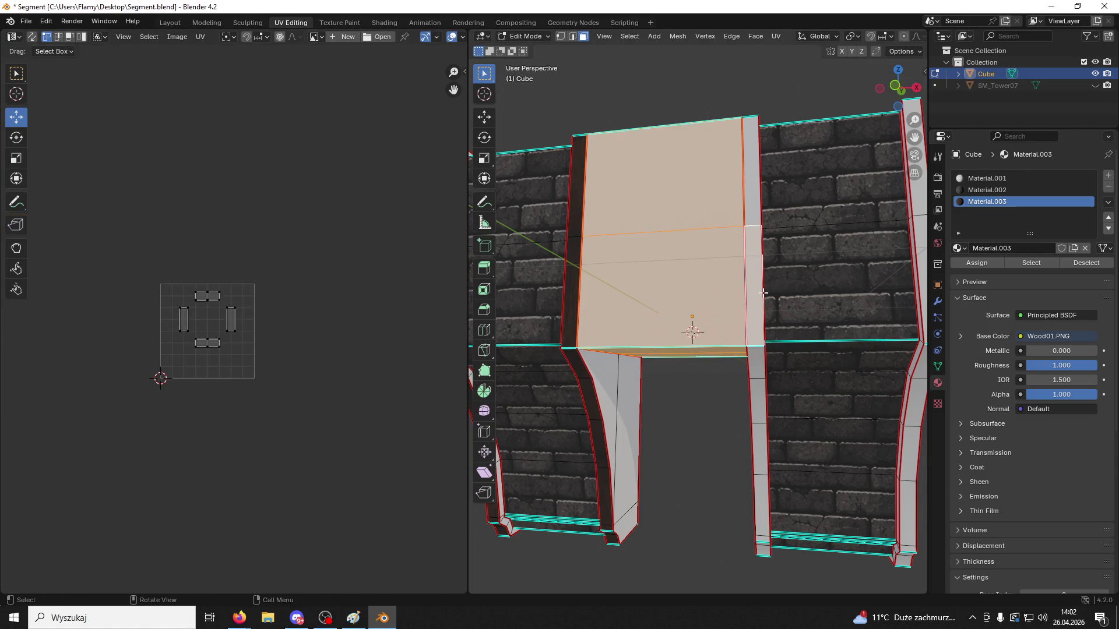
pyautogui.hotkey('ctrl', 'z')
# Select the pillar's inner face strip and unwrap it with Follow Active Quads
pyautogui.keyDown('alt'); pyautogui.click(759, 295); pyautogui.keyUp('alt')
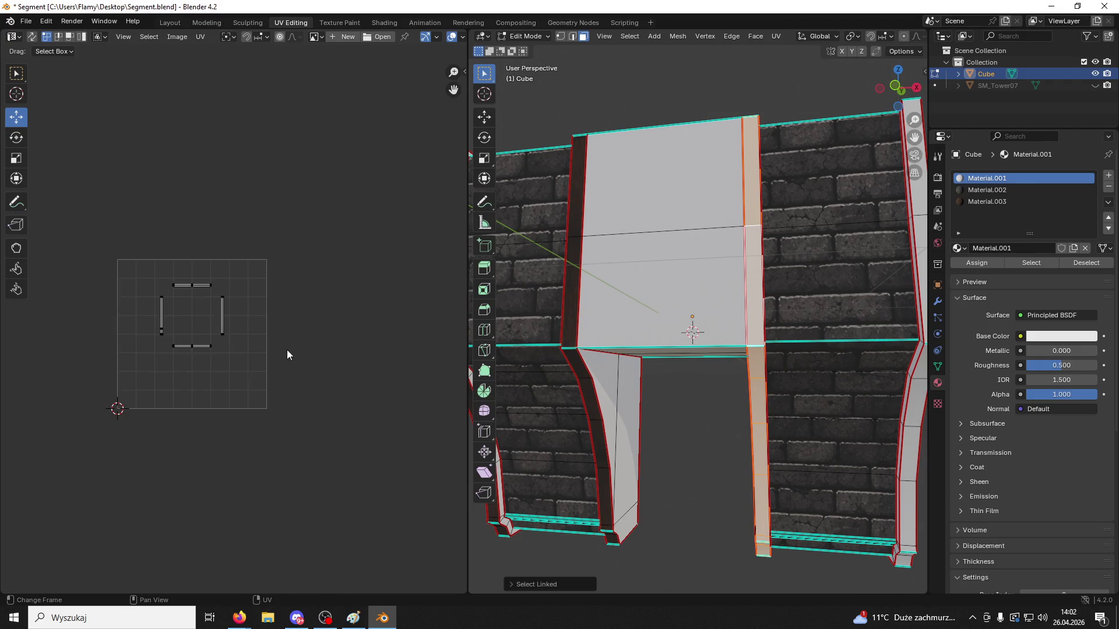
pyautogui.scroll(2, 287, 350)
pyautogui.press('a')
pyautogui.press('u')
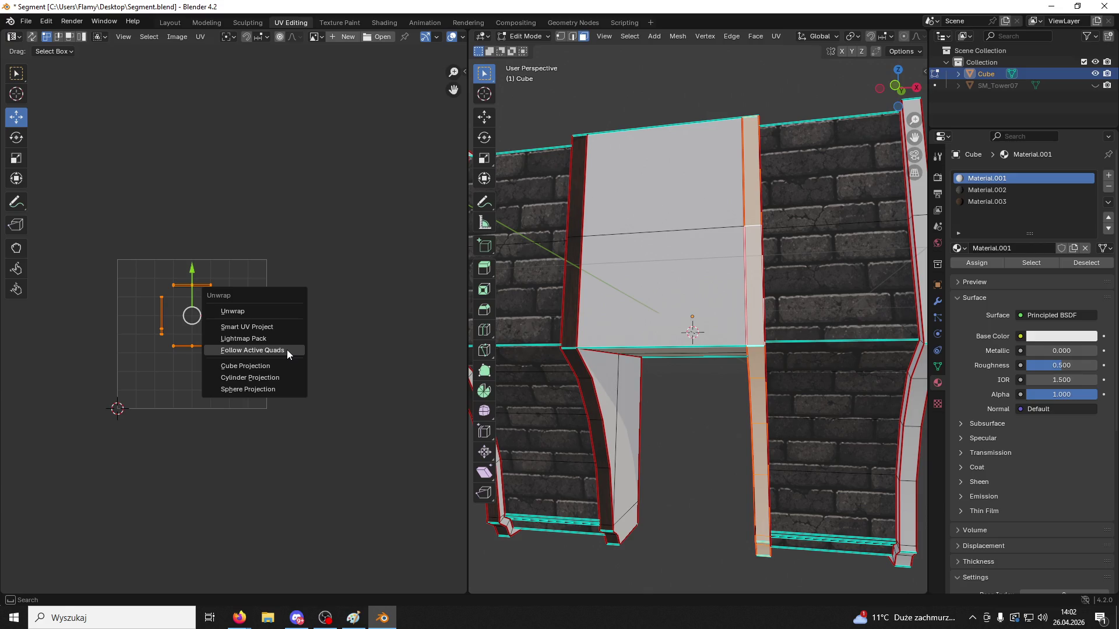
pyautogui.click(287, 349)
pyautogui.click(260, 376)
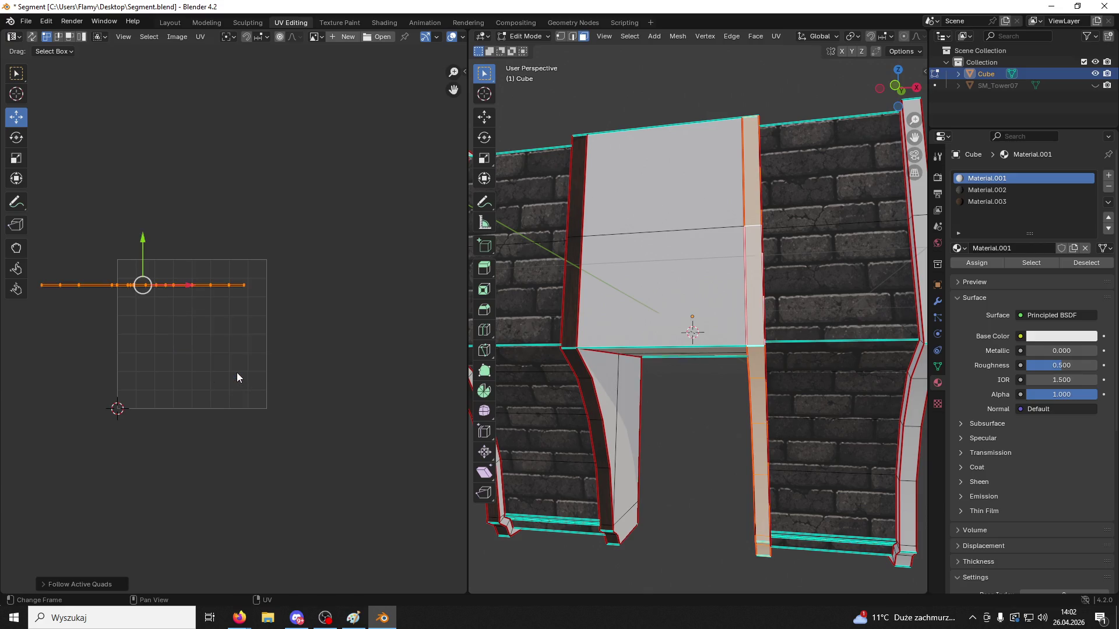
# Assign the wood material to the strip and redo its Follow Active Quads unwrap
pyautogui.press('u')
pyautogui.press('Down')
pyautogui.press('Down')
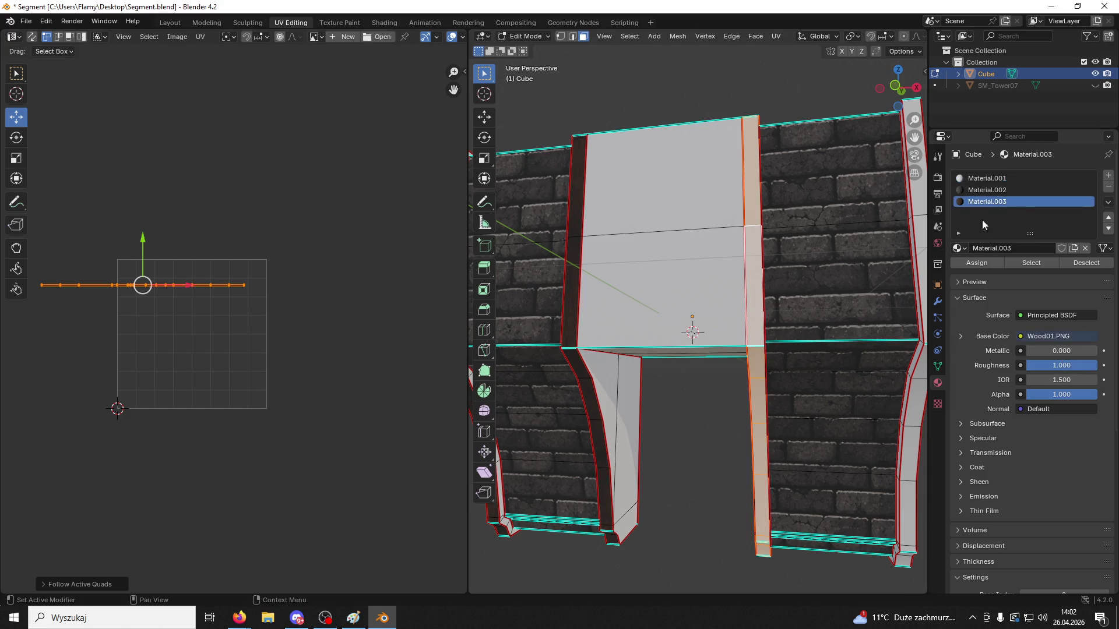
pyautogui.click(972, 264)
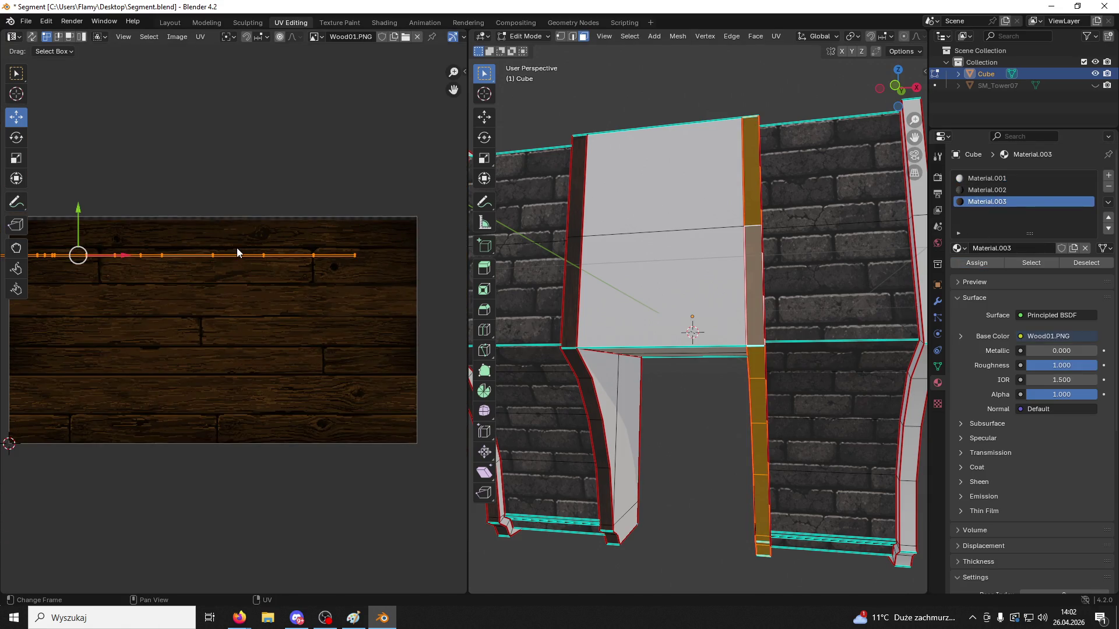
pyautogui.press('u')
pyautogui.click(236, 247)
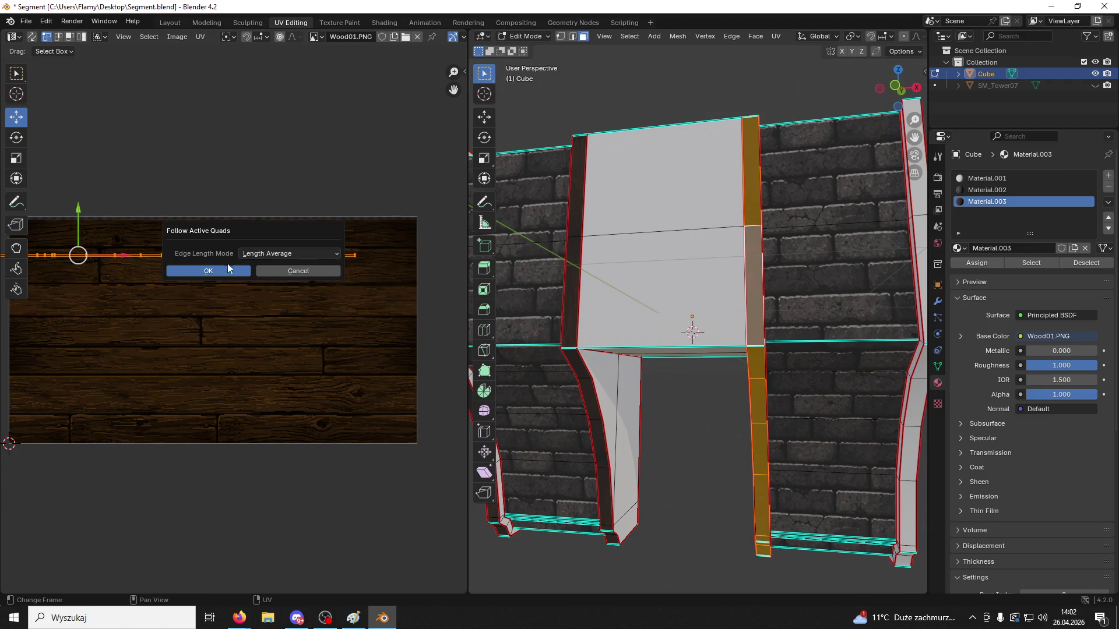
pyautogui.click(216, 272)
pyautogui.press('u')
pyautogui.click(191, 239)
pyautogui.press('u')
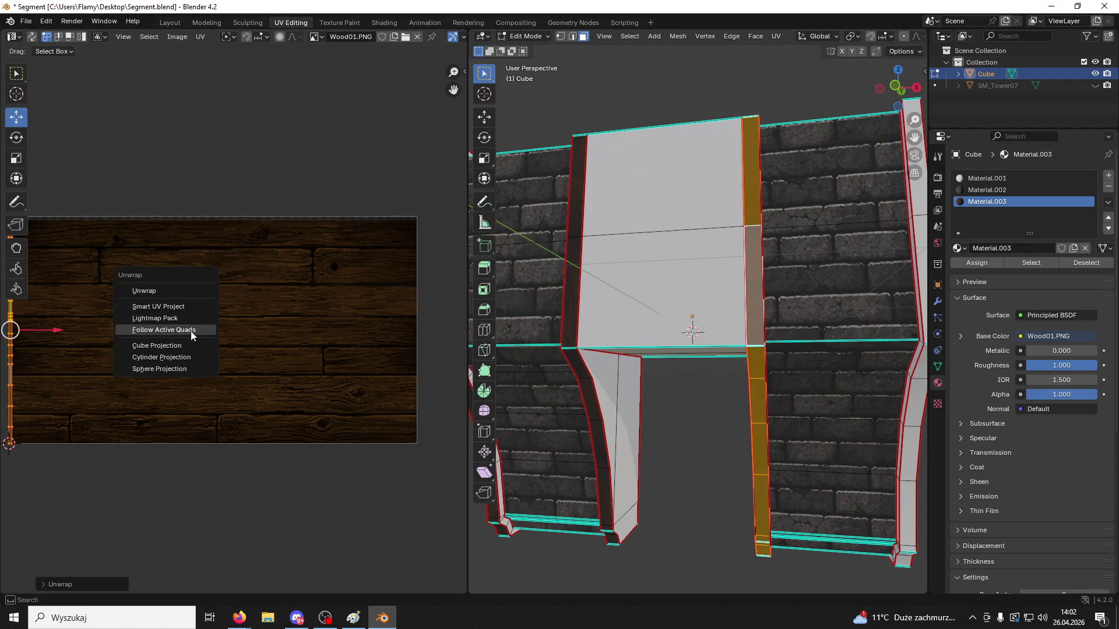
pyautogui.click(190, 336)
pyautogui.click(190, 354)
# Select the pillar's vertical side strip, rotate its UVs 90° and enlarge them across the wood
pyautogui.click(684, 407)
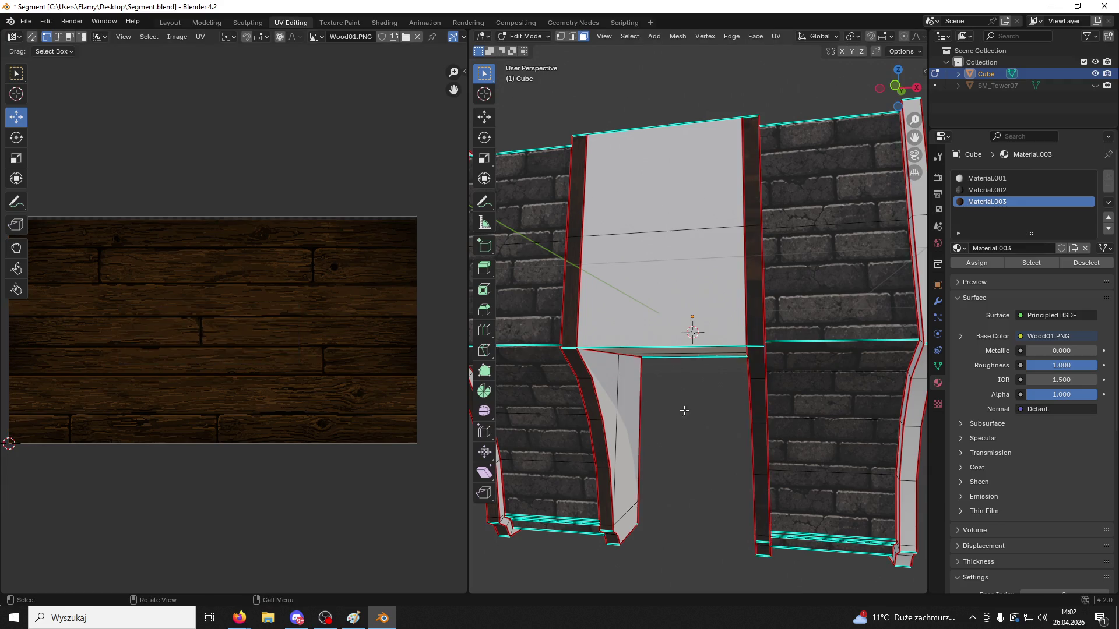
pyautogui.moveTo(684, 407)
pyautogui.mouseDown(button='middle')
pyautogui.moveTo(569, 458)
pyautogui.moveTo(661, 412)
pyautogui.moveTo(687, 374)
pyautogui.moveTo(731, 357)
pyautogui.moveTo(699, 349)
pyautogui.moveTo(875, 334)
pyautogui.moveTo(759, 305)
pyautogui.mouseUp(button='middle')
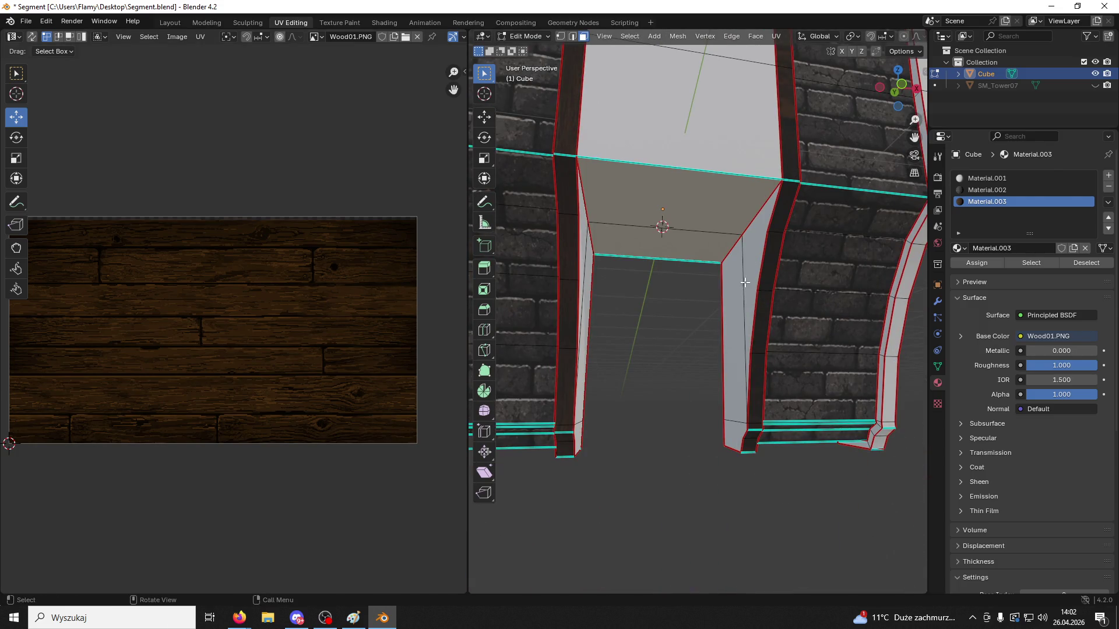
pyautogui.click(759, 306)
pyautogui.scroll(-1, 128, 353)
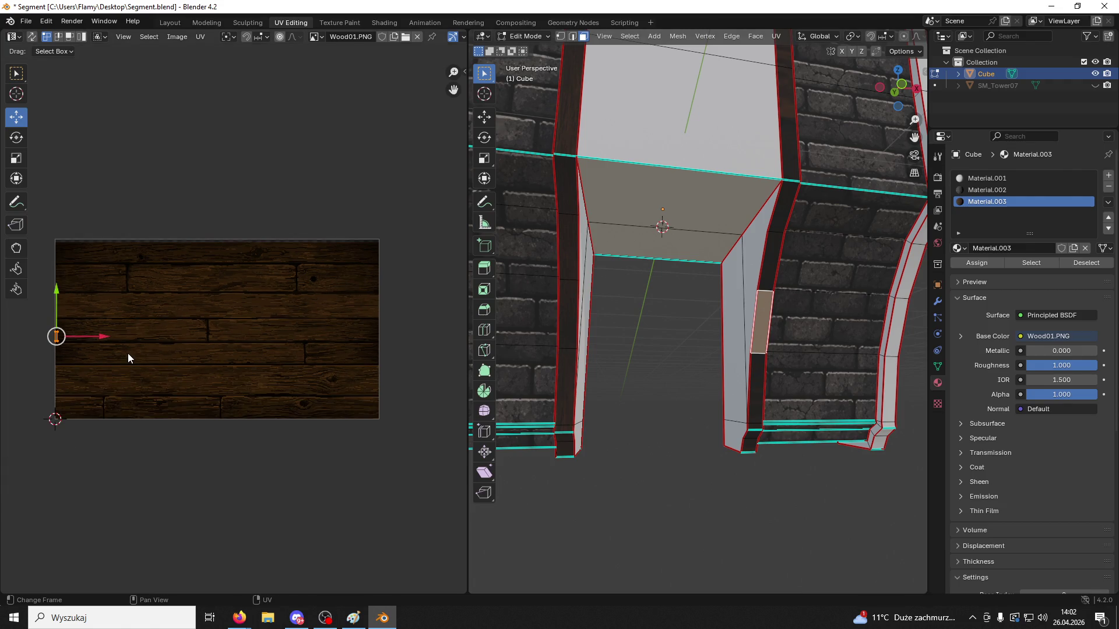
pyautogui.click(774, 259)
pyautogui.keyDown('alt'); pyautogui.click(774, 258); pyautogui.keyUp('alt')
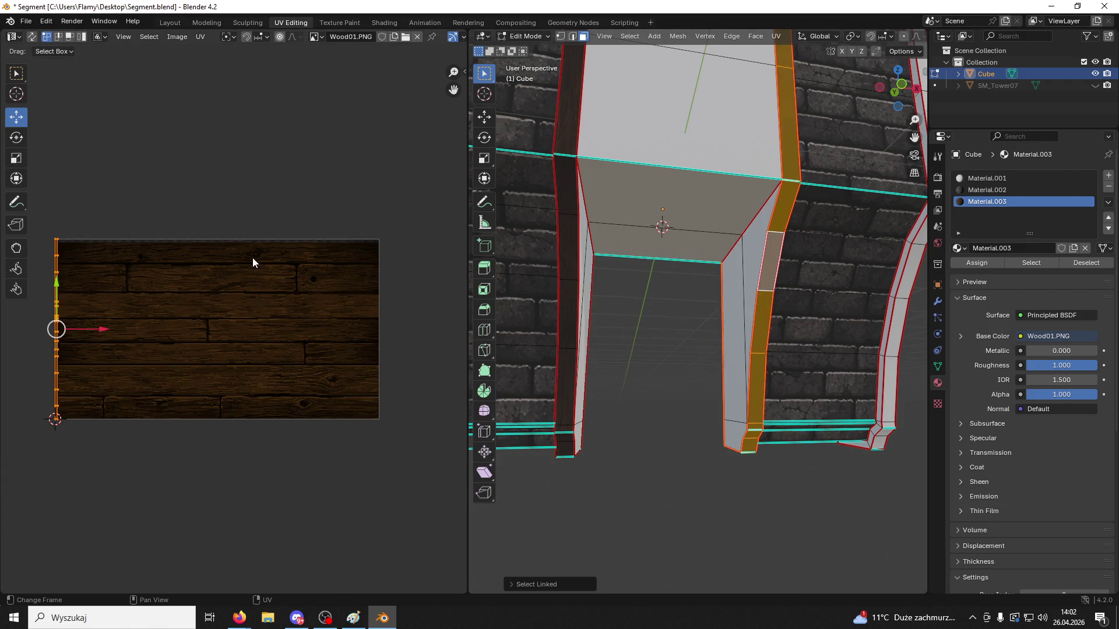
pyautogui.write('r90')
pyautogui.press('Return')
pyautogui.press('s')
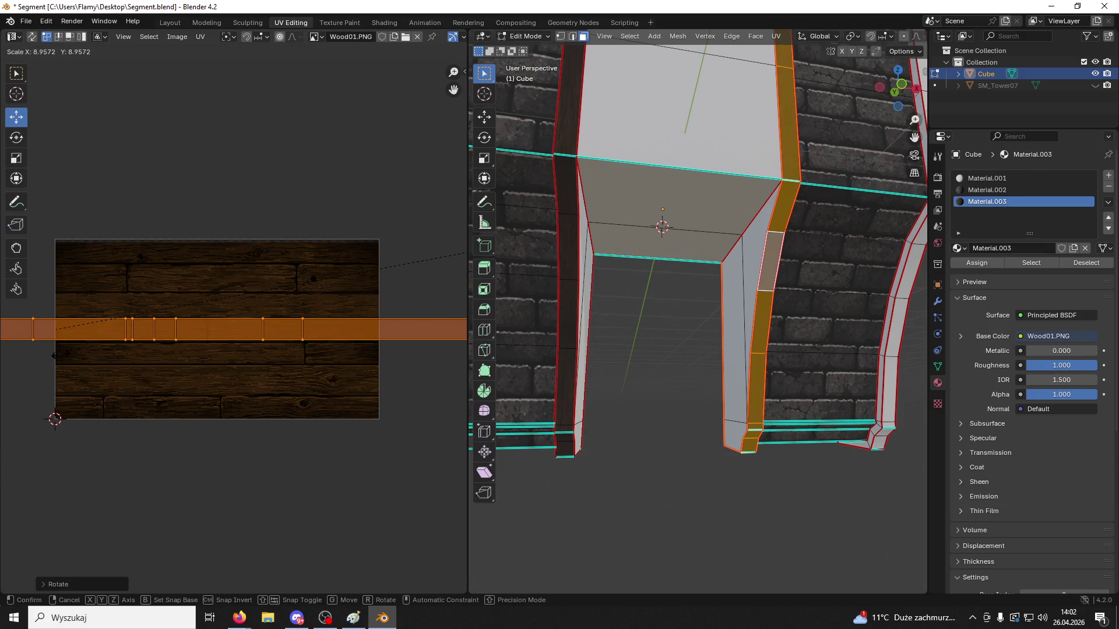
pyautogui.click(43, 446)
# Clear the mesh selection and switch over to the browser
pyautogui.scroll(1, 43, 446)
pyautogui.click(679, 401)
pyautogui.scroll(4, 679, 401)
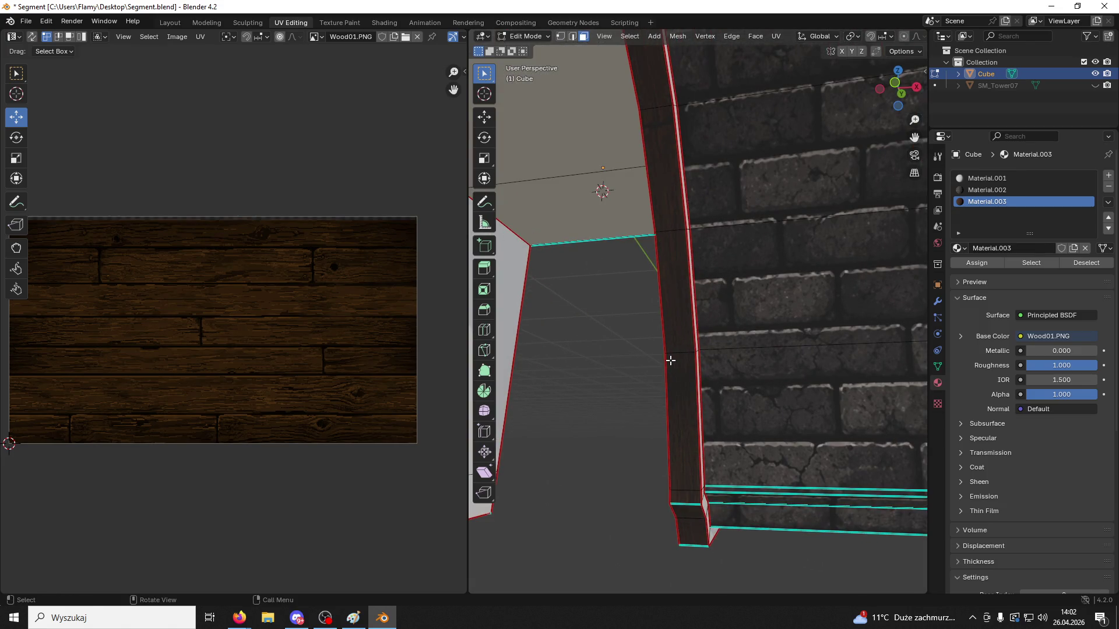
pyautogui.scroll(-1, 691, 358)
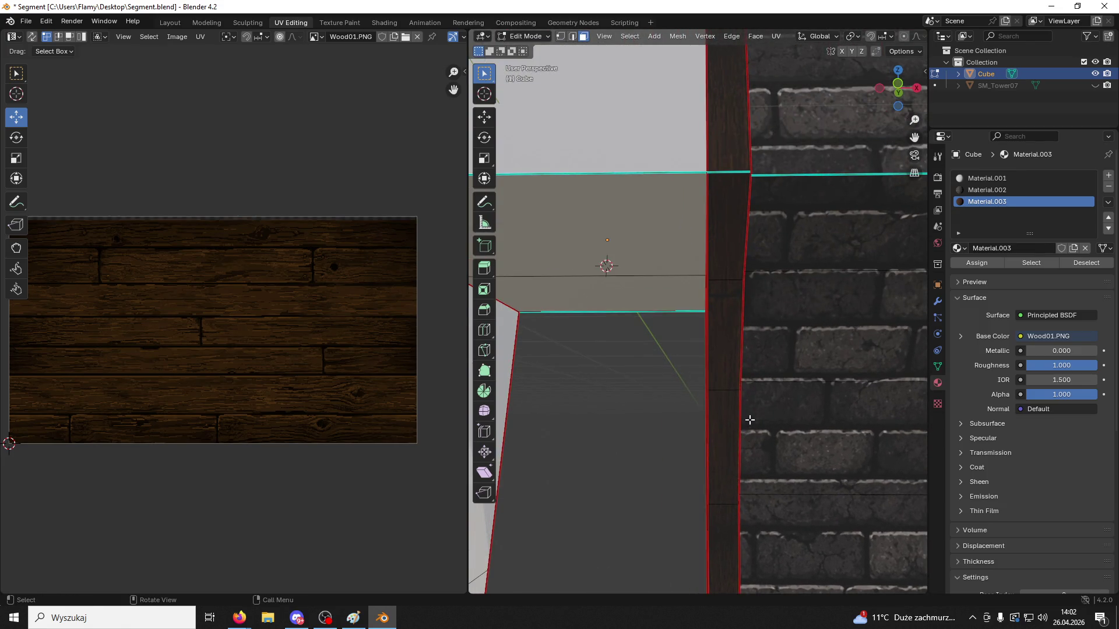
pyautogui.scroll(-1, 744, 491)
pyautogui.hotkey('alt', 'Tab')
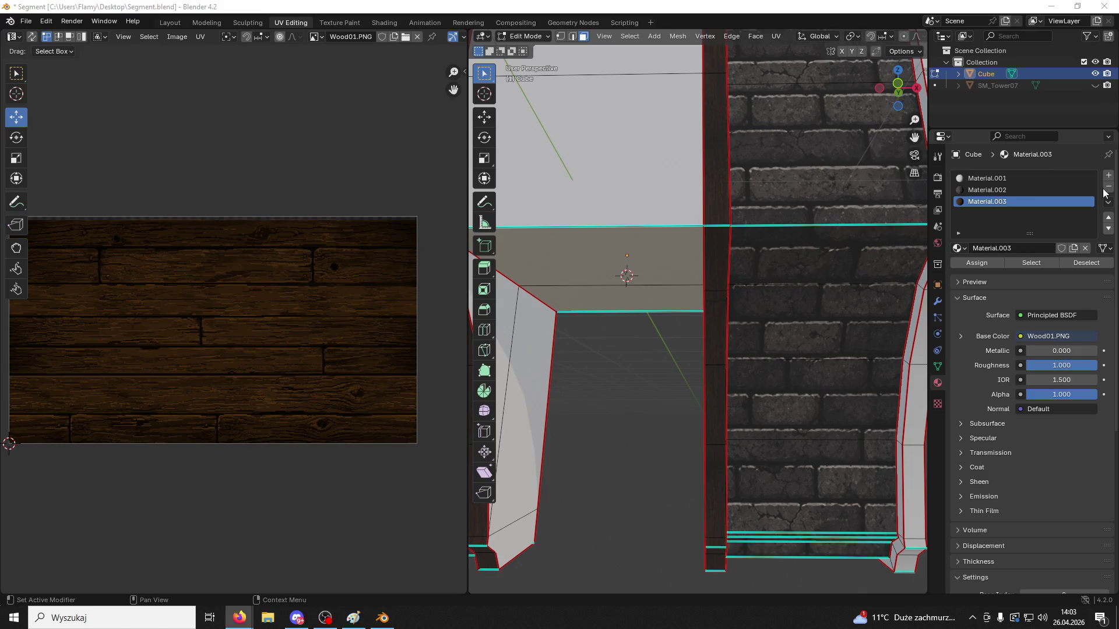
pyautogui.scroll(-2, 851, 371)
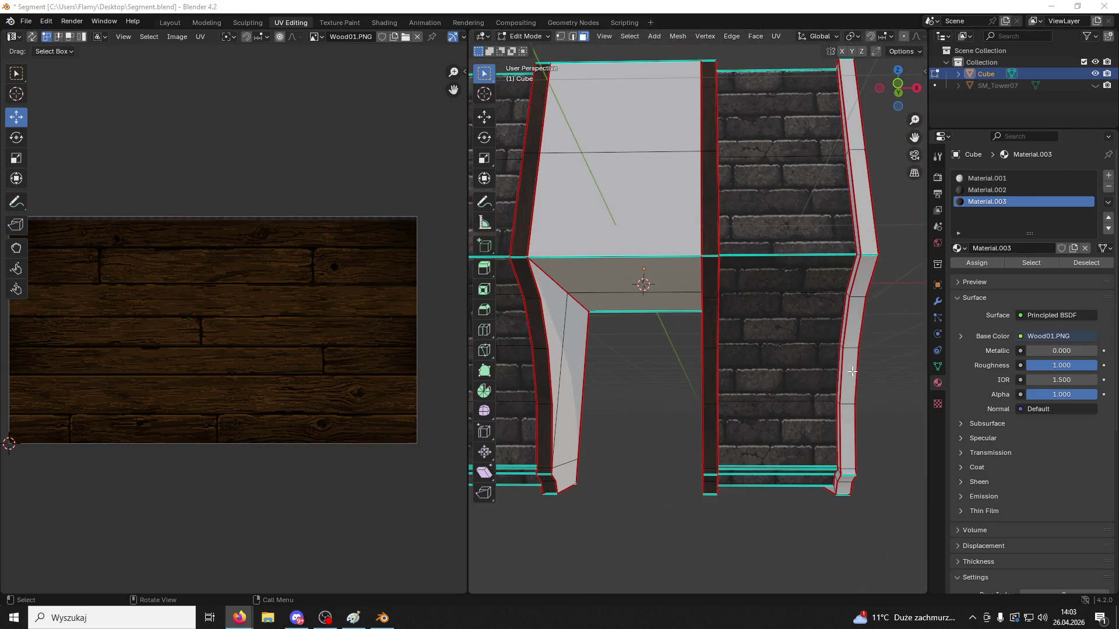
# Select all connected beam faces and unwrap them with Follow Active Quads
pyautogui.moveTo(852, 371)
pyautogui.keyDown('shift'); pyautogui.mouseDown(button='middle')
pyautogui.moveTo(789, 332)
pyautogui.moveTo(769, 358)
pyautogui.mouseUp(button='middle'); pyautogui.keyUp('shift')
pyautogui.click(532, 309)
pyautogui.hotkey('ctrl', 'l')
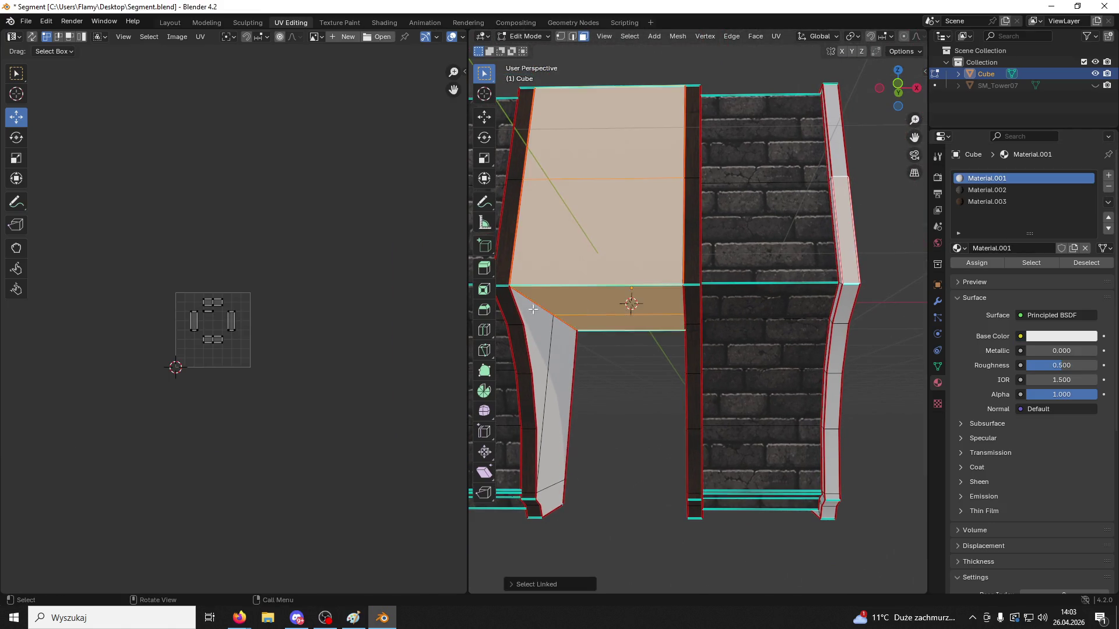
pyautogui.scroll(3, 247, 338)
pyautogui.press('a')
pyautogui.press('u')
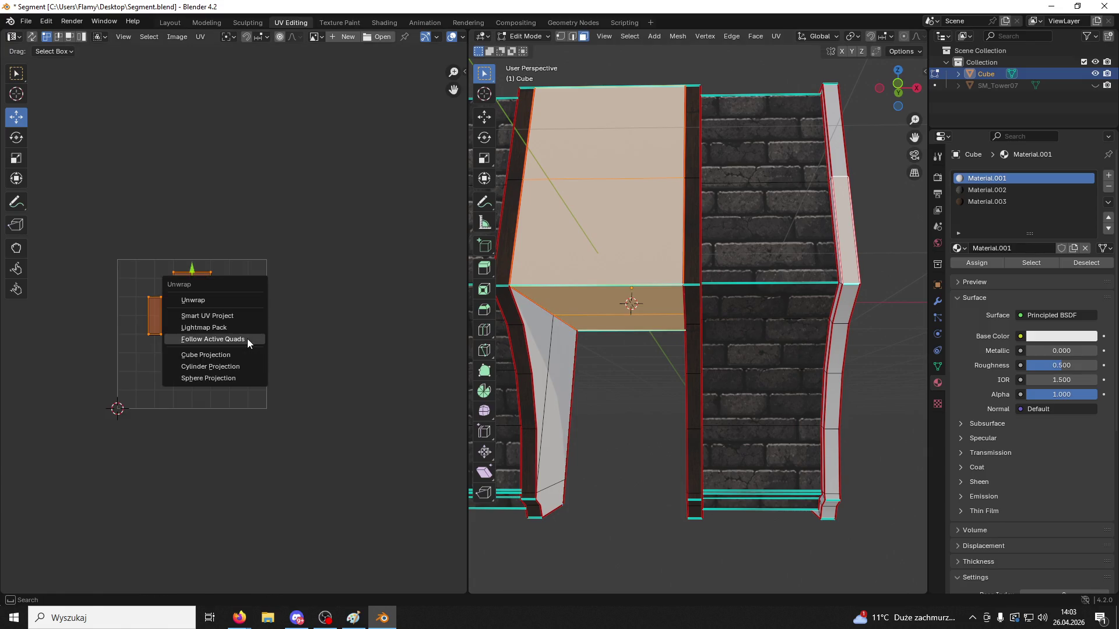
pyautogui.click(247, 339)
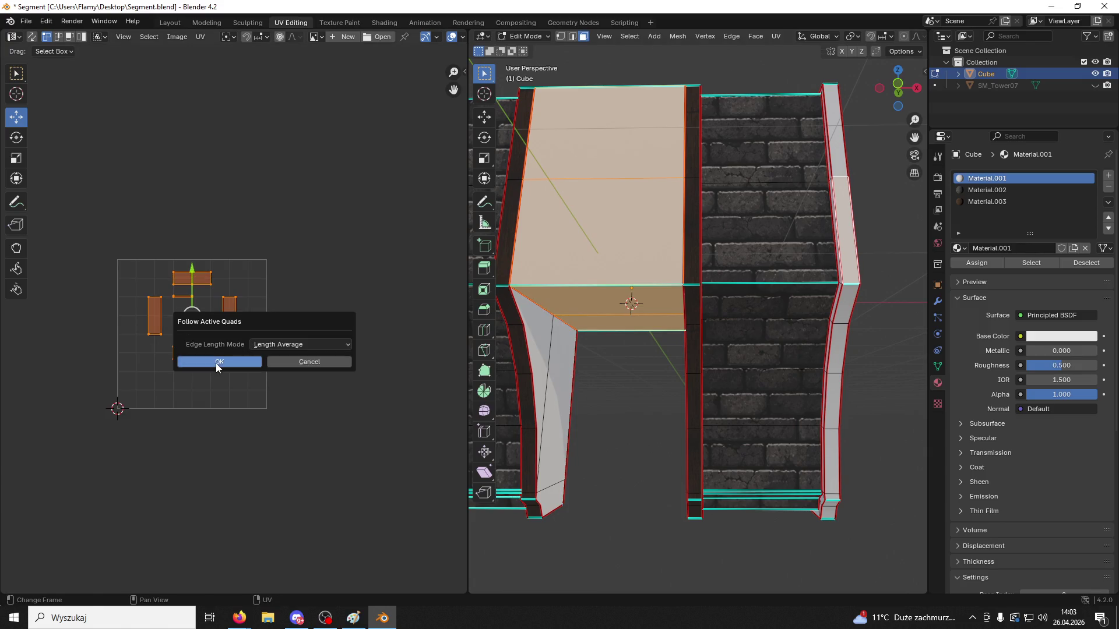
pyautogui.click(218, 361)
pyautogui.click(210, 358)
# Re-unwrap the beam with Unwrap then Follow Active Quads, and inspect it from several angles
pyautogui.press('a')
pyautogui.press('u')
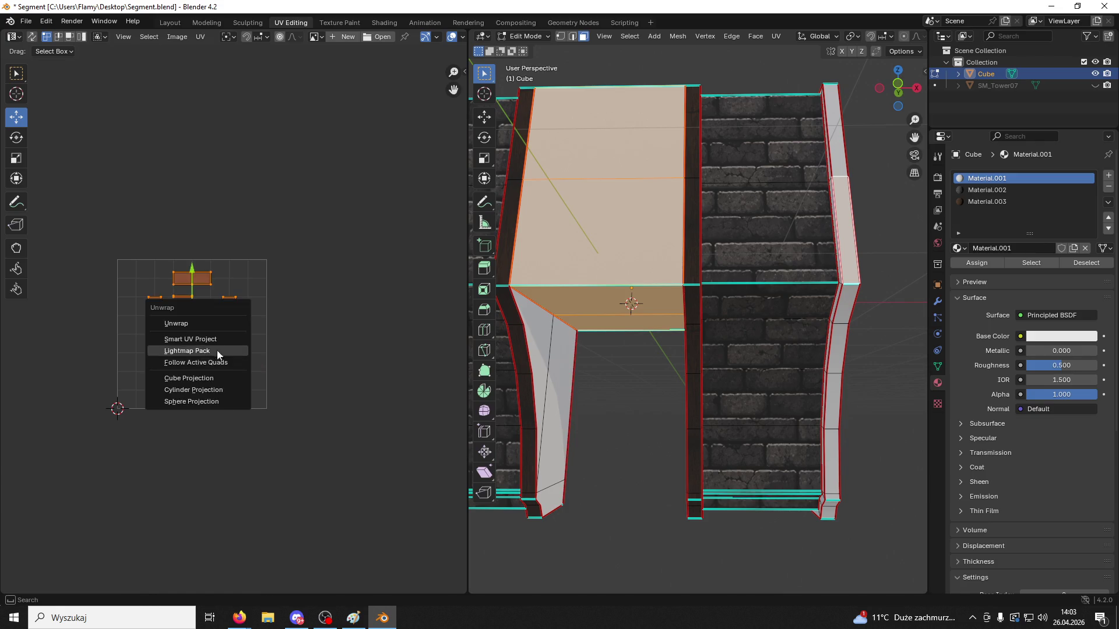
pyautogui.click(220, 352)
pyautogui.press('u')
pyautogui.click(166, 404)
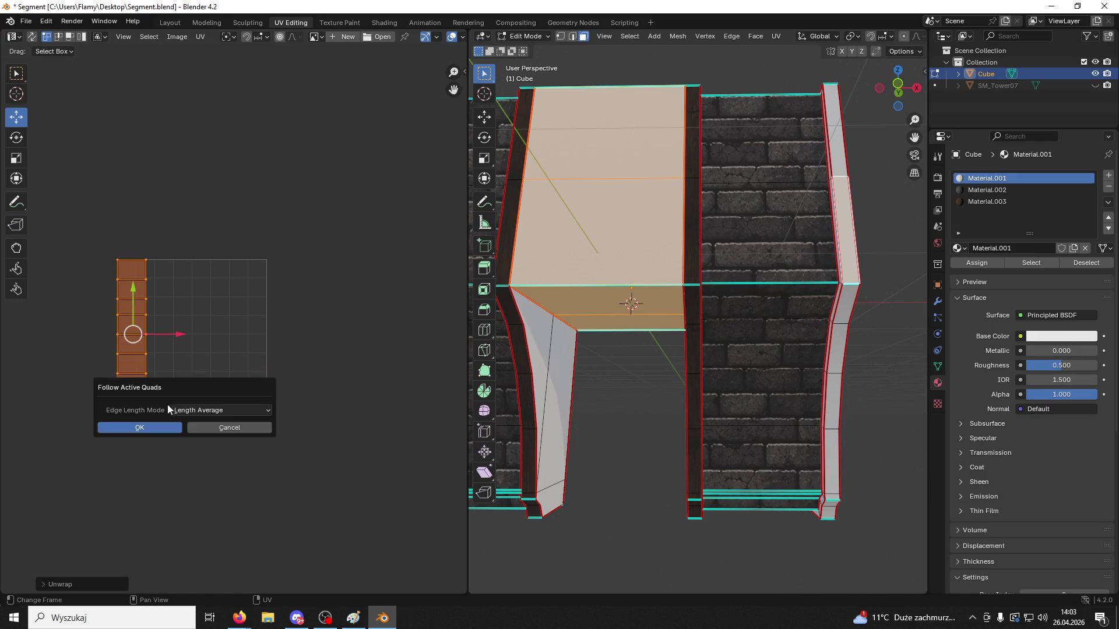
pyautogui.click(162, 428)
pyautogui.click(162, 432)
pyautogui.hotkey('alt', 'a')
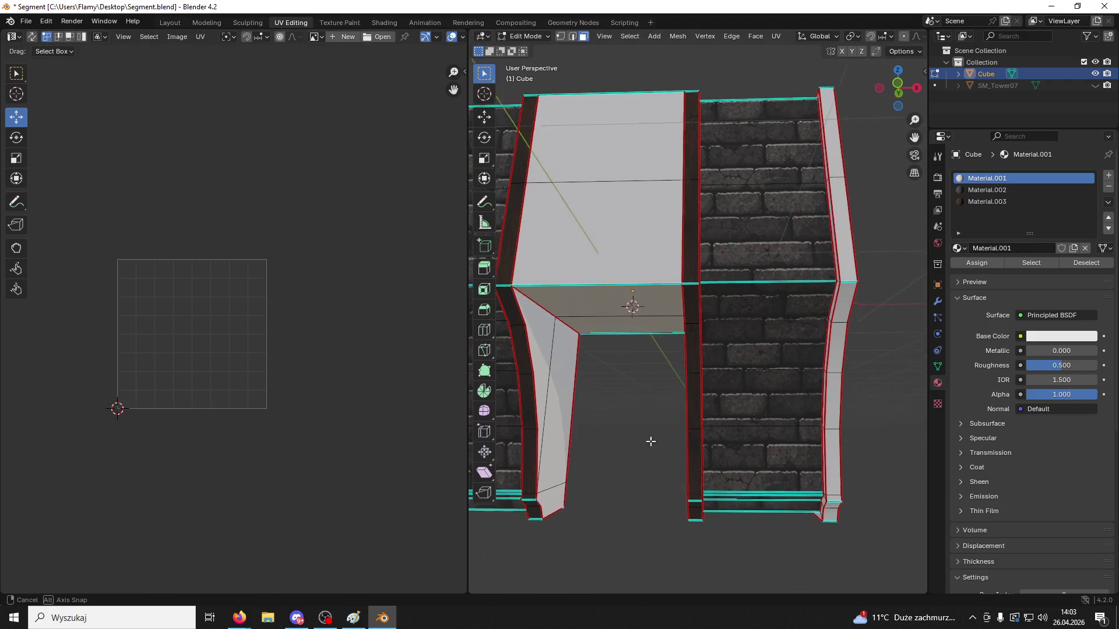
pyautogui.moveTo(649, 442)
pyautogui.mouseDown(button='middle')
pyautogui.moveTo(595, 367)
pyautogui.moveTo(568, 362)
pyautogui.moveTo(594, 286)
pyautogui.mouseUp(button='middle')
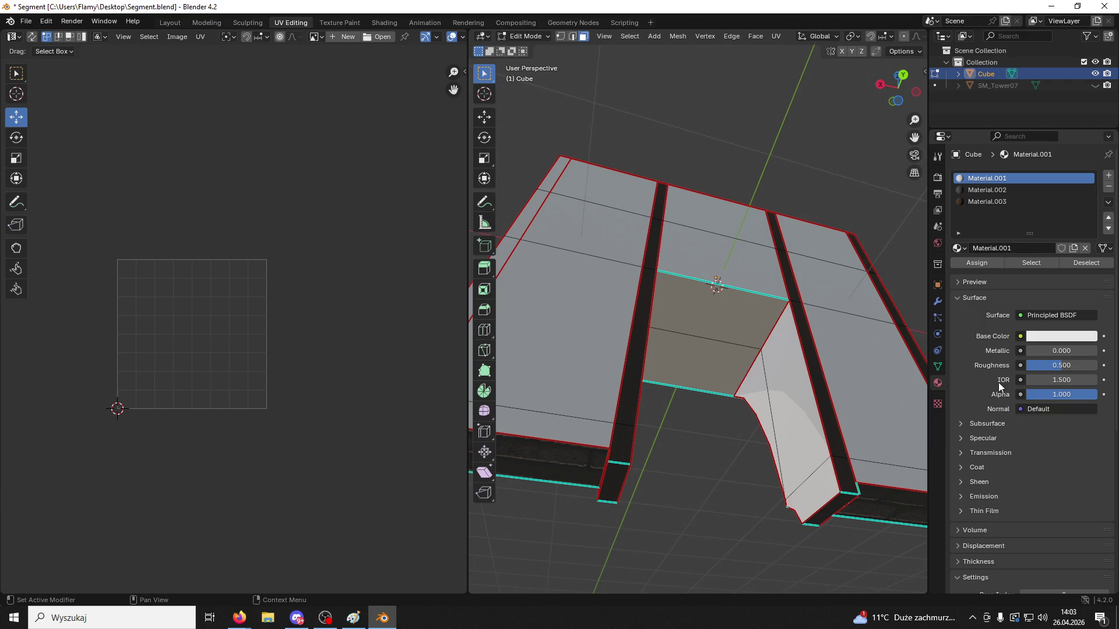
pyautogui.moveTo(682, 452); pyautogui.dragTo(871, 448, button='middle')
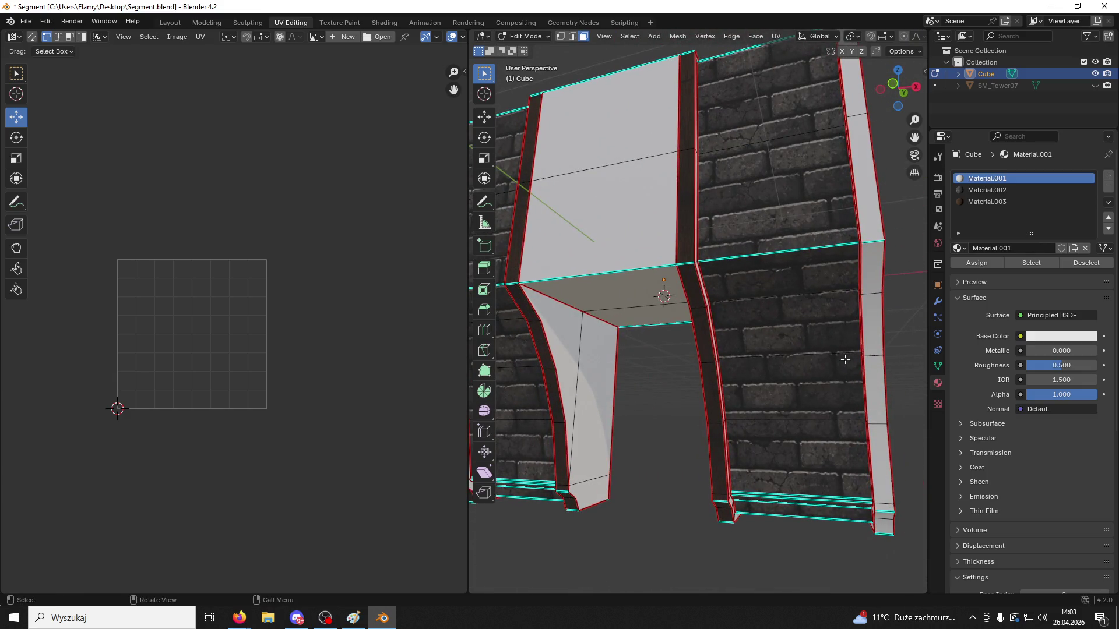
pyautogui.moveTo(714, 336); pyautogui.dragTo(712, 370, button='middle')
# Select the right pillar's side strip and assign it the wood material
pyautogui.click(708, 373)
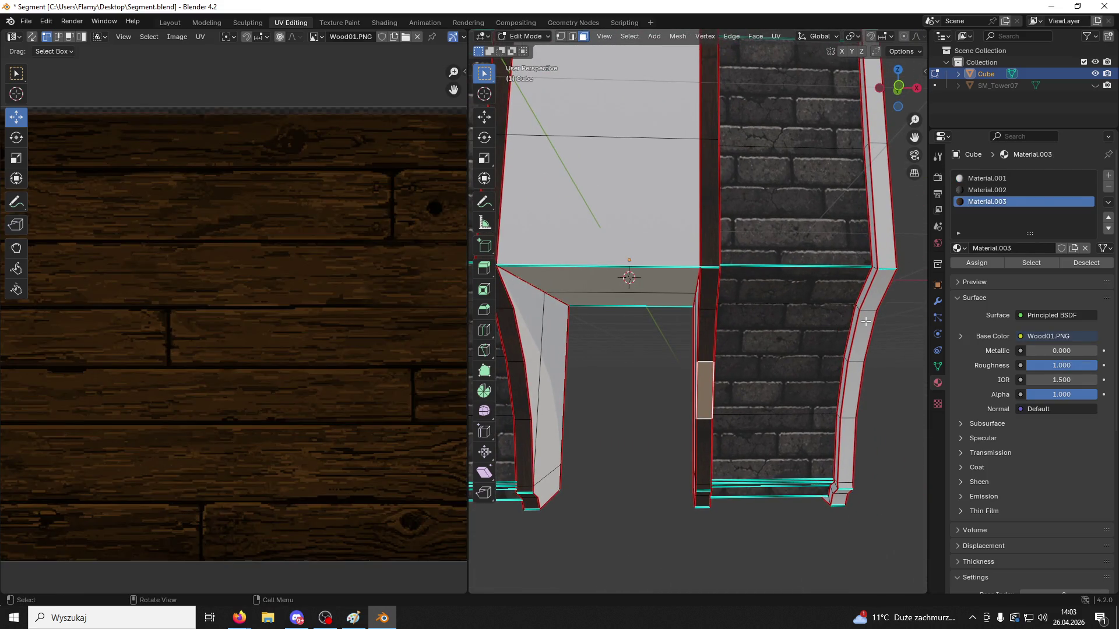
pyautogui.click(865, 321)
pyautogui.press('l')
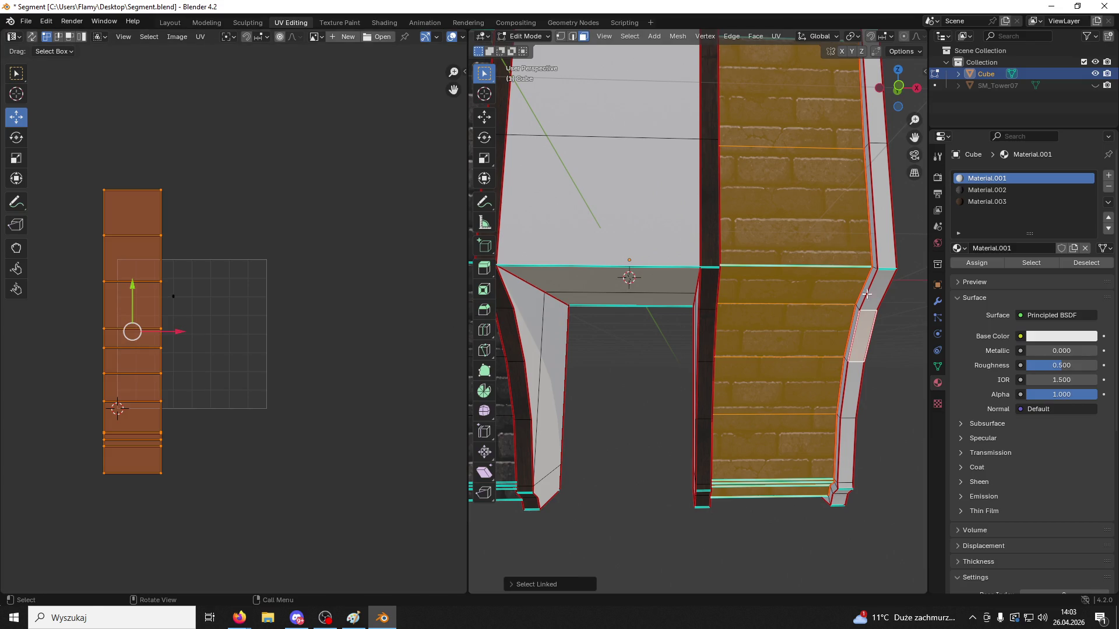
pyautogui.click(866, 294)
pyautogui.press('l')
pyautogui.click(977, 201)
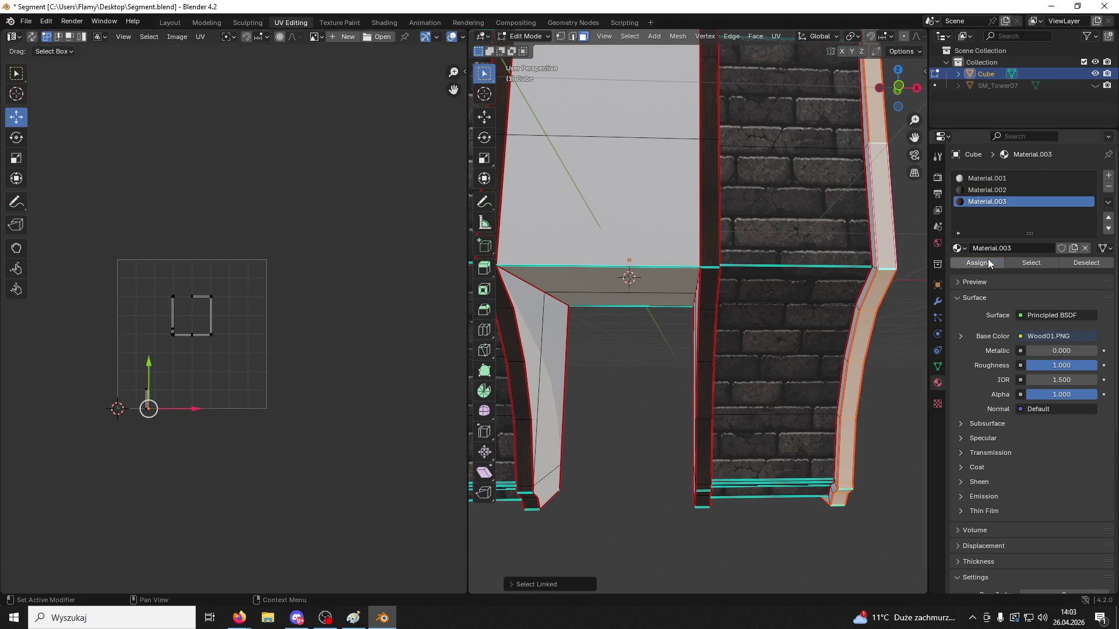
pyautogui.click(988, 260)
# Repack the strip's UVs with Lightmap Pack, then straighten them with Follow Active Quads
pyautogui.press('a')
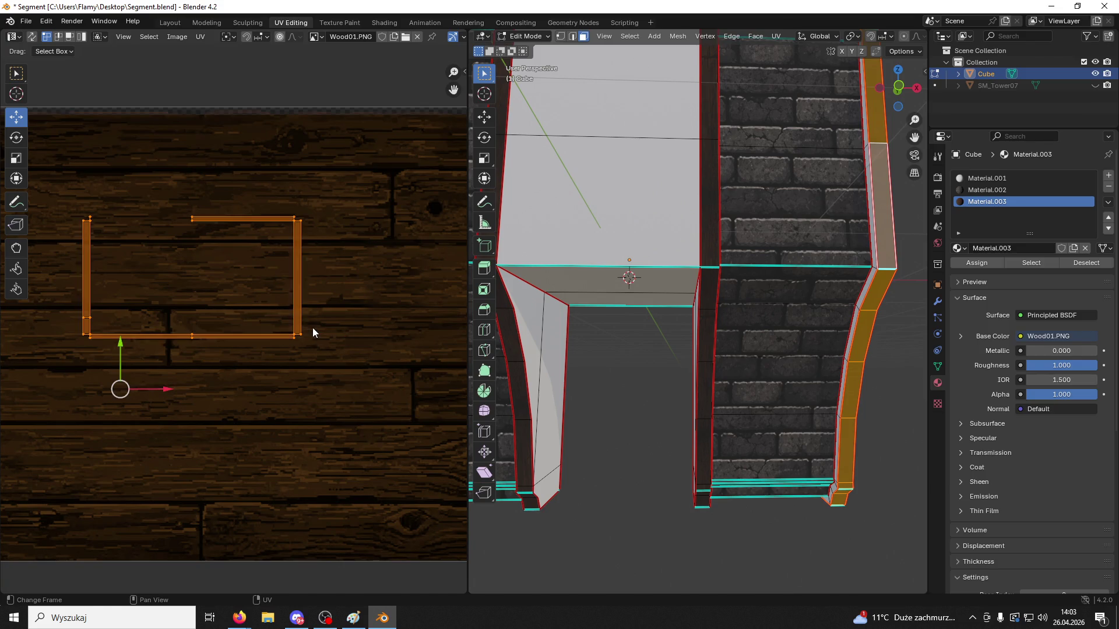
pyautogui.press('u')
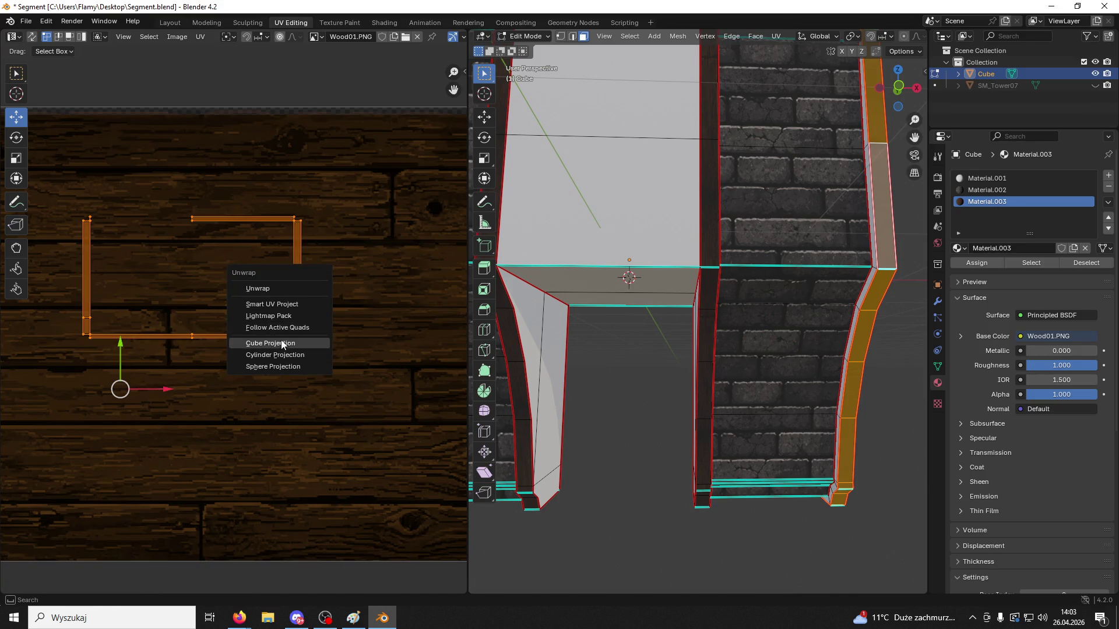
pyautogui.click(282, 317)
pyautogui.click(267, 402)
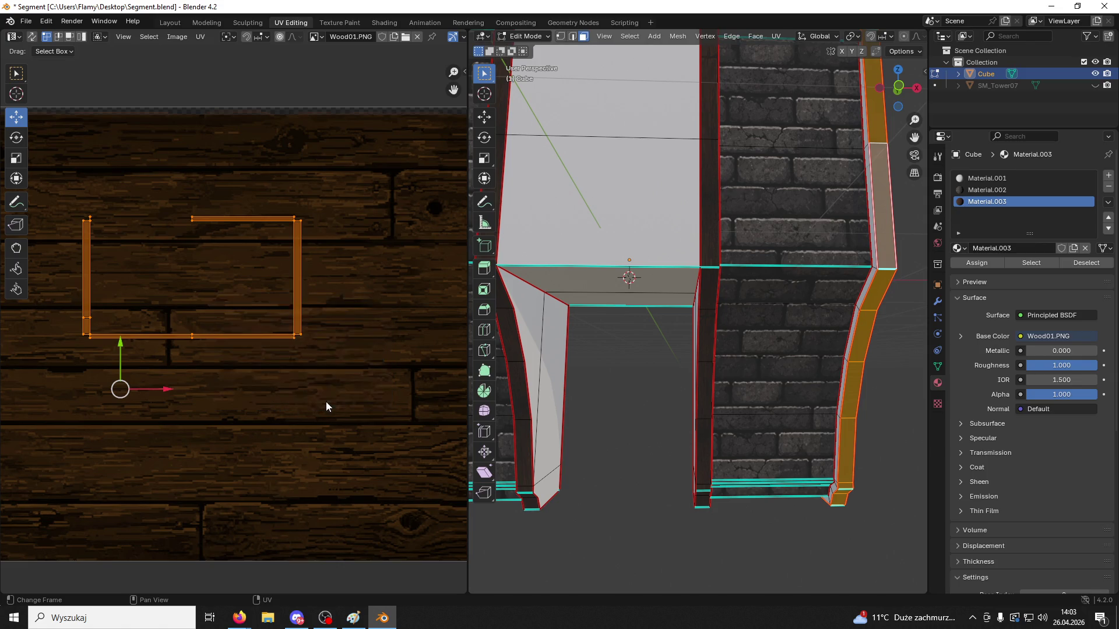
pyautogui.press('u')
pyautogui.click(267, 397)
pyautogui.click(232, 466)
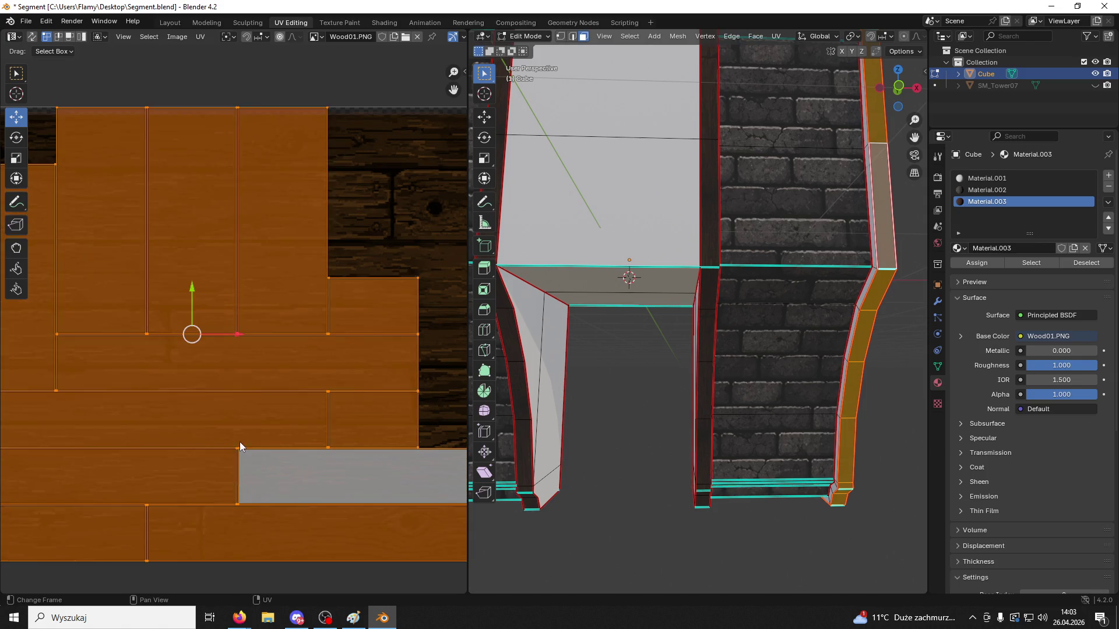
pyautogui.press('u')
pyautogui.click(233, 462)
pyautogui.click(219, 472)
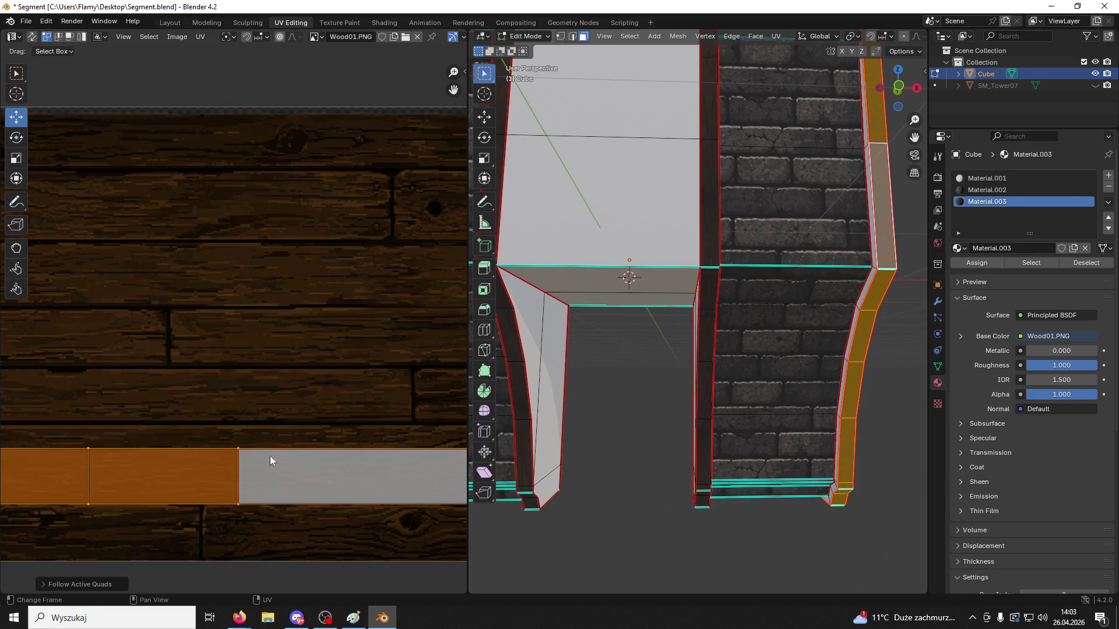
pyautogui.scroll(-3, 301, 440)
pyautogui.scroll(2, 190, 422)
pyautogui.scroll(-2, 115, 390)
# Move the UV strip up over the wood, shrink it, and deselect everything
pyautogui.moveTo(46, 330); pyautogui.dragTo(46, 301)
pyautogui.scroll(2, 362, 428)
pyautogui.press('s')
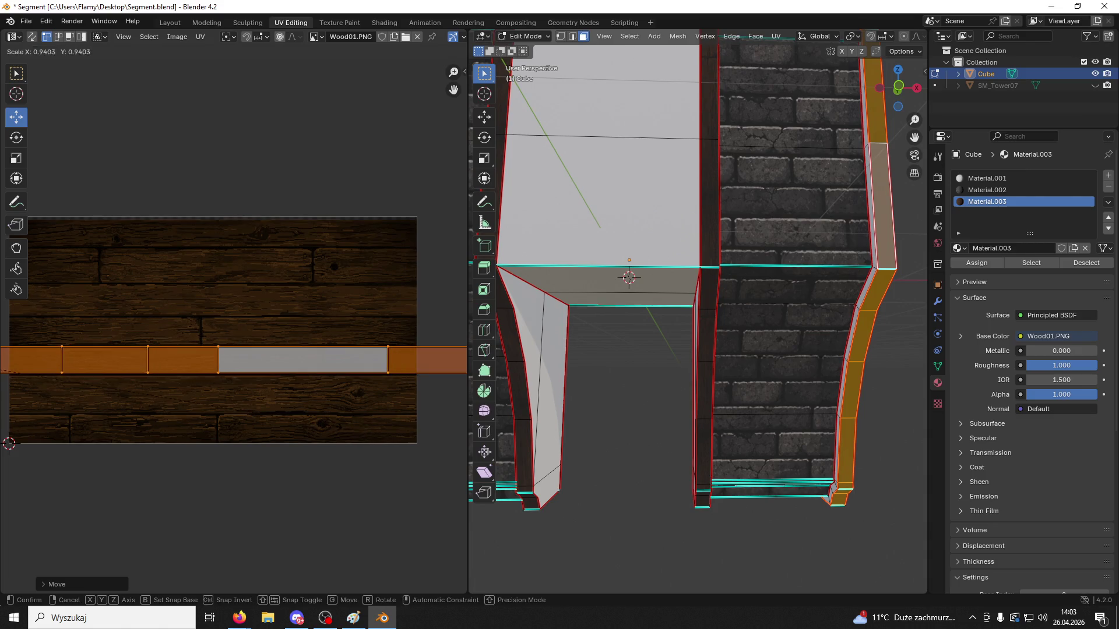
pyautogui.click(290, 414)
pyautogui.scroll(-1, 273, 402)
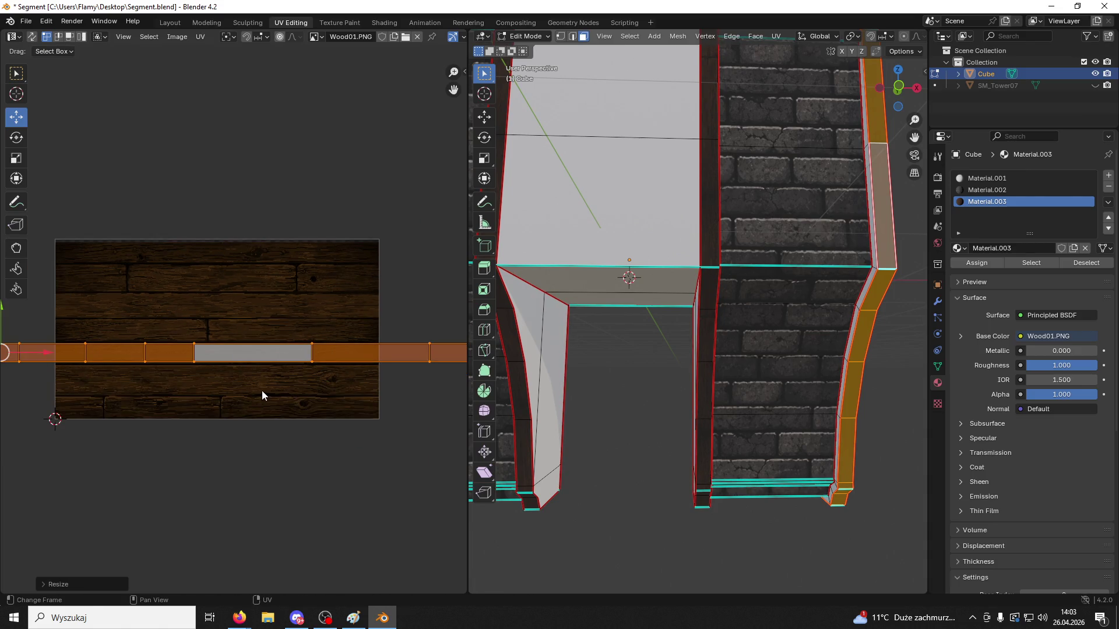
pyautogui.keyDown('ctrl'); pyautogui.hscroll(-4, 204, 364); pyautogui.keyUp('ctrl')
pyautogui.click(170, 270)
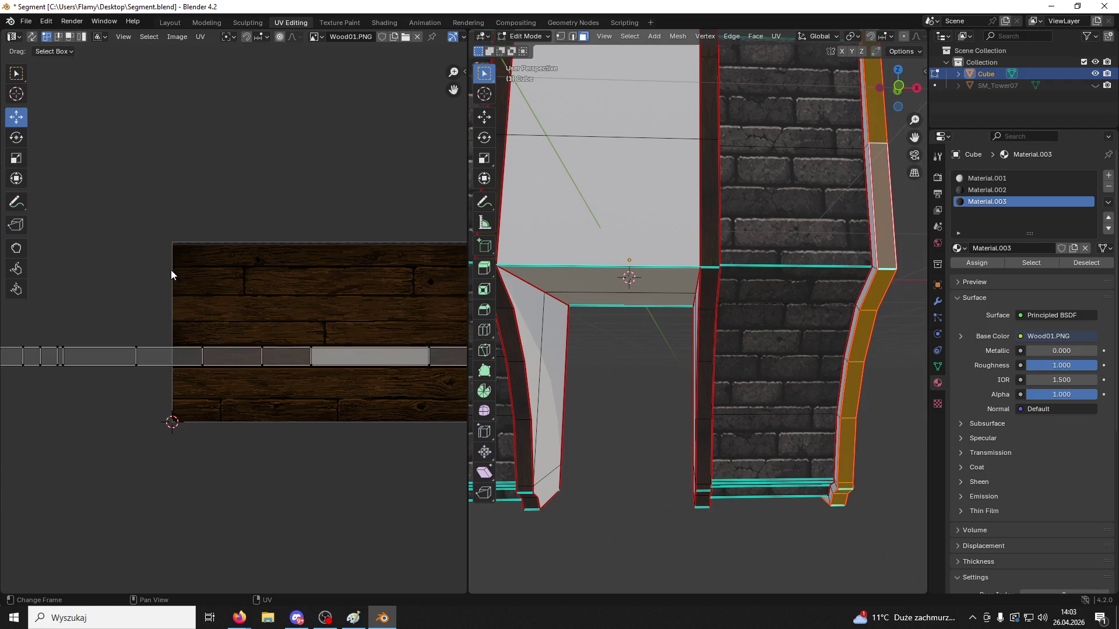
pyautogui.click(910, 335)
pyautogui.scroll(-3, 910, 335)
pyautogui.scroll(3, 874, 344)
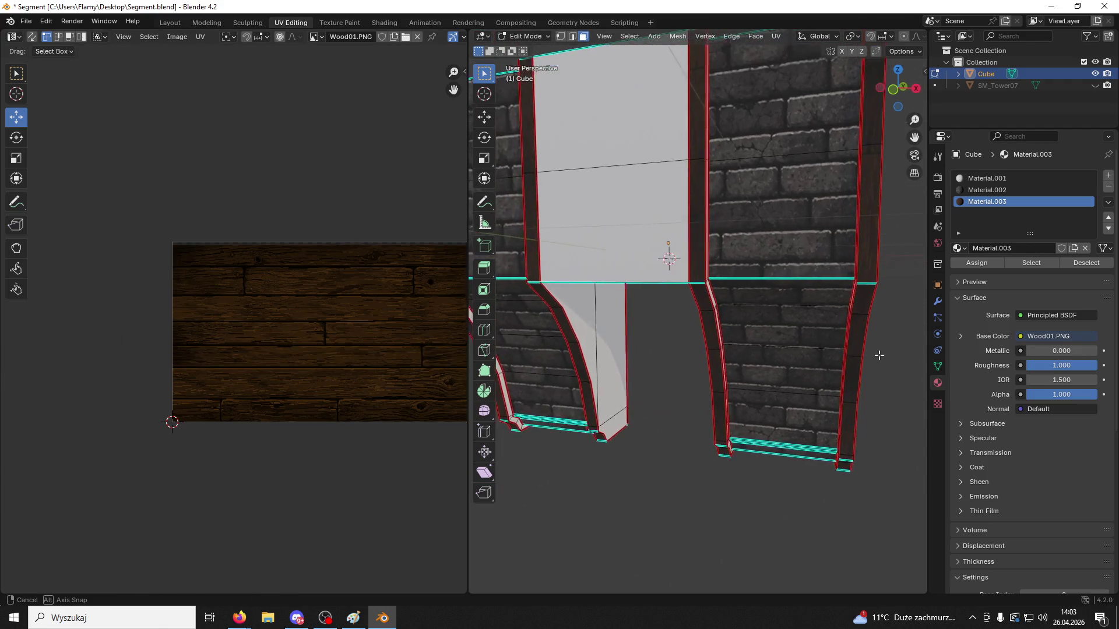
pyautogui.scroll(-3, 847, 337)
pyautogui.scroll(3, 817, 350)
pyautogui.keyDown('shift'); pyautogui.moveTo(692, 375); pyautogui.dragTo(706, 287, button='middle'); pyautogui.keyUp('shift')
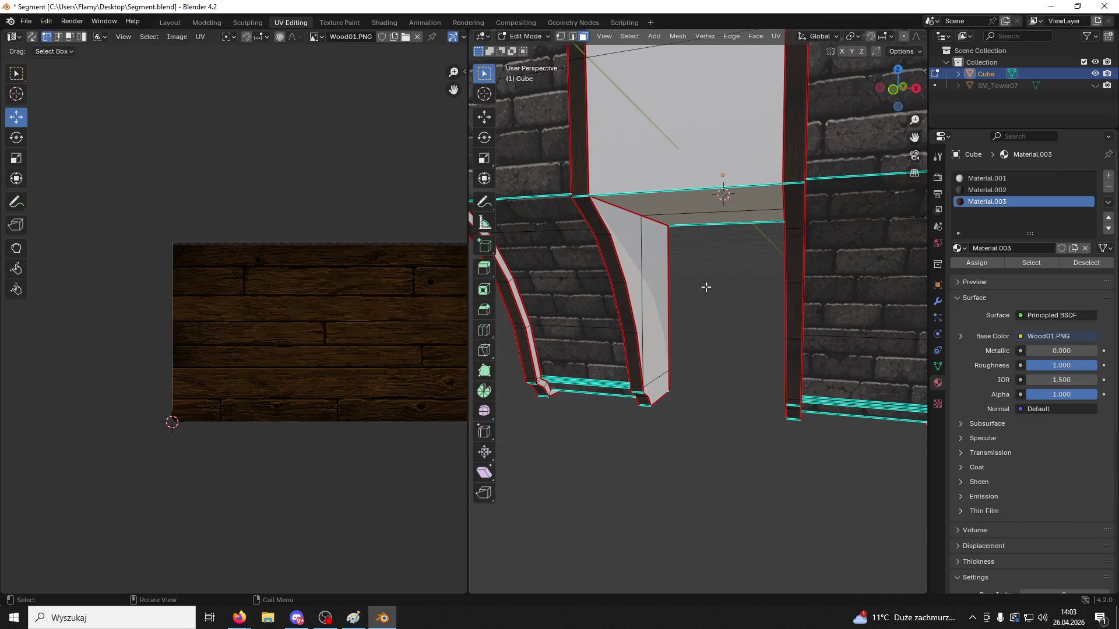
# Select the left arch bracket, assign it the wood material and unwrap it
pyautogui.click(654, 274)
pyautogui.hotkey('ctrl', 'l')
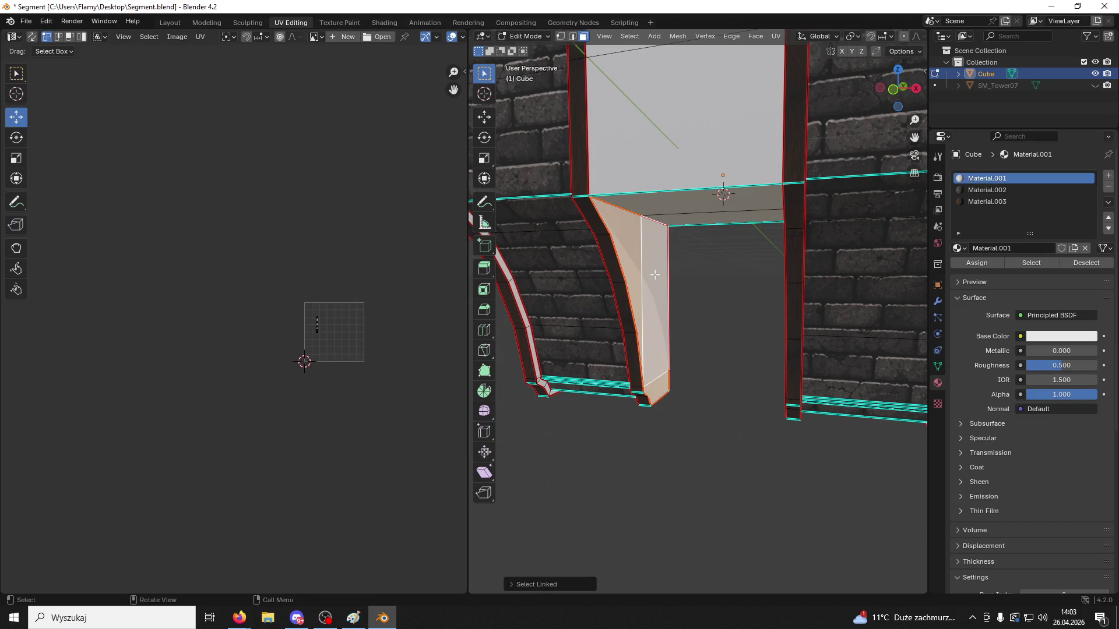
pyautogui.click(1029, 203)
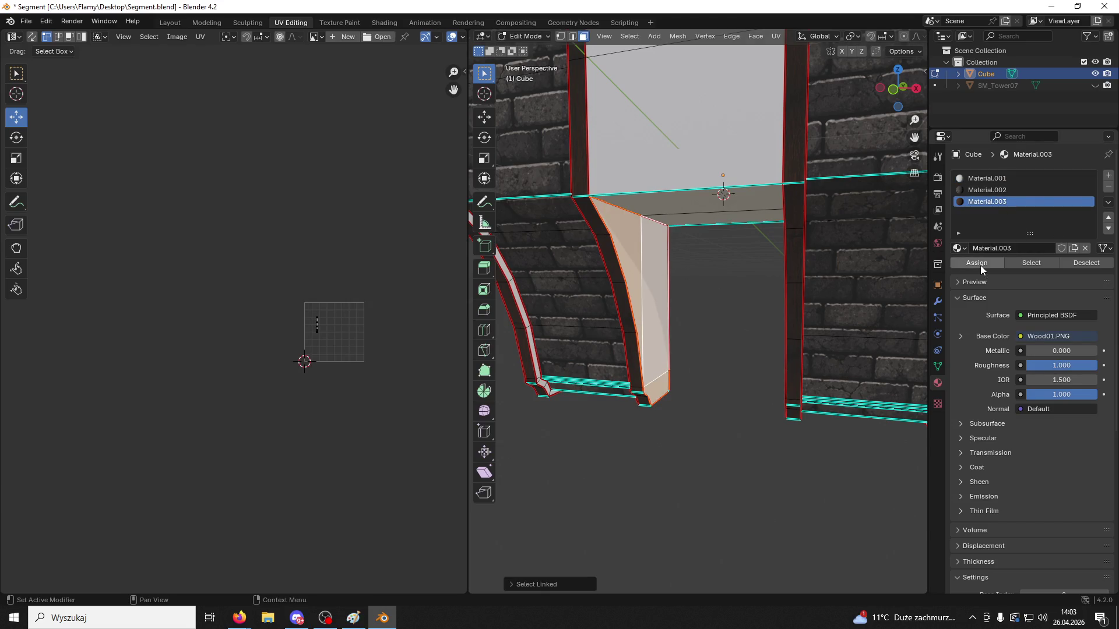
pyautogui.click(980, 264)
pyautogui.press('a')
pyautogui.press('u')
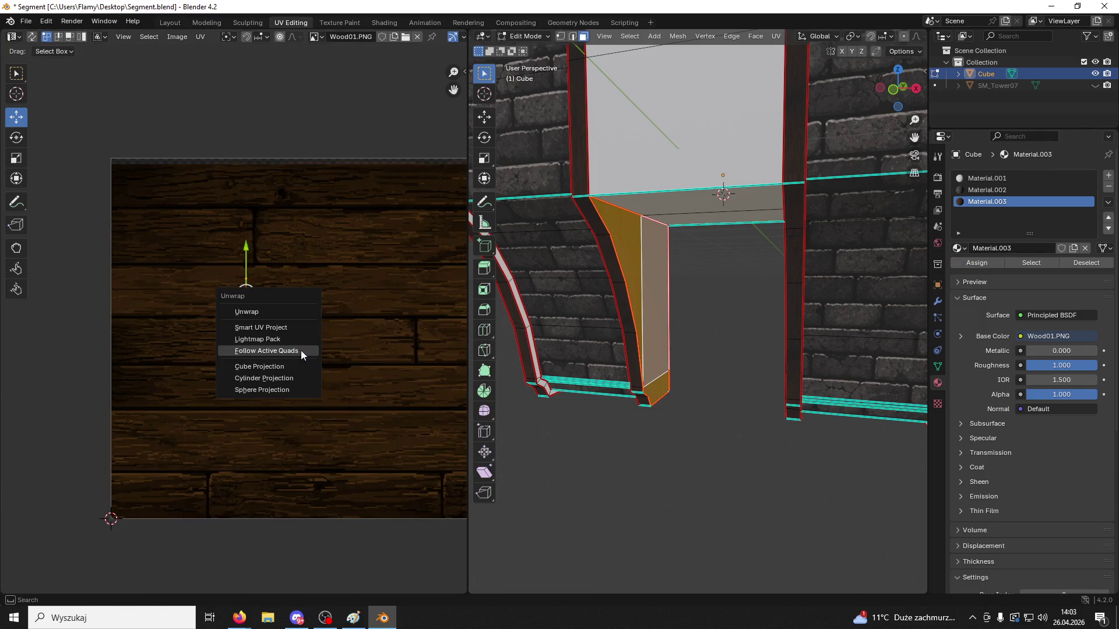
pyautogui.click(271, 313)
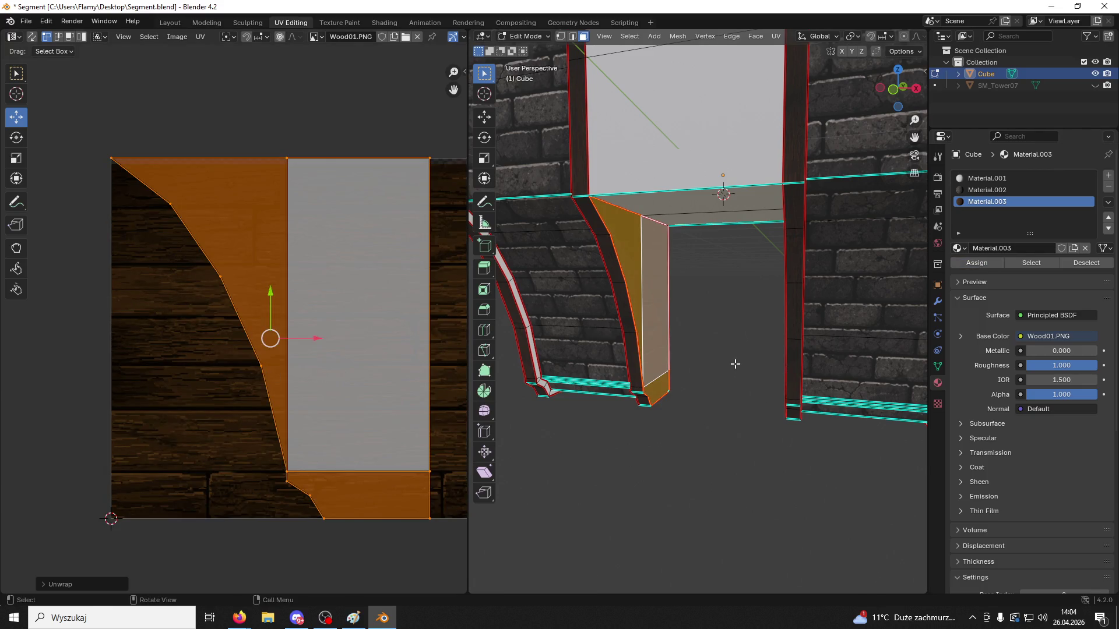
# Reselect the left bracket and shrink its UV island to fit the wood texture
pyautogui.moveTo(732, 367); pyautogui.dragTo(720, 355, button='middle')
pyautogui.click(719, 355)
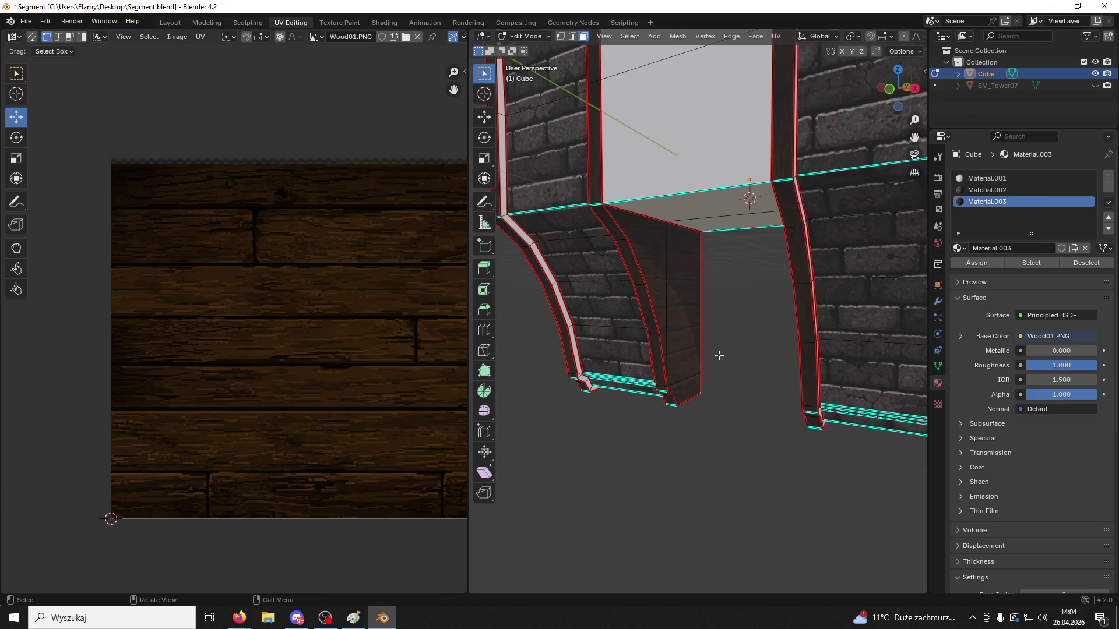
pyautogui.click(685, 329)
pyautogui.hotkey('ctrl', 'l')
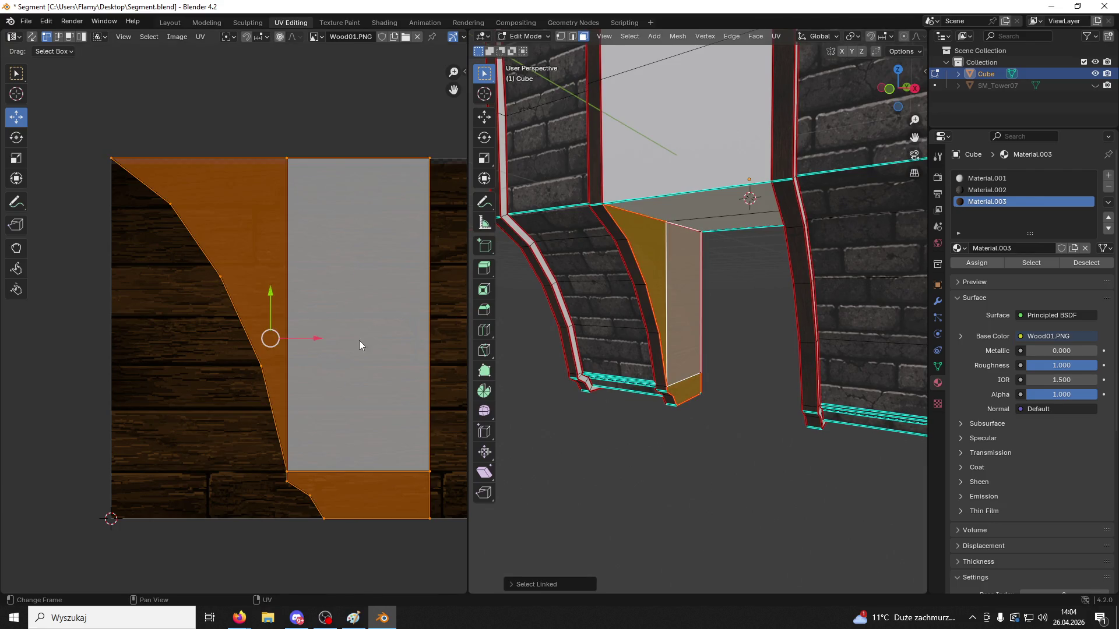
pyautogui.press('s')
pyautogui.click(269, 337)
pyautogui.click(669, 437)
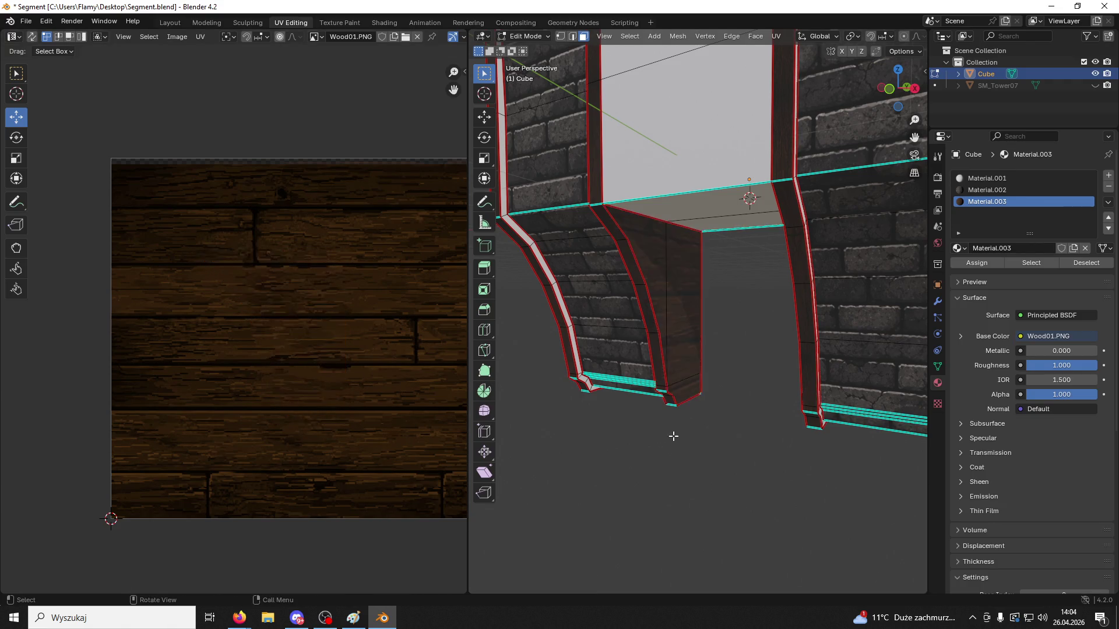
pyautogui.moveTo(669, 437)
pyautogui.mouseDown(button='middle')
pyautogui.moveTo(641, 437)
pyautogui.moveTo(758, 432)
pyautogui.mouseUp(button='middle')
# Select the right arch bracket, unwrap it and assign it the wood material
pyautogui.click(711, 332)
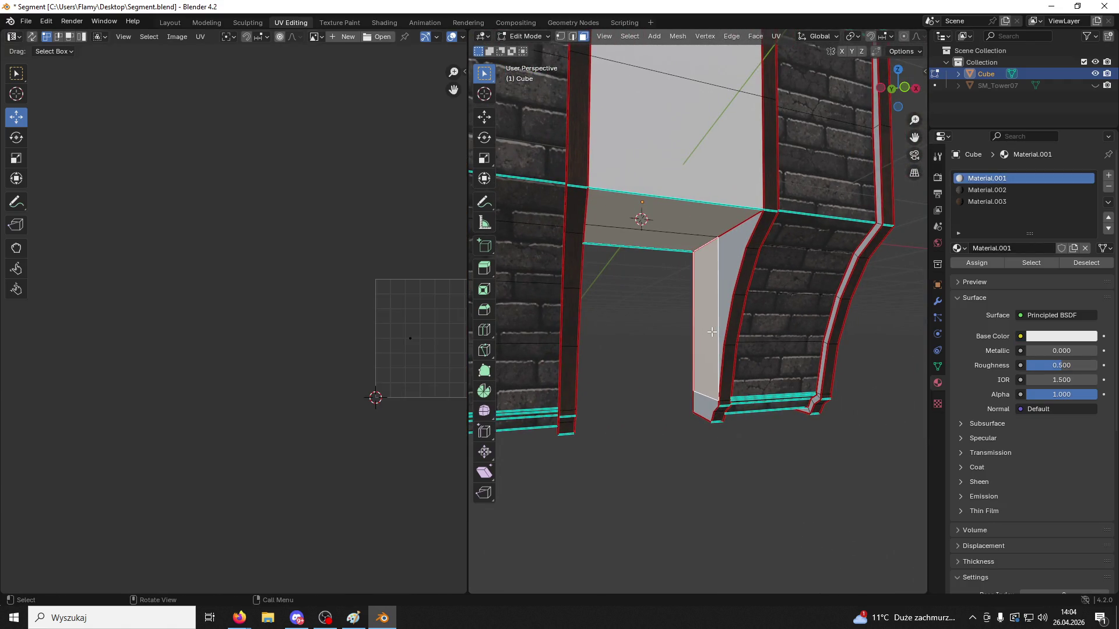
pyautogui.hotkey('ctrl', 'l')
pyautogui.scroll(3, 417, 350)
pyautogui.moveTo(422, 347); pyautogui.dragTo(177, 347, button='middle')
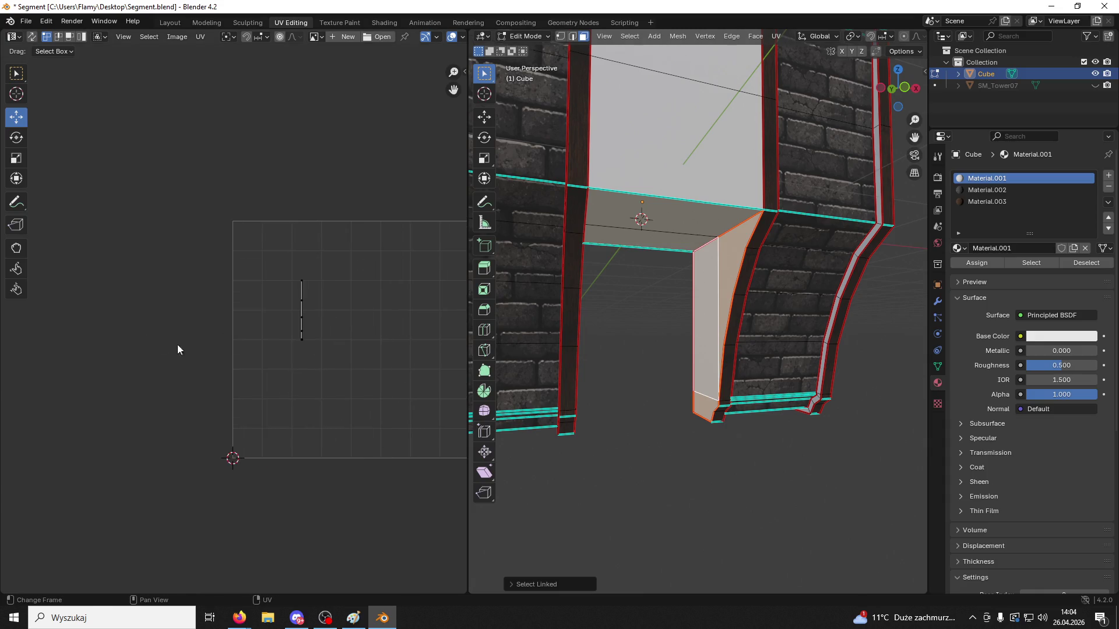
pyautogui.press('a')
pyautogui.press('u')
pyautogui.click(347, 366)
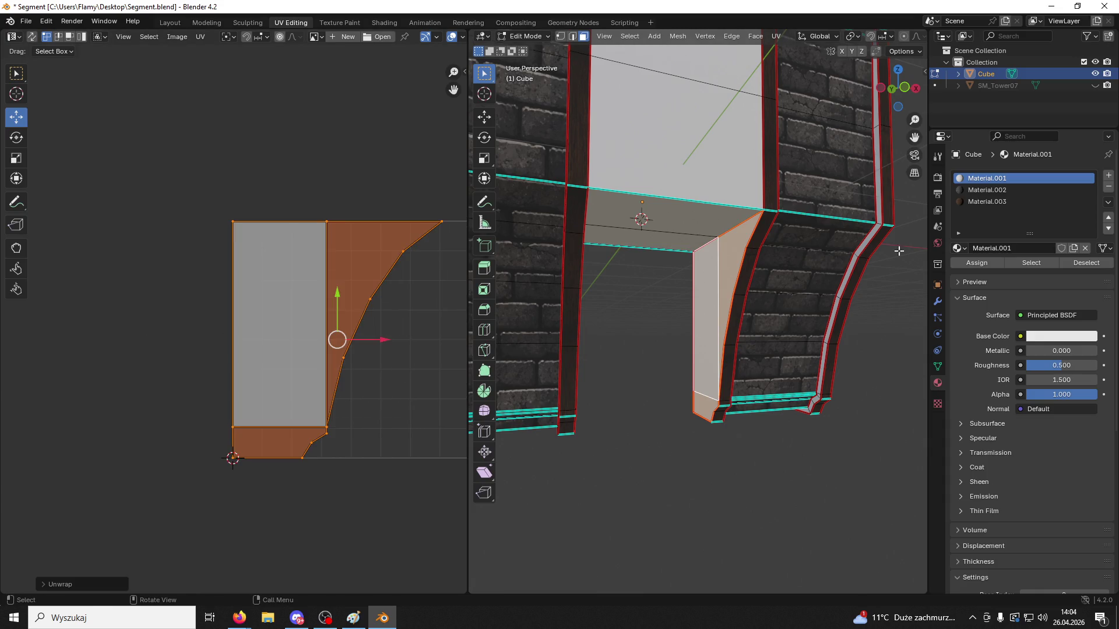
pyautogui.click(986, 202)
pyautogui.click(976, 263)
# Shrink the right bracket's UV island, then narrow it horizontally with S X
pyautogui.scroll(-4, 382, 452)
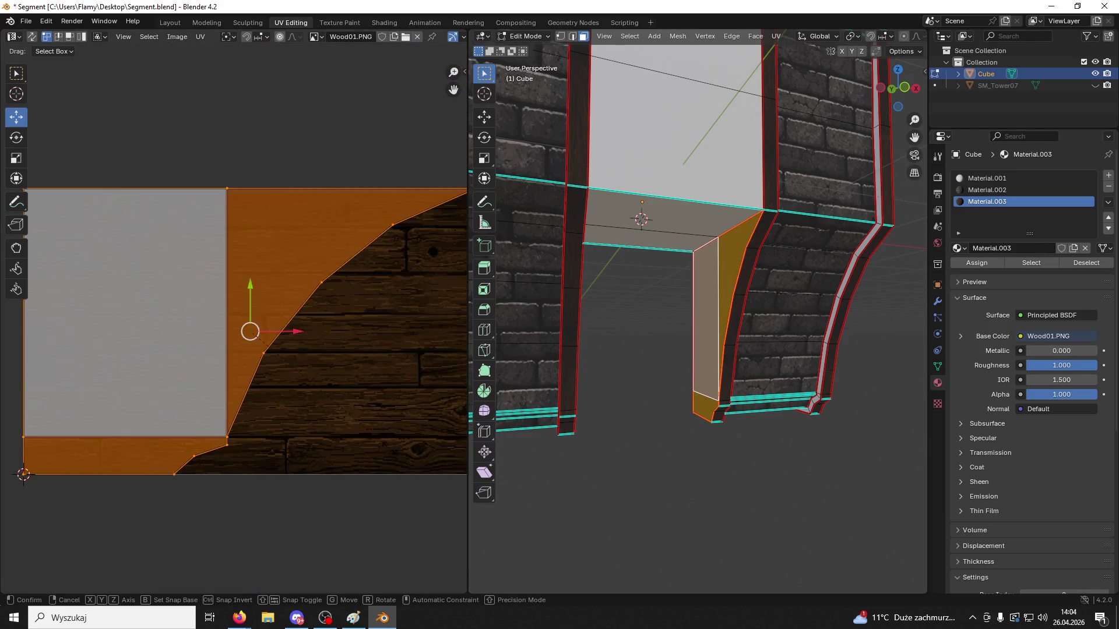
pyautogui.press('s')
pyautogui.click(319, 412)
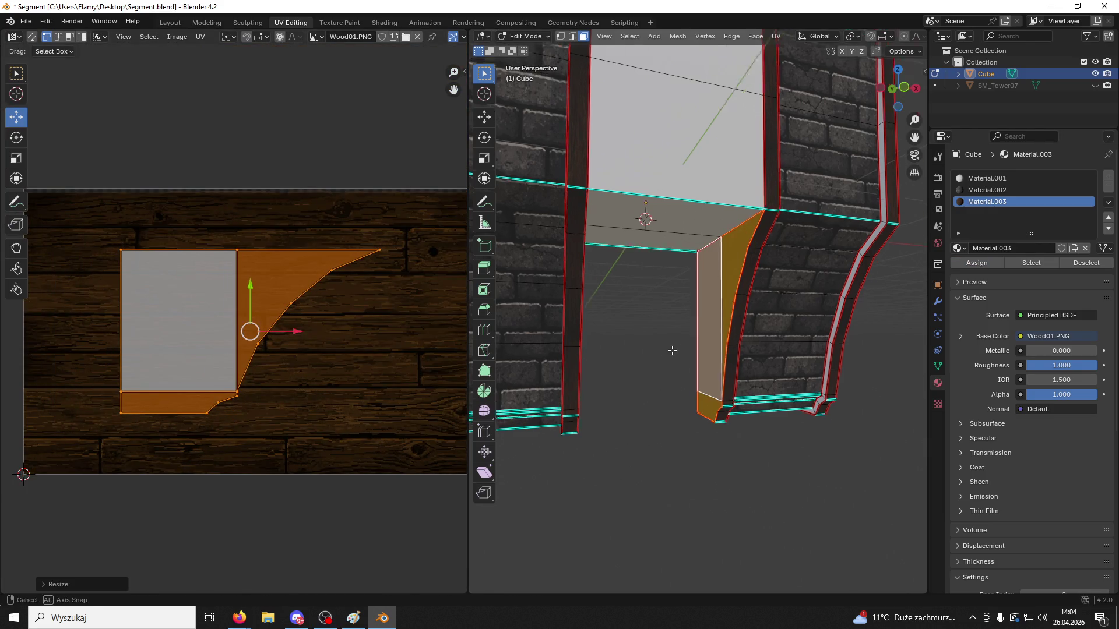
pyautogui.moveTo(669, 349); pyautogui.dragTo(737, 314, button='middle')
pyautogui.press('s')
pyautogui.press('x')
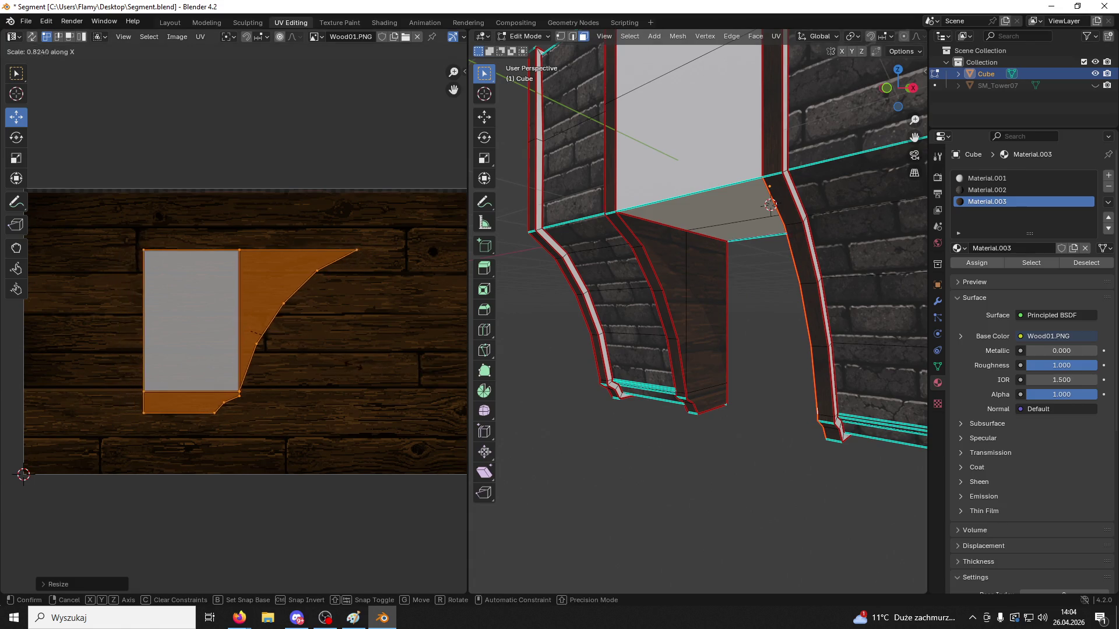
pyautogui.click(336, 366)
pyautogui.moveTo(782, 380); pyautogui.dragTo(870, 365, button='middle')
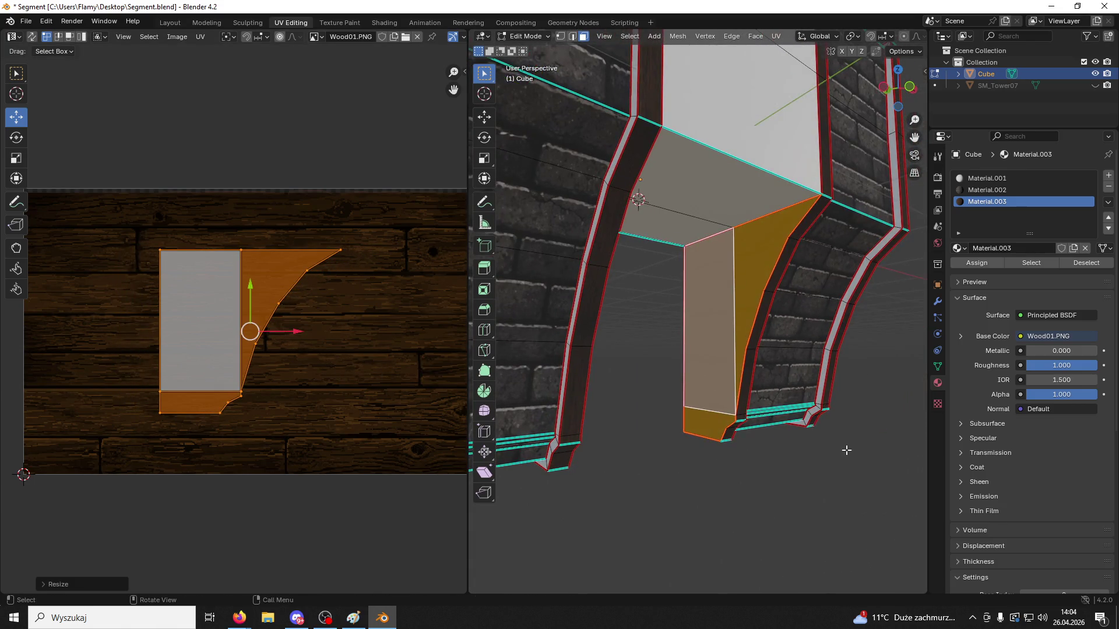
# Select the whole beam from its underside with L and assign it Material.003 wood
pyautogui.click(844, 449)
pyautogui.moveTo(844, 449)
pyautogui.mouseDown(button='middle')
pyautogui.moveTo(829, 447)
pyautogui.moveTo(729, 297)
pyautogui.mouseUp(button='middle')
pyautogui.click(716, 244)
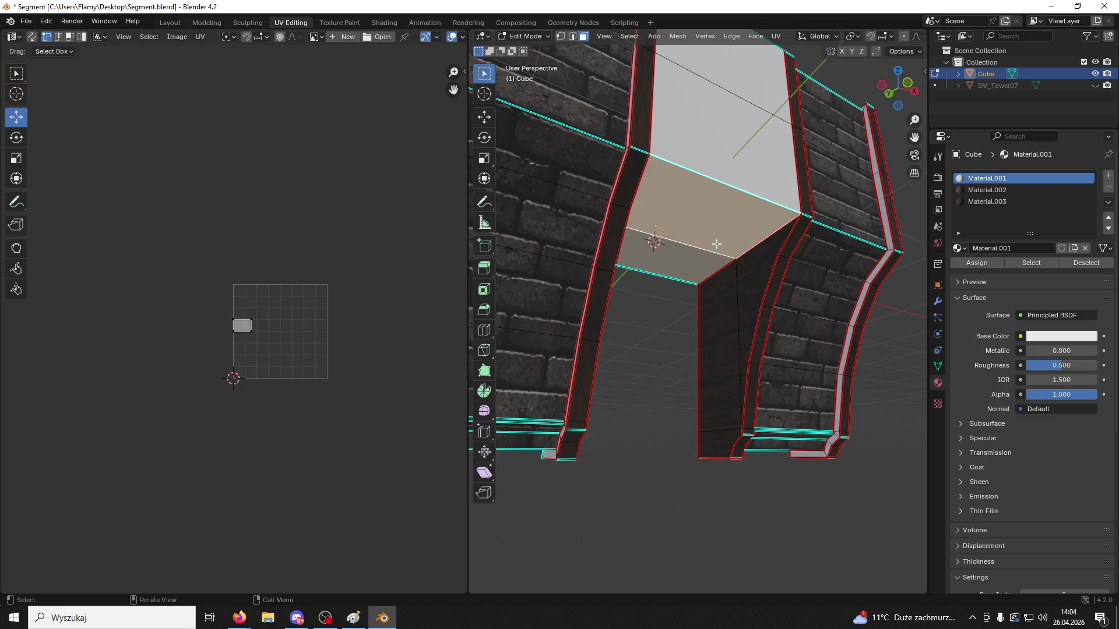
pyautogui.press('l')
pyautogui.scroll(3, 317, 394)
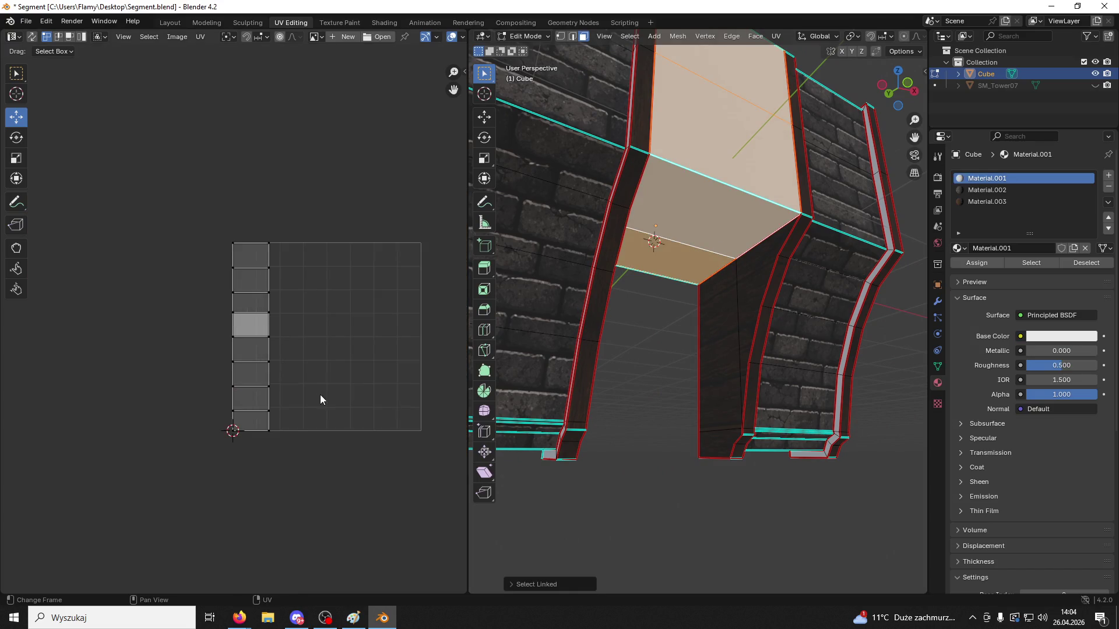
pyautogui.click(987, 201)
pyautogui.click(976, 263)
pyautogui.moveTo(716, 303); pyautogui.dragTo(748, 293, button='middle')
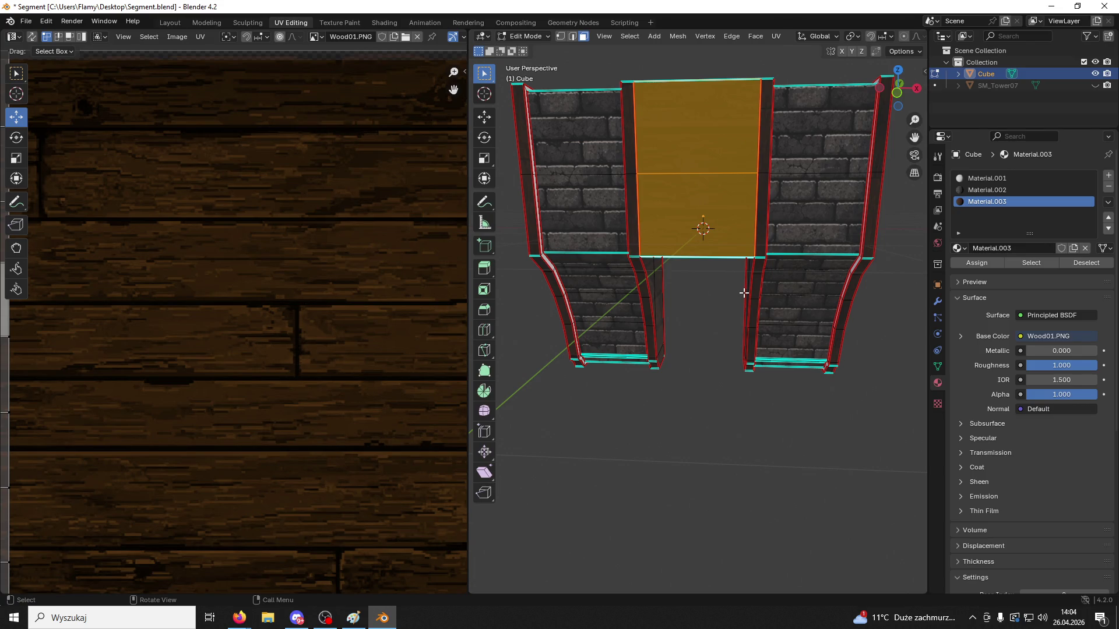
# Select the linked beam faces and scale their UV strips to about twice their size
pyautogui.scroll(-5, 247, 272)
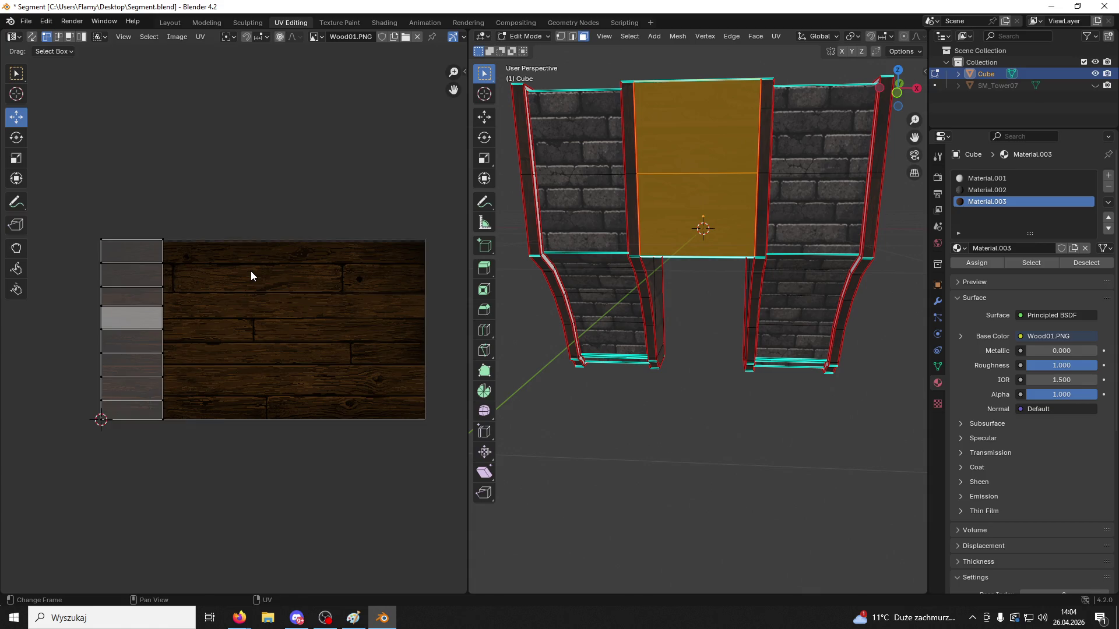
pyautogui.scroll(2, 250, 271)
pyautogui.click(717, 369)
pyautogui.hotkey('ctrl', 'l')
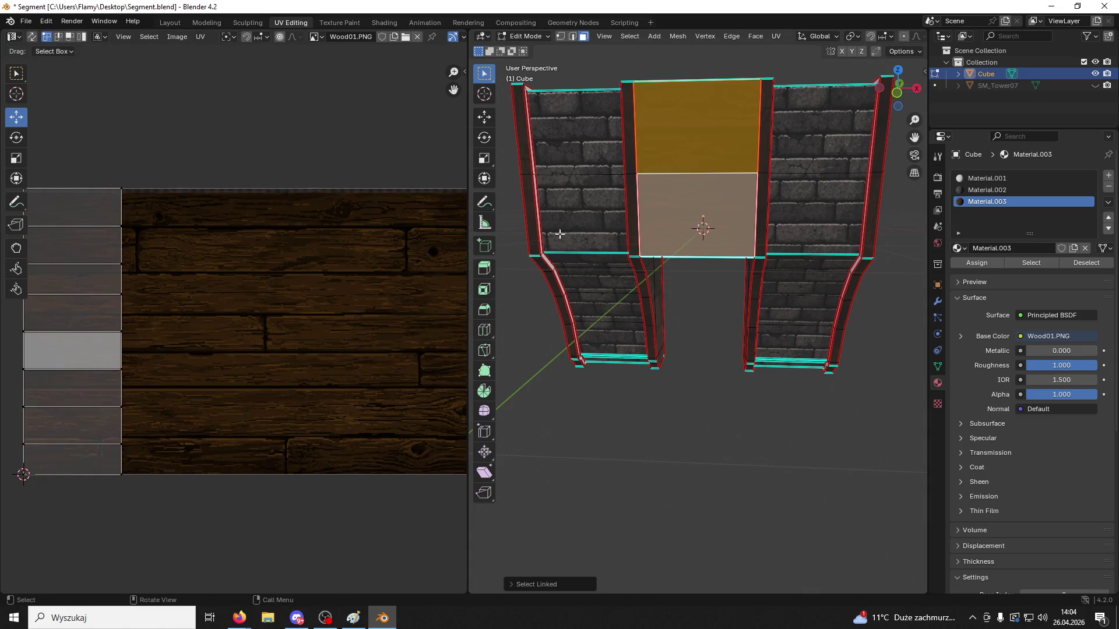
pyautogui.press('a')
pyautogui.press('s')
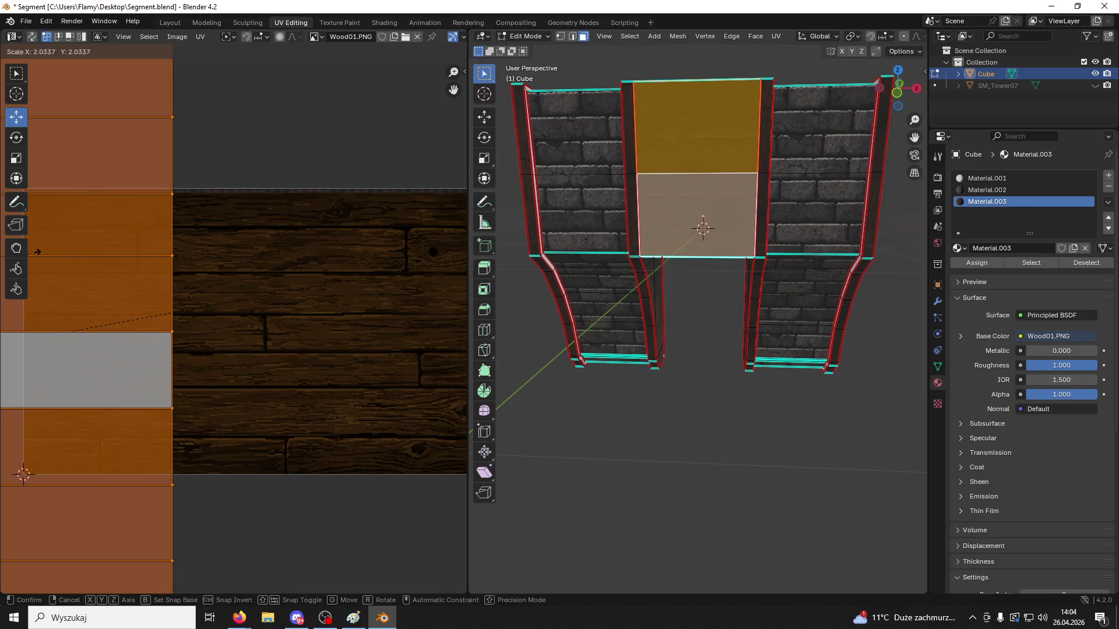
pyautogui.click(498, 395)
# Select the right column's bottom strip, top face and face loop
pyautogui.click(571, 411)
pyautogui.moveTo(570, 411)
pyautogui.mouseDown(button='middle')
pyautogui.moveTo(707, 364)
pyautogui.moveTo(642, 352)
pyautogui.moveTo(664, 342)
pyautogui.moveTo(844, 325)
pyautogui.moveTo(806, 315)
pyautogui.moveTo(724, 327)
pyautogui.moveTo(774, 326)
pyautogui.moveTo(831, 305)
pyautogui.moveTo(774, 287)
pyautogui.moveTo(781, 192)
pyautogui.moveTo(746, 382)
pyautogui.moveTo(680, 382)
pyautogui.moveTo(689, 290)
pyautogui.moveTo(769, 287)
pyautogui.moveTo(795, 196)
pyautogui.moveTo(662, 172)
pyautogui.moveTo(627, 152)
pyautogui.moveTo(617, 128)
pyautogui.moveTo(843, 150)
pyautogui.moveTo(804, 245)
pyautogui.moveTo(757, 284)
pyautogui.moveTo(762, 332)
pyautogui.mouseUp(button='middle')
pyautogui.click(774, 249)
pyautogui.click(795, 196)
pyautogui.click(762, 332)
pyautogui.keyDown('alt'); pyautogui.click(762, 332); pyautogui.keyUp('alt')
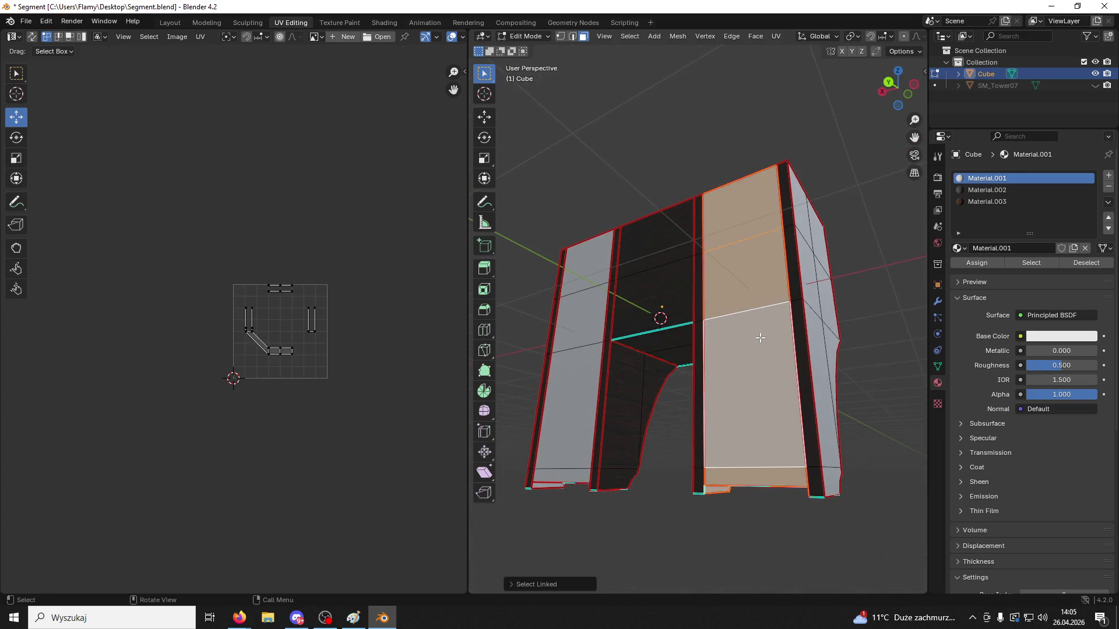
# Re-unwrap the selected right-column faces
pyautogui.scroll(3, 328, 371)
pyautogui.press('u')
pyautogui.click(329, 364)
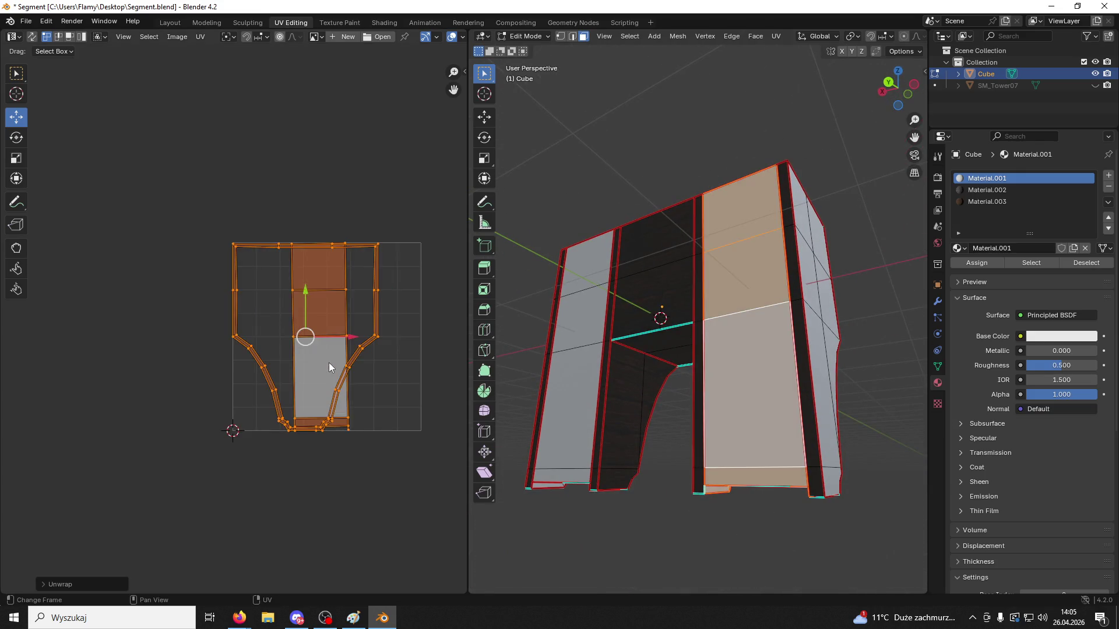
# Reselect the lower column face and grow it to the whole linked column
pyautogui.click(761, 378)
pyautogui.hotkey('ctrl', 'l')
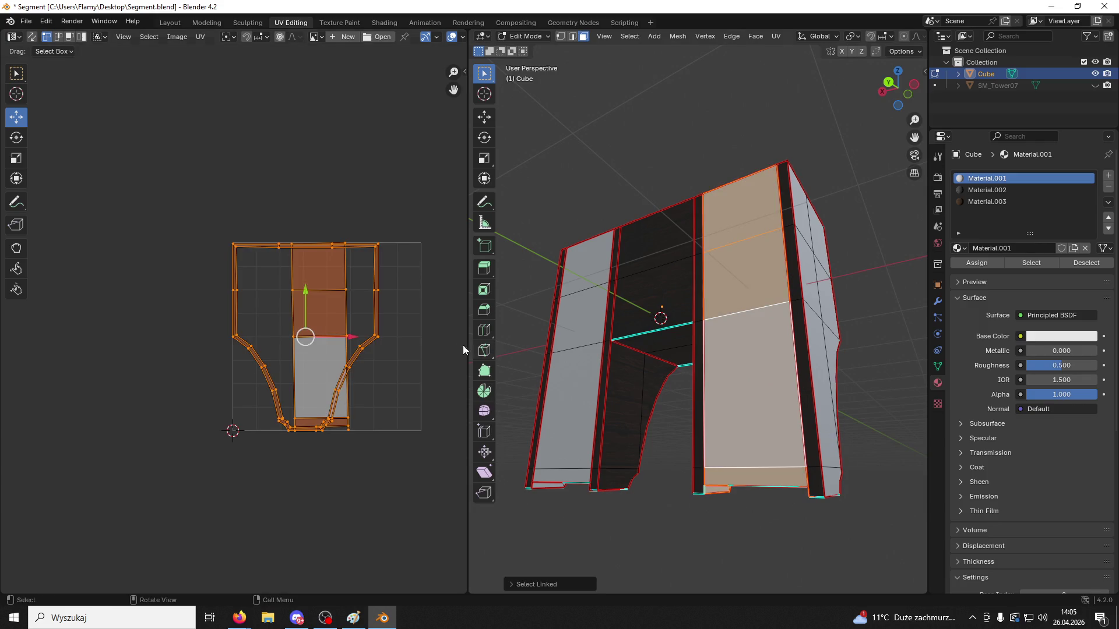
pyautogui.press('u')
pyautogui.click(757, 385)
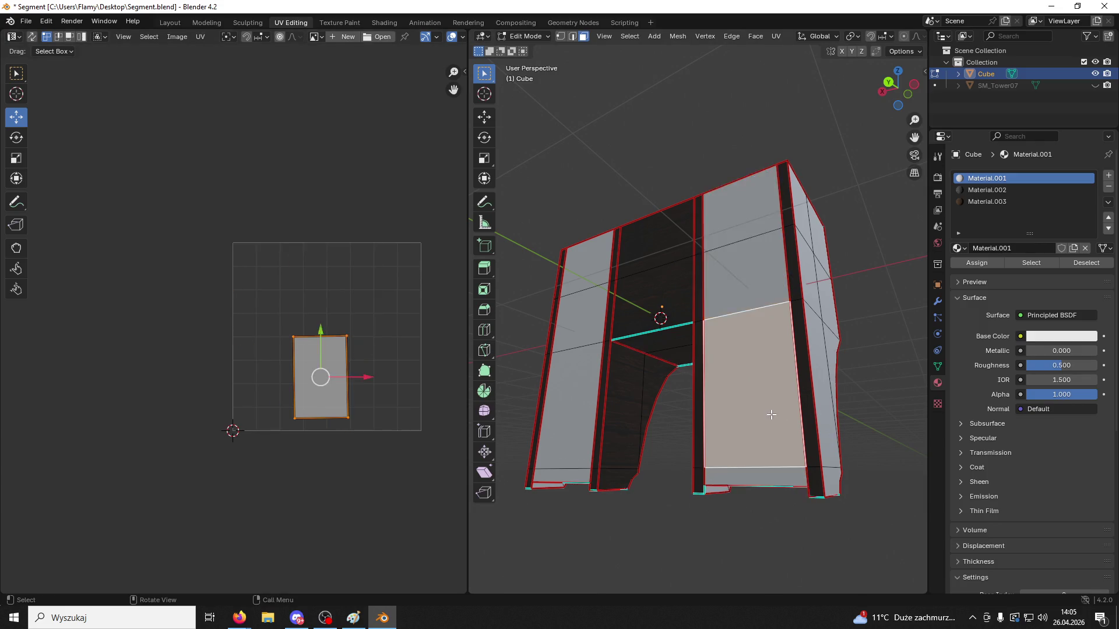
pyautogui.moveTo(758, 384); pyautogui.dragTo(752, 395, button='middle')
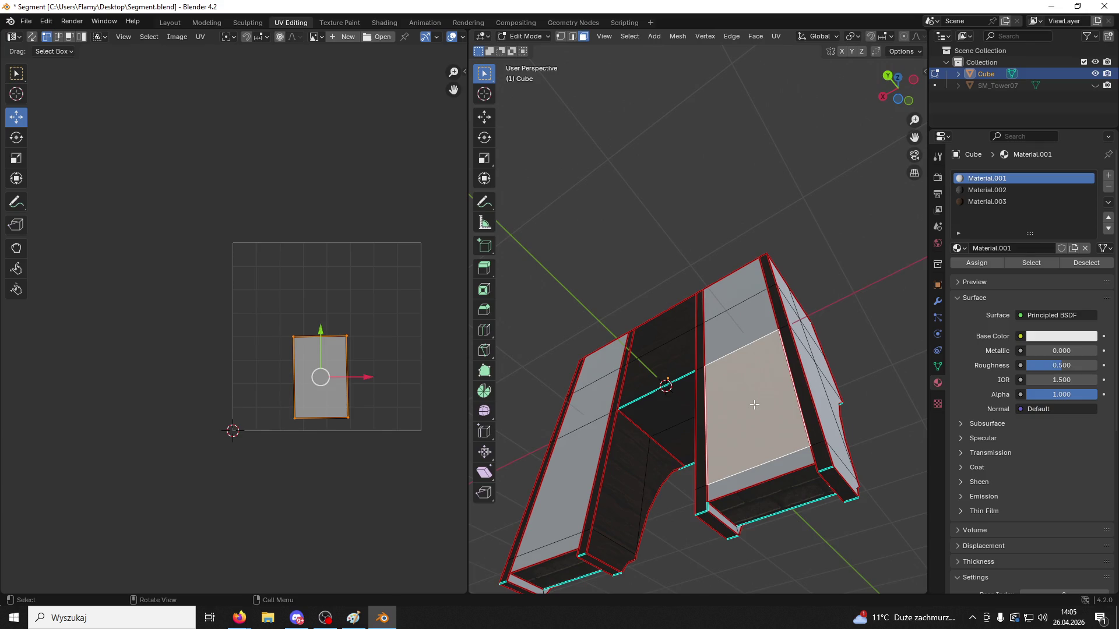
pyautogui.hotkey('ctrl', 'l')
pyautogui.moveTo(745, 341); pyautogui.dragTo(712, 383, button='middle')
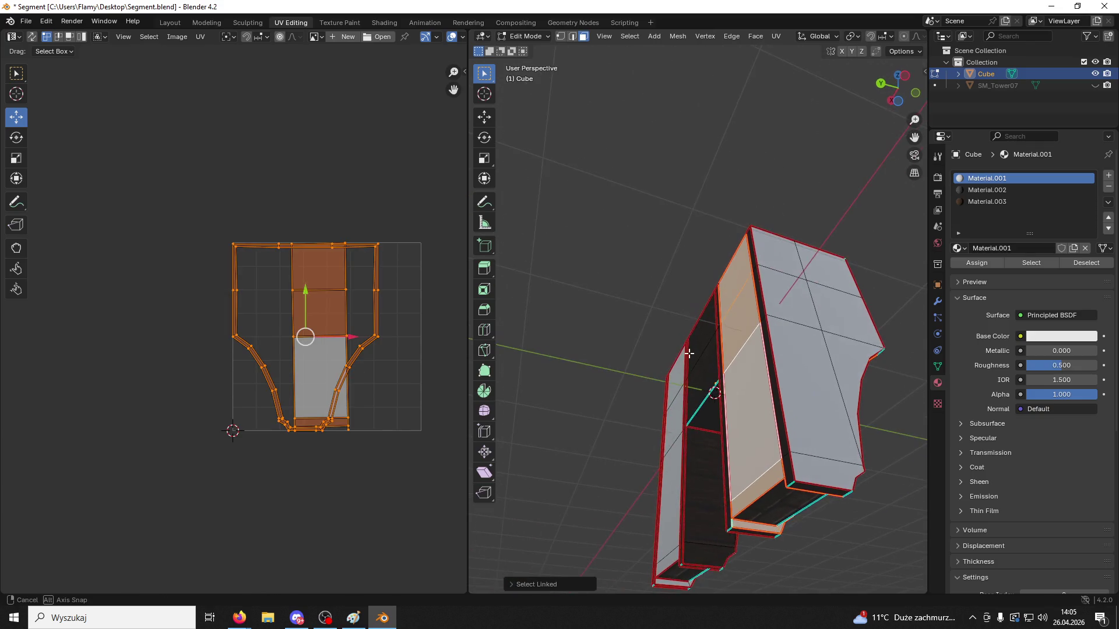
# Clear the selection, switch to Edge select mode, and close in on the brick wall face
pyautogui.click(826, 546)
pyautogui.moveTo(825, 546)
pyautogui.mouseDown(button='middle')
pyautogui.moveTo(818, 444)
pyautogui.moveTo(844, 460)
pyautogui.moveTo(824, 455)
pyautogui.moveTo(816, 435)
pyautogui.moveTo(826, 430)
pyautogui.mouseUp(button='middle')
pyautogui.scroll(3, 818, 443)
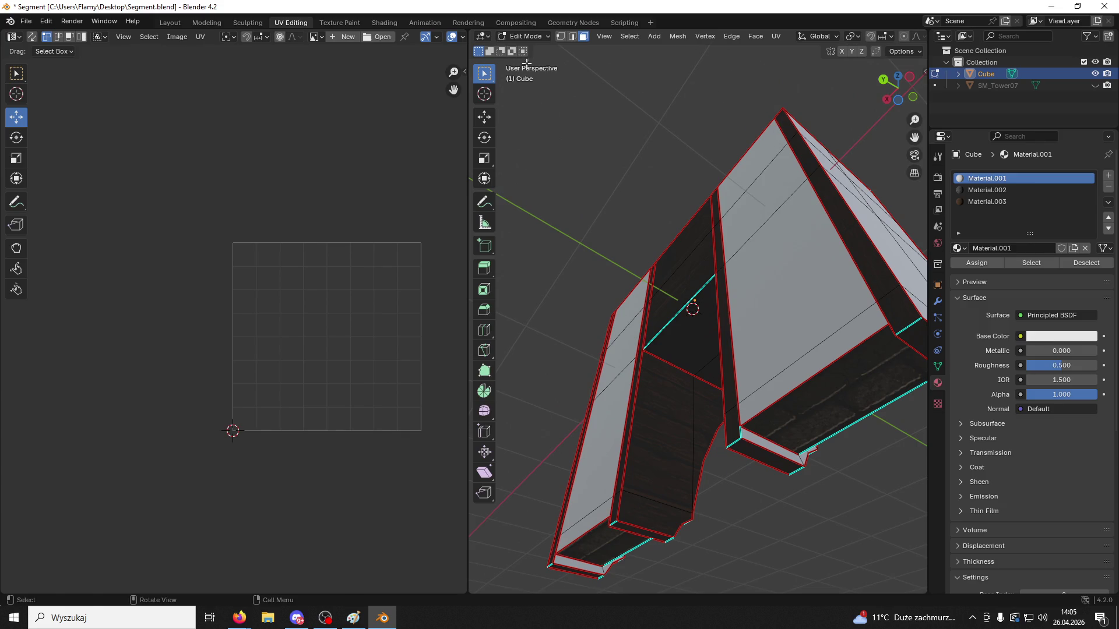
pyautogui.click(573, 38)
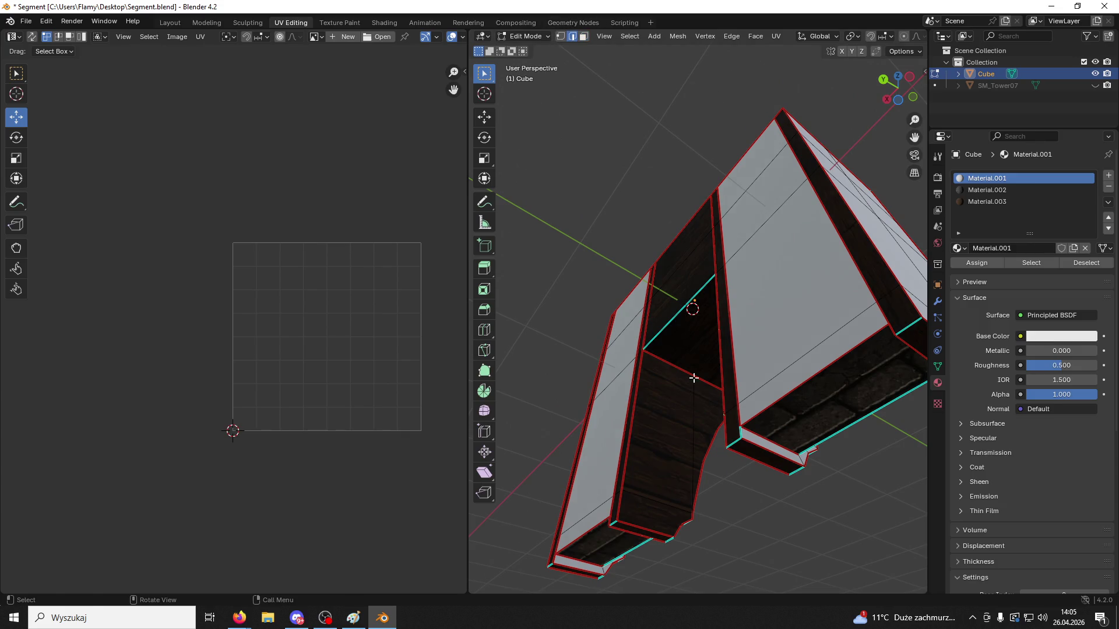
pyautogui.rightClick(739, 431)
pyautogui.click(739, 431)
pyautogui.moveTo(740, 431)
pyautogui.mouseDown(button='middle')
pyautogui.moveTo(711, 414)
pyautogui.moveTo(724, 405)
pyautogui.moveTo(796, 187)
pyautogui.moveTo(645, 176)
pyautogui.mouseUp(button='middle')
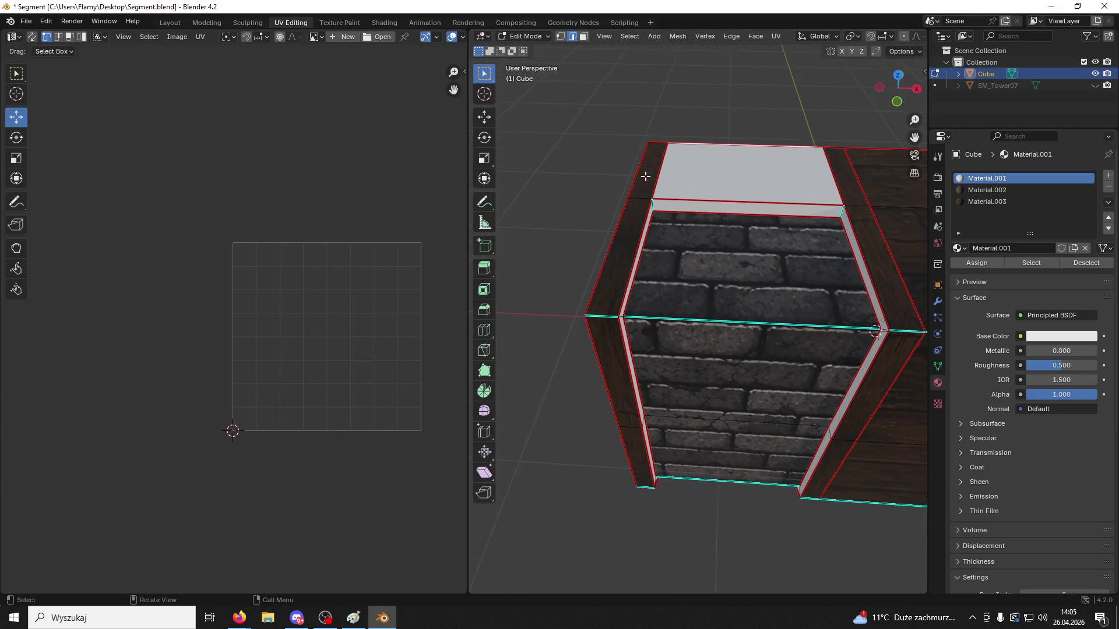
# Switch to Face select mode and select the right pillar's four front faces
pyautogui.click(583, 37)
pyautogui.press('l')
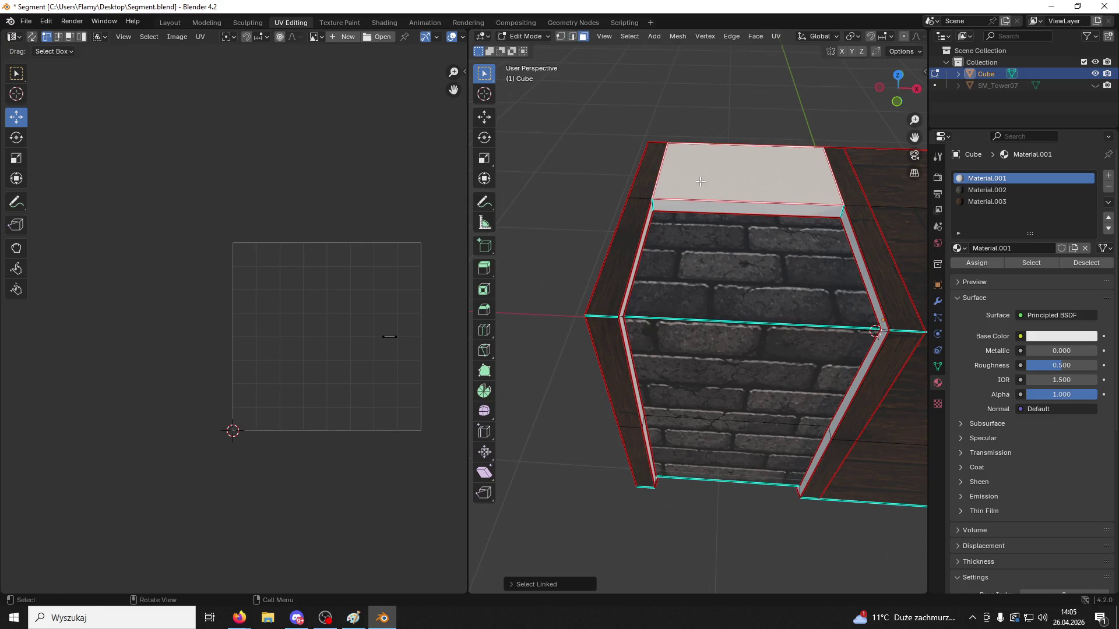
pyautogui.moveTo(699, 181); pyautogui.dragTo(504, 110, button='middle')
pyautogui.moveTo(582, 268)
pyautogui.mouseDown(button='middle')
pyautogui.moveTo(584, 342)
pyautogui.moveTo(604, 348)
pyautogui.moveTo(704, 209)
pyautogui.mouseUp(button='middle')
pyautogui.click(706, 194)
pyautogui.keyDown('shift'); pyautogui.click(704, 246); pyautogui.keyUp('shift')
pyautogui.keyDown('shift'); pyautogui.click(696, 347); pyautogui.keyUp('shift')
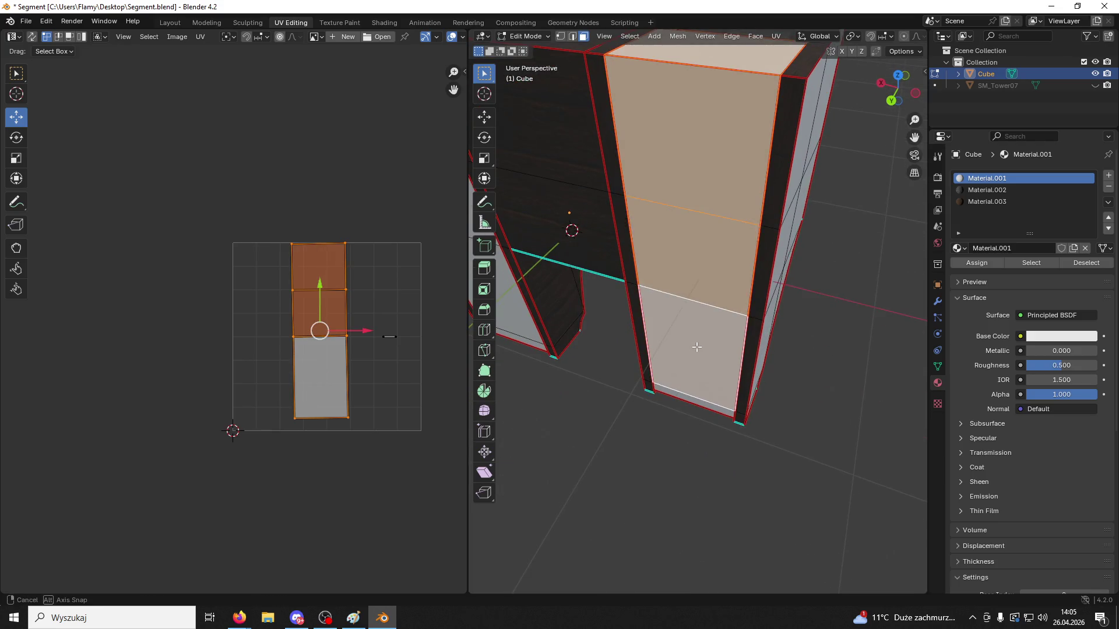
pyautogui.moveTo(696, 347)
pyautogui.mouseDown(button='middle')
pyautogui.moveTo(687, 469)
pyautogui.moveTo(737, 408)
pyautogui.moveTo(756, 362)
pyautogui.mouseUp(button='middle')
pyautogui.keyDown('shift'); pyautogui.click(699, 460); pyautogui.keyUp('shift')
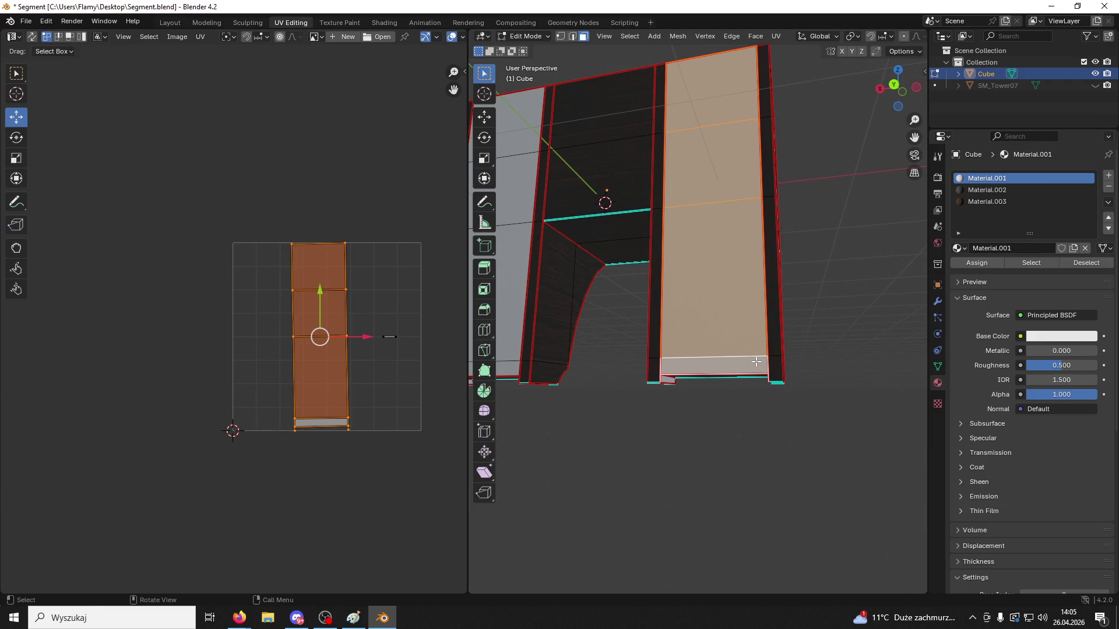
# Unwrap the pillar faces as one island and make wood Material.003 the active slot
pyautogui.moveTo(783, 319)
pyautogui.mouseDown(button='middle')
pyautogui.moveTo(775, 338)
pyautogui.moveTo(729, 361)
pyautogui.moveTo(699, 349)
pyautogui.mouseUp(button='middle')
pyautogui.scroll(3, 386, 394)
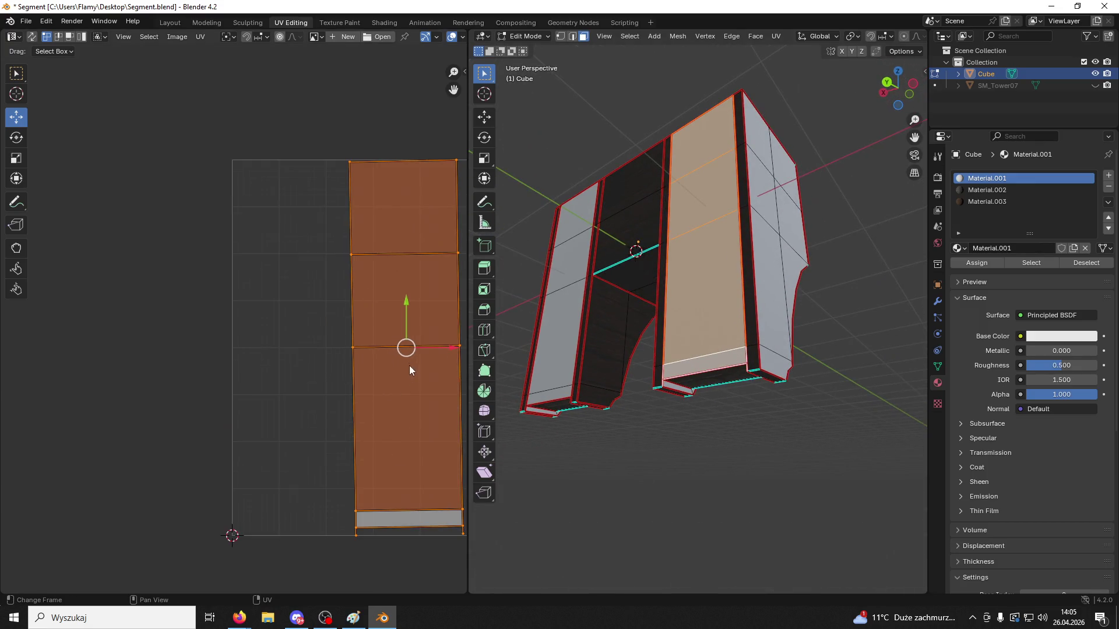
pyautogui.press('u')
pyautogui.click(291, 365)
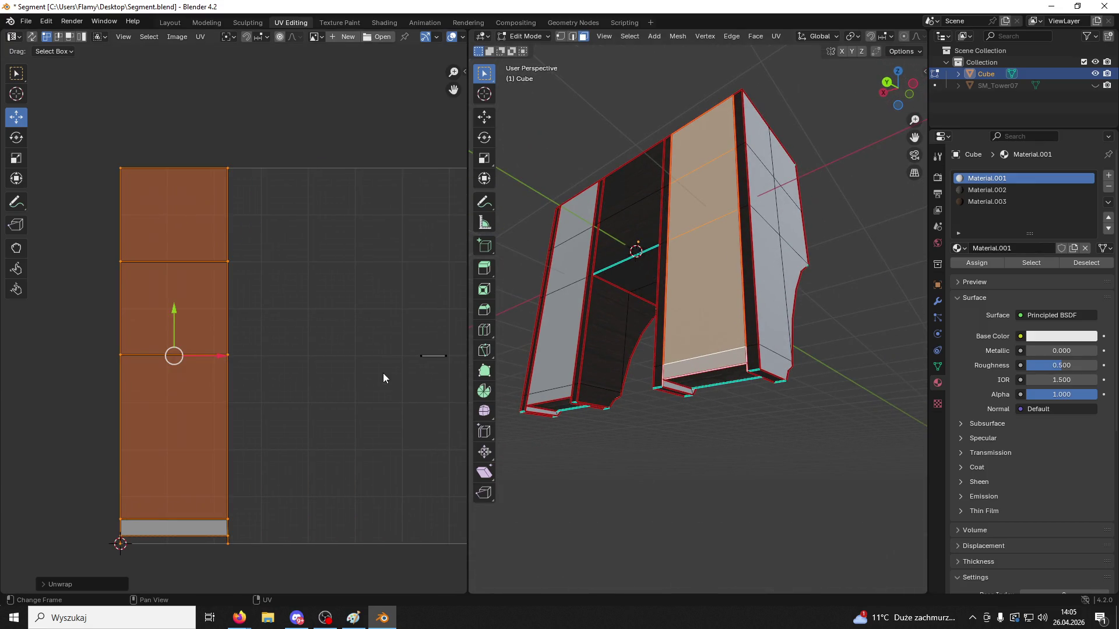
pyautogui.moveTo(636, 354); pyautogui.dragTo(653, 326, button='middle')
pyautogui.click(987, 190)
pyautogui.click(987, 201)
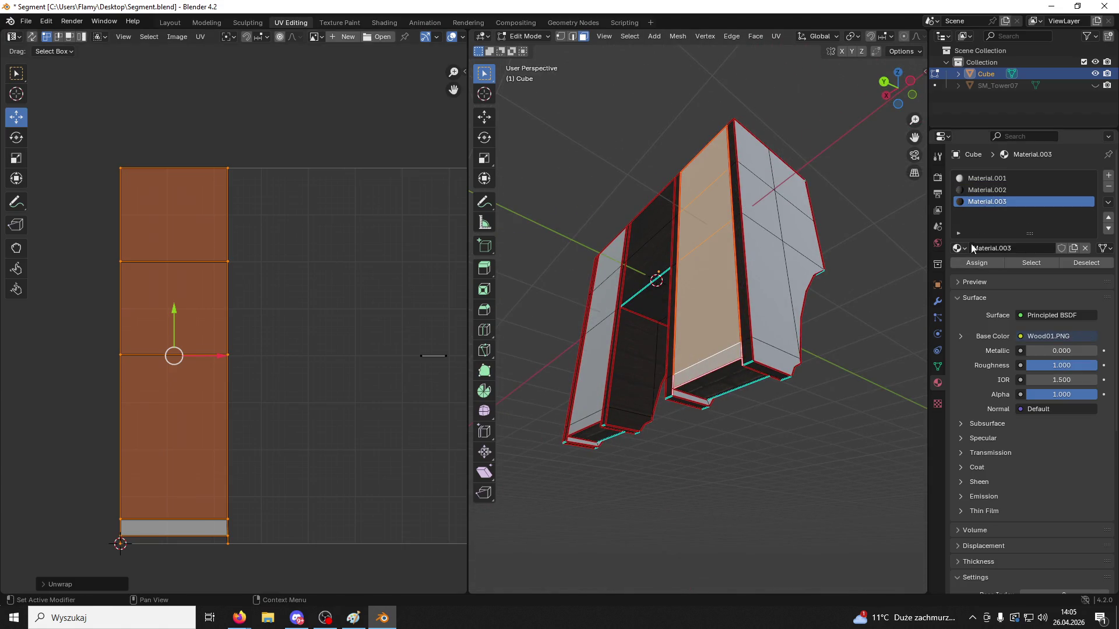
# Assign wood Material.003 to the pillar faces and shrink their UV island
pyautogui.click(999, 263)
pyautogui.moveTo(751, 384); pyautogui.dragTo(702, 409, button='middle')
pyautogui.scroll(-5, 372, 413)
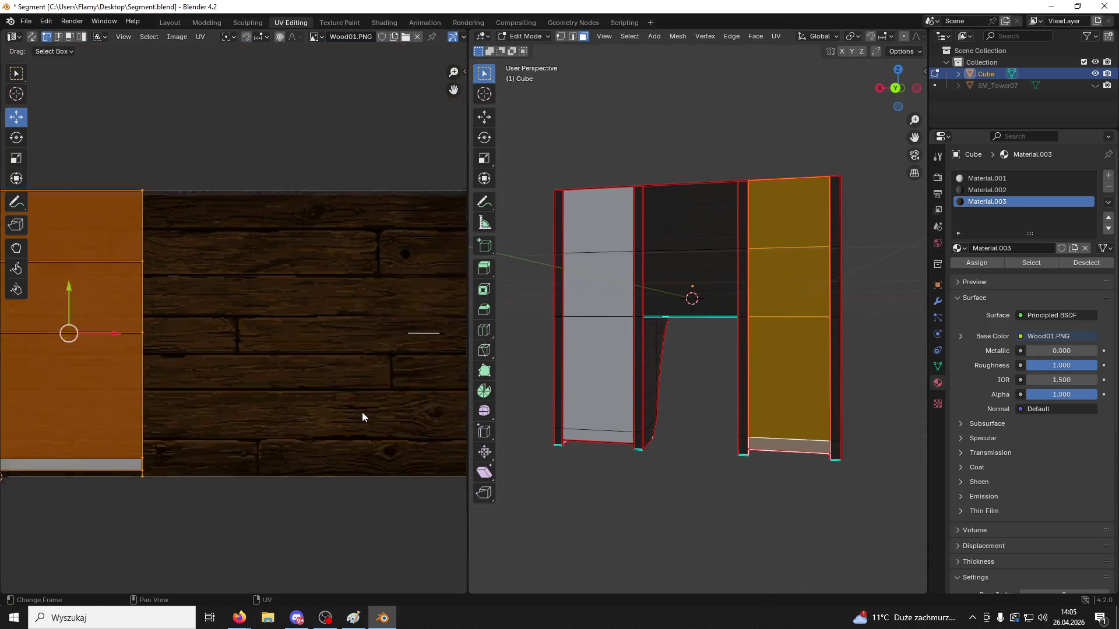
pyautogui.press('s')
pyautogui.click(295, 392)
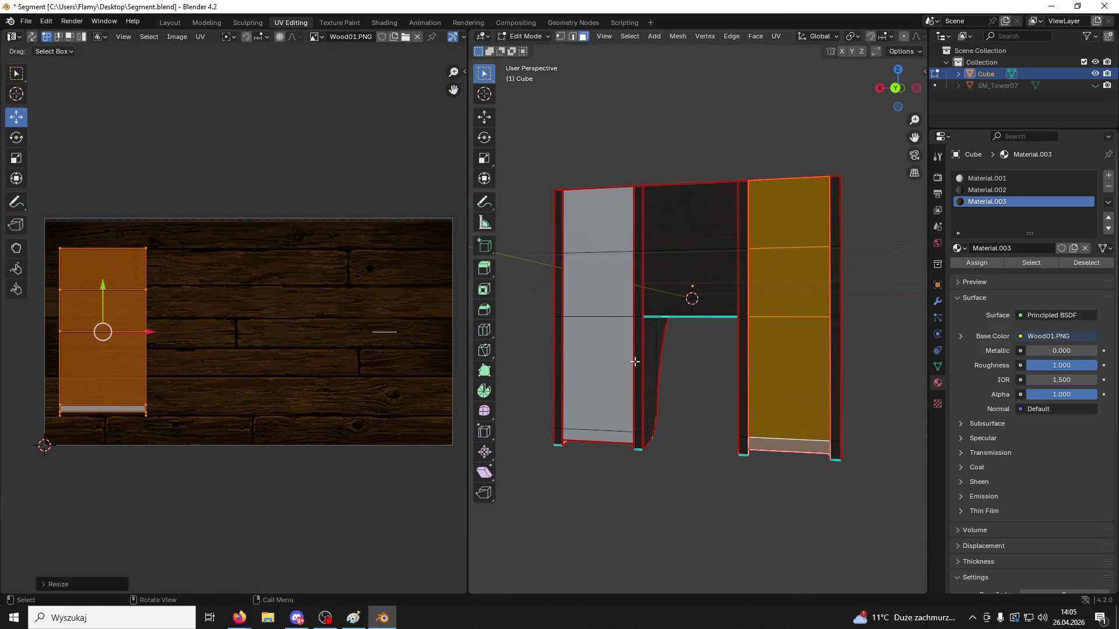
# Select four front faces of the left pillar for unwrapping
pyautogui.click(874, 366)
pyautogui.moveTo(874, 365); pyautogui.dragTo(749, 329, button='middle')
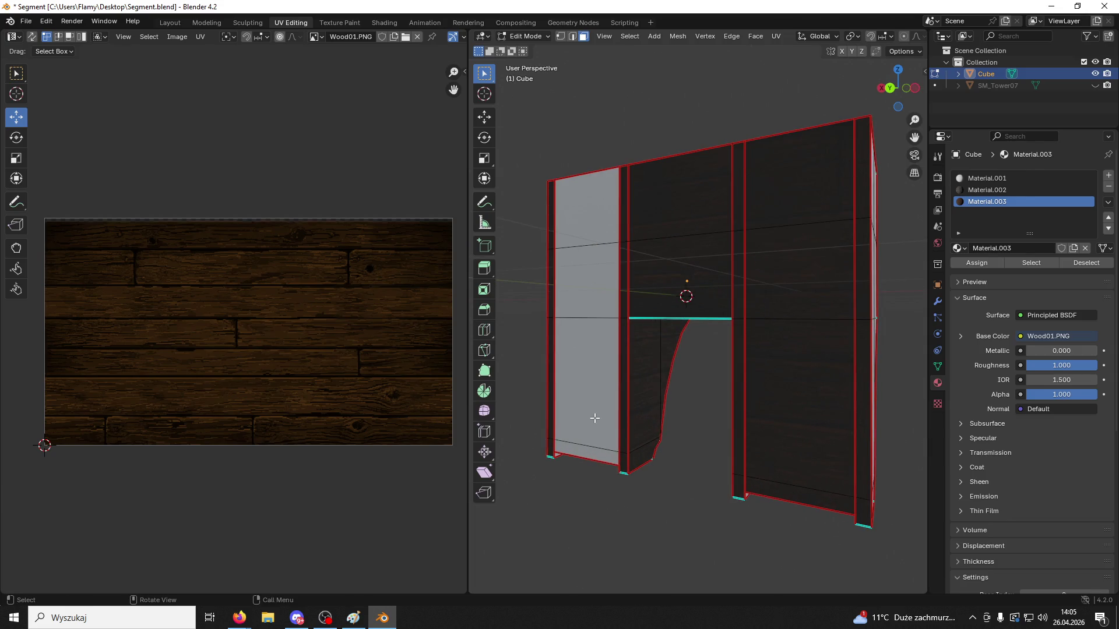
pyautogui.click(594, 418)
pyautogui.keyDown('shift'); pyautogui.click(599, 332); pyautogui.keyUp('shift')
pyautogui.keyDown('shift'); pyautogui.click(599, 217); pyautogui.keyUp('shift')
pyautogui.keyDown('shift'); pyautogui.click(592, 359); pyautogui.keyUp('shift')
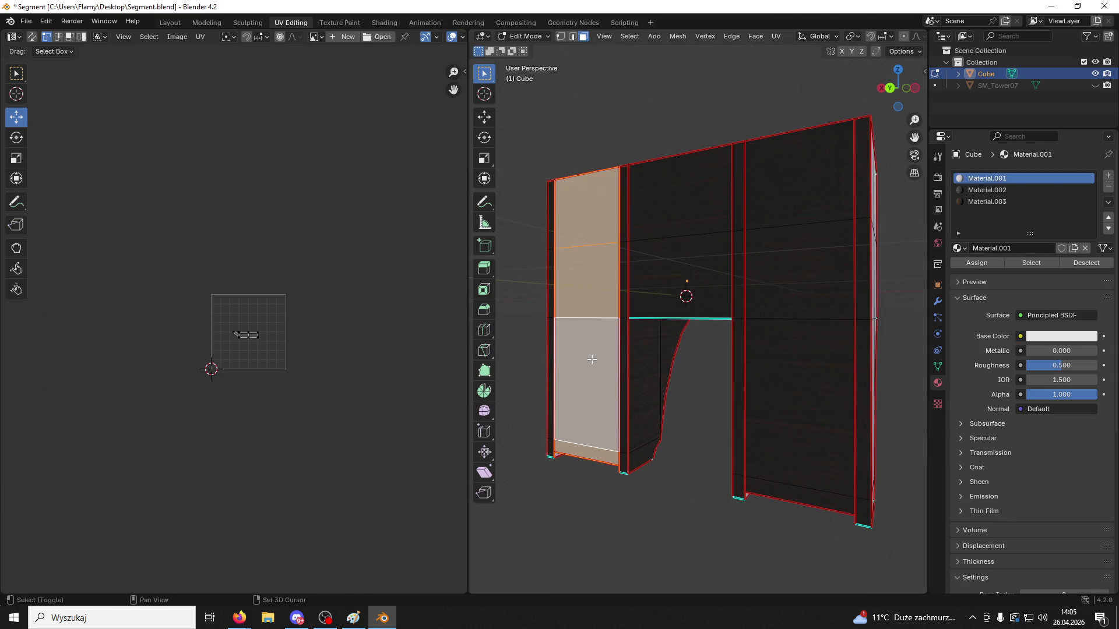
pyautogui.scroll(4, 341, 370)
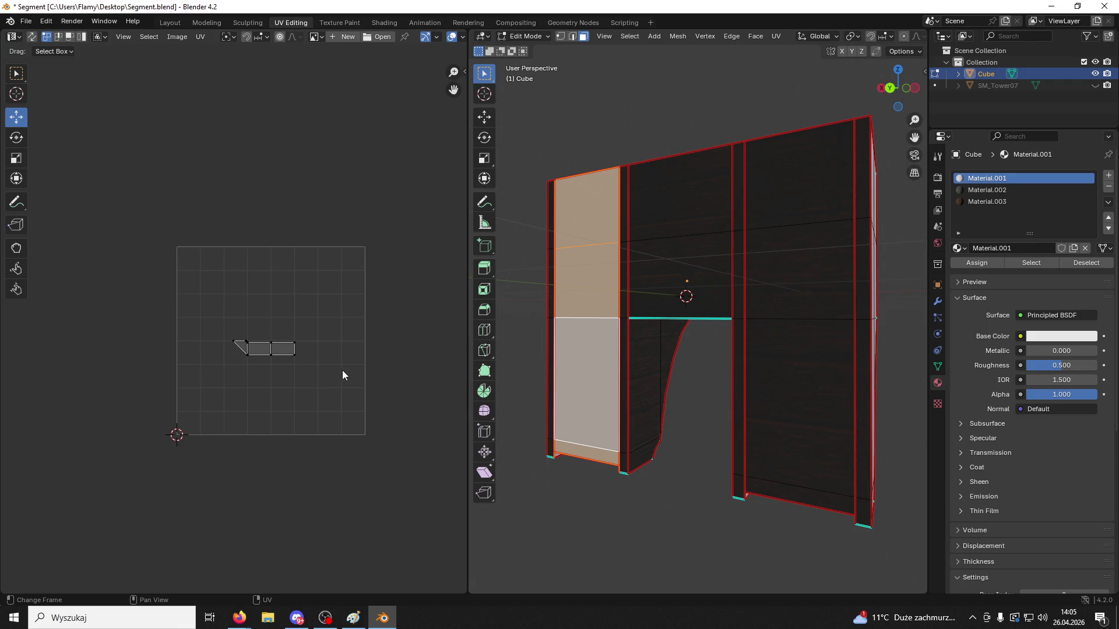
pyautogui.press('u')
# Select the right pillar's top, three front and bottom faces and unwrap them
pyautogui.moveTo(658, 361)
pyautogui.mouseDown(button='middle')
pyautogui.moveTo(674, 320)
pyautogui.moveTo(576, 170)
pyautogui.mouseUp(button='middle')
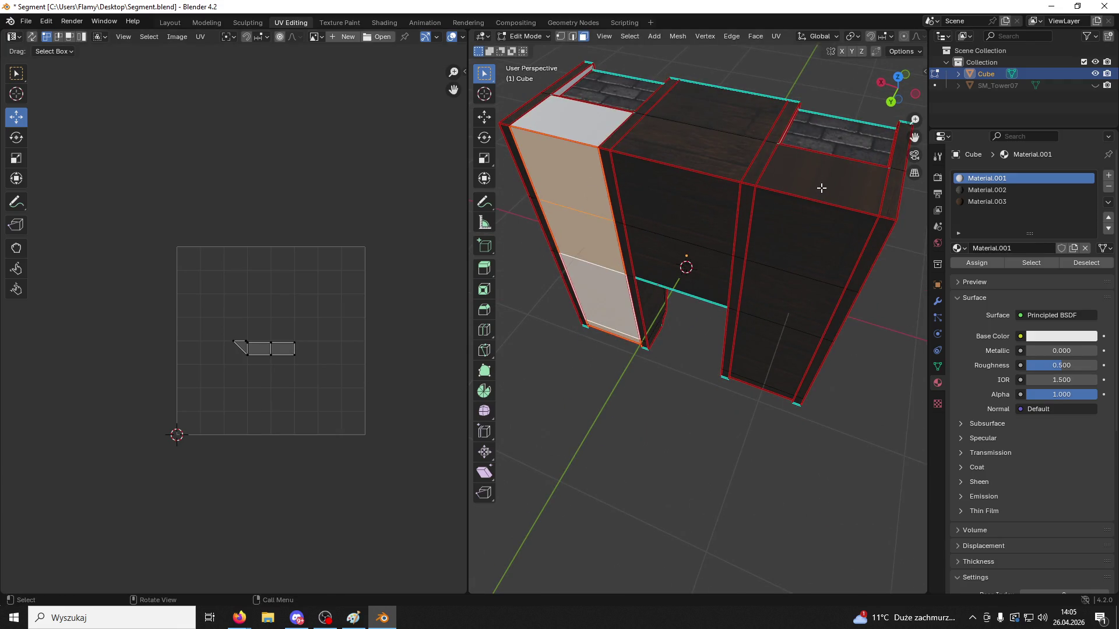
pyautogui.click(821, 187)
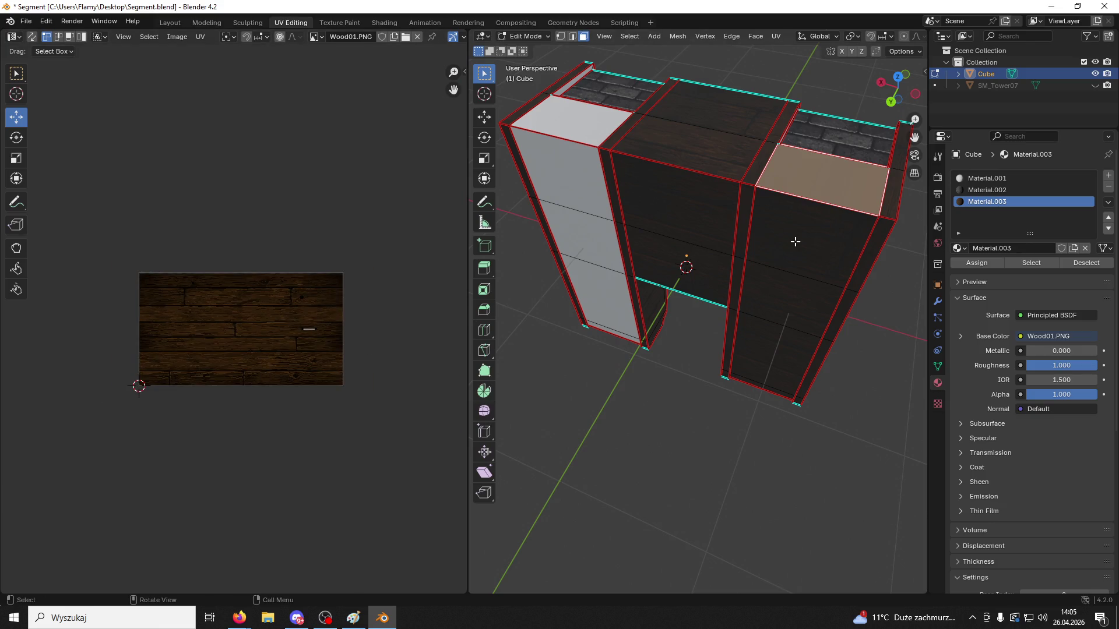
pyautogui.keyDown('shift'); pyautogui.click(796, 242); pyautogui.keyUp('shift')
pyautogui.keyDown('shift'); pyautogui.click(792, 298); pyautogui.keyUp('shift')
pyautogui.keyDown('shift'); pyautogui.click(782, 351); pyautogui.keyUp('shift')
pyautogui.keyDown('shift'); pyautogui.click(766, 389); pyautogui.keyUp('shift')
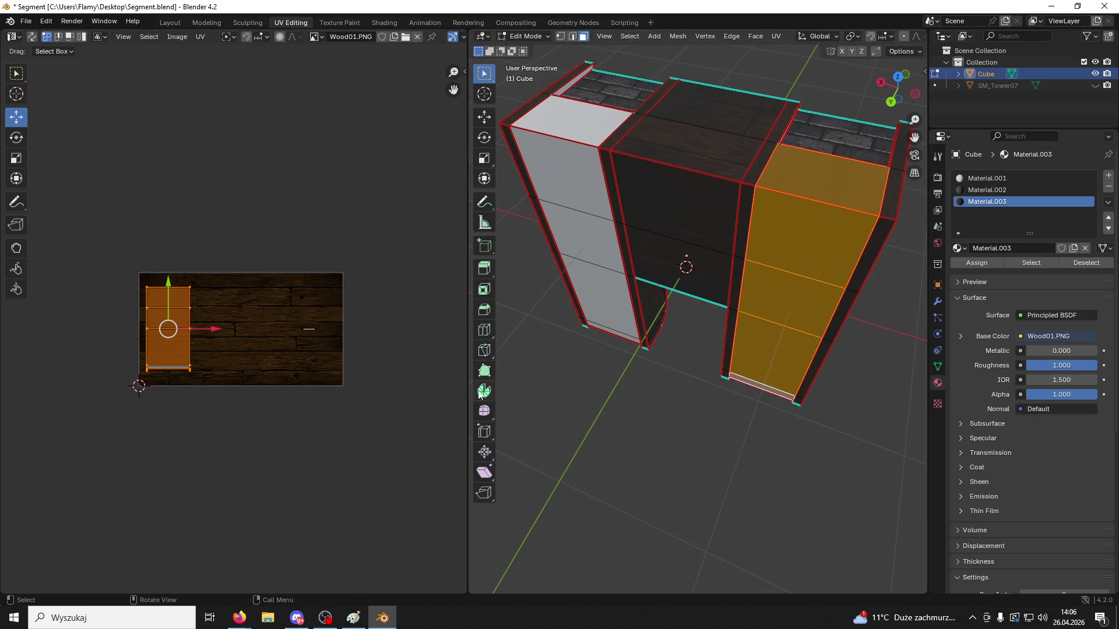
pyautogui.press('u')
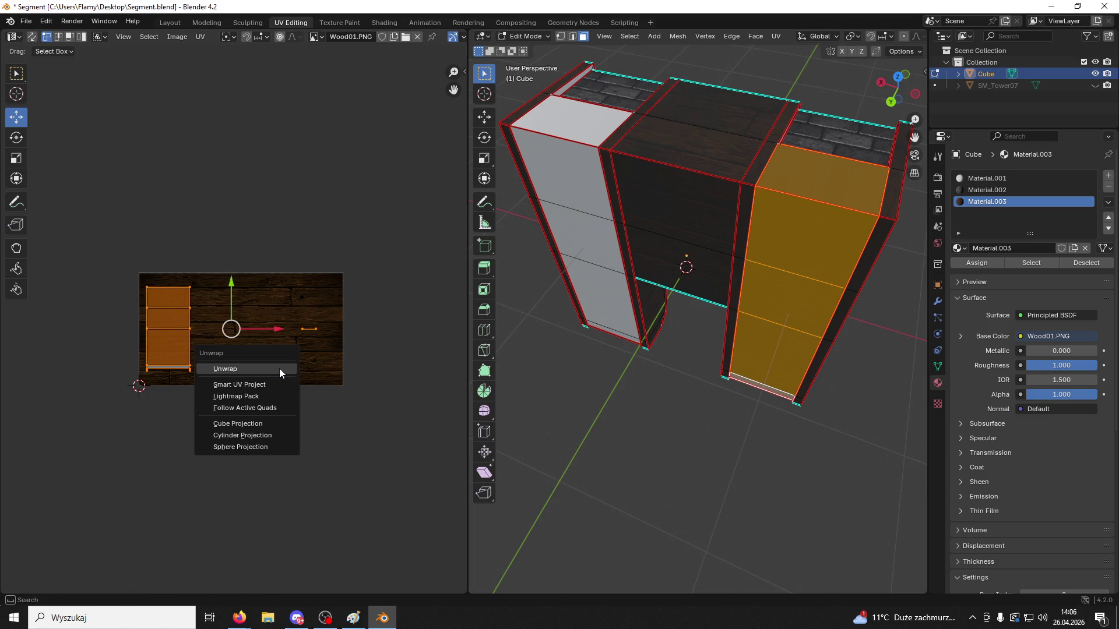
pyautogui.click(279, 368)
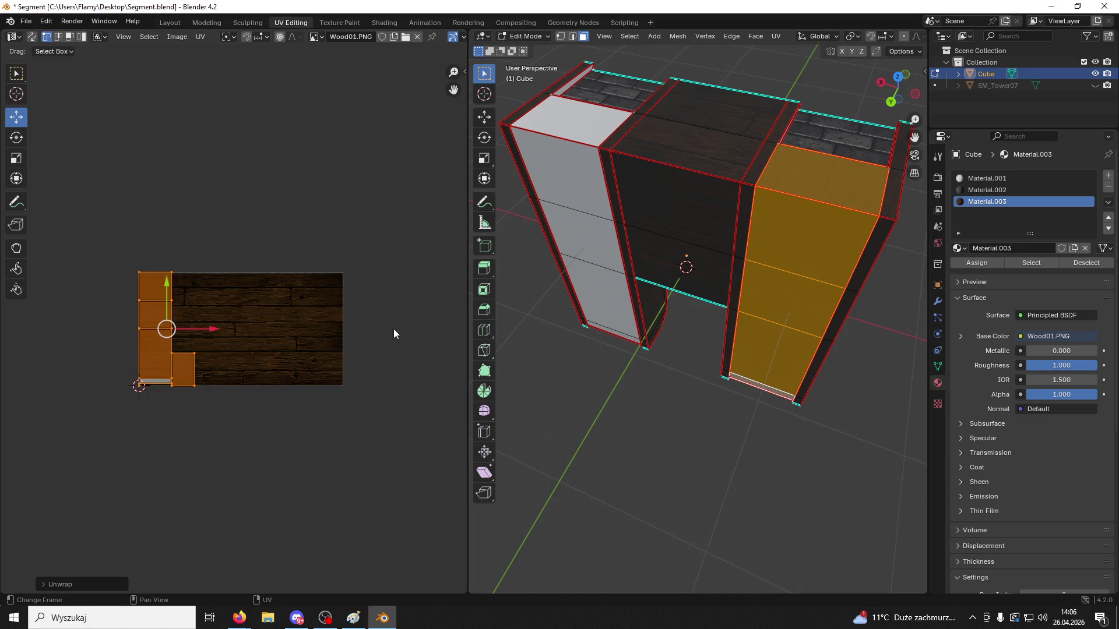
# Rotate the right pillar top face's wood UVs by 90°
pyautogui.click(792, 177)
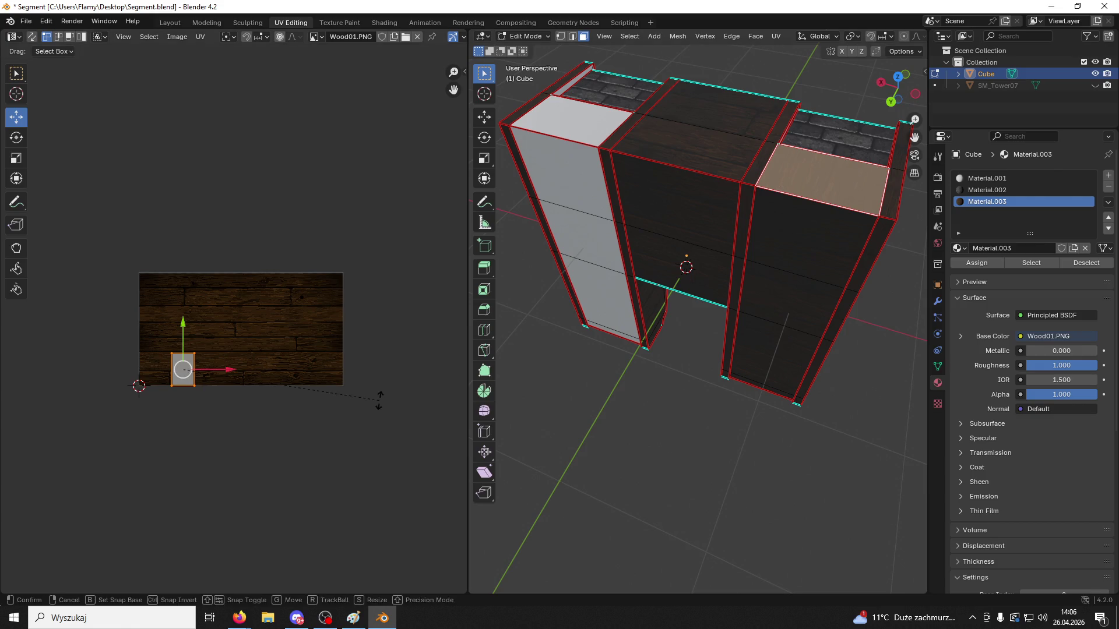
pyautogui.write('r90')
pyautogui.press('Return')
# Select the left pillar's top face and three front faces
pyautogui.click(565, 395)
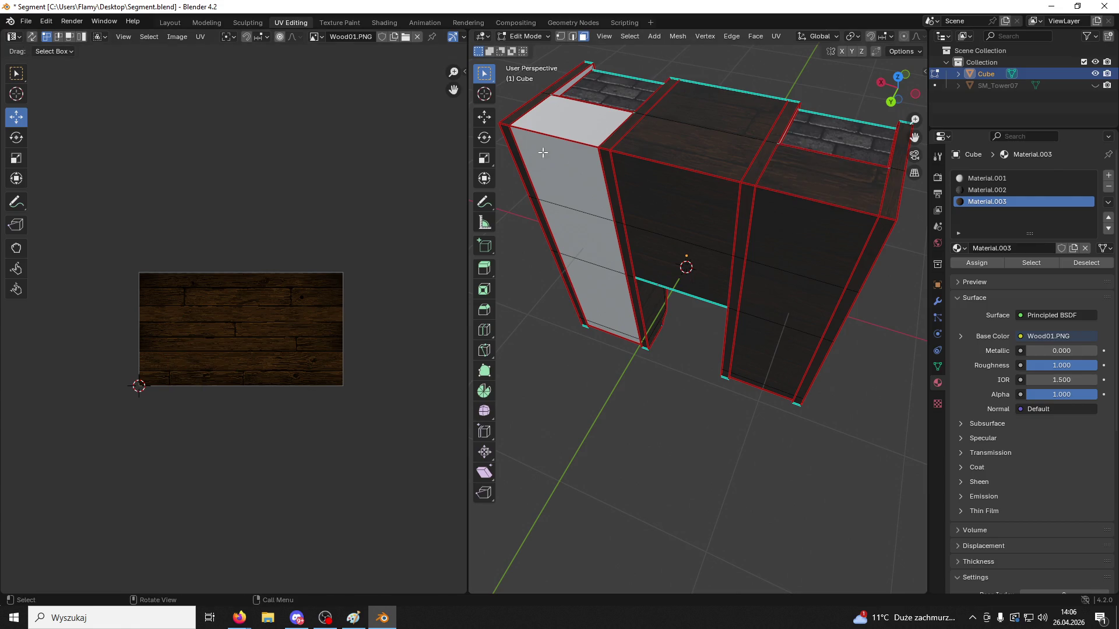
pyautogui.click(579, 122)
pyautogui.keyDown('shift'); pyautogui.click(573, 185); pyautogui.keyUp('shift')
pyautogui.keyDown('shift'); pyautogui.click(573, 251); pyautogui.keyUp('shift')
pyautogui.keyDown('shift'); pyautogui.click(609, 326); pyautogui.keyUp('shift')
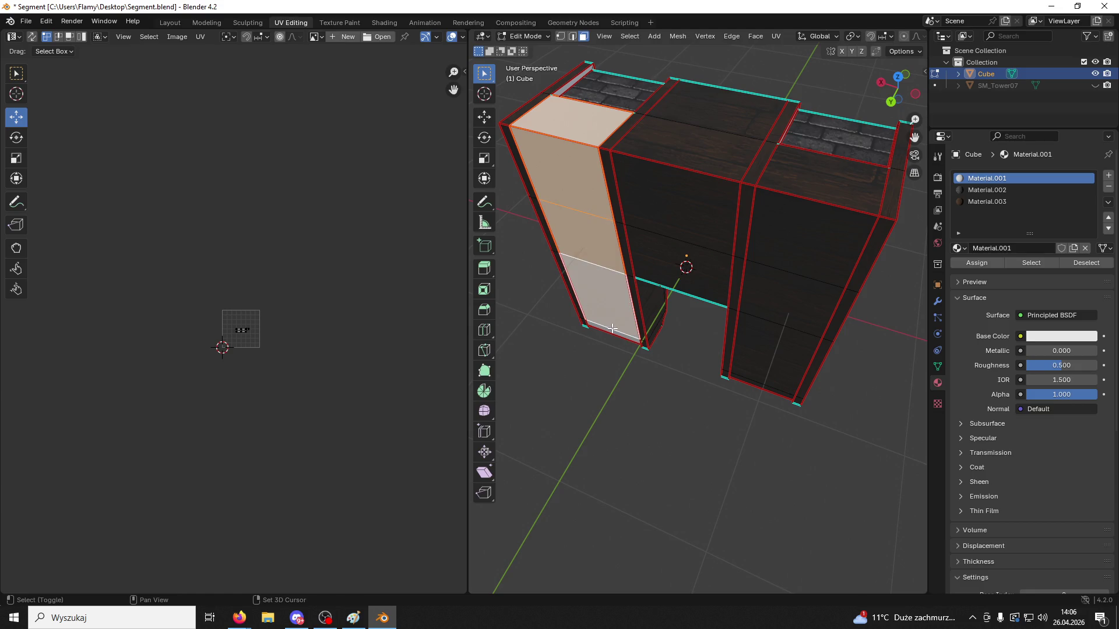
pyautogui.moveTo(612, 328); pyautogui.dragTo(676, 285, button='middle')
pyautogui.scroll(5, 309, 410)
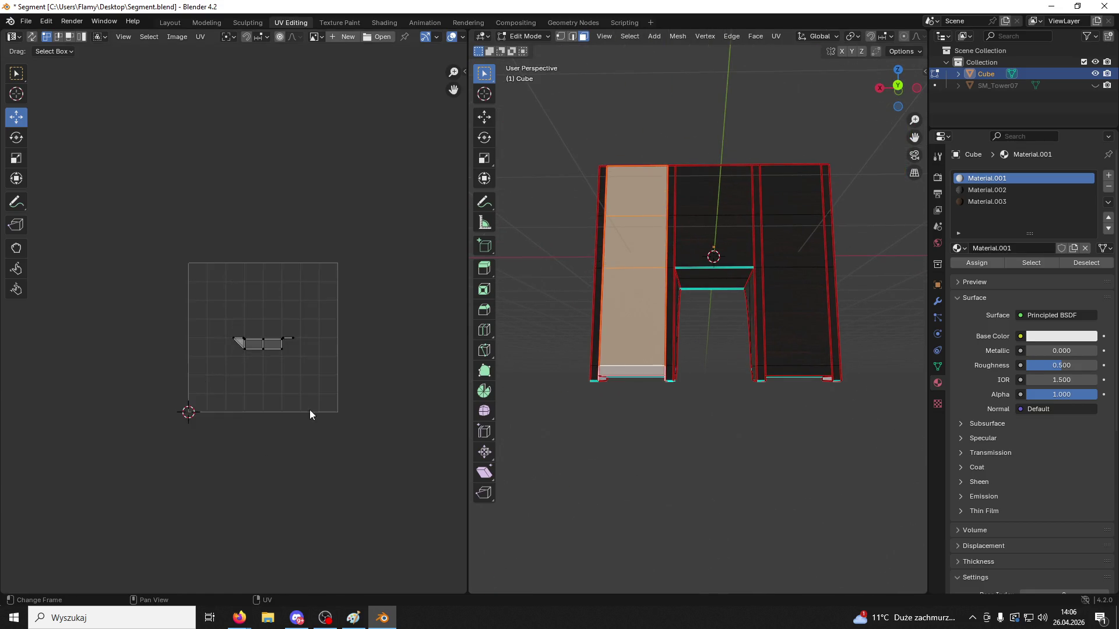
pyautogui.scroll(2, 351, 406)
pyautogui.press('a')
pyautogui.press('u')
pyautogui.click(352, 407)
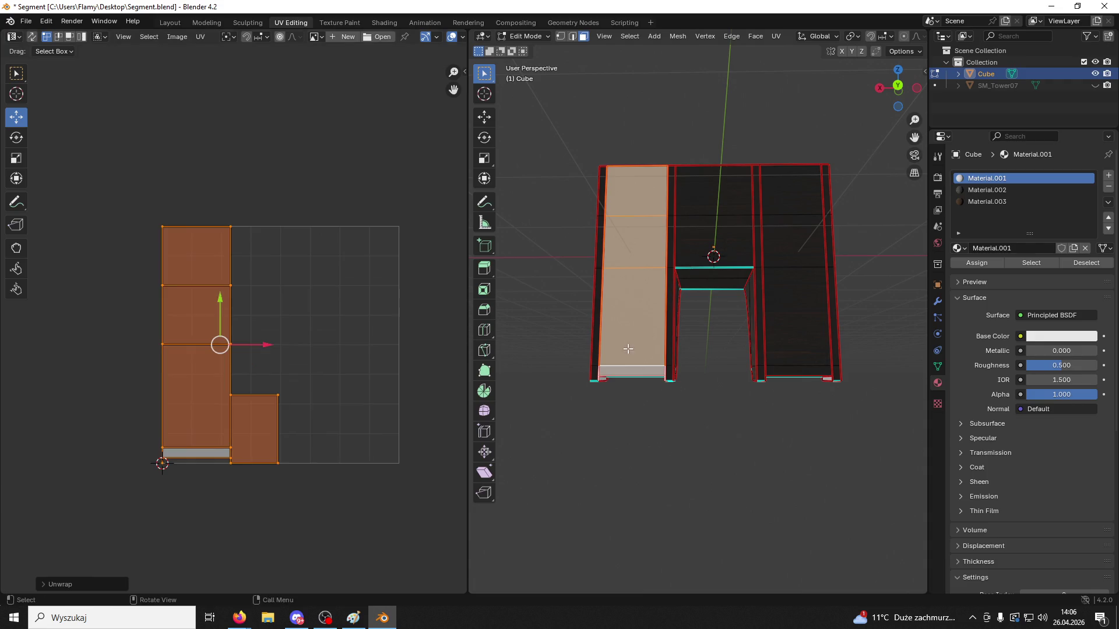
pyautogui.click(976, 202)
pyautogui.click(983, 263)
pyautogui.moveTo(699, 525)
pyautogui.mouseDown(button='middle')
pyautogui.moveTo(671, 470)
pyautogui.moveTo(636, 197)
pyautogui.mouseUp(button='middle')
pyautogui.scroll(-2, 359, 428)
pyautogui.write('r')
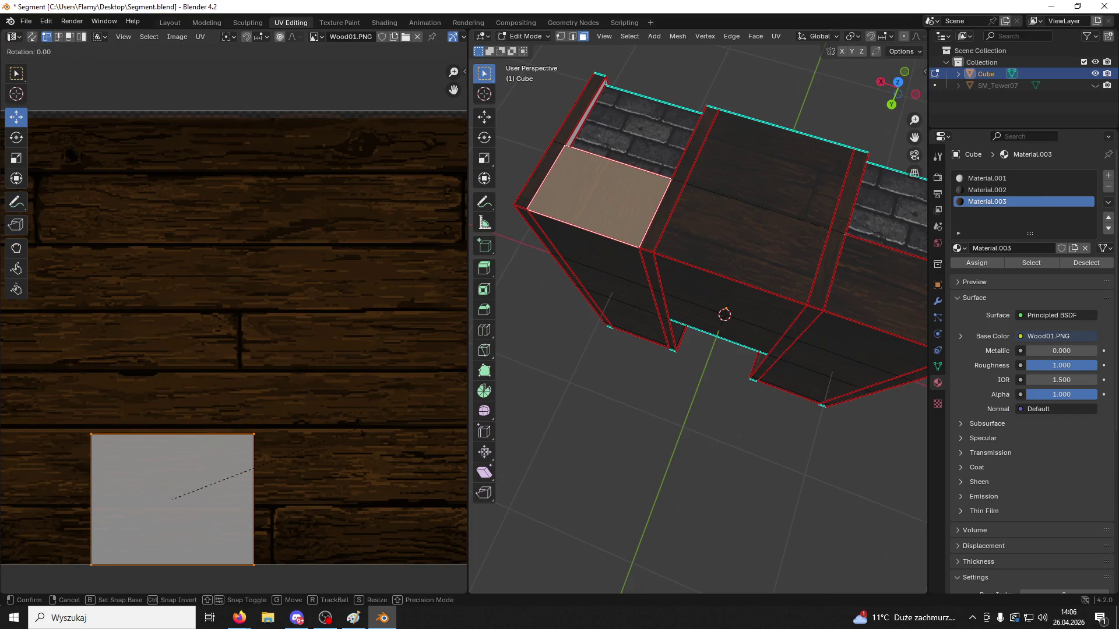
pyautogui.write('90')
pyautogui.press('Return')
pyautogui.click(723, 481)
pyautogui.moveTo(723, 482)
pyautogui.mouseDown(button='middle')
pyautogui.moveTo(759, 379)
pyautogui.moveTo(747, 306)
pyautogui.mouseUp(button='middle')
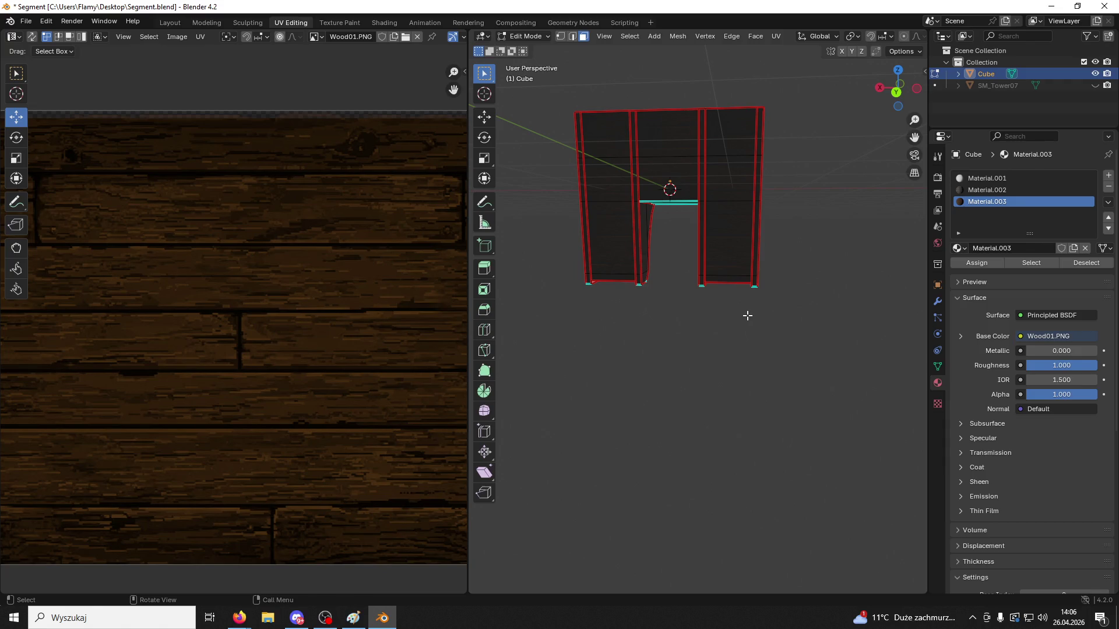
pyautogui.moveTo(707, 312)
pyautogui.mouseDown(button='middle')
pyautogui.moveTo(639, 254)
pyautogui.moveTo(672, 277)
pyautogui.moveTo(726, 277)
pyautogui.moveTo(805, 235)
pyautogui.moveTo(728, 175)
pyautogui.moveTo(707, 304)
pyautogui.mouseUp(button='middle')
# Select the linked underside trim strip and assign it wood Material.003
pyautogui.click(840, 264)
pyautogui.hotkey('ctrl', 'l')
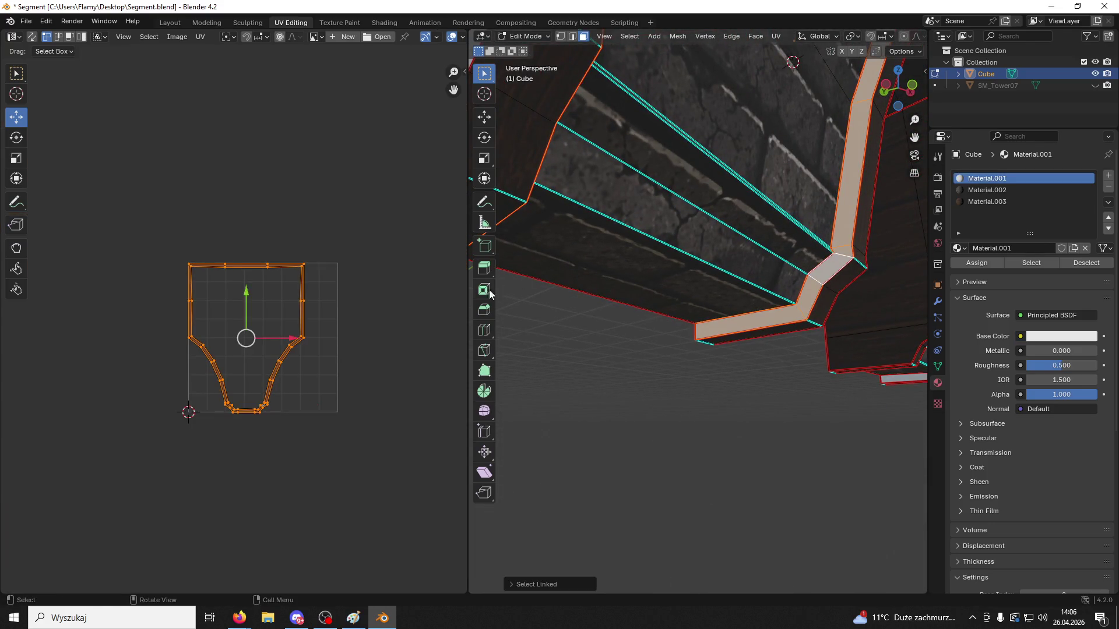
pyautogui.click(991, 200)
pyautogui.click(976, 262)
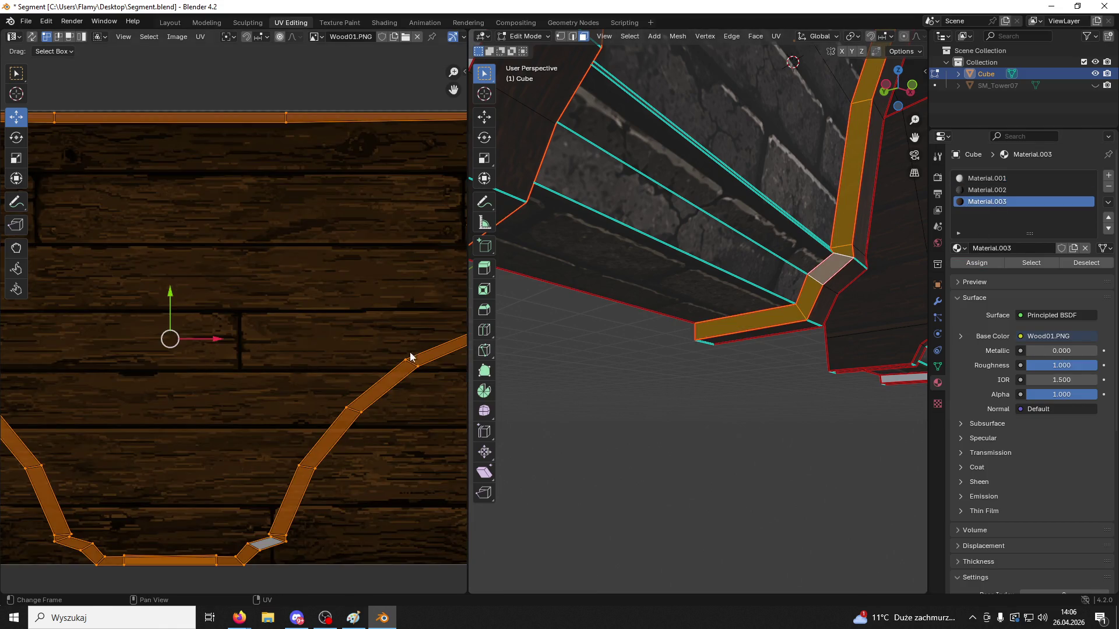
# Unwrap the trim, Lightmap Pack it, then straighten it with Follow Active Quads
pyautogui.scroll(-2, 318, 362)
pyautogui.press('u')
pyautogui.click(317, 362)
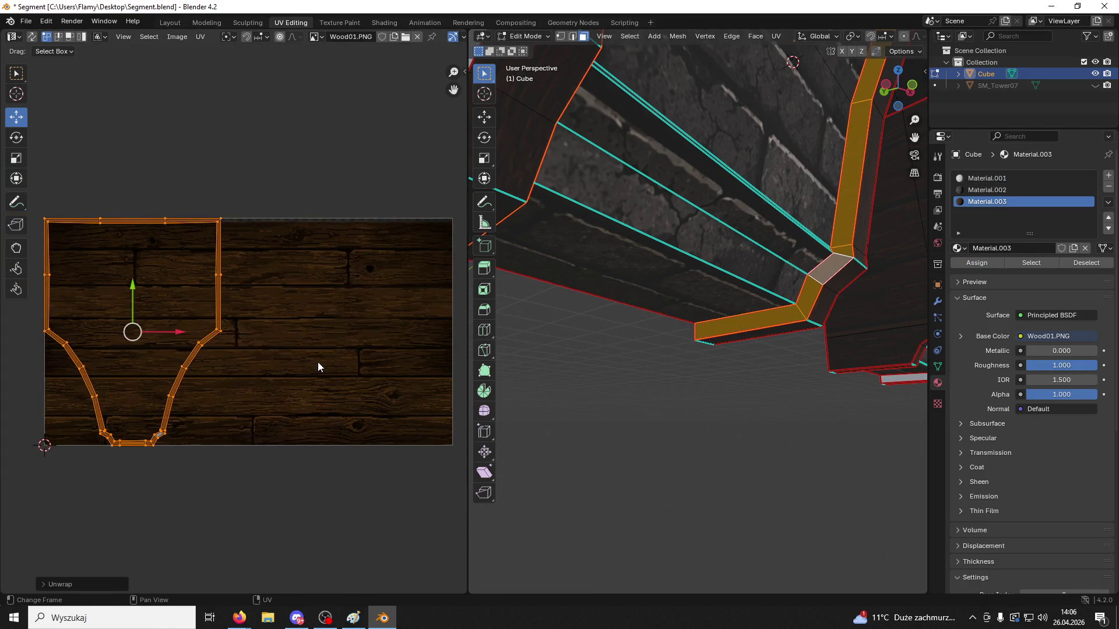
pyautogui.press('u')
pyautogui.click(289, 389)
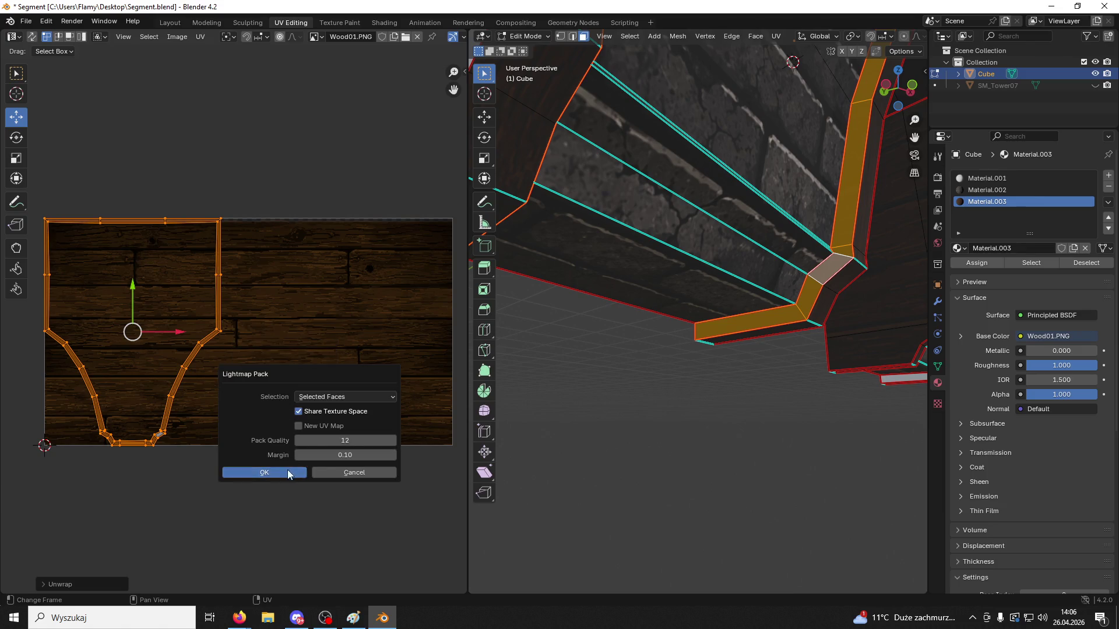
pyautogui.click(288, 470)
pyautogui.press('u')
pyautogui.click(288, 442)
pyautogui.click(268, 462)
# Rotate the trim's UV strip 90°, move it onto Wood01 and scale it thinner
pyautogui.scroll(-3, 338, 402)
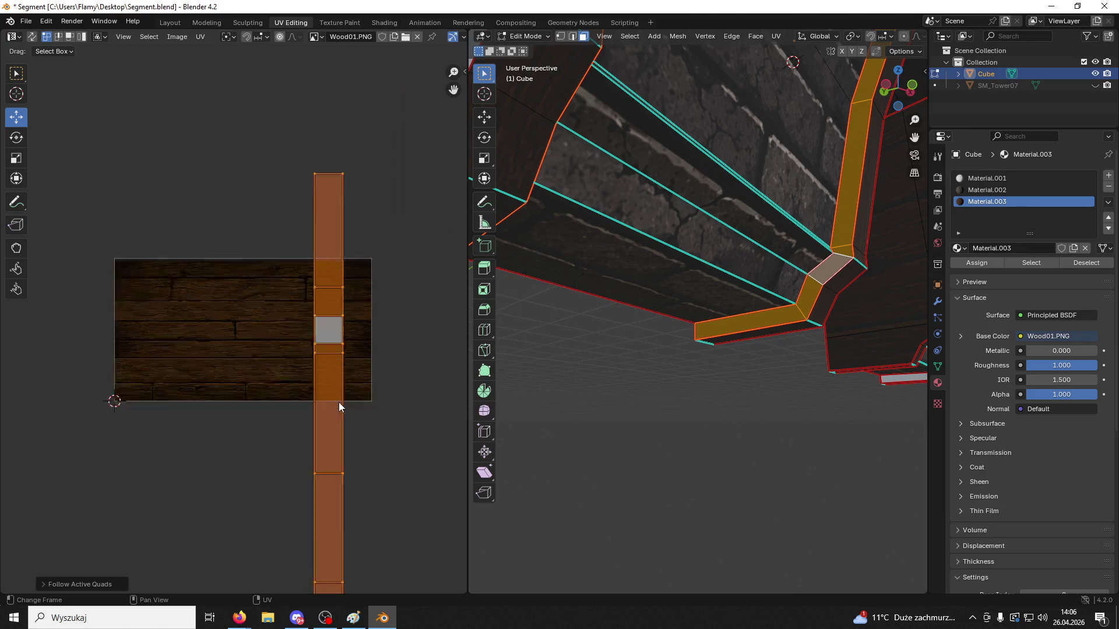
pyautogui.write('r90')
pyautogui.press('Return')
pyautogui.scroll(-5, 343, 469)
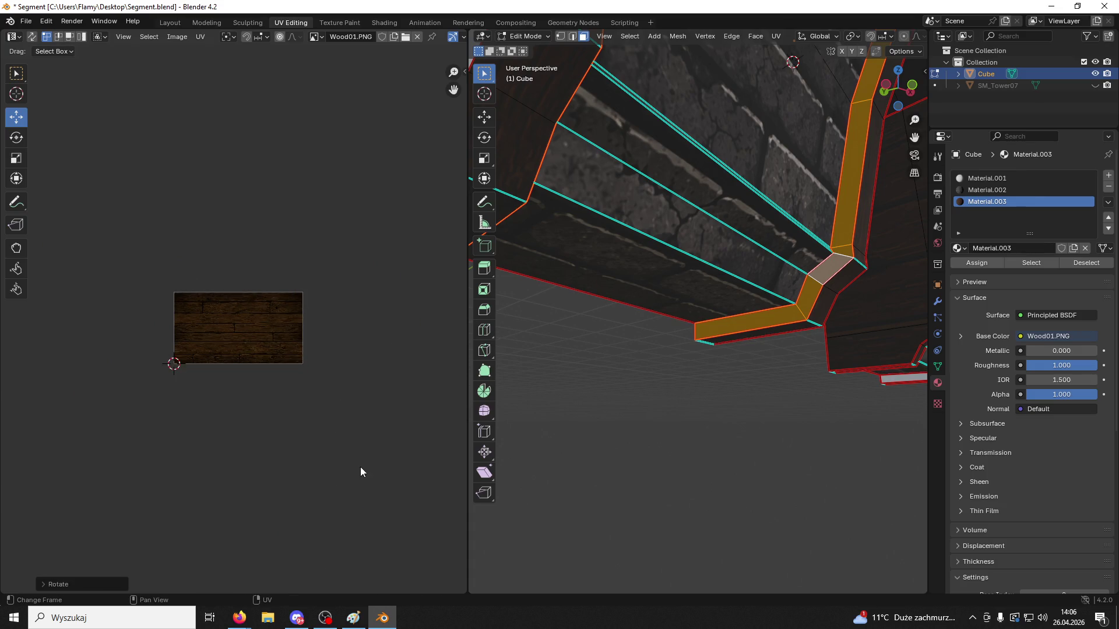
pyautogui.moveTo(256, 494)
pyautogui.mouseDown()
pyautogui.moveTo(274, 309)
pyautogui.moveTo(289, 280)
pyautogui.mouseUp()
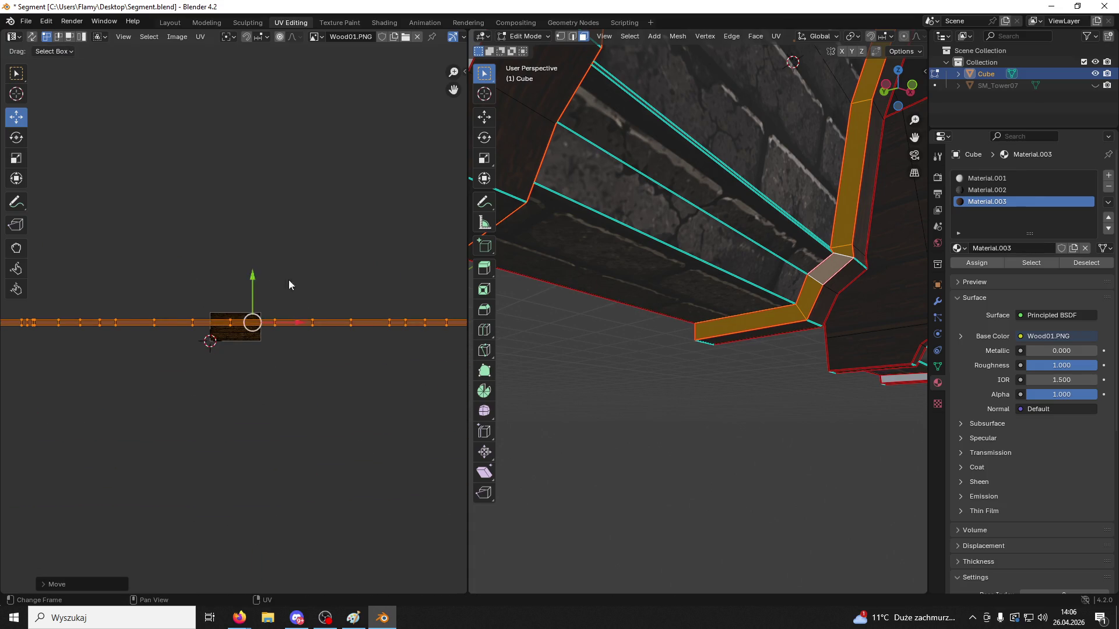
pyautogui.scroll(10, 349, 338)
pyautogui.press('s')
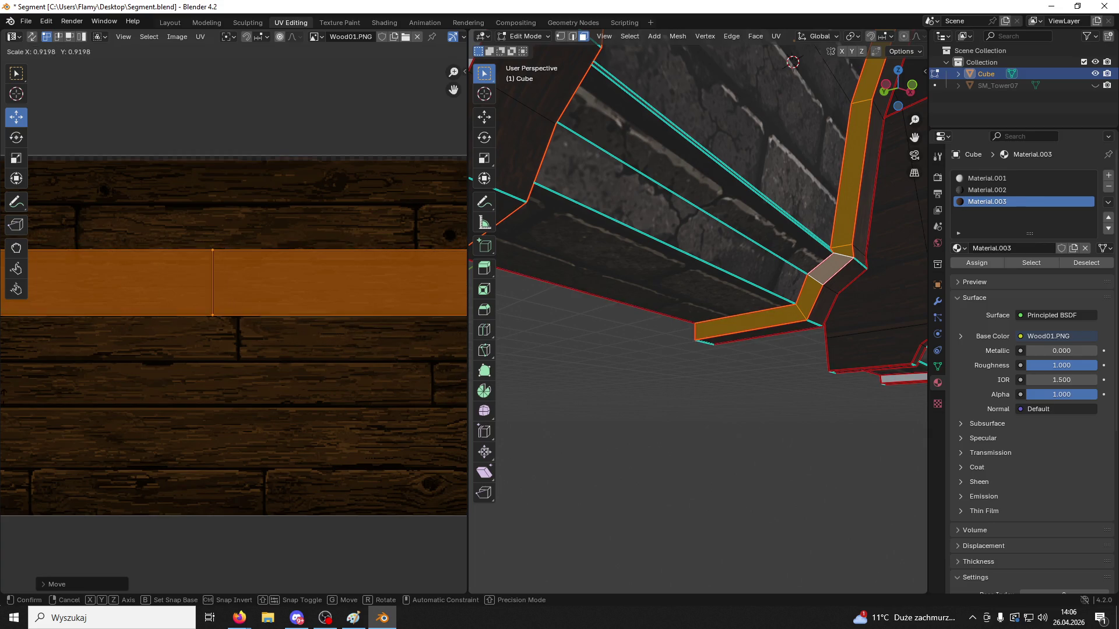
pyautogui.click(395, 349)
pyautogui.scroll(-4, 396, 396)
pyautogui.moveTo(384, 277)
pyautogui.mouseDown()
pyautogui.moveTo(380, 288)
pyautogui.moveTo(382, 258)
pyautogui.moveTo(366, 259)
pyautogui.mouseUp()
pyautogui.click(660, 402)
pyautogui.moveTo(697, 390)
pyautogui.mouseDown(button='middle')
pyautogui.moveTo(682, 427)
pyautogui.moveTo(561, 383)
pyautogui.moveTo(705, 392)
pyautogui.moveTo(674, 320)
pyautogui.moveTo(758, 311)
pyautogui.moveTo(786, 270)
pyautogui.moveTo(750, 305)
pyautogui.moveTo(688, 315)
pyautogui.moveTo(775, 298)
pyautogui.mouseUp(button='middle')
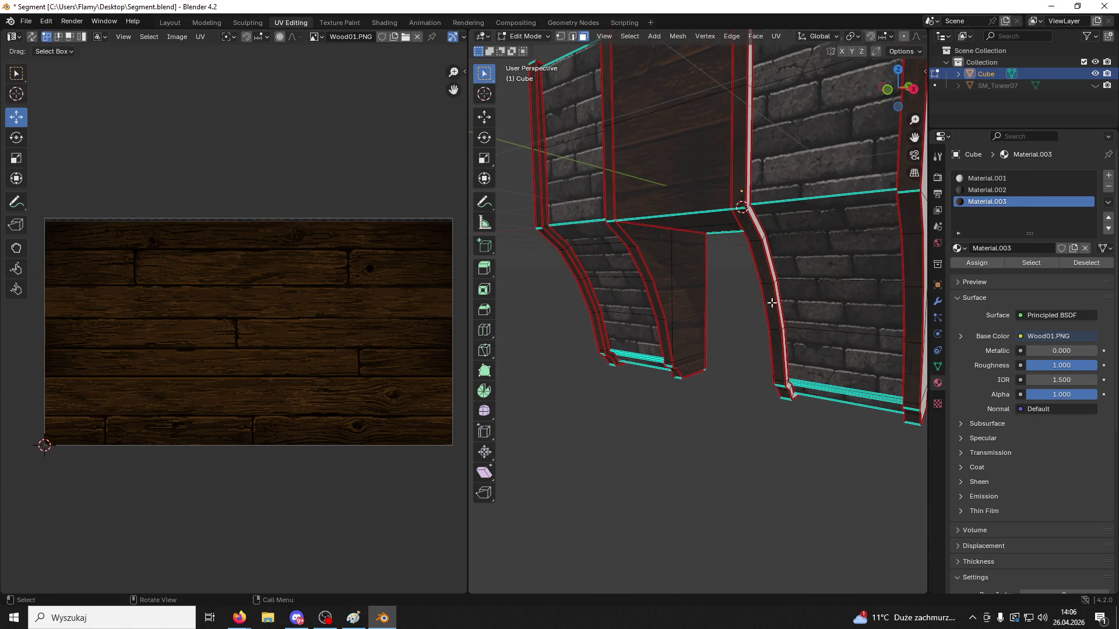
# Select the arch's thin linked edge strip and all its UVs
pyautogui.click(777, 297)
pyautogui.hotkey('ctrl', 'l')
pyautogui.scroll(5, 286, 402)
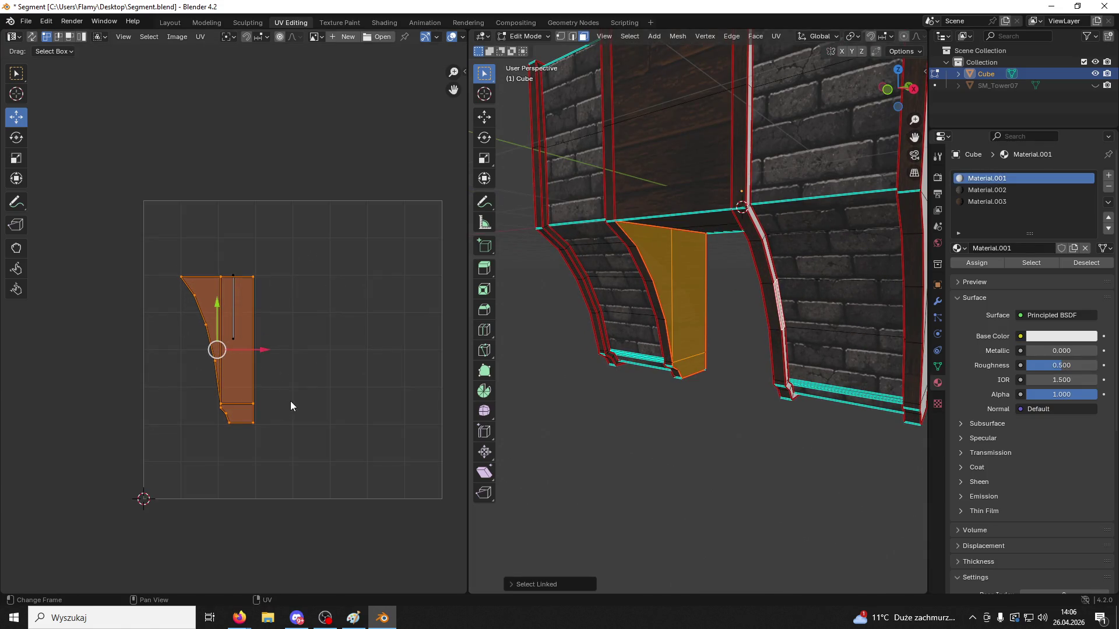
pyautogui.click(773, 270)
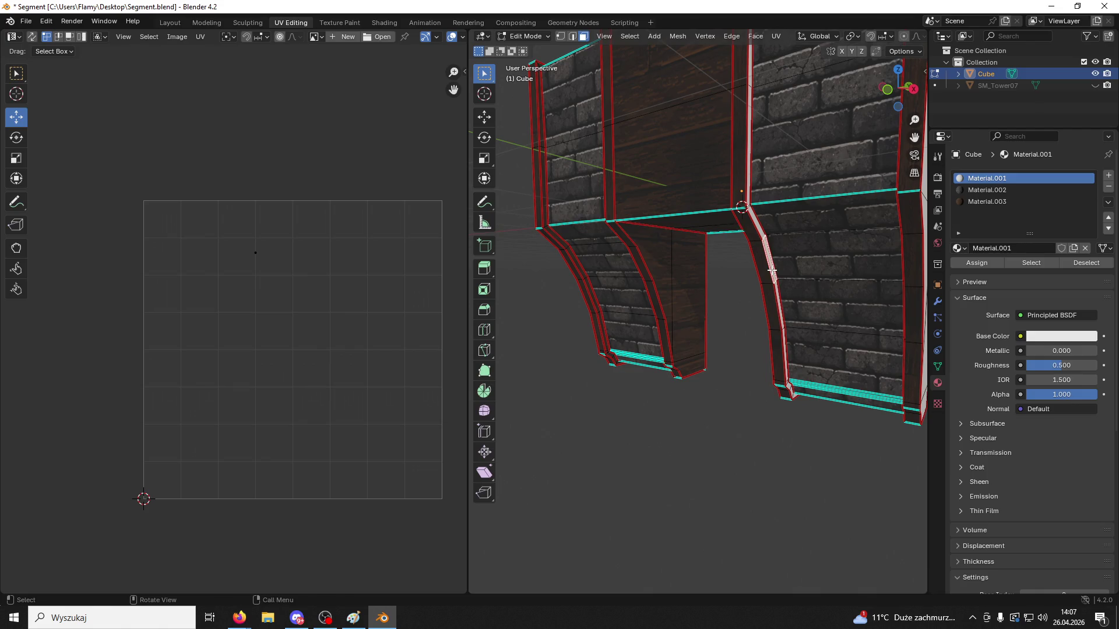
pyautogui.hotkey('ctrl', 'l')
pyautogui.press('a')
# Unwrap the edge strip via Lightmap Pack then Follow Active Quads, and assign Material.003
pyautogui.press('u')
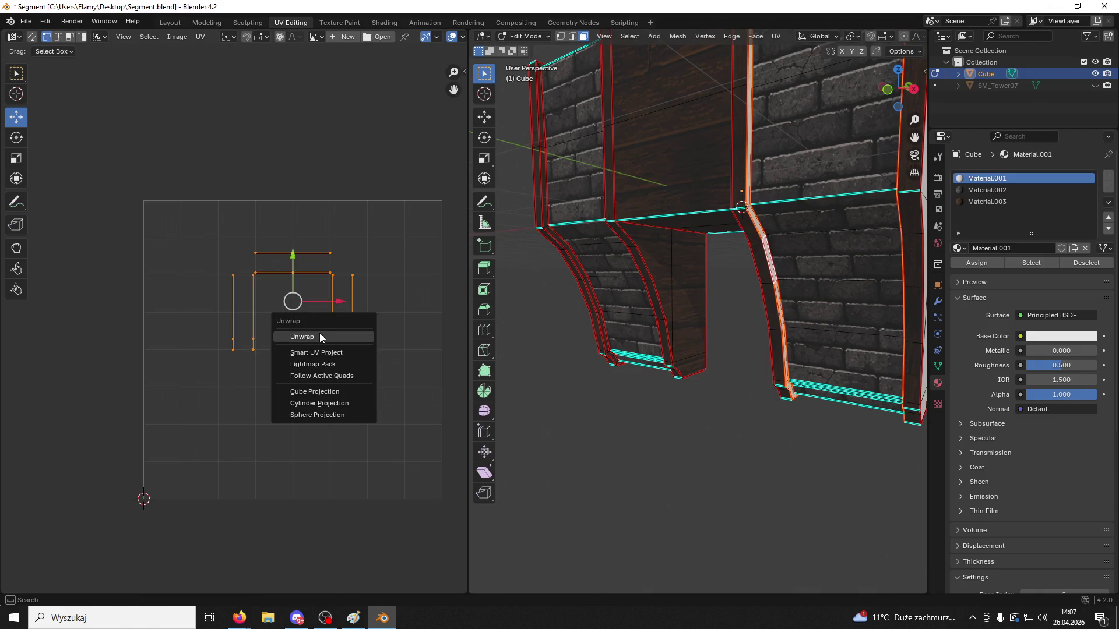
pyautogui.click(319, 337)
pyautogui.press('u')
pyautogui.click(281, 359)
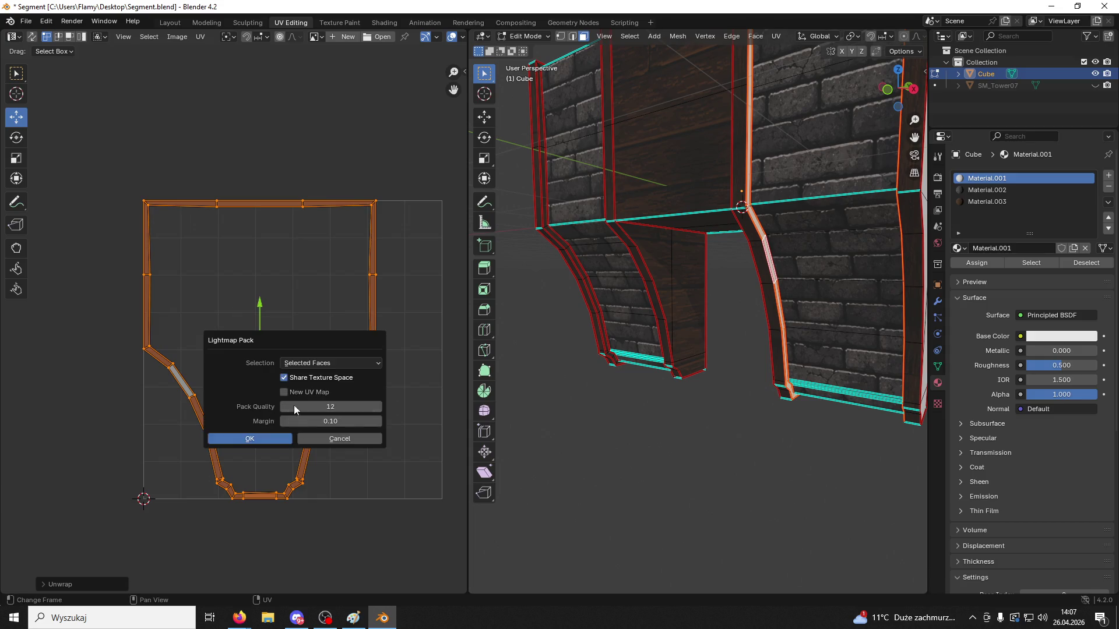
pyautogui.click(267, 439)
pyautogui.press('u')
pyautogui.click(254, 451)
pyautogui.click(229, 474)
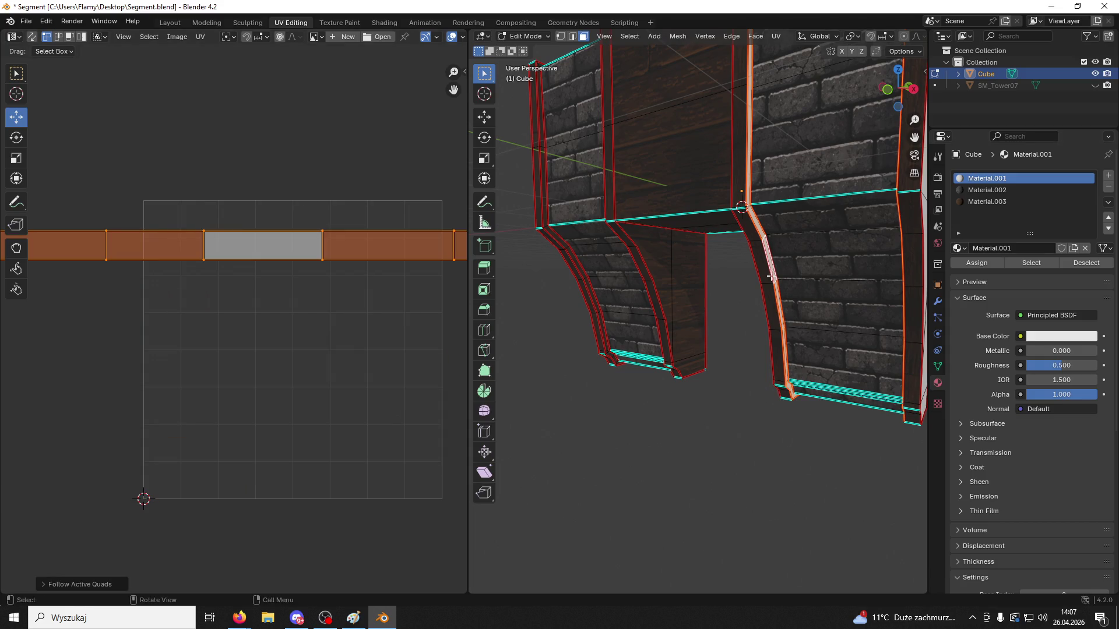
pyautogui.click(985, 202)
pyautogui.click(977, 263)
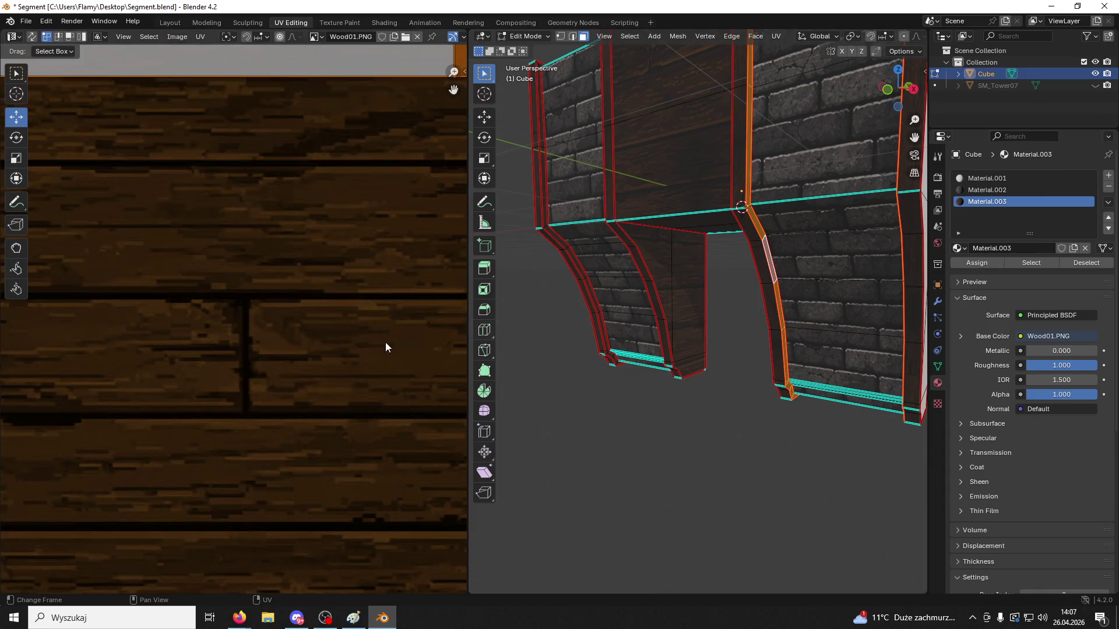
# Move the edge strip's UVs right and down onto the Wood01 image
pyautogui.scroll(-8, 373, 350)
pyautogui.scroll(4, 369, 358)
pyautogui.scroll(-4, 220, 323)
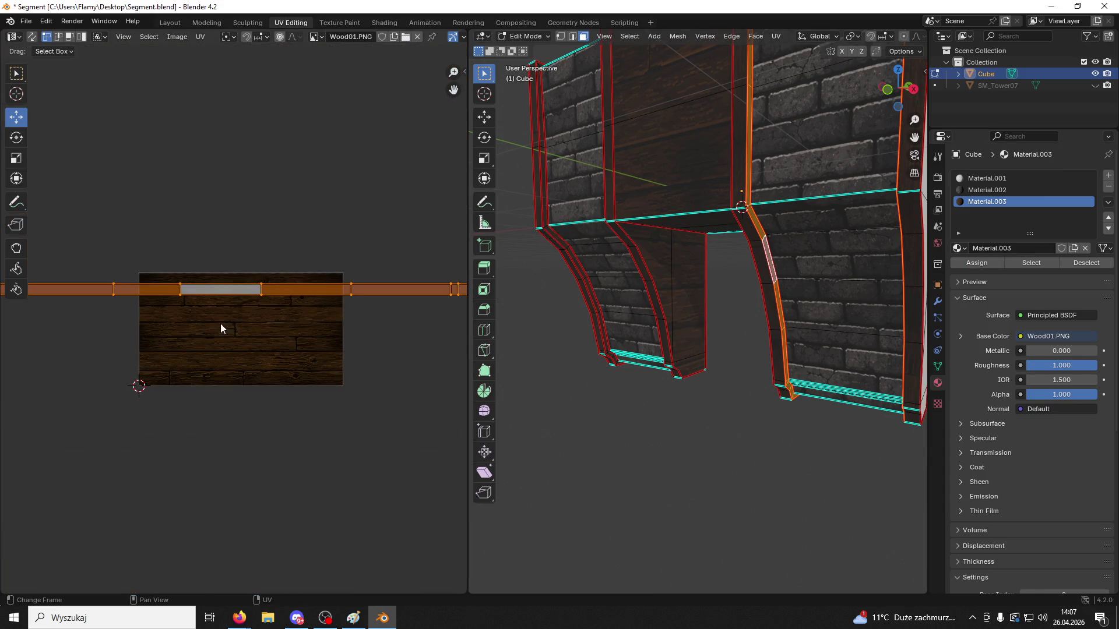
pyautogui.scroll(-6, 259, 324)
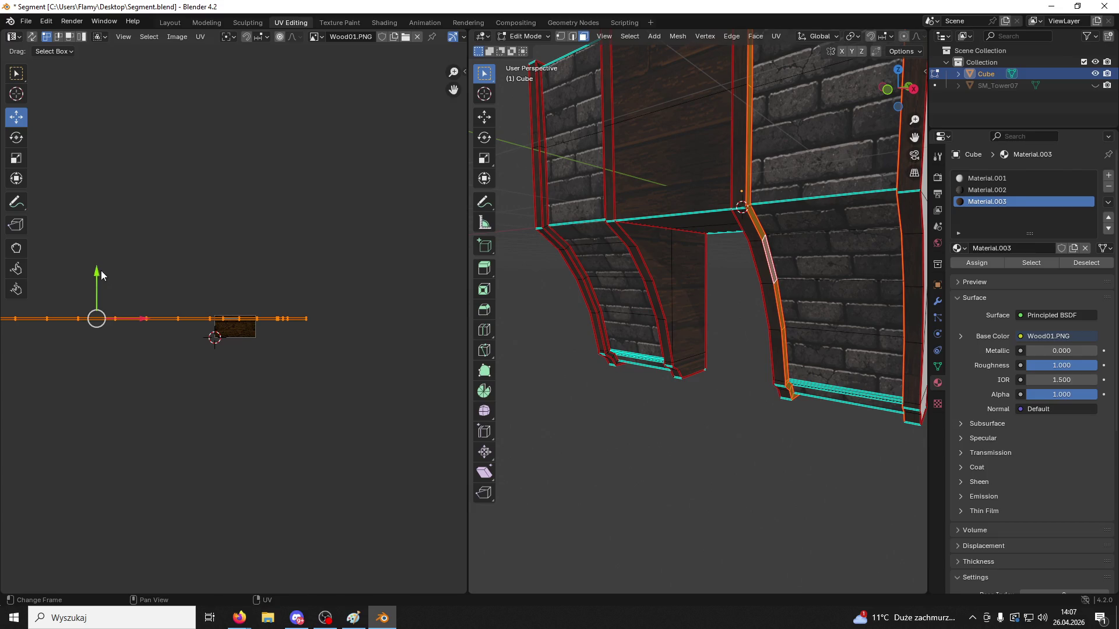
pyautogui.press('g')
pyautogui.click(85, 276)
pyautogui.moveTo(126, 322)
pyautogui.mouseDown()
pyautogui.moveTo(244, 324)
pyautogui.moveTo(257, 335)
pyautogui.mouseUp()
pyautogui.scroll(5, 257, 336)
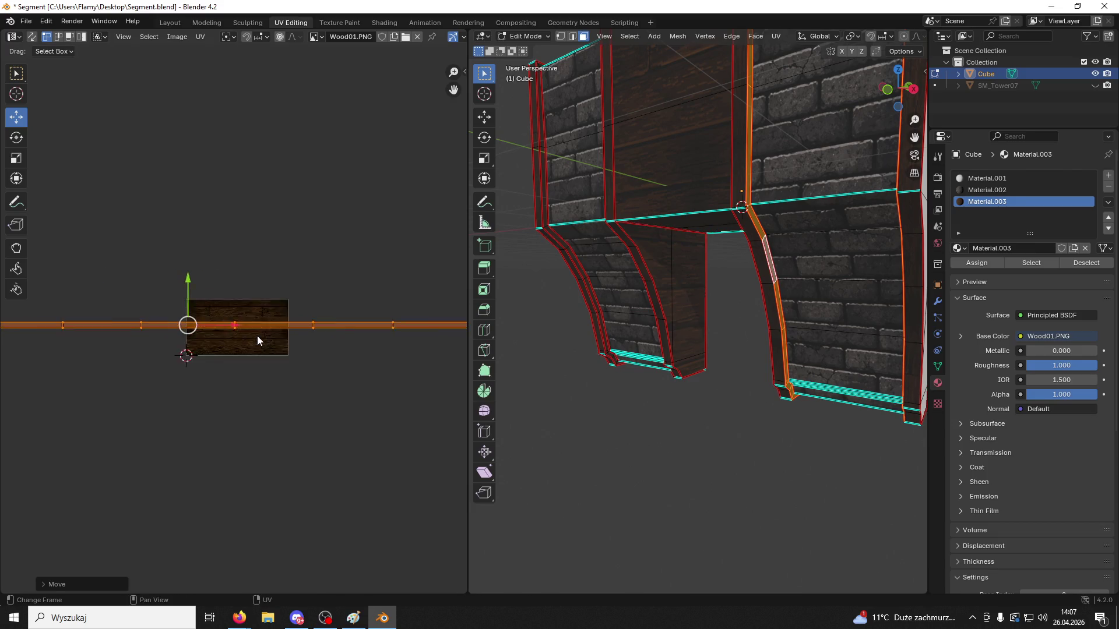
pyautogui.moveTo(57, 274)
pyautogui.mouseDown()
pyautogui.moveTo(58, 287)
pyautogui.moveTo(57, 274)
pyautogui.mouseUp()
pyautogui.click(752, 439)
pyautogui.moveTo(752, 439)
pyautogui.mouseDown(button='middle')
pyautogui.moveTo(705, 449)
pyautogui.moveTo(784, 393)
pyautogui.moveTo(828, 402)
pyautogui.moveTo(489, 415)
pyautogui.mouseUp(button='middle')
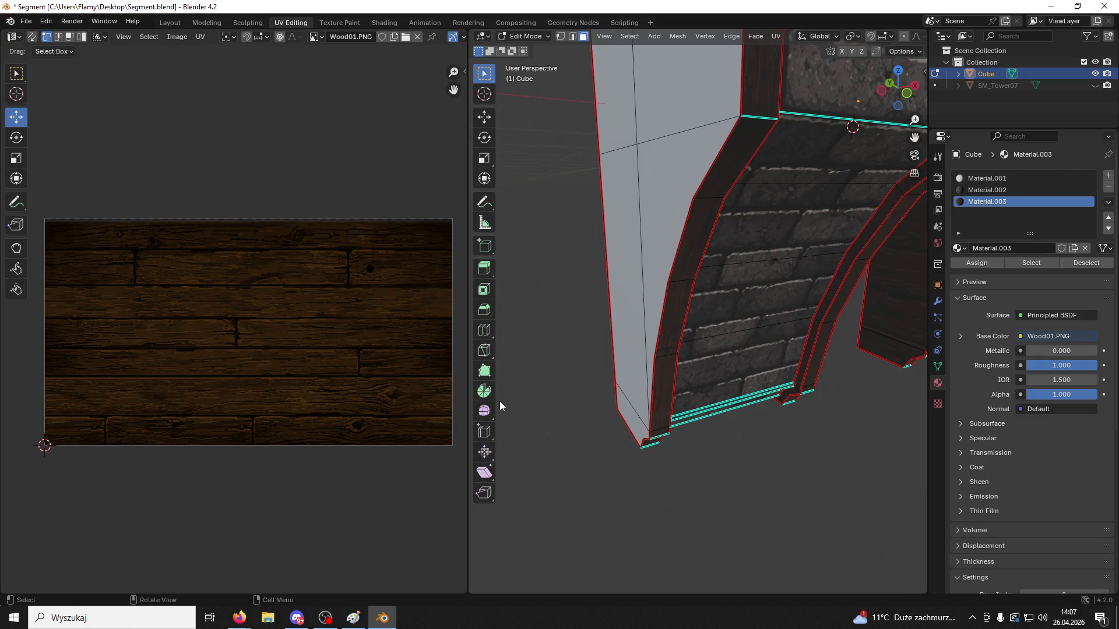
# Unwrap the end piece's linked faces, assign the wood material, and shrink its UV island
pyautogui.moveTo(527, 391)
pyautogui.mouseDown(button='middle')
pyautogui.moveTo(537, 376)
pyautogui.moveTo(839, 470)
pyautogui.moveTo(854, 300)
pyautogui.moveTo(675, 315)
pyautogui.moveTo(703, 299)
pyautogui.moveTo(851, 290)
pyautogui.moveTo(734, 294)
pyautogui.moveTo(709, 362)
pyautogui.moveTo(728, 305)
pyautogui.moveTo(676, 290)
pyautogui.moveTo(686, 290)
pyautogui.mouseUp(button='middle')
pyautogui.hotkey('ctrl', 'l')
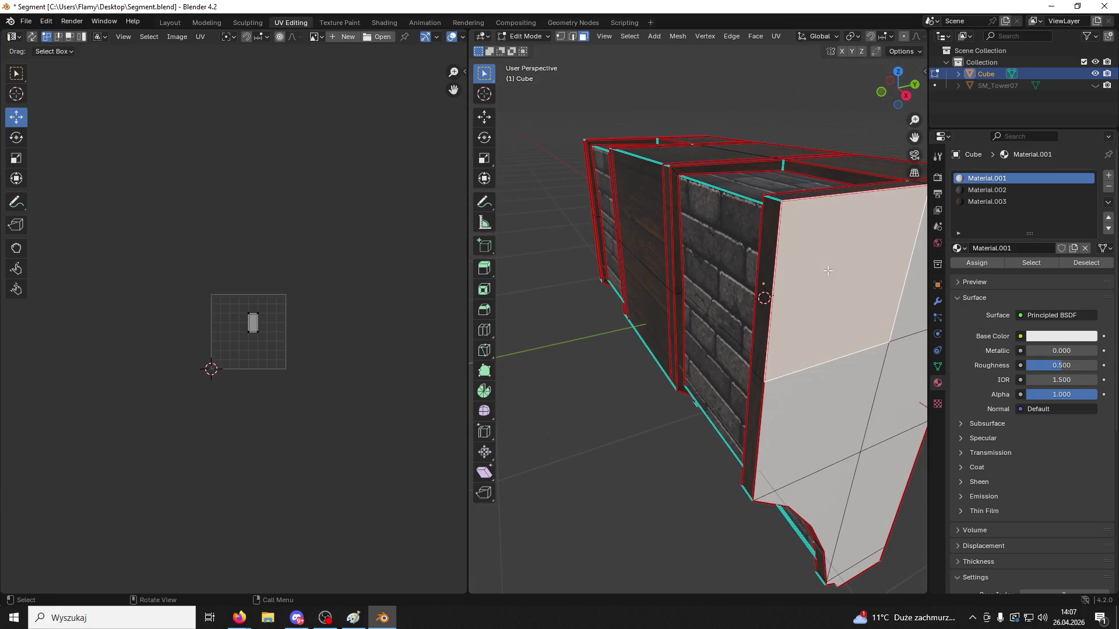
pyautogui.press('Home')
pyautogui.press('a')
pyautogui.press('u')
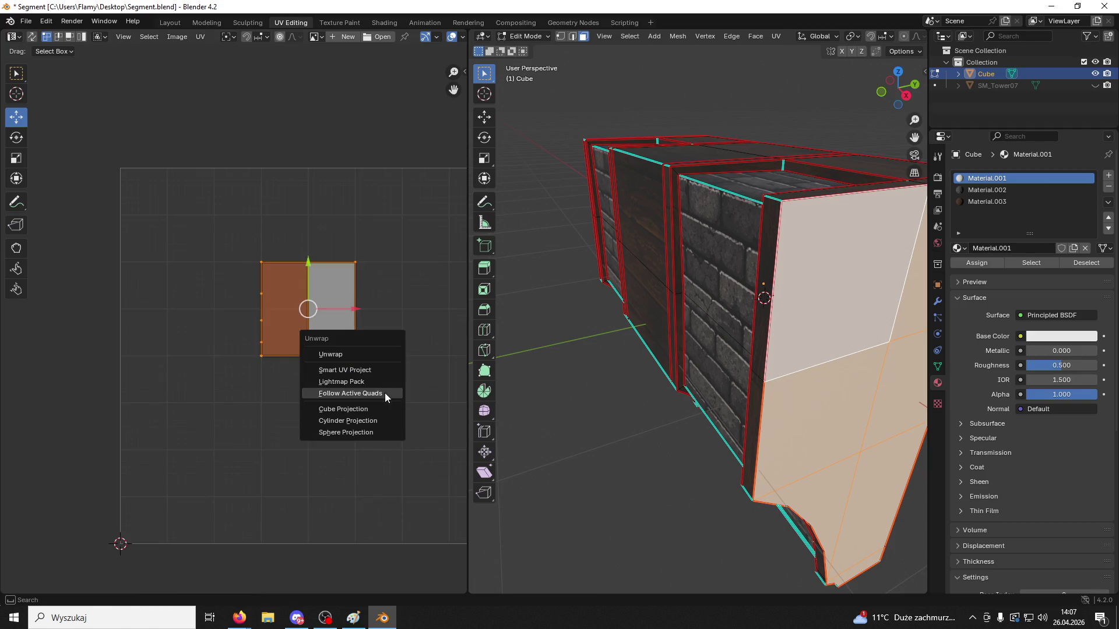
pyautogui.click(345, 356)
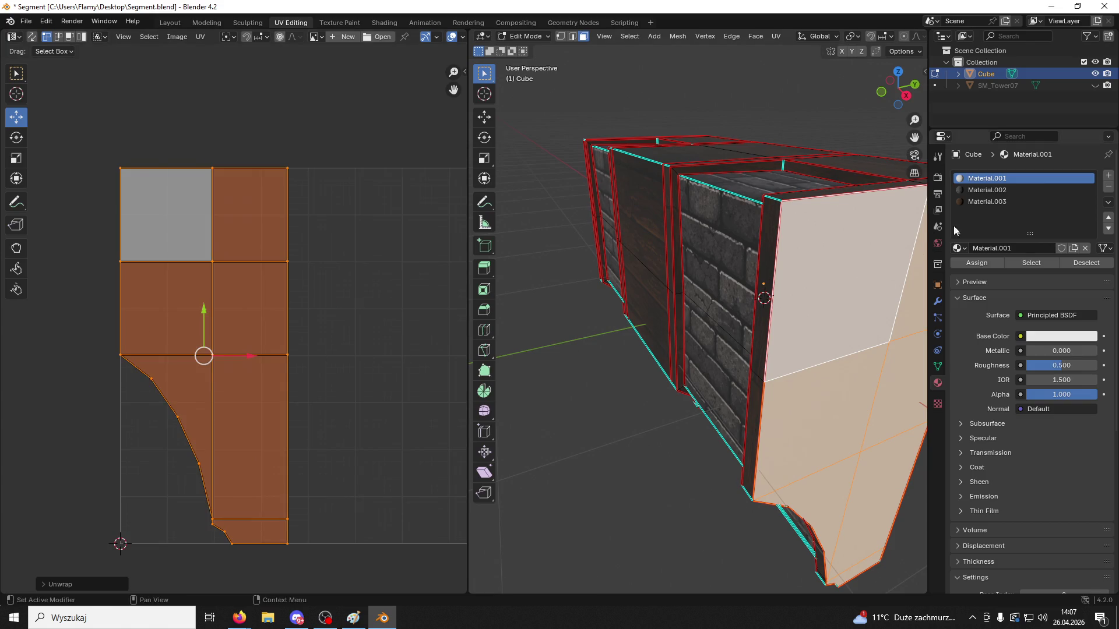
pyautogui.click(987, 202)
pyautogui.click(977, 263)
pyautogui.press('s')
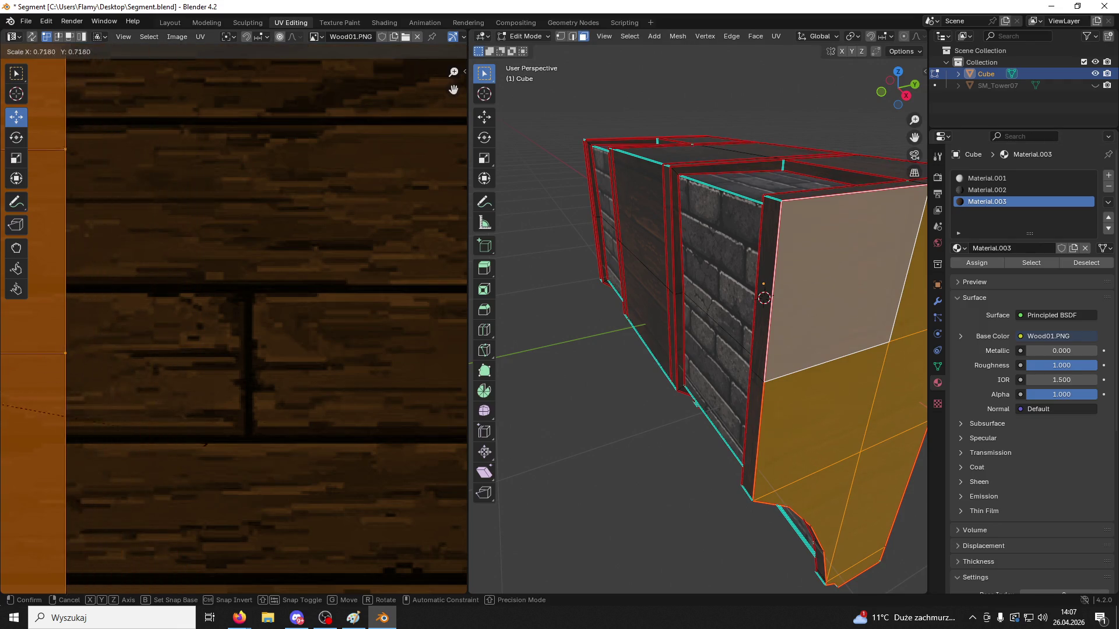
pyautogui.scroll(-5, 225, 405)
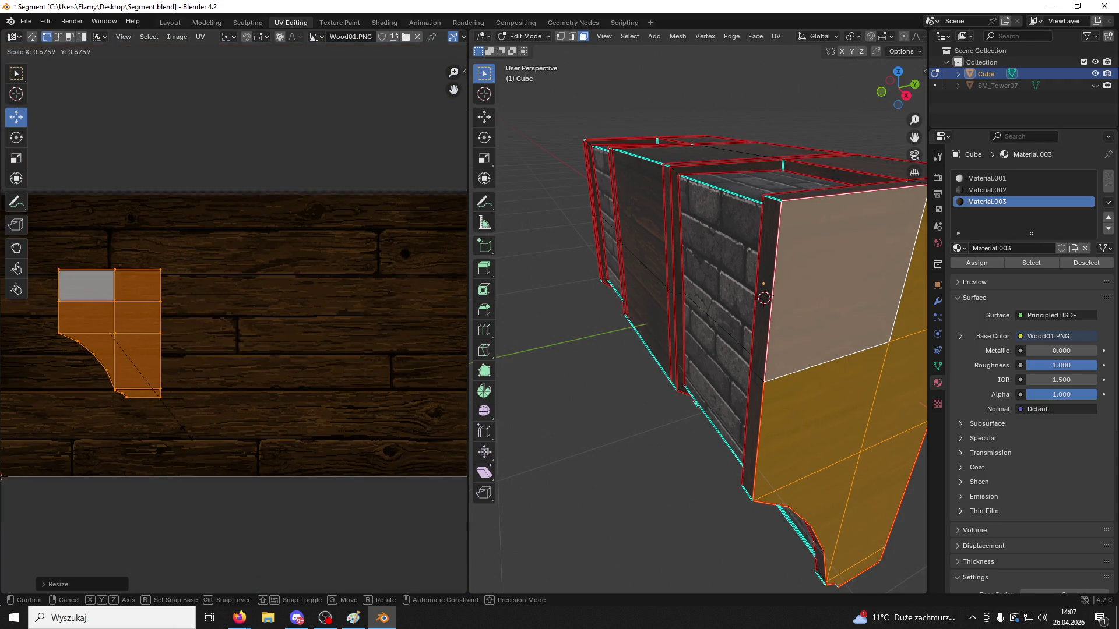
pyautogui.press('Return')
# Select the end piece's lower and upper linked faces, then cancel rescaling their UVs
pyautogui.click(637, 475)
pyautogui.moveTo(636, 475); pyautogui.dragTo(597, 445, button='middle')
pyautogui.click(821, 435)
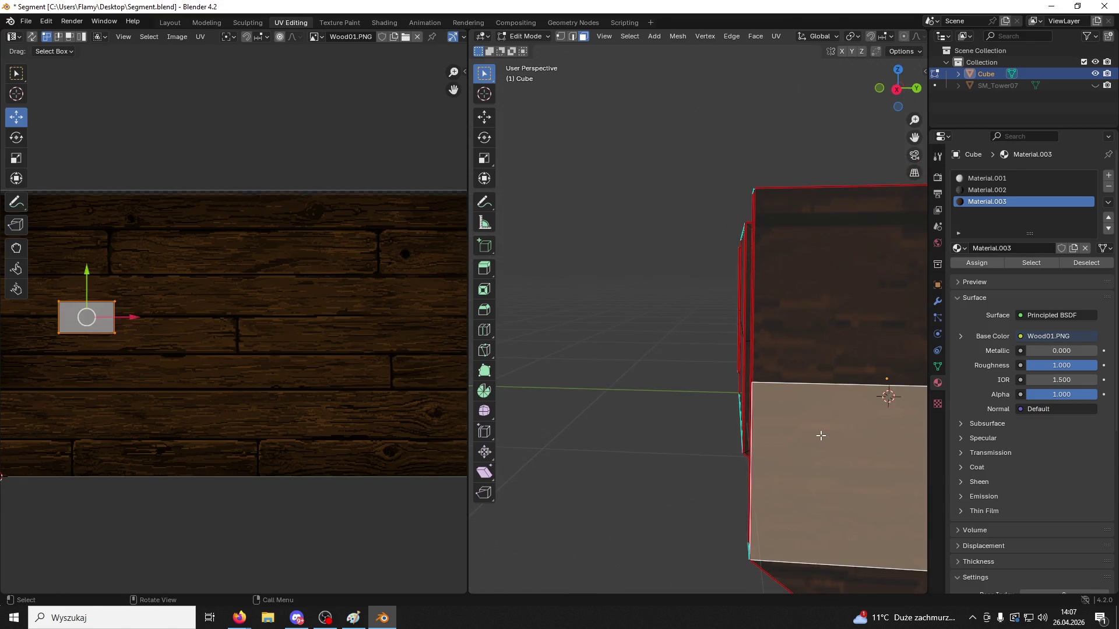
pyautogui.hotkey('ctrl', 'l')
pyautogui.click(891, 318)
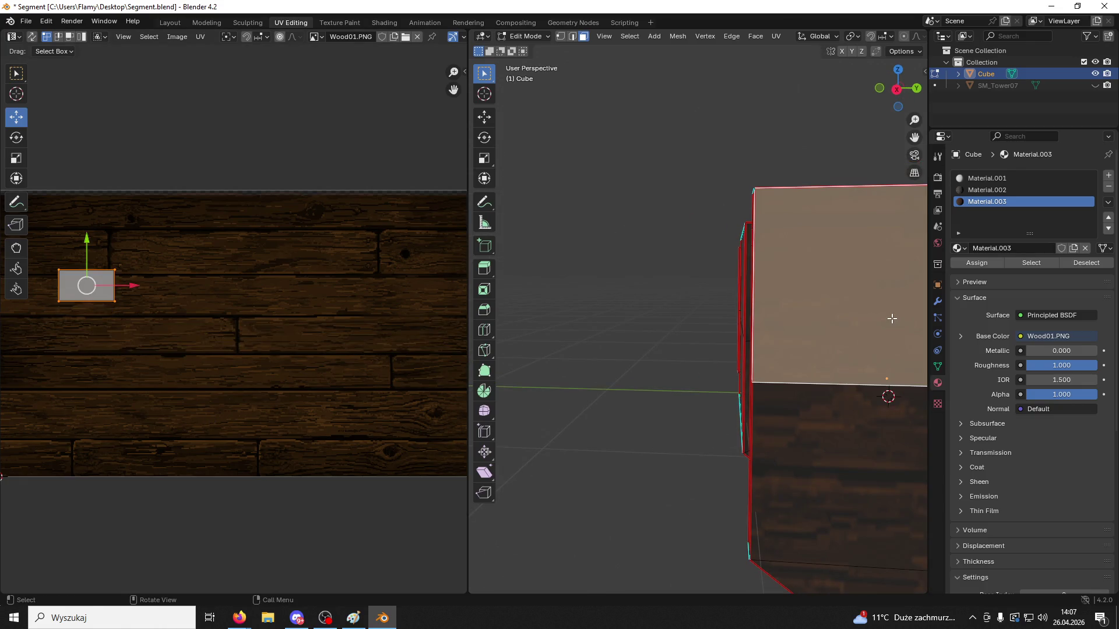
pyautogui.hotkey('ctrl', 'l')
pyautogui.press('s')
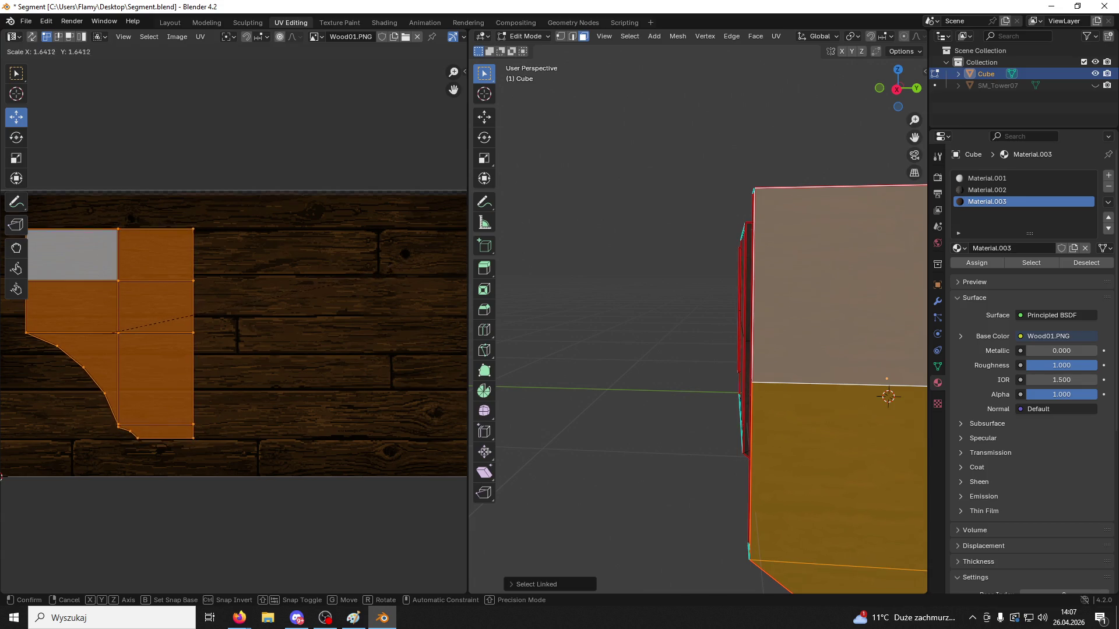
pyautogui.press('Escape')
# Unwrap the last broad pillar face, give it Material.003 wood, and scale its UVs down
pyautogui.click(603, 299)
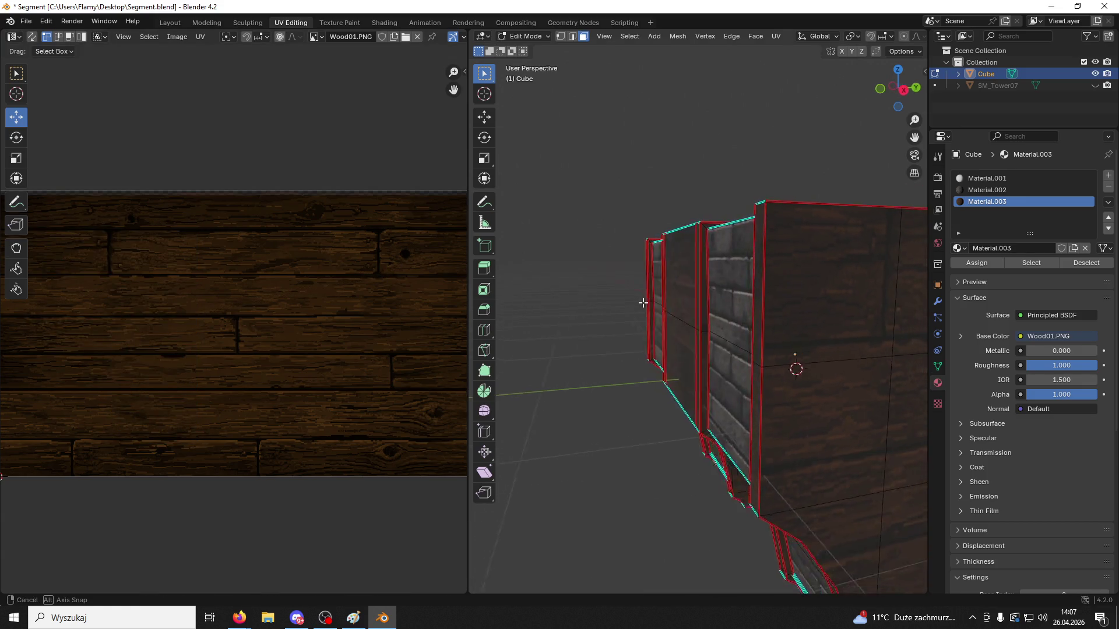
pyautogui.moveTo(642, 302); pyautogui.dragTo(656, 302, button='middle')
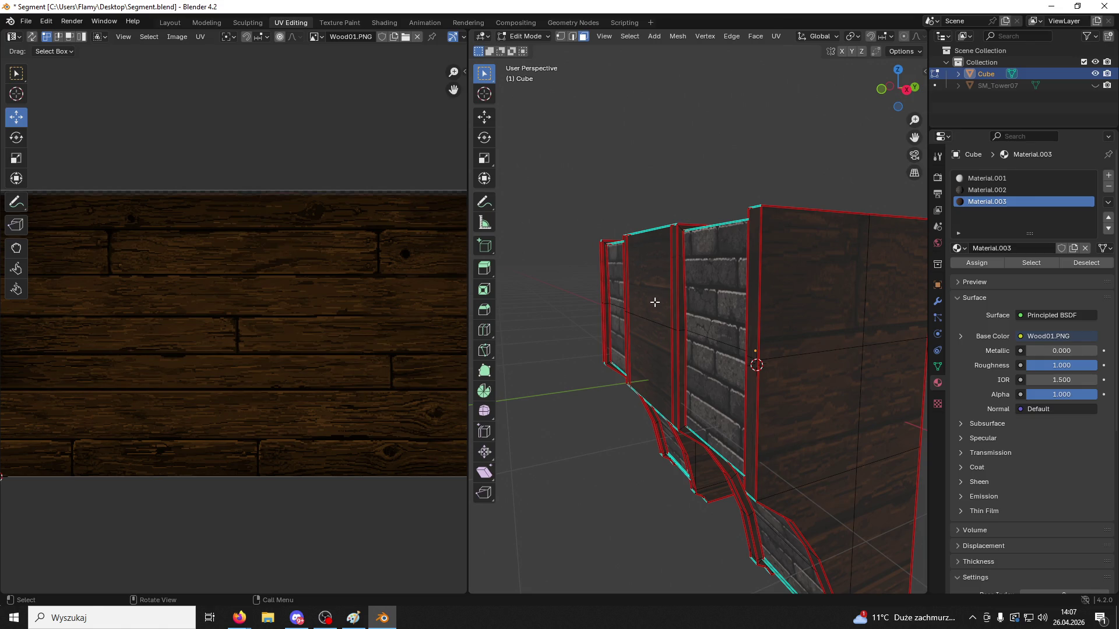
pyautogui.moveTo(668, 341)
pyautogui.mouseDown(button='middle')
pyautogui.moveTo(686, 380)
pyautogui.moveTo(680, 338)
pyautogui.mouseUp(button='middle')
pyautogui.click(680, 338)
pyautogui.scroll(7, 285, 387)
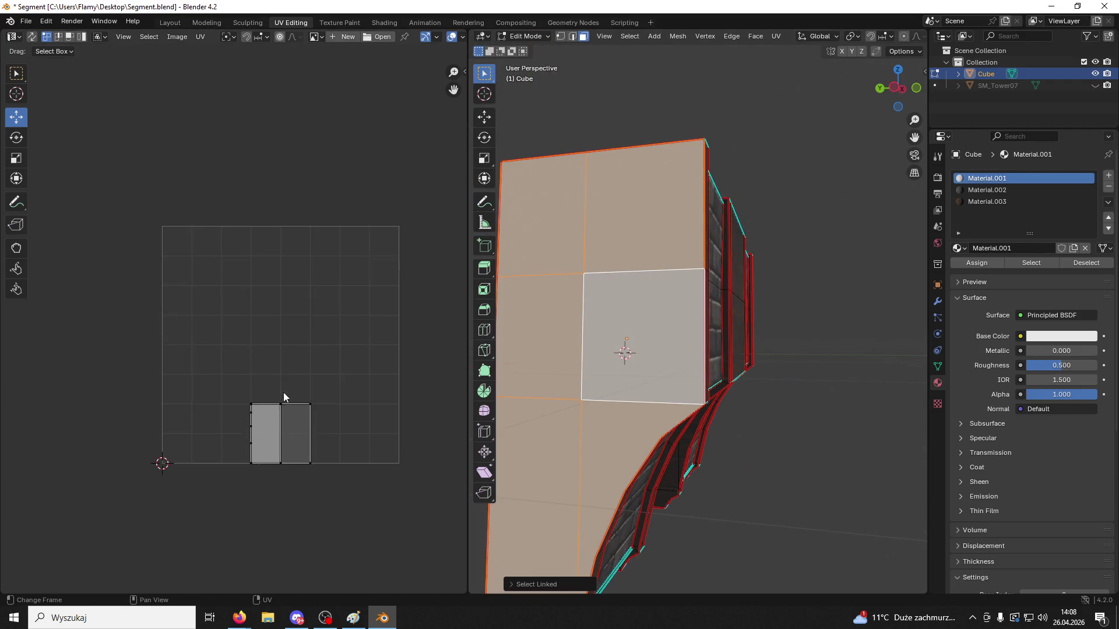
pyautogui.press('a')
pyautogui.press('u')
pyautogui.click(283, 393)
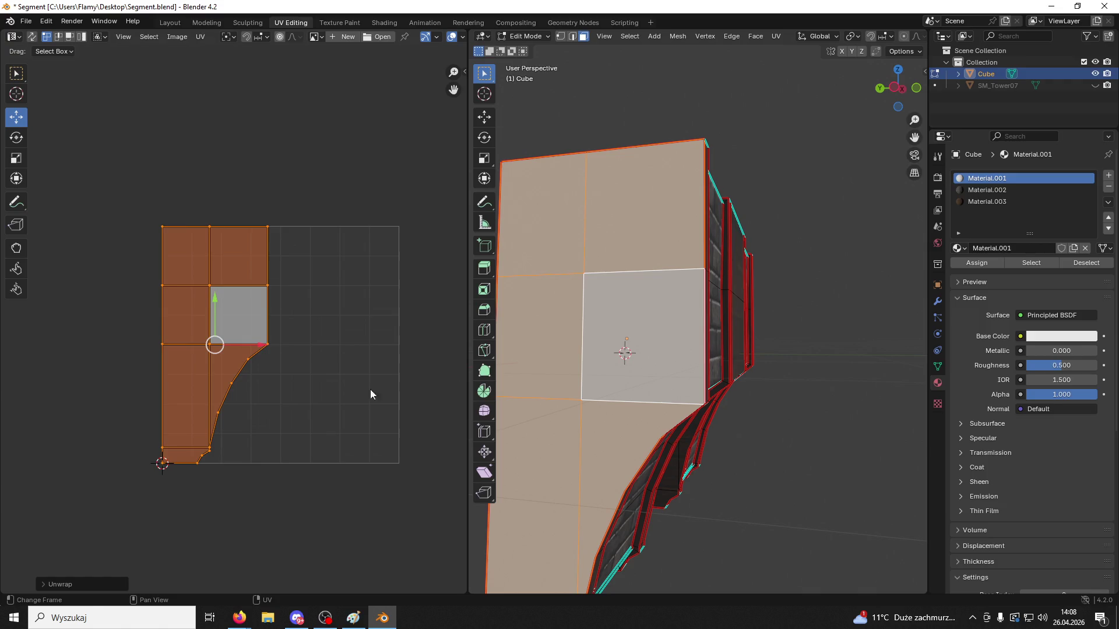
pyautogui.click(990, 202)
pyautogui.click(979, 263)
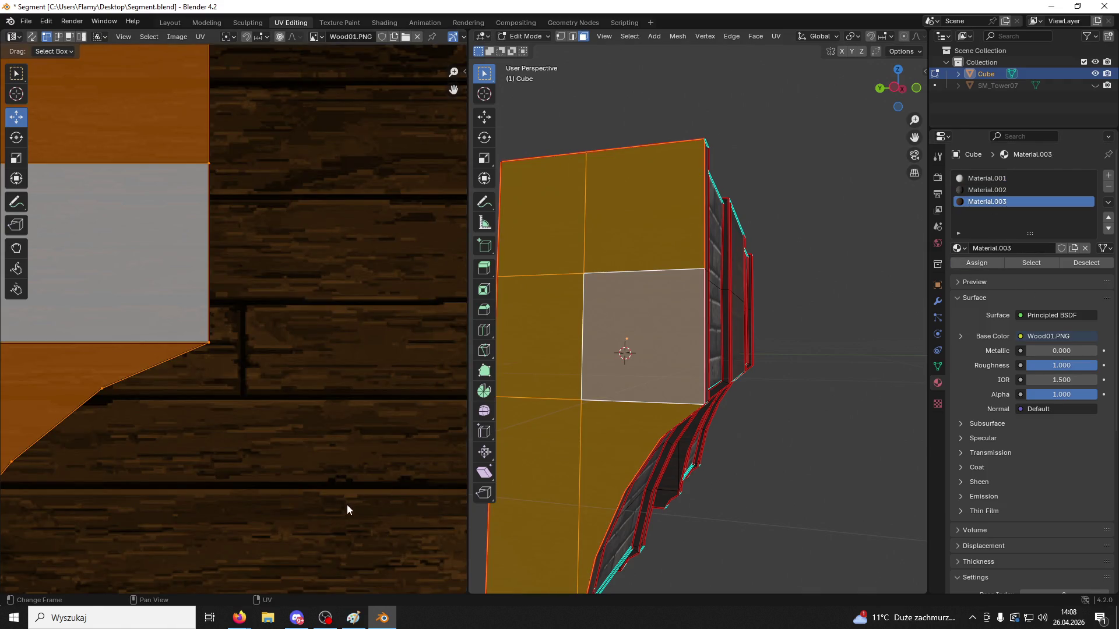
pyautogui.press('s')
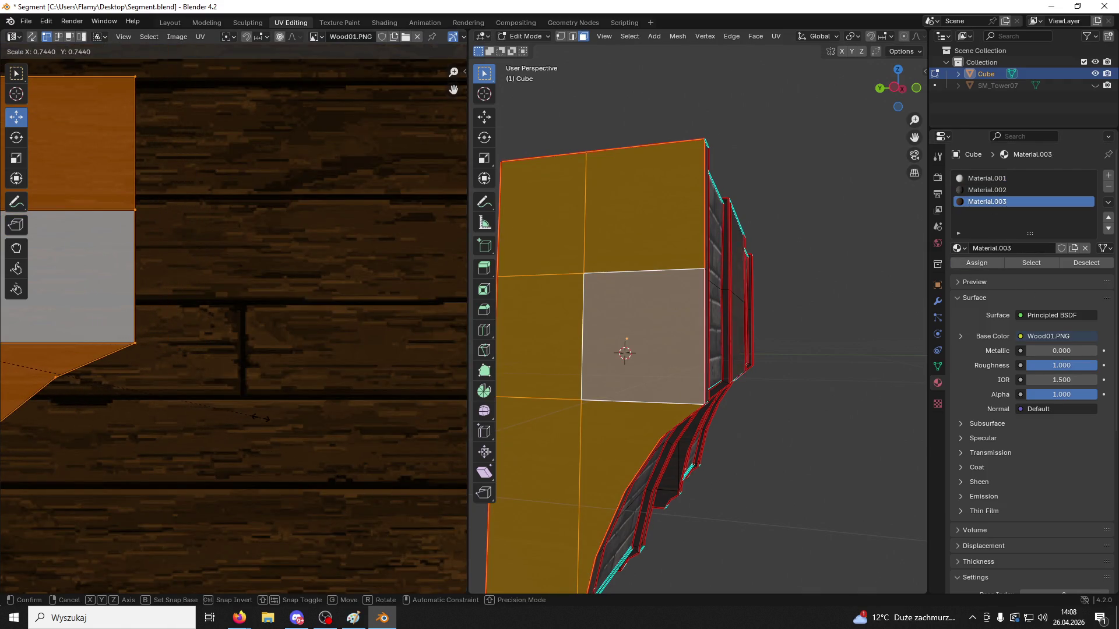
pyautogui.click(261, 417)
# Deselect everything and switch to Object Mode to preview the textured archway
pyautogui.moveTo(779, 412)
pyautogui.mouseDown(button='middle')
pyautogui.moveTo(794, 457)
pyautogui.moveTo(566, 234)
pyautogui.mouseUp(button='middle')
pyautogui.click(798, 451)
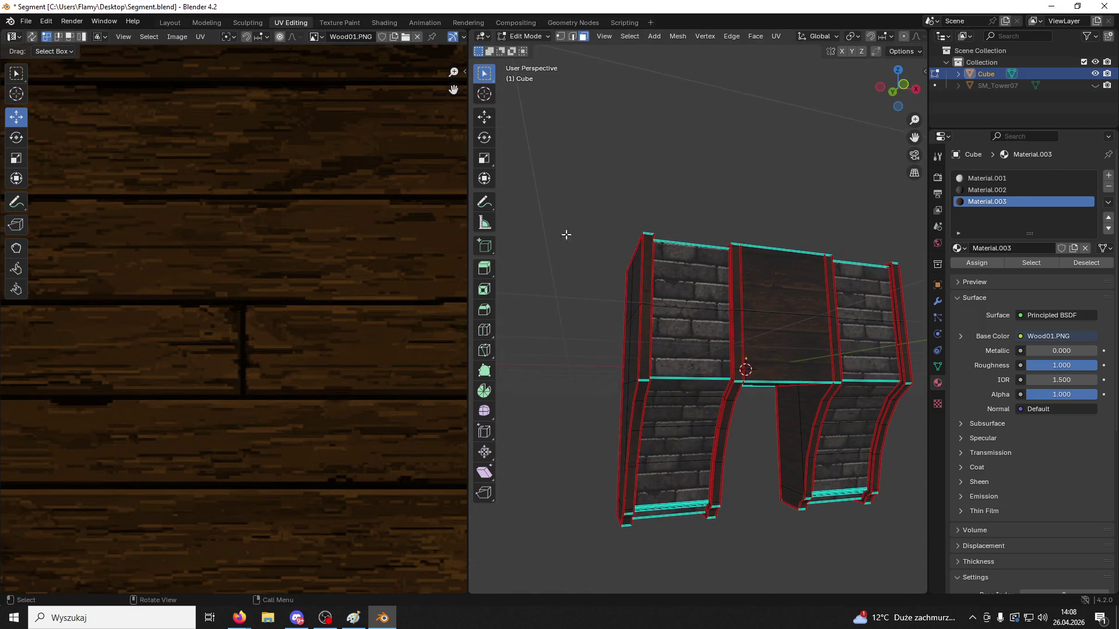
pyautogui.click(527, 36)
pyautogui.click(527, 50)
pyautogui.moveTo(730, 169)
pyautogui.mouseDown(button='middle')
pyautogui.moveTo(691, 184)
pyautogui.moveTo(770, 250)
pyautogui.moveTo(699, 295)
pyautogui.moveTo(773, 257)
pyautogui.mouseUp(button='middle')
# Zoom in on the beam and return to Edit Mode
pyautogui.scroll(5, 778, 298)
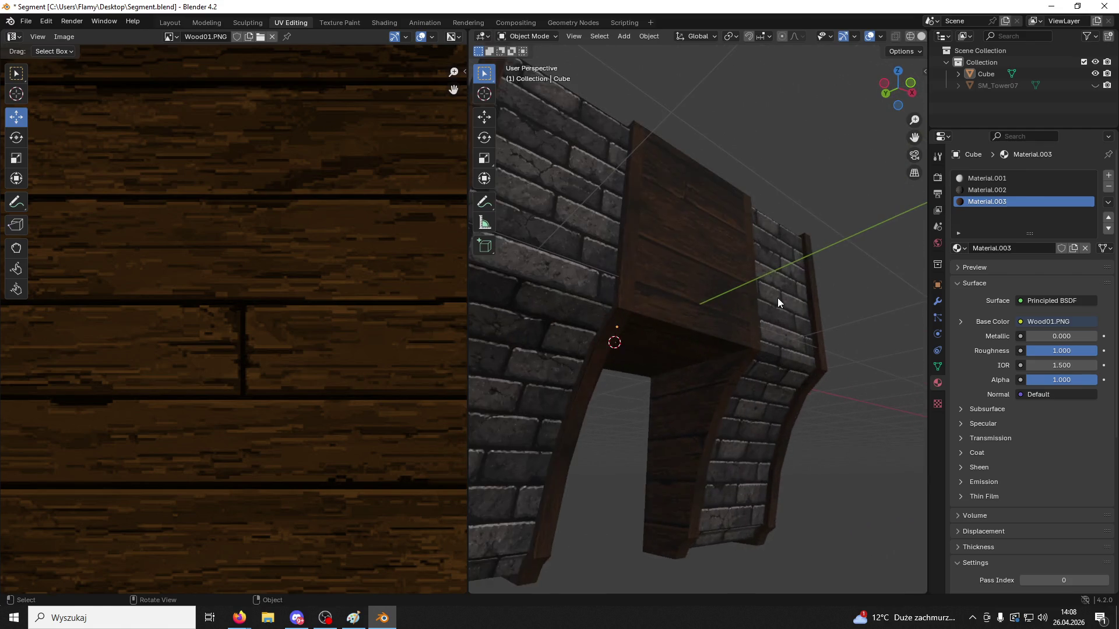
pyautogui.moveTo(777, 299); pyautogui.dragTo(654, 325, button='middle')
pyautogui.click(527, 37)
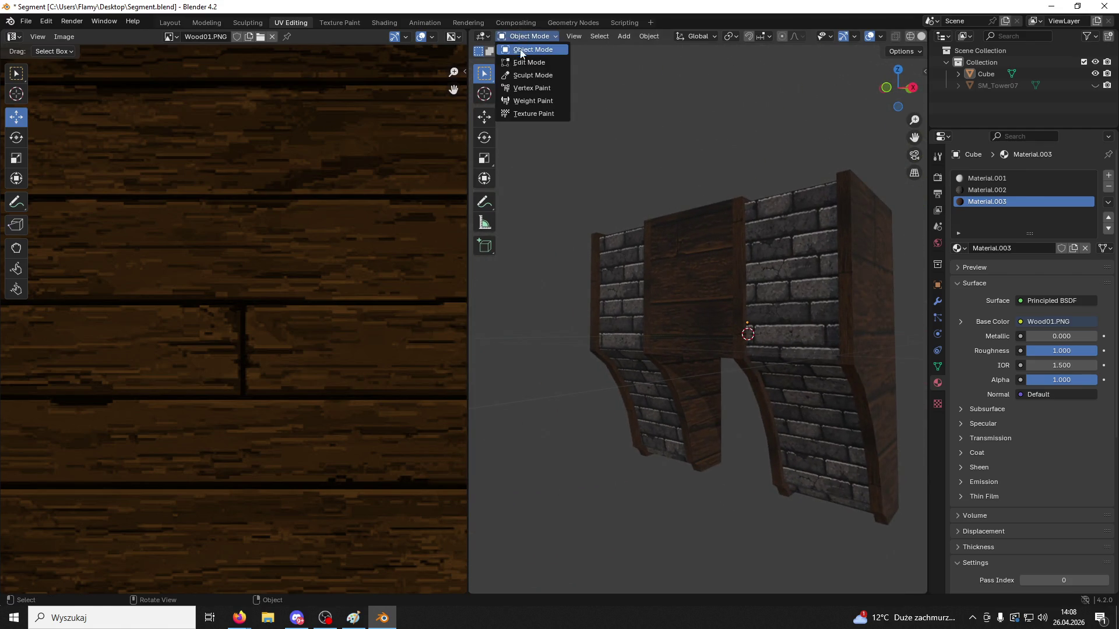
pyautogui.click(527, 58)
# Select the wooden beam's faces, including its underside, top and front
pyautogui.click(699, 294)
pyautogui.keyDown('shift'); pyautogui.click(696, 244); pyautogui.keyUp('shift')
pyautogui.moveTo(697, 244); pyautogui.dragTo(699, 237, button='middle')
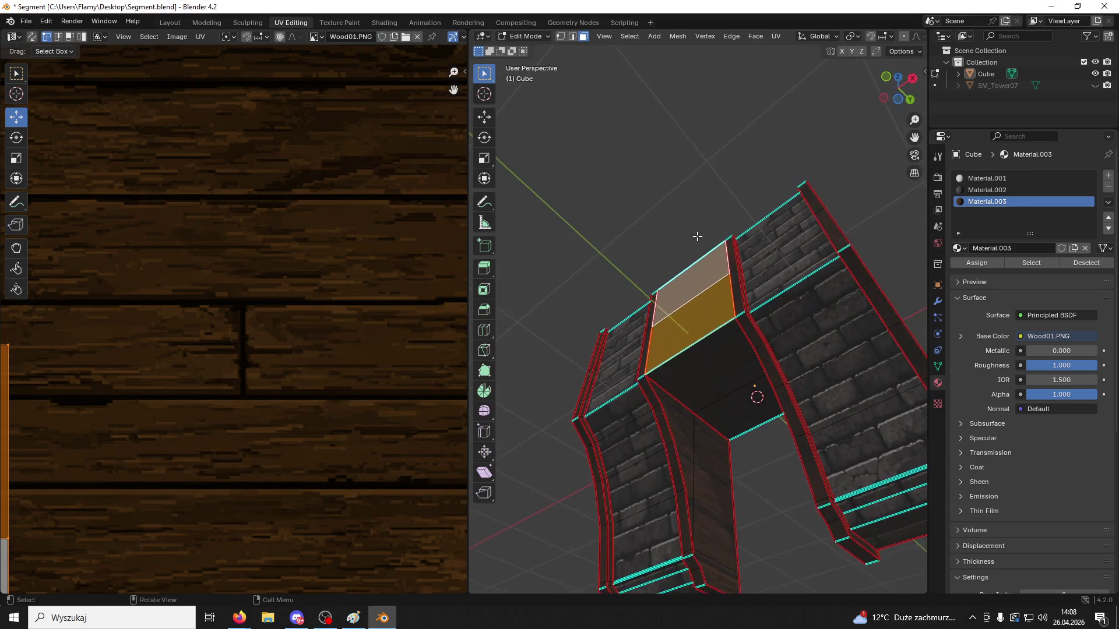
pyautogui.keyDown('shift'); pyautogui.click(728, 376); pyautogui.keyUp('shift')
pyautogui.keyDown('shift'); pyautogui.click(740, 402); pyautogui.keyUp('shift')
pyautogui.moveTo(740, 402)
pyautogui.mouseDown(button='middle')
pyautogui.moveTo(571, 452)
pyautogui.moveTo(611, 527)
pyautogui.moveTo(767, 387)
pyautogui.moveTo(726, 307)
pyautogui.moveTo(796, 408)
pyautogui.mouseUp(button='middle')
pyautogui.keyDown('shift'); pyautogui.click(728, 305); pyautogui.keyUp('shift')
pyautogui.keyDown('shift'); pyautogui.click(810, 443); pyautogui.keyUp('shift')
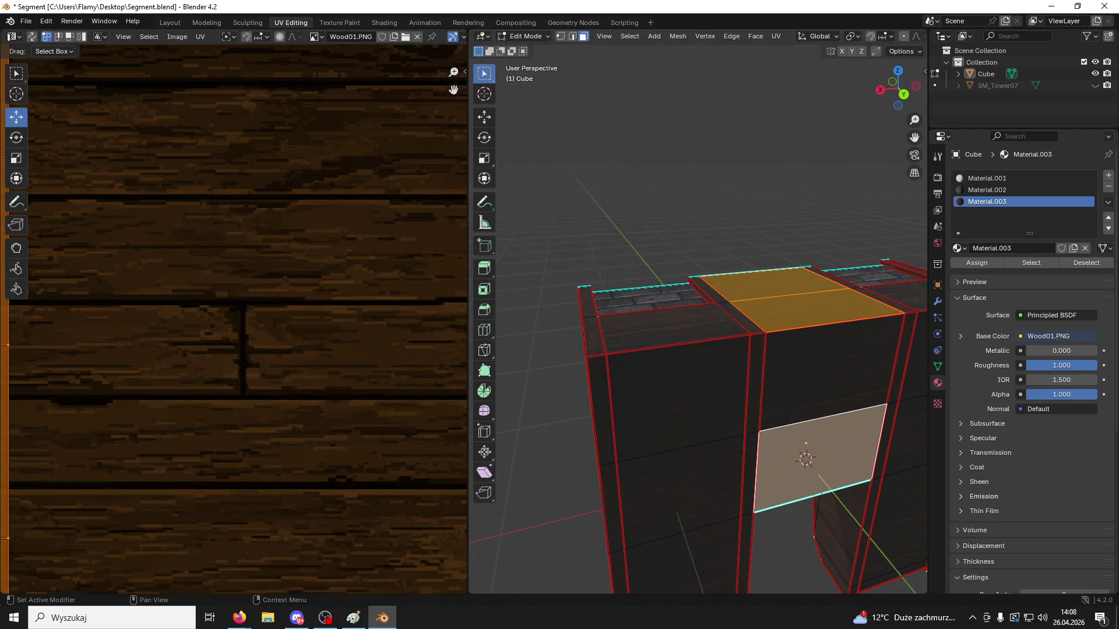
pyautogui.hotkey('alt', 'Tab')
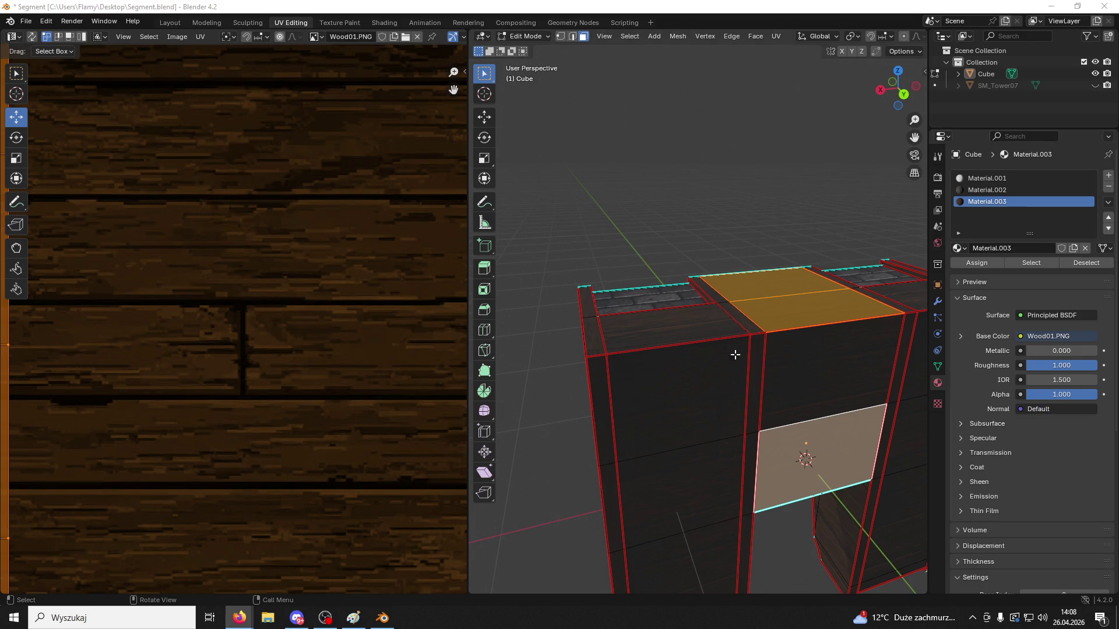
pyautogui.moveTo(734, 352)
pyautogui.mouseDown(button='middle')
pyautogui.moveTo(814, 333)
pyautogui.moveTo(657, 565)
pyautogui.moveTo(829, 415)
pyautogui.moveTo(803, 411)
pyautogui.mouseUp(button='middle')
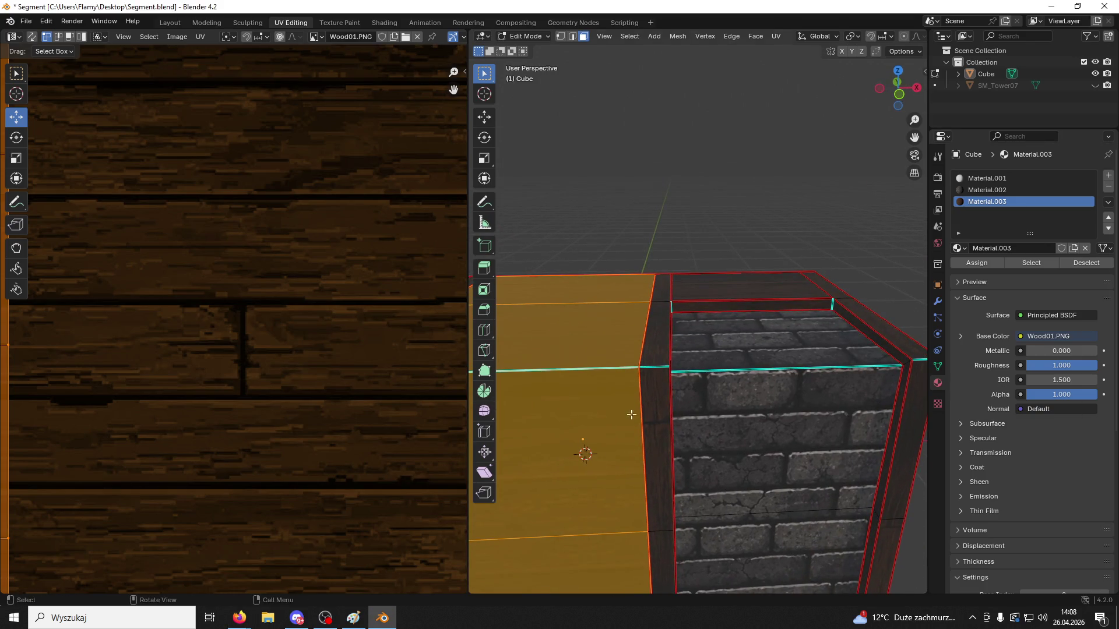
# Extrude the selected beam faces along their normals
pyautogui.rightClick(603, 421)
pyautogui.click(591, 409)
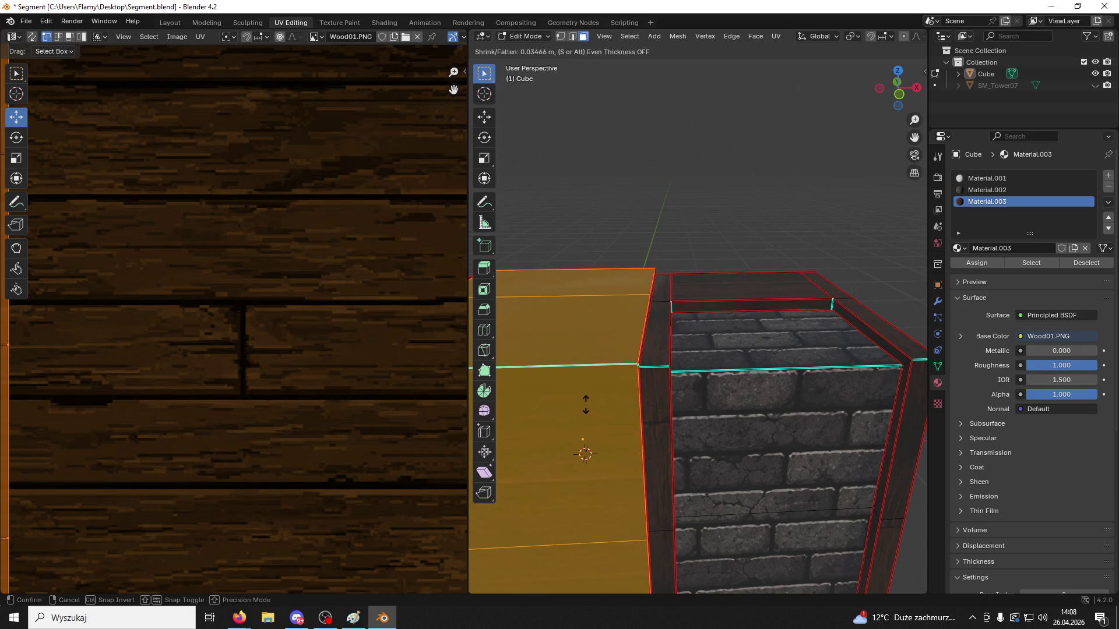
pyautogui.click(596, 408)
pyautogui.moveTo(597, 407)
pyautogui.mouseDown(button='middle')
pyautogui.moveTo(657, 379)
pyautogui.moveTo(702, 387)
pyautogui.moveTo(572, 400)
pyautogui.moveTo(832, 394)
pyautogui.moveTo(900, 365)
pyautogui.mouseUp(button='middle')
# Delete the thin strip face and the front face to expose the bricks
pyautogui.click(684, 402)
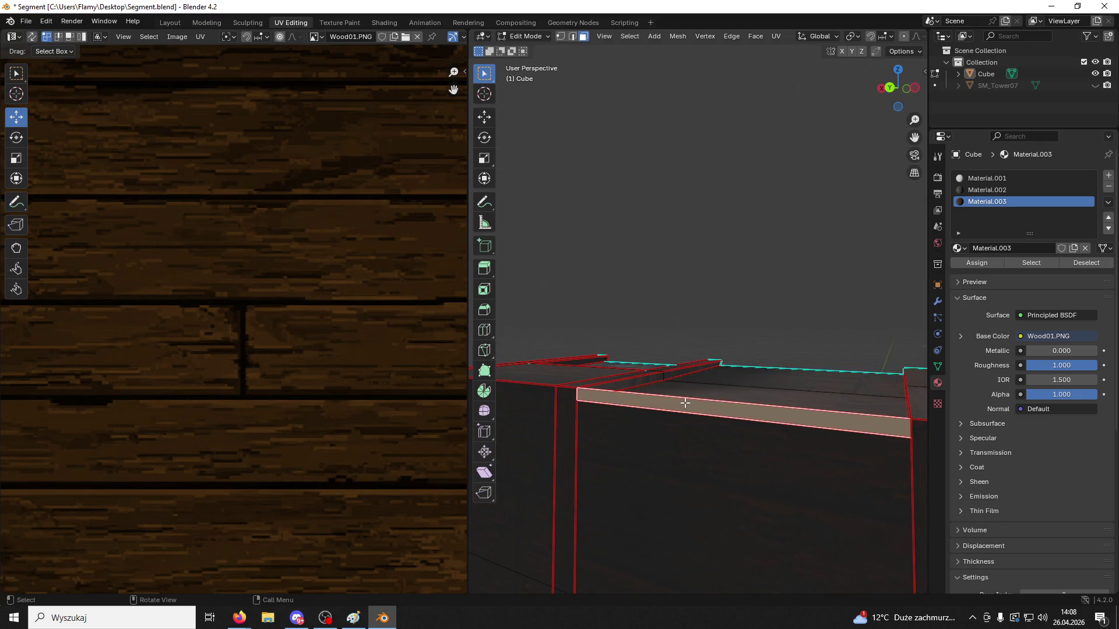
pyautogui.press('x')
pyautogui.click(684, 403)
pyautogui.click(685, 402)
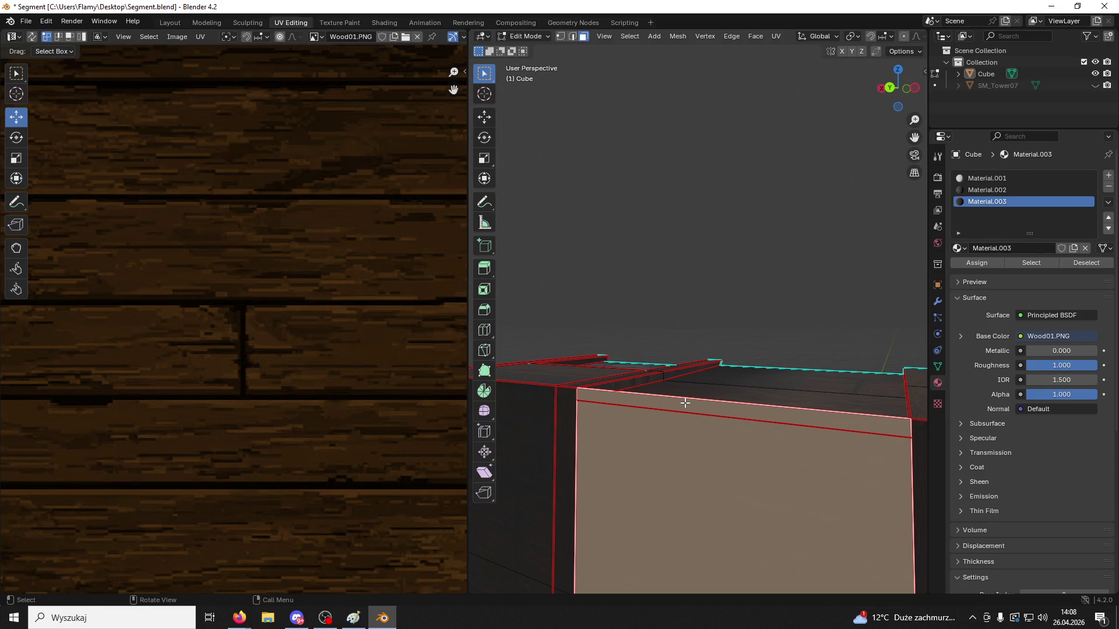
pyautogui.press('x')
pyautogui.click(684, 403)
pyautogui.moveTo(683, 403)
pyautogui.mouseDown(button='middle')
pyautogui.moveTo(644, 406)
pyautogui.moveTo(662, 408)
pyautogui.moveTo(687, 287)
pyautogui.moveTo(654, 268)
pyautogui.moveTo(630, 271)
pyautogui.moveTo(629, 289)
pyautogui.moveTo(717, 233)
pyautogui.moveTo(789, 270)
pyautogui.moveTo(659, 357)
pyautogui.moveTo(684, 292)
pyautogui.mouseUp(button='middle')
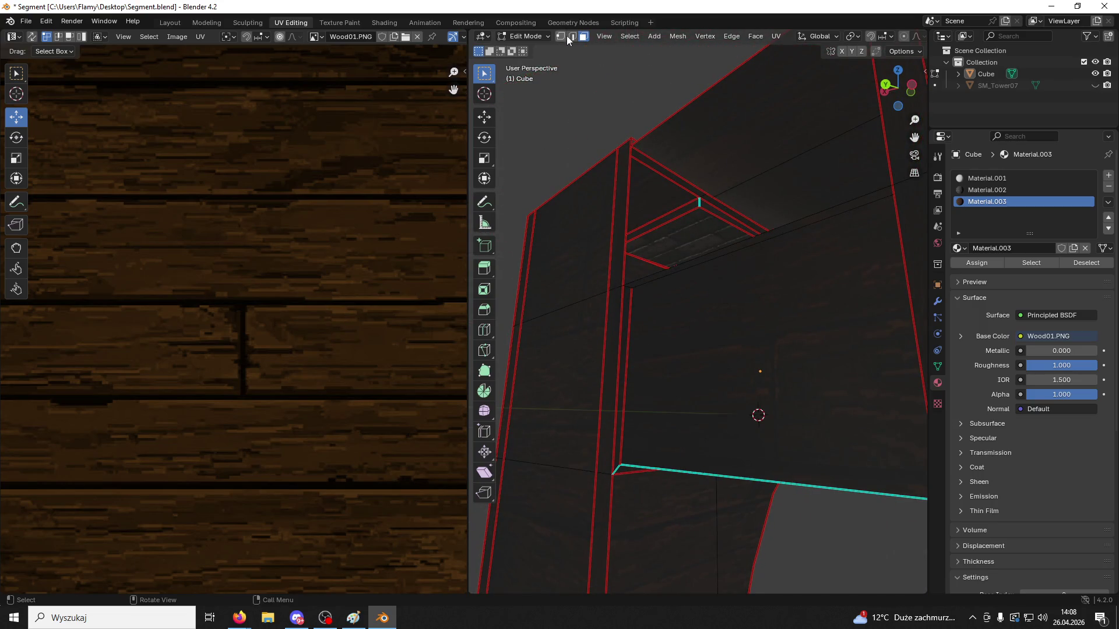
# In edge mode, select the edge path along the top frame of the brick opening
pyautogui.click(572, 36)
pyautogui.keyDown('alt'); pyautogui.keyDown('shift'); pyautogui.click(629, 175); pyautogui.keyUp('shift'); pyautogui.keyUp('alt')
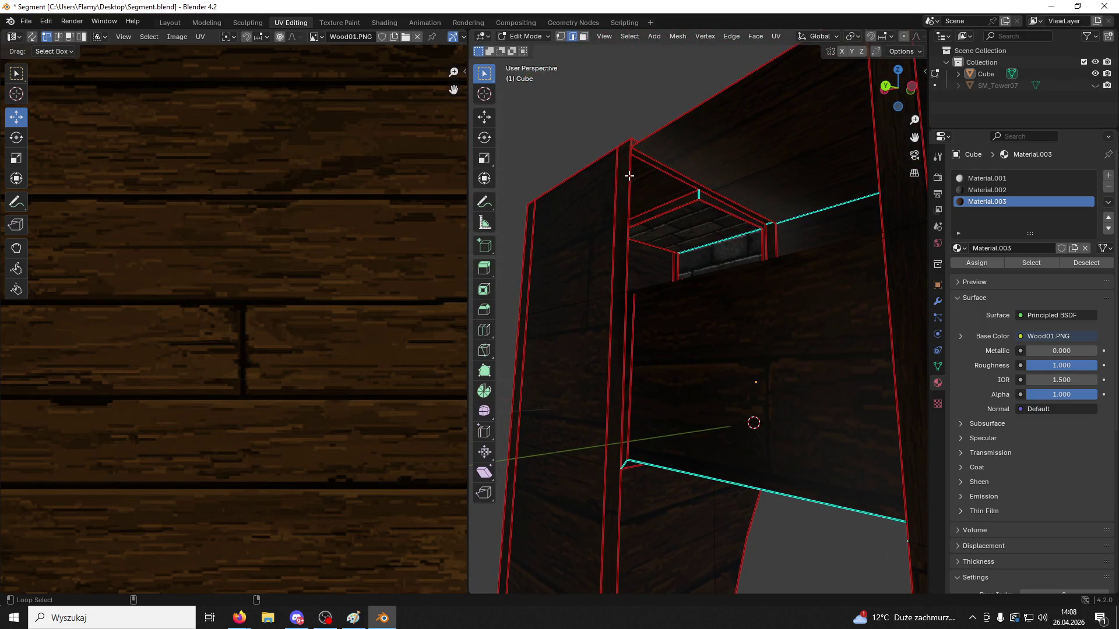
pyautogui.moveTo(629, 176); pyautogui.dragTo(647, 145, button='middle')
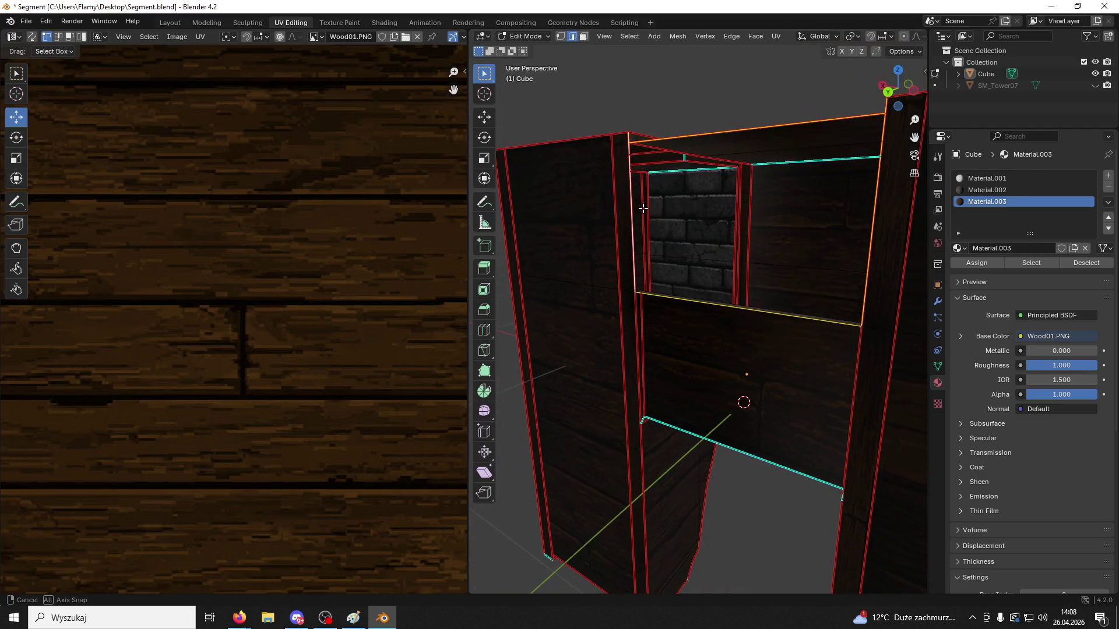
pyautogui.click(631, 153)
pyautogui.scroll(-5, 644, 195)
pyautogui.scroll(8, 644, 196)
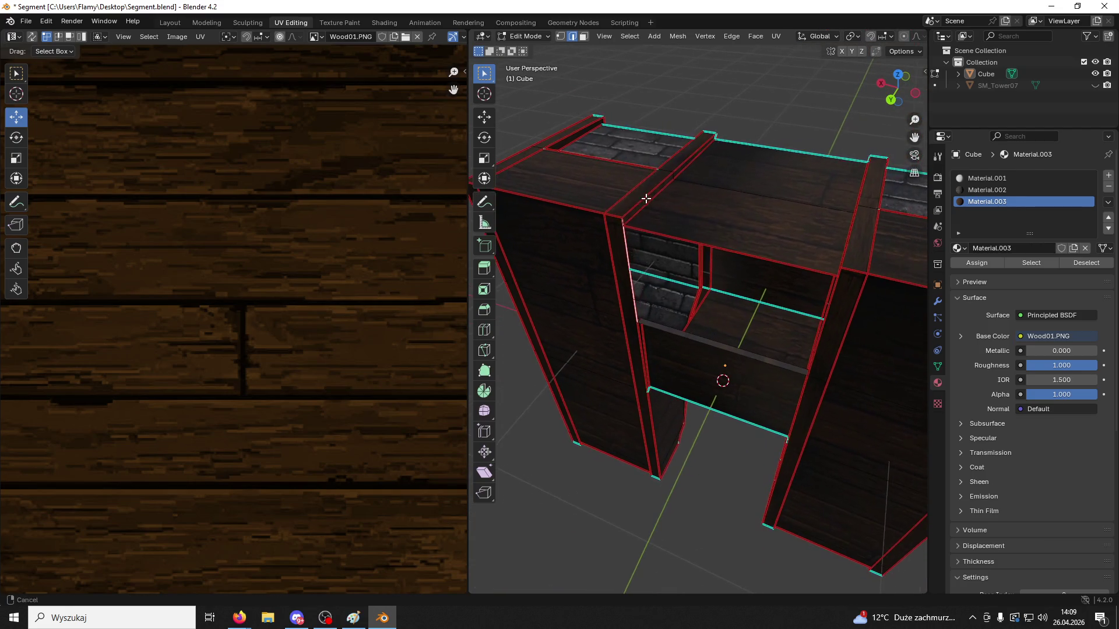
pyautogui.moveTo(635, 217)
pyautogui.mouseDown(button='middle')
pyautogui.moveTo(649, 211)
pyautogui.moveTo(668, 249)
pyautogui.mouseUp(button='middle')
pyautogui.keyDown('ctrl'); pyautogui.click(680, 251); pyautogui.keyUp('ctrl')
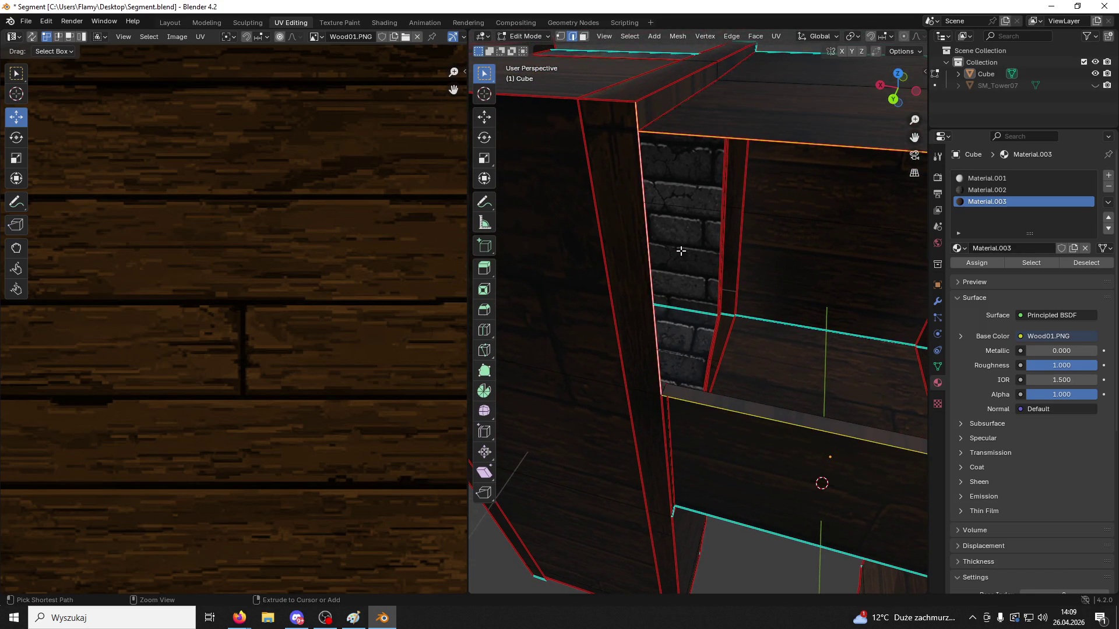
# In face mode, drop the lower face and add two wall faces to the selection
pyautogui.press('3')
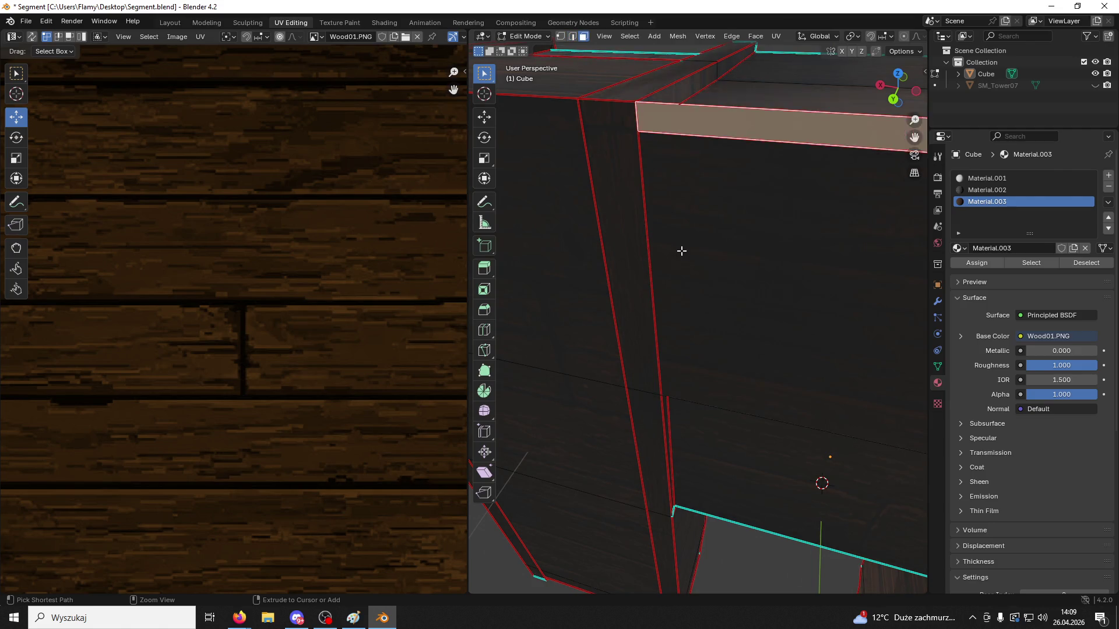
pyautogui.hotkey('ctrl', 'z')
pyautogui.scroll(-2, 684, 250)
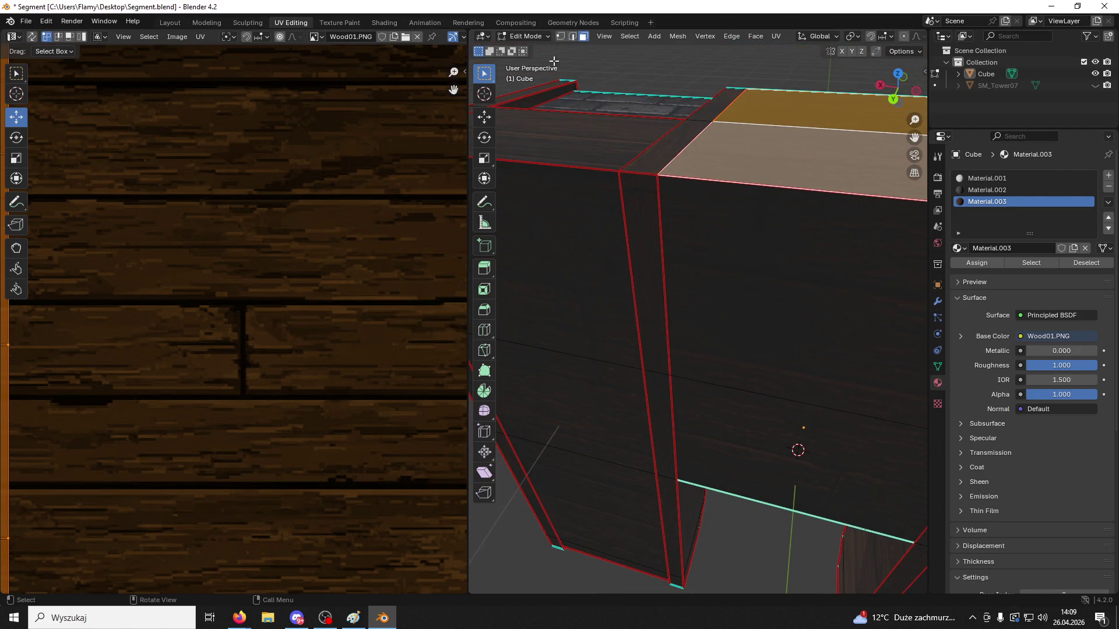
pyautogui.keyDown('ctrl'); pyautogui.click(748, 373); pyautogui.keyUp('ctrl')
pyautogui.keyDown('ctrl'); pyautogui.click(769, 419); pyautogui.keyUp('ctrl')
pyautogui.moveTo(781, 429)
pyautogui.mouseDown(button='middle')
pyautogui.moveTo(743, 388)
pyautogui.moveTo(715, 264)
pyautogui.moveTo(661, 350)
pyautogui.moveTo(810, 323)
pyautogui.moveTo(764, 372)
pyautogui.moveTo(757, 402)
pyautogui.mouseUp(button='middle')
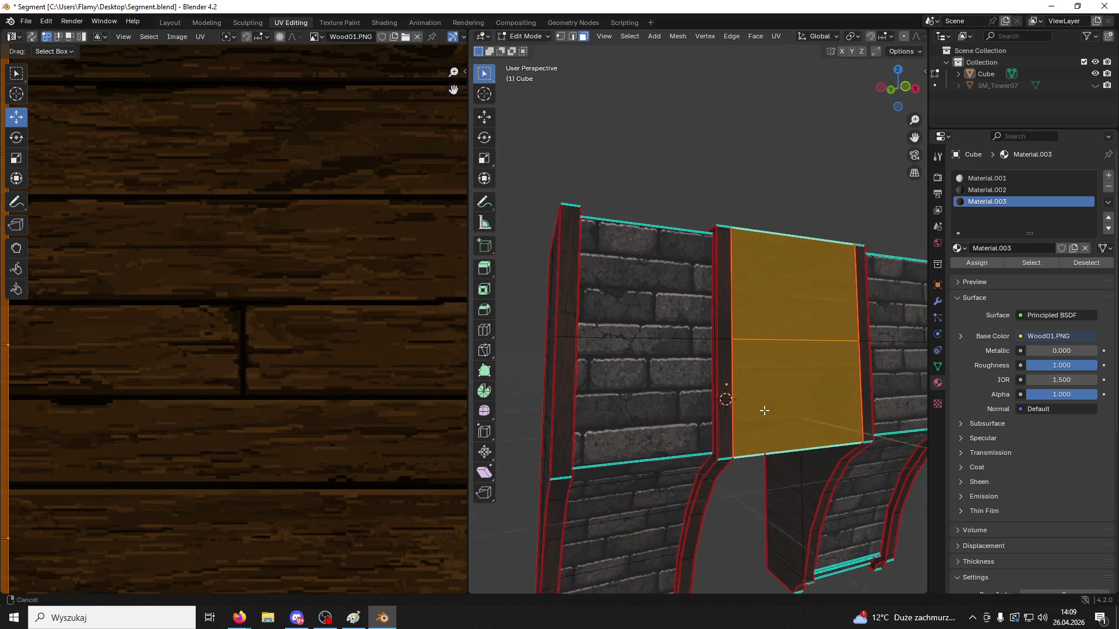
pyautogui.scroll(3, 757, 402)
# Extrude the chosen wall faces along their normals, then deselect them
pyautogui.rightClick(768, 408)
pyautogui.click(770, 410)
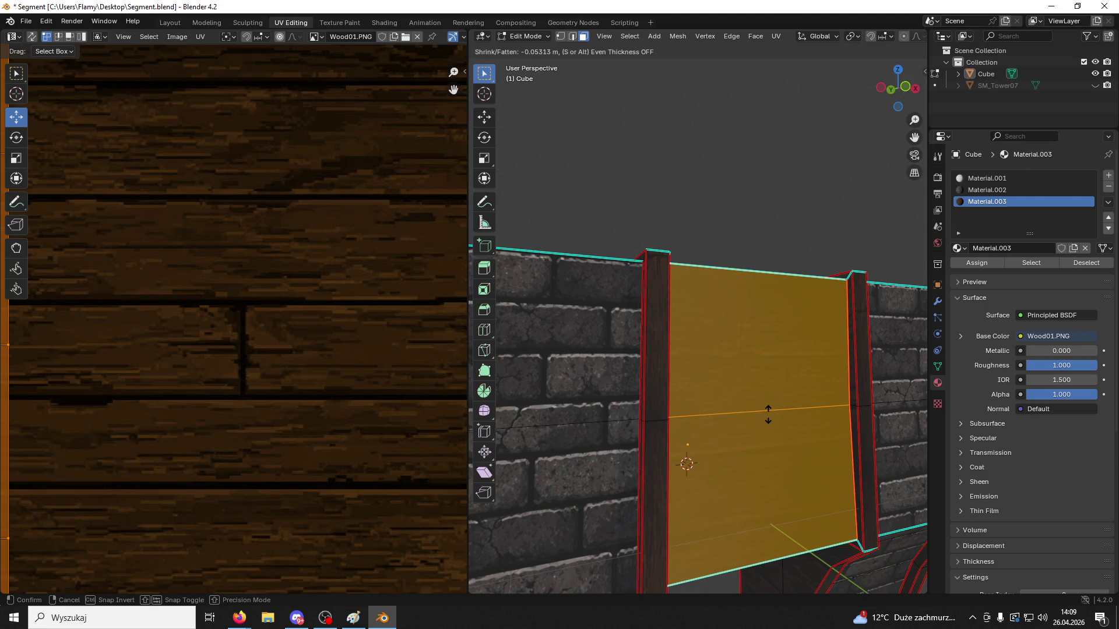
pyautogui.click(767, 411)
pyautogui.moveTo(807, 344)
pyautogui.mouseDown(button='middle')
pyautogui.moveTo(786, 393)
pyautogui.moveTo(812, 159)
pyautogui.moveTo(811, 198)
pyautogui.moveTo(854, 208)
pyautogui.moveTo(692, 254)
pyautogui.mouseUp(button='middle')
pyautogui.click(812, 158)
pyautogui.scroll(4, 854, 208)
pyautogui.keyDown('ctrl'); pyautogui.moveTo(774, 265); pyautogui.dragTo(526, 300, button='middle'); pyautogui.keyUp('ctrl')
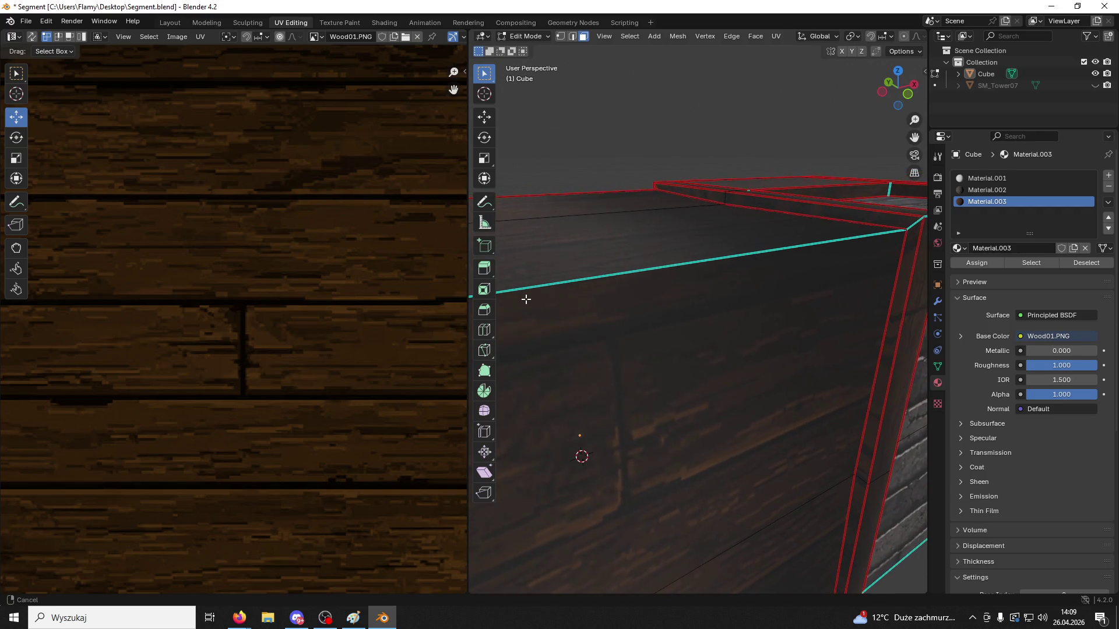
# Select the narrow vertical trim strip, unwrap it, and pack its UVs into a grid
pyautogui.click(902, 300)
pyautogui.keyDown('alt'); pyautogui.click(901, 300); pyautogui.keyUp('alt')
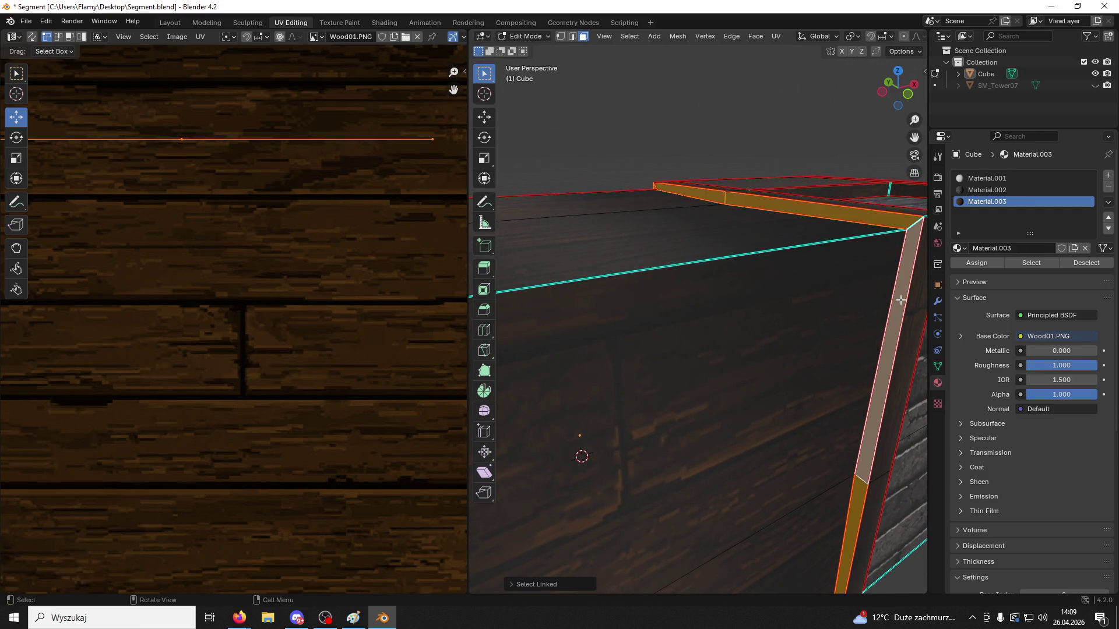
pyautogui.scroll(-5, 387, 237)
pyautogui.press('u')
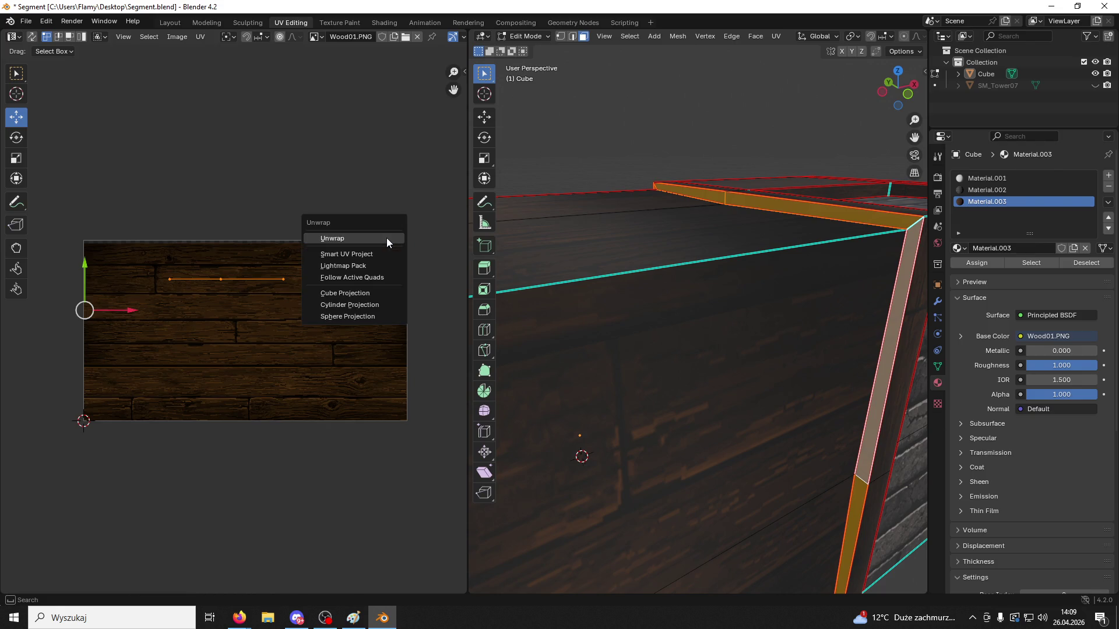
pyautogui.click(386, 239)
pyautogui.press('u')
pyautogui.click(357, 346)
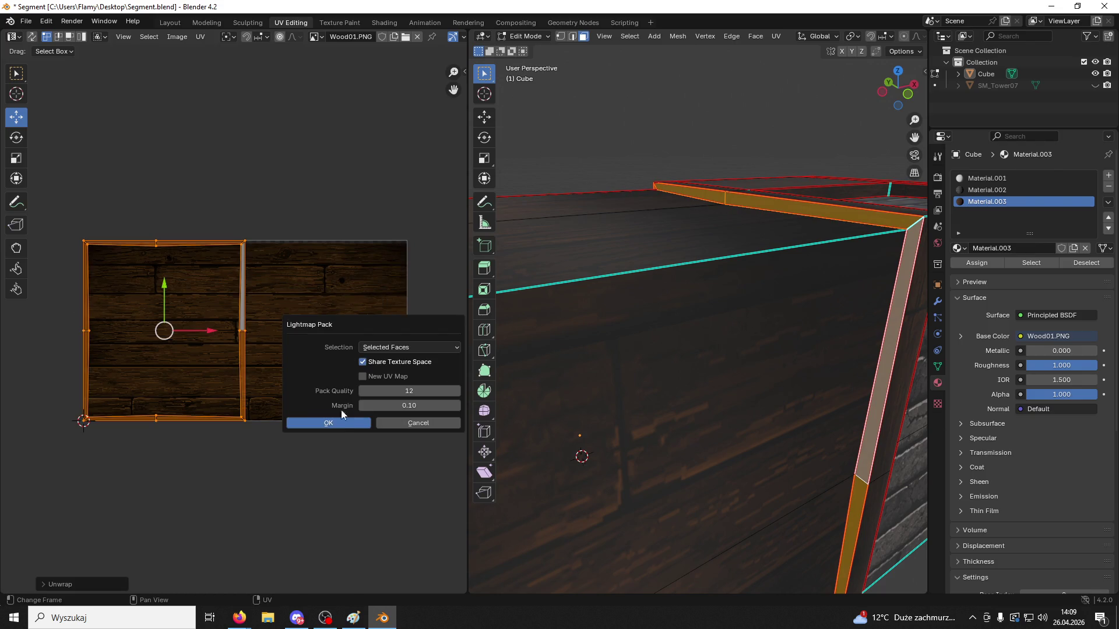
pyautogui.click(337, 428)
# Re-pack the strip's UVs, lay them out along the active quad, rescale, and slide them left
pyautogui.press('u')
pyautogui.click(340, 427)
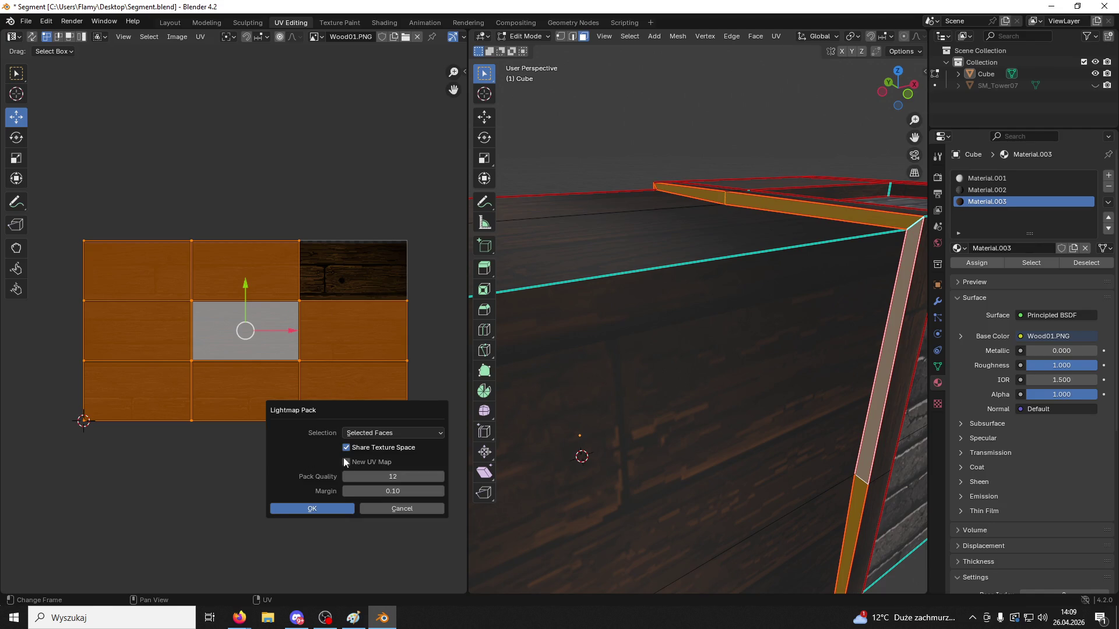
pyautogui.click(396, 509)
pyautogui.press('u')
pyautogui.click(382, 515)
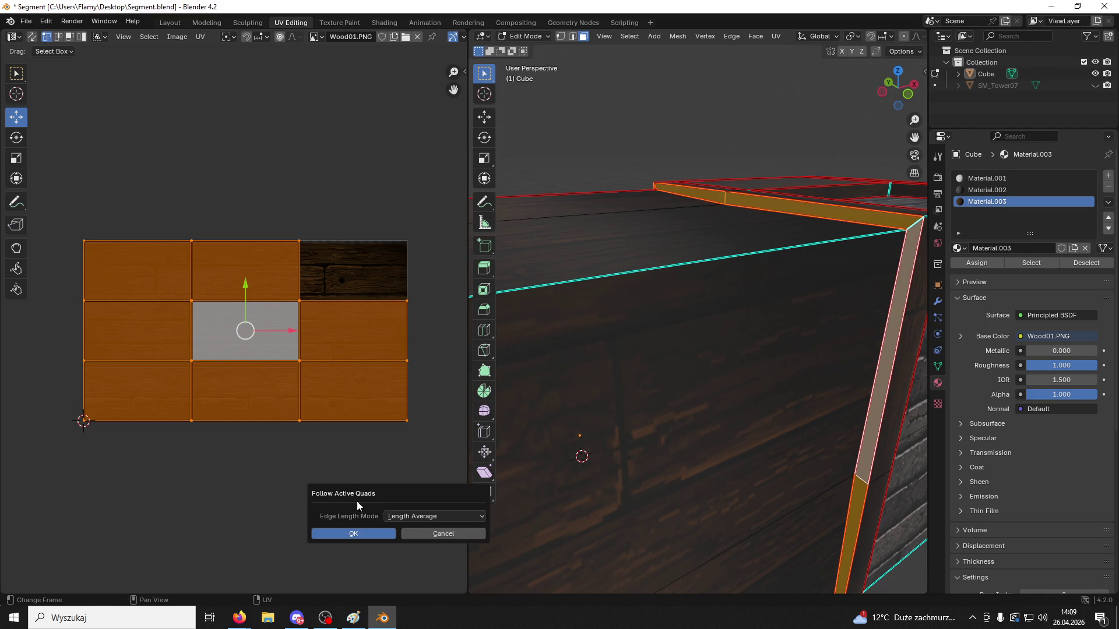
pyautogui.click(358, 501)
pyautogui.press('s')
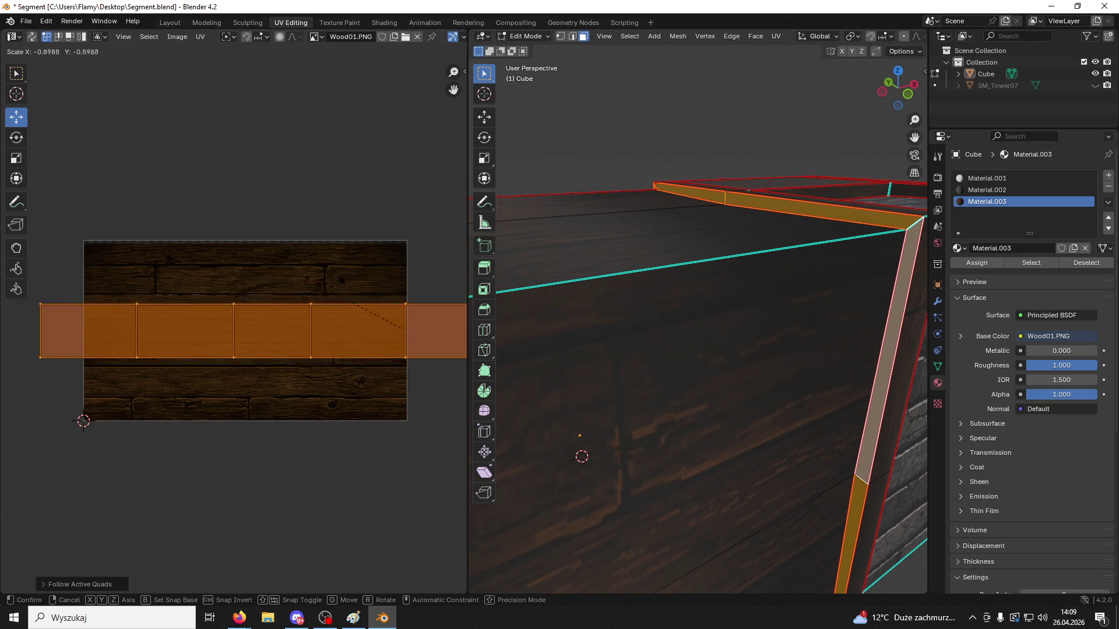
pyautogui.click(413, 330)
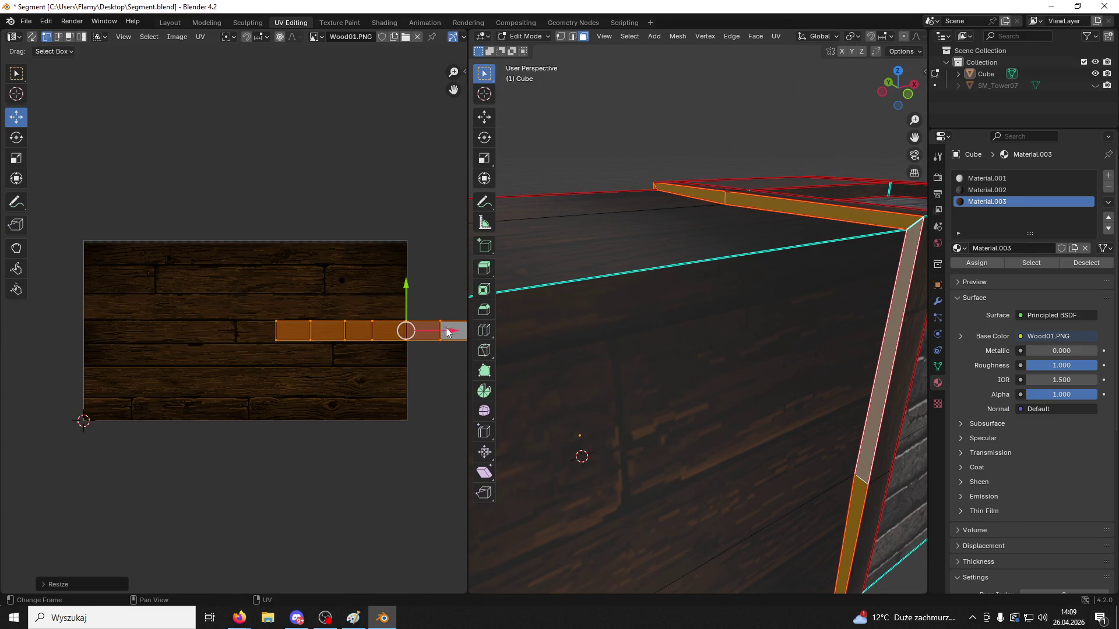
pyautogui.moveTo(448, 332)
pyautogui.mouseDown()
pyautogui.moveTo(259, 332)
pyautogui.moveTo(282, 332)
pyautogui.mouseUp()
# Select the connected trim strip and stretch its UVs about 4.93× along X
pyautogui.click(697, 139)
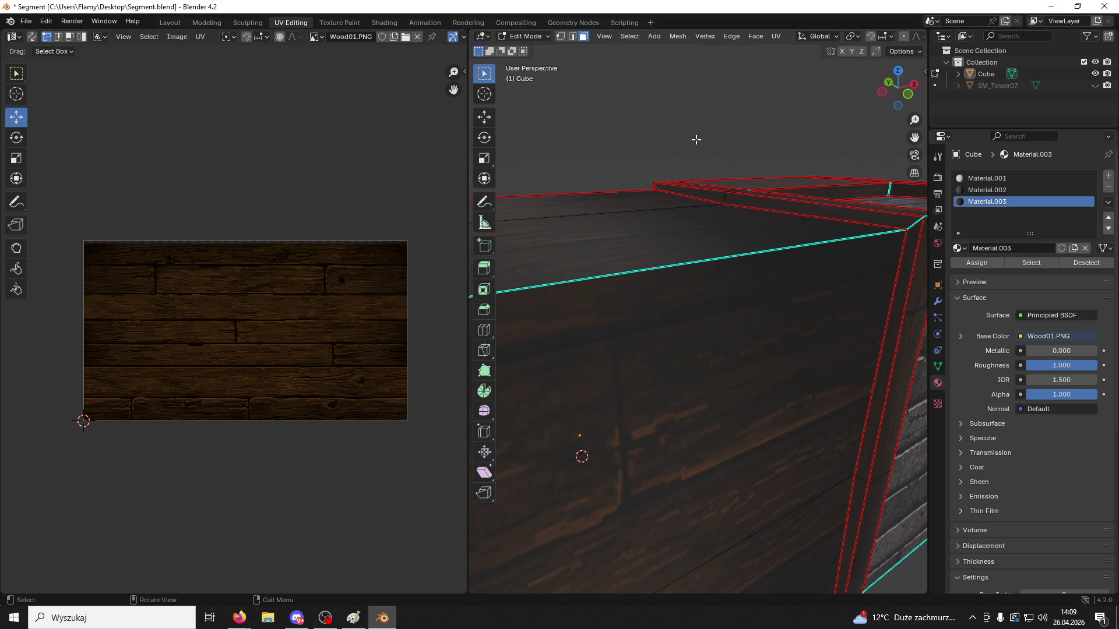
pyautogui.click(883, 335)
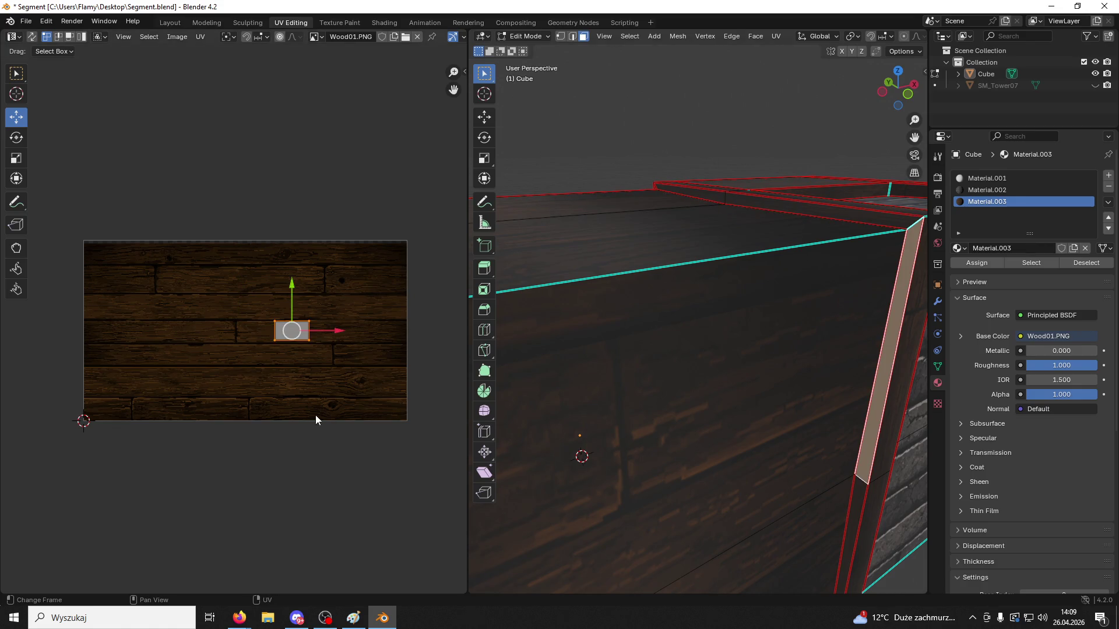
pyautogui.press('l')
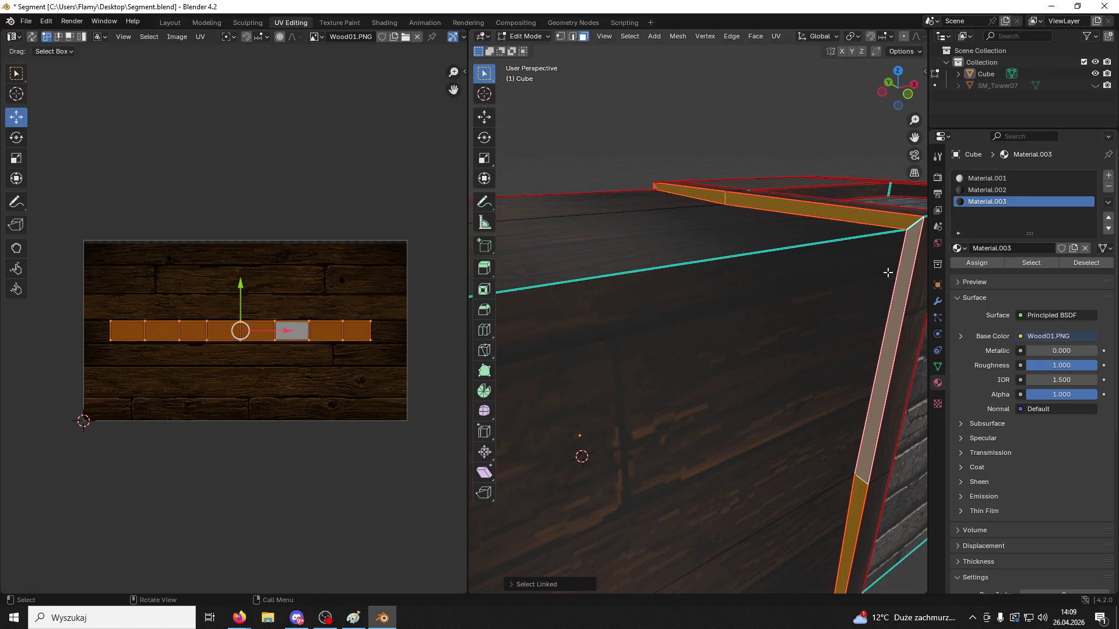
pyautogui.press('s')
pyautogui.press('x')
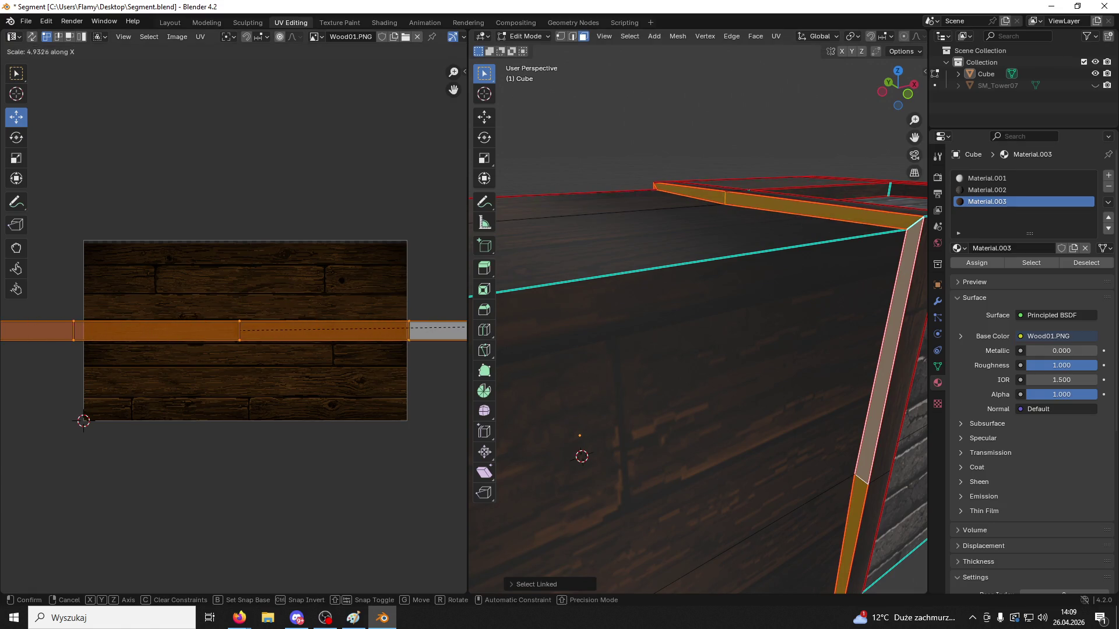
pyautogui.click(580, 456)
pyautogui.click(674, 87)
pyautogui.moveTo(674, 88)
pyautogui.mouseDown(button='middle')
pyautogui.moveTo(739, 107)
pyautogui.moveTo(735, 157)
pyautogui.moveTo(657, 264)
pyautogui.moveTo(841, 247)
pyautogui.moveTo(746, 250)
pyautogui.moveTo(727, 315)
pyautogui.moveTo(674, 290)
pyautogui.moveTo(662, 250)
pyautogui.moveTo(699, 280)
pyautogui.moveTo(758, 289)
pyautogui.moveTo(734, 357)
pyautogui.moveTo(685, 253)
pyautogui.mouseUp(button='middle')
pyautogui.scroll(3, 726, 315)
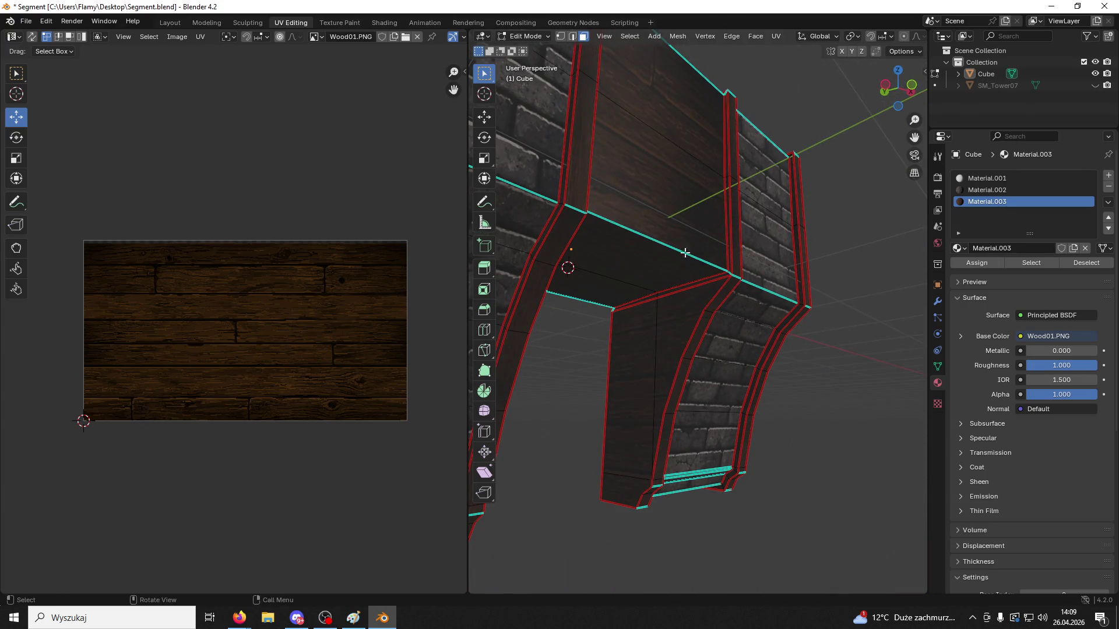
# Bevel the lower edge of the face above the arch opening with 3 segments
pyautogui.click(667, 247)
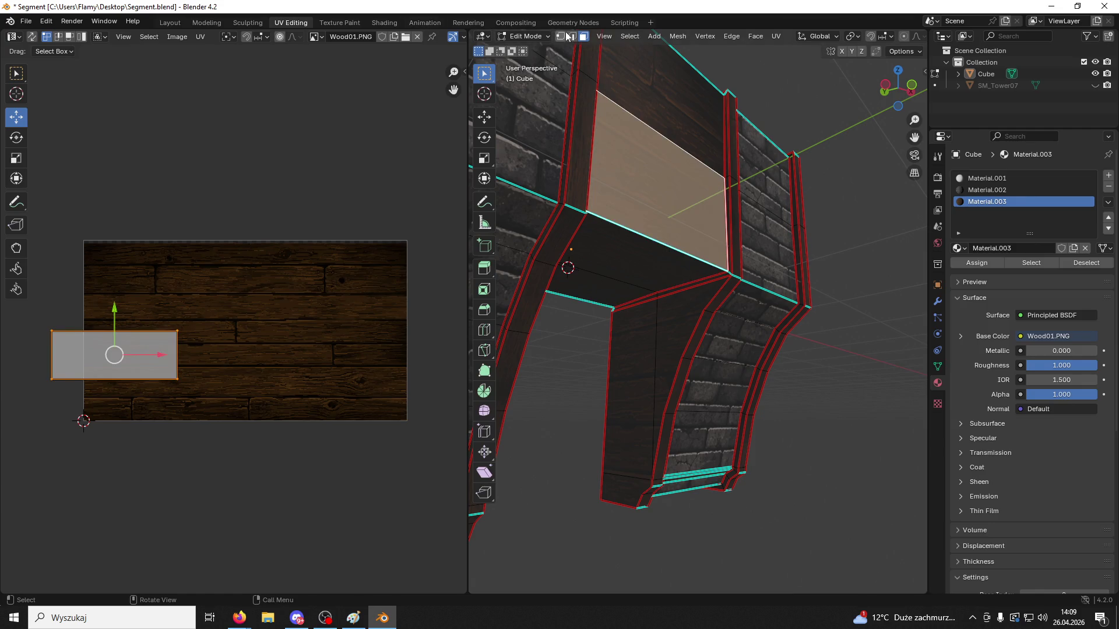
pyautogui.click(571, 36)
pyautogui.click(654, 242)
pyautogui.hotkey('ctrl', 'b')
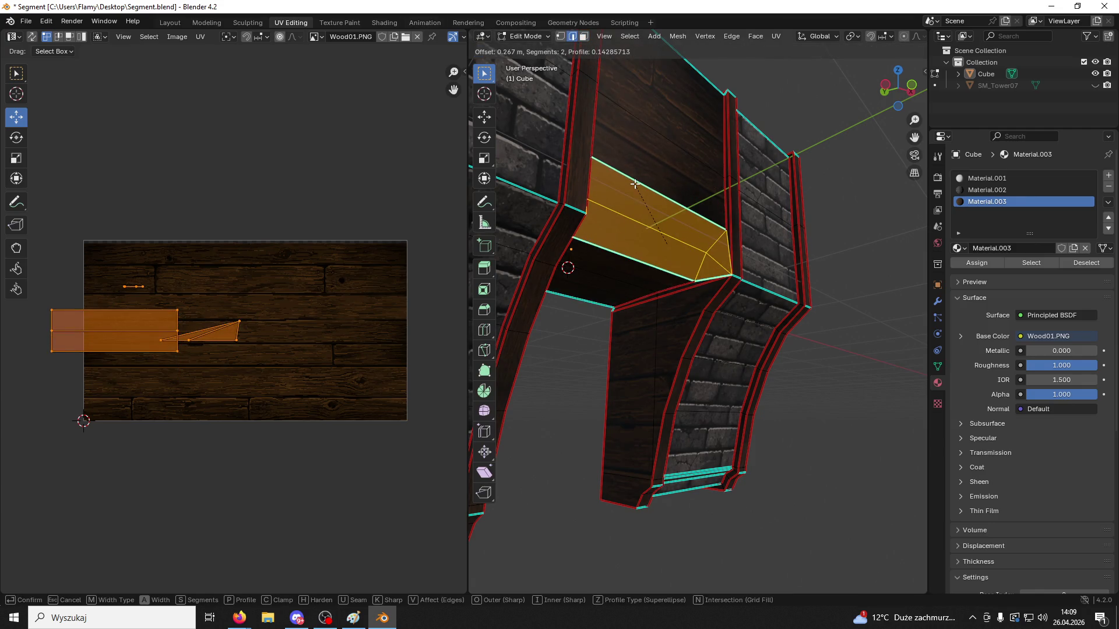
pyautogui.scroll(1, 638, 190)
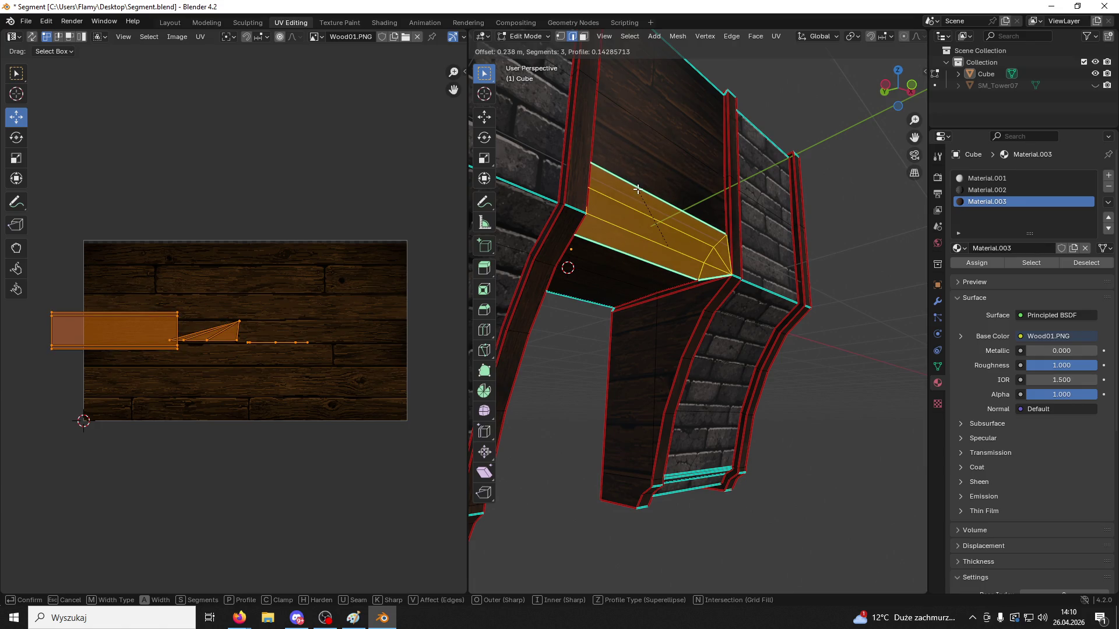
pyautogui.click(637, 190)
# Mark the short edge at the bevel's end as a seam
pyautogui.click(869, 289)
pyautogui.moveTo(869, 290); pyautogui.dragTo(755, 314, button='middle')
pyautogui.scroll(3, 755, 313)
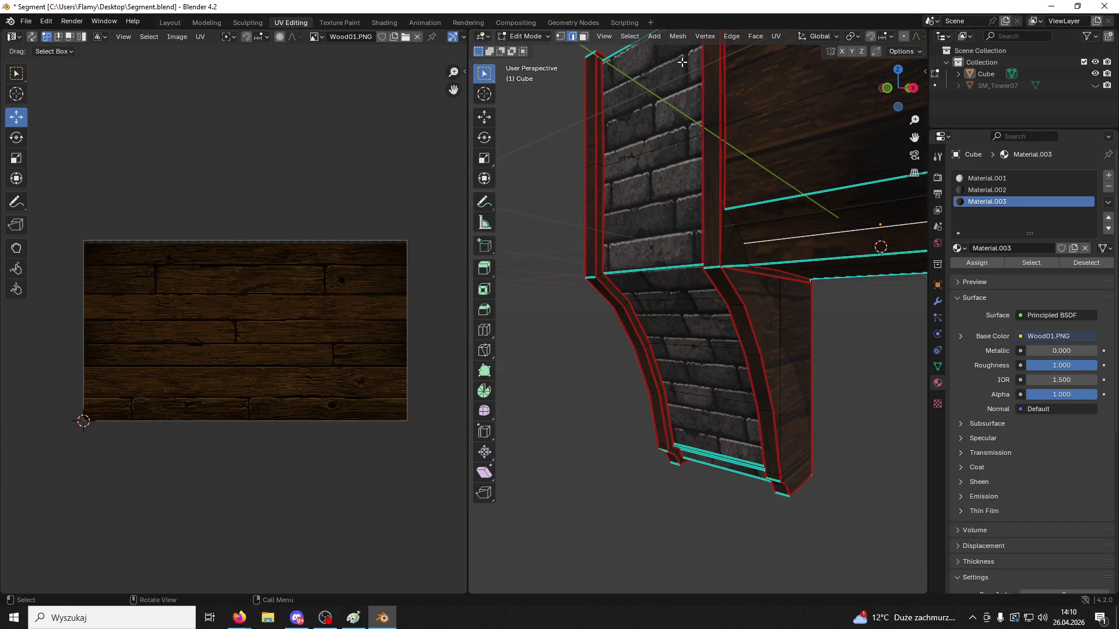
pyautogui.click(584, 37)
pyautogui.click(786, 217)
pyautogui.keyDown('shift'); pyautogui.click(795, 243); pyautogui.keyUp('shift')
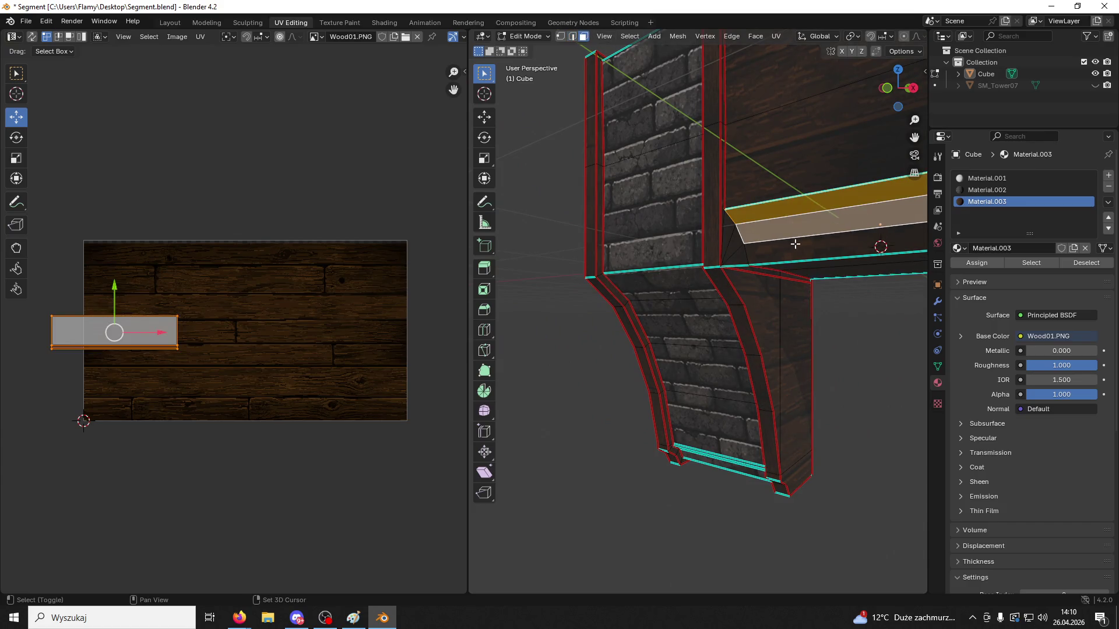
pyautogui.moveTo(794, 243)
pyautogui.mouseDown(button='middle')
pyautogui.moveTo(819, 241)
pyautogui.moveTo(755, 252)
pyautogui.moveTo(752, 265)
pyautogui.moveTo(775, 268)
pyautogui.moveTo(766, 282)
pyautogui.moveTo(809, 267)
pyautogui.moveTo(813, 285)
pyautogui.mouseUp(button='middle')
pyautogui.click(572, 37)
pyautogui.click(738, 243)
pyautogui.rightClick(813, 285)
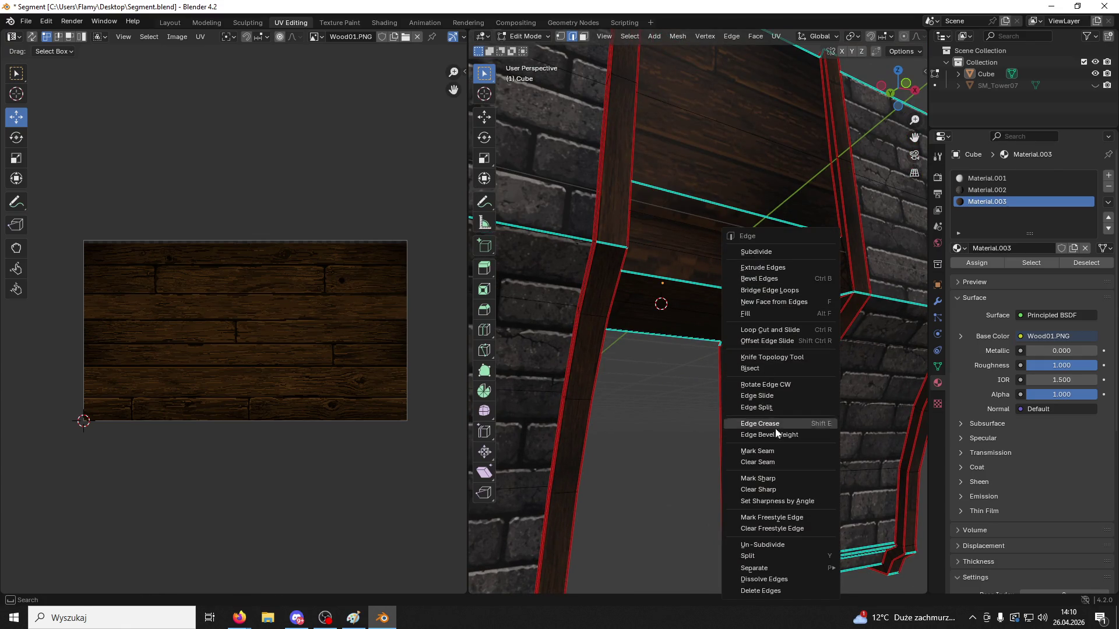
pyautogui.click(781, 451)
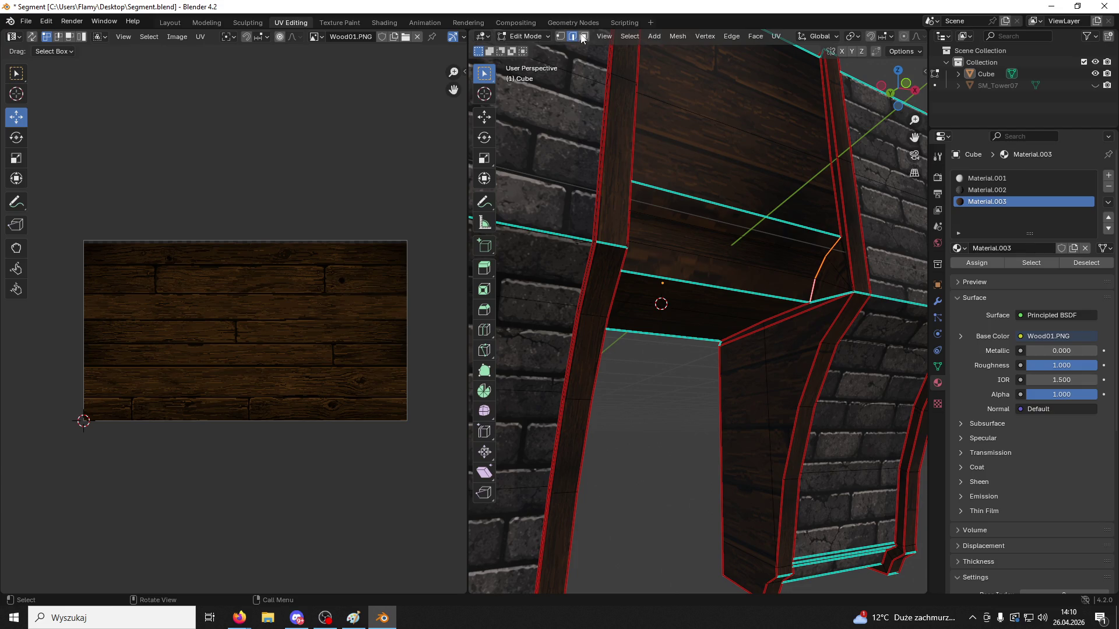
# Select the three curved strip faces and rescale their UV island
pyautogui.click(581, 39)
pyautogui.click(731, 233)
pyautogui.keyDown('shift'); pyautogui.click(740, 250); pyautogui.keyUp('shift')
pyautogui.keyDown('shift'); pyautogui.click(752, 289); pyautogui.keyUp('shift')
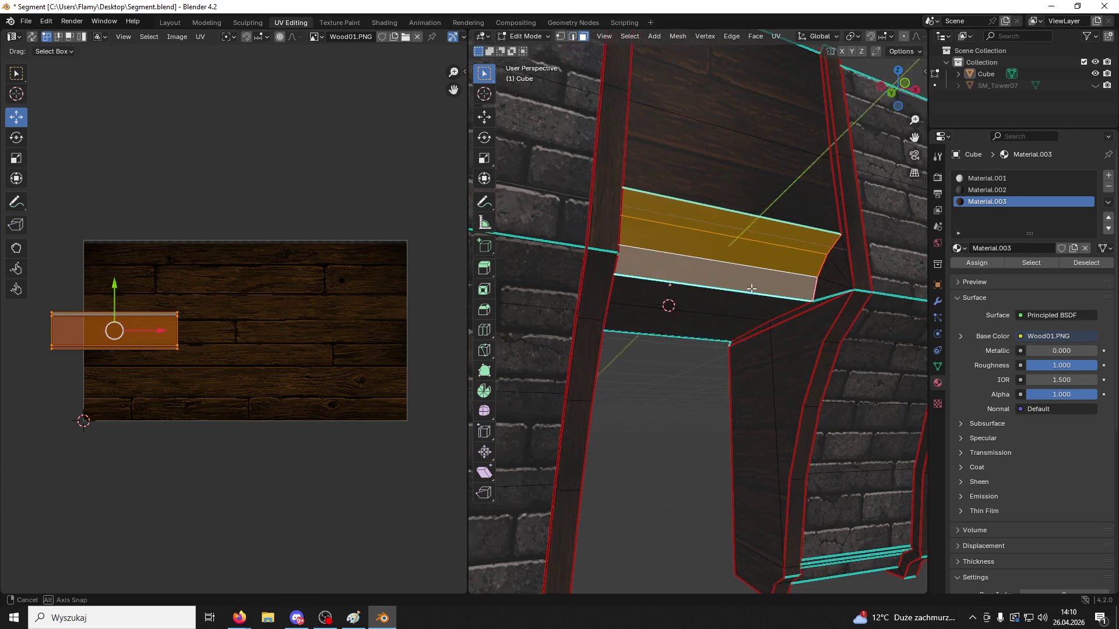
pyautogui.moveTo(751, 289); pyautogui.dragTo(740, 292, button='middle')
pyautogui.scroll(3, 309, 355)
pyautogui.press('s')
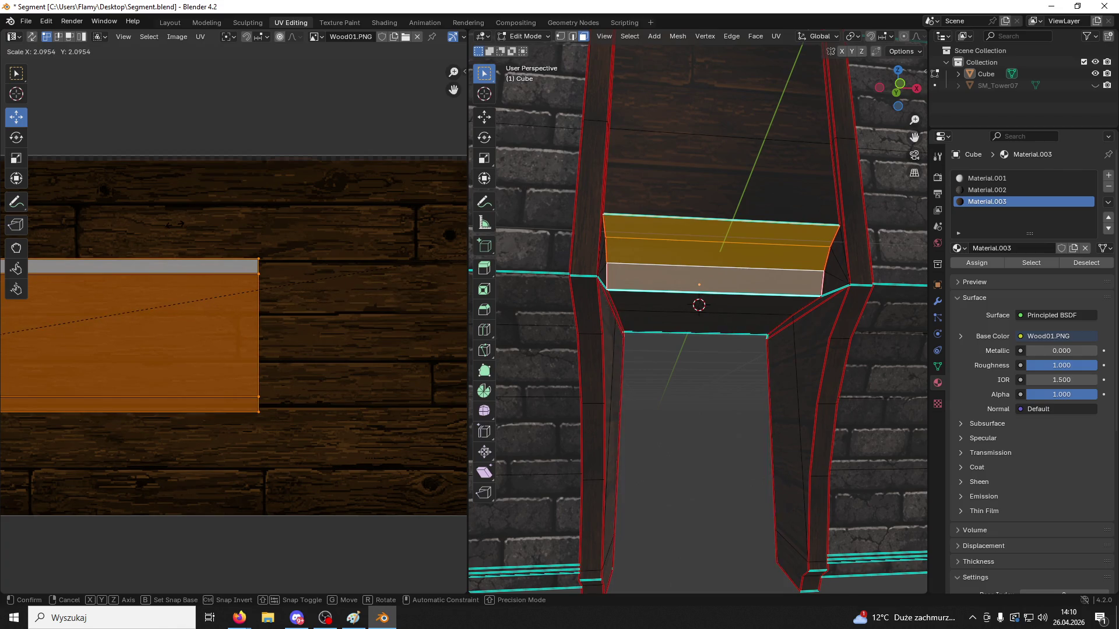
pyautogui.click(171, 226)
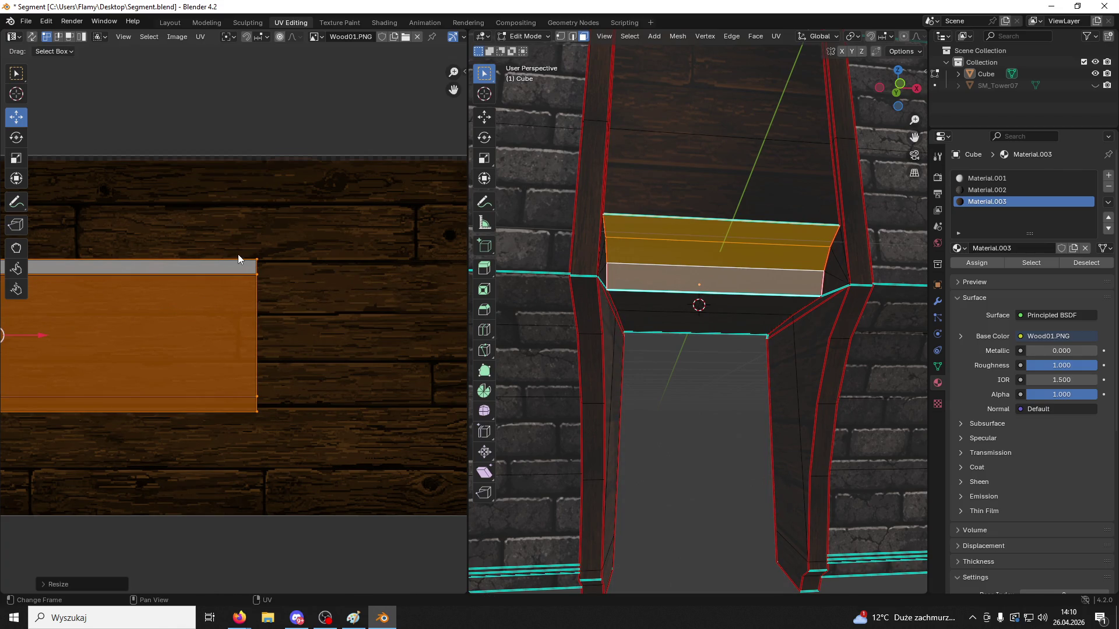
pyautogui.press('s')
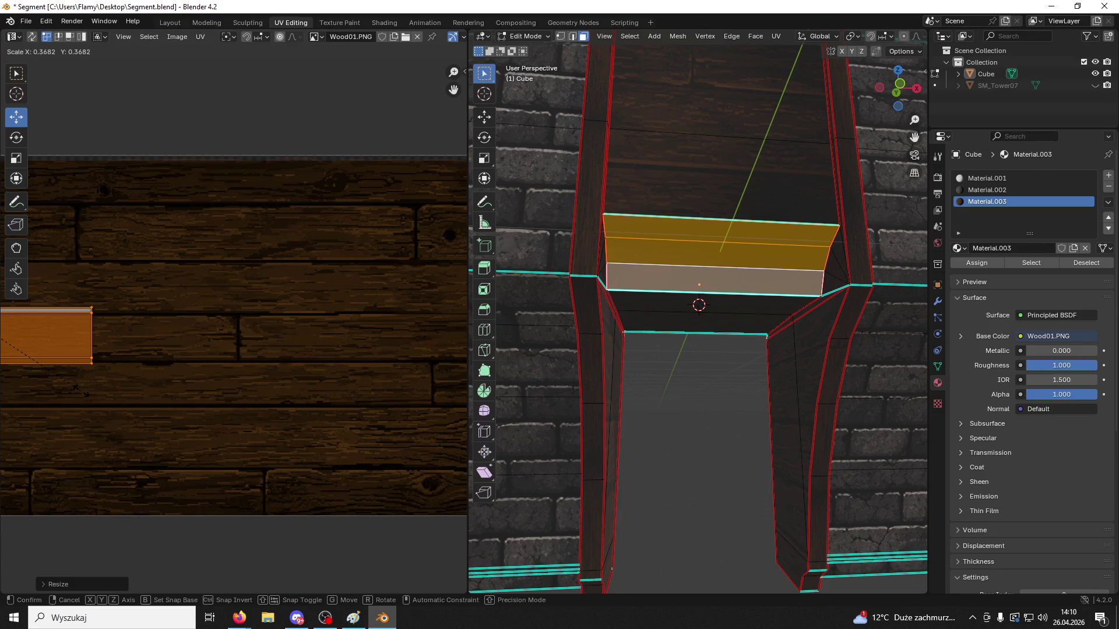
pyautogui.click(130, 376)
# Shrink and shift the strip's UV island, stretching its top and bottom edges onto the wood planks
pyautogui.moveTo(33, 305); pyautogui.dragTo(215, 299, button='middle')
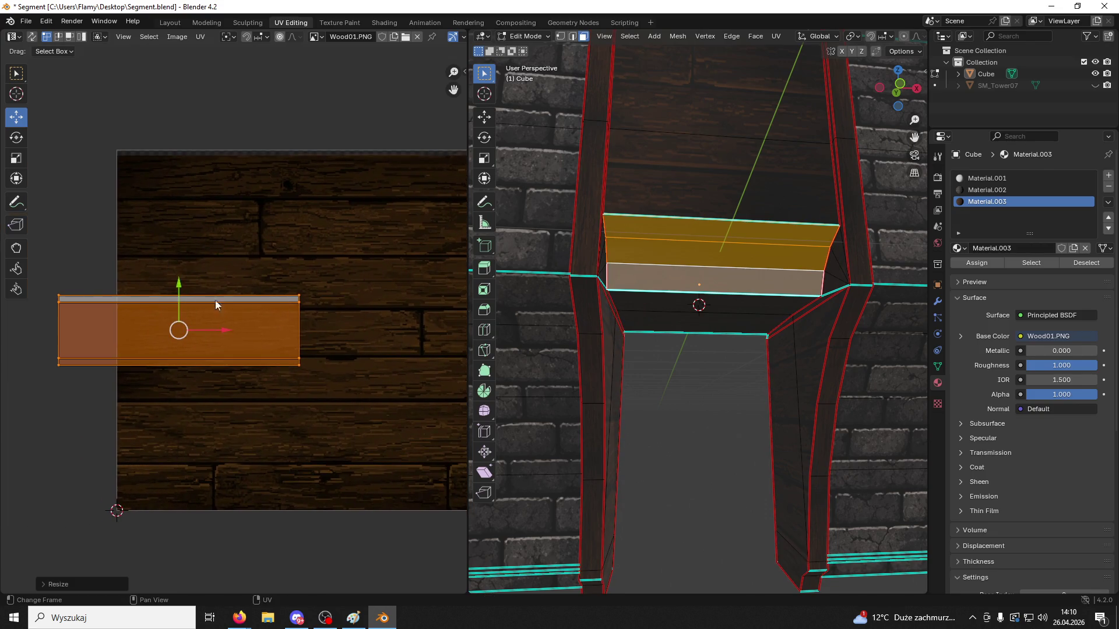
pyautogui.moveTo(215, 299); pyautogui.dragTo(215, 328)
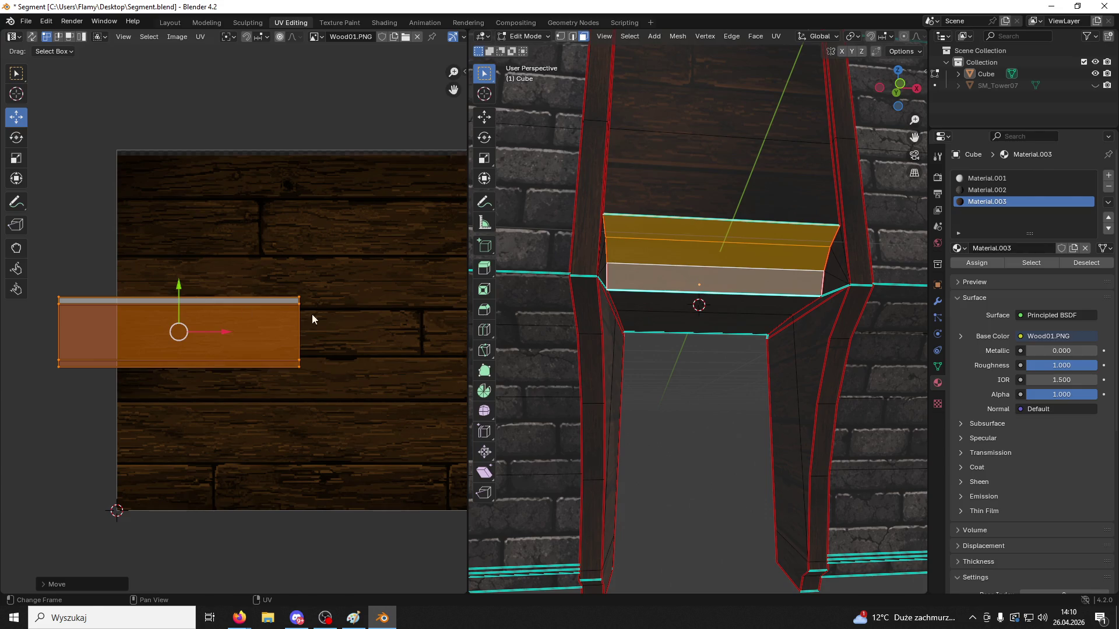
pyautogui.press('s')
pyautogui.click(300, 291)
pyautogui.moveTo(301, 287); pyautogui.dragTo(40, 302)
pyautogui.moveTo(179, 274)
pyautogui.mouseDown()
pyautogui.moveTo(175, 219)
pyautogui.moveTo(163, 211)
pyautogui.mouseUp()
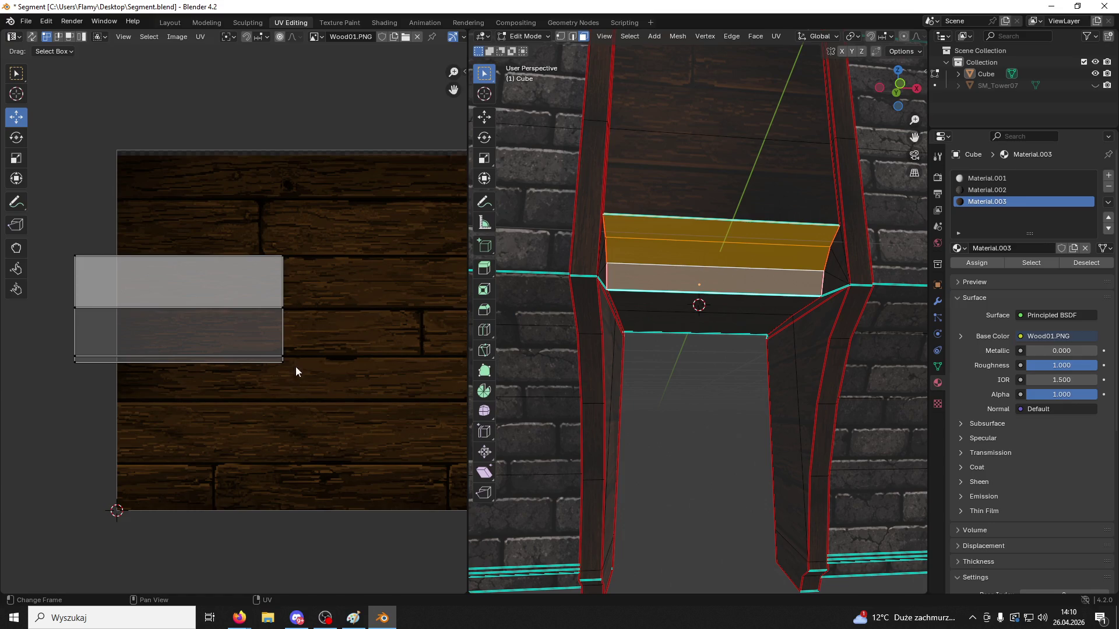
pyautogui.moveTo(294, 360)
pyautogui.mouseDown()
pyautogui.moveTo(49, 396)
pyautogui.moveTo(328, 387)
pyautogui.mouseUp()
pyautogui.moveTo(182, 327); pyautogui.dragTo(175, 368)
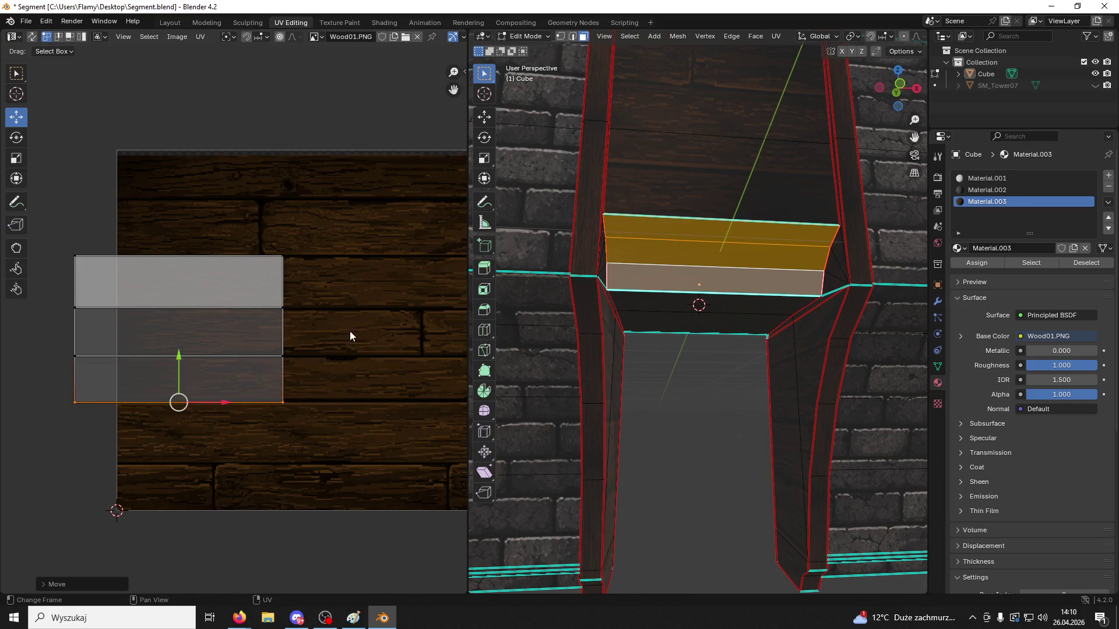
pyautogui.click(350, 334)
pyautogui.click(700, 380)
pyautogui.scroll(2, 700, 380)
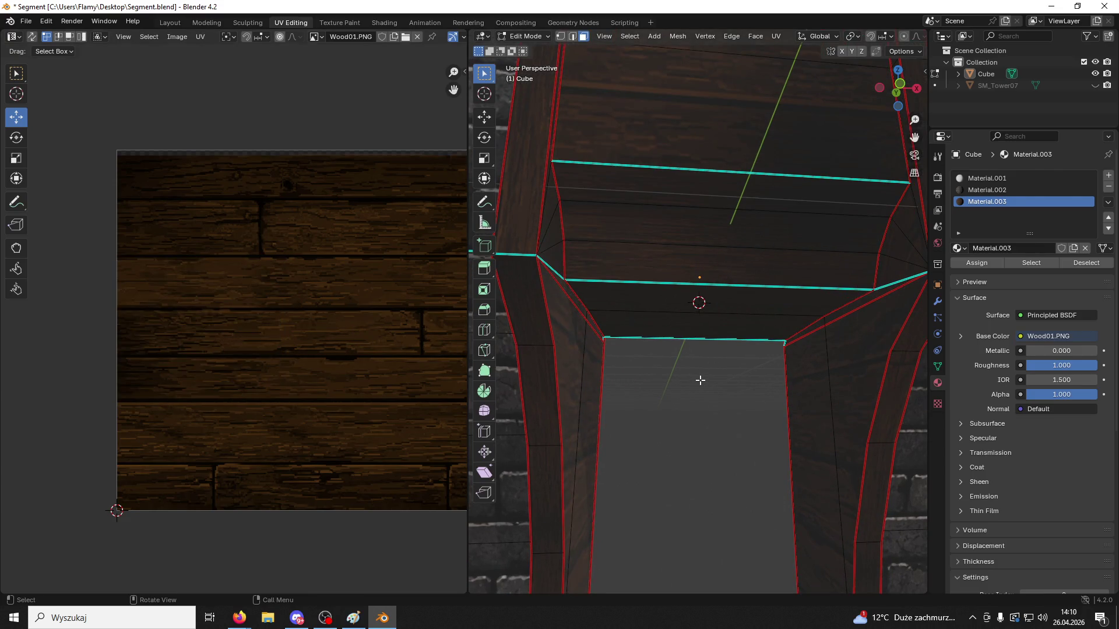
# Stretch the UVs of the front and upper beam faces horizontally across the wood texture
pyautogui.click(673, 261)
pyautogui.press('l')
pyautogui.hotkey('ctrl', 'z')
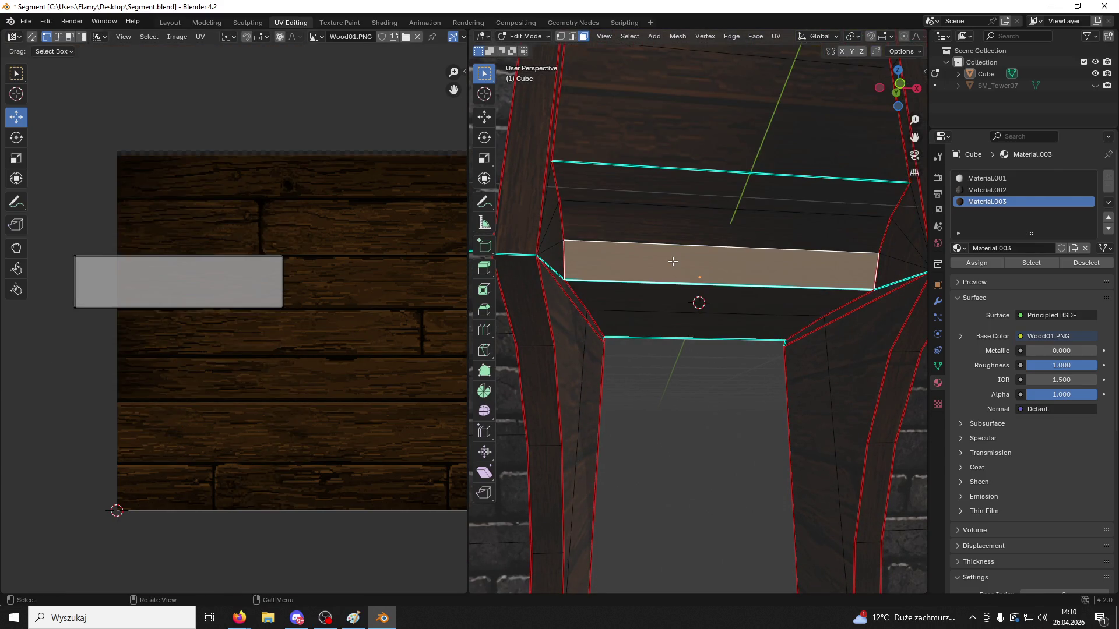
pyautogui.keyDown('shift'); pyautogui.click(659, 211); pyautogui.keyUp('shift')
pyautogui.keyDown('shift'); pyautogui.click(655, 180); pyautogui.keyUp('shift')
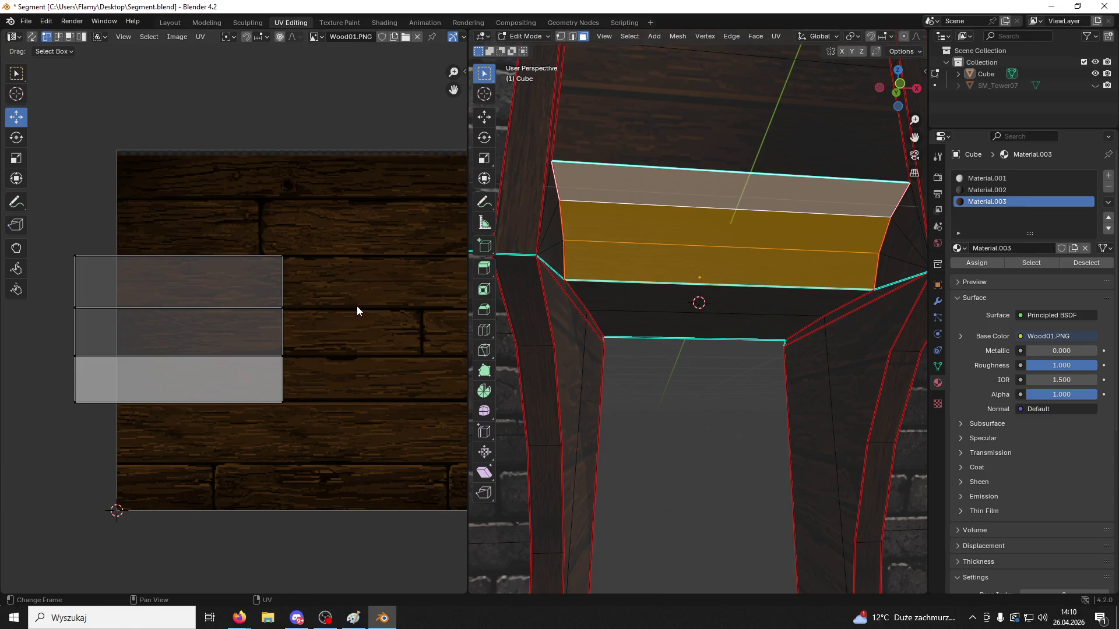
pyautogui.press('a')
pyautogui.press('s')
pyautogui.press('x')
pyautogui.click(441, 319)
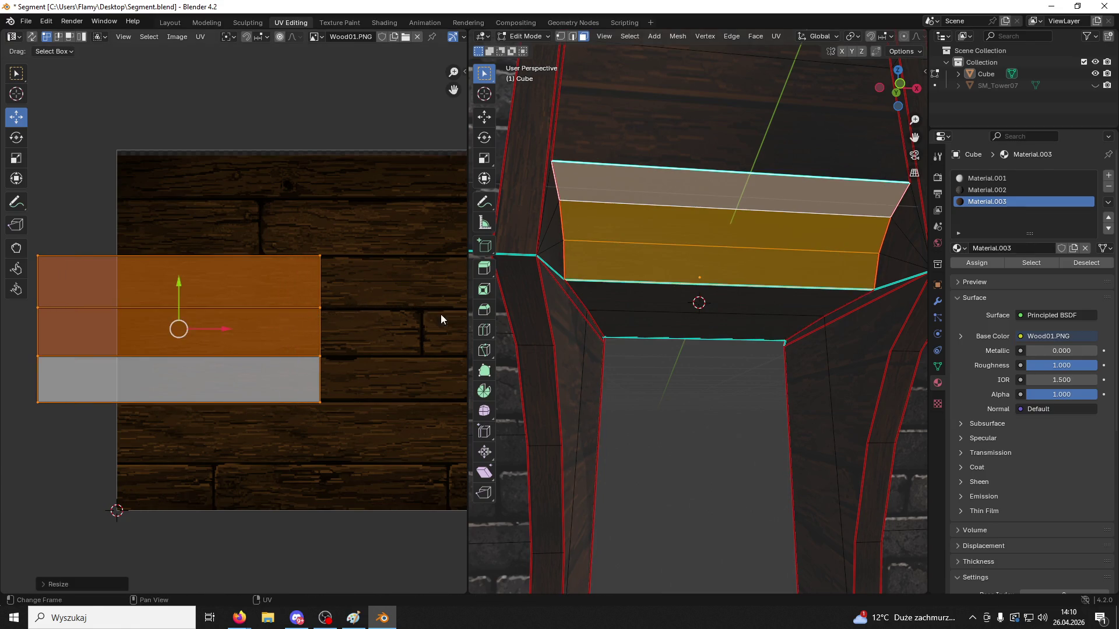
# Select the side triangle faces, orbit around the archway, then deselect all
pyautogui.hotkey('alt', 'a')
pyautogui.keyDown('shift'); pyautogui.click(897, 265); pyautogui.keyUp('shift')
pyautogui.keyDown('shift'); pyautogui.click(897, 265); pyautogui.keyUp('shift')
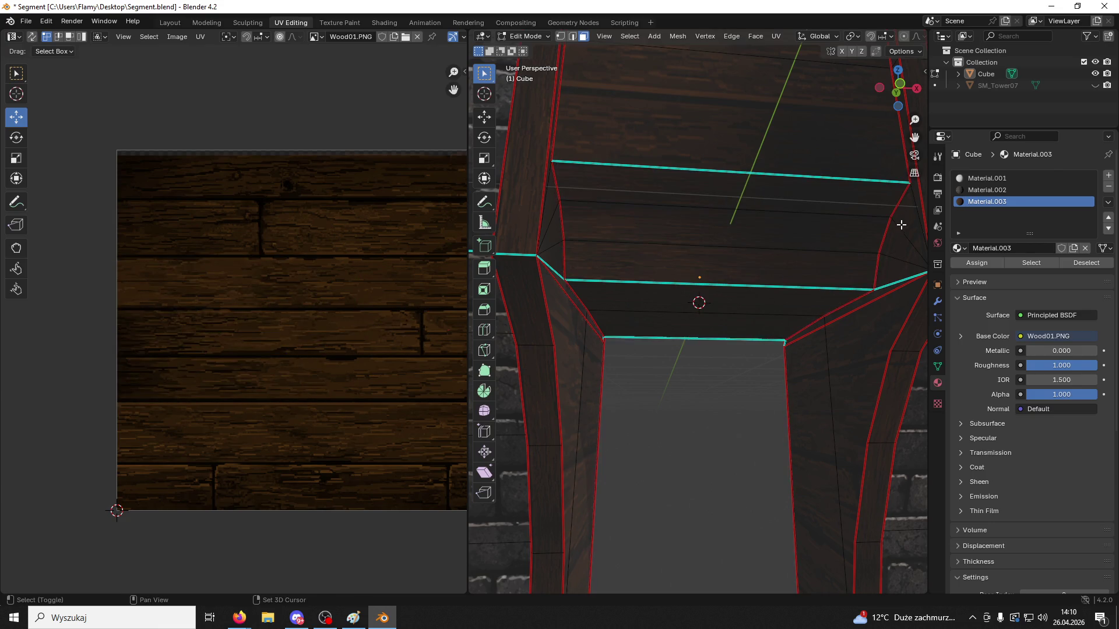
pyautogui.keyDown('shift'); pyautogui.click(909, 206); pyautogui.keyUp('shift')
pyautogui.keyDown('shift'); pyautogui.click(900, 231); pyautogui.keyUp('shift')
pyautogui.keyDown('shift'); pyautogui.click(896, 253); pyautogui.keyUp('shift')
pyautogui.moveTo(896, 253)
pyautogui.mouseDown(button='middle')
pyautogui.moveTo(579, 472)
pyautogui.moveTo(560, 292)
pyautogui.mouseUp(button='middle')
pyautogui.hotkey('alt', 'a')
pyautogui.scroll(-5, 624, 450)
# Switch to Object Mode and save Segment.blend with the archway shown
pyautogui.click(525, 37)
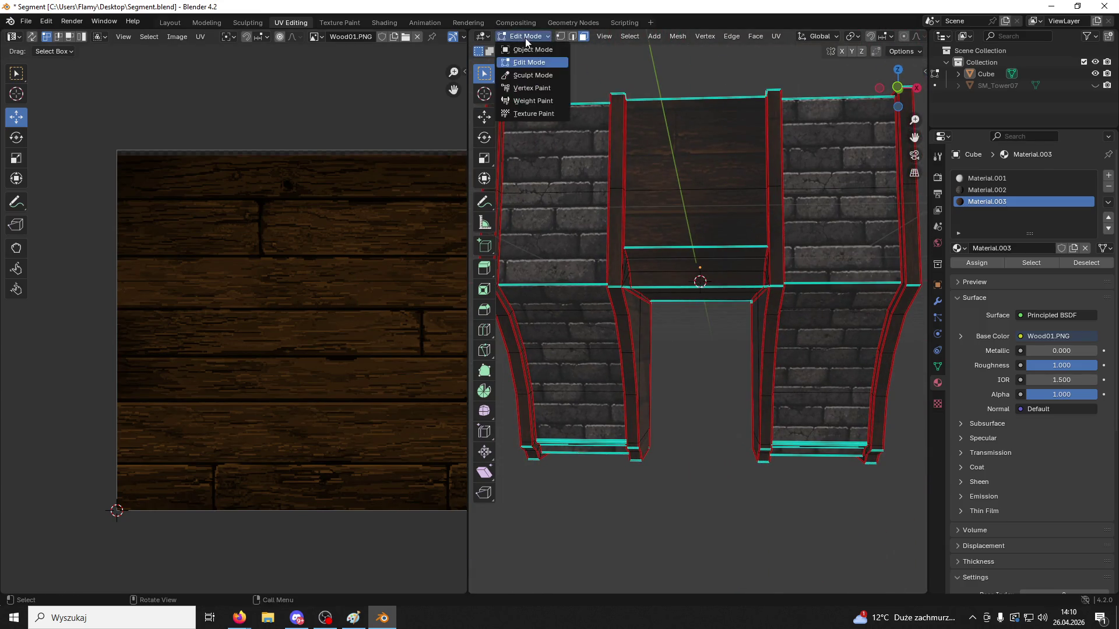
pyautogui.click(525, 50)
pyautogui.scroll(-5, 624, 187)
pyautogui.moveTo(635, 233); pyautogui.dragTo(664, 252, button='middle')
pyautogui.hotkey('ctrl', 's')
pyautogui.click(666, 255)
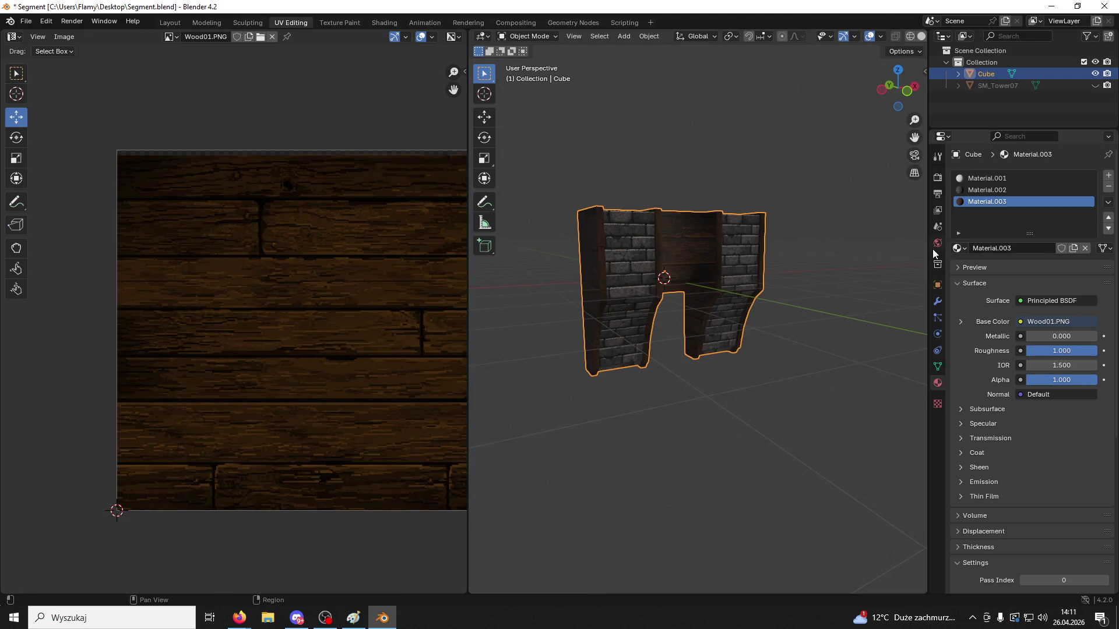
pyautogui.hotkey('alt', 'Tab')
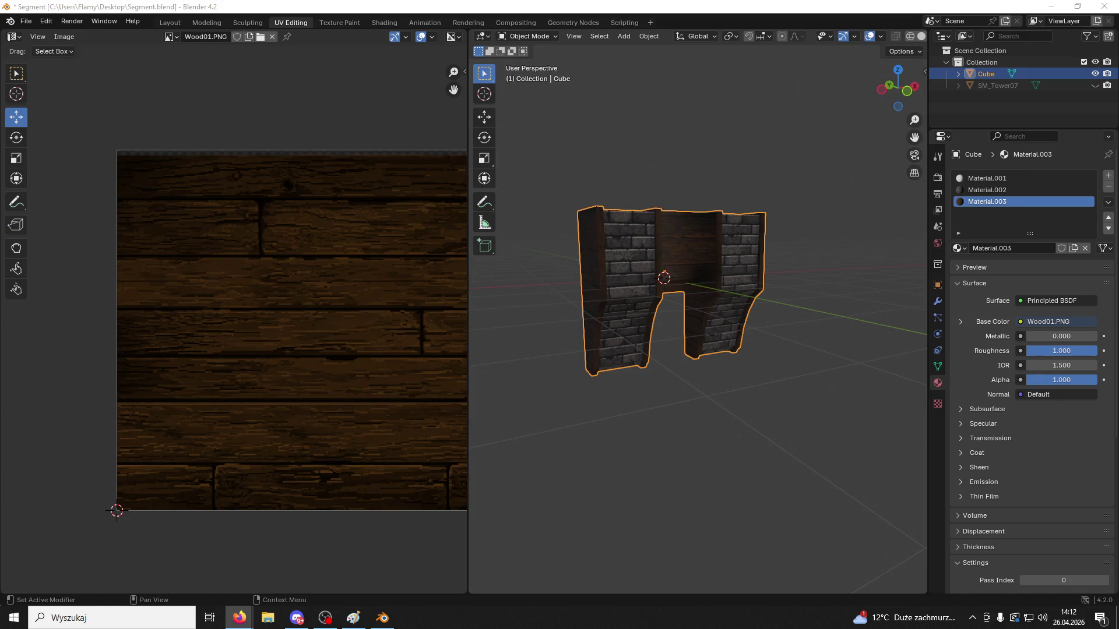
# Export the mesh from Blender as FBX to Segment.fbx on the Desktop
pyautogui.click(726, 327)
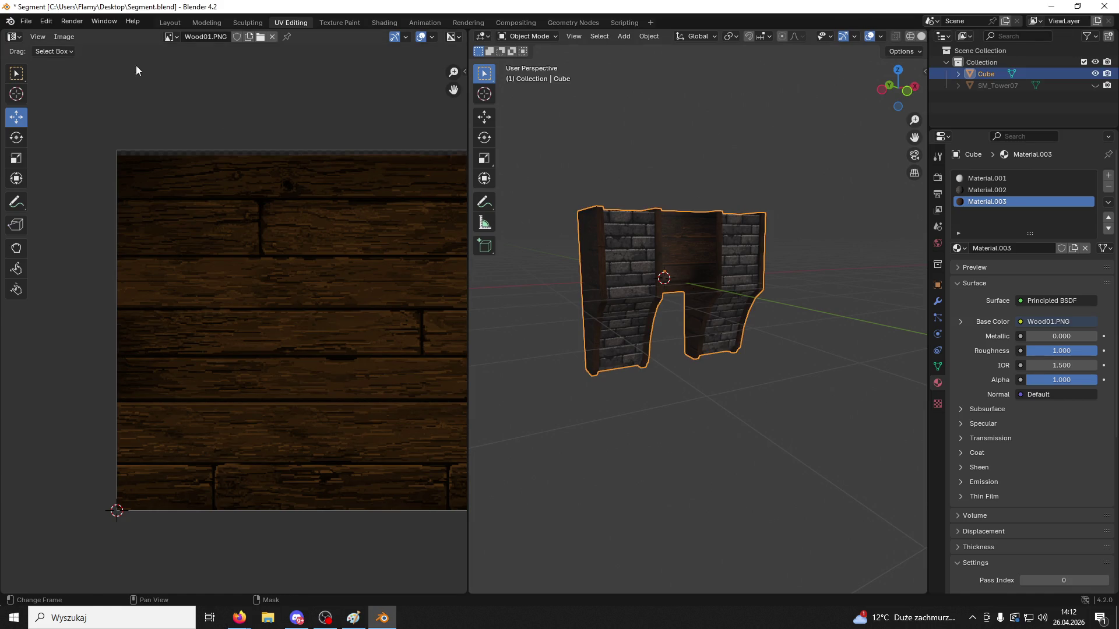
pyautogui.click(26, 21)
pyautogui.moveTo(100, 200)
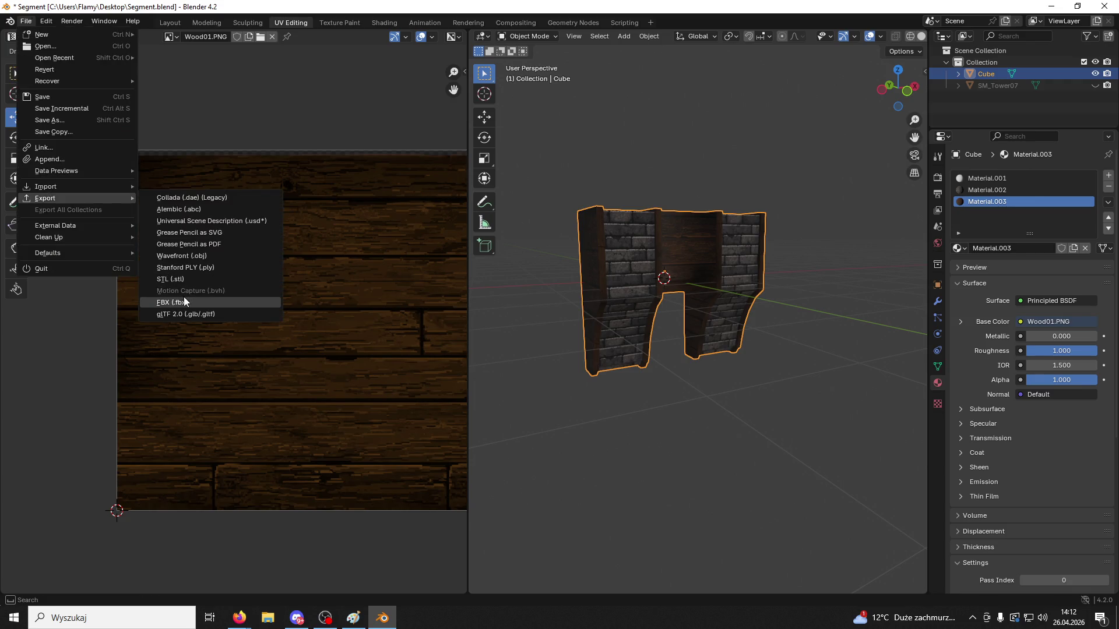
pyautogui.click(184, 302)
pyautogui.scroll(-10, 529, 320)
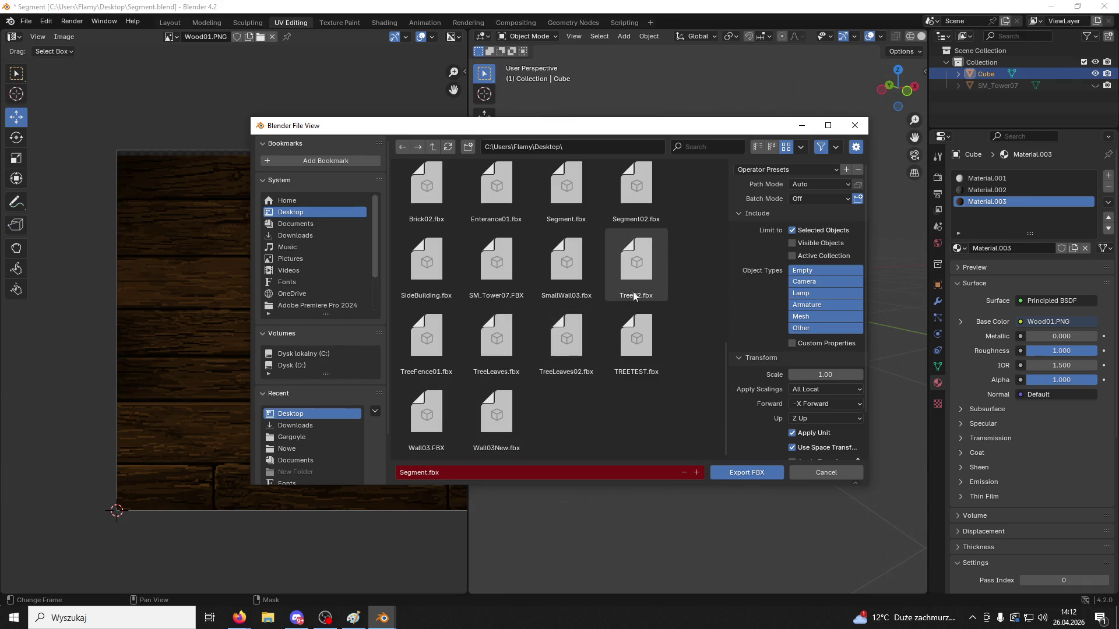
pyautogui.scroll(2, 634, 296)
pyautogui.click(574, 265)
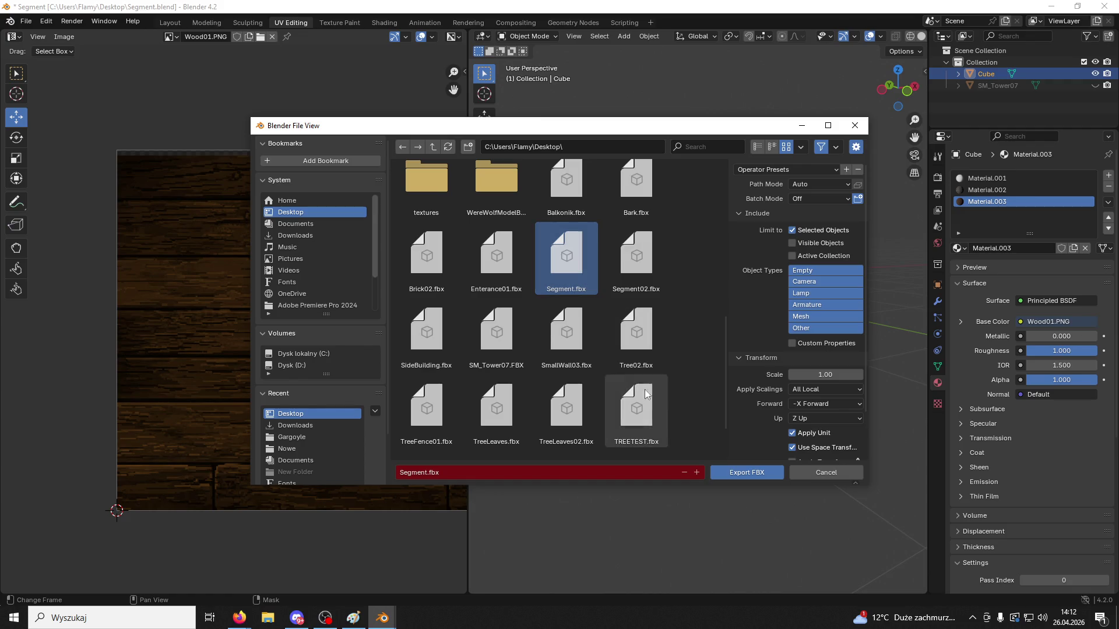
pyautogui.click(753, 471)
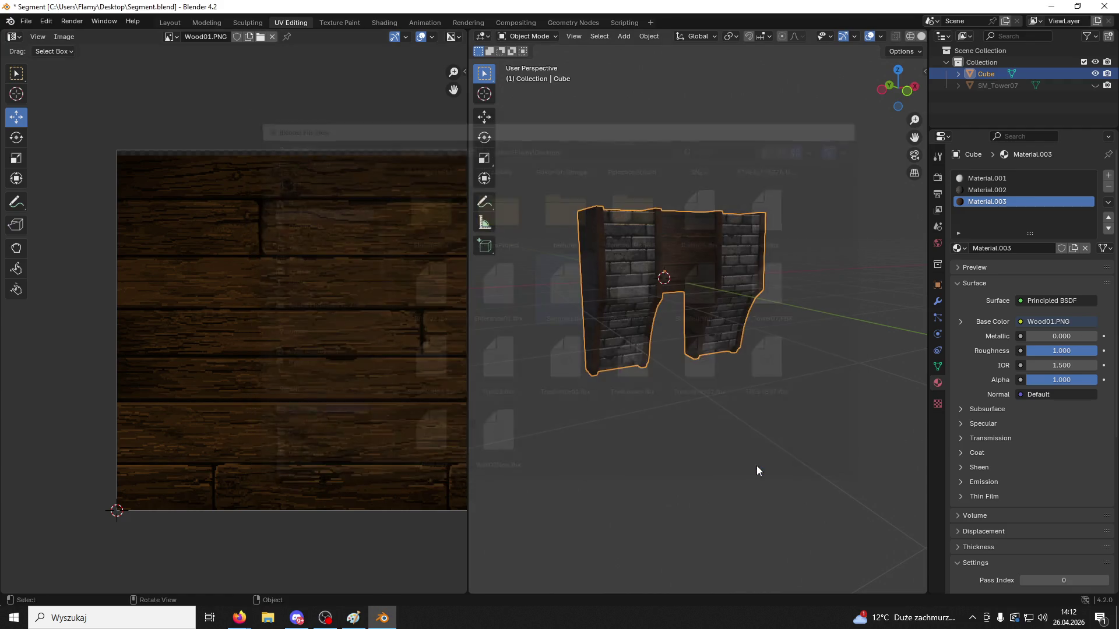
# Re-export the mesh as FBX, overwriting Segment.fbx
pyautogui.click(26, 21)
pyautogui.moveTo(68, 197)
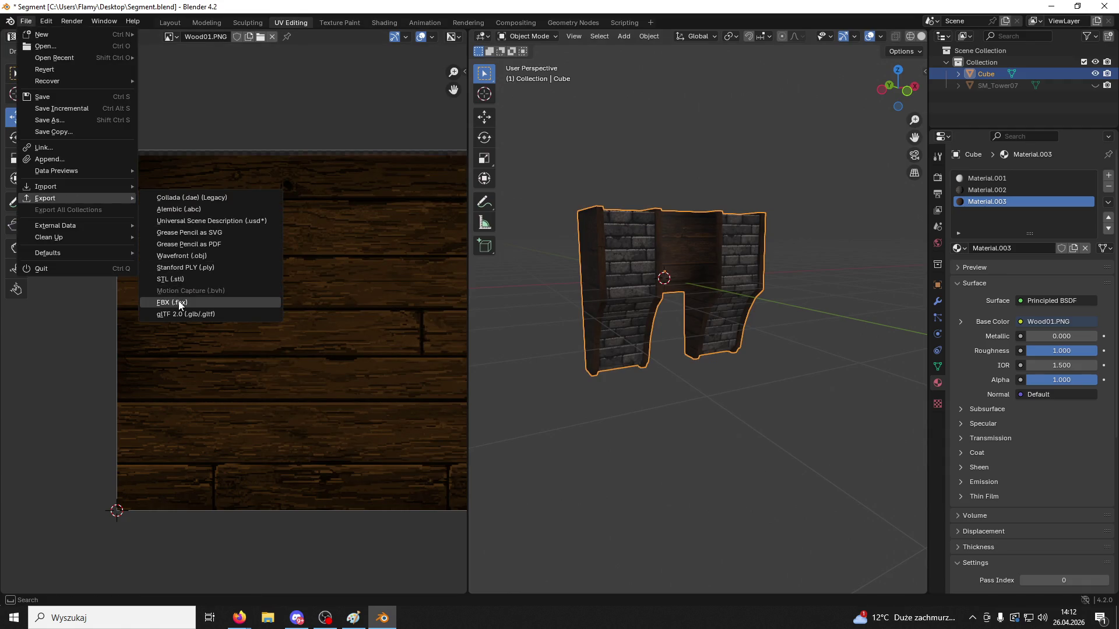
pyautogui.click(172, 302)
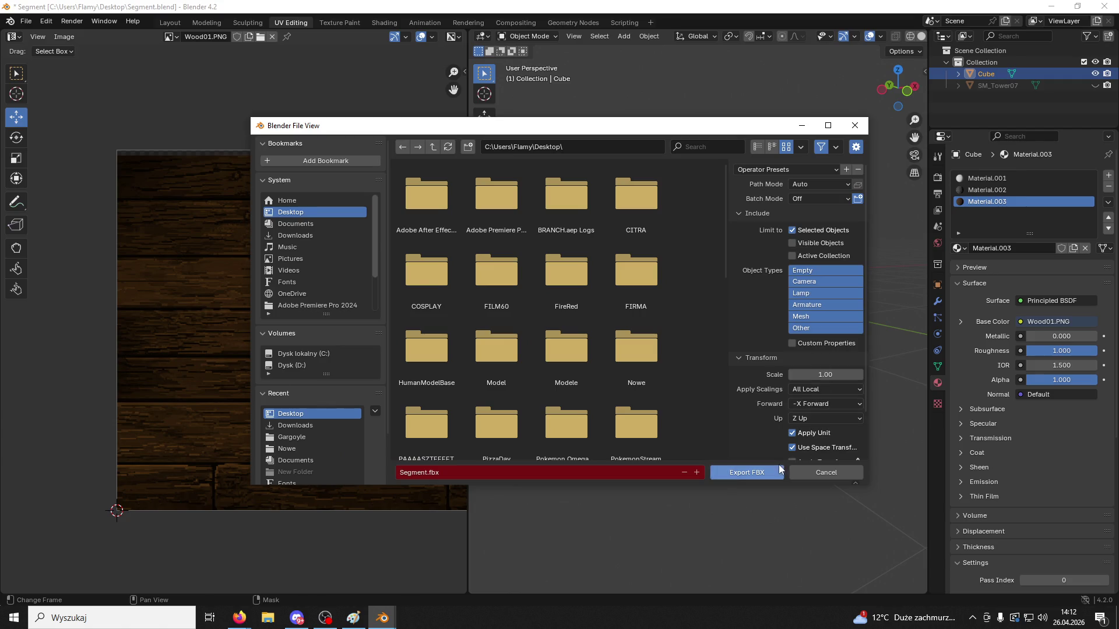
pyautogui.click(747, 472)
# Rename the exported Segment file on the desktop to Segment01
pyautogui.press('super+d')
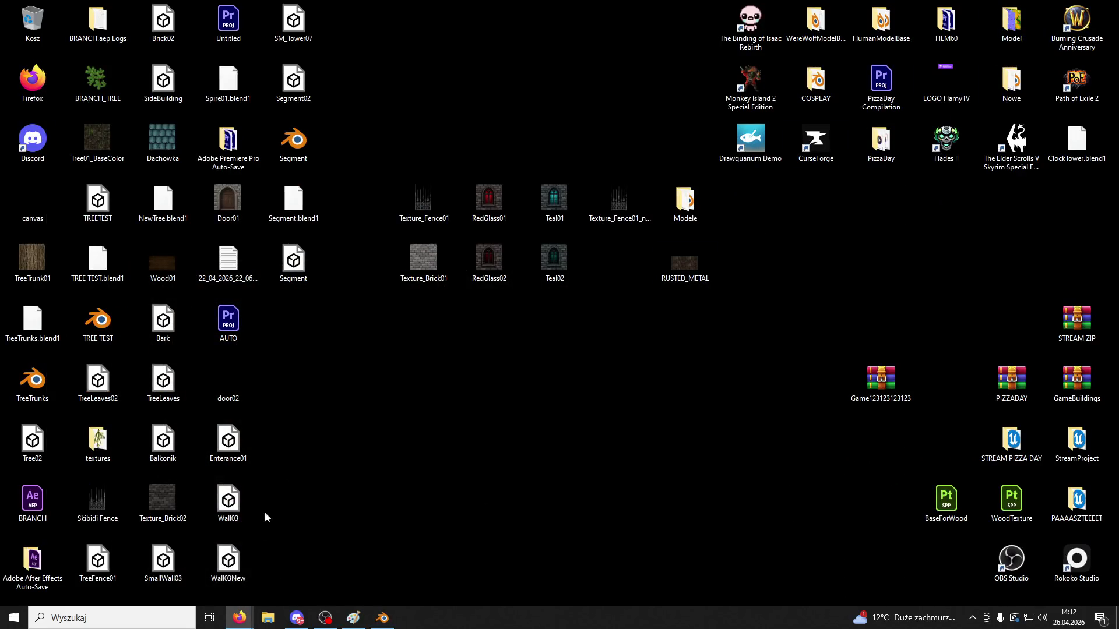
pyautogui.click(302, 277)
pyautogui.click(307, 282)
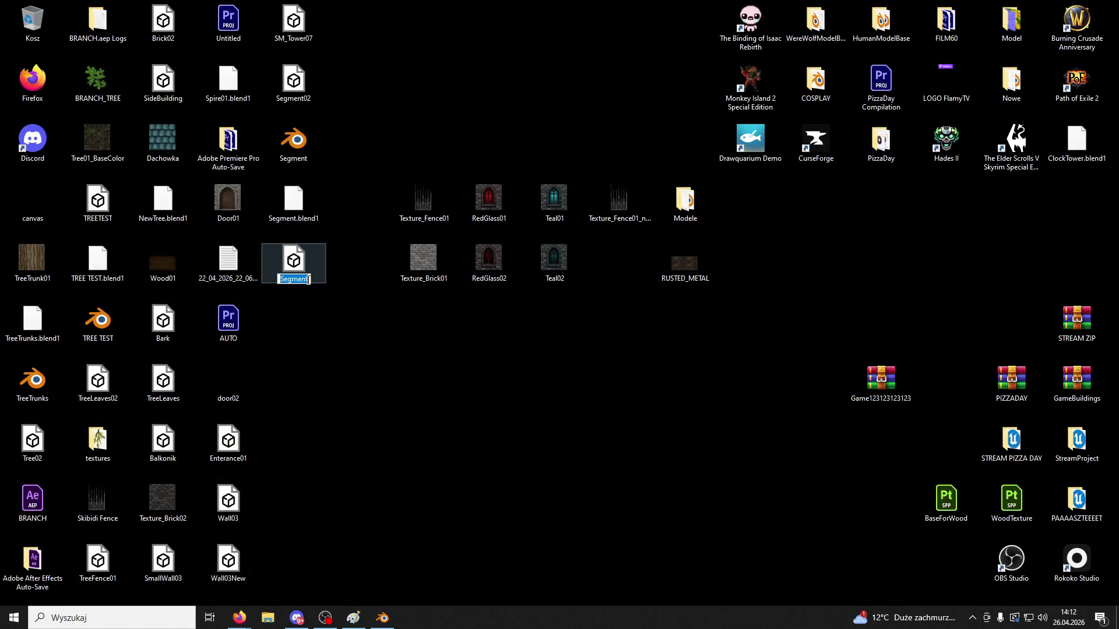
pyautogui.press('End')
pyautogui.write('01')
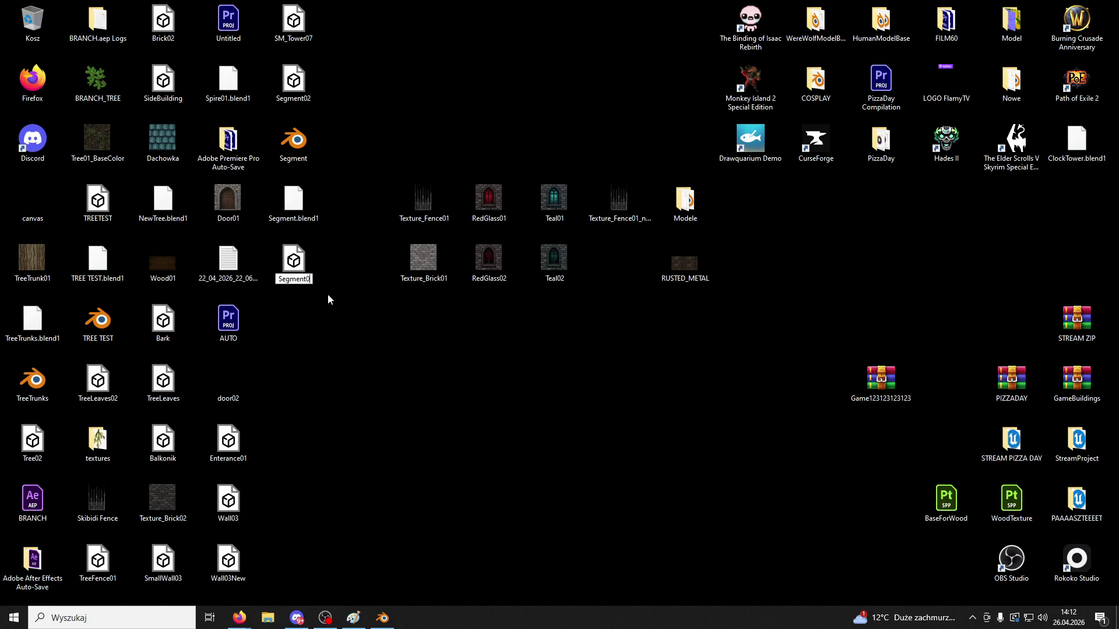
pyautogui.press('Return')
# Launch the Game Unreal project from the PAAAASZTEEEET folder and close the folder window
pyautogui.doubleClick(1077, 500)
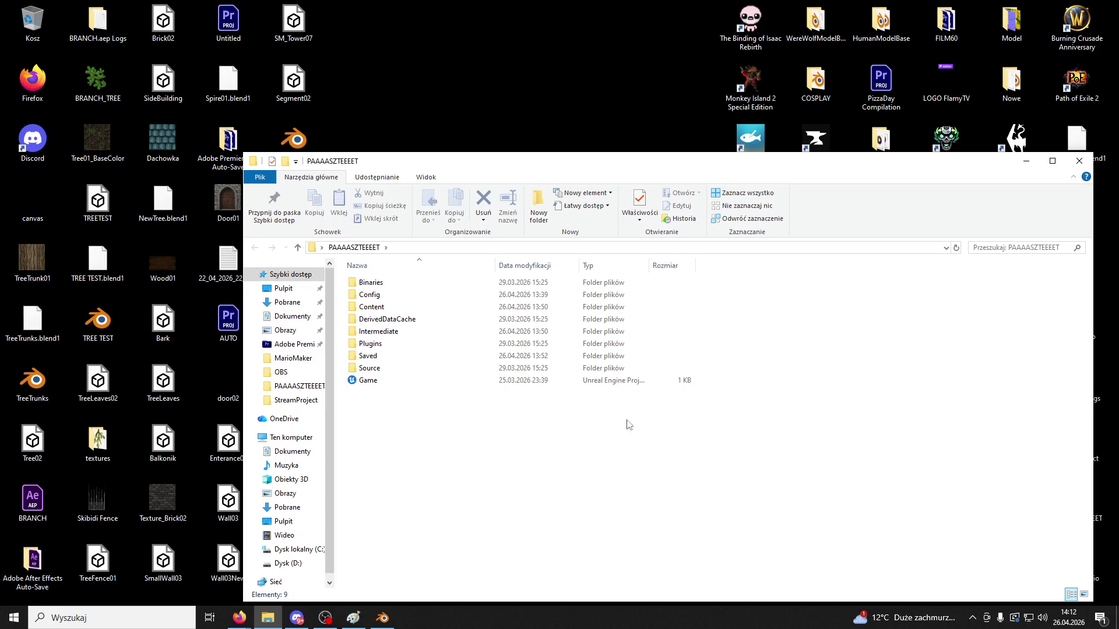
pyautogui.doubleClick(357, 382)
pyautogui.click(1079, 161)
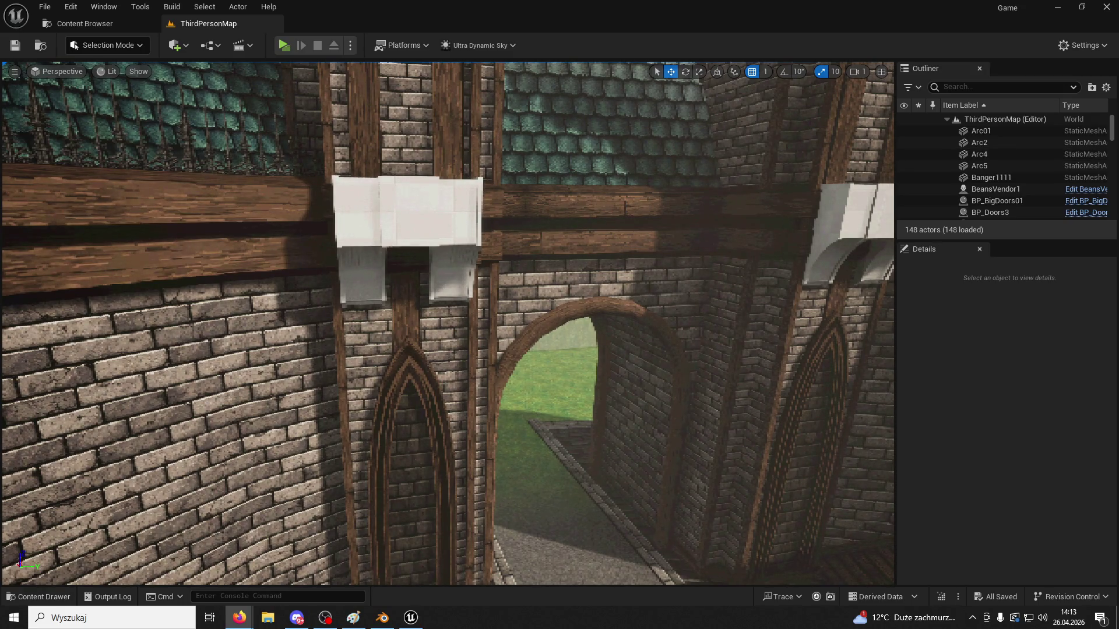
# Delete Segment3 and Segment4 from the level
pyautogui.click(405, 210)
pyautogui.press('Delete')
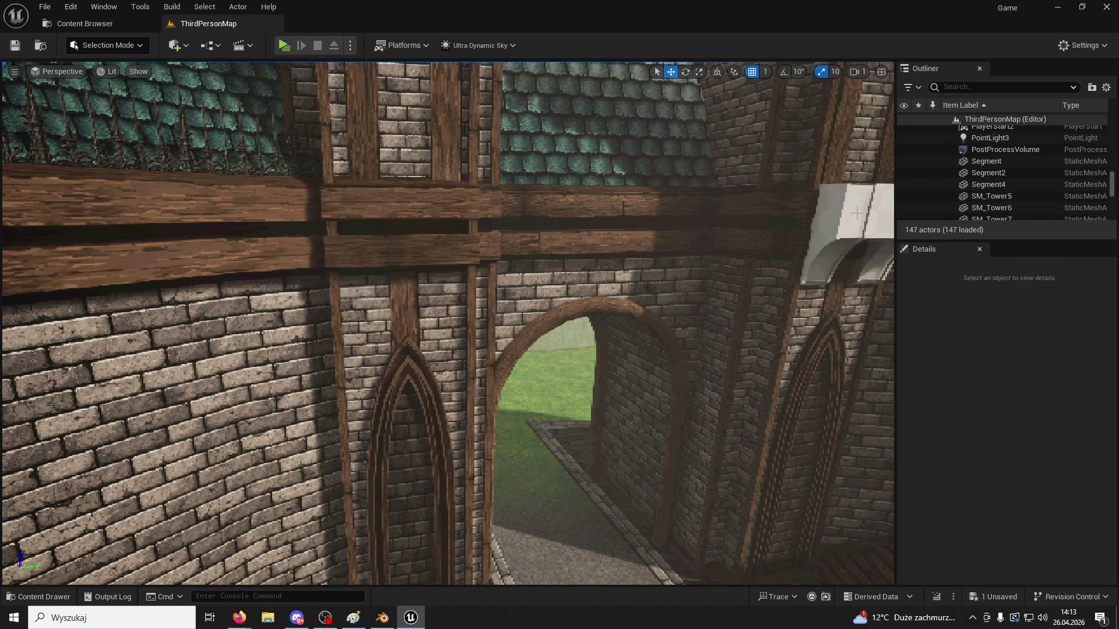
pyautogui.click(845, 233)
pyautogui.press('Delete')
# Import Segment01.fbx into the ModularV3/Structures folder and dismiss the import warning log
pyautogui.click(38, 597)
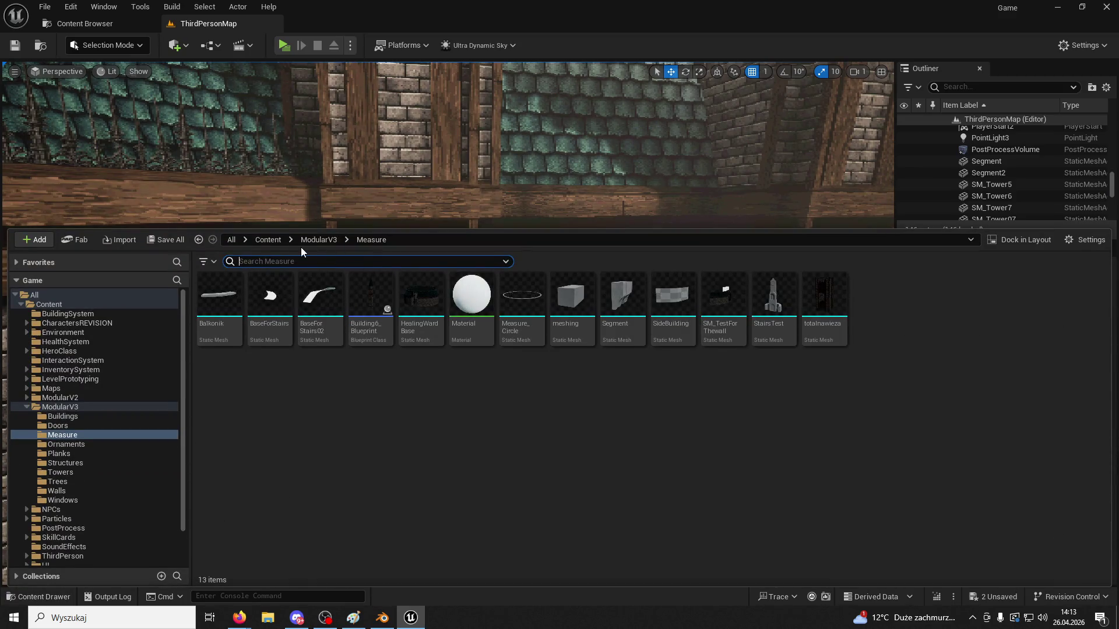
pyautogui.click(318, 240)
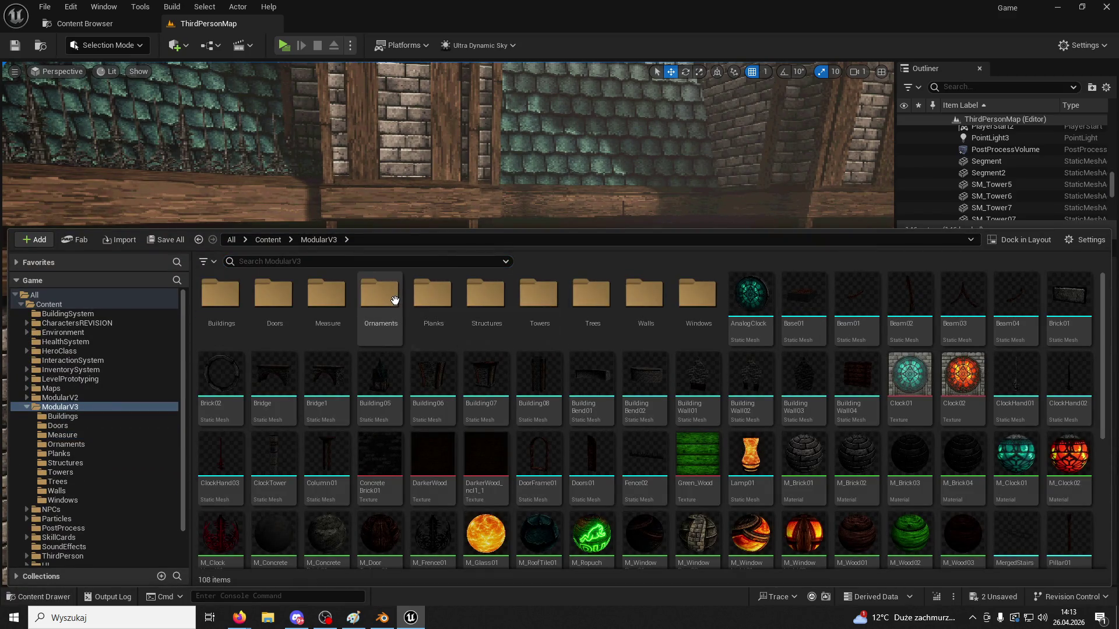
pyautogui.doubleClick(481, 296)
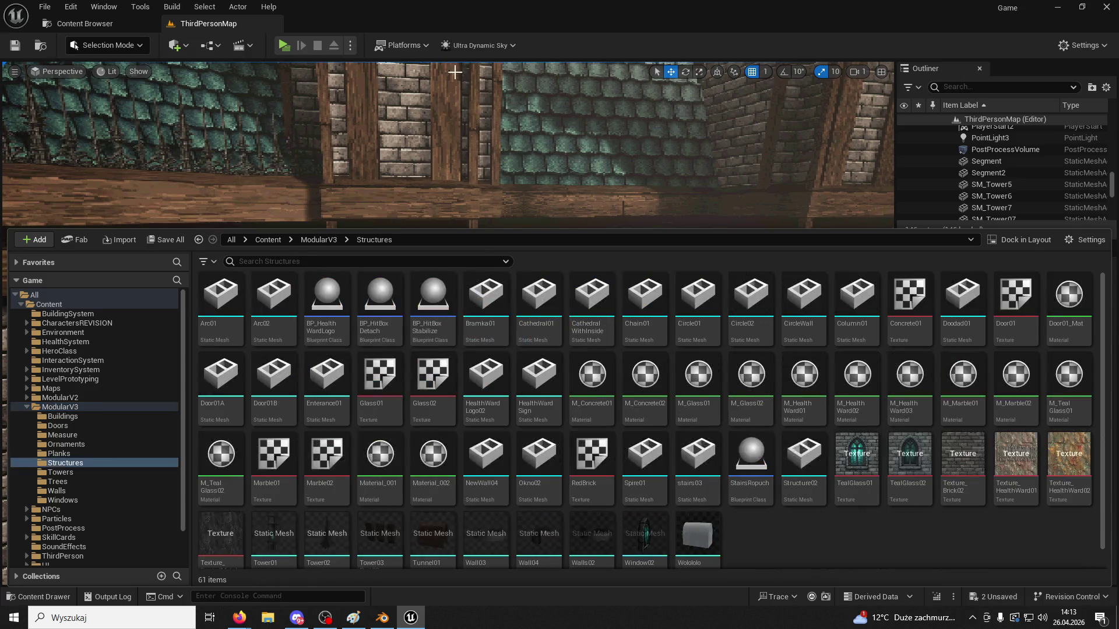
pyautogui.press('super+Down')
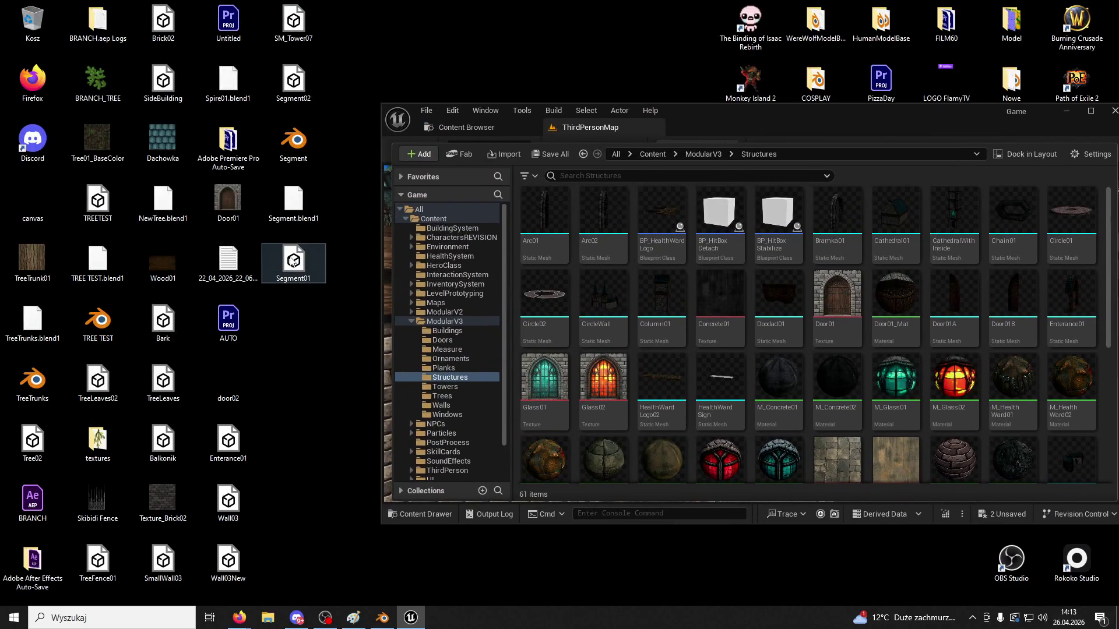
pyautogui.moveTo(292, 263)
pyautogui.mouseDown()
pyautogui.moveTo(830, 428)
pyautogui.moveTo(752, 406)
pyautogui.mouseUp()
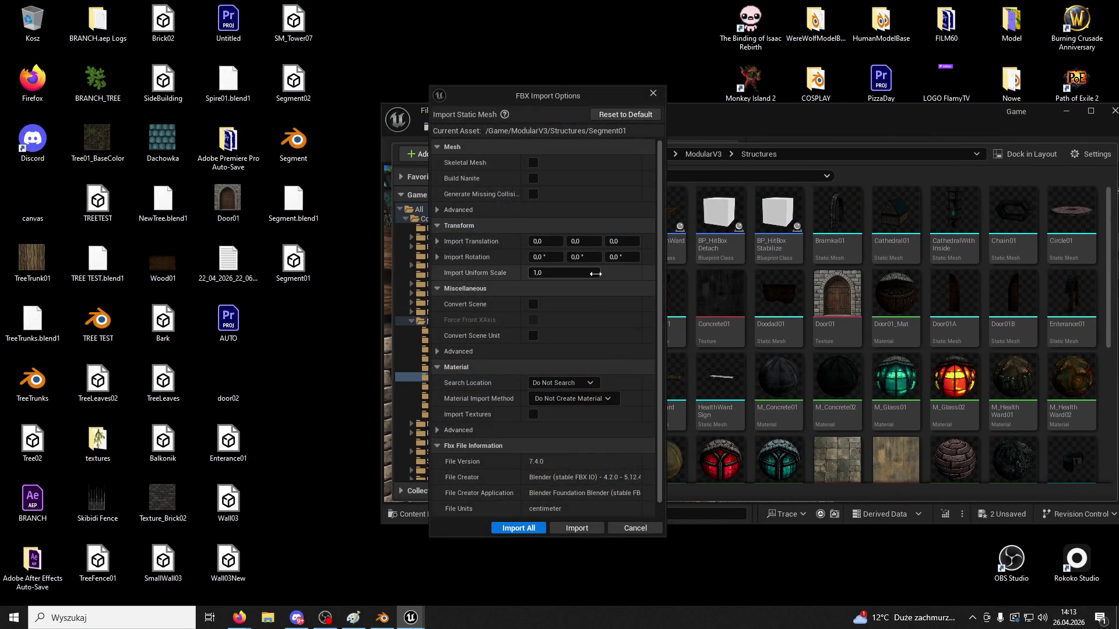
pyautogui.click(583, 529)
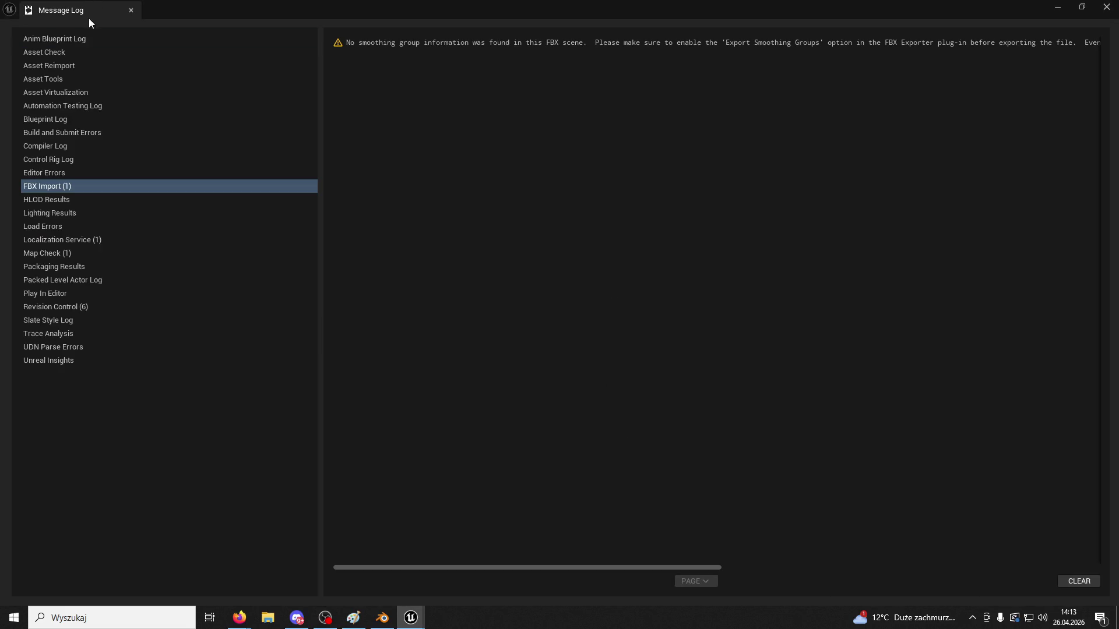
pyautogui.click(131, 10)
pyautogui.doubleClick(639, 110)
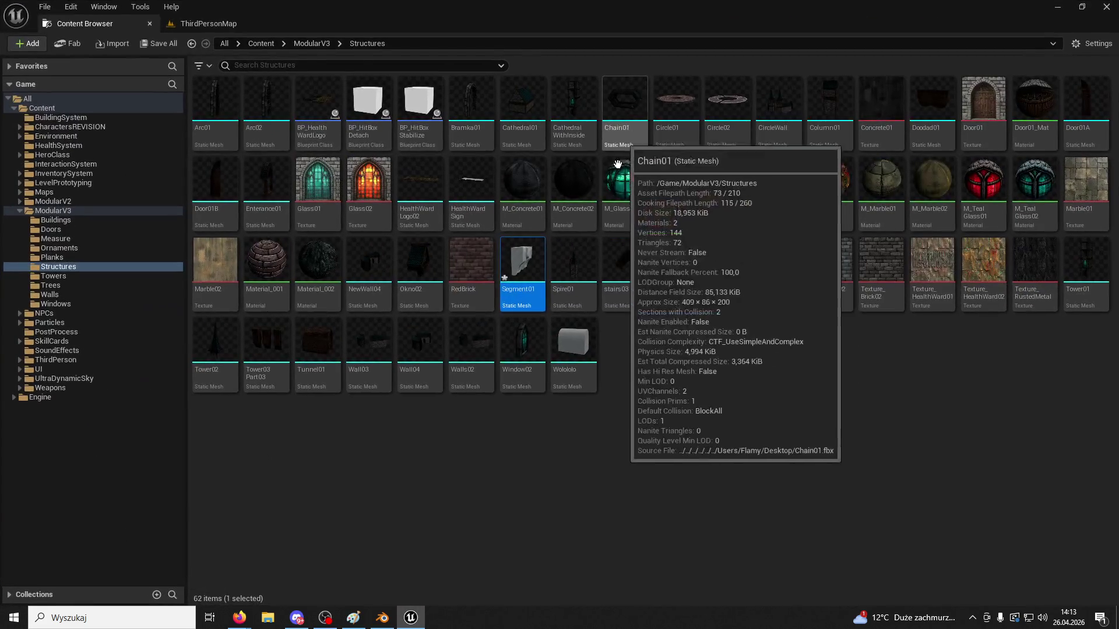
# Open Segment01 in the mesh editor and assign M_Brick02 to the first material slot
pyautogui.doubleClick(537, 272)
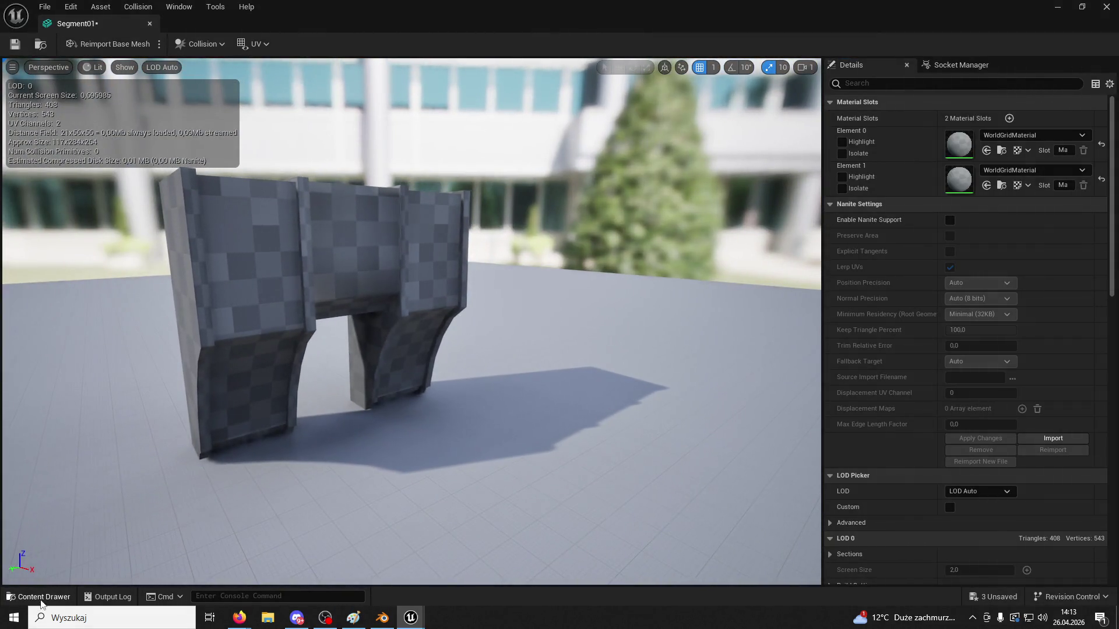
pyautogui.click(38, 597)
pyautogui.click(319, 344)
pyautogui.scroll(-2, 637, 380)
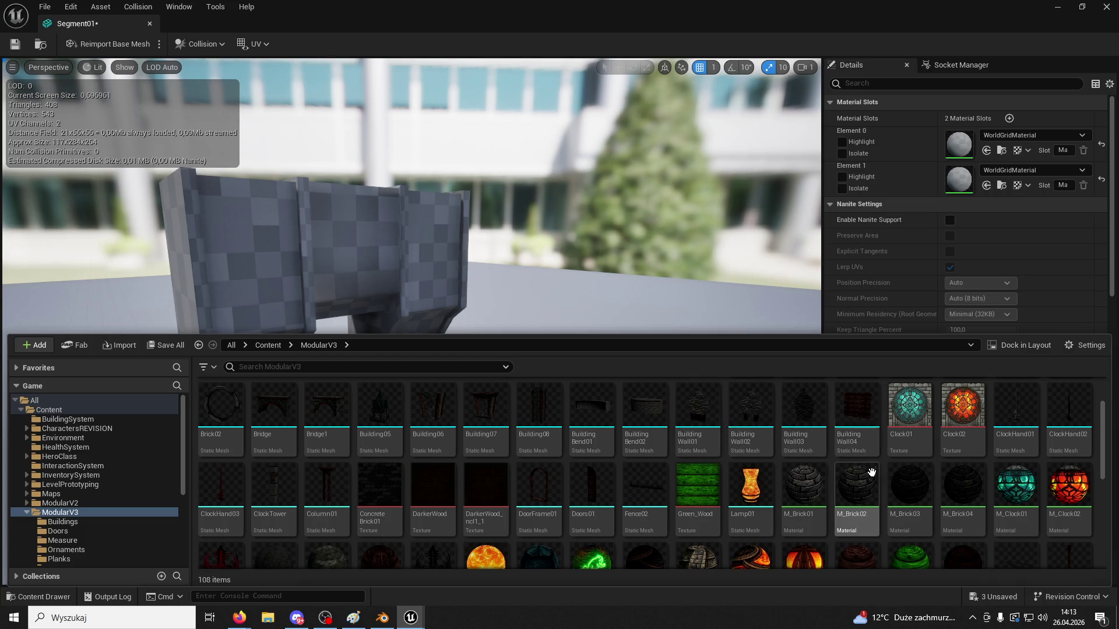
pyautogui.click(815, 485)
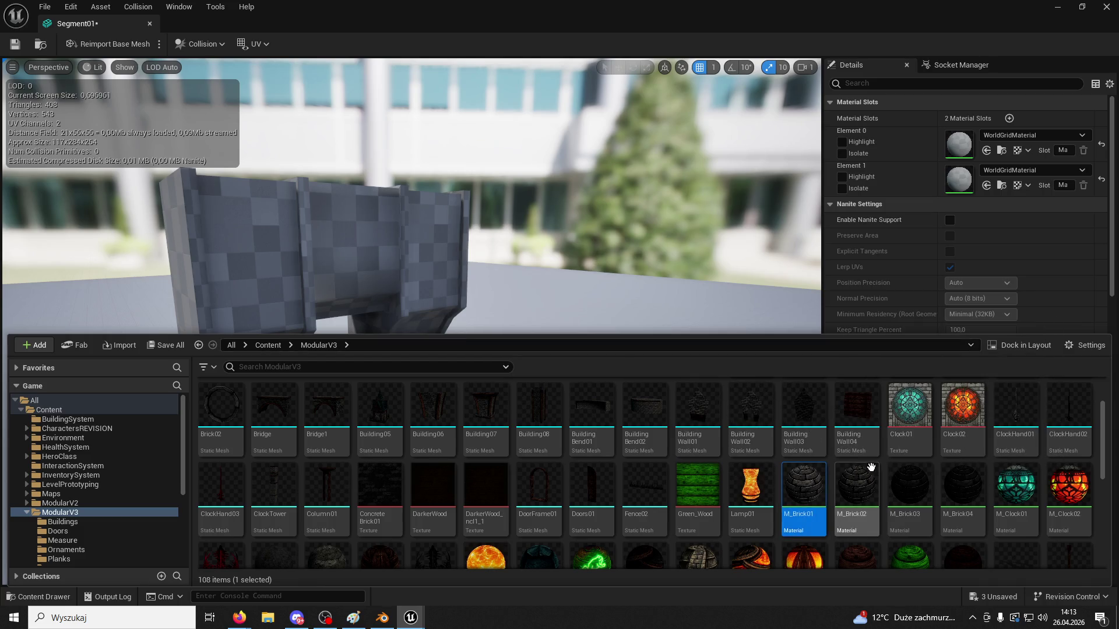
pyautogui.click(846, 471)
pyautogui.click(409, 283)
pyautogui.click(985, 150)
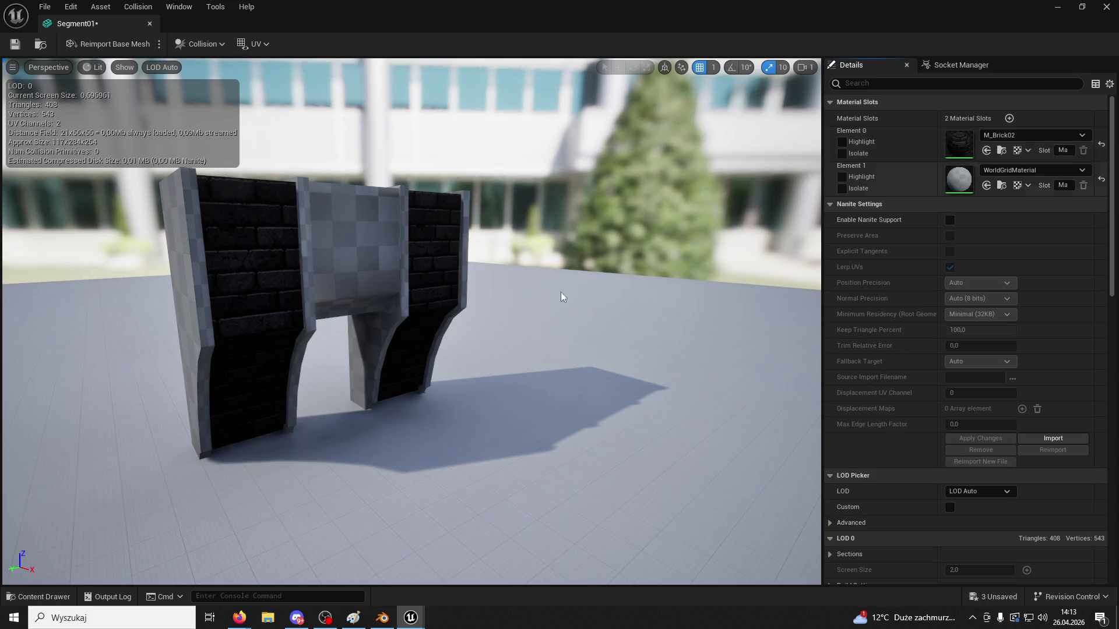
# Assign M_Plank03 from the Planks folder to the second slot and close the mesh editor
pyautogui.click(20, 597)
pyautogui.scroll(2, 431, 443)
pyautogui.doubleClick(431, 407)
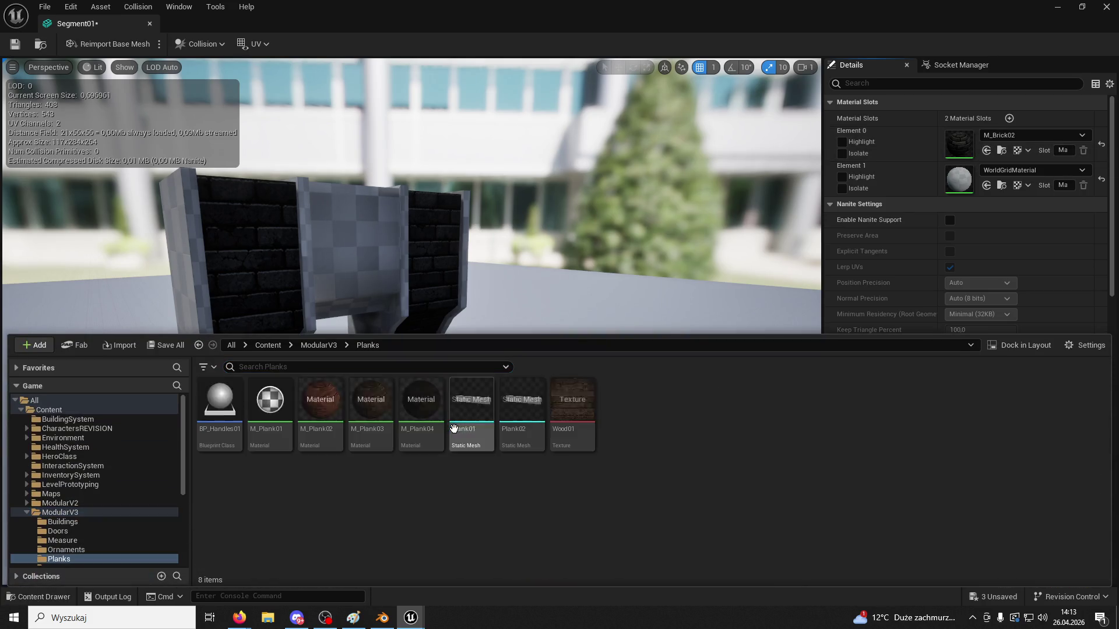
pyautogui.click(371, 402)
pyautogui.click(986, 185)
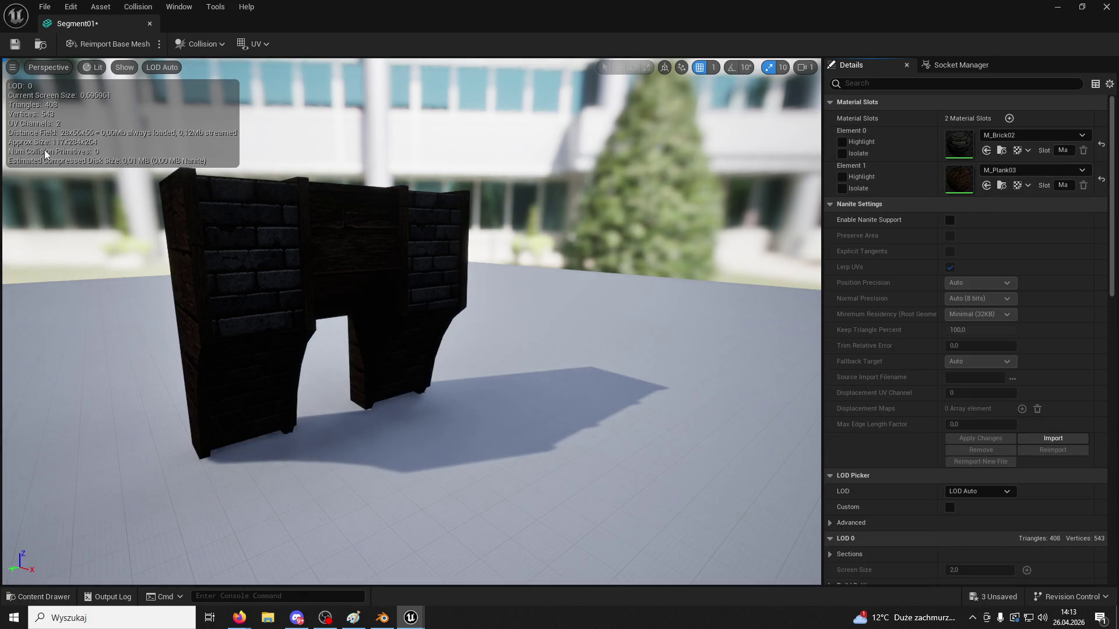
pyautogui.click(15, 44)
pyautogui.click(149, 23)
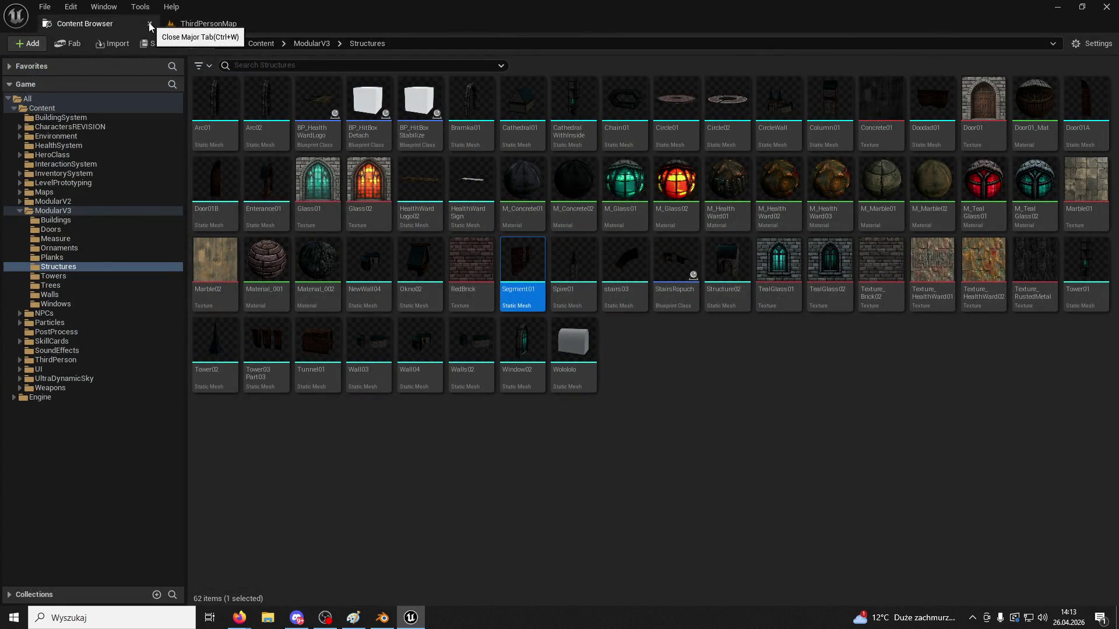
# Place Segment01 from ModularV3/Structures into the level near the tower wall
pyautogui.click(149, 23)
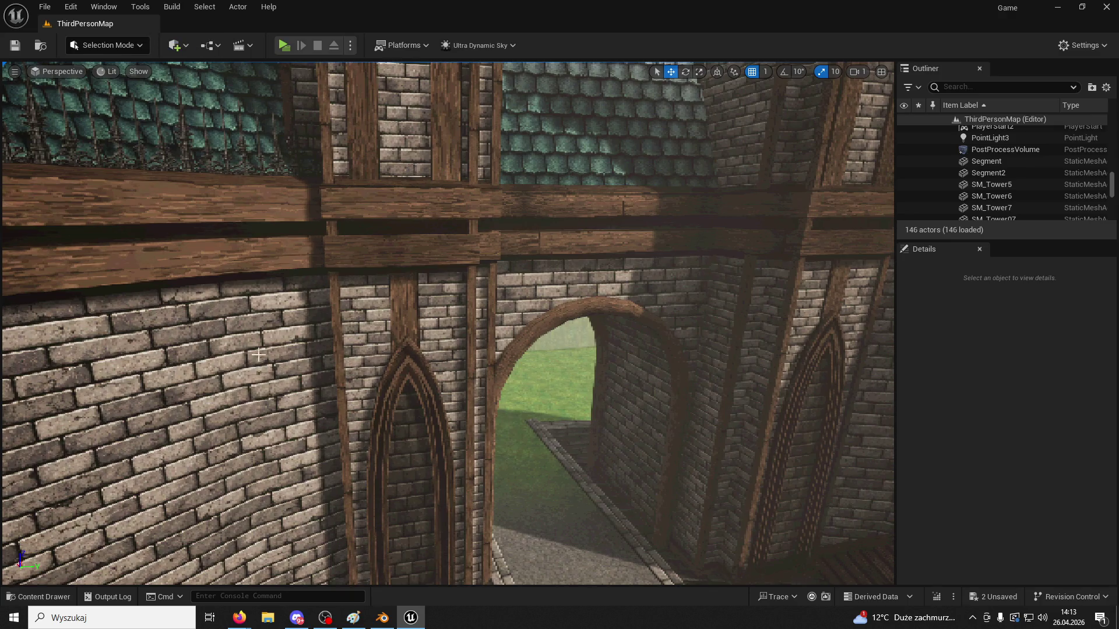
pyautogui.click(41, 597)
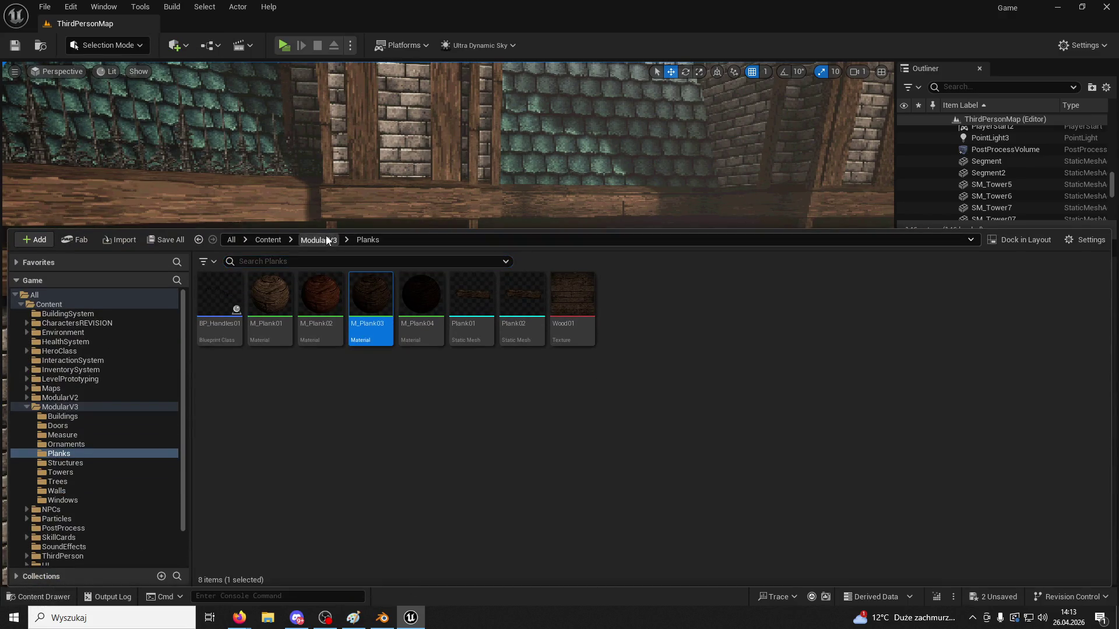
pyautogui.click(327, 240)
pyautogui.doubleClick(474, 291)
pyautogui.scroll(-1, 688, 348)
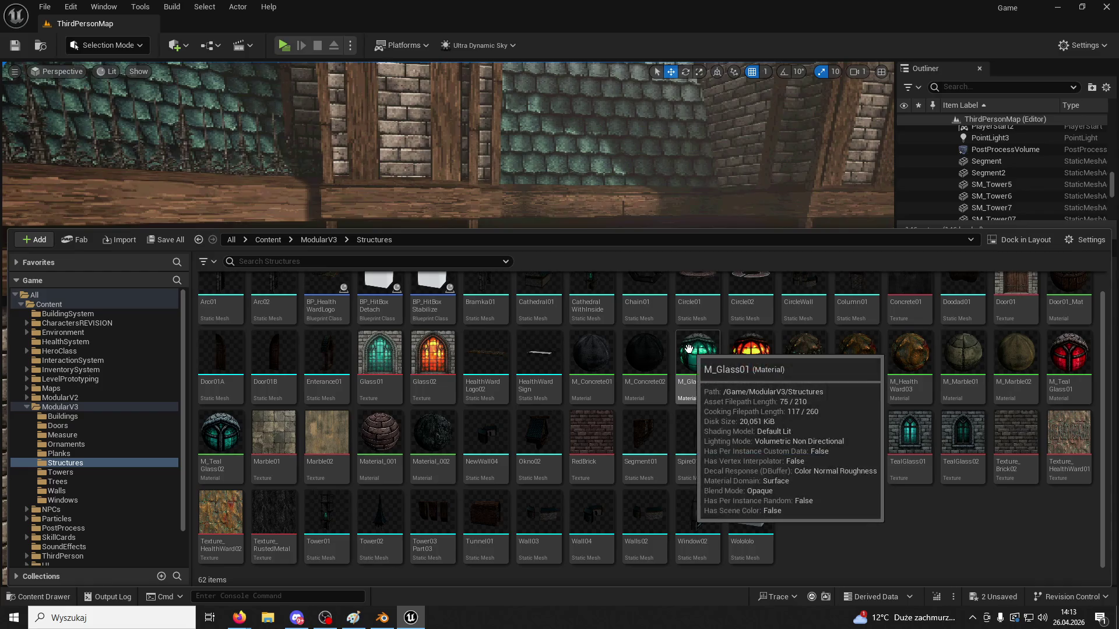
pyautogui.click(390, 265)
pyautogui.write('seg')
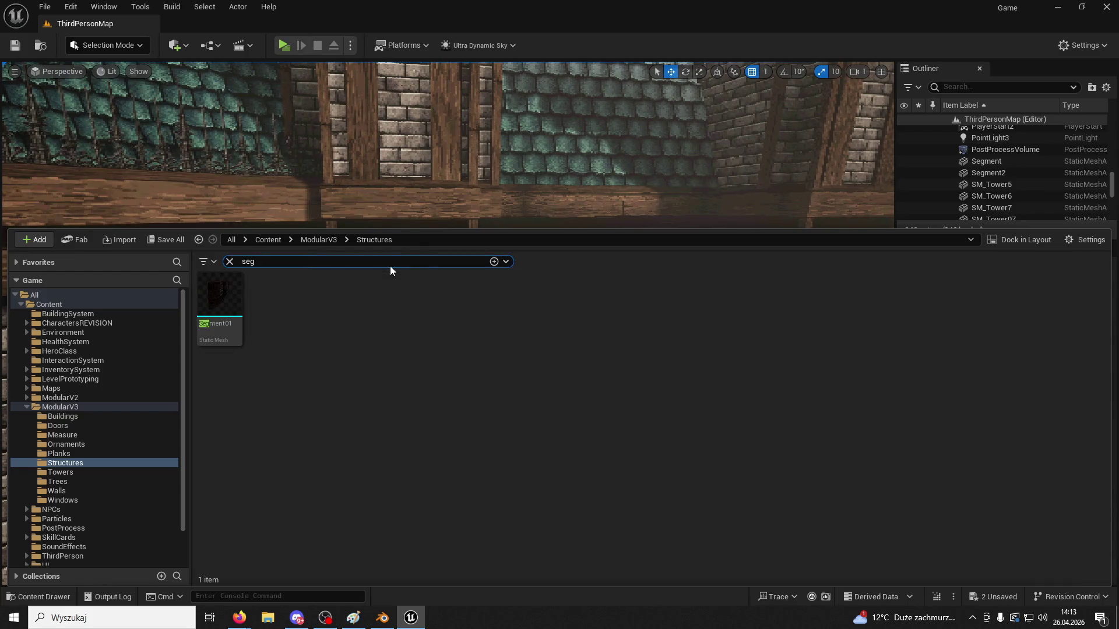
pyautogui.moveTo(219, 294)
pyautogui.mouseDown()
pyautogui.moveTo(250, 297)
pyautogui.moveTo(395, 125)
pyautogui.moveTo(412, 137)
pyautogui.moveTo(410, 260)
pyautogui.mouseUp()
# Rotate the placed Segment01 to 180° around Z
pyautogui.press('f')
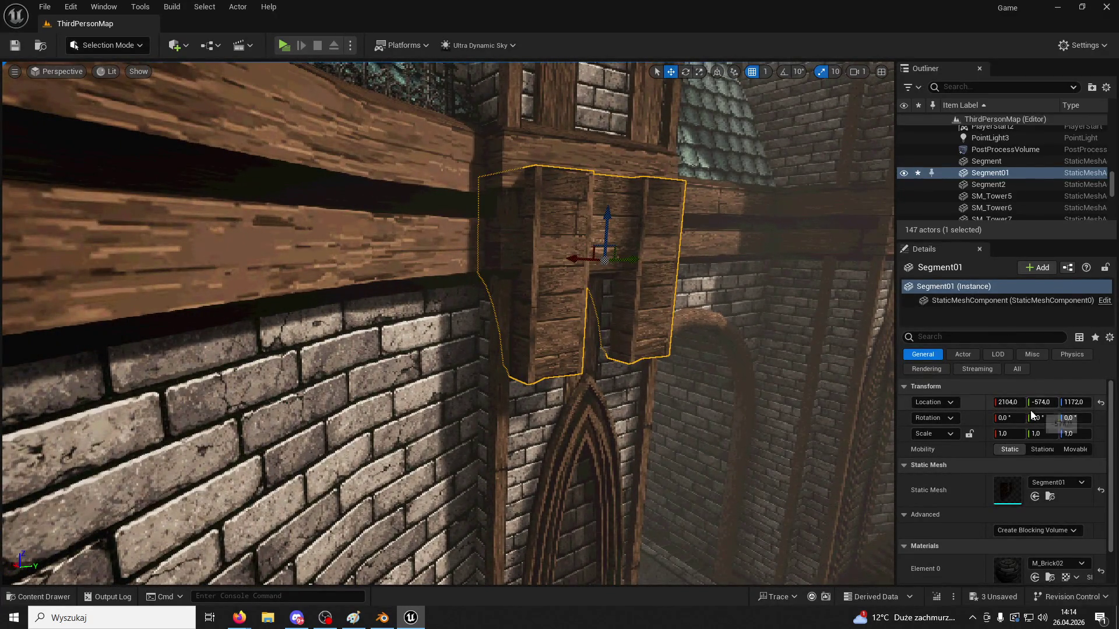
pyautogui.click(685, 72)
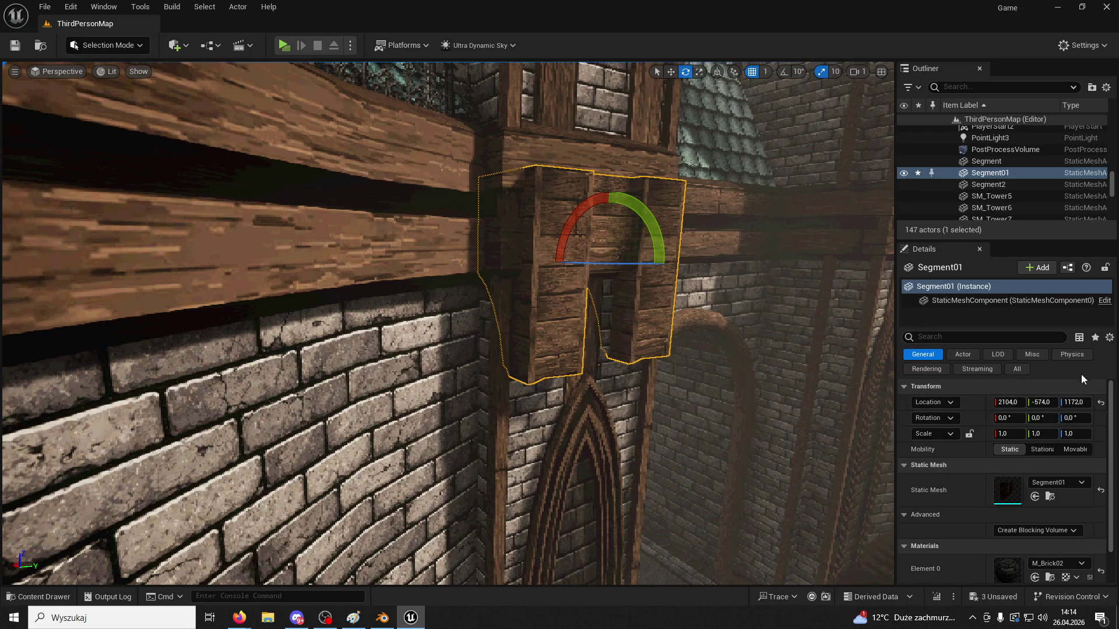
pyautogui.click(1073, 418)
pyautogui.write('19')
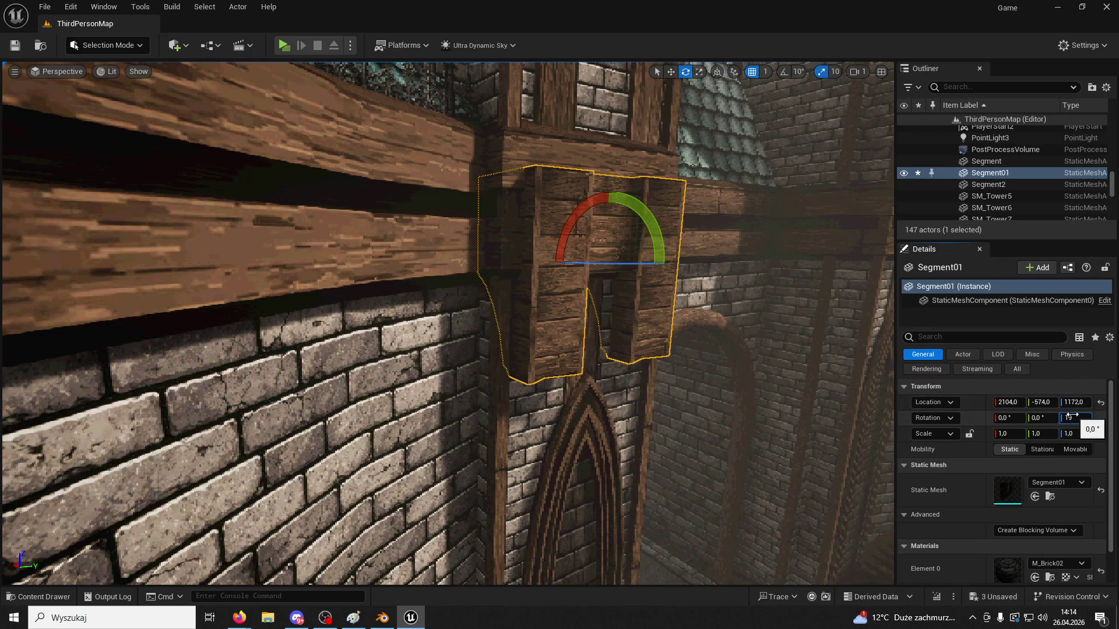
pyautogui.write('80')
pyautogui.press('Return')
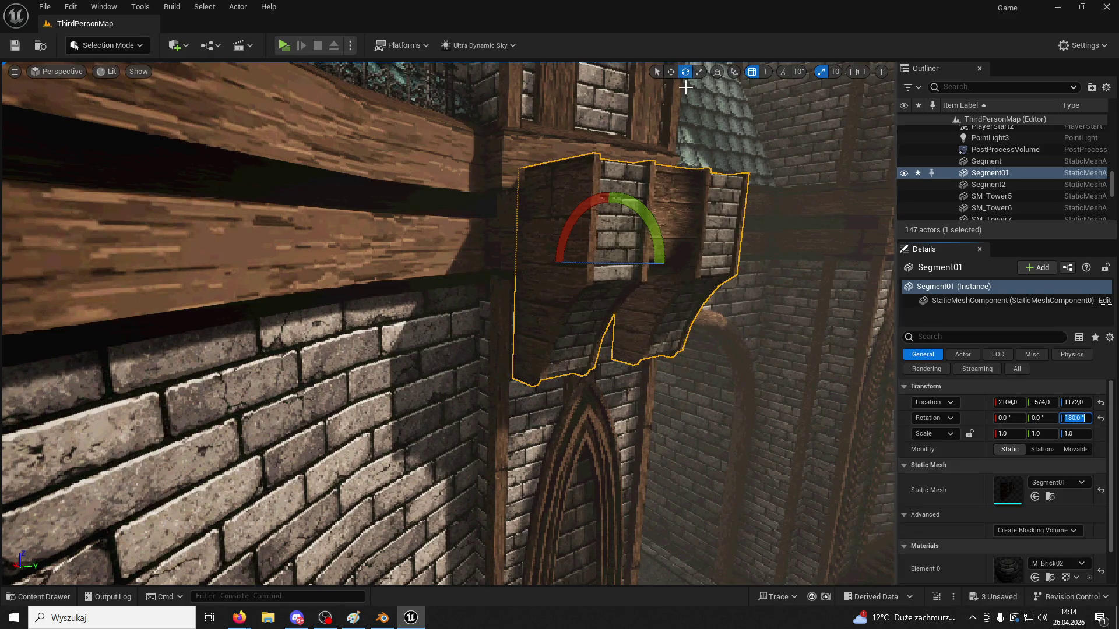
# Move Segment01 along X to 2152 and settle it onto the wooden beam
pyautogui.click(671, 72)
pyautogui.moveTo(634, 260)
pyautogui.mouseDown()
pyautogui.moveTo(591, 260)
pyautogui.moveTo(604, 265)
pyautogui.mouseUp()
pyautogui.moveTo(604, 264); pyautogui.dragTo(560, 262, button='right')
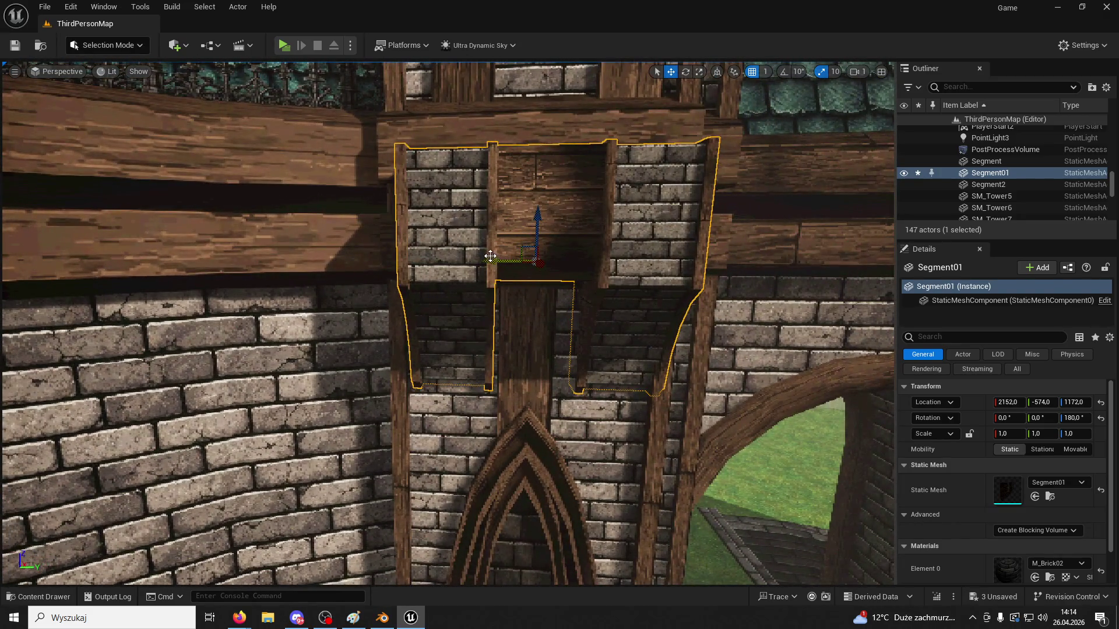
pyautogui.moveTo(489, 260); pyautogui.dragTo(484, 262)
pyautogui.moveTo(484, 263); pyautogui.dragTo(565, 263, button='right')
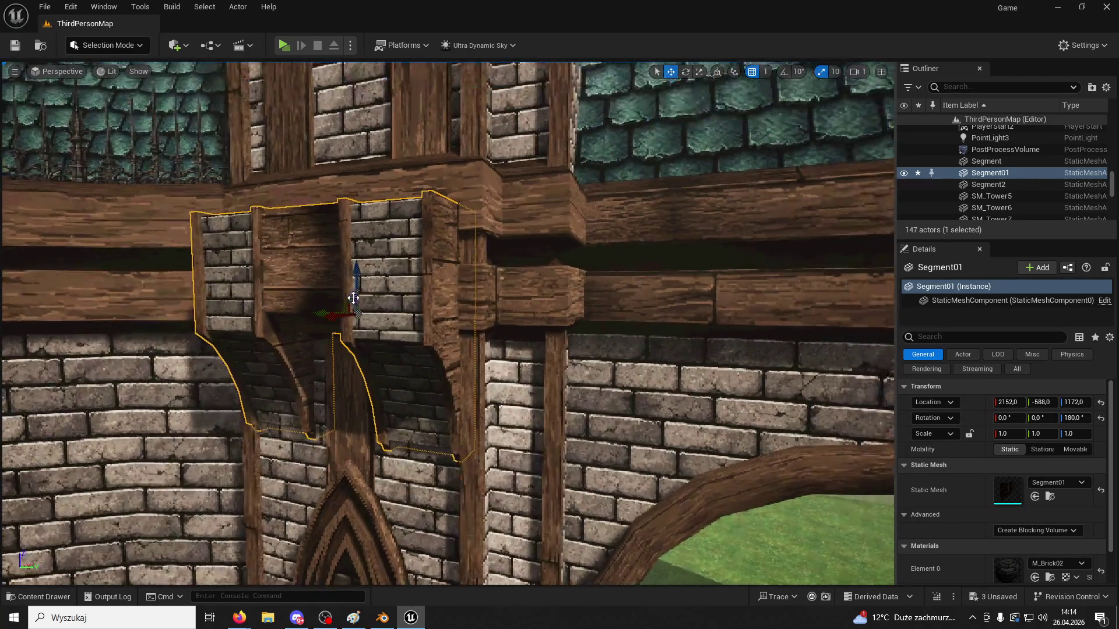
pyautogui.moveTo(357, 274); pyautogui.dragTo(350, 240)
pyautogui.moveTo(358, 253); pyautogui.dragTo(315, 254, button='right')
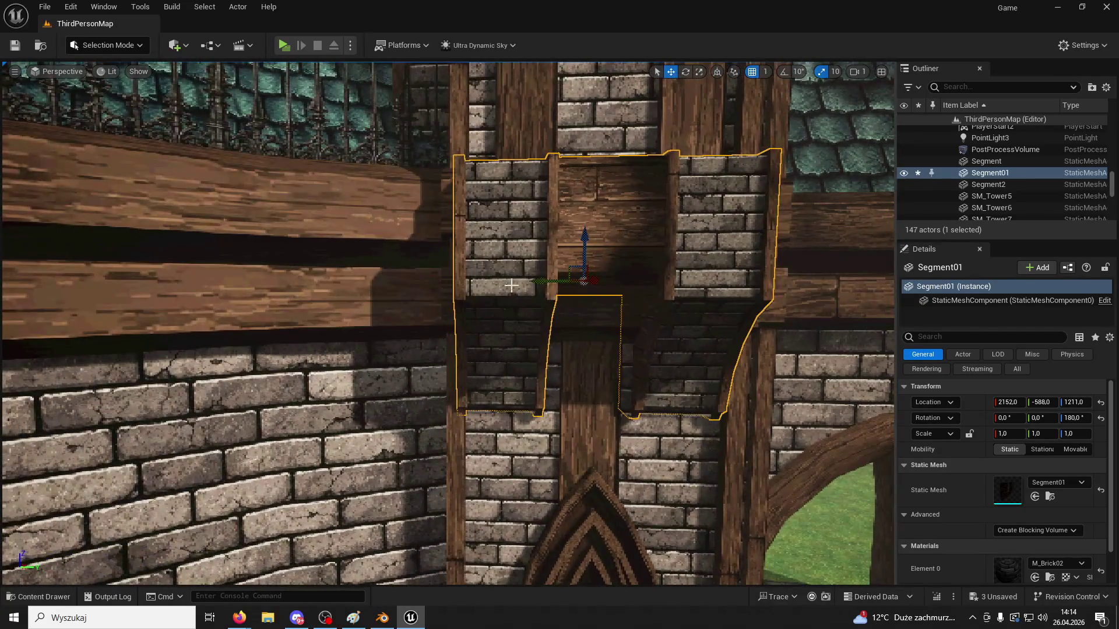
pyautogui.moveTo(555, 282); pyautogui.dragTo(554, 282)
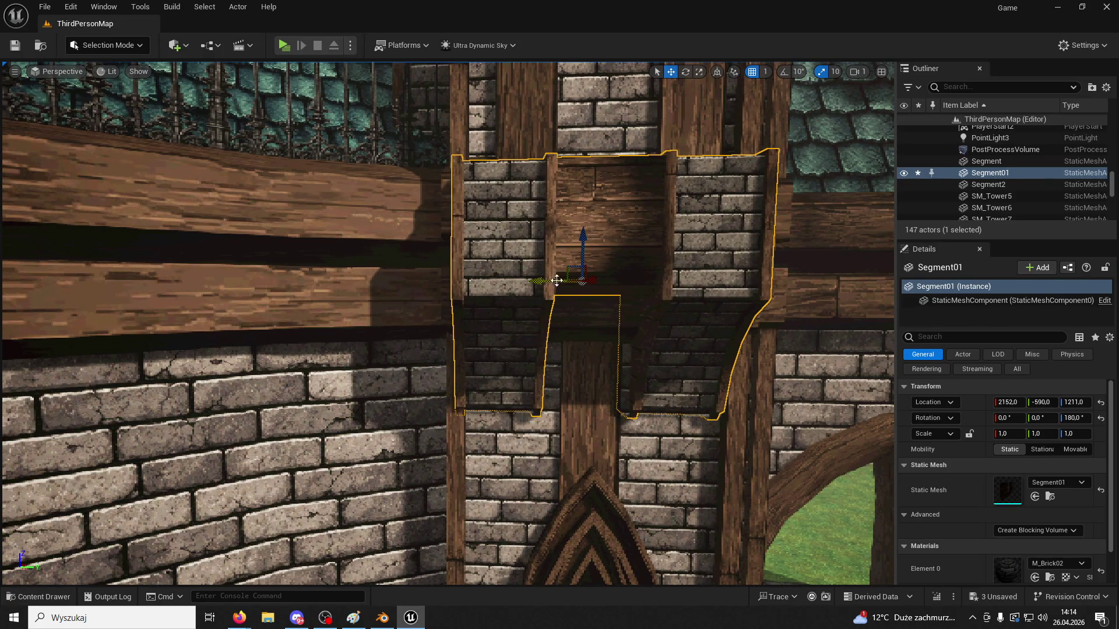
pyautogui.scroll(-5, 556, 280)
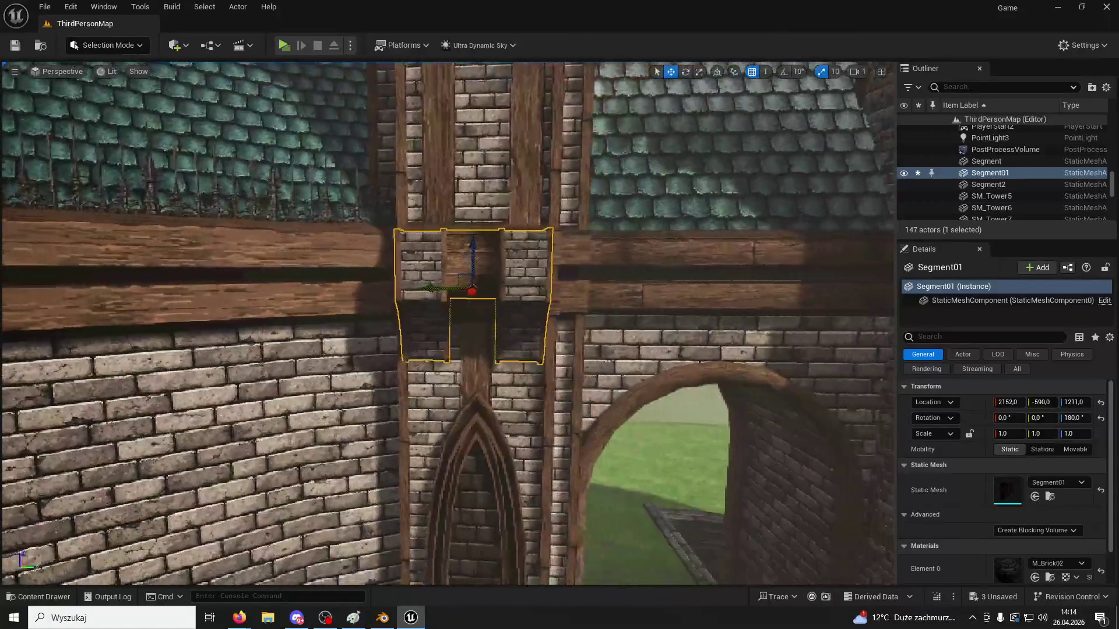
pyautogui.moveTo(619, 280)
pyautogui.mouseDown(button='right')
pyautogui.moveTo(626, 396)
pyautogui.moveTo(614, 224)
pyautogui.mouseUp(button='right')
# Save the level, place a duplicate segment on the next pillar, and play-test
pyautogui.hotkey('ctrl', 's')
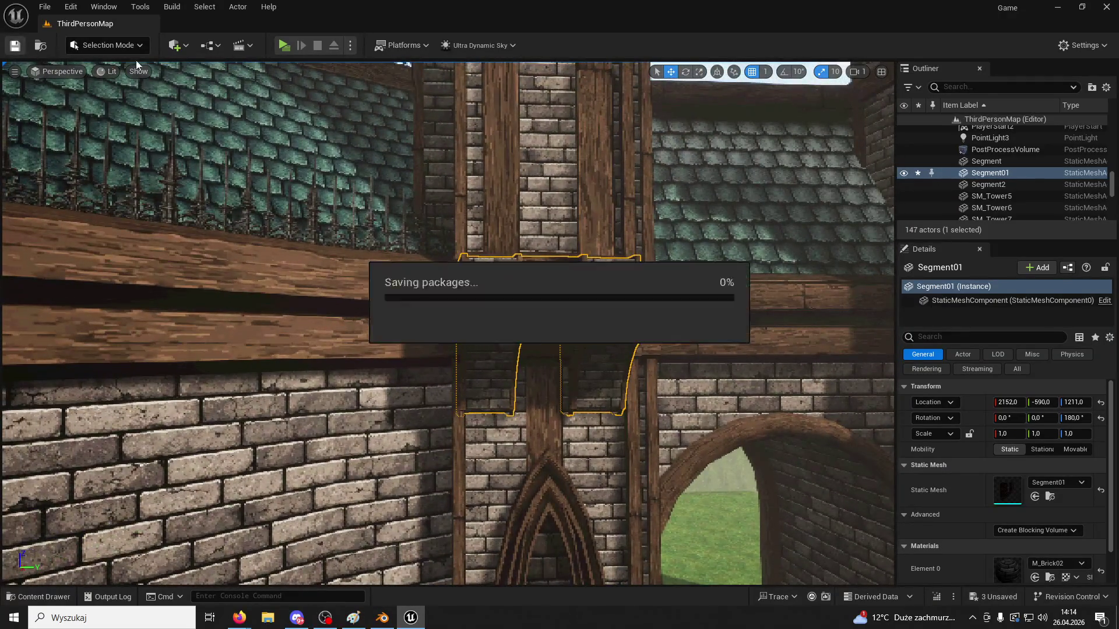
pyautogui.keyDown('alt'); pyautogui.moveTo(507, 336); pyautogui.dragTo(670, 323); pyautogui.keyUp('alt')
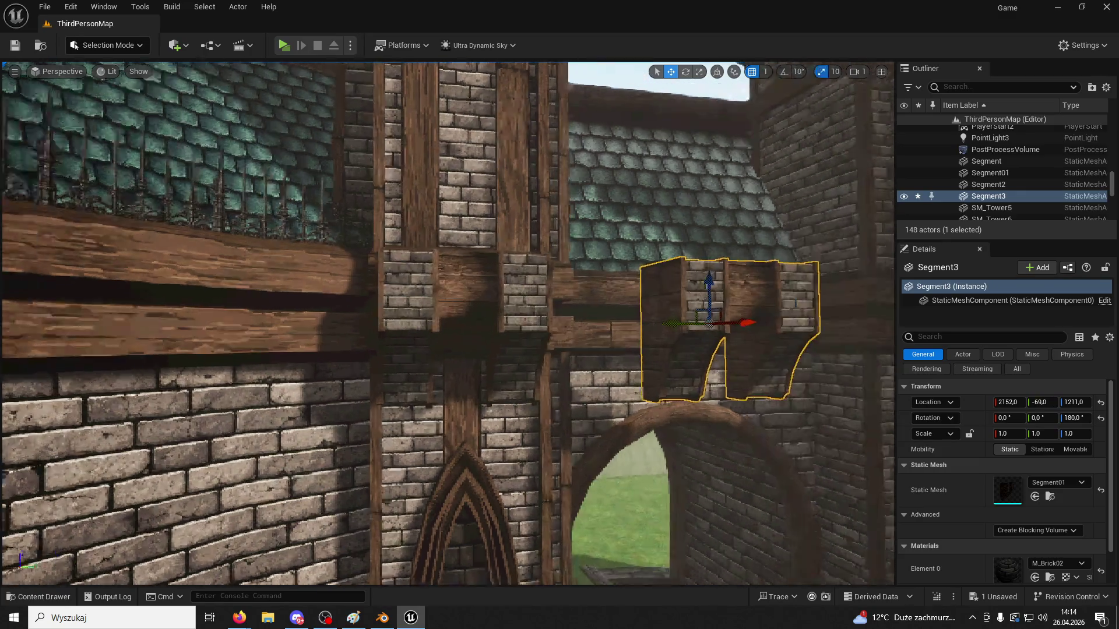
pyautogui.moveTo(670, 323); pyautogui.dragTo(471, 324, button='middle')
pyautogui.moveTo(484, 321)
pyautogui.mouseDown()
pyautogui.moveTo(819, 317)
pyautogui.moveTo(778, 318)
pyautogui.mouseUp()
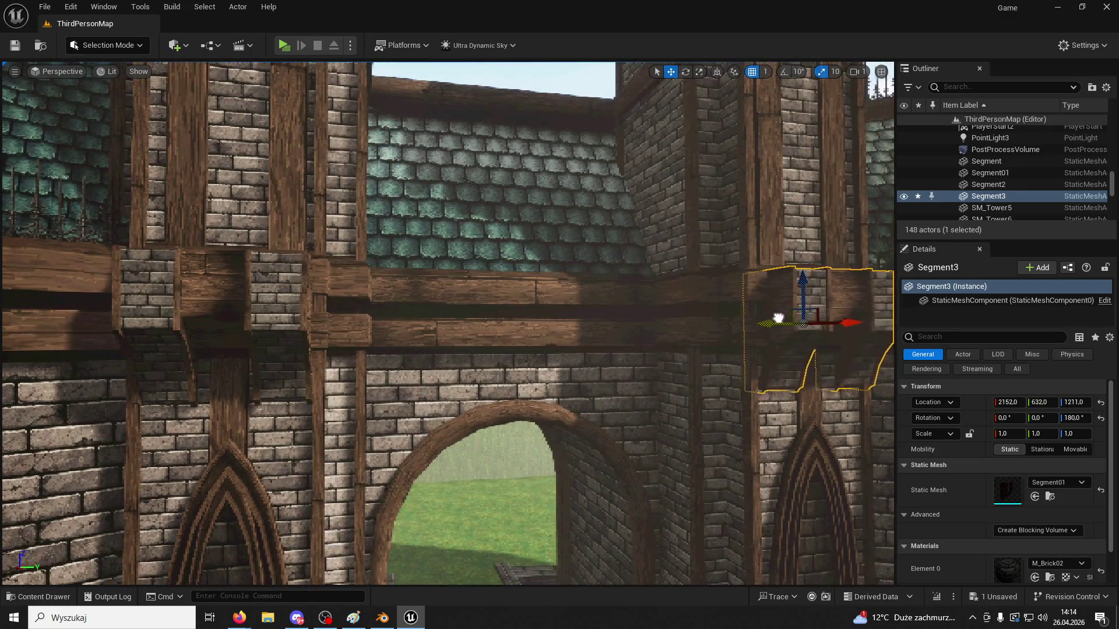
pyautogui.moveTo(706, 319); pyautogui.dragTo(706, 319, button='right')
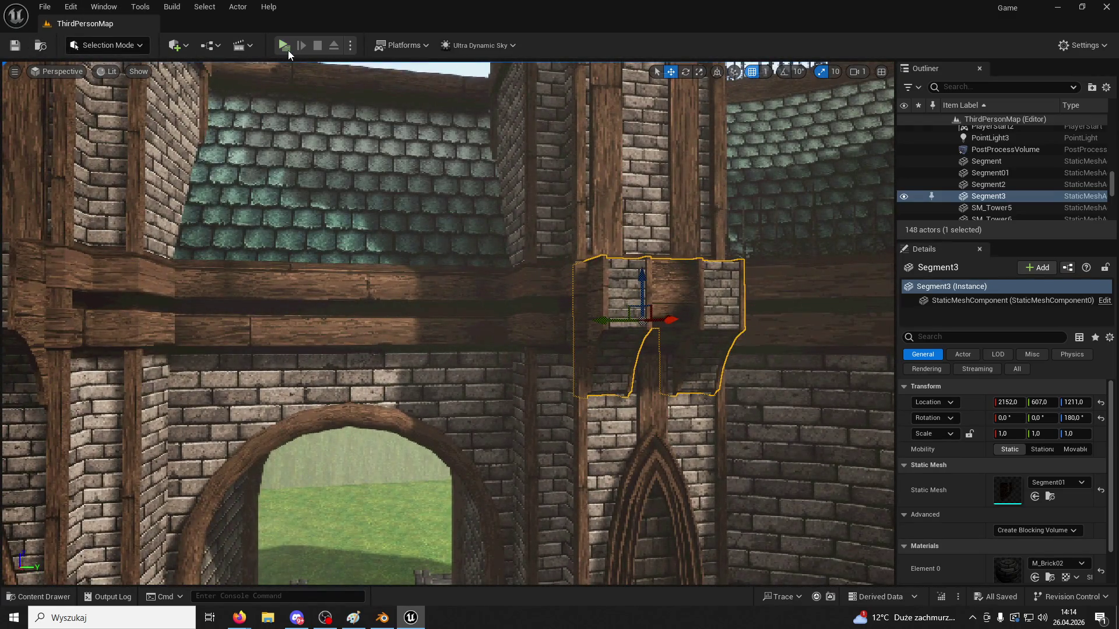
pyautogui.click(288, 50)
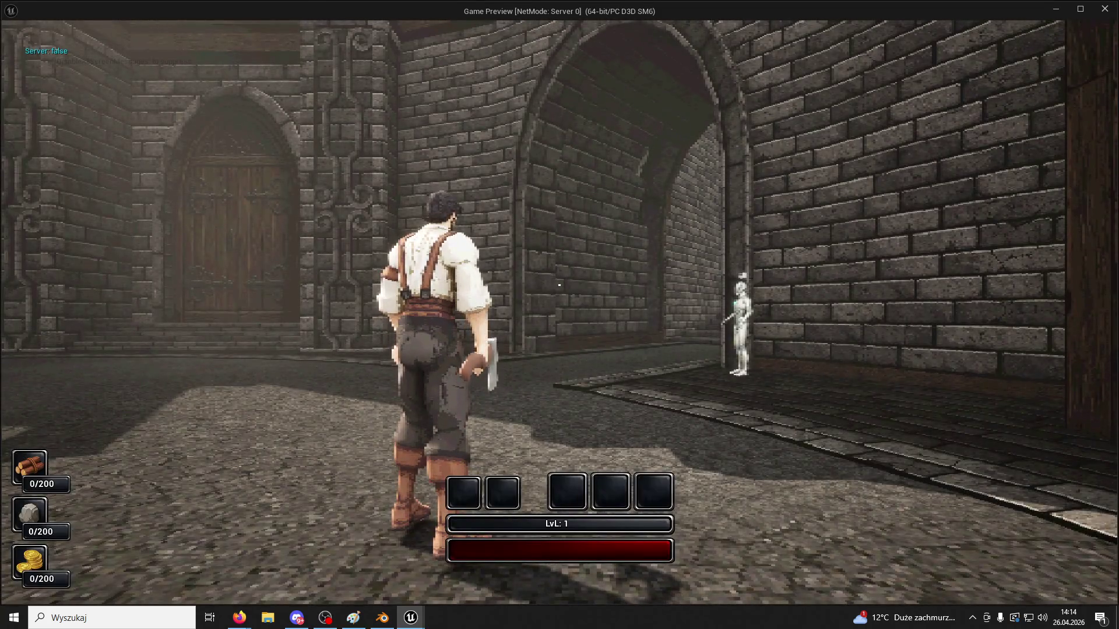
pyautogui.press('w')
pyautogui.press('a')
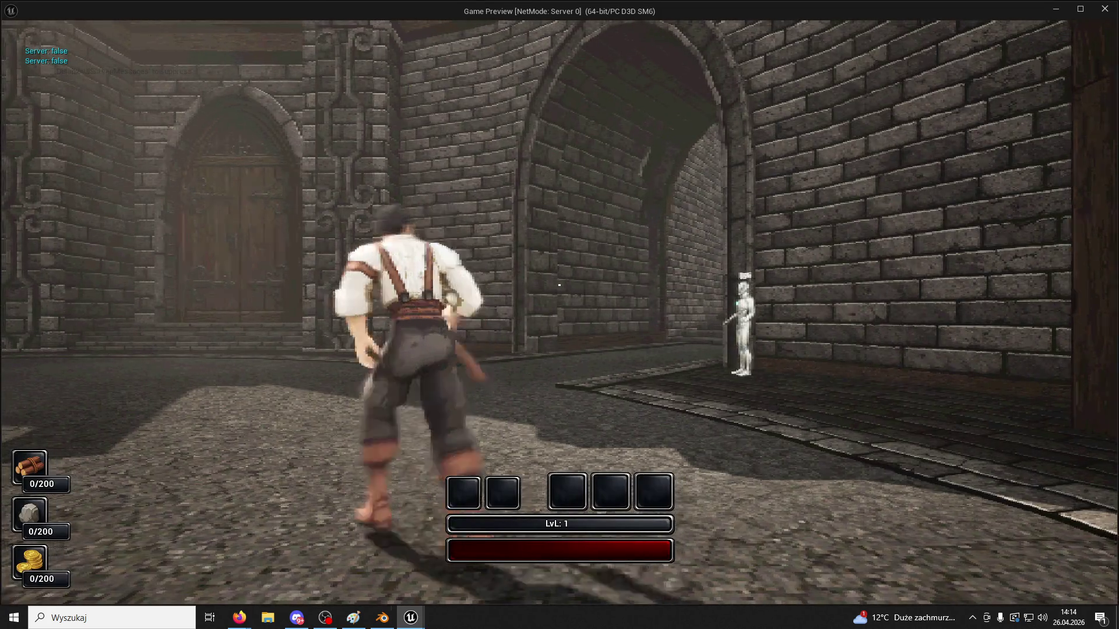
pyautogui.press('w')
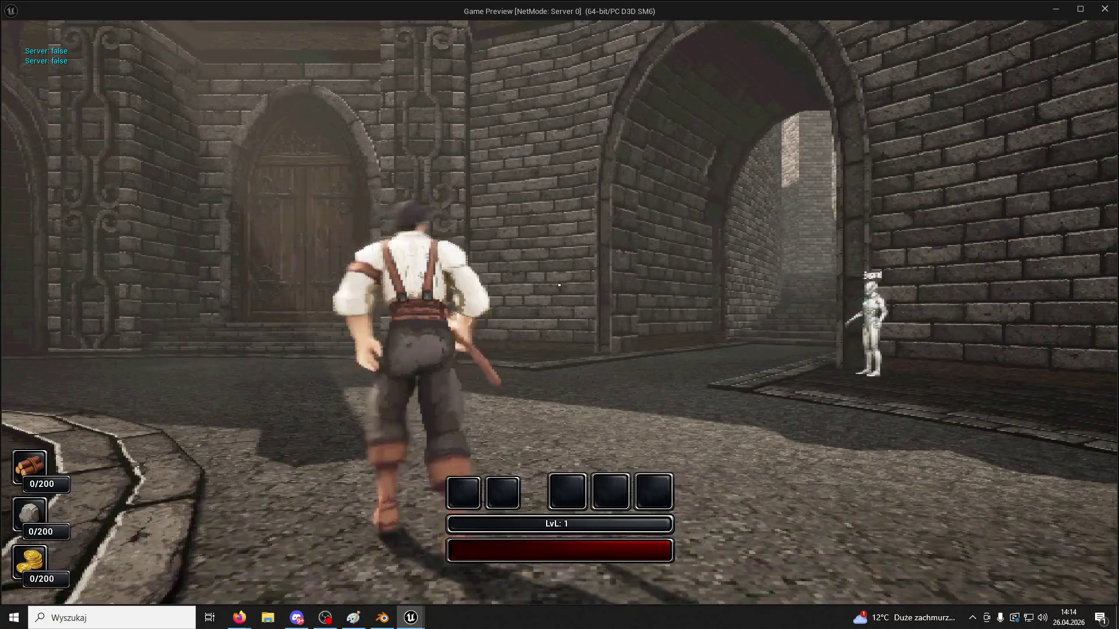
pyautogui.press('w')
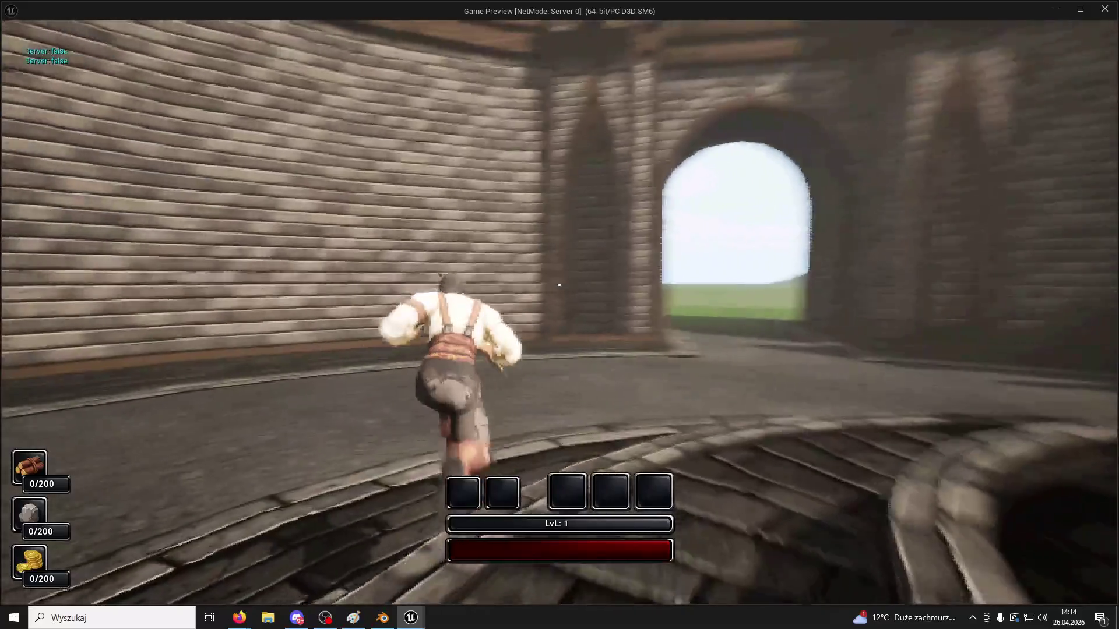
pyautogui.press('w')
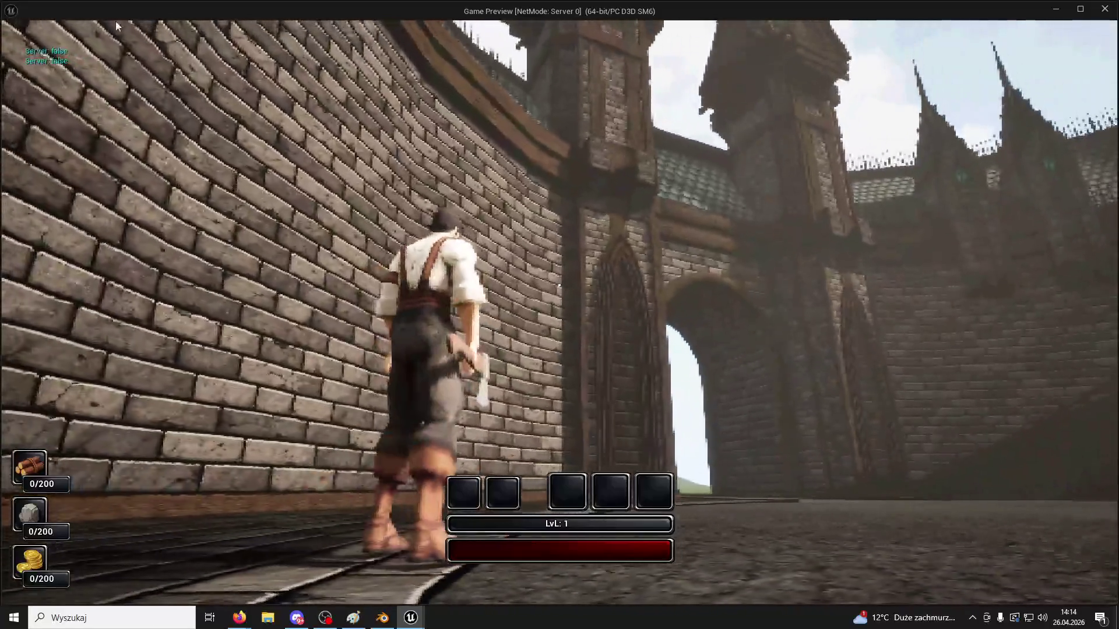
pyautogui.press('Escape')
pyautogui.keyDown('ctrl'); pyautogui.click(34, 329); pyautogui.keyUp('ctrl')
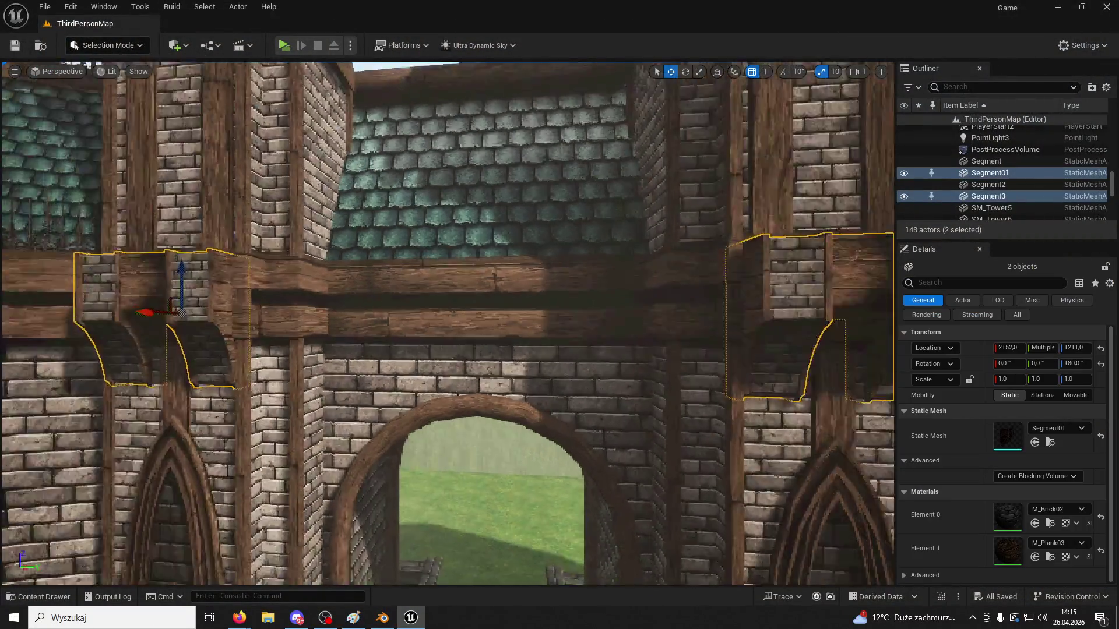
# Move both segments along X to 2136 and frame them in view
pyautogui.keyDown('shift'); pyautogui.moveTo(119, 291); pyautogui.dragTo(111, 280); pyautogui.keyUp('shift')
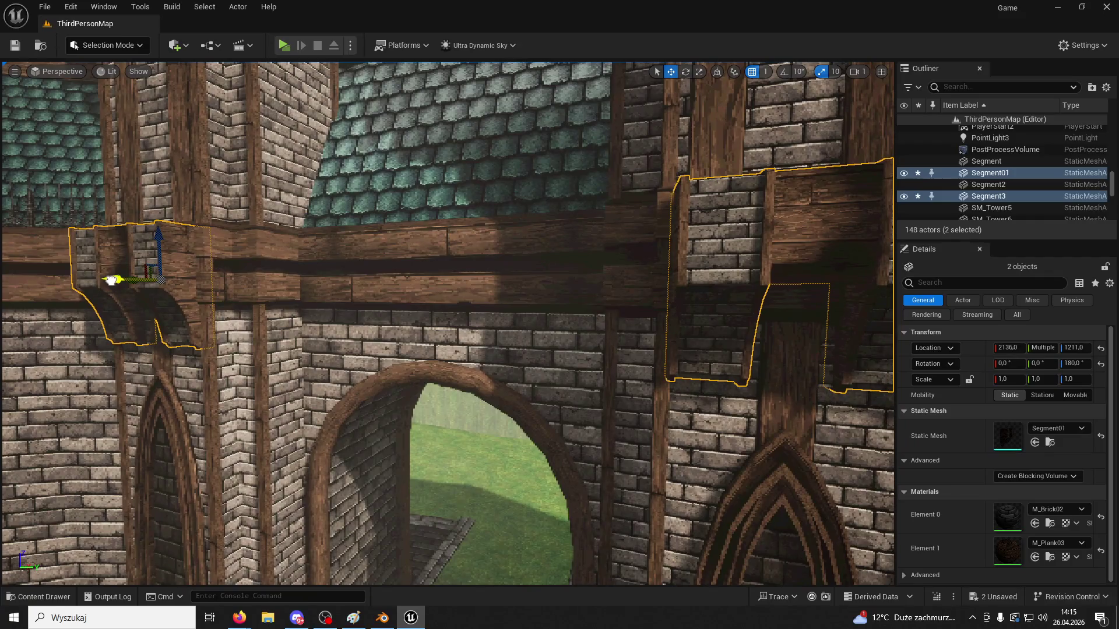
pyautogui.moveTo(267, 326); pyautogui.dragTo(408, 311, button='right')
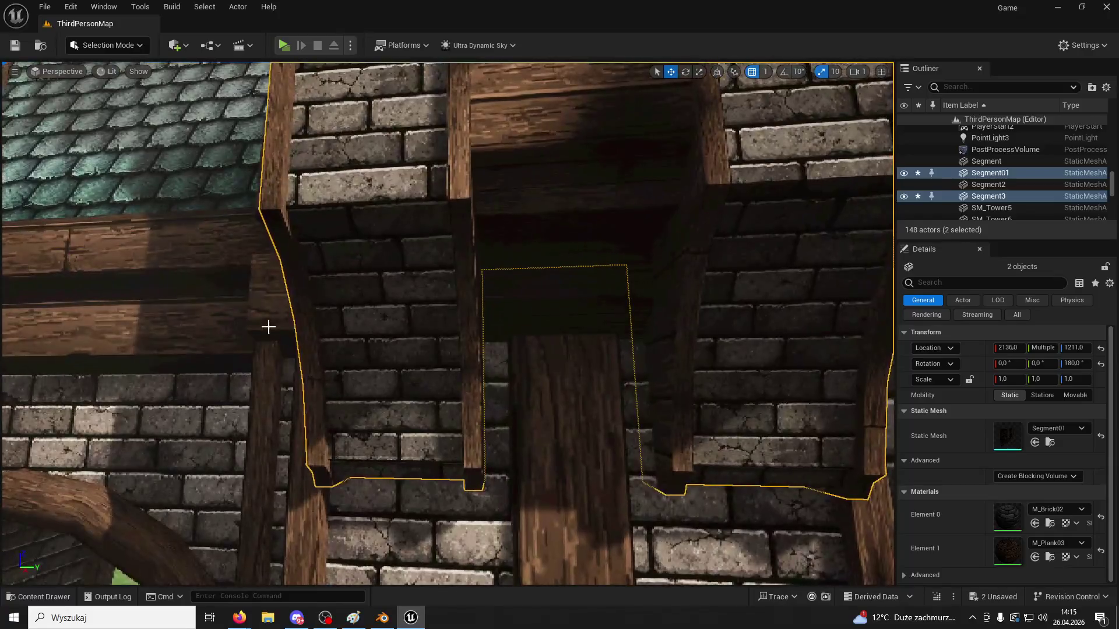
pyautogui.scroll(3, 267, 326)
pyautogui.moveTo(296, 333); pyautogui.dragTo(296, 333, button='right')
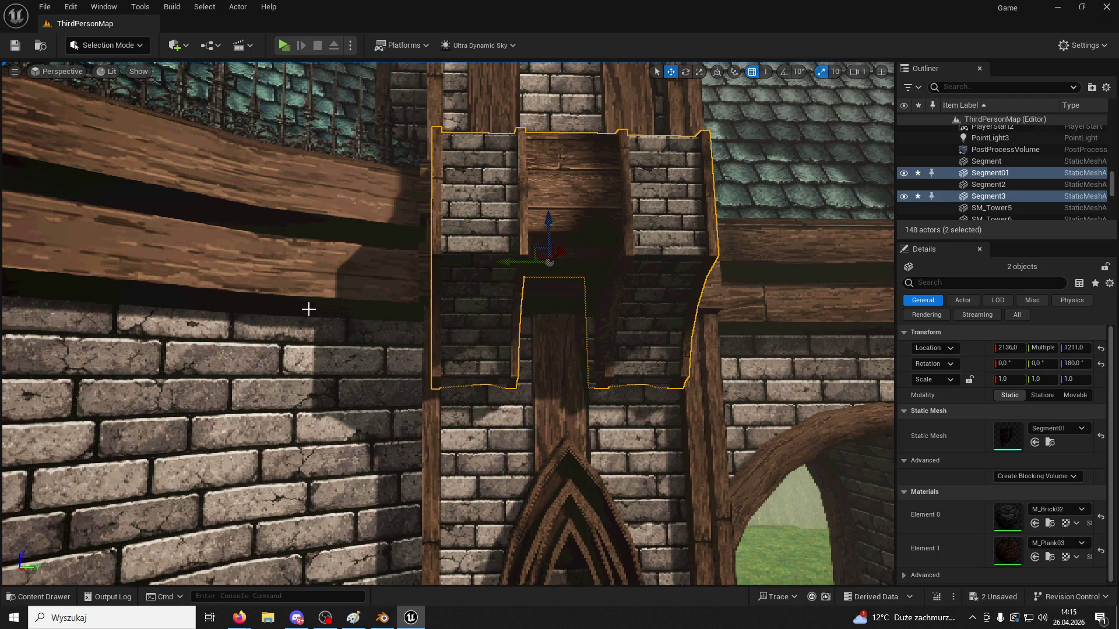
# Nudge Segment01 along Y to -584 and save the level
pyautogui.click(474, 270)
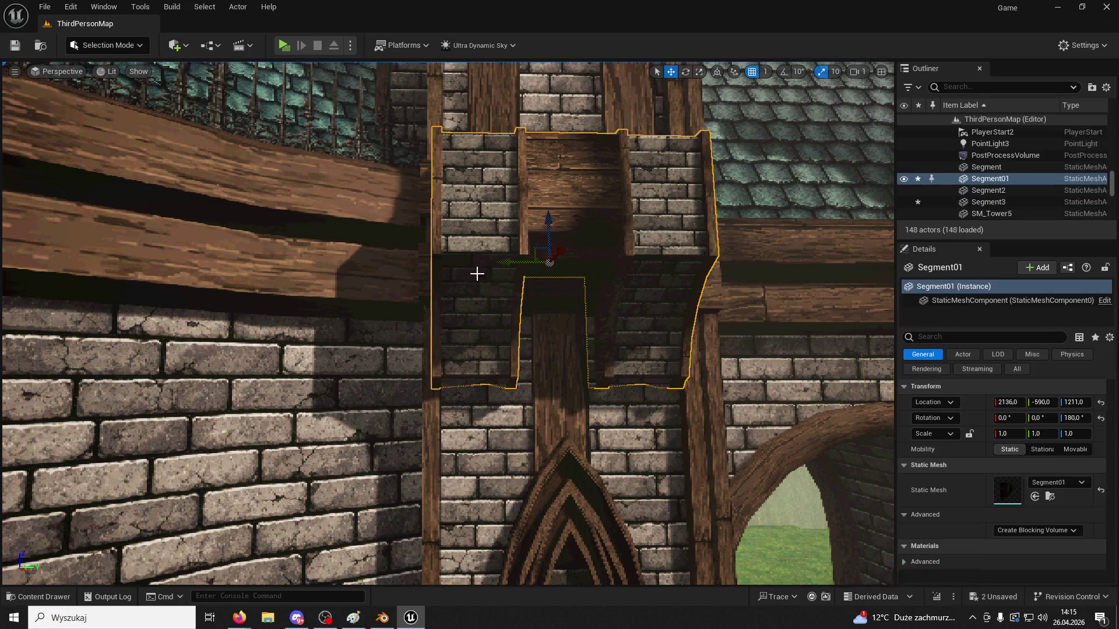
pyautogui.moveTo(532, 257); pyautogui.dragTo(535, 257)
pyautogui.click(754, 277)
pyautogui.moveTo(754, 277); pyautogui.dragTo(749, 283, button='right')
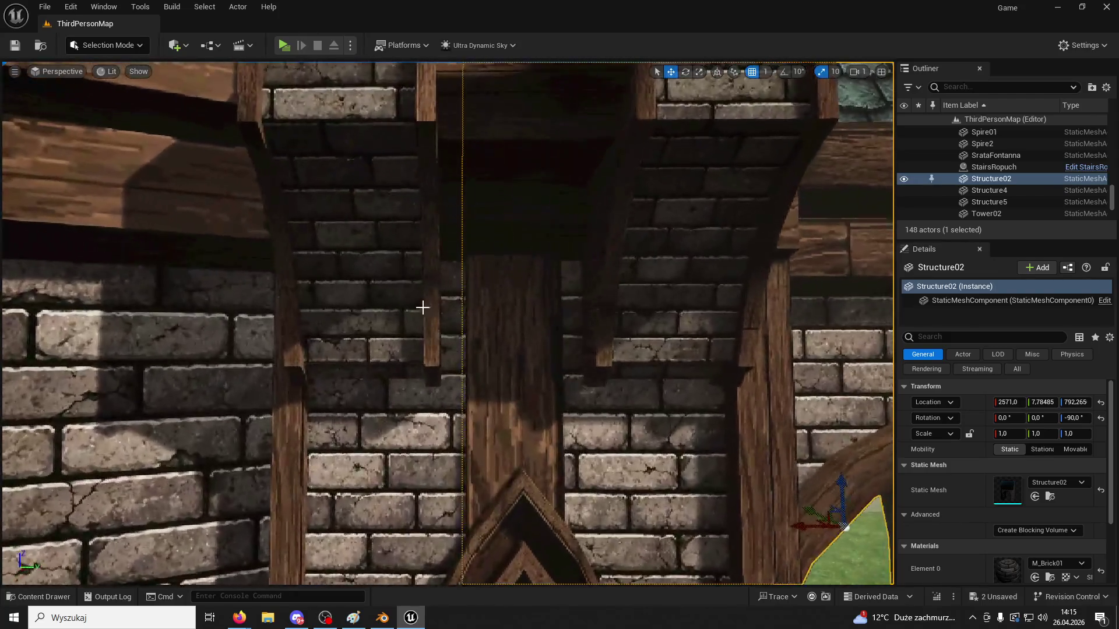
pyautogui.click(440, 205)
pyautogui.moveTo(465, 166); pyautogui.dragTo(466, 166)
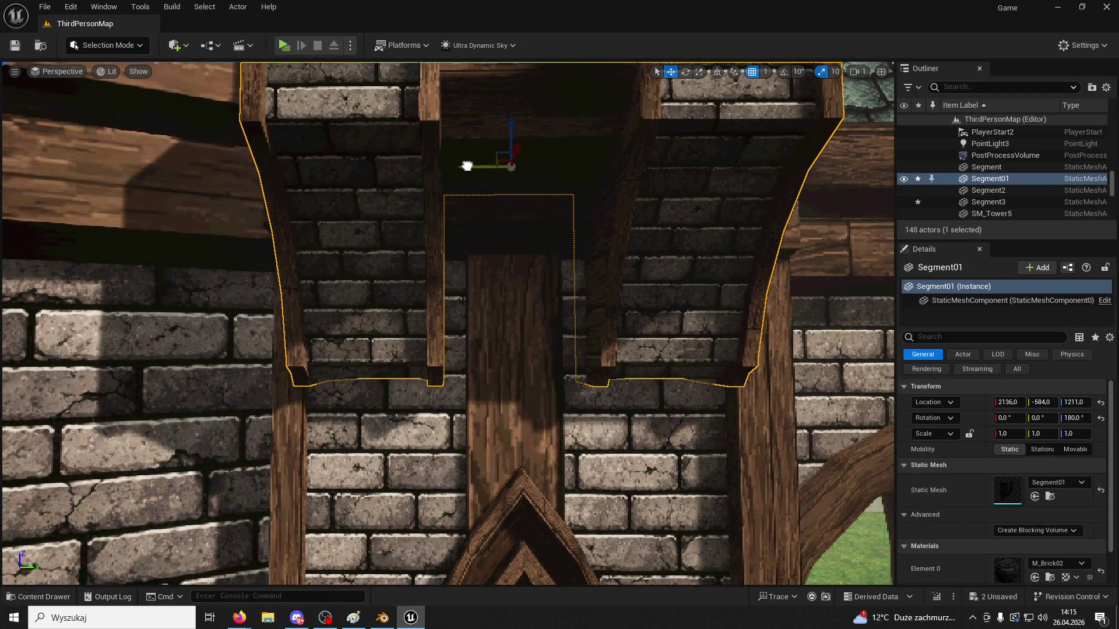
pyautogui.scroll(-10, 466, 167)
pyautogui.hotkey('ctrl', 's')
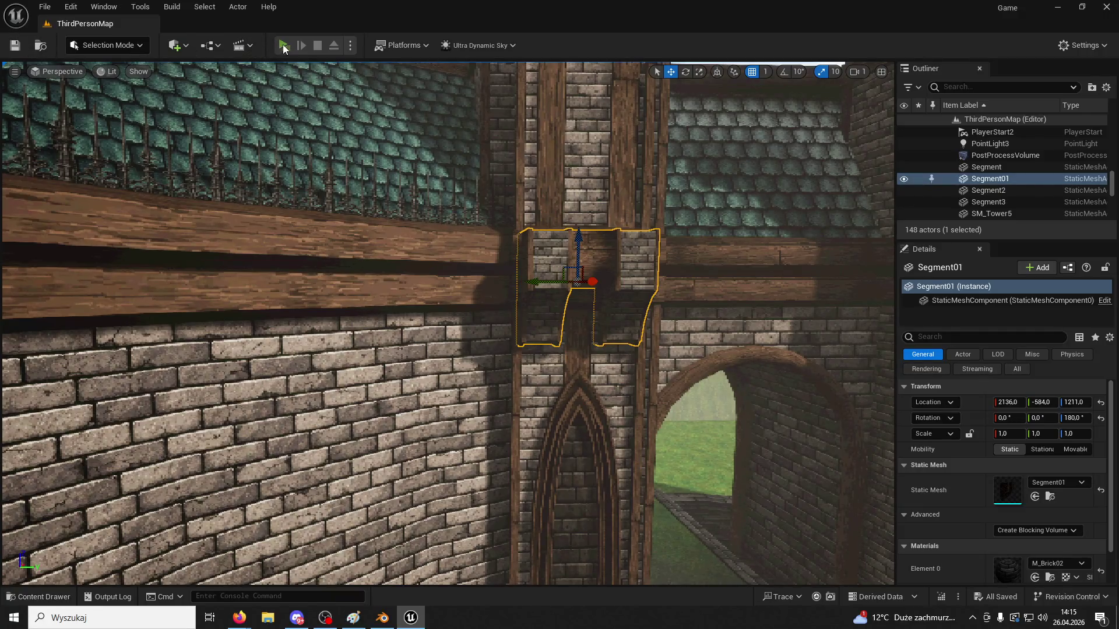
# Play-test the level, stop the preview, and switch back to Blender
pyautogui.click(283, 46)
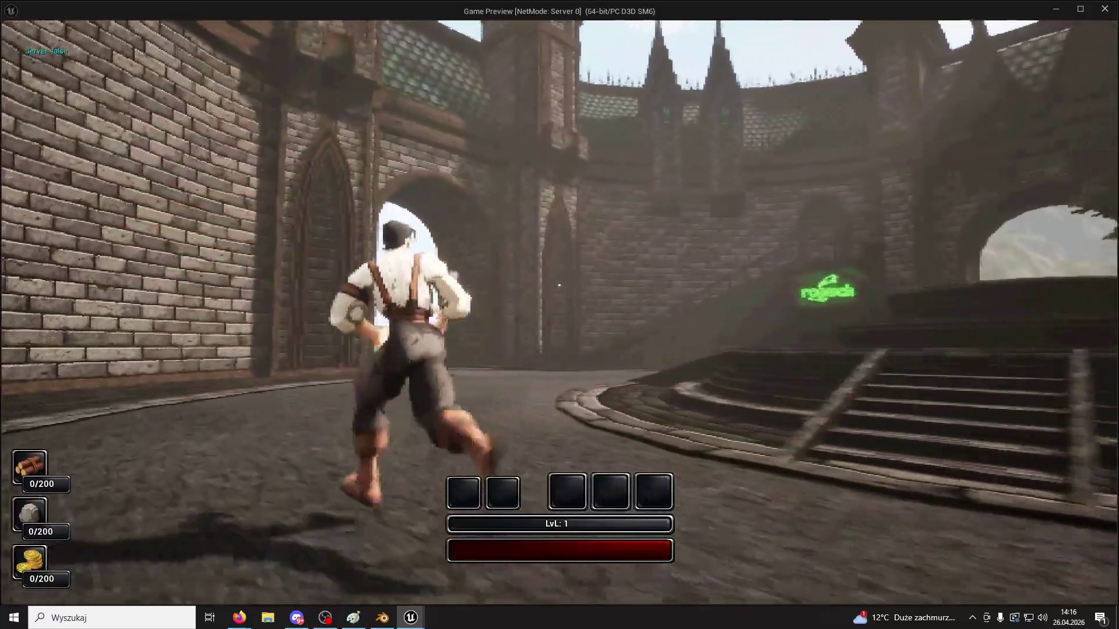
pyautogui.press('Escape')
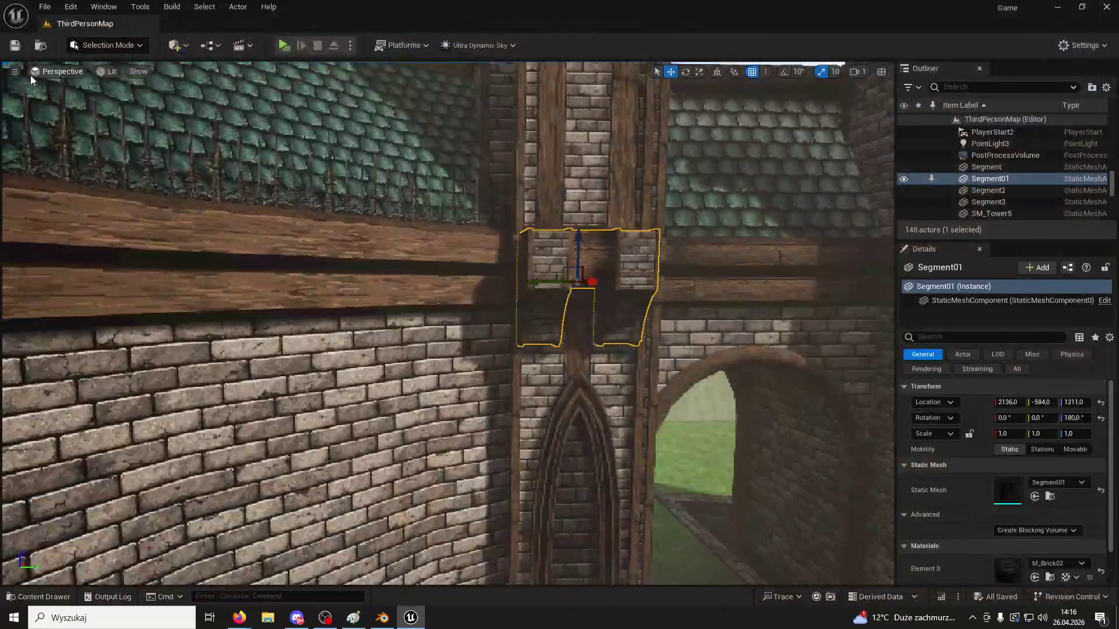
pyautogui.scroll(10, 373, 254)
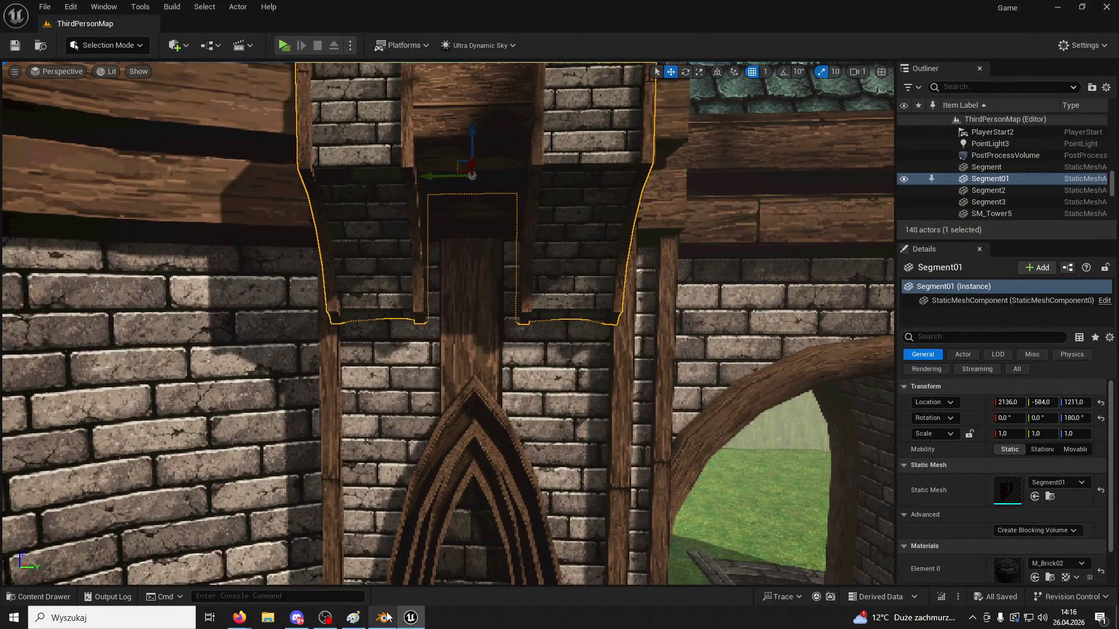
pyautogui.click(382, 618)
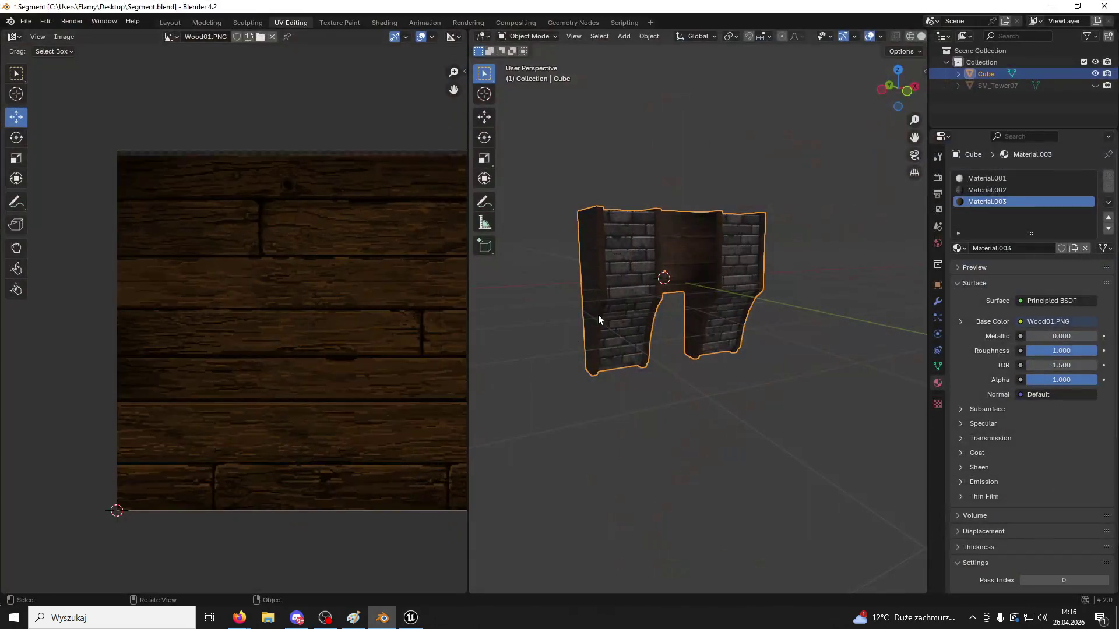
# Put the Segment model into Edit Mode and close the Unreal editor
pyautogui.click(550, 36)
pyautogui.click(538, 60)
pyautogui.moveTo(623, 123); pyautogui.dragTo(653, 346, button='middle')
pyautogui.click(410, 617)
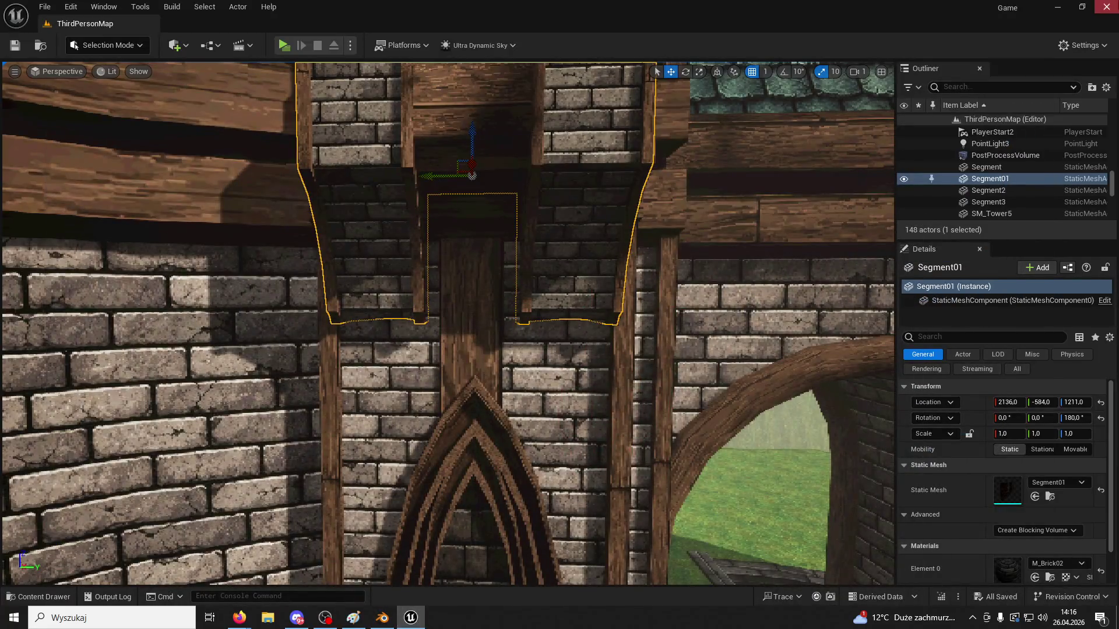
pyautogui.click(1105, 7)
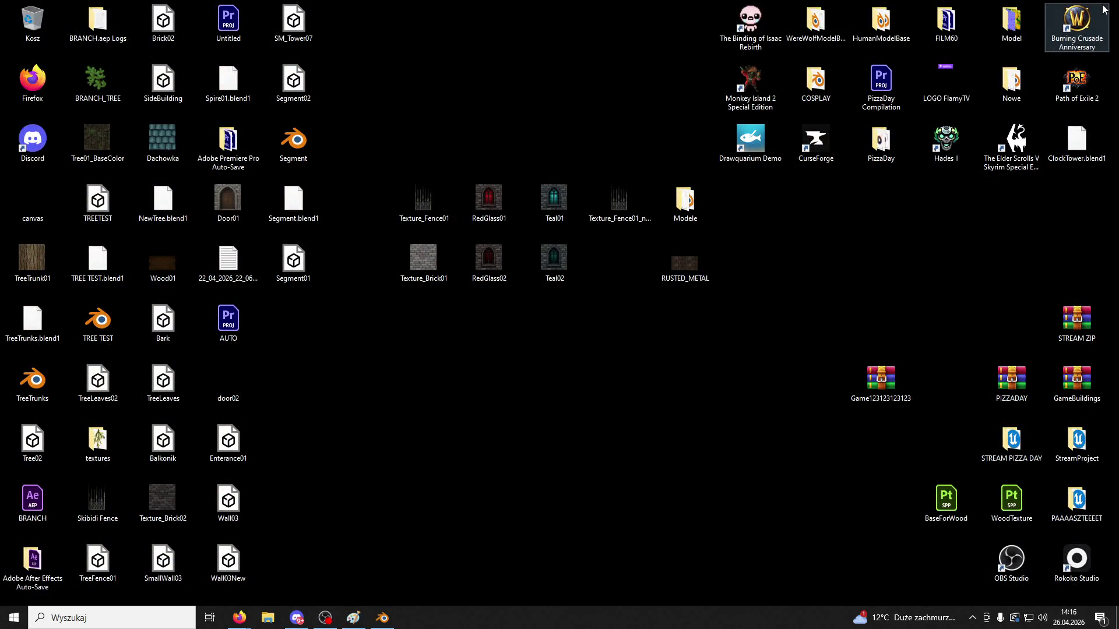
pyautogui.click(382, 617)
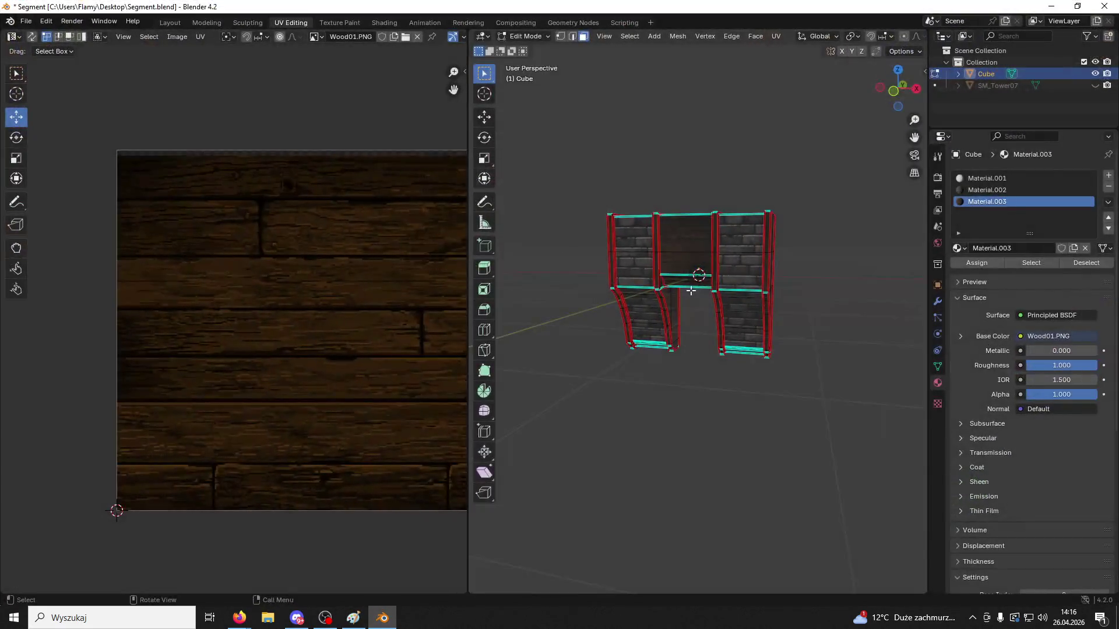
pyautogui.scroll(5, 677, 288)
# Select the wooden leg's inner, bottom, side, top, triangular and column faces
pyautogui.click(690, 288)
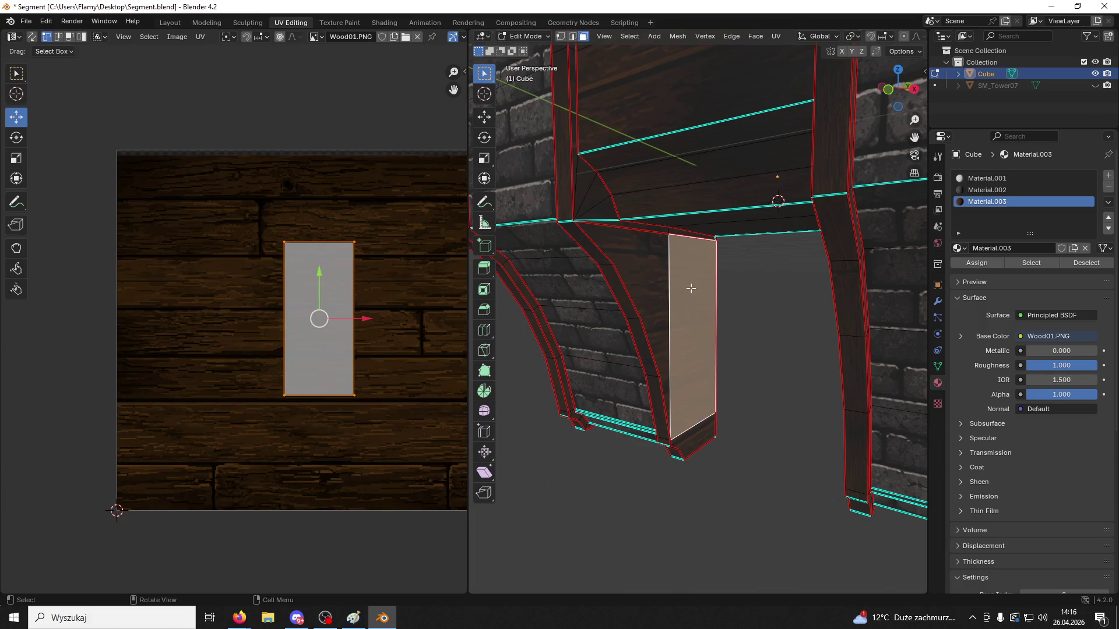
pyautogui.keyDown('shift'); pyautogui.click(695, 438); pyautogui.keyUp('shift')
pyautogui.keyDown('shift'); pyautogui.click(667, 293); pyautogui.keyUp('shift')
pyautogui.keyDown('shift'); pyautogui.click(656, 230); pyautogui.keyUp('shift')
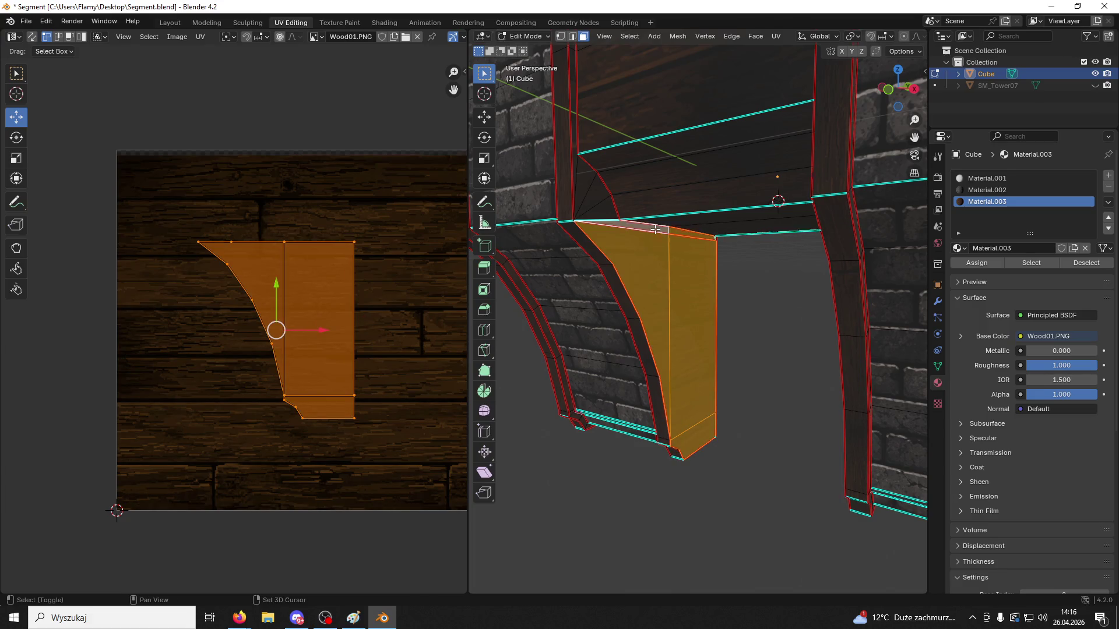
pyautogui.keyDown('shift'); pyautogui.click(592, 209); pyautogui.keyUp('shift')
pyautogui.keyDown('shift'); pyautogui.click(583, 198); pyautogui.keyUp('shift')
pyautogui.keyDown('shift'); pyautogui.click(576, 205); pyautogui.keyUp('shift')
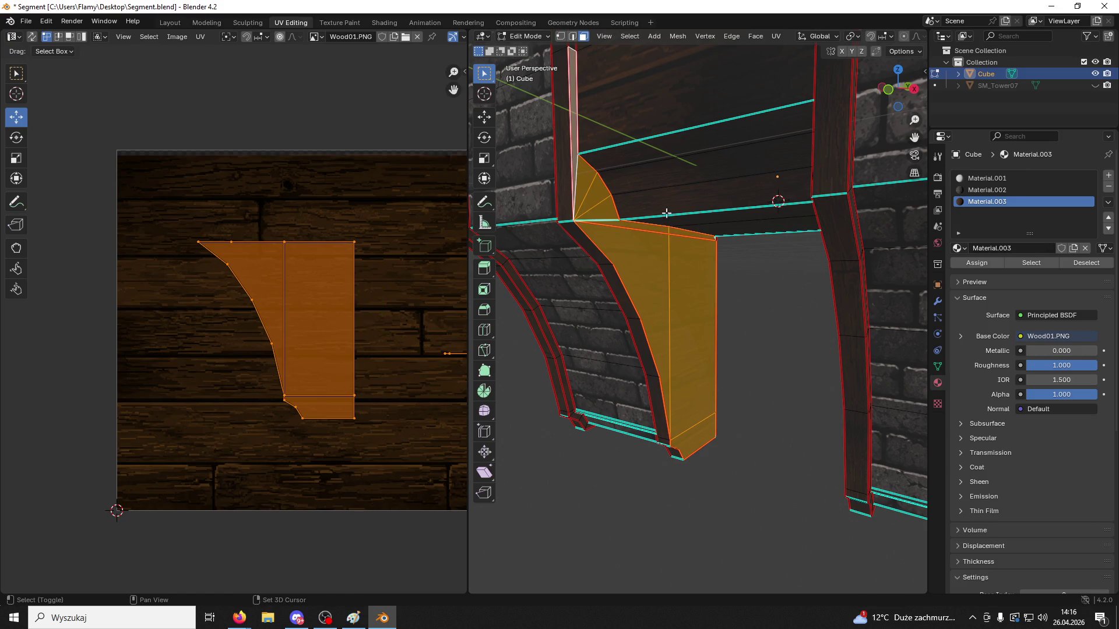
pyautogui.moveTo(576, 205)
pyautogui.mouseDown(button='middle')
pyautogui.moveTo(581, 217)
pyautogui.moveTo(537, 305)
pyautogui.moveTo(844, 293)
pyautogui.moveTo(657, 290)
pyautogui.moveTo(816, 292)
pyautogui.moveTo(769, 220)
pyautogui.moveTo(634, 320)
pyautogui.mouseUp(button='middle')
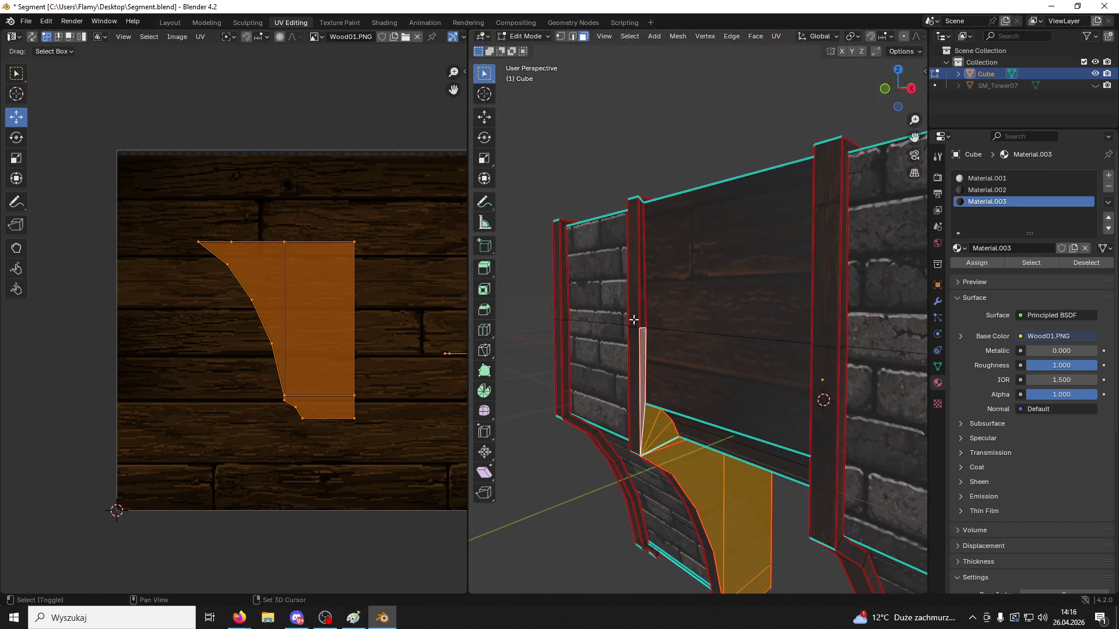
pyautogui.keyDown('shift'); pyautogui.click(642, 234); pyautogui.keyUp('shift')
pyautogui.keyDown('shift'); pyautogui.moveTo(650, 229); pyautogui.dragTo(627, 423, button='middle'); pyautogui.keyUp('shift')
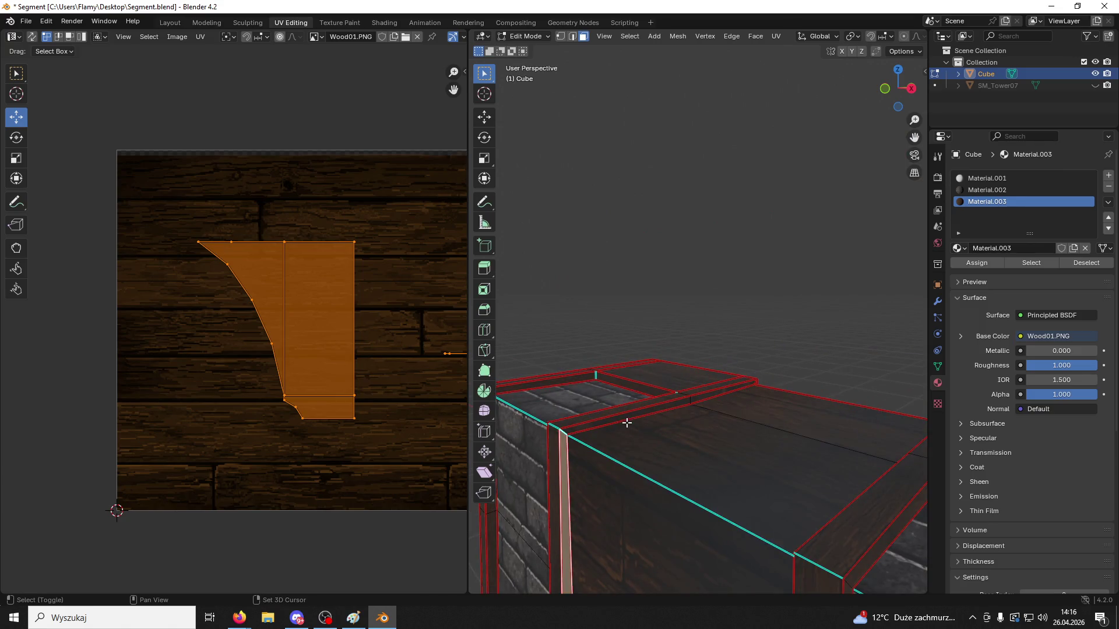
pyautogui.keyDown('shift'); pyautogui.click(628, 414); pyautogui.keyUp('shift')
pyautogui.moveTo(702, 392)
pyautogui.mouseDown(button='middle')
pyautogui.moveTo(893, 388)
pyautogui.moveTo(652, 412)
pyautogui.moveTo(757, 317)
pyautogui.moveTo(674, 414)
pyautogui.mouseUp(button='middle')
# Add the post's thin strip and corner faces to the selection
pyautogui.keyDown('shift'); pyautogui.click(858, 370); pyautogui.keyUp('shift')
pyautogui.keyDown('shift'); pyautogui.click(651, 418); pyautogui.keyUp('shift')
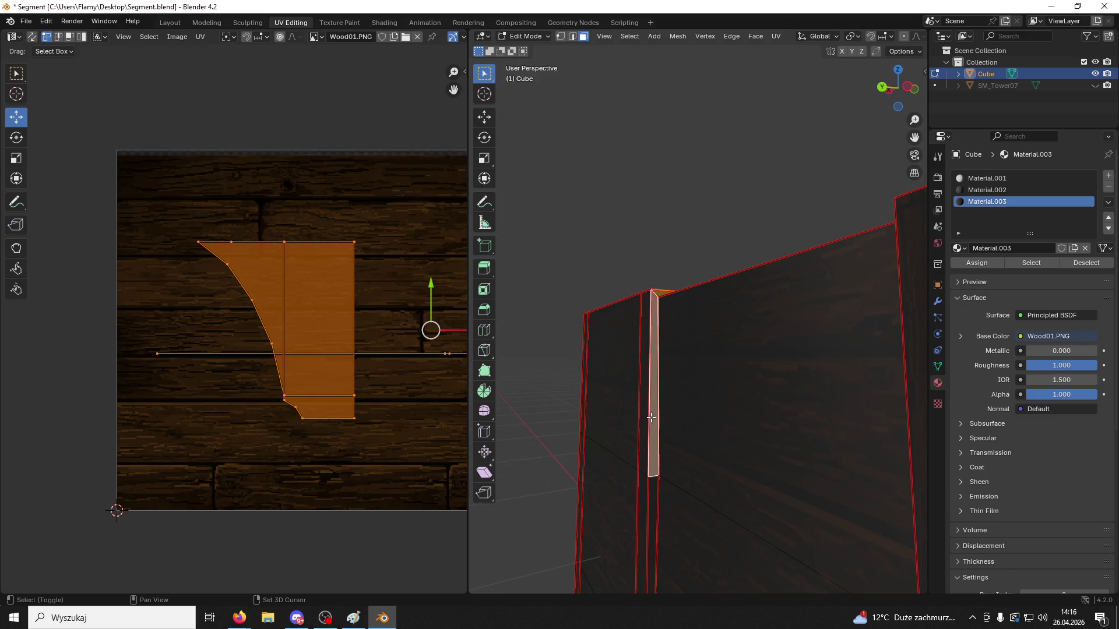
pyautogui.keyDown('shift'); pyautogui.click(653, 527); pyautogui.keyUp('shift')
pyautogui.keyDown('shift'); pyautogui.moveTo(664, 519); pyautogui.dragTo(718, 295, button='middle'); pyautogui.keyUp('shift')
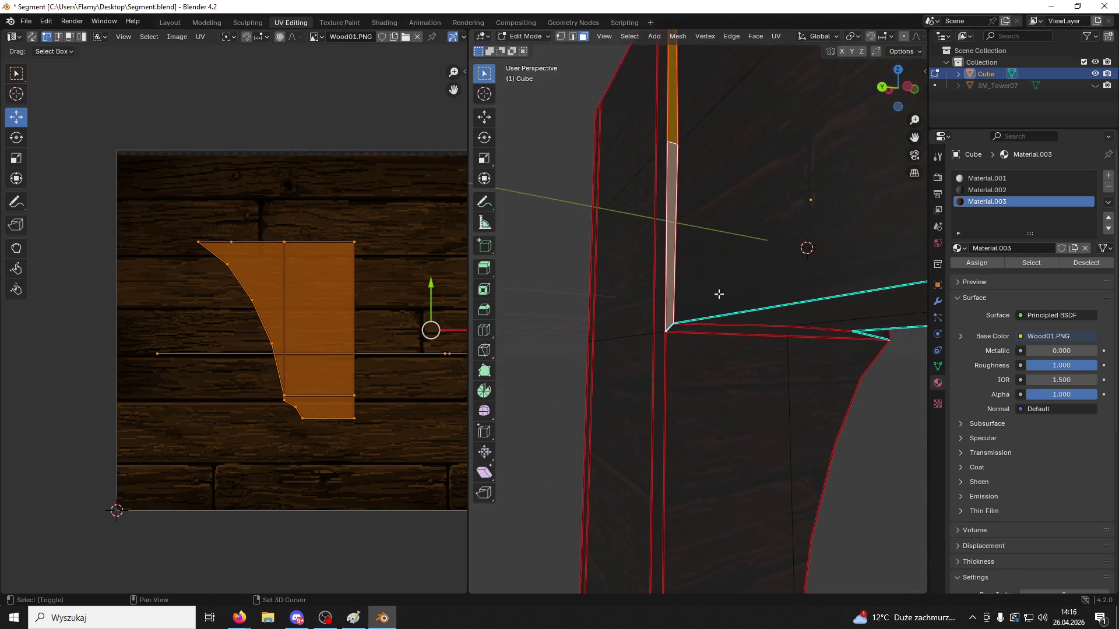
pyautogui.keyDown('shift'); pyautogui.click(704, 336); pyautogui.keyUp('shift')
pyautogui.keyDown('shift'); pyautogui.click(810, 331); pyautogui.keyUp('shift')
pyautogui.moveTo(809, 330)
pyautogui.mouseDown(button='middle')
pyautogui.moveTo(706, 303)
pyautogui.moveTo(591, 335)
pyautogui.moveTo(799, 351)
pyautogui.mouseUp(button='middle')
pyautogui.keyDown('shift'); pyautogui.click(877, 323); pyautogui.keyUp('shift')
pyautogui.keyDown('shift'); pyautogui.click(882, 311); pyautogui.keyUp('shift')
pyautogui.moveTo(882, 312)
pyautogui.keyDown('shift'); pyautogui.mouseDown(button='middle')
pyautogui.moveTo(769, 317)
pyautogui.moveTo(744, 304)
pyautogui.moveTo(759, 320)
pyautogui.moveTo(704, 337)
pyautogui.moveTo(782, 315)
pyautogui.mouseUp(button='middle'); pyautogui.keyUp('shift')
pyautogui.keyDown('shift'); pyautogui.click(744, 304); pyautogui.keyUp('shift')
pyautogui.keyDown('shift'); pyautogui.click(764, 307); pyautogui.keyUp('shift')
# Scale the selected faces narrower along the X axis
pyautogui.press('s')
pyautogui.press('x')
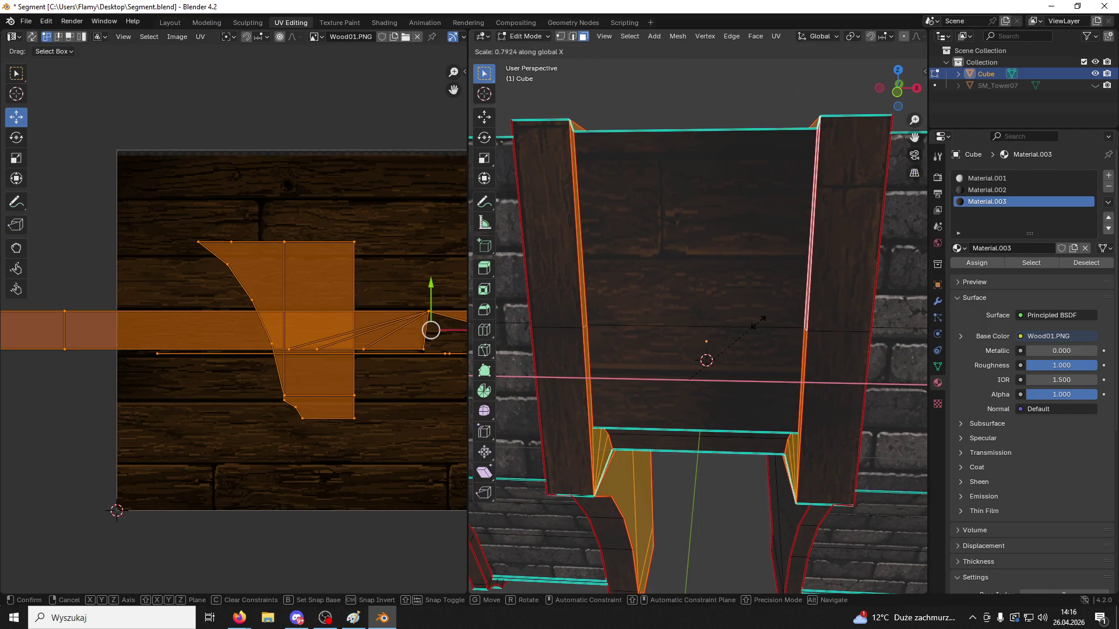
pyautogui.click(757, 321)
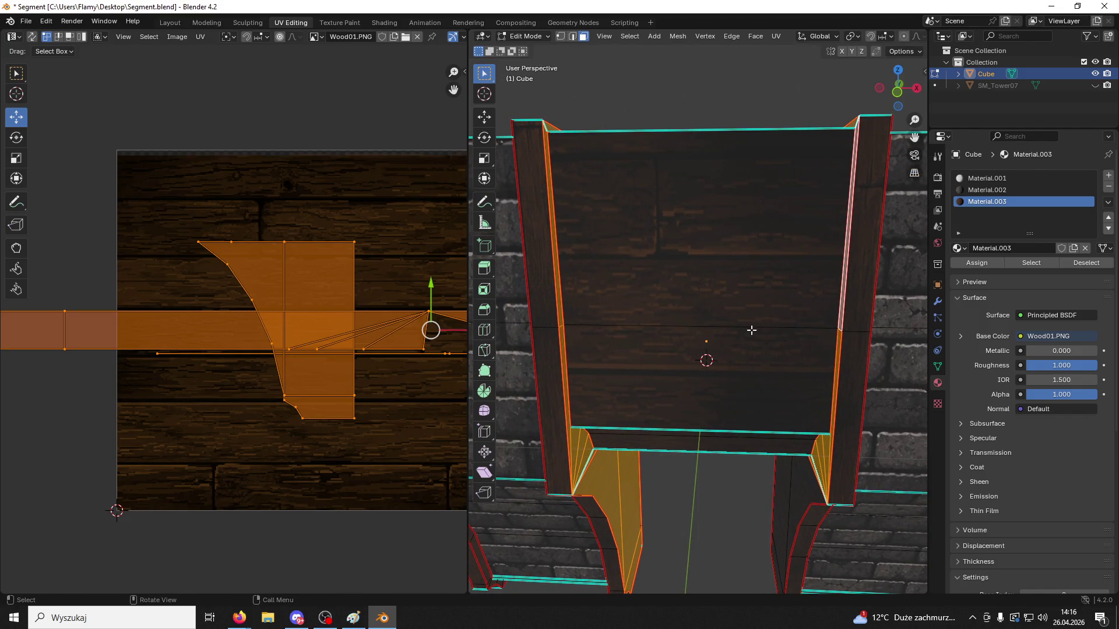
# Add the left post's lower and upper faces to the selection
pyautogui.moveTo(750, 329)
pyautogui.mouseDown(button='middle')
pyautogui.moveTo(769, 317)
pyautogui.moveTo(774, 282)
pyautogui.moveTo(711, 416)
pyautogui.moveTo(727, 375)
pyautogui.moveTo(726, 406)
pyautogui.moveTo(675, 397)
pyautogui.mouseUp(button='middle')
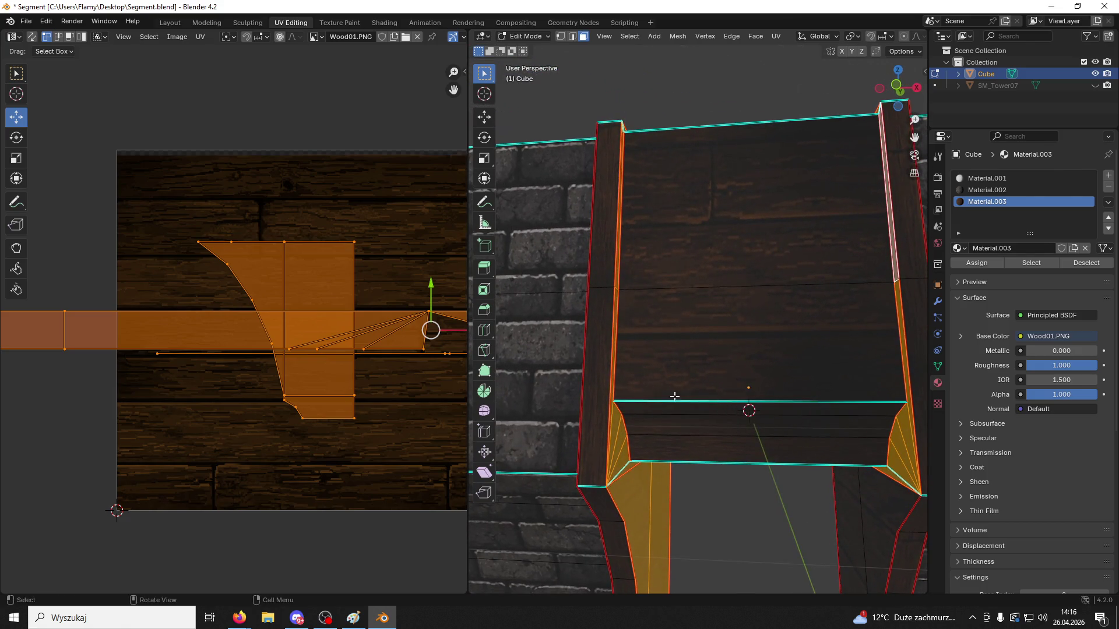
pyautogui.keyDown('shift'); pyautogui.click(603, 381); pyautogui.keyUp('shift')
pyautogui.keyDown('shift'); pyautogui.click(610, 248); pyautogui.keyUp('shift')
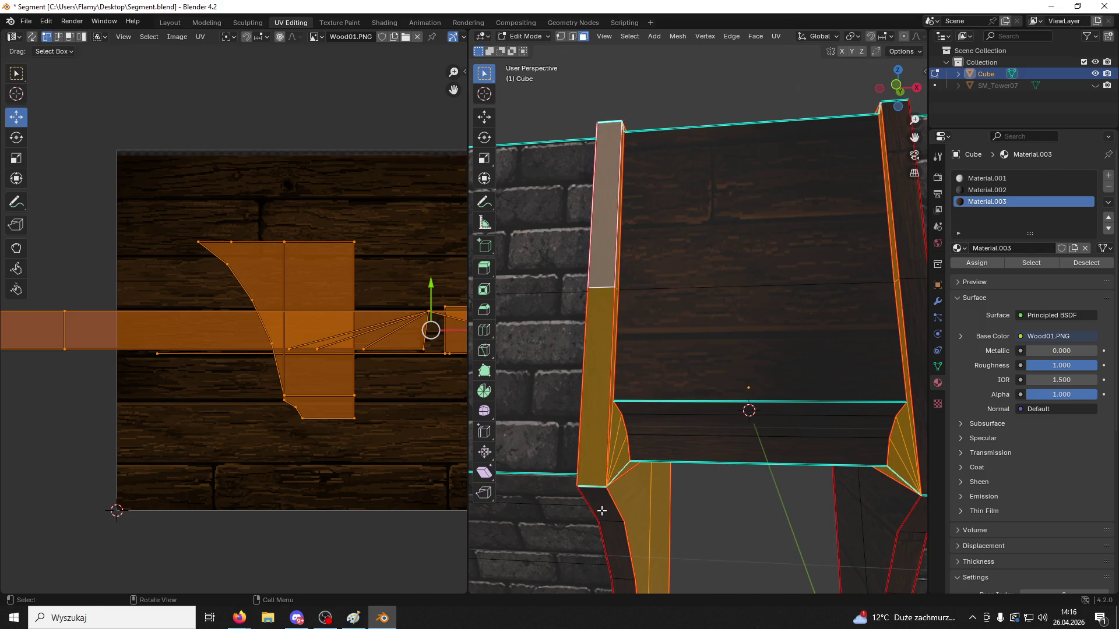
# Select the first post's linked faces, then add the second post's linked faces without the pale face
pyautogui.press('l')
pyautogui.keyDown('shift'); pyautogui.moveTo(701, 504); pyautogui.dragTo(653, 448, button='middle'); pyautogui.keyUp('shift')
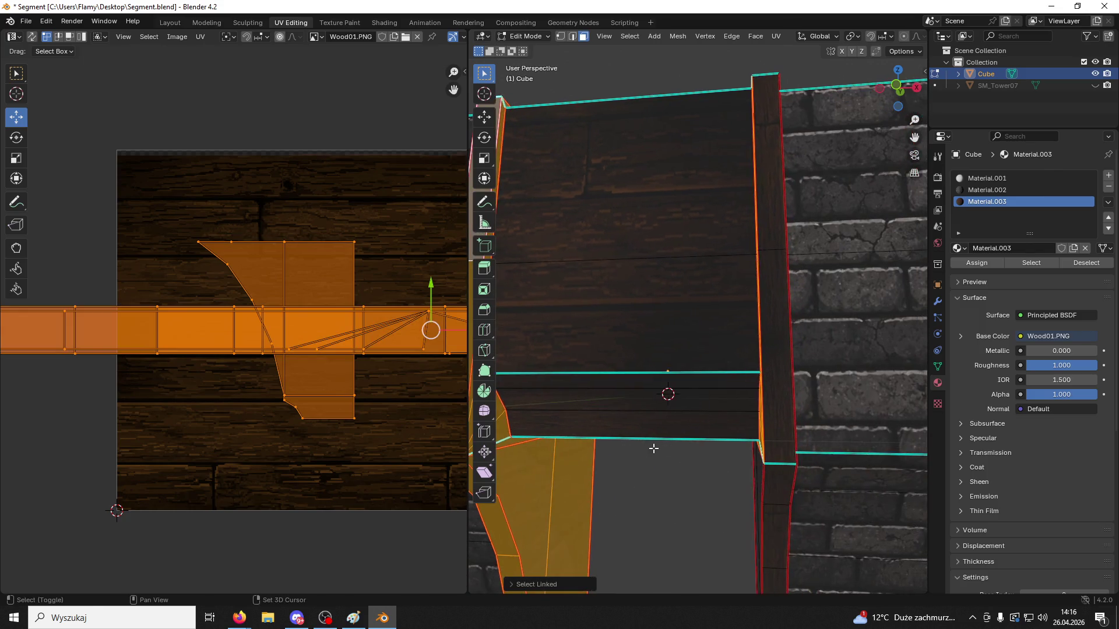
pyautogui.keyDown('shift'); pyautogui.click(781, 415); pyautogui.keyUp('shift')
pyautogui.moveTo(779, 414); pyautogui.dragTo(739, 475, button='middle')
pyautogui.keyDown('shift'); pyautogui.click(738, 477); pyautogui.keyUp('shift')
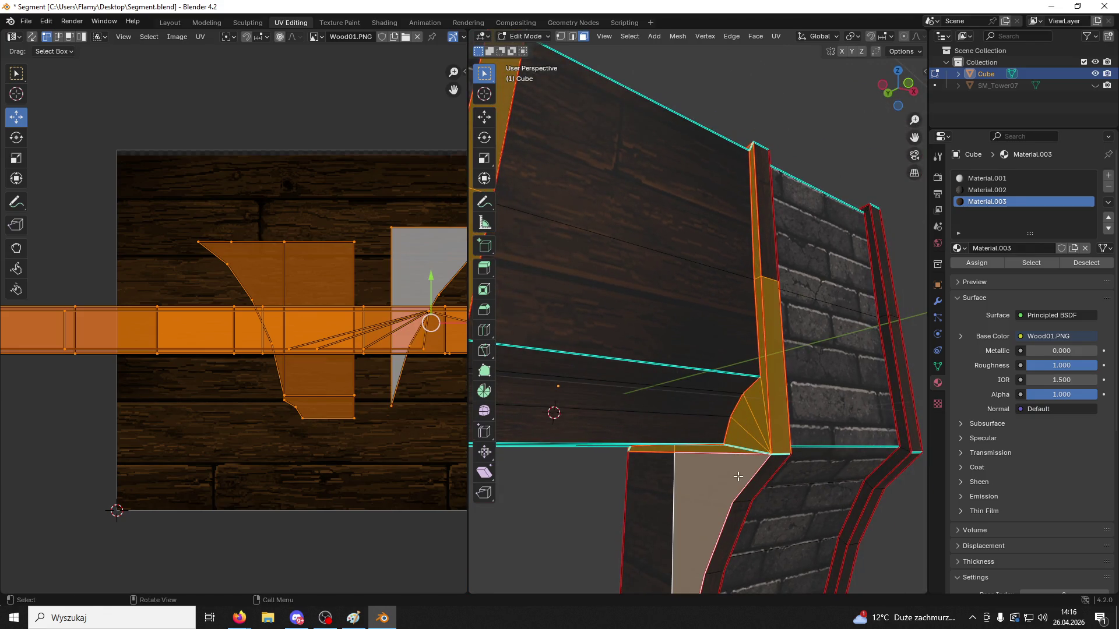
pyautogui.keyDown('shift'); pyautogui.click(738, 476); pyautogui.keyUp('shift')
pyautogui.press('l')
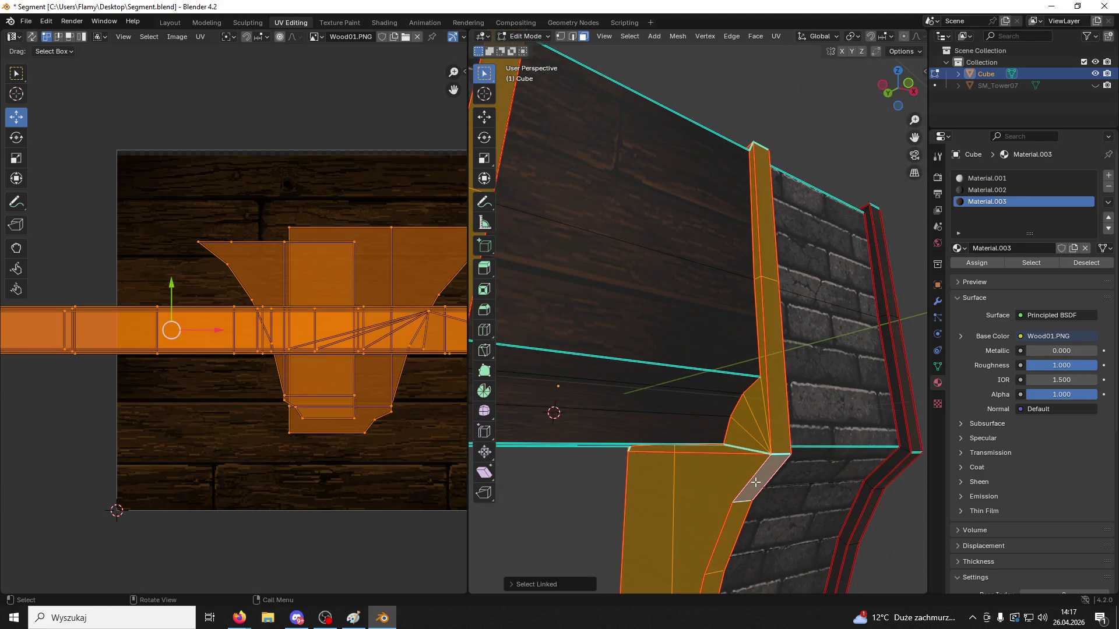
# Add the remaining connected post faces to the selection with Select Linked
pyautogui.moveTo(738, 476)
pyautogui.mouseDown(button='middle')
pyautogui.moveTo(678, 483)
pyautogui.moveTo(745, 409)
pyautogui.mouseUp(button='middle')
pyautogui.keyDown('shift'); pyautogui.click(745, 408); pyautogui.keyUp('shift')
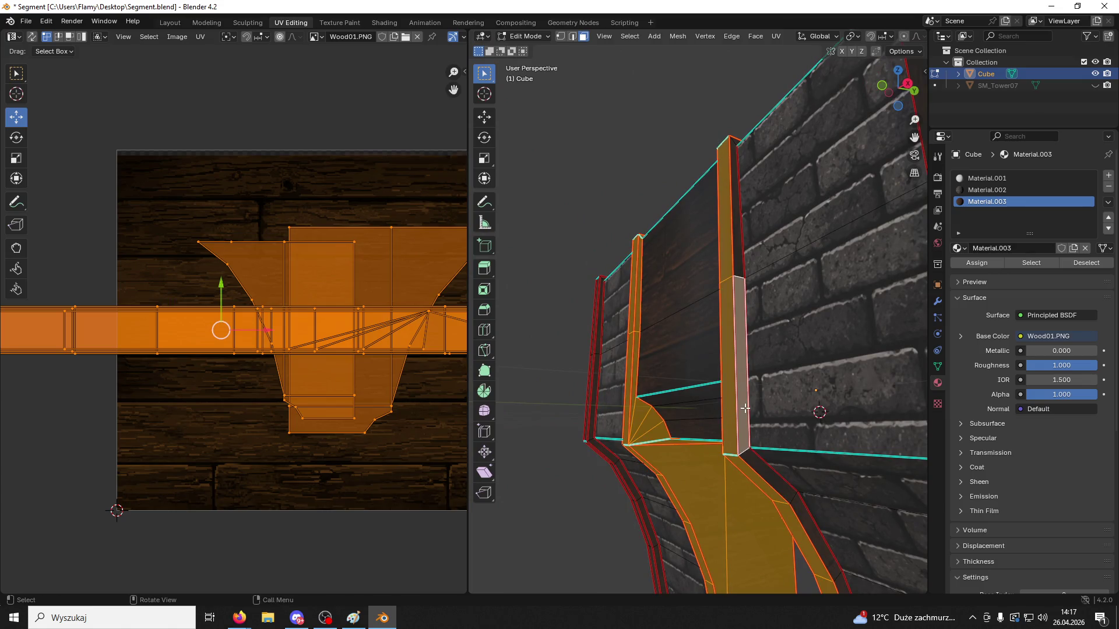
pyautogui.press('l')
pyautogui.moveTo(633, 399)
pyautogui.mouseDown(button='middle')
pyautogui.moveTo(684, 387)
pyautogui.moveTo(669, 429)
pyautogui.moveTo(729, 309)
pyautogui.moveTo(830, 361)
pyautogui.moveTo(841, 443)
pyautogui.moveTo(732, 450)
pyautogui.moveTo(629, 416)
pyautogui.mouseUp(button='middle')
pyautogui.keyDown('shift'); pyautogui.click(693, 385); pyautogui.keyUp('shift')
pyautogui.press('l')
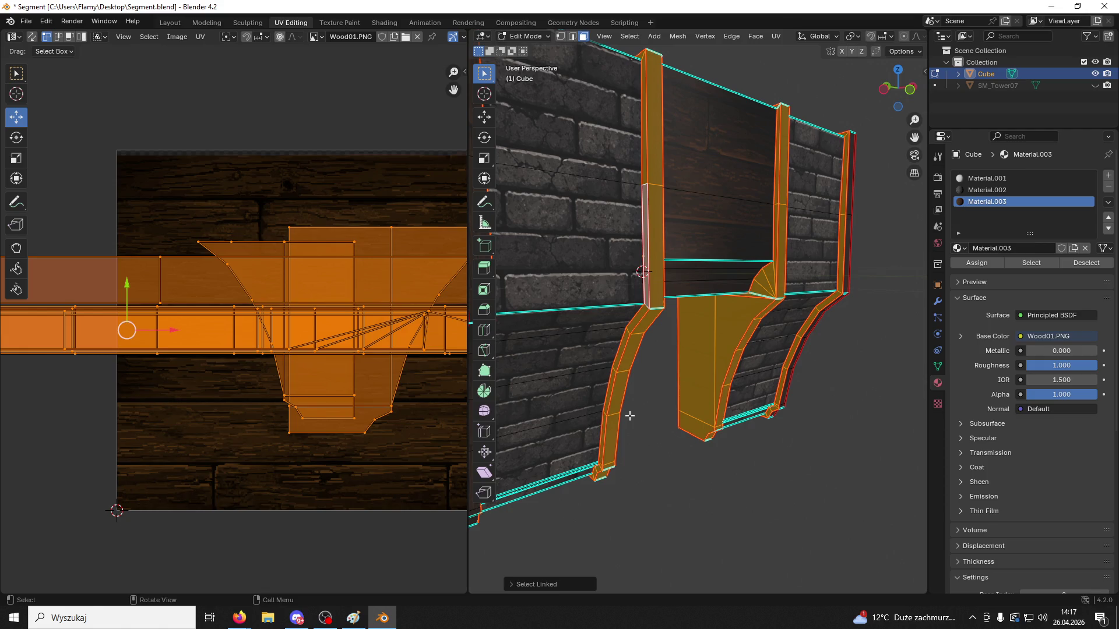
# Deselect the top face strip and the strips along the pillar's left edge
pyautogui.moveTo(660, 348); pyautogui.dragTo(795, 364, button='middle')
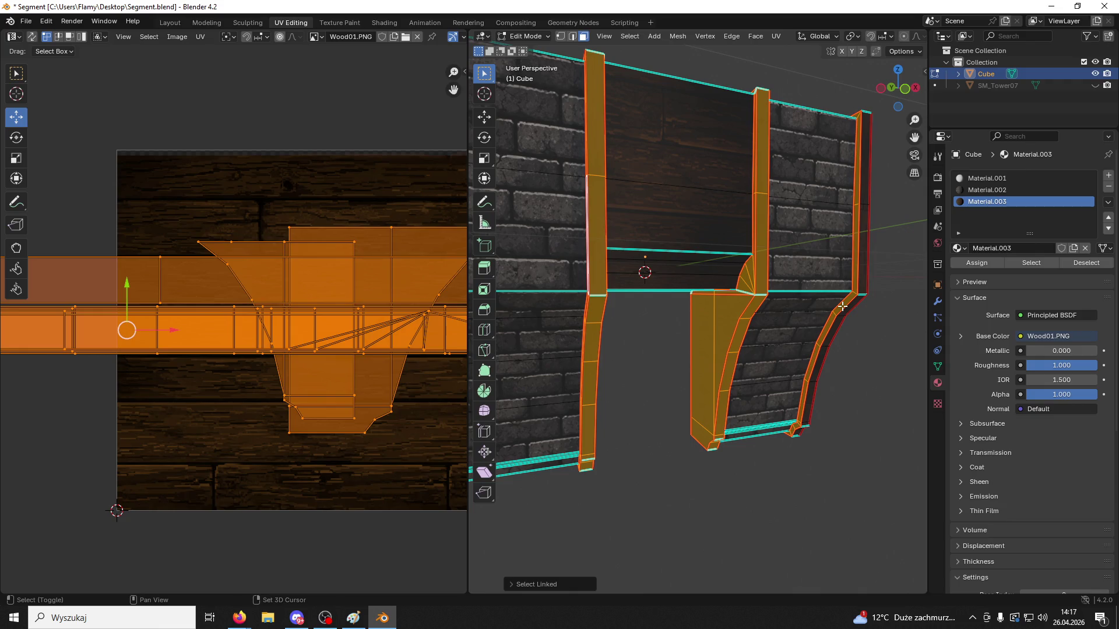
pyautogui.moveTo(851, 216)
pyautogui.mouseDown(button='middle')
pyautogui.moveTo(861, 178)
pyautogui.moveTo(767, 362)
pyautogui.moveTo(620, 381)
pyautogui.moveTo(781, 367)
pyautogui.mouseUp(button='middle')
pyautogui.keyDown('shift'); pyautogui.click(769, 337); pyautogui.keyUp('shift')
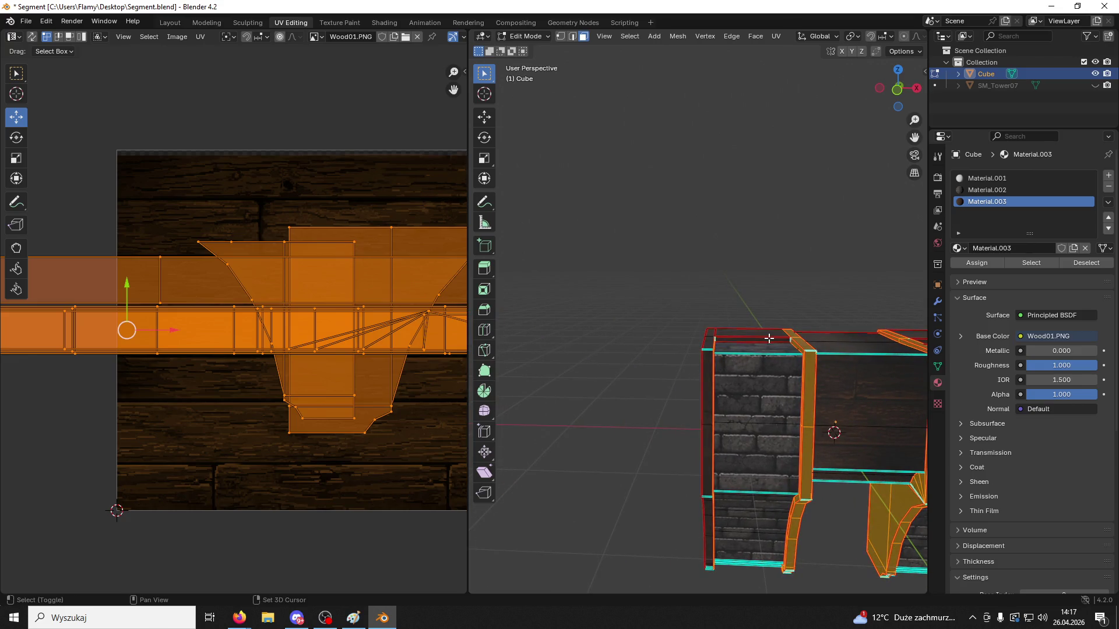
pyautogui.moveTo(722, 344); pyautogui.dragTo(686, 351, button='middle')
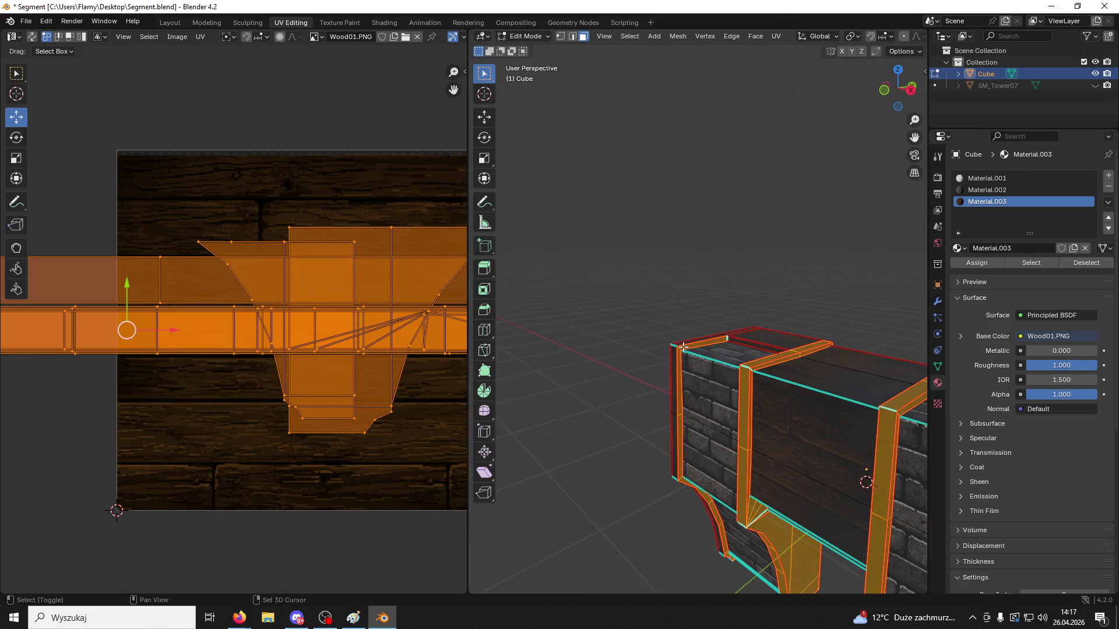
pyautogui.keyDown('shift'); pyautogui.click(683, 347); pyautogui.keyUp('shift')
pyautogui.keyDown('shift'); pyautogui.click(678, 424); pyautogui.keyUp('shift')
# Deselect the remaining left-edge strips, the bracket strip and the underside bracket faces
pyautogui.scroll(3, 734, 476)
pyautogui.keyDown('shift'); pyautogui.moveTo(734, 476); pyautogui.dragTo(688, 323, button='middle'); pyautogui.keyUp('shift')
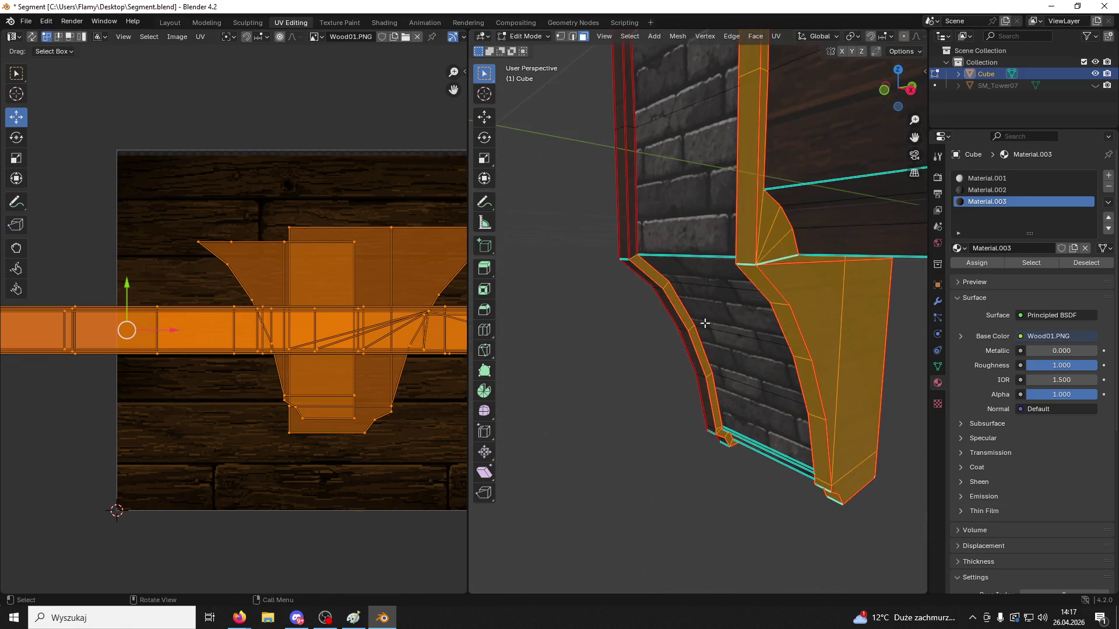
pyautogui.keyDown('shift'); pyautogui.click(689, 324); pyautogui.keyUp('shift')
pyautogui.keyDown('shift'); pyautogui.click(700, 359); pyautogui.keyUp('shift')
pyautogui.keyDown('shift'); pyautogui.click(714, 393); pyautogui.keyUp('shift')
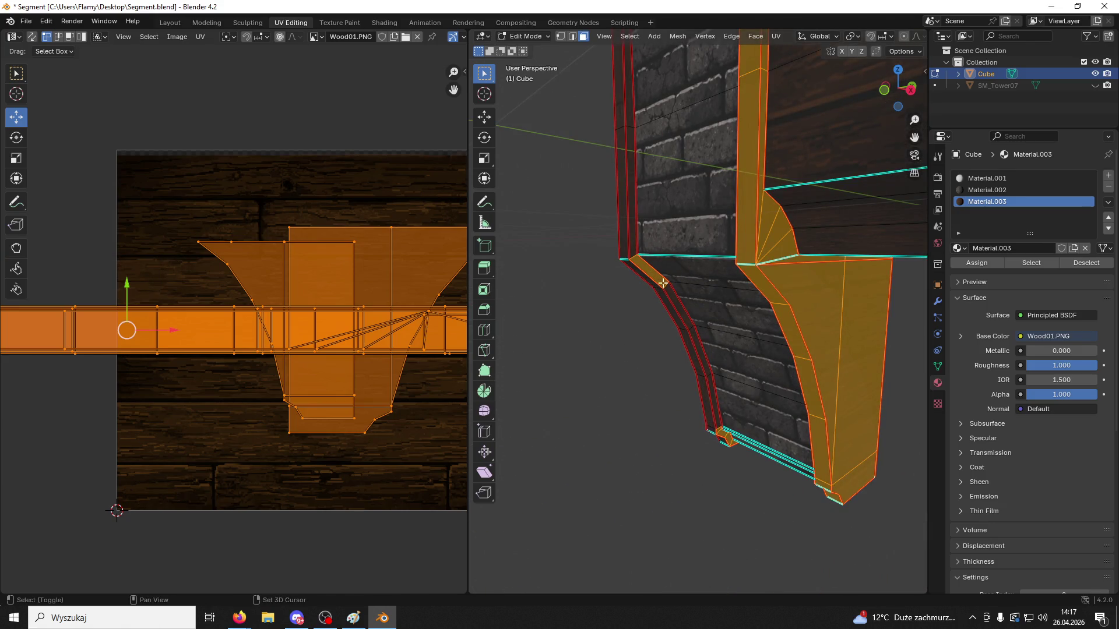
pyautogui.scroll(5, 662, 283)
pyautogui.keyDown('shift'); pyautogui.click(695, 305); pyautogui.keyUp('shift')
pyautogui.keyDown('shift'); pyautogui.click(680, 291); pyautogui.keyUp('shift')
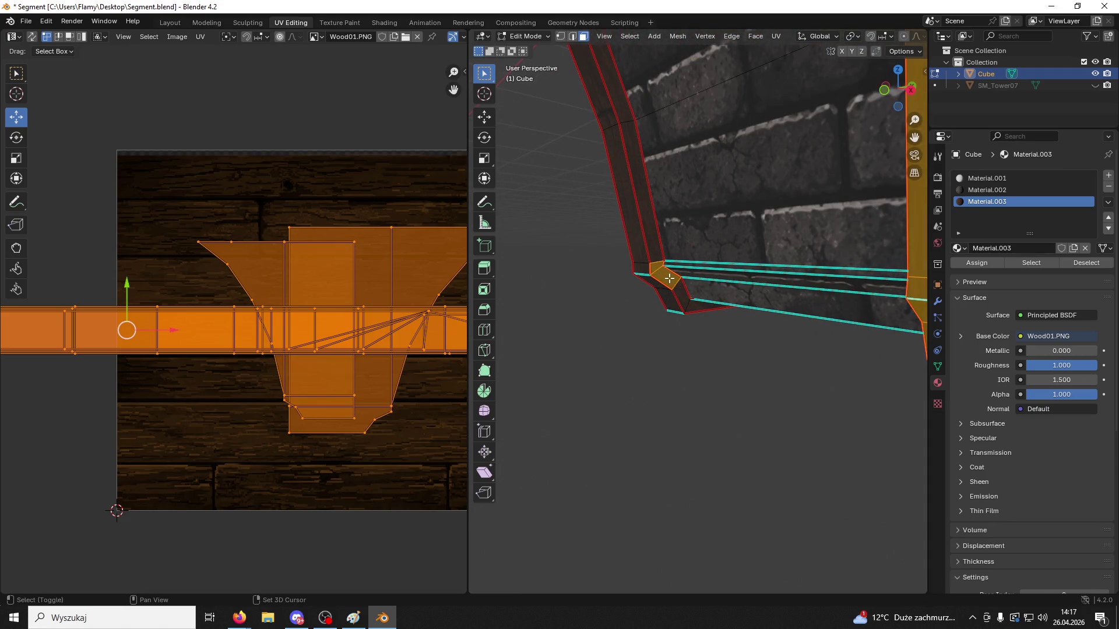
# Refine the selection by dropping the last bracket and pillar strips and adjusting the right strip
pyautogui.keyDown('shift'); pyautogui.click(665, 275); pyautogui.keyUp('shift')
pyautogui.keyDown('shift'); pyautogui.click(659, 266); pyautogui.keyUp('shift')
pyautogui.keyDown('shift'); pyautogui.click(660, 262); pyautogui.keyUp('shift')
pyautogui.moveTo(660, 262)
pyautogui.mouseDown(button='middle')
pyautogui.moveTo(675, 233)
pyautogui.moveTo(727, 300)
pyautogui.moveTo(709, 392)
pyautogui.moveTo(794, 336)
pyautogui.moveTo(837, 340)
pyautogui.moveTo(860, 307)
pyautogui.mouseUp(button='middle')
pyautogui.press('s')
pyautogui.rightClick(769, 338)
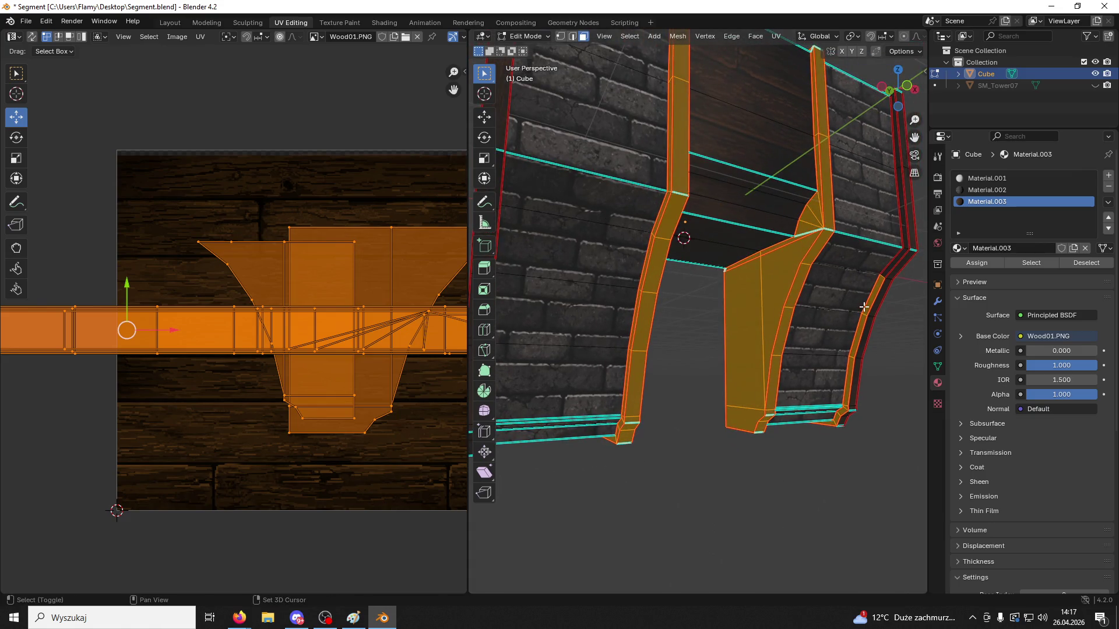
pyautogui.keyDown('shift'); pyautogui.click(863, 307); pyautogui.keyUp('shift')
pyautogui.keyDown('shift'); pyautogui.click(863, 307); pyautogui.keyUp('shift')
pyautogui.keyDown('shift'); pyautogui.click(859, 324); pyautogui.keyUp('shift')
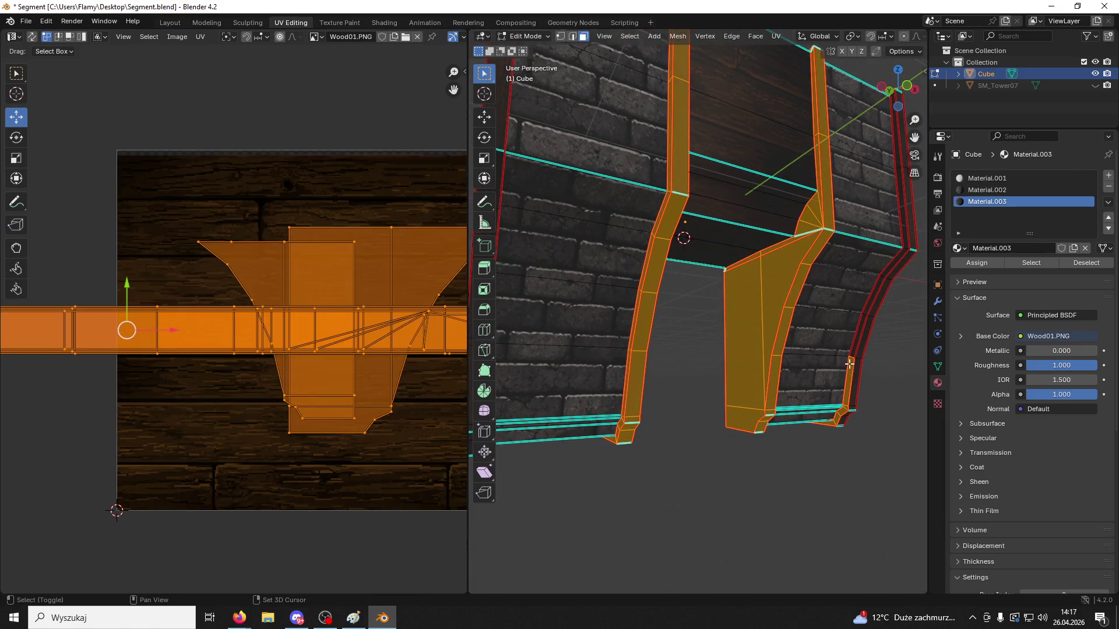
# Select the small chamfer faces and narrow them along the X axis
pyautogui.moveTo(850, 363)
pyautogui.mouseDown(button='middle')
pyautogui.moveTo(813, 338)
pyautogui.moveTo(717, 353)
pyautogui.moveTo(786, 300)
pyautogui.mouseUp(button='middle')
pyautogui.keyDown('shift'); pyautogui.click(809, 335); pyautogui.keyUp('shift')
pyautogui.keyDown('shift'); pyautogui.click(810, 329); pyautogui.keyUp('shift')
pyautogui.keyDown('shift'); pyautogui.click(819, 313); pyautogui.keyUp('shift')
pyautogui.keyDown('shift'); pyautogui.click(820, 310); pyautogui.keyUp('shift')
pyautogui.press('s')
pyautogui.press('x')
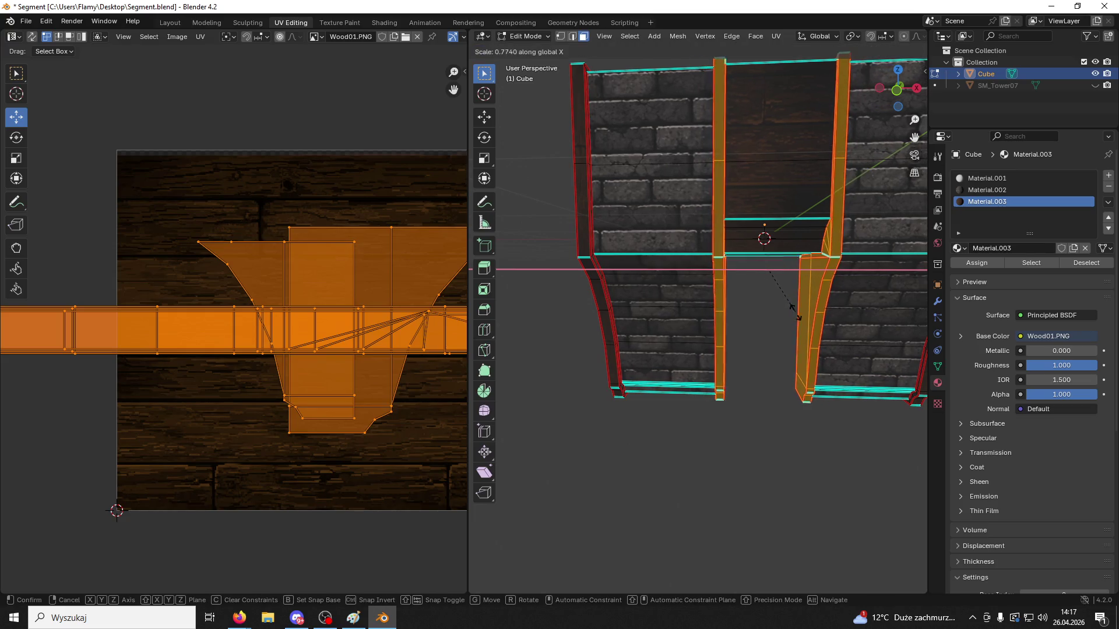
pyautogui.click(787, 315)
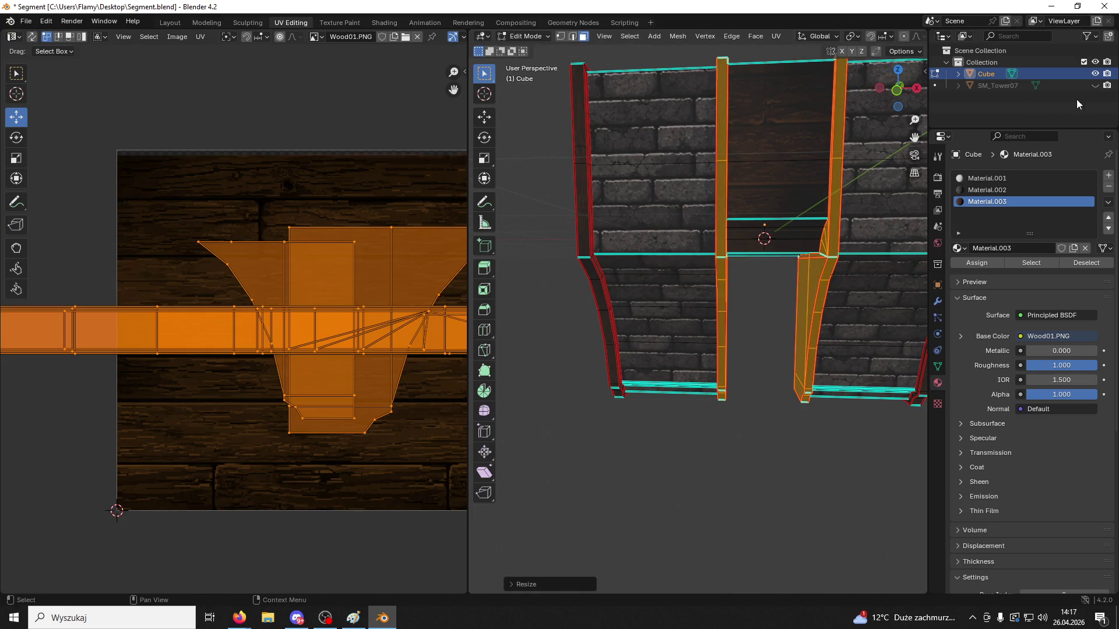
# Show SM_Tower07 for reference, narrow the pillar along X again, and save Segment.blend
pyautogui.click(1094, 85)
pyautogui.moveTo(851, 295)
pyautogui.mouseDown(button='middle')
pyautogui.moveTo(781, 187)
pyautogui.moveTo(772, 245)
pyautogui.mouseUp(button='middle')
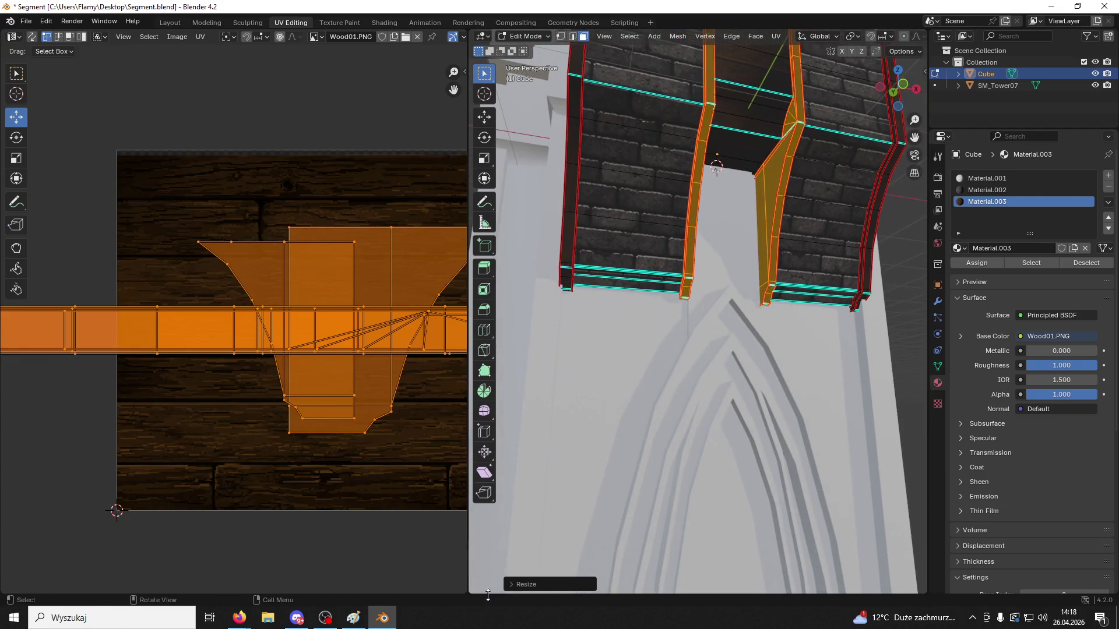
pyautogui.press('s')
pyautogui.press('x')
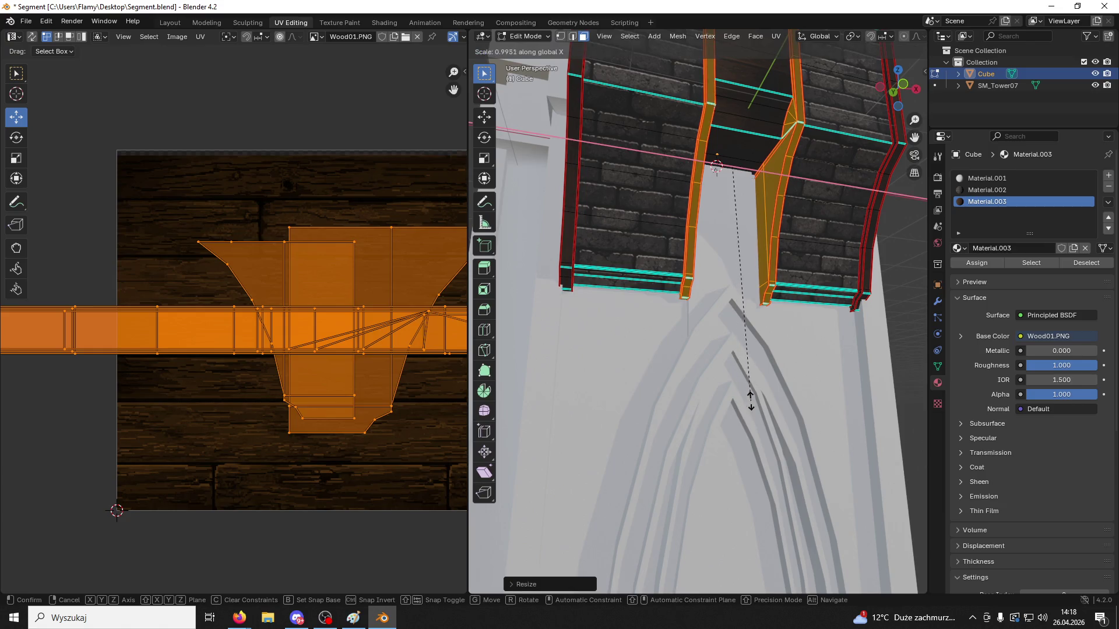
pyautogui.click(811, 396)
pyautogui.moveTo(813, 403)
pyautogui.mouseDown(button='middle')
pyautogui.moveTo(828, 340)
pyautogui.moveTo(784, 367)
pyautogui.moveTo(739, 347)
pyautogui.moveTo(722, 358)
pyautogui.mouseUp(button='middle')
pyautogui.hotkey('ctrl', 's')
# Switch to Object Mode, export the mesh as Segment01.fbx, and minimize Blender
pyautogui.click(535, 36)
pyautogui.click(529, 50)
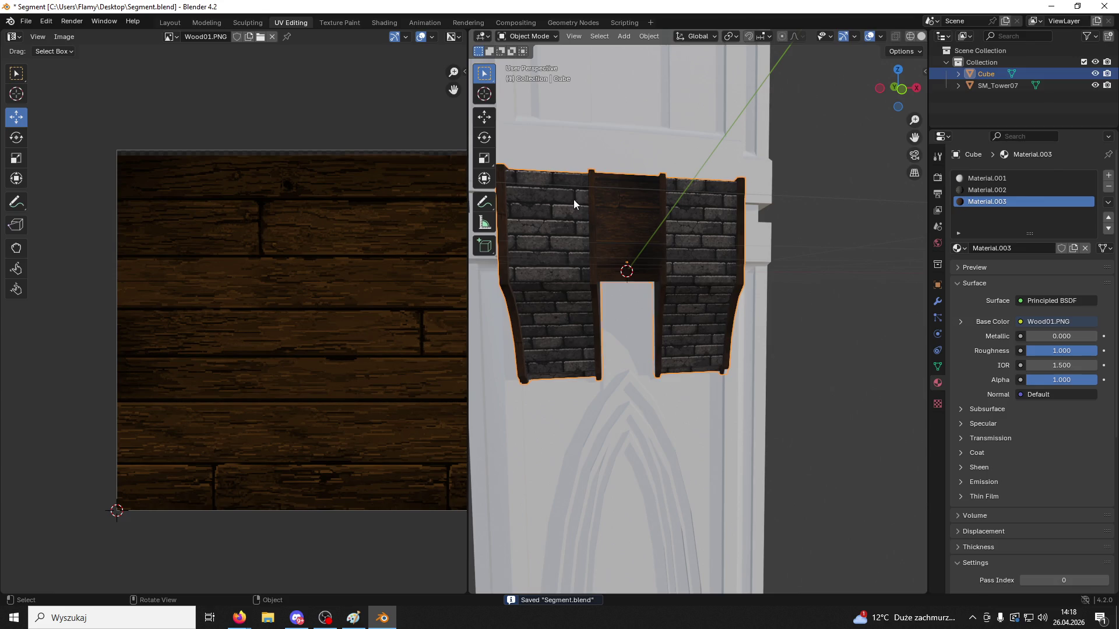
pyautogui.click(27, 21)
pyautogui.moveTo(54, 198)
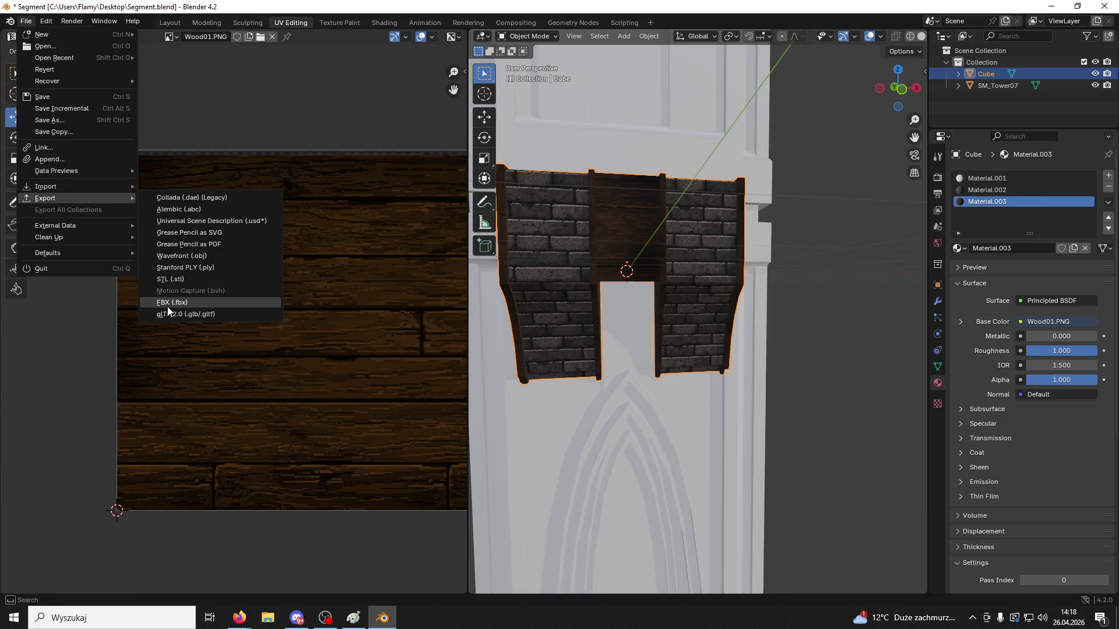
pyautogui.click(175, 293)
pyautogui.scroll(-10, 511, 372)
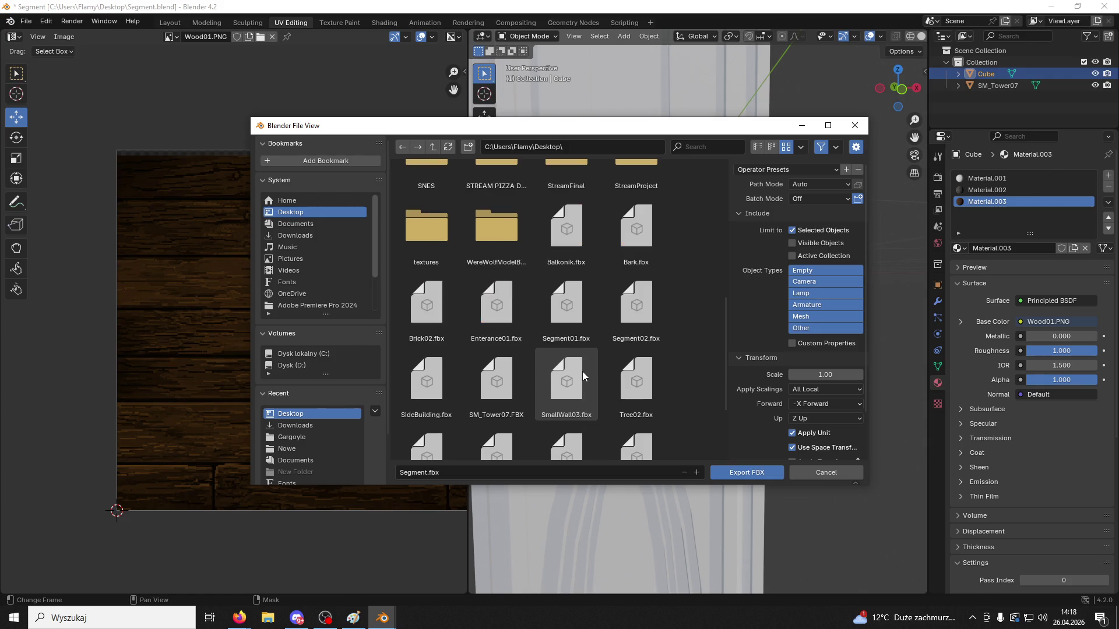
pyautogui.click(564, 302)
pyautogui.click(752, 472)
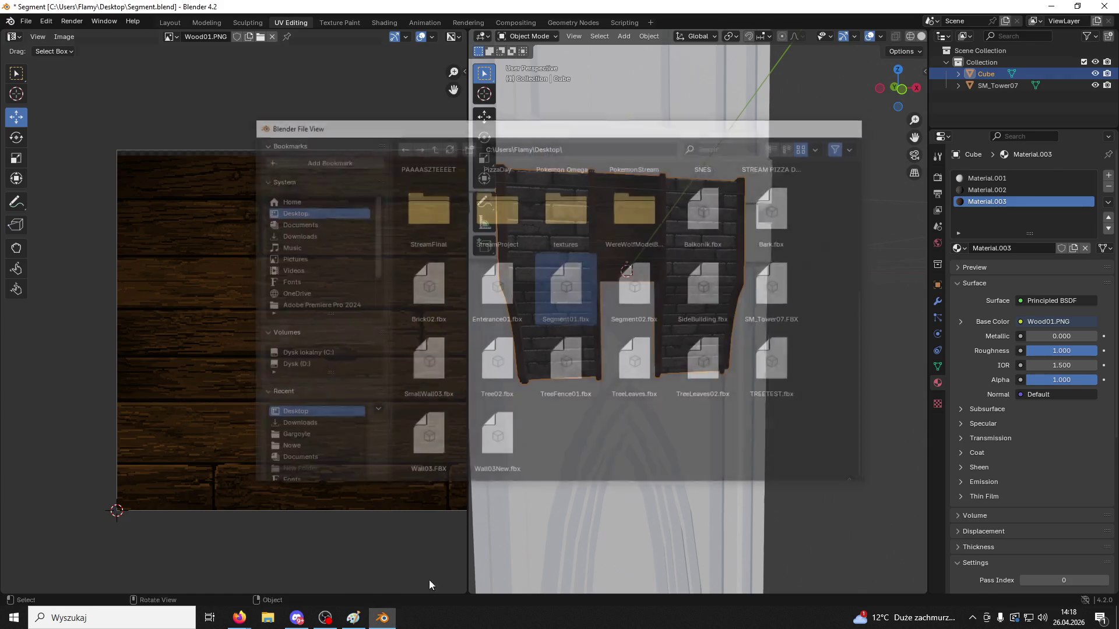
pyautogui.click(383, 618)
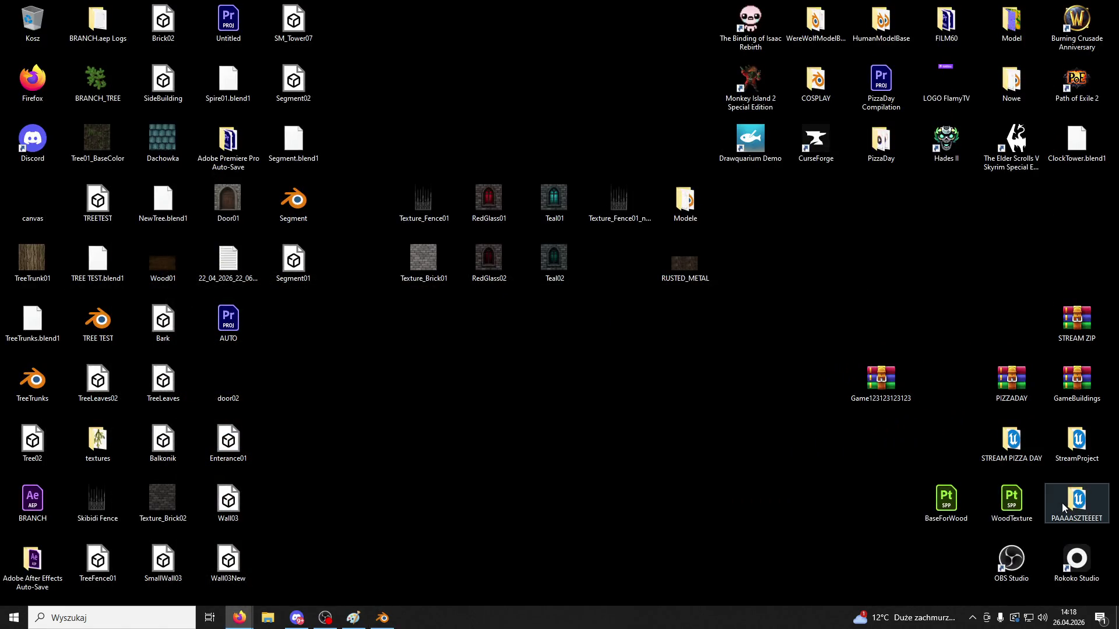
# Launch Game.uproject from the project folder, select Segment01 in the level, and open the Content Drawer
pyautogui.doubleClick(1061, 502)
pyautogui.doubleClick(459, 383)
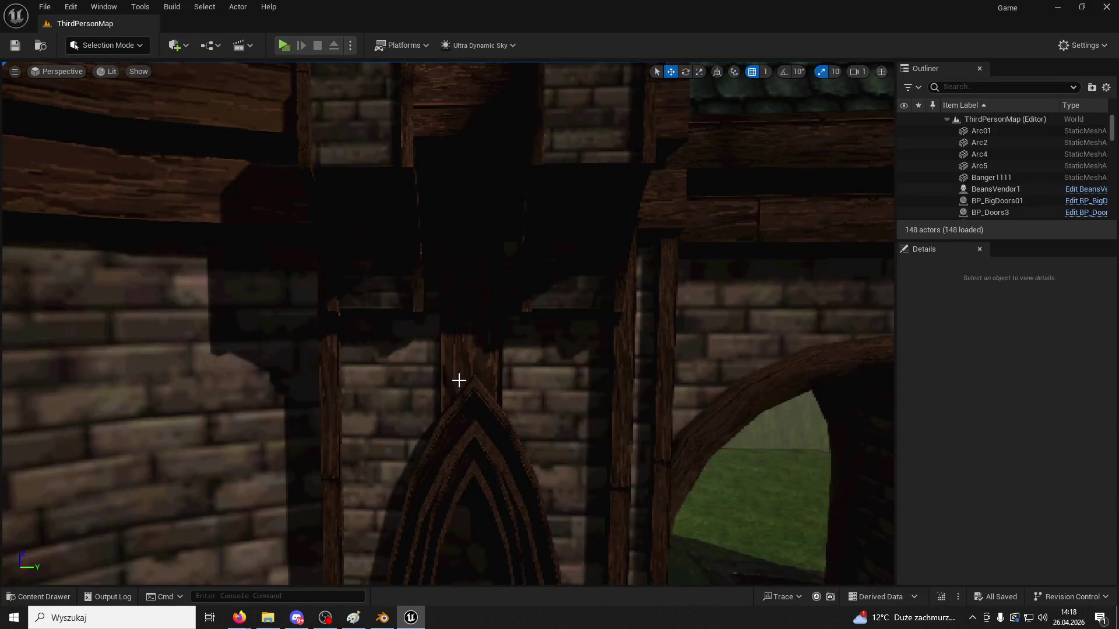
pyautogui.click(413, 257)
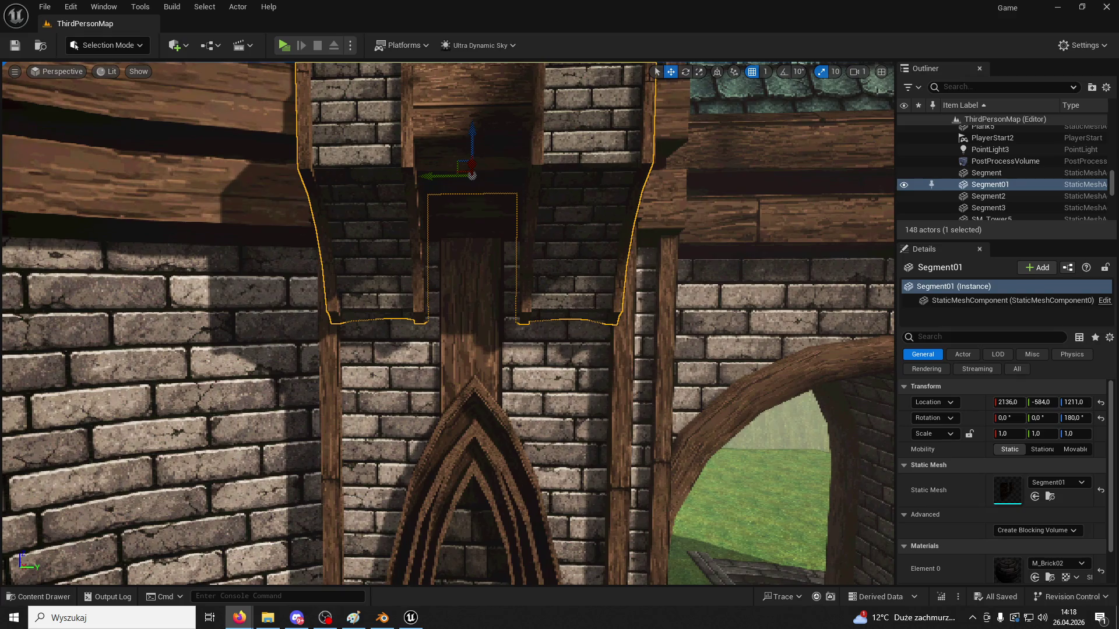
pyautogui.click(44, 596)
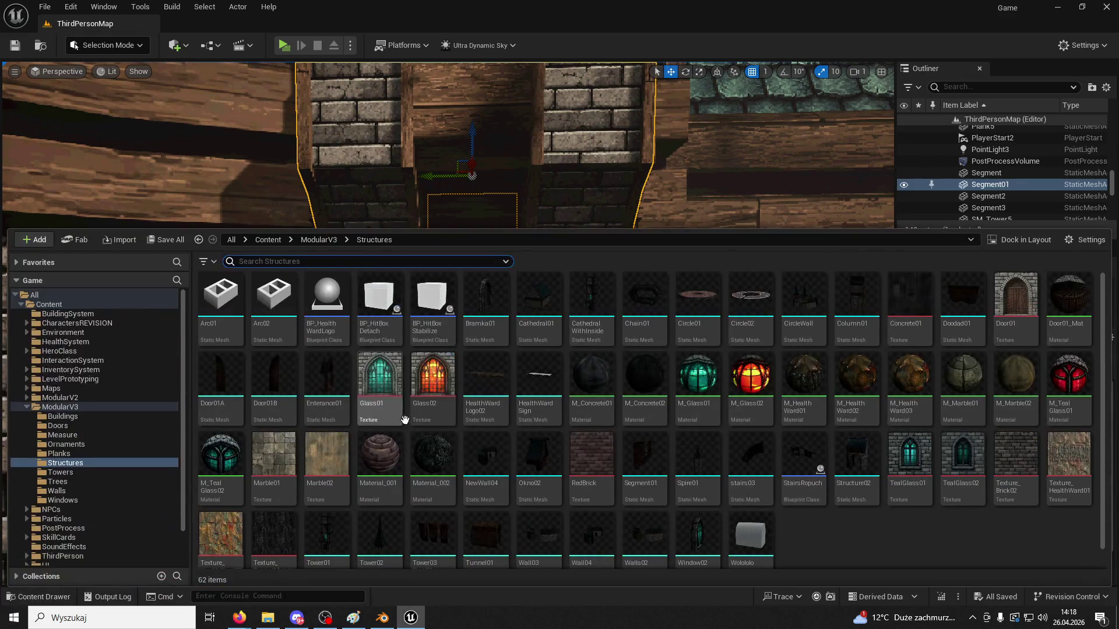
# Try reimporting the Segment mesh in the Measure folder, cancelling the source file prompt
pyautogui.click(316, 240)
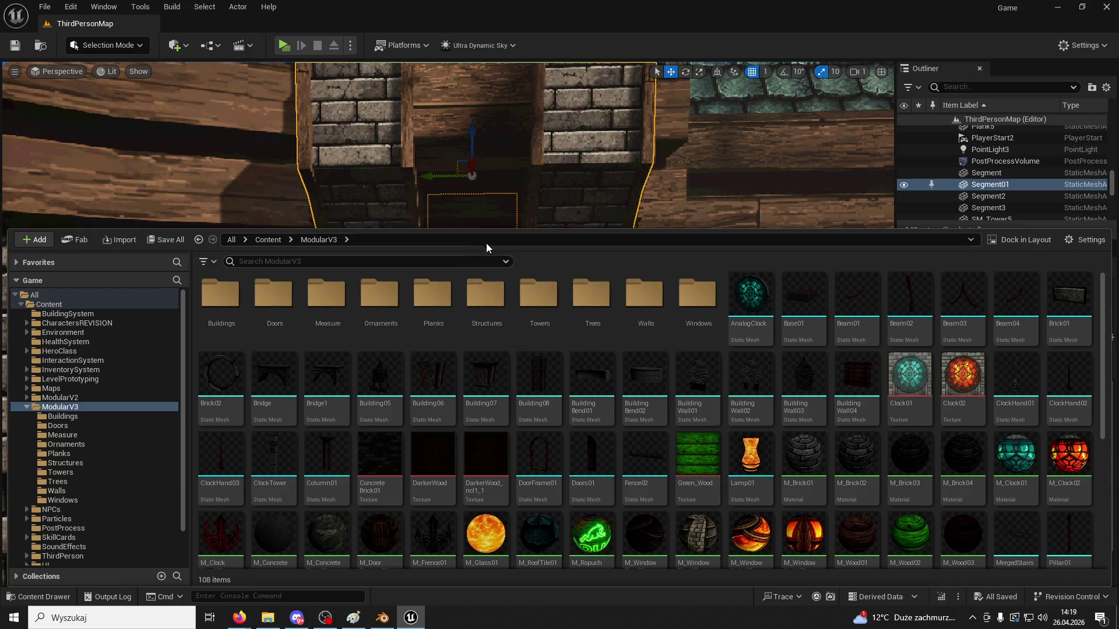
pyautogui.doubleClick(485, 294)
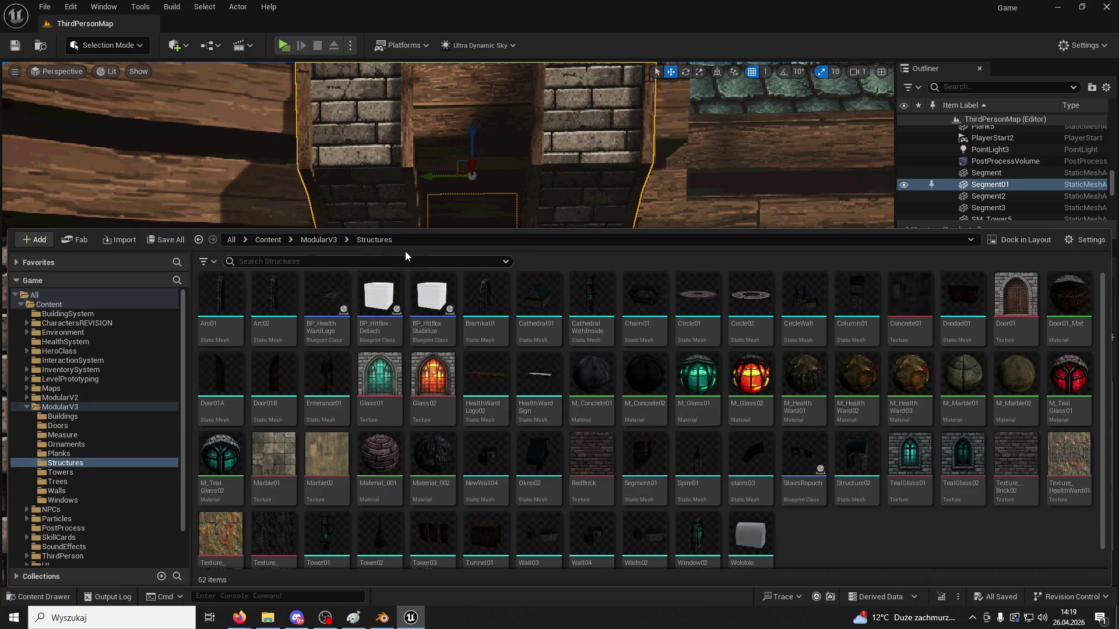
pyautogui.click(317, 240)
pyautogui.click(321, 296)
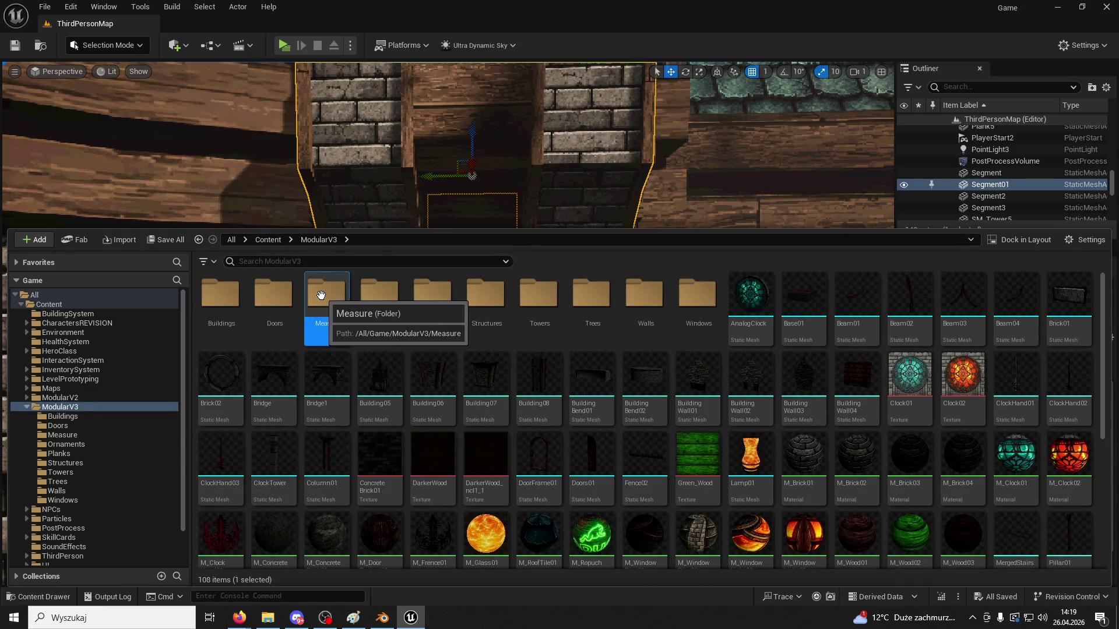
pyautogui.doubleClick(320, 295)
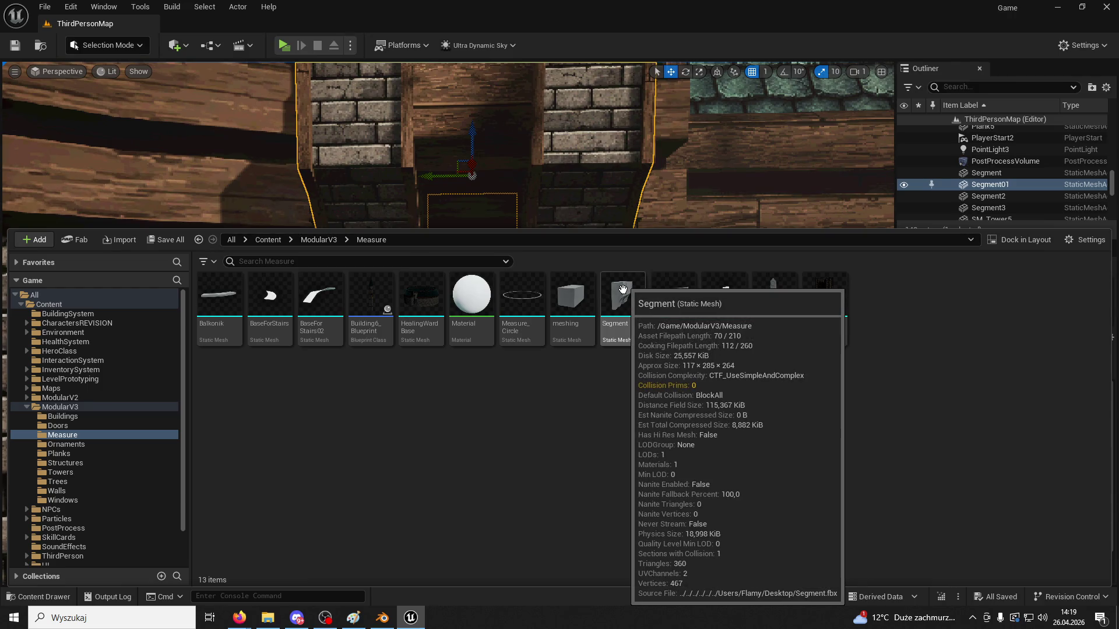
pyautogui.rightClick(622, 298)
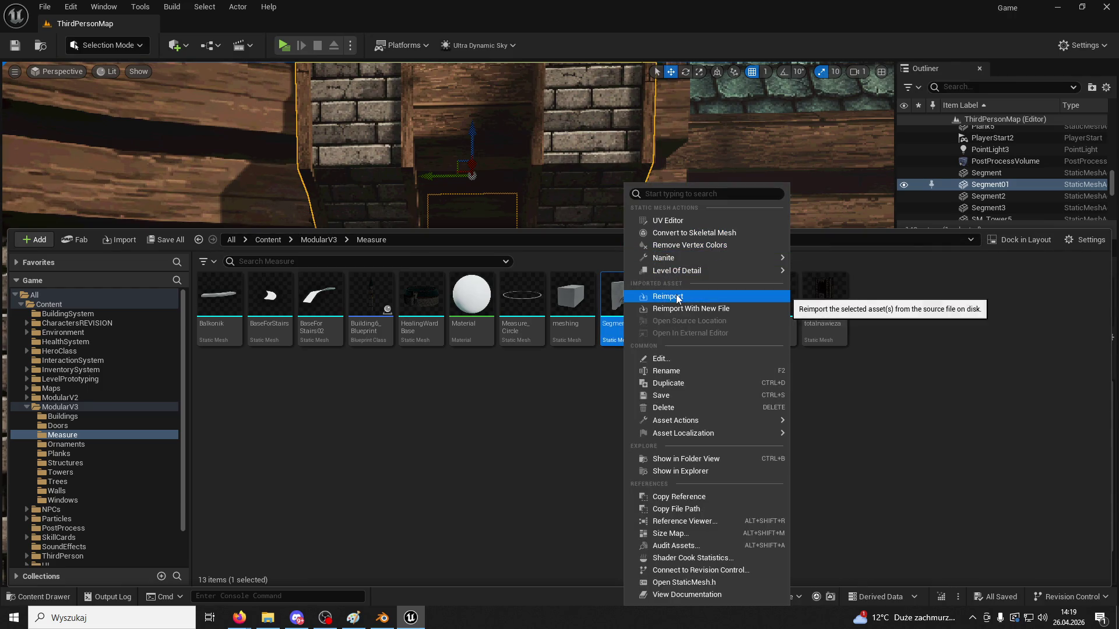
pyautogui.click(670, 296)
pyautogui.click(540, 287)
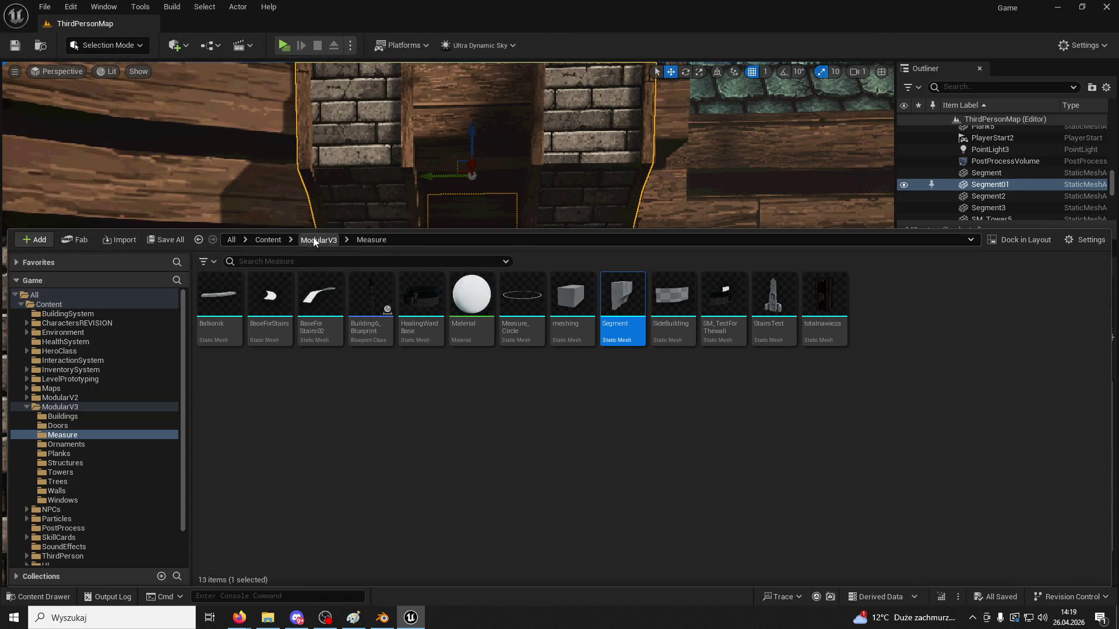
# Search 'seg' in the Structures folder and reimport Segment01 from its updated FBX
pyautogui.click(314, 240)
pyautogui.doubleClick(487, 294)
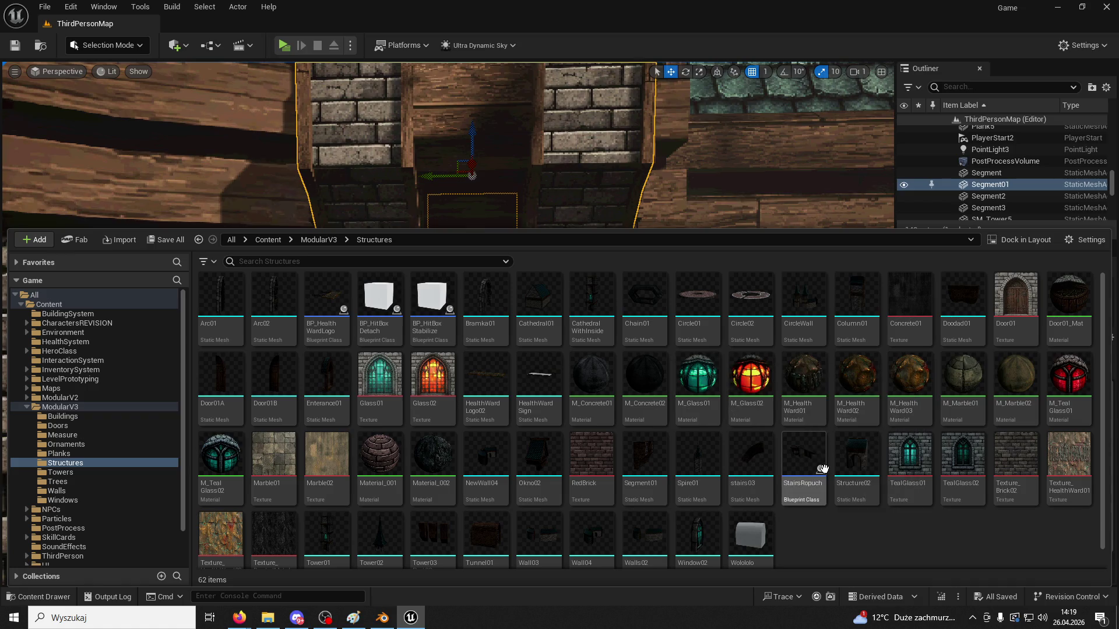
pyautogui.scroll(-1, 766, 437)
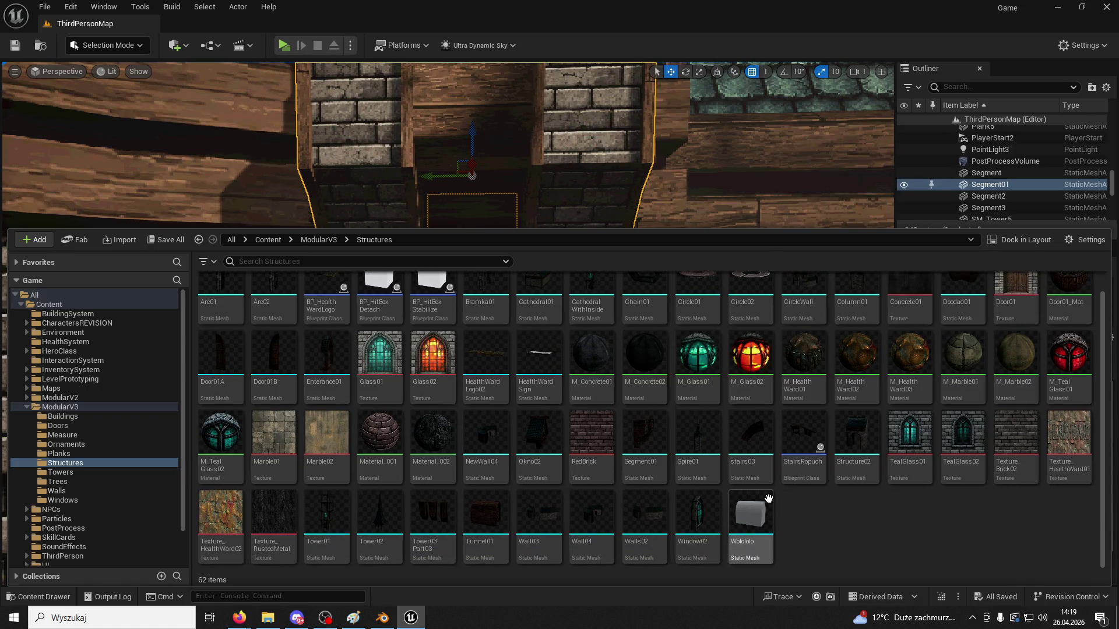
pyautogui.scroll(1, 889, 545)
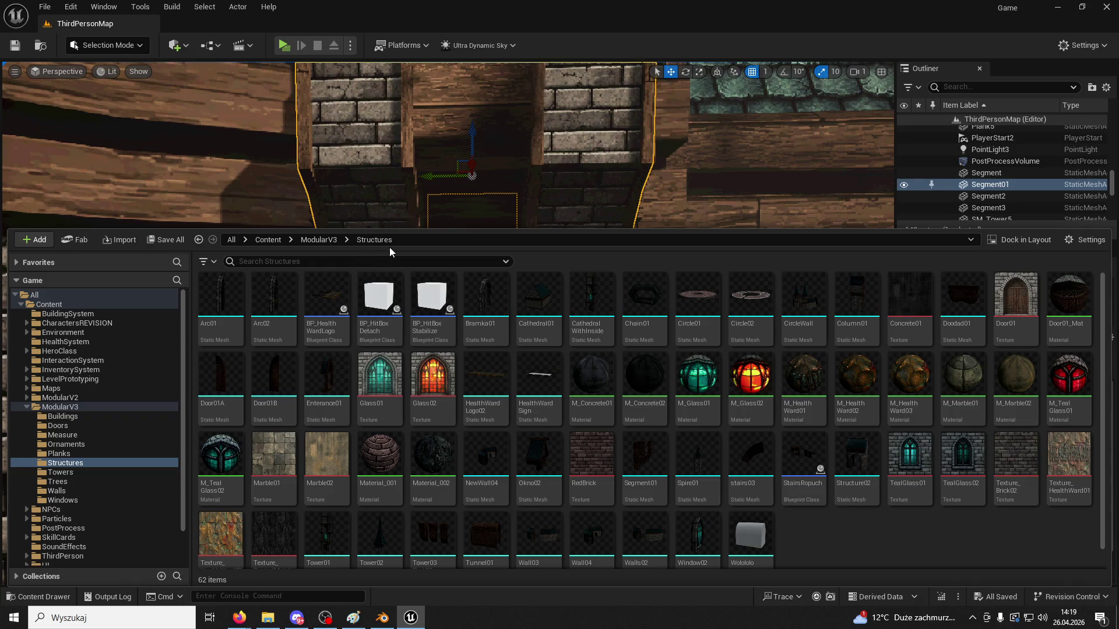
pyautogui.click(382, 261)
pyautogui.write('seg')
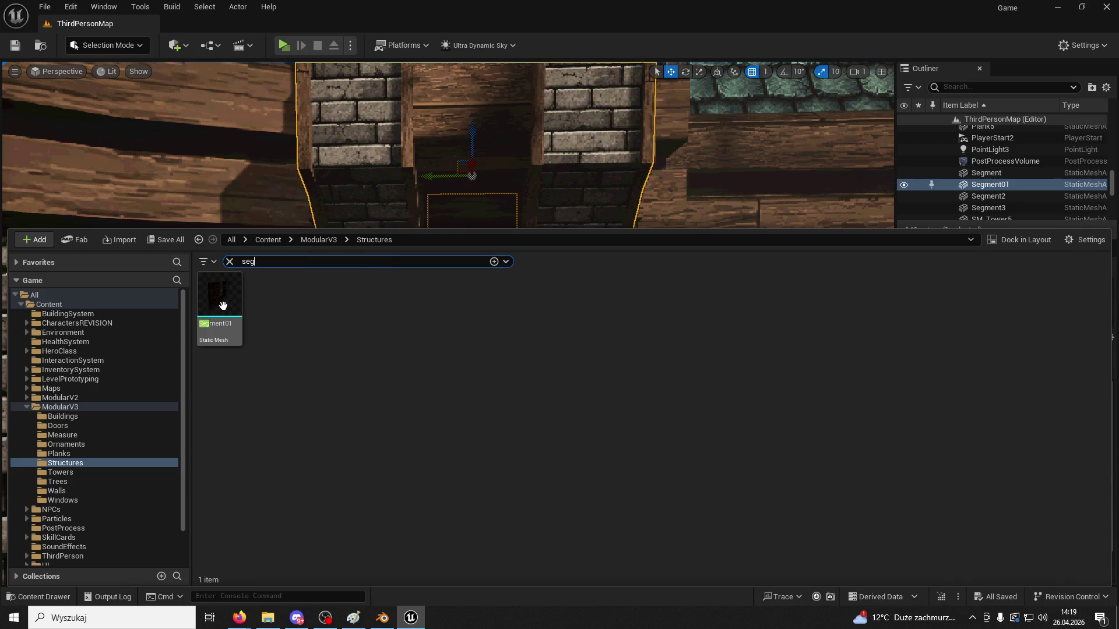
pyautogui.rightClick(222, 309)
pyautogui.click(286, 296)
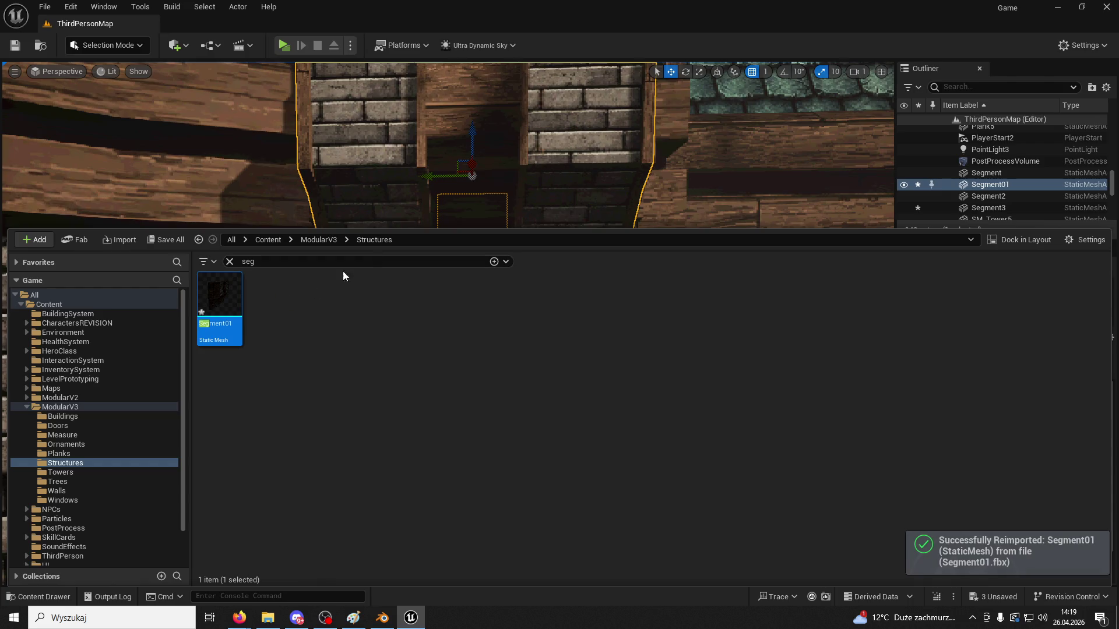
# Inspect the reimported Segment01 piece in the viewport, then return to Blender
pyautogui.moveTo(344, 192); pyautogui.dragTo(326, 192, button='right')
pyautogui.scroll(5, 448, 323)
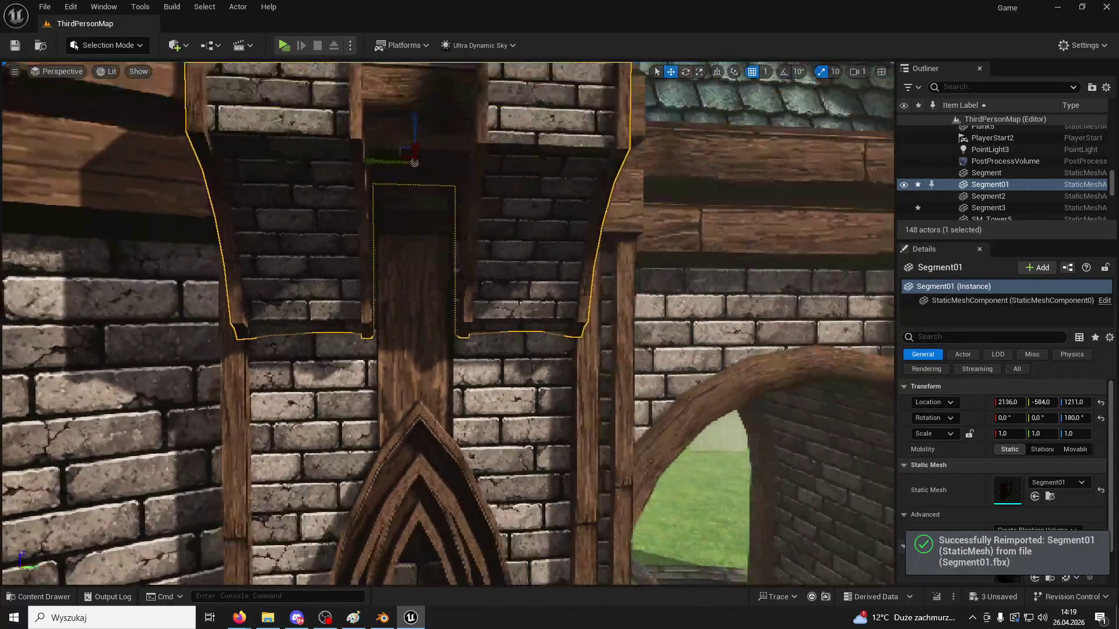
pyautogui.moveTo(447, 324); pyautogui.dragTo(562, 323, button='right')
pyautogui.click(382, 618)
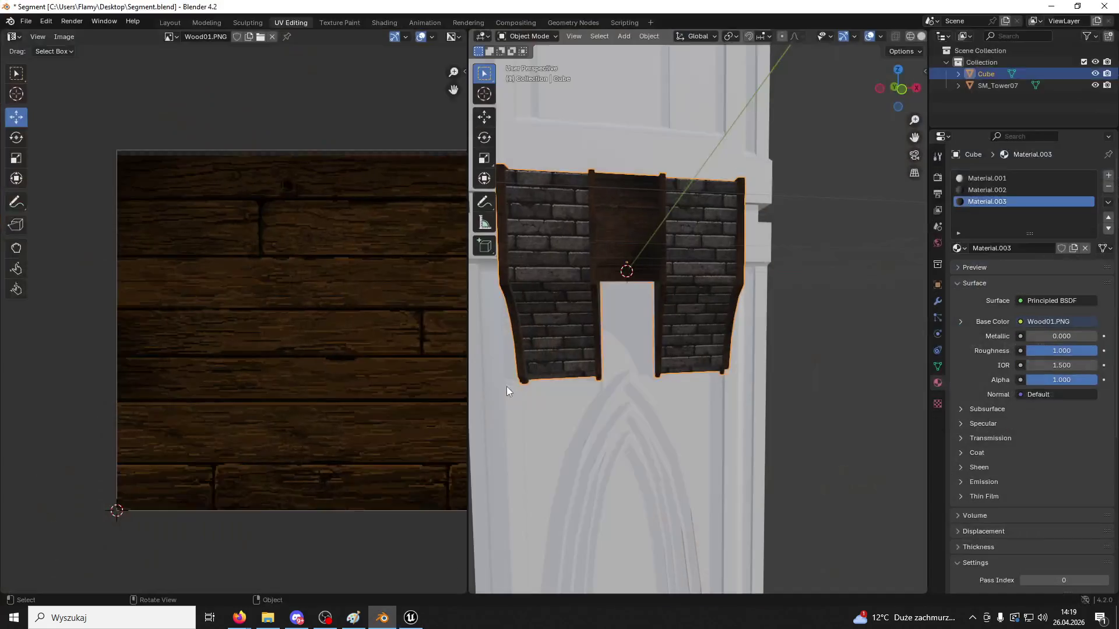
# Enter Edit Mode and narrow the selected pillar geometry along X
pyautogui.scroll(3, 579, 374)
pyautogui.click(531, 37)
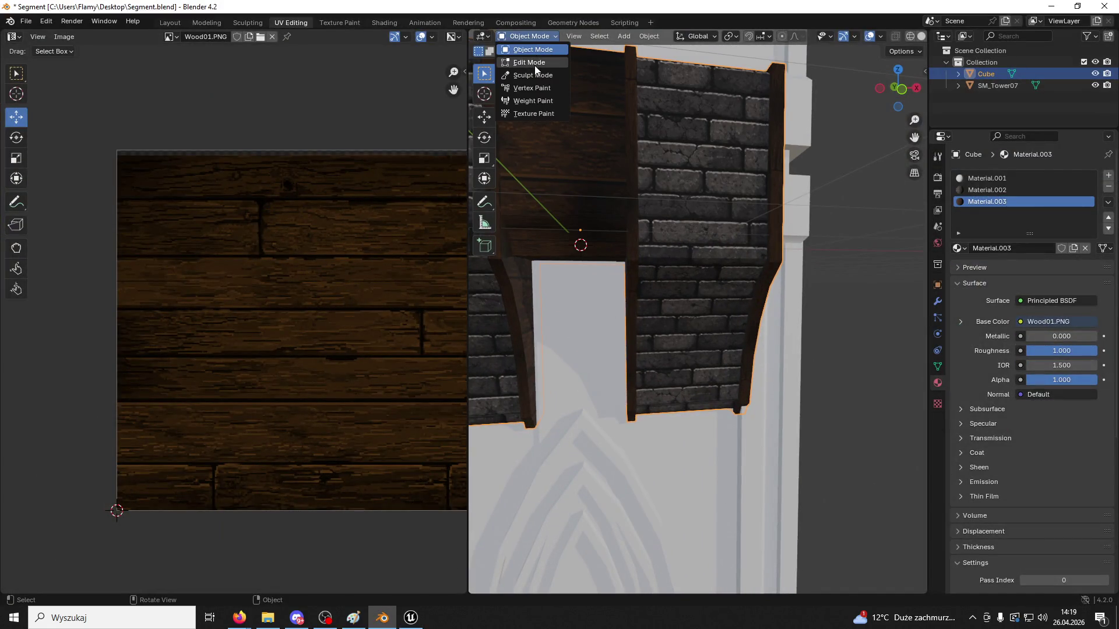
pyautogui.click(530, 62)
pyautogui.press('s')
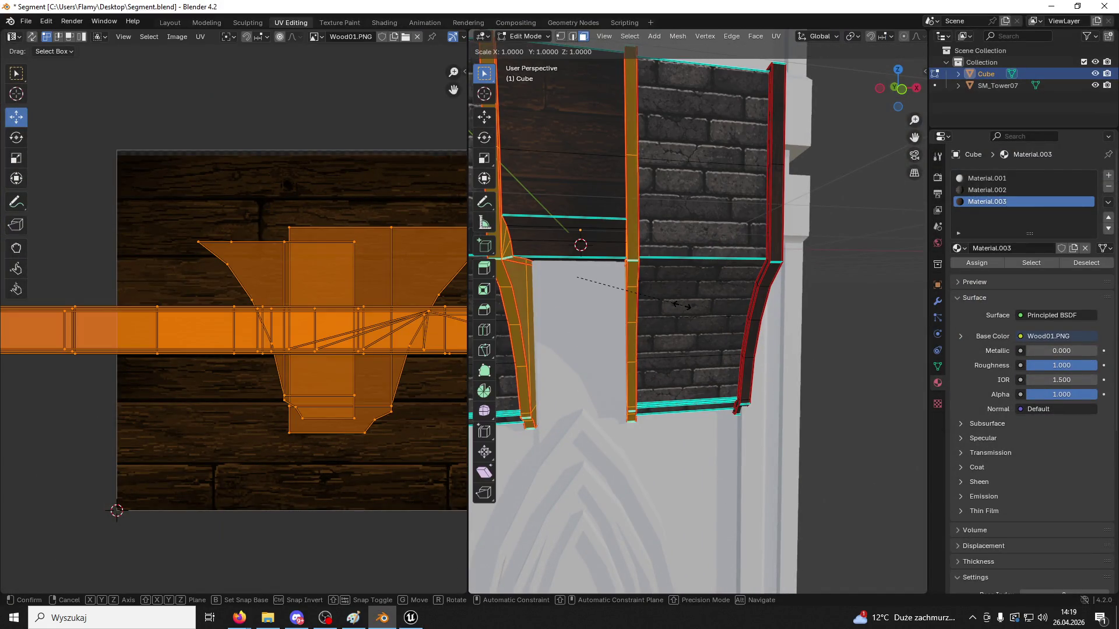
pyautogui.press('x')
pyautogui.click(672, 300)
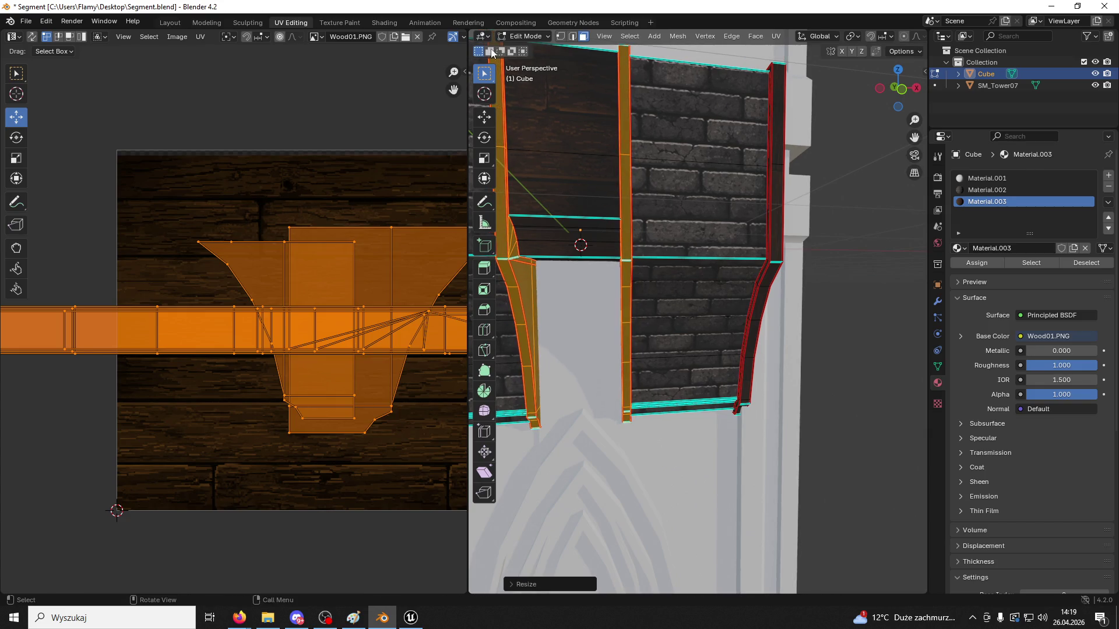
# In Object Mode, export the mesh over Segment01.fbx and bring Unreal Engine to the front
pyautogui.click(527, 36)
pyautogui.click(527, 50)
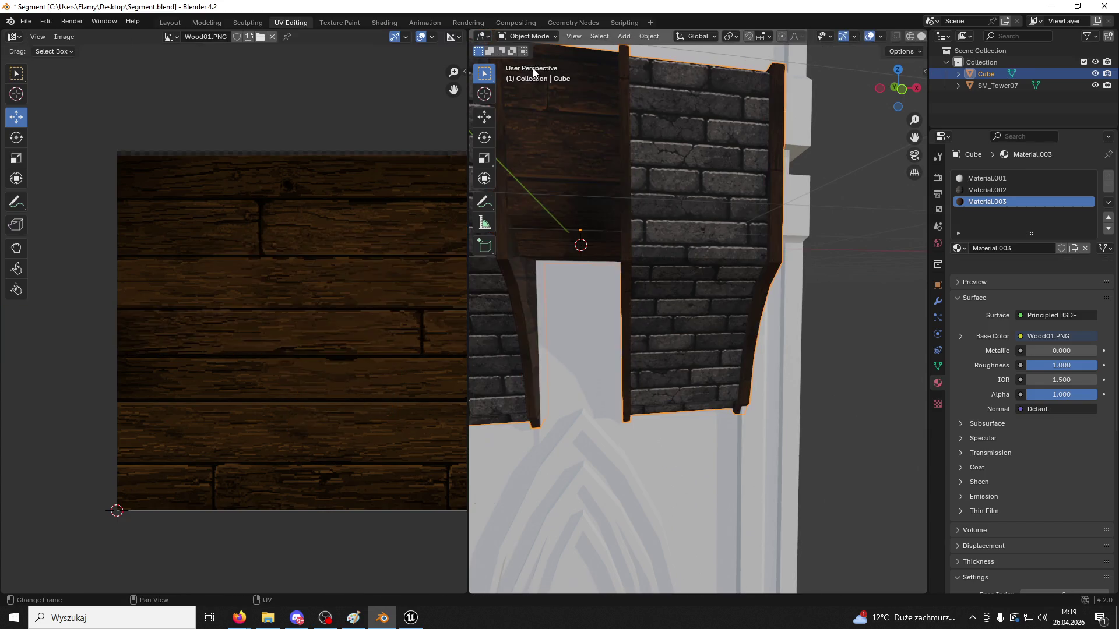
pyautogui.click(27, 22)
pyautogui.moveTo(71, 201)
pyautogui.click(196, 302)
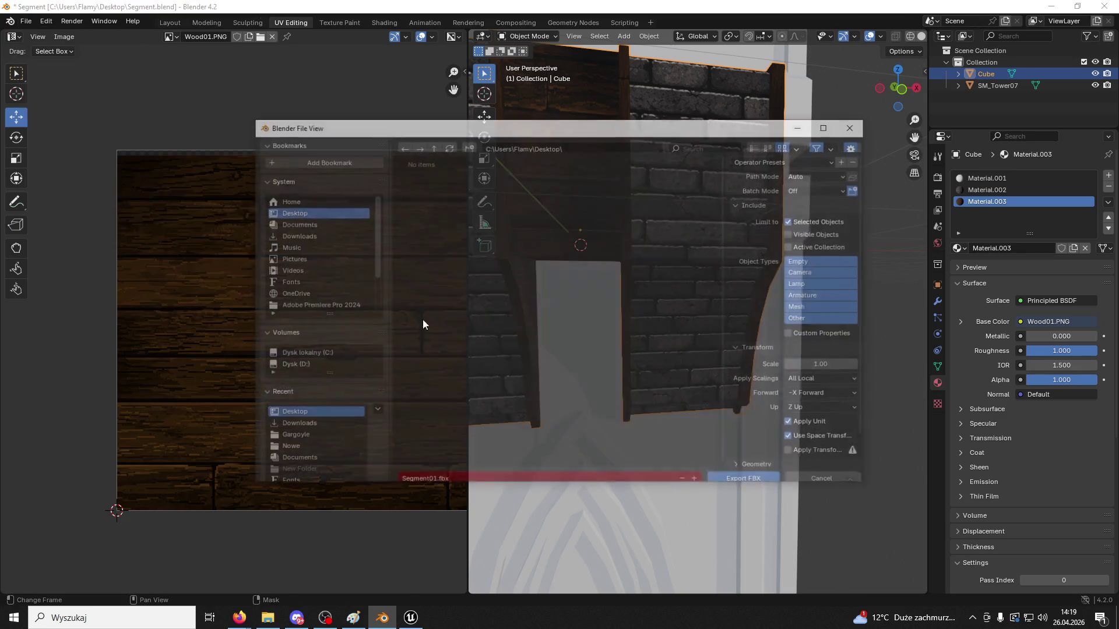
pyautogui.scroll(-3, 501, 359)
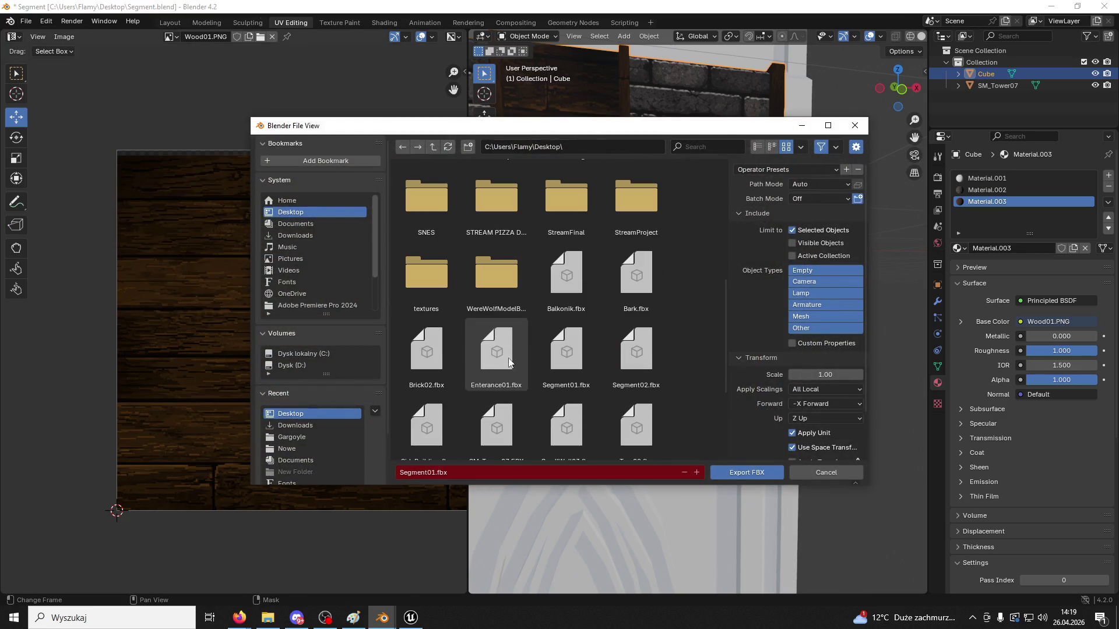
pyautogui.click(766, 477)
pyautogui.click(400, 622)
# Reimport Segment01 from its FBX and select the Structure02 wall above the arch in the level
pyautogui.click(35, 596)
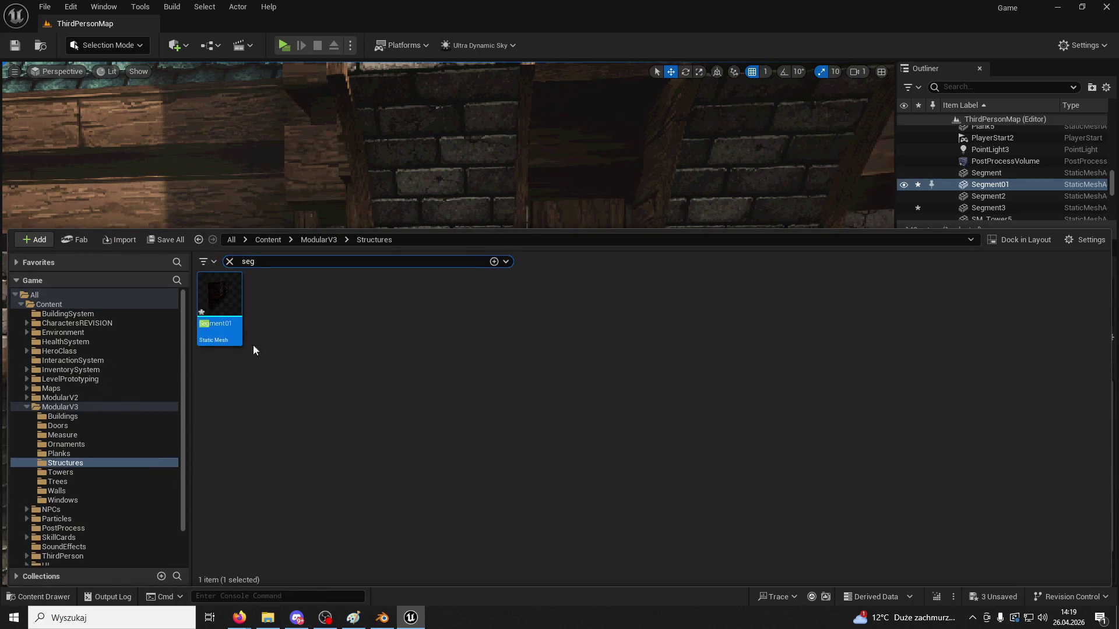
pyautogui.rightClick(219, 303)
pyautogui.click(273, 297)
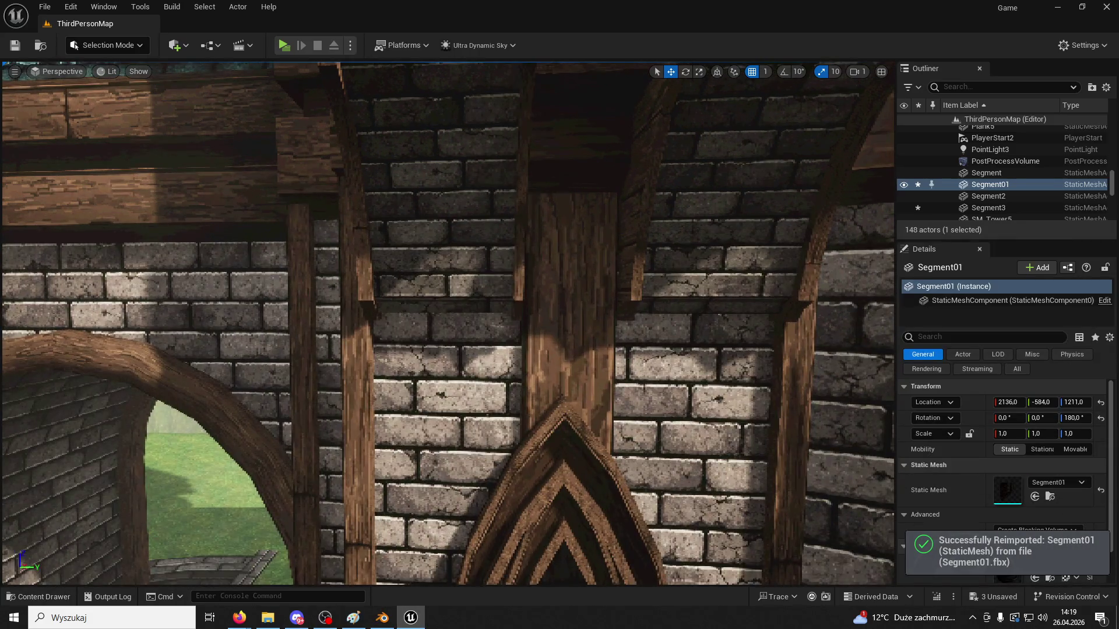
pyautogui.moveTo(447, 323)
pyautogui.mouseDown(button='right')
pyautogui.moveTo(513, 326)
pyautogui.moveTo(452, 321)
pyautogui.moveTo(461, 318)
pyautogui.mouseUp(button='right')
pyautogui.click(527, 229)
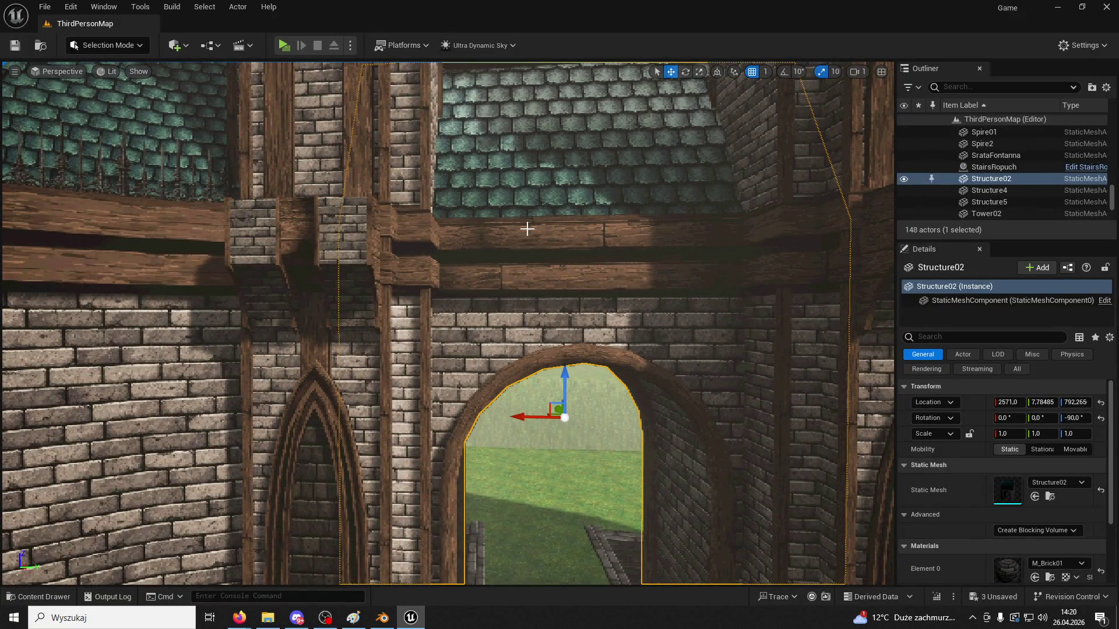
# Compare the wall segment side-on in Blender with the wall and arch in Unreal
pyautogui.click(382, 617)
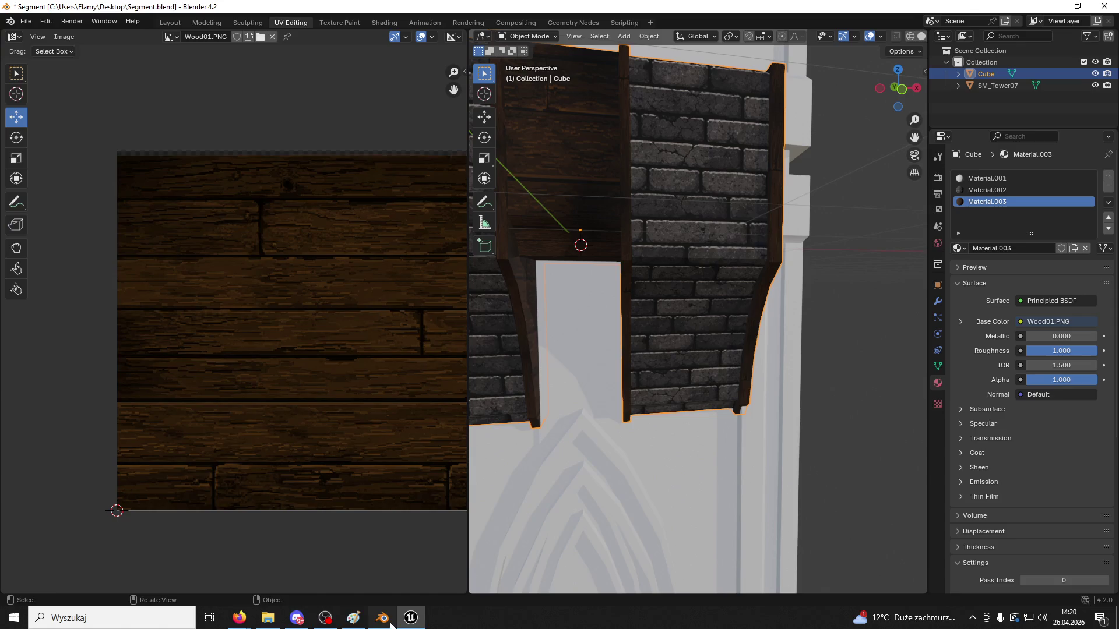
pyautogui.rightClick(515, 343)
pyautogui.moveTo(668, 267)
pyautogui.mouseDown(button='middle')
pyautogui.moveTo(686, 266)
pyautogui.moveTo(696, 292)
pyautogui.moveTo(737, 319)
pyautogui.moveTo(788, 317)
pyautogui.mouseUp(button='middle')
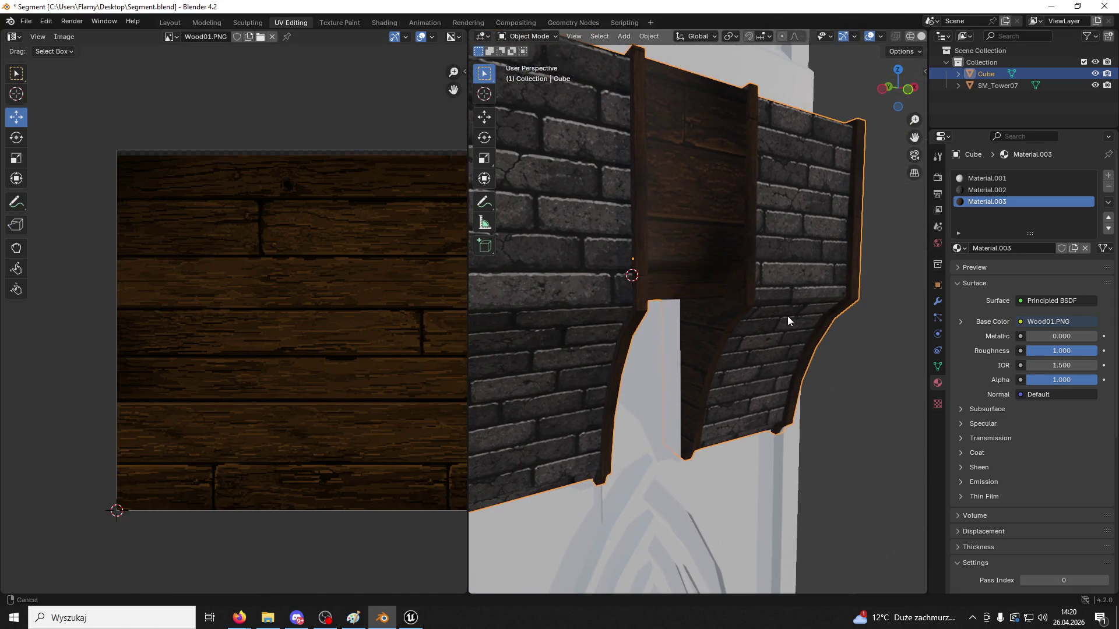
pyautogui.click(410, 619)
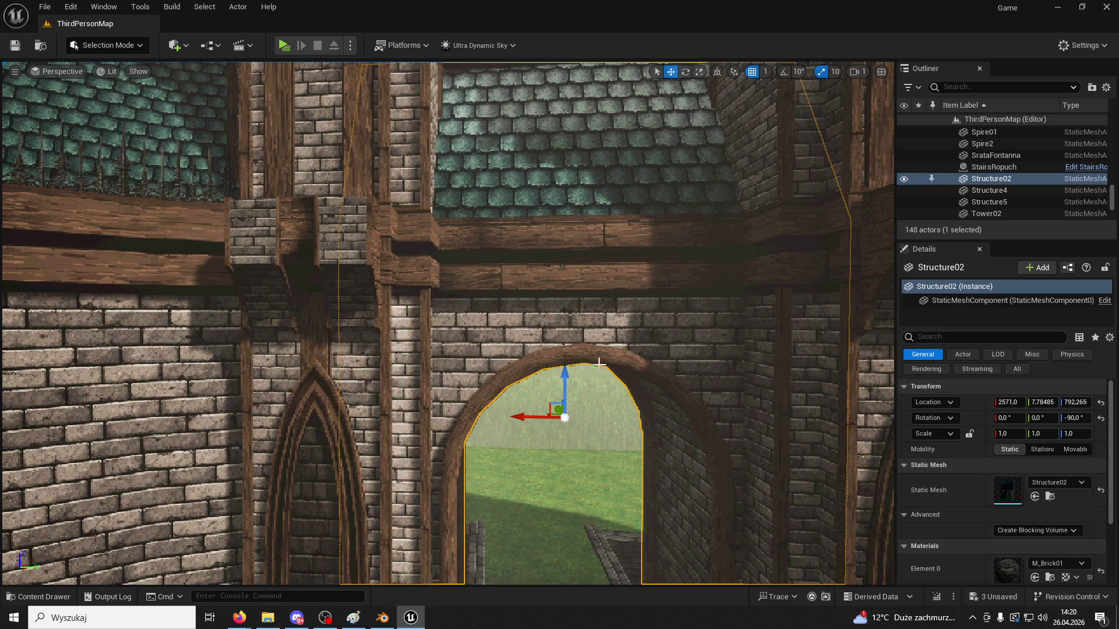
pyautogui.moveTo(448, 321); pyautogui.dragTo(379, 324, button='right')
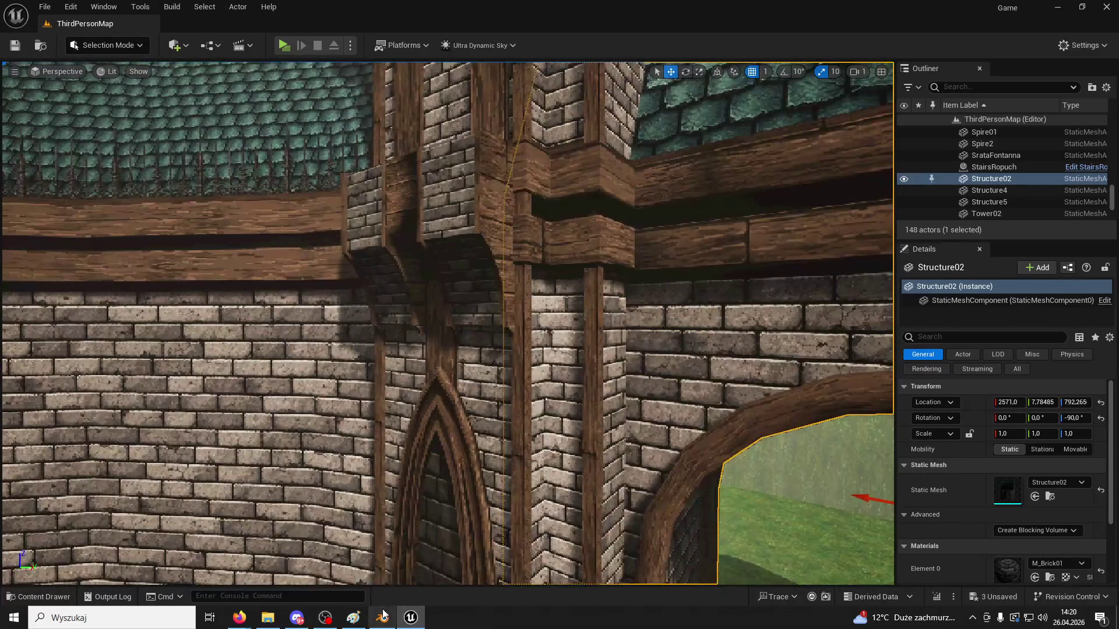
pyautogui.moveTo(476, 444); pyautogui.dragTo(491, 482, button='right')
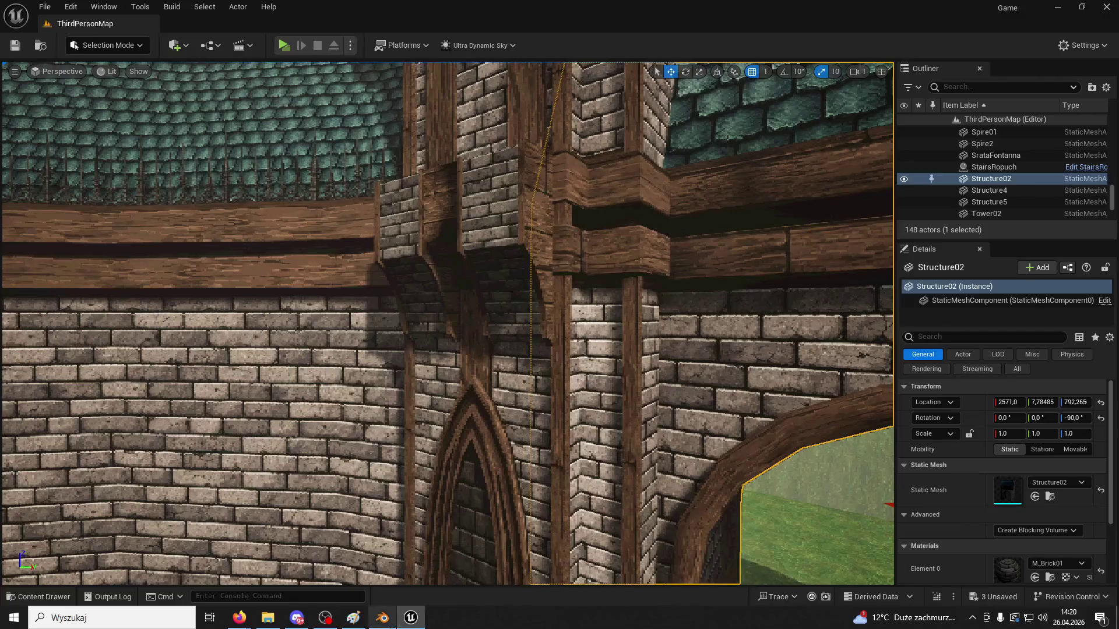
# Back in Blender, enter Edit Mode and select a brick face of the wall segment
pyautogui.click(383, 619)
pyautogui.click(532, 37)
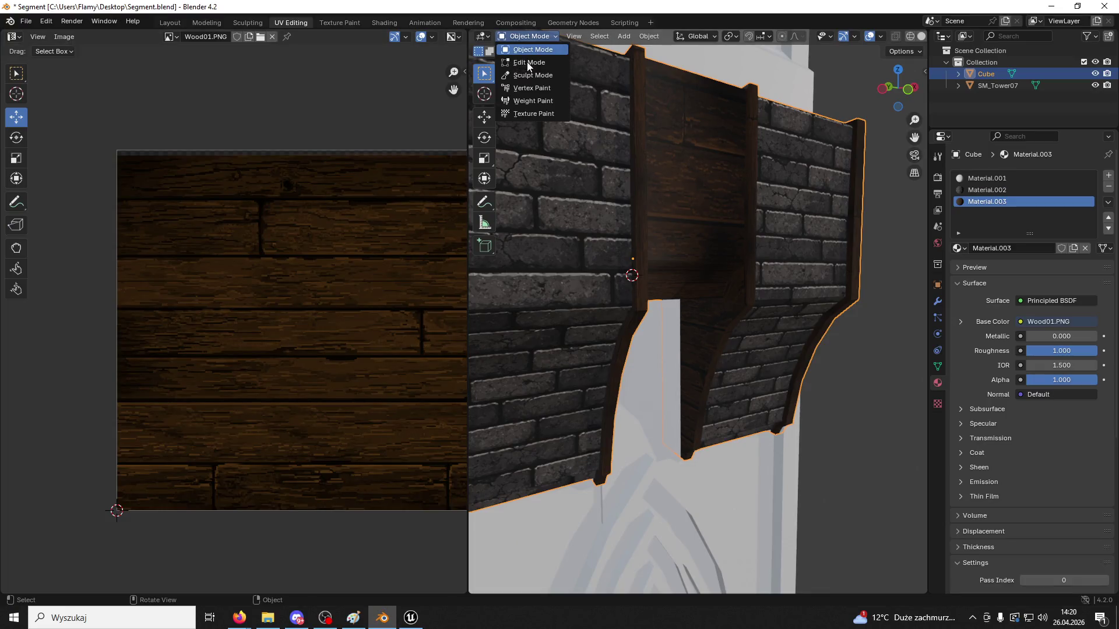
pyautogui.click(531, 63)
pyautogui.click(545, 286)
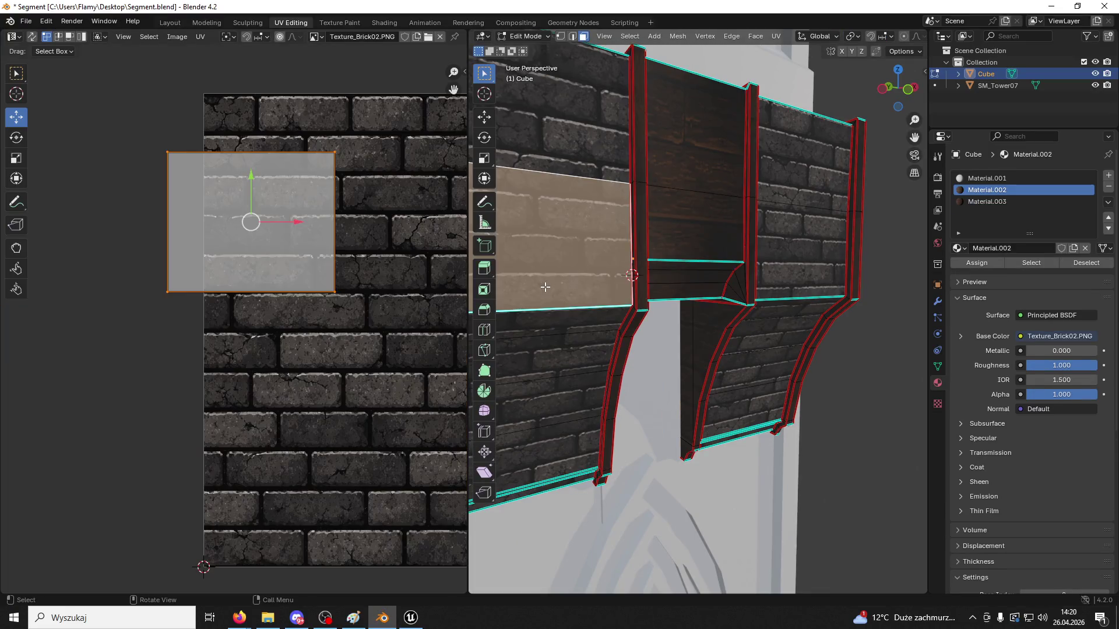
# Select all linked brick faces of both bays, cancelling an accidental knife cut
pyautogui.press('l')
pyautogui.click(798, 246)
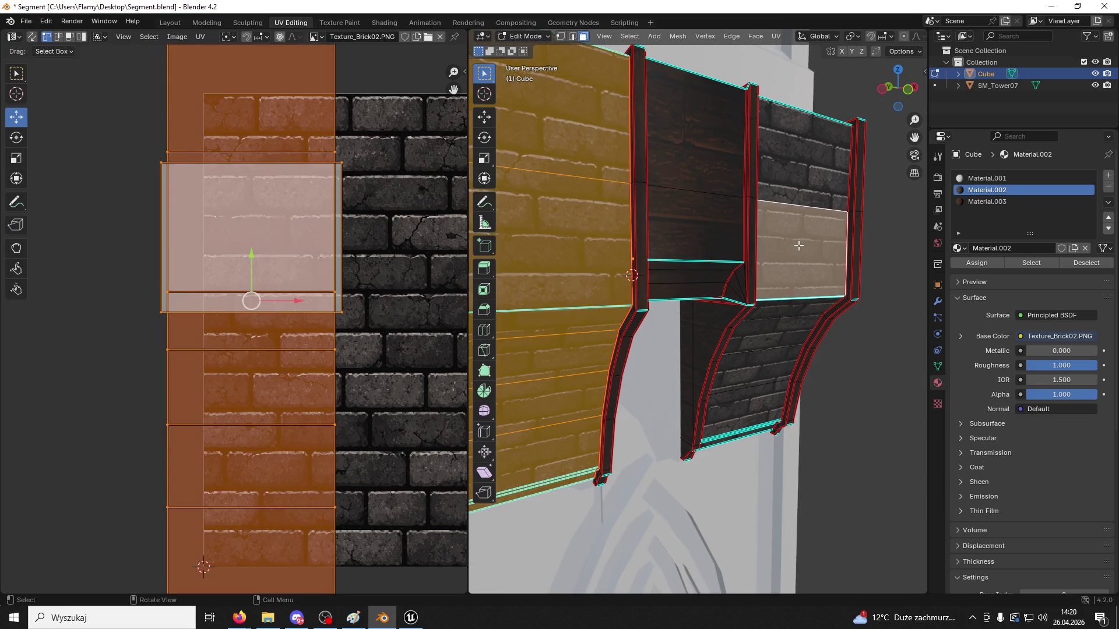
pyautogui.press('l')
pyautogui.press('k')
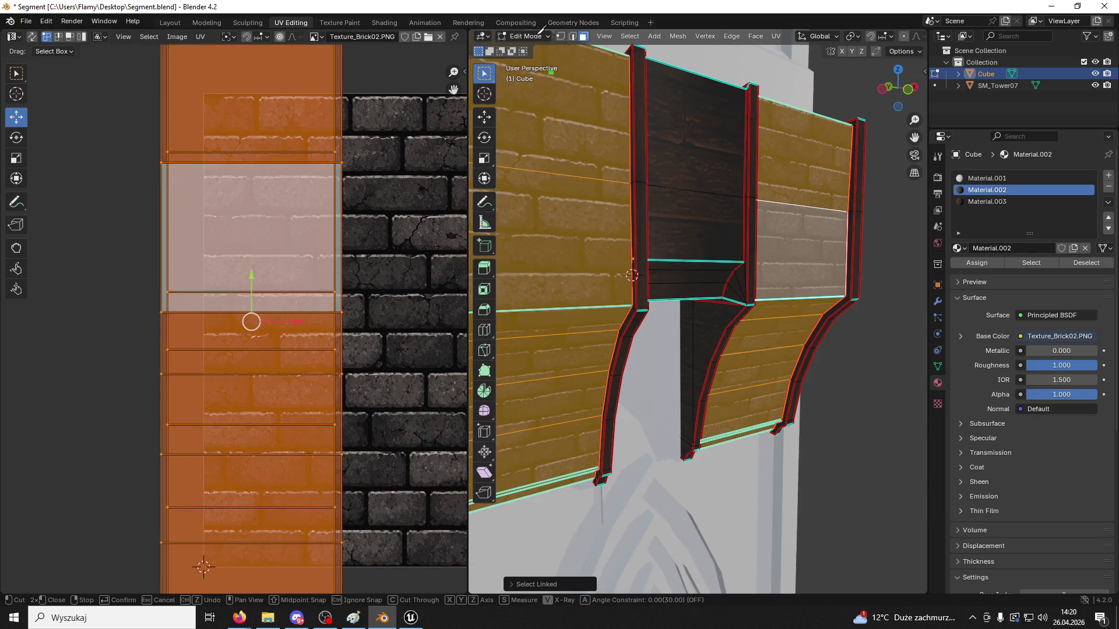
pyautogui.press('Escape')
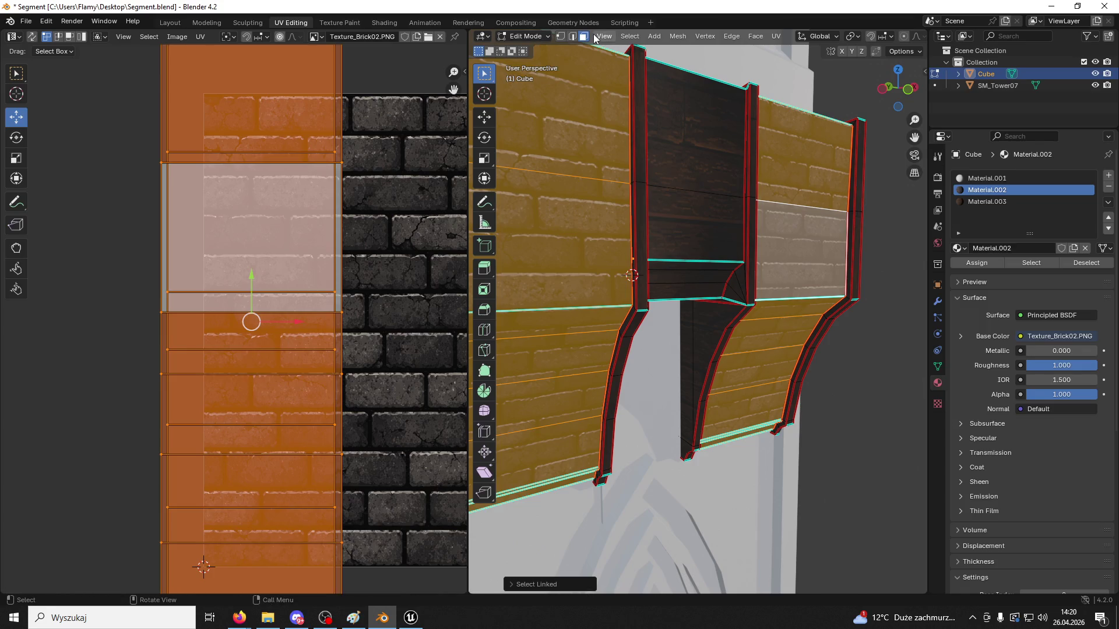
# Scale the selected brick UVs to 0.7404 in UV Editing, then return to Object Mode
pyautogui.click(389, 23)
pyautogui.click(280, 24)
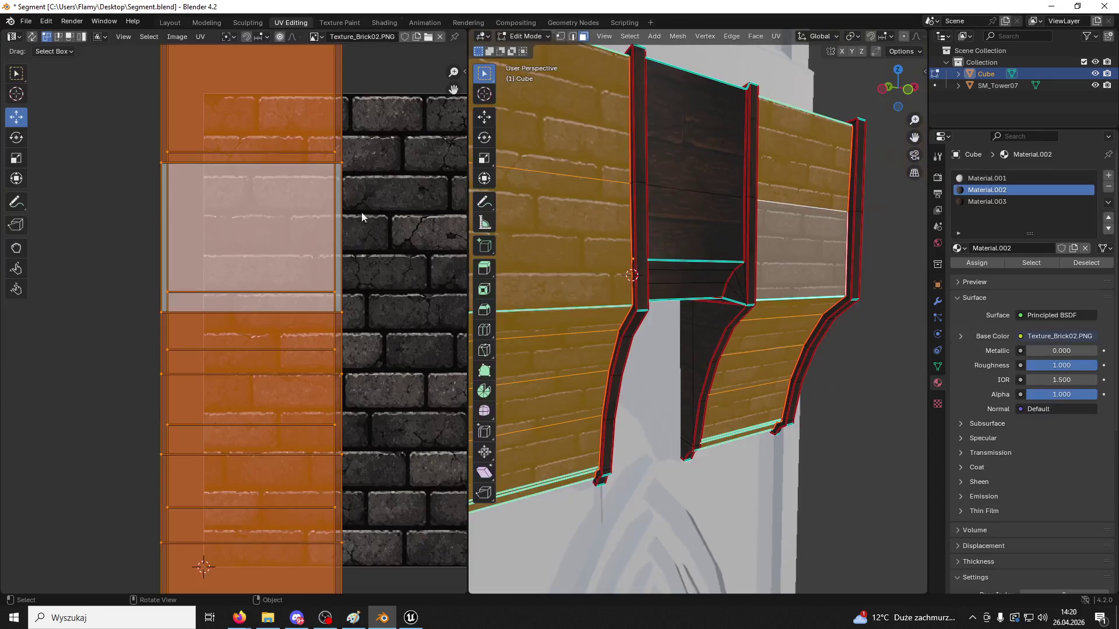
pyautogui.scroll(-5, 362, 258)
pyautogui.press('s')
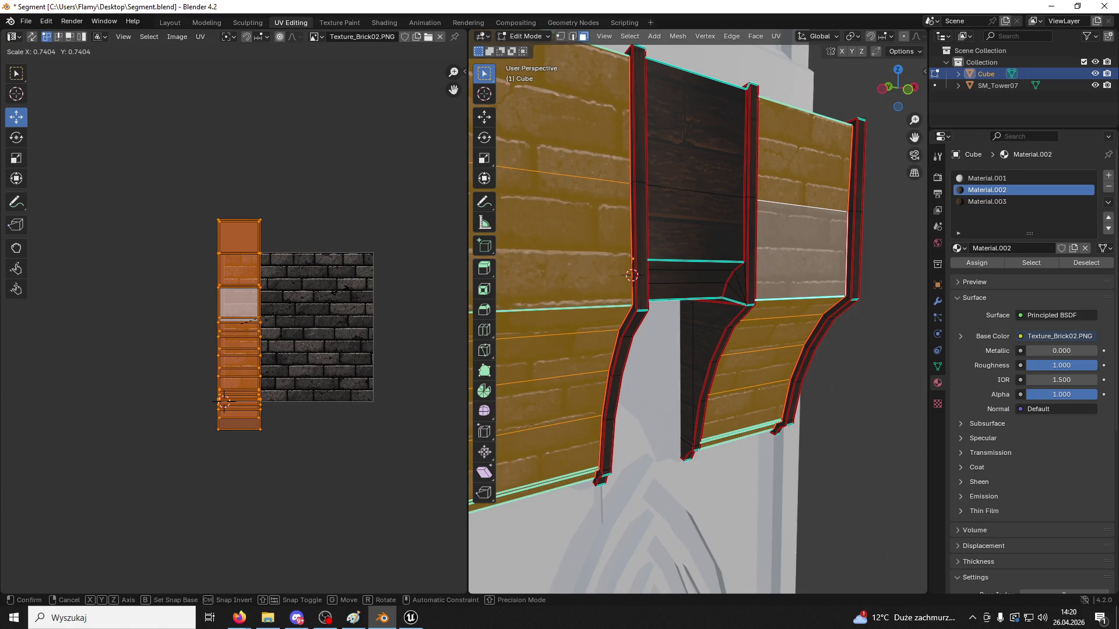
pyautogui.click(342, 293)
pyautogui.click(522, 36)
pyautogui.click(525, 47)
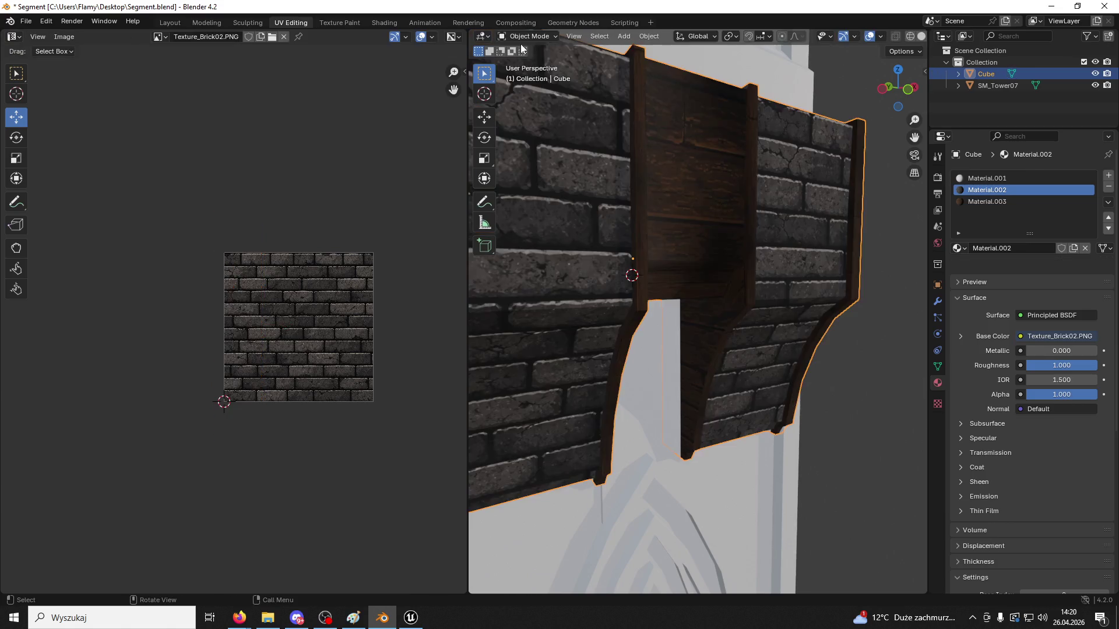
# Save Segment.blend, export over Segment01.fbx, then bring up Unreal's Content Drawer
pyautogui.hotkey('ctrl', 's')
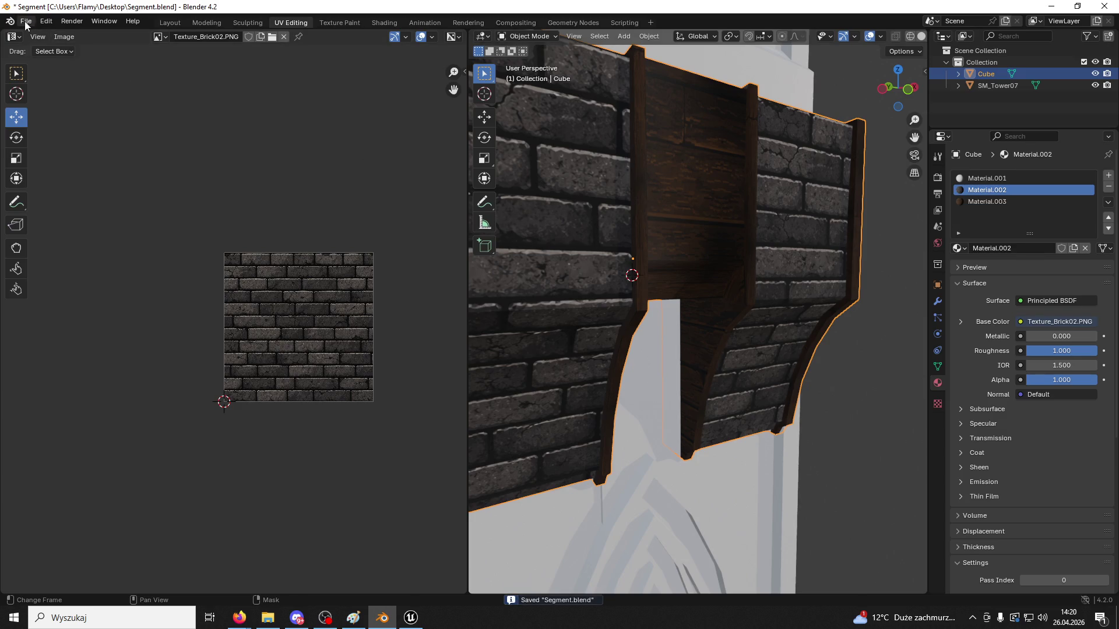
pyautogui.click(25, 21)
pyautogui.moveTo(58, 192)
pyautogui.click(197, 310)
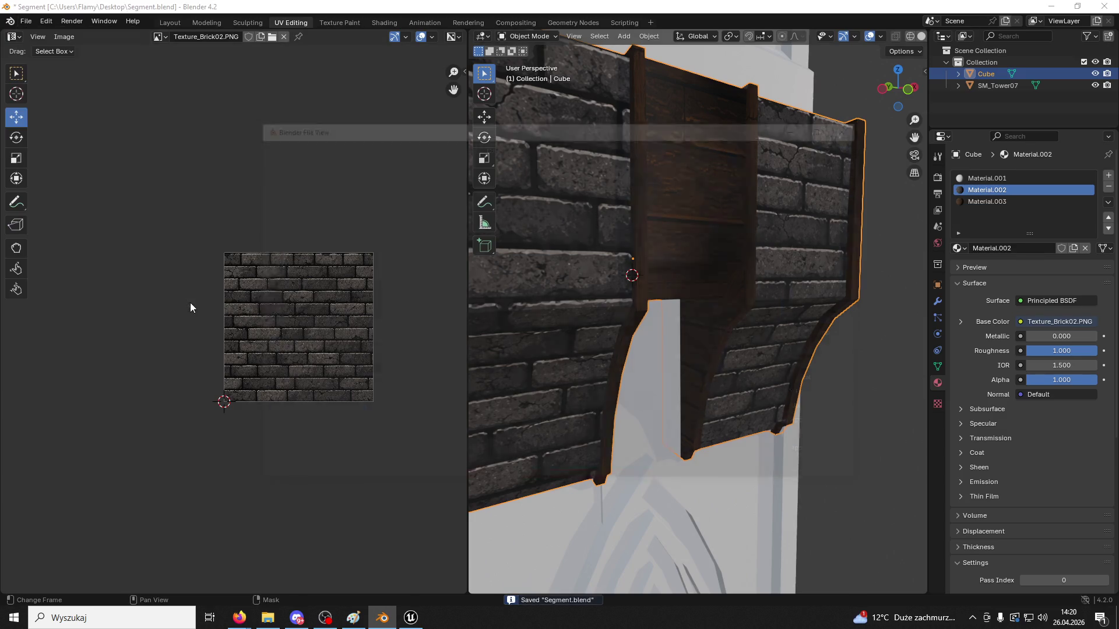
pyautogui.scroll(-5, 516, 340)
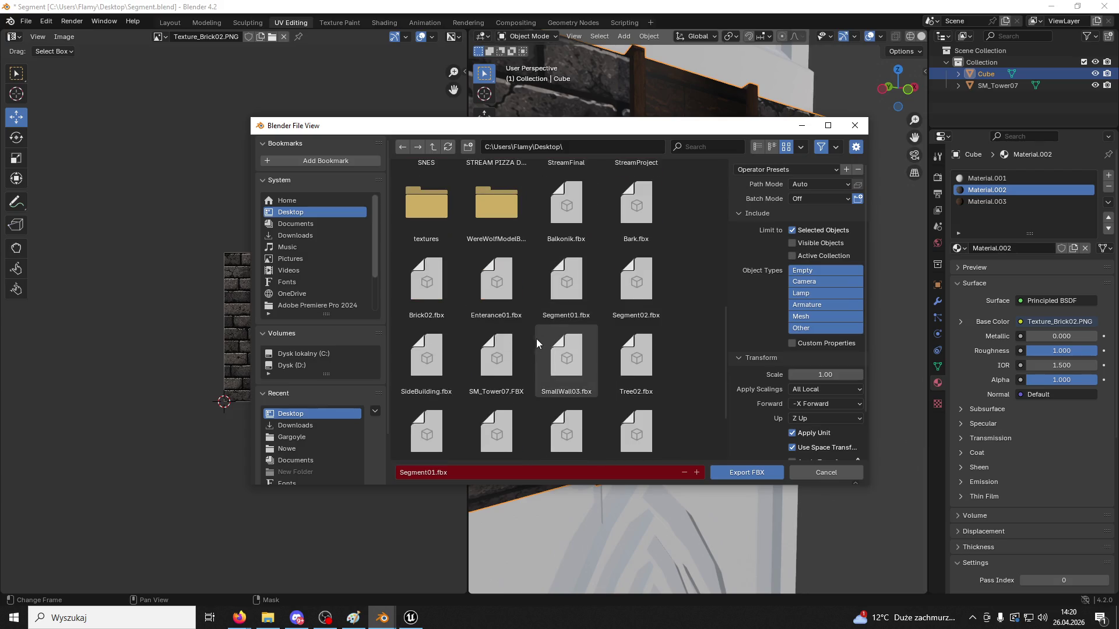
pyautogui.click(566, 285)
pyautogui.click(735, 474)
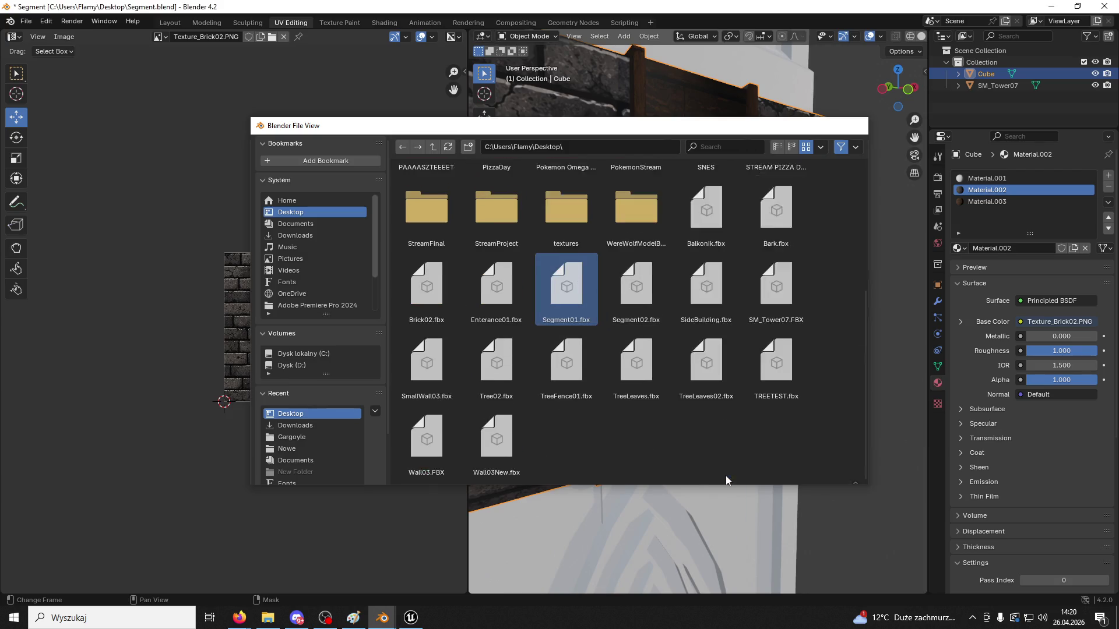
pyautogui.click(411, 618)
pyautogui.click(63, 598)
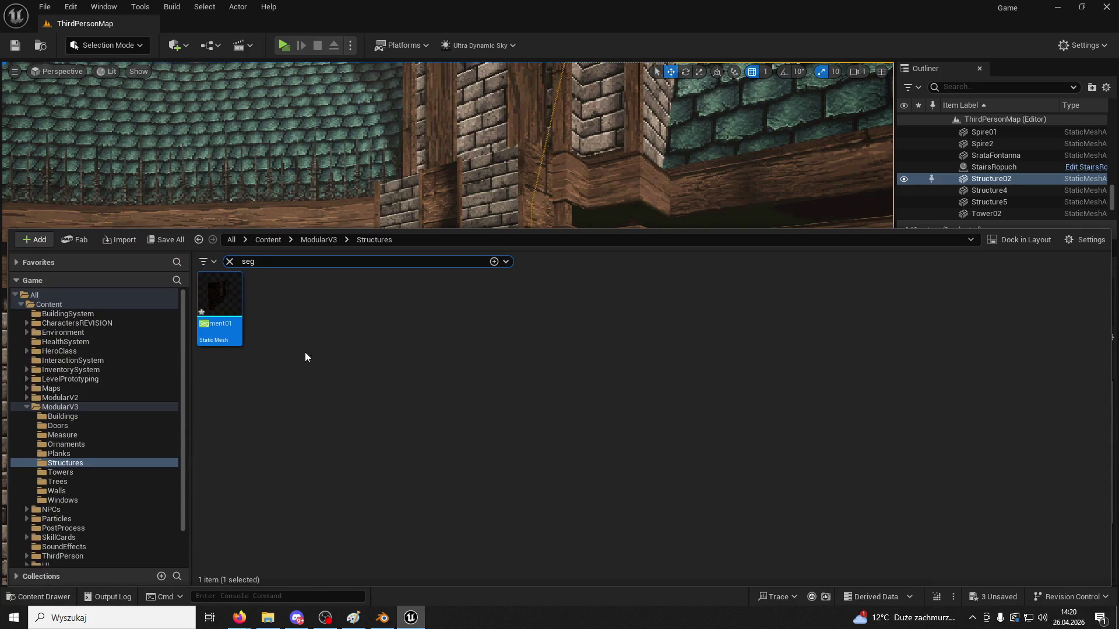
# Reimport the Segment01 asset from the updated FBX
pyautogui.rightClick(213, 309)
pyautogui.click(270, 297)
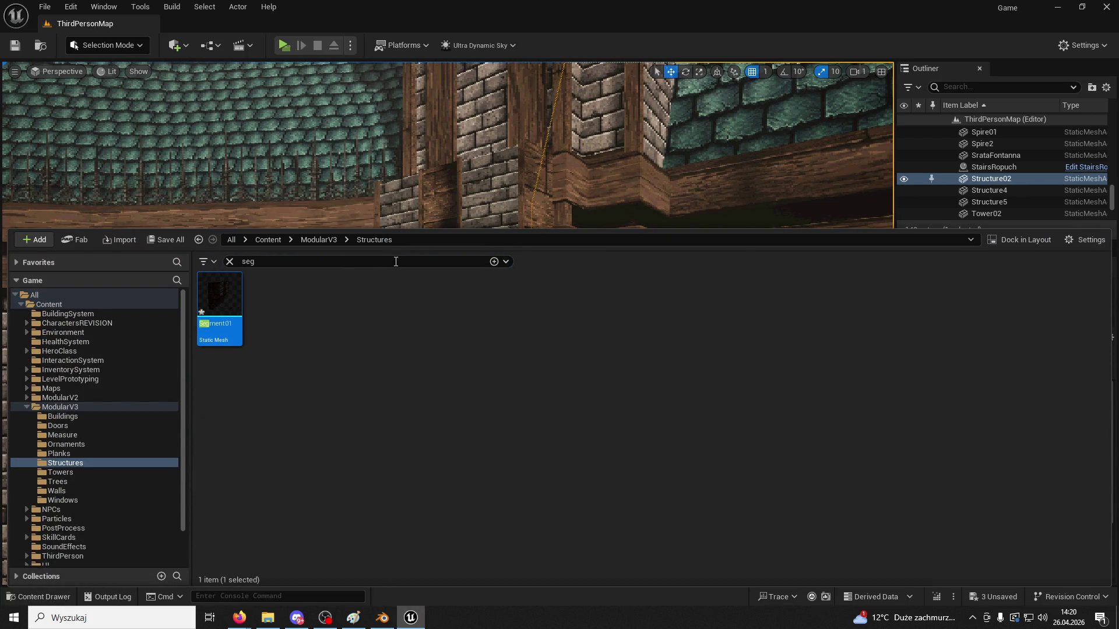
pyautogui.moveTo(585, 157); pyautogui.dragTo(584, 157, button='right')
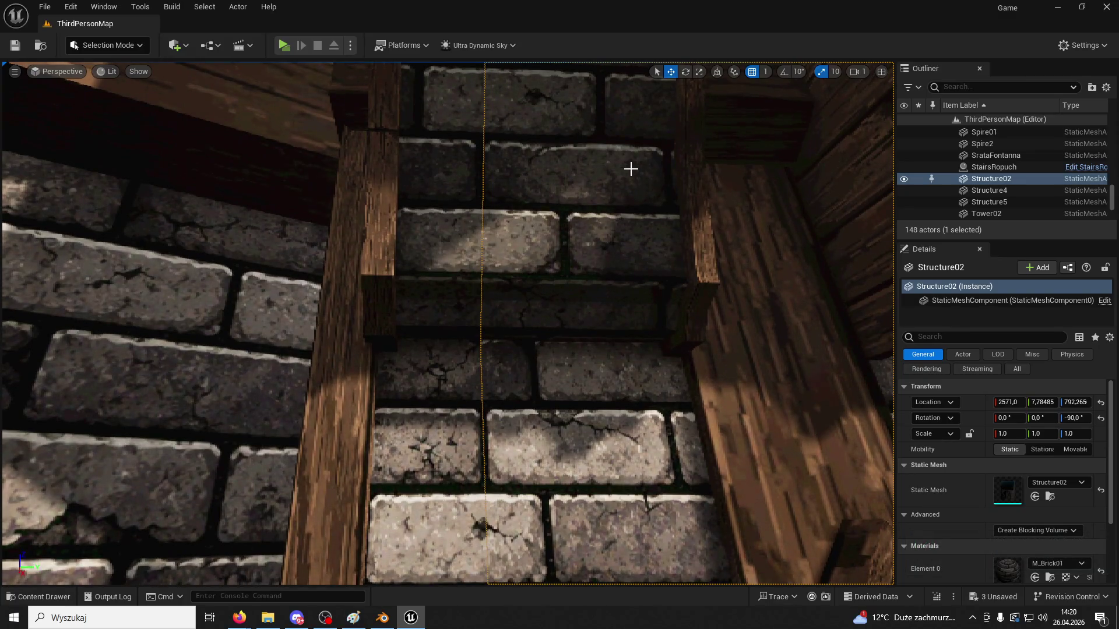
# Select the Segment01 and Segment3 instances, fly in close to inspect them, then start a play preview
pyautogui.click(620, 223)
pyautogui.moveTo(621, 223); pyautogui.dragTo(620, 224, button='right')
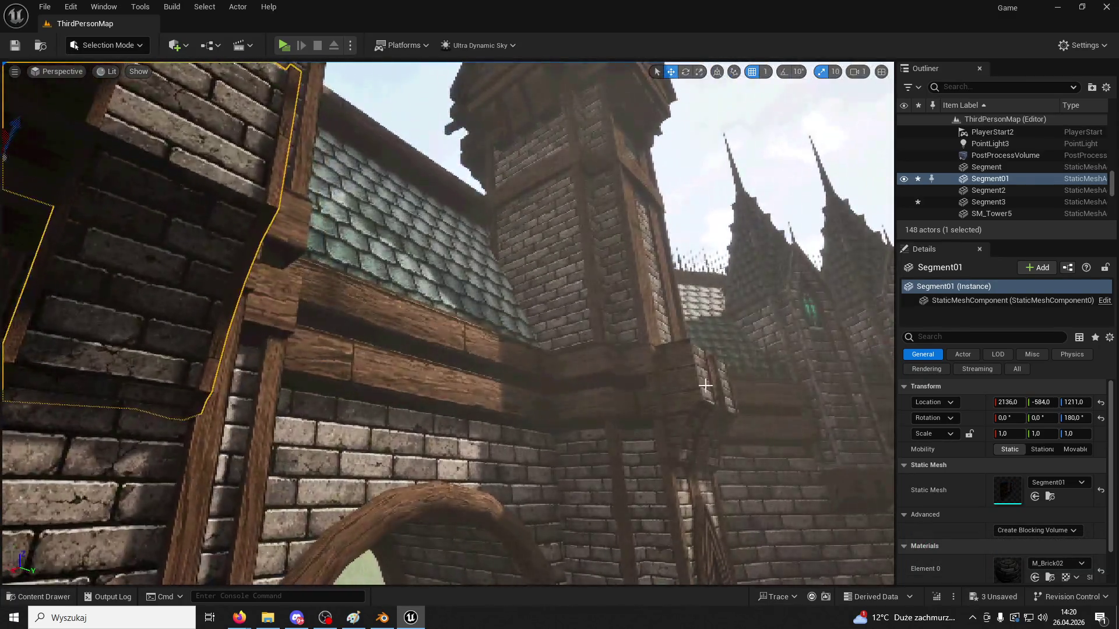
pyautogui.keyDown('ctrl'); pyautogui.click(705, 385); pyautogui.keyUp('ctrl')
pyautogui.moveTo(705, 385); pyautogui.dragTo(505, 357, button='right')
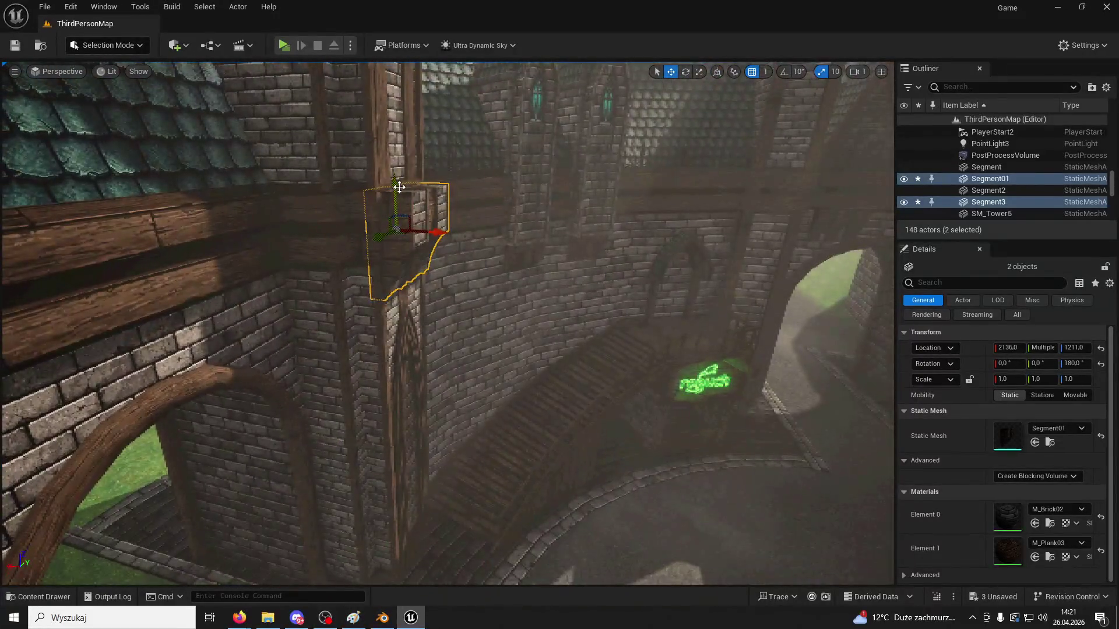
pyautogui.moveTo(401, 181); pyautogui.dragTo(355, 351, button='right')
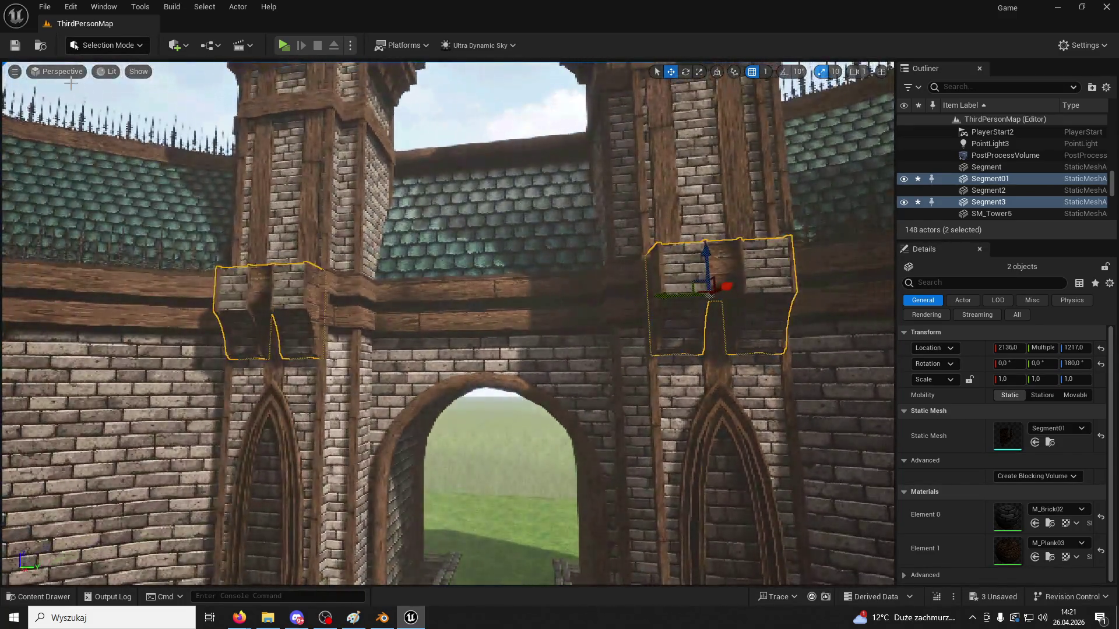
pyautogui.hotkey('alt', 'p')
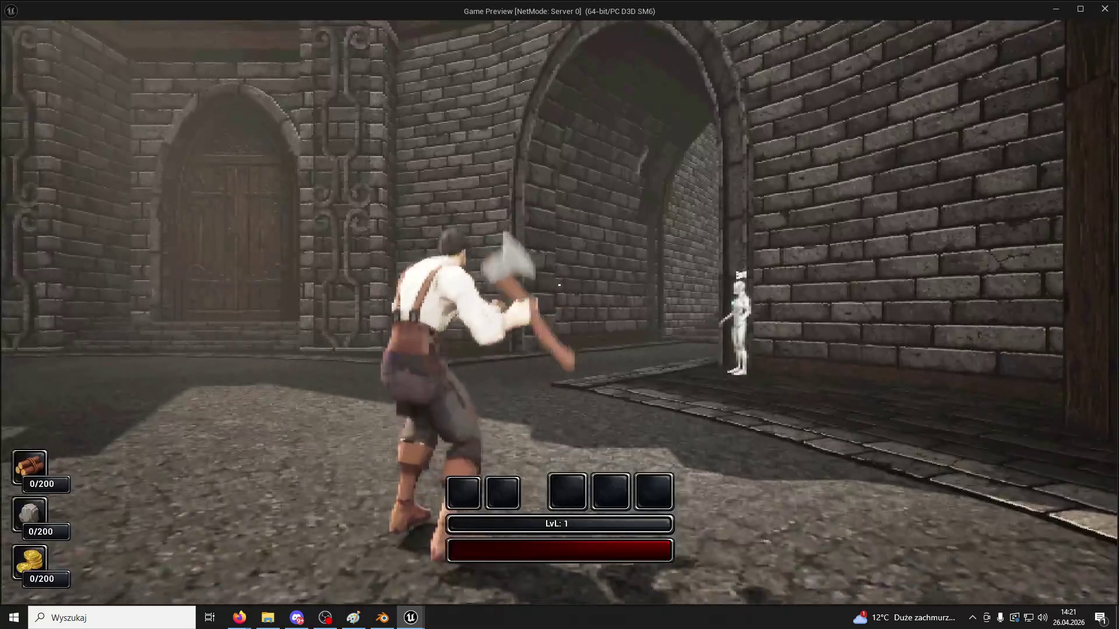
# Run and jump the character along the tower wall, then stop the game preview with Esc
pyautogui.press('w')
pyautogui.press('space')
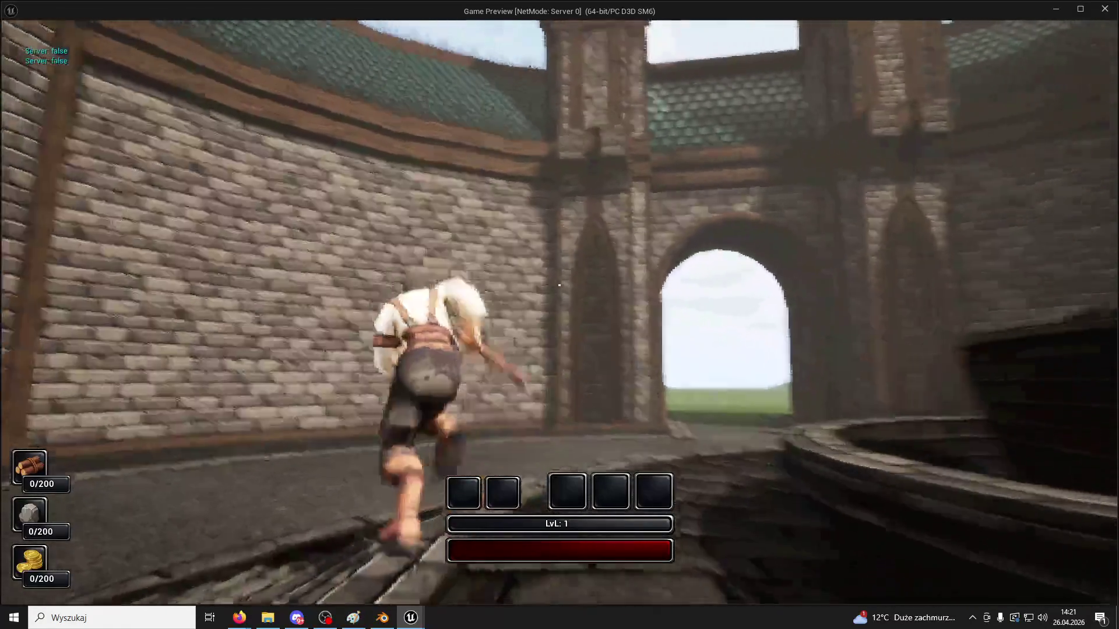
pyautogui.press('space')
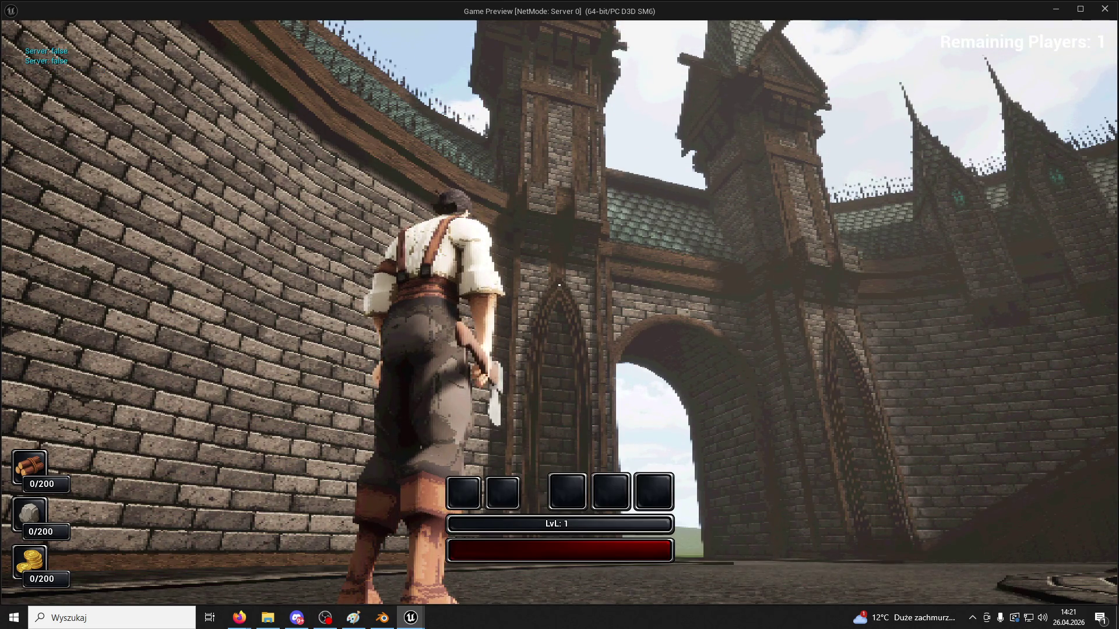
pyautogui.press('super')
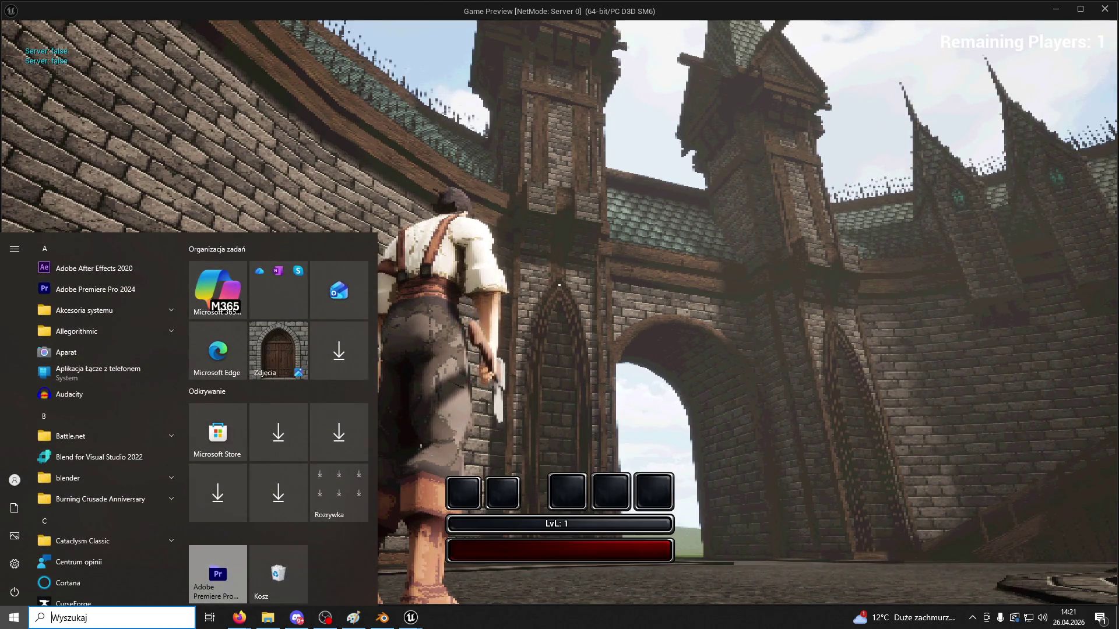
pyautogui.press('Escape')
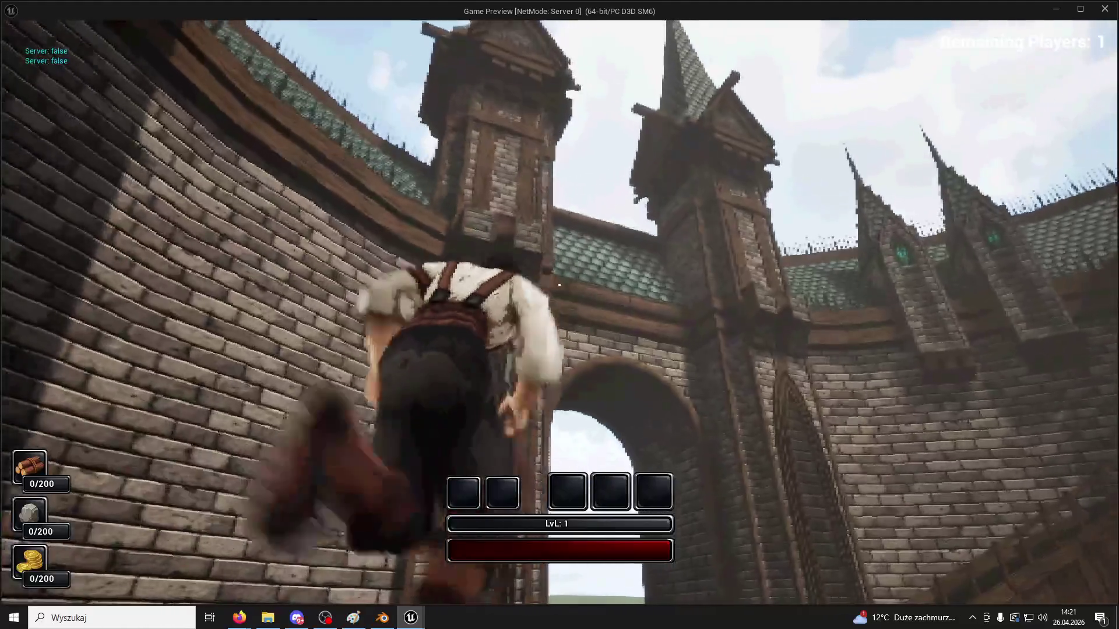
pyautogui.press('w')
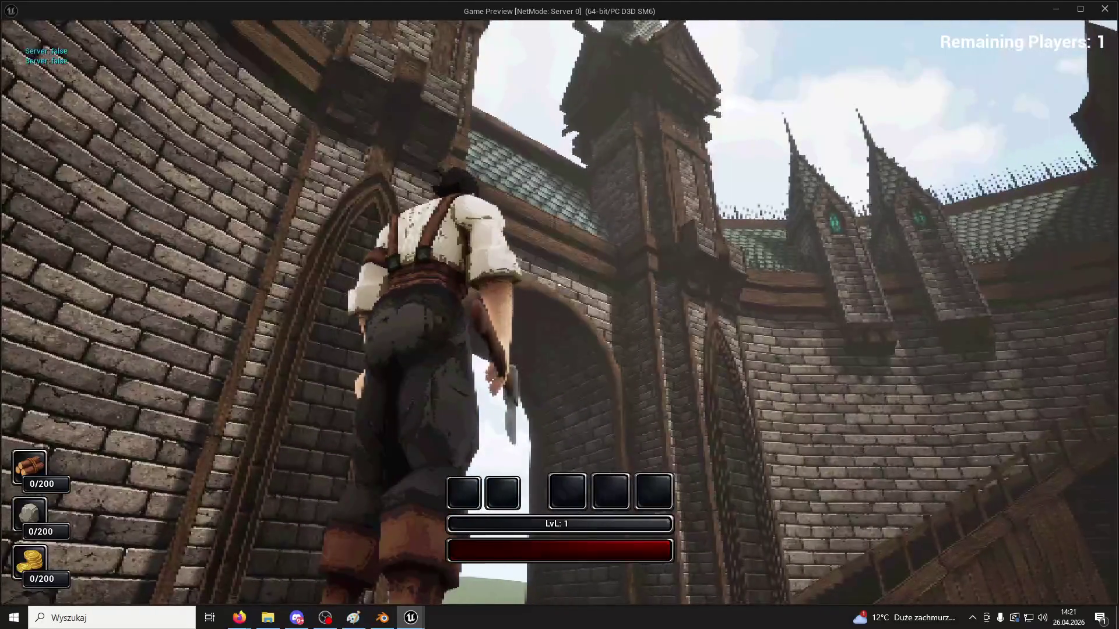
pyautogui.press('Escape')
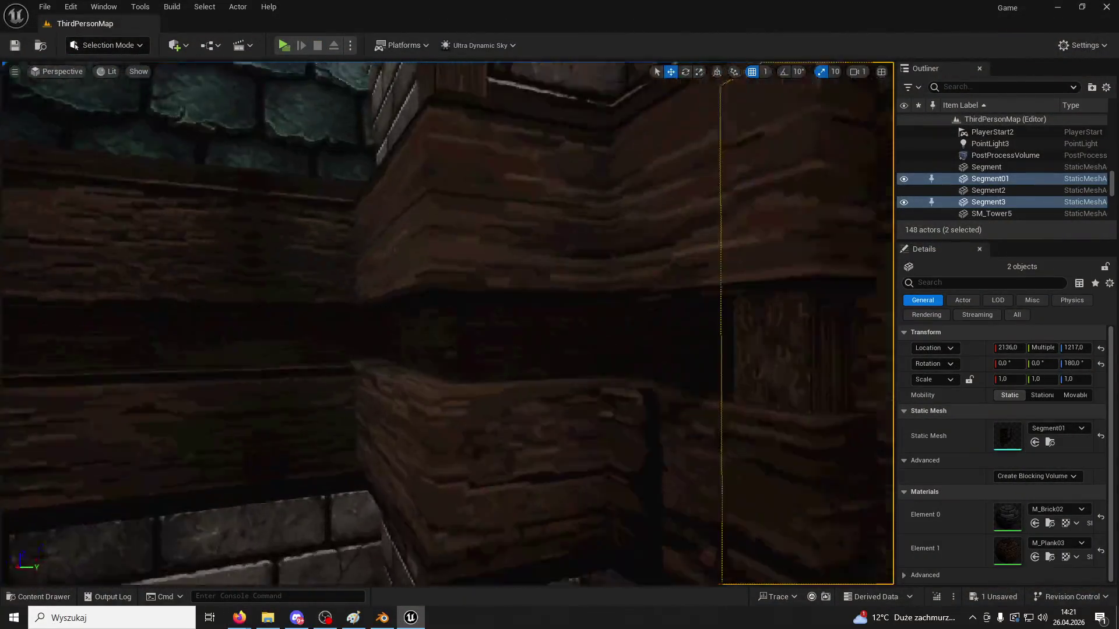
# Frame the two wall segments and clear the Content Drawer search to show all content
pyautogui.press('f')
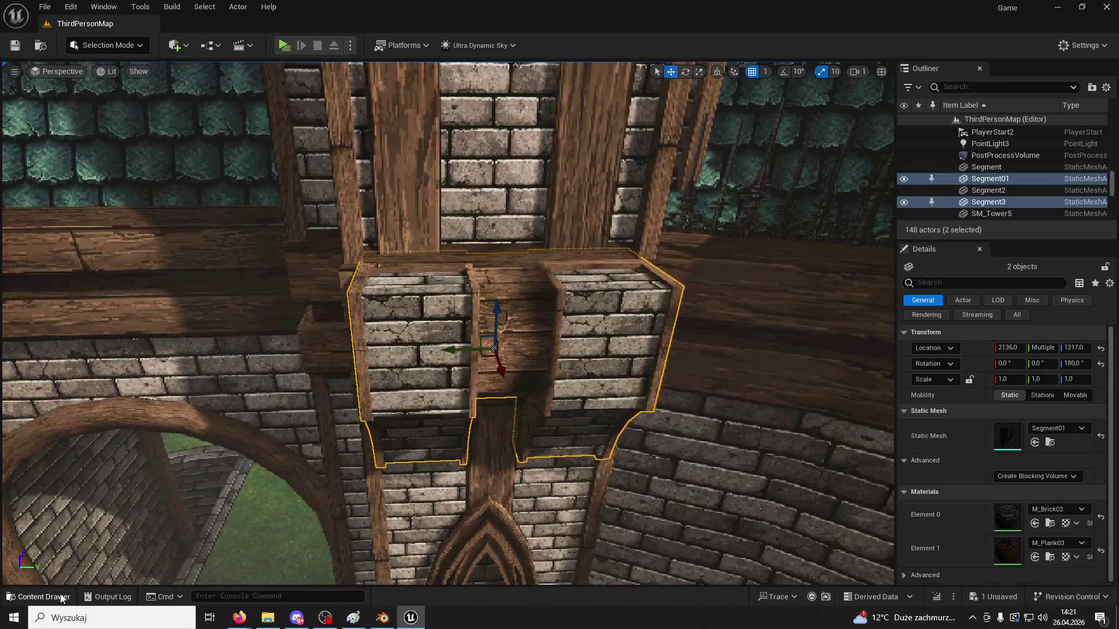
pyautogui.click(39, 596)
pyautogui.click(319, 240)
pyautogui.click(268, 240)
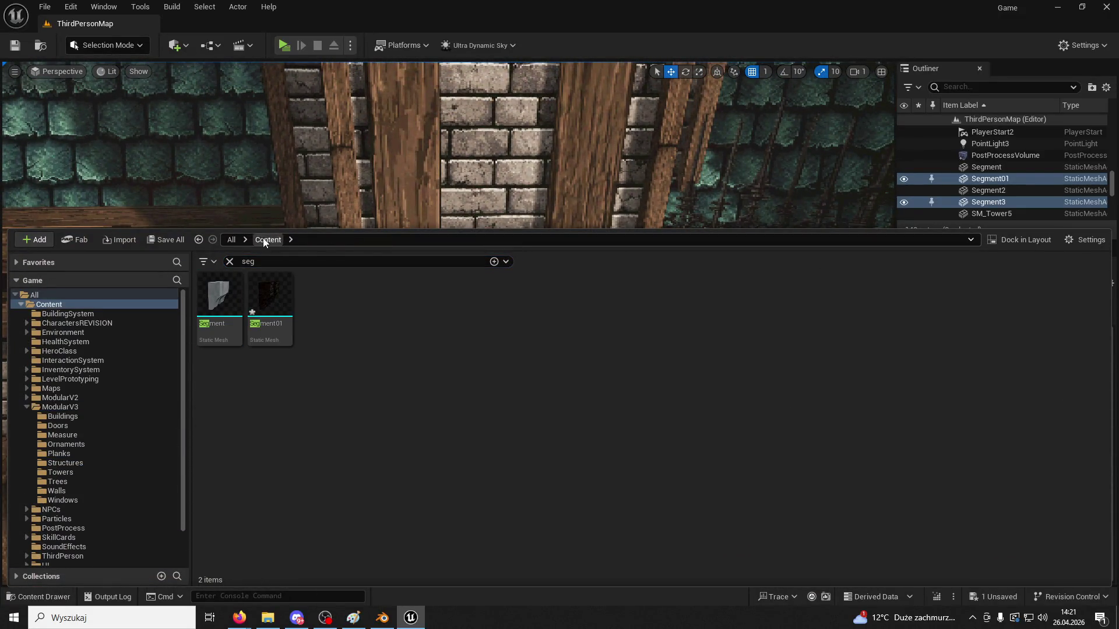
pyautogui.click(229, 261)
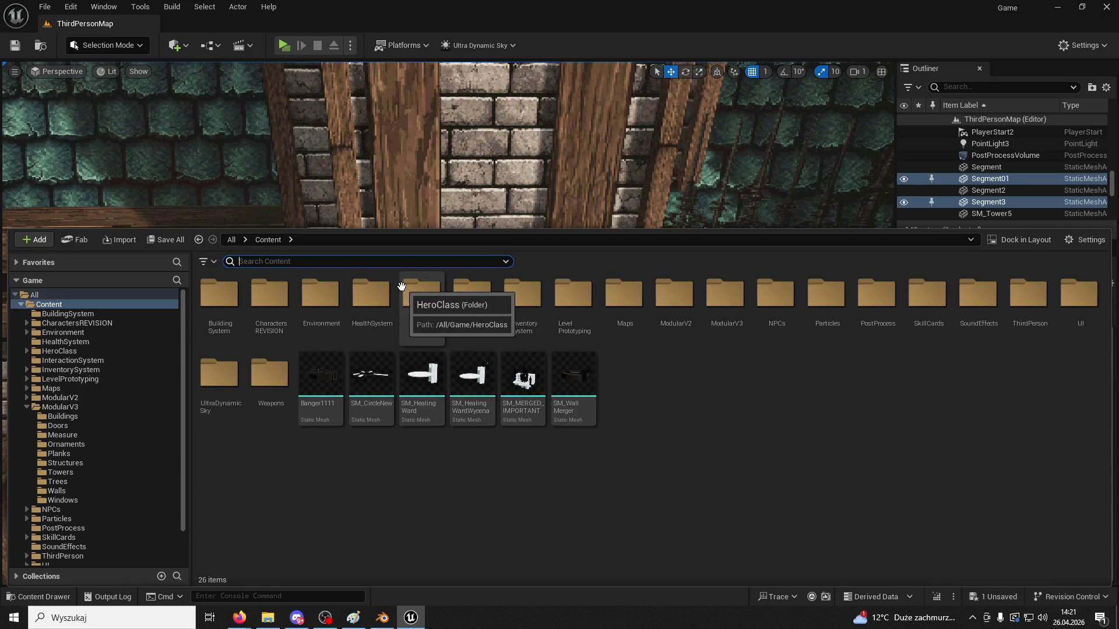
pyautogui.click(513, 146)
pyautogui.moveTo(513, 146); pyautogui.dragTo(513, 146, button='right')
# Browse to ModularV3 > Planks and drag Plank02 into the level
pyautogui.hotkey('ctrl', 'space')
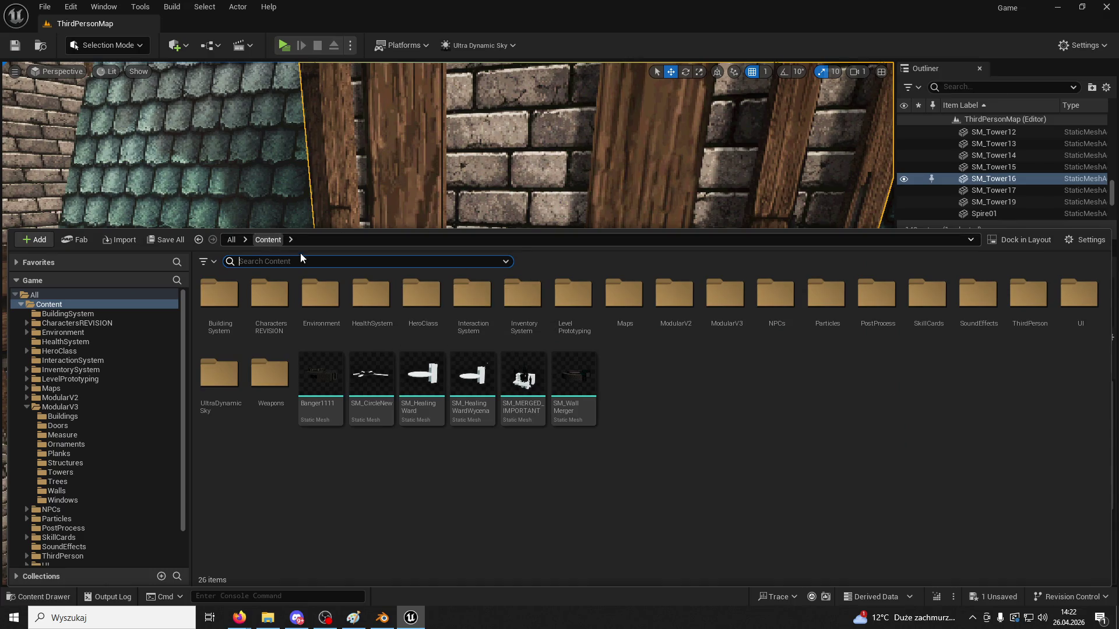
pyautogui.click(104, 400)
pyautogui.click(60, 406)
pyautogui.doubleClick(429, 291)
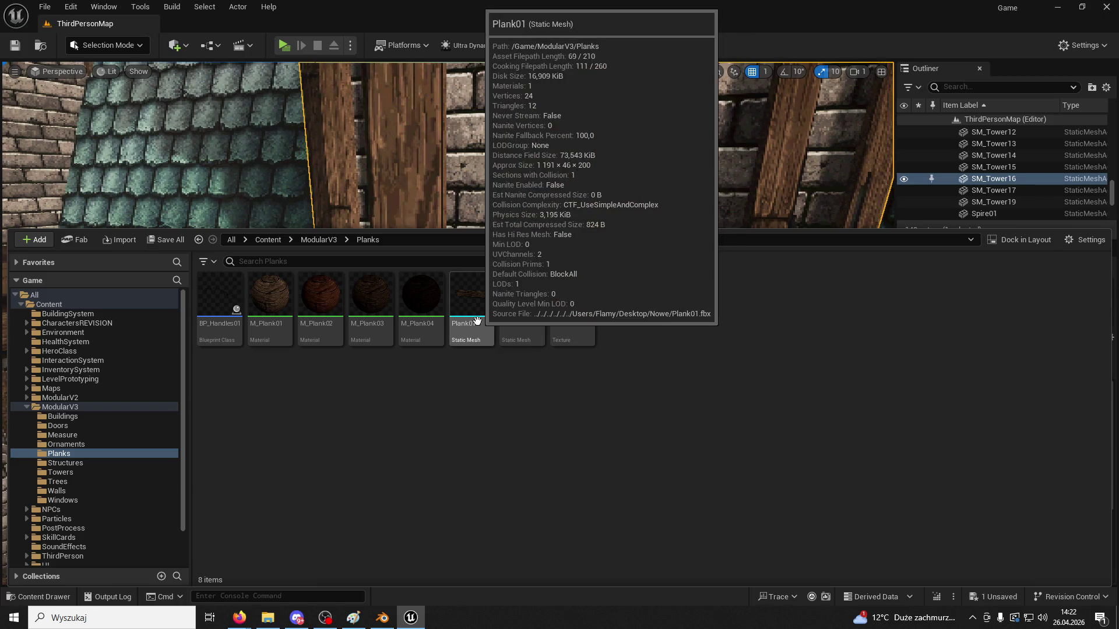
pyautogui.moveTo(522, 294)
pyautogui.mouseDown()
pyautogui.moveTo(569, 259)
pyautogui.moveTo(580, 271)
pyautogui.mouseUp()
# Look at another asset in the Planks folder, then select the newly placed Plank6
pyautogui.click(44, 597)
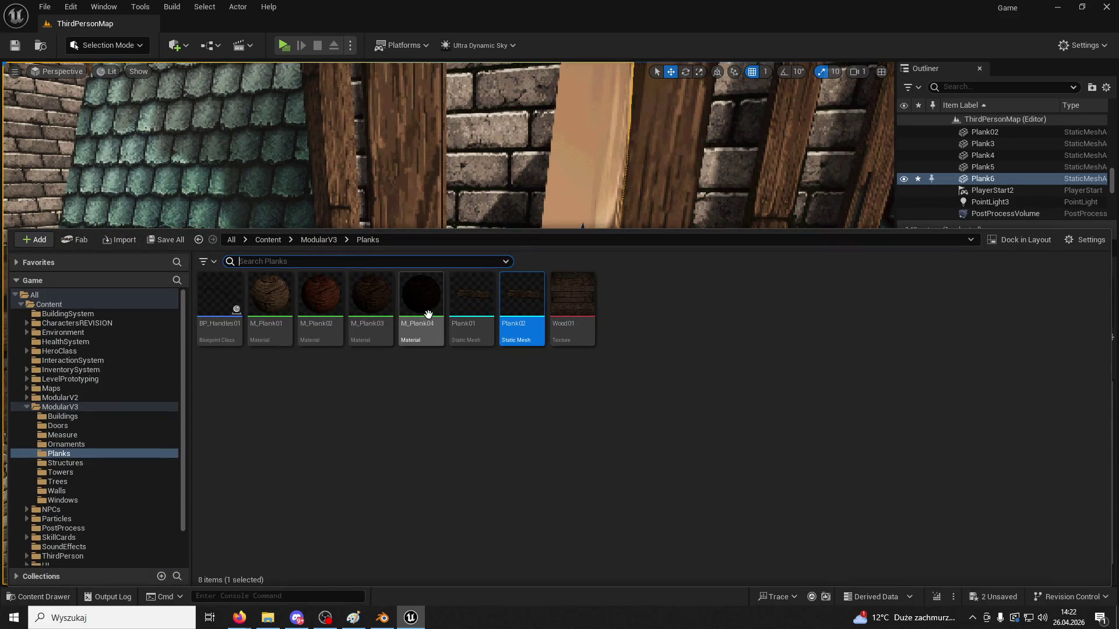
pyautogui.click(370, 326)
pyautogui.click(480, 223)
pyautogui.click(548, 397)
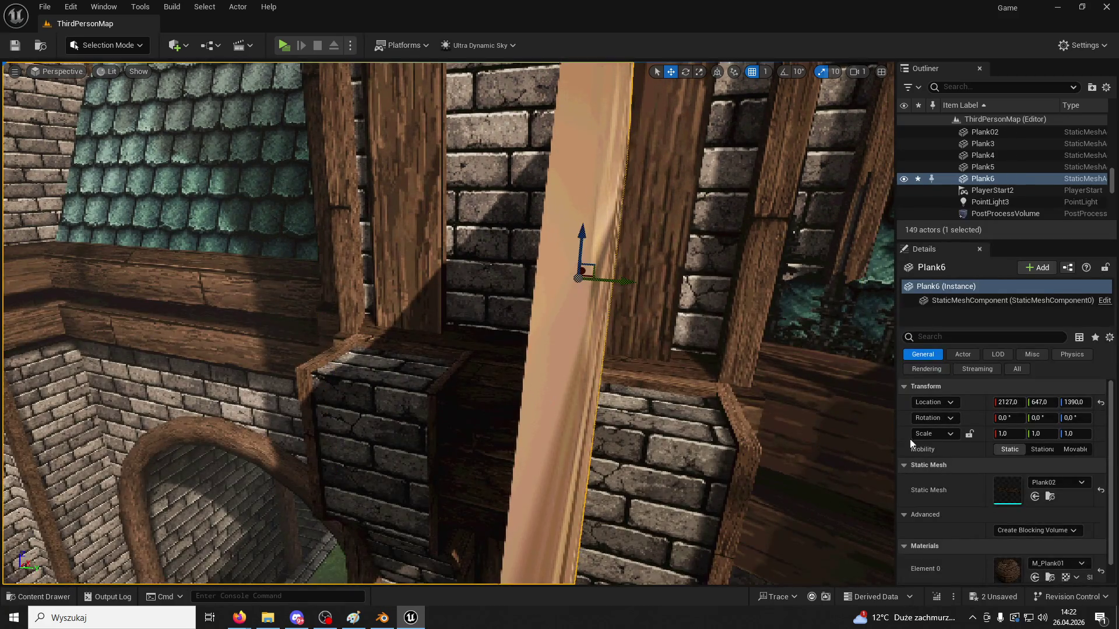
# Lock Plank6's scale, shrink it to about 0.165, and rotate it 90° on X to lie flat
pyautogui.press('f')
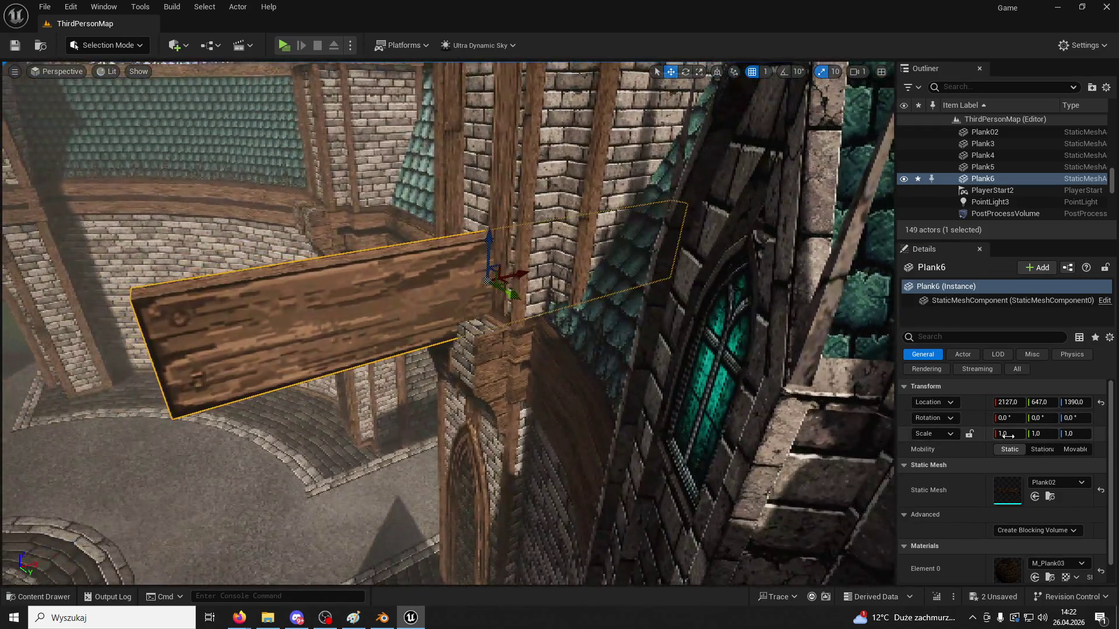
pyautogui.click(969, 434)
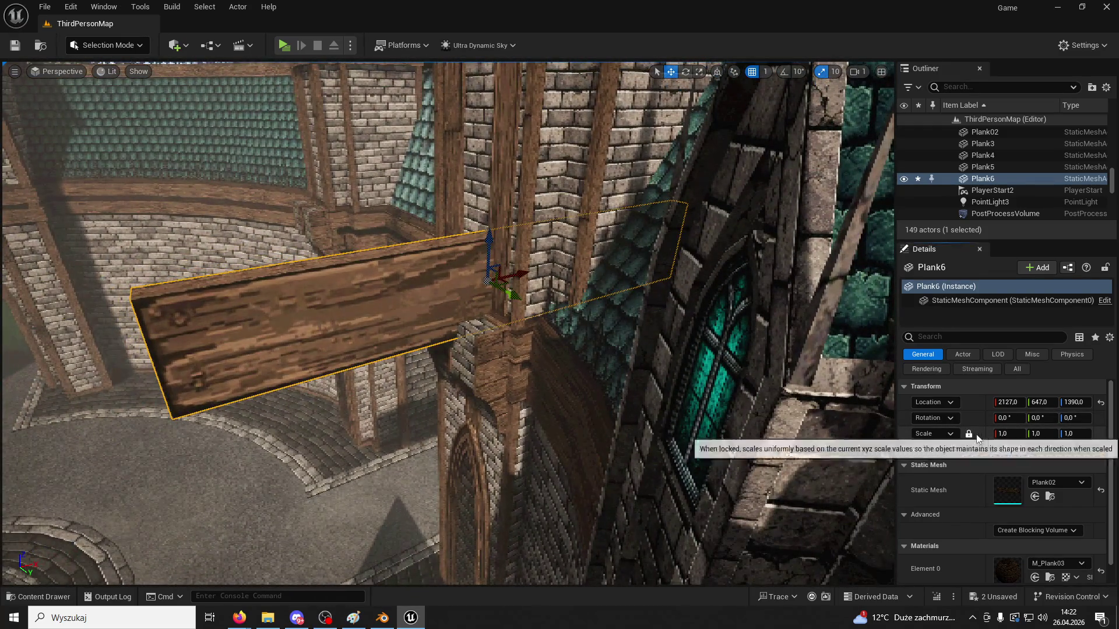
pyautogui.moveTo(1008, 434); pyautogui.dragTo(967, 434)
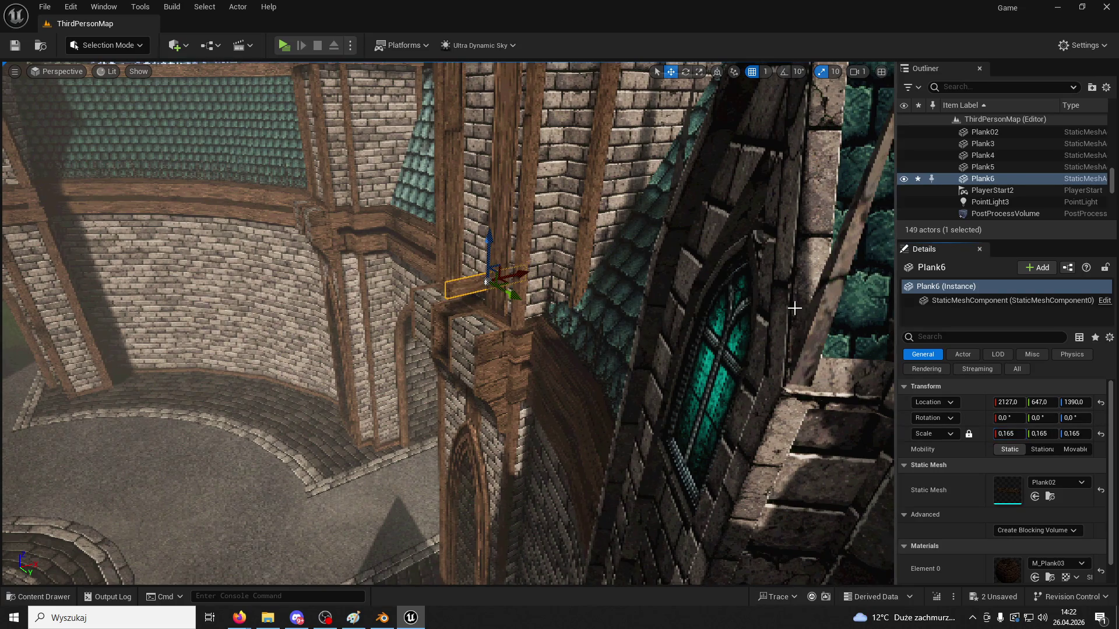
pyautogui.moveTo(794, 307); pyautogui.dragTo(687, 286, button='right')
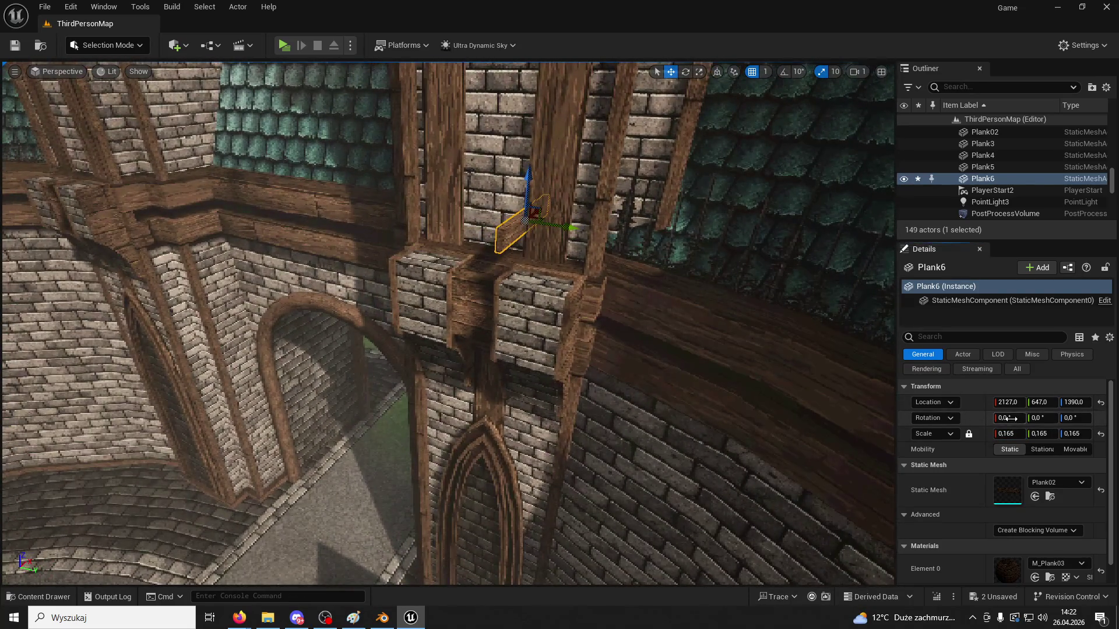
pyautogui.write('90')
pyautogui.press('Return')
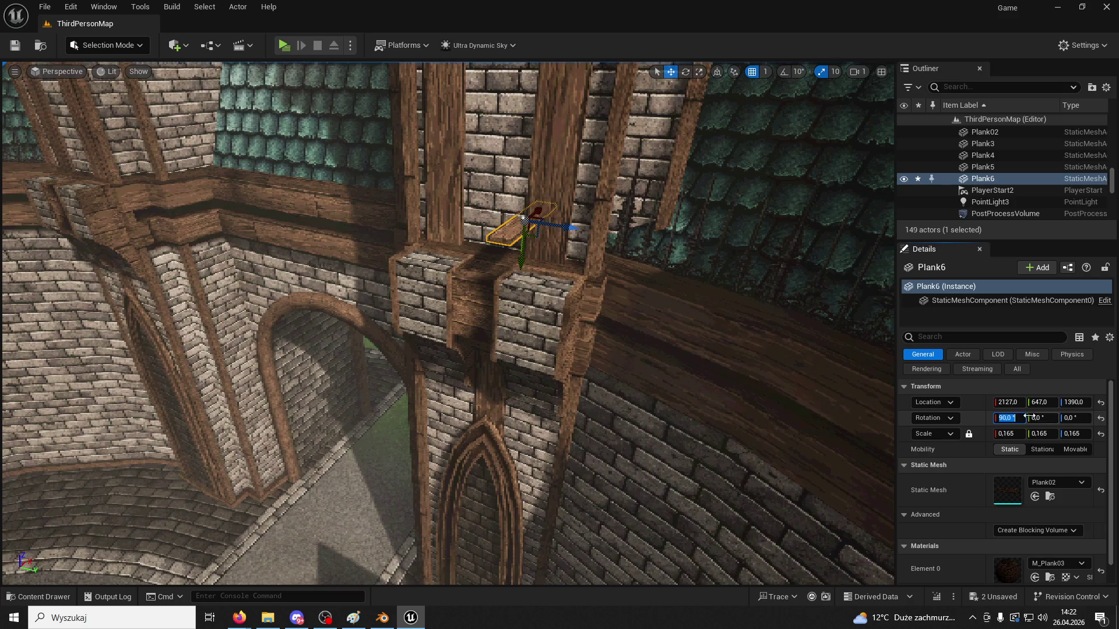
# Enlarge the plank slightly to 0.2 scale, then undo the plank changes and return to Blender
pyautogui.moveTo(1011, 433)
pyautogui.mouseDown()
pyautogui.moveTo(1043, 433)
pyautogui.moveTo(1027, 433)
pyautogui.mouseUp()
pyautogui.hotkey('ctrl', 'z')
pyautogui.hotkey('ctrl', 'z')
pyautogui.hotkey('ctrl', 'z')
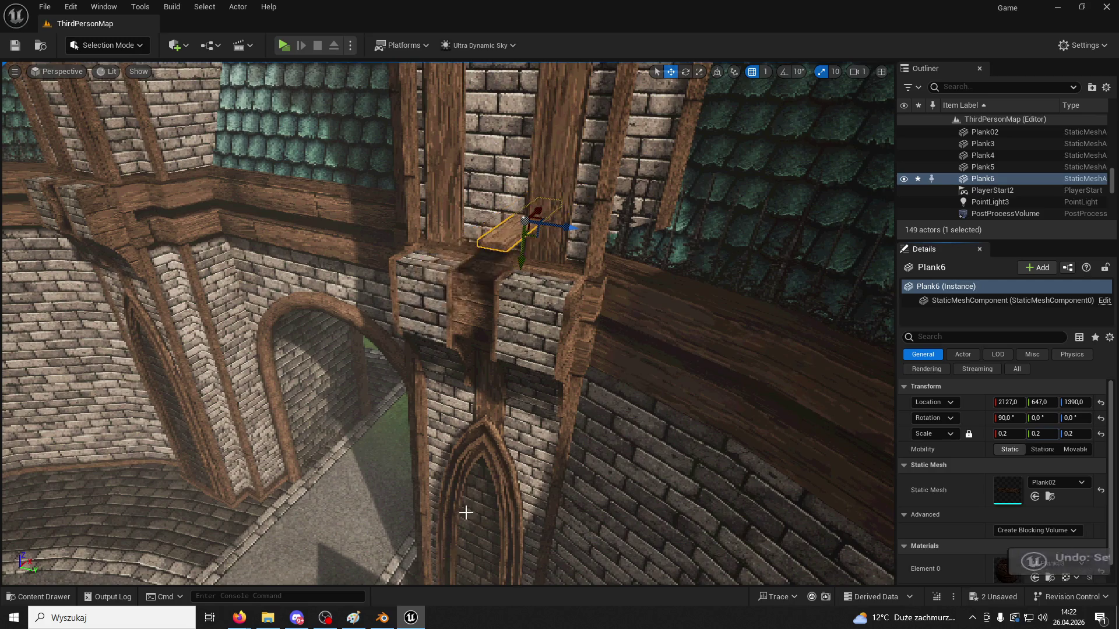
pyautogui.click(383, 618)
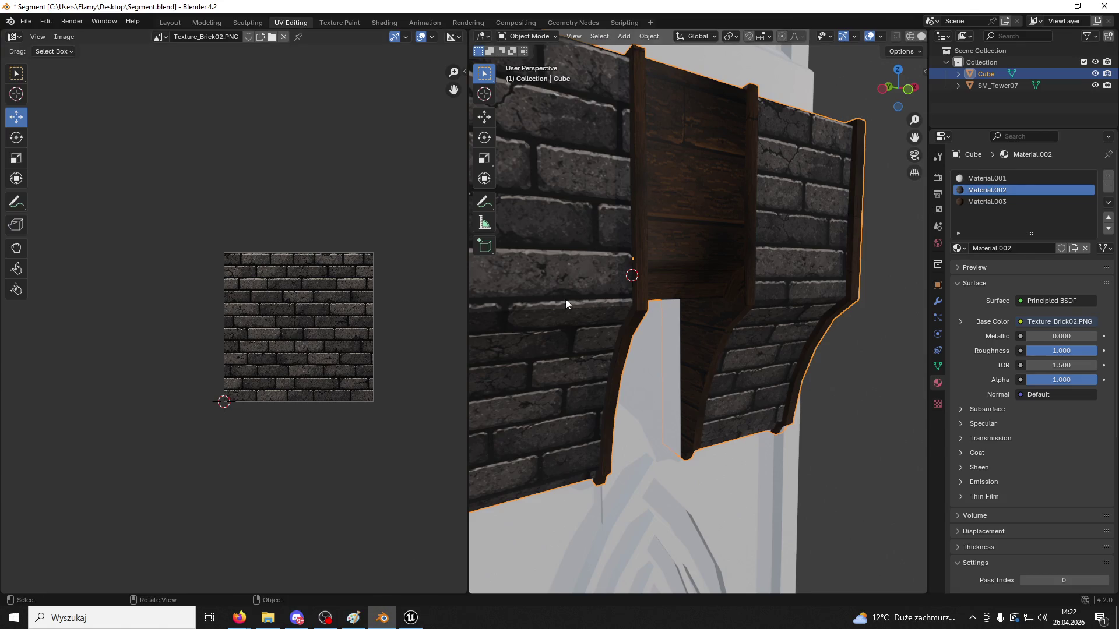
# Remove the unused Material.001 slot from the Cube and hide SM_Tower07
pyautogui.moveTo(674, 258)
pyautogui.mouseDown(button='middle')
pyautogui.moveTo(680, 235)
pyautogui.moveTo(716, 209)
pyautogui.moveTo(775, 412)
pyautogui.moveTo(769, 375)
pyautogui.moveTo(756, 390)
pyautogui.mouseUp(button='middle')
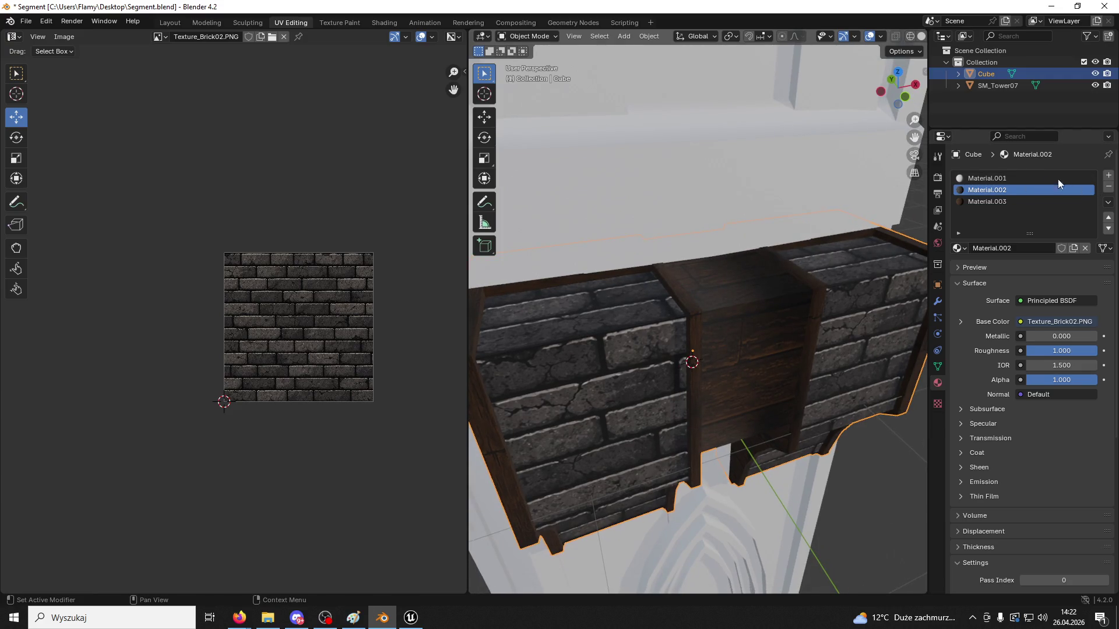
pyautogui.click(967, 179)
pyautogui.click(1108, 187)
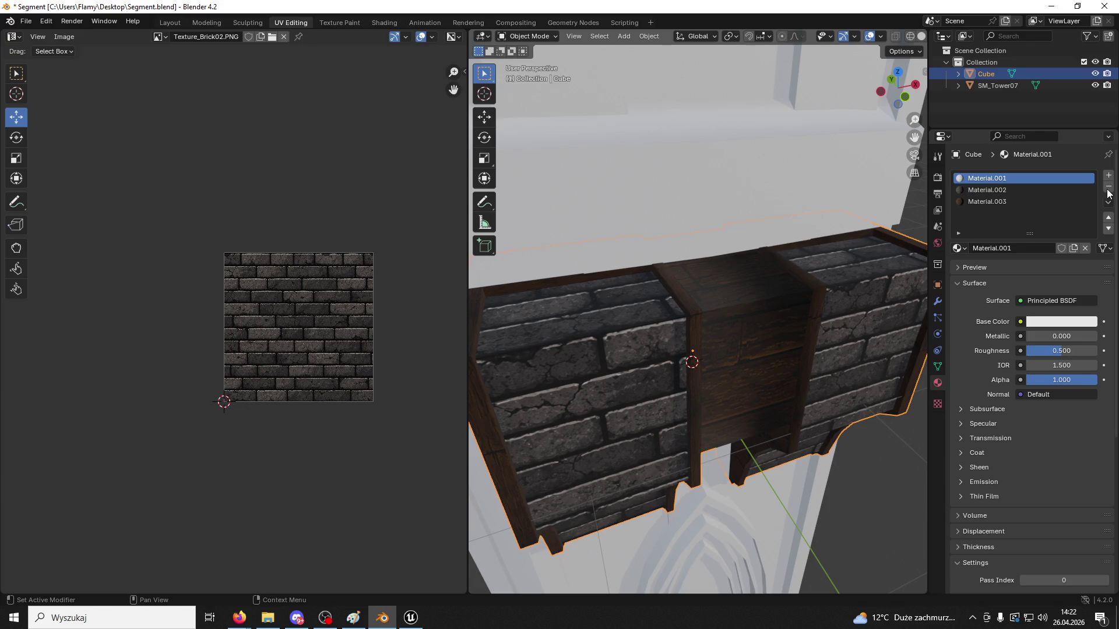
pyautogui.click(1095, 85)
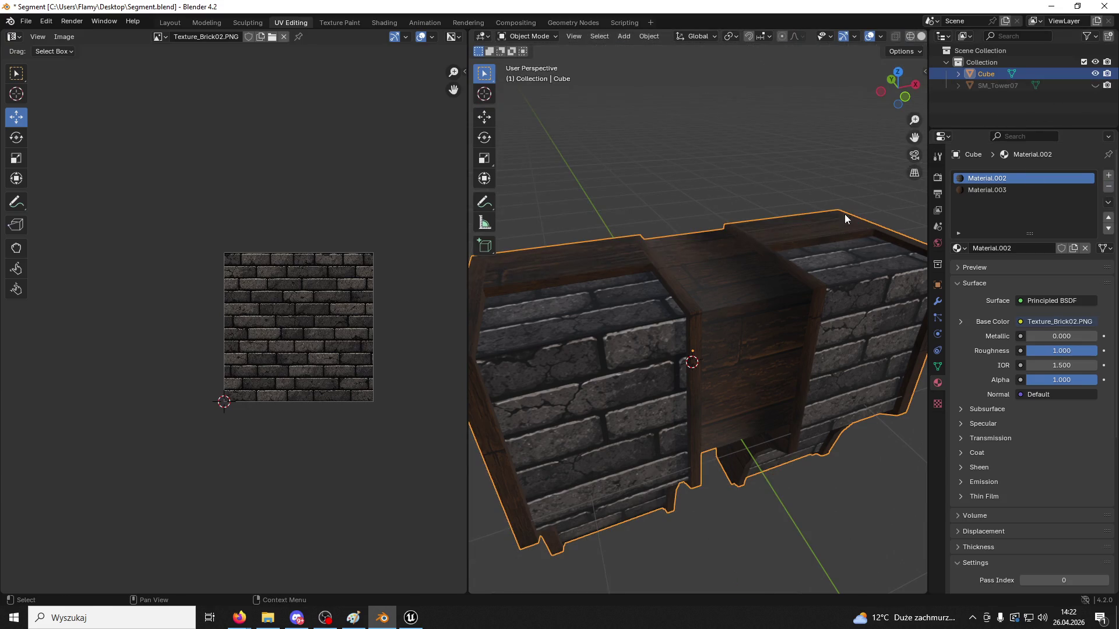
# Save the work with Ctrl+S, confirming the save of modified content
pyautogui.hotkey('alt', 'Tab')
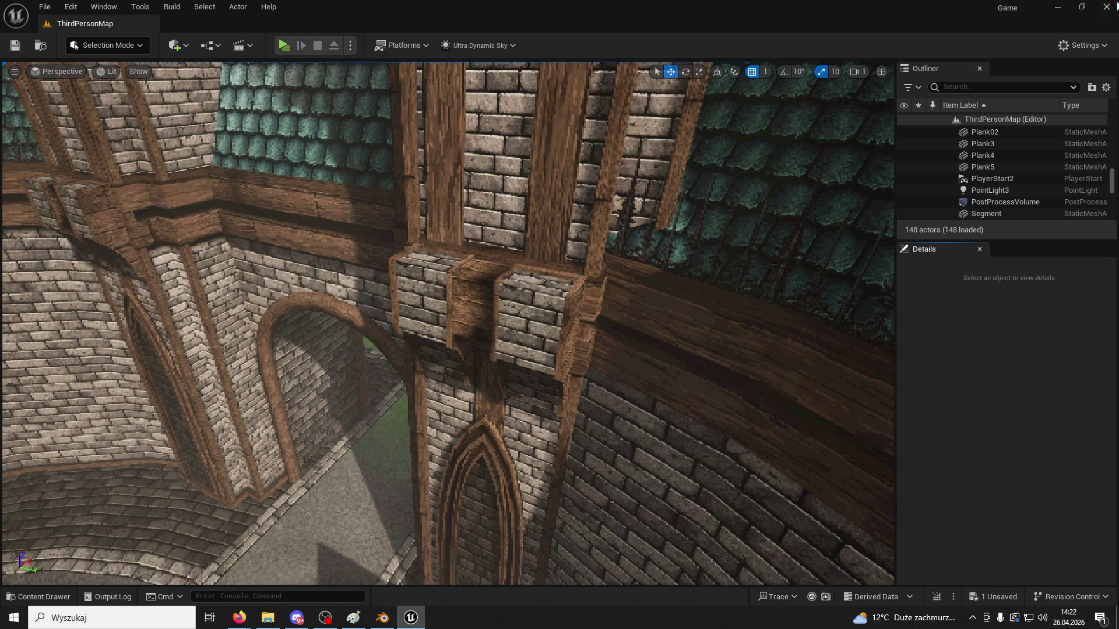
pyautogui.hotkey('ctrl', 's')
pyautogui.click(592, 442)
pyautogui.hotkey('alt', 'Tab')
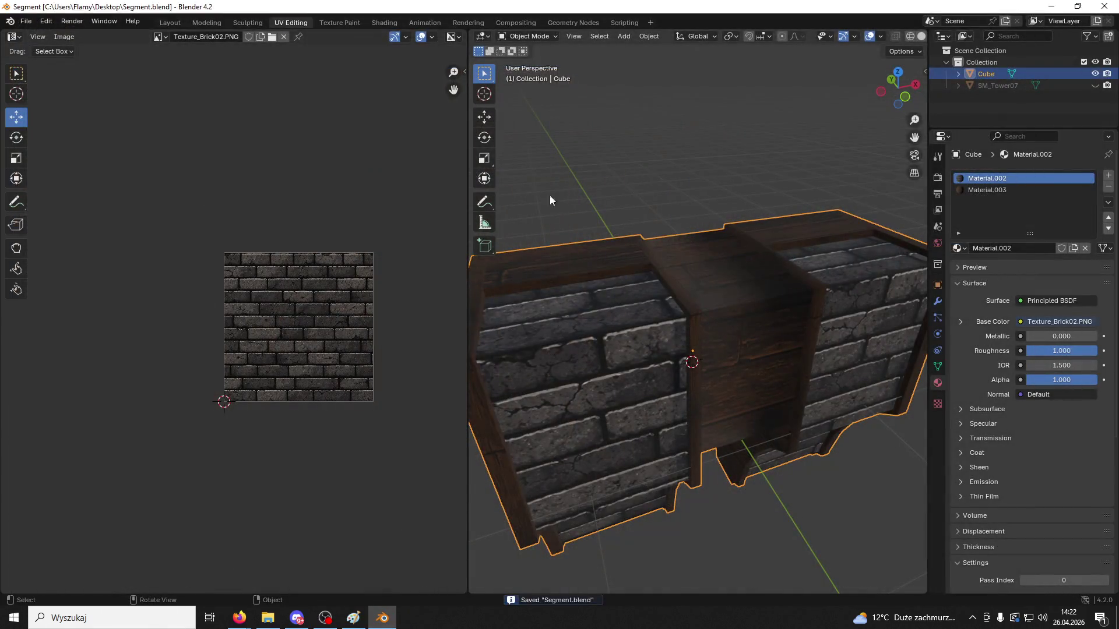
# Switch the Cube to Edit Mode and select the cap's top face
pyautogui.click(539, 37)
pyautogui.click(527, 58)
pyautogui.click(626, 289)
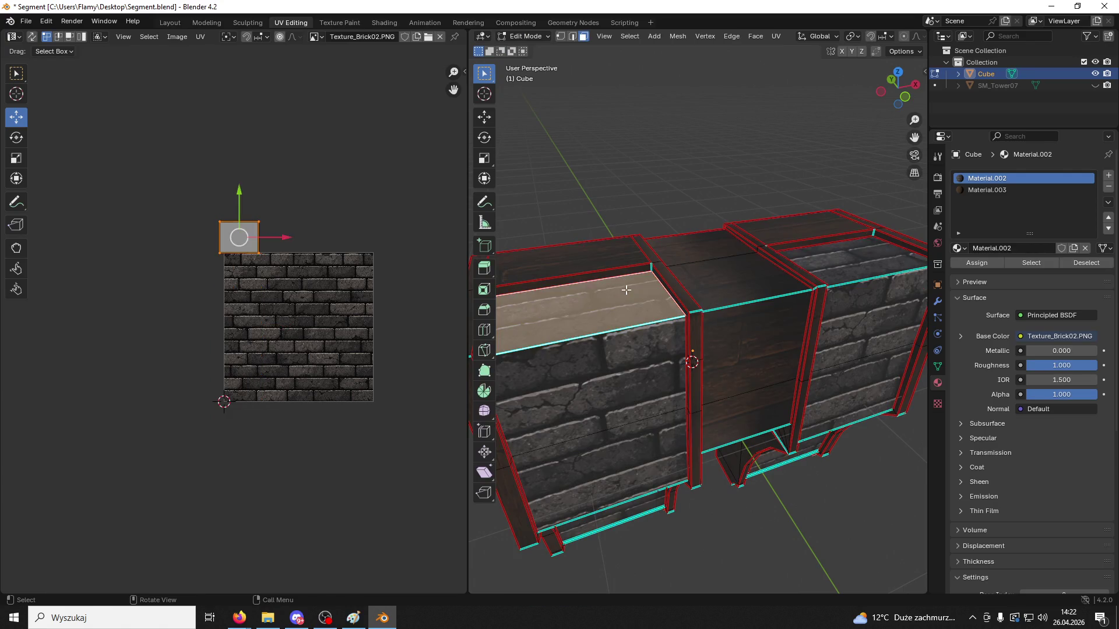
# Add the cap's top faces and bevel strips along the near side, dropping a stray brick face
pyautogui.keyDown('shift'); pyautogui.click(661, 281); pyautogui.keyUp('shift')
pyautogui.keyDown('shift'); pyautogui.click(670, 280); pyautogui.keyUp('shift')
pyautogui.keyDown('shift'); pyautogui.click(680, 280); pyautogui.keyUp('shift')
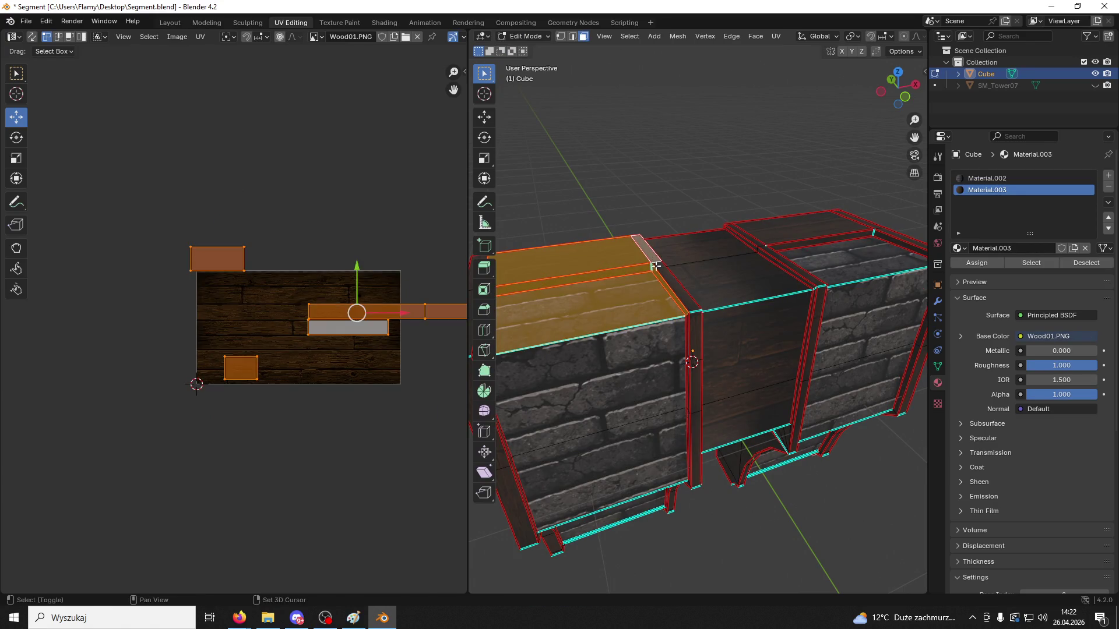
pyautogui.keyDown('shift'); pyautogui.click(689, 280); pyautogui.keyUp('shift')
pyautogui.keyDown('shift'); pyautogui.click(690, 279); pyautogui.keyUp('shift')
pyautogui.keyDown('shift'); pyautogui.click(769, 252); pyautogui.keyUp('shift')
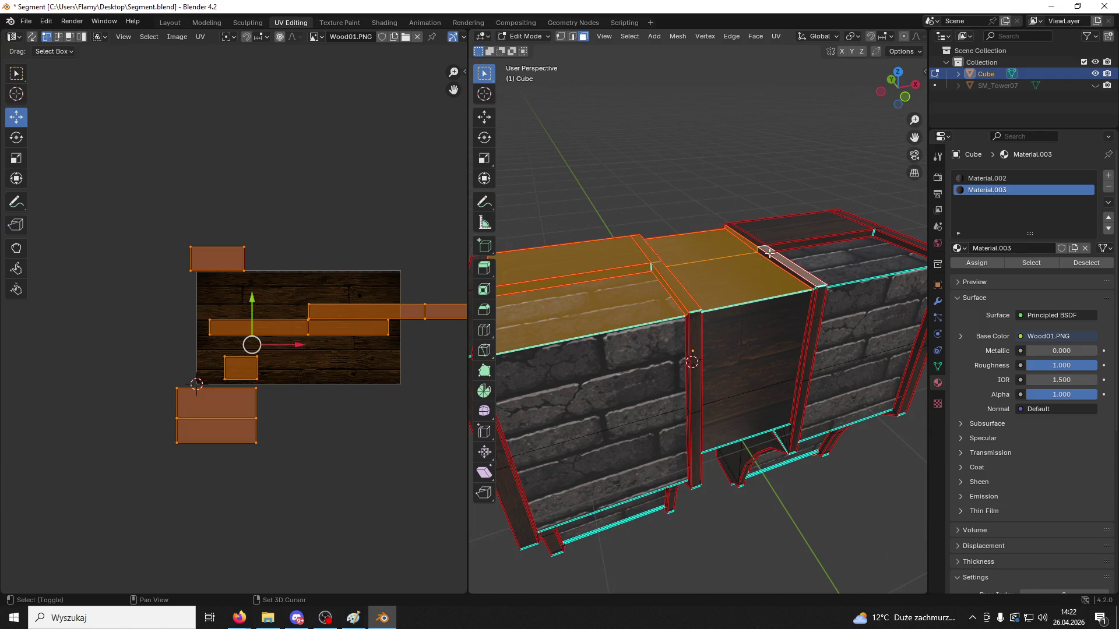
pyautogui.keyDown('shift'); pyautogui.click(783, 236); pyautogui.keyUp('shift')
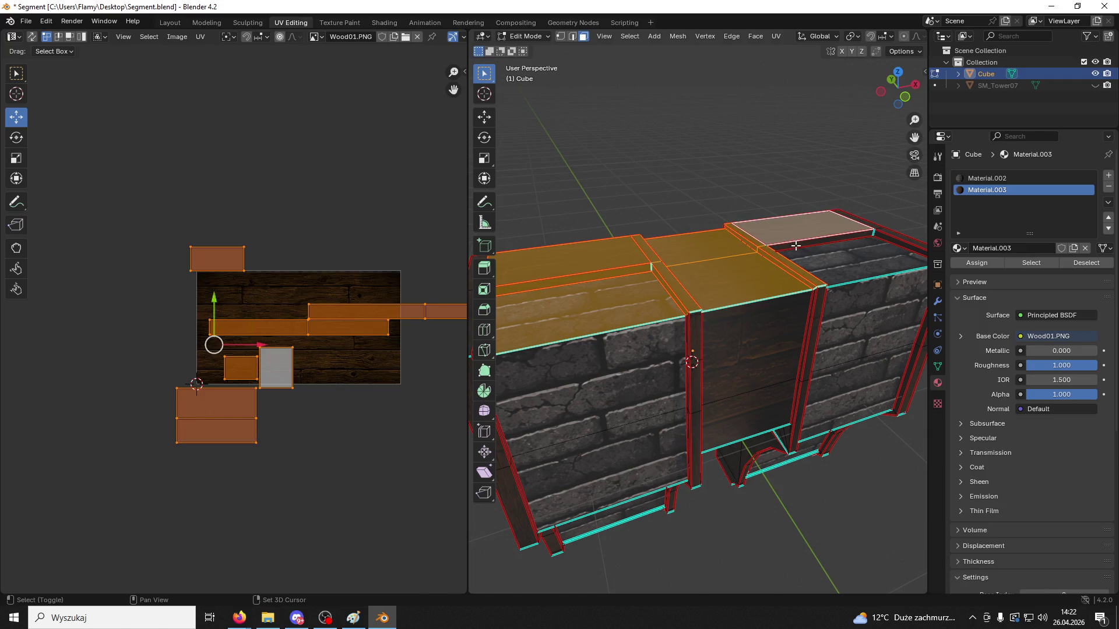
pyautogui.keyDown('shift'); pyautogui.click(866, 236); pyautogui.keyUp('shift')
pyautogui.keyDown('shift'); pyautogui.click(881, 234); pyautogui.keyUp('shift')
pyautogui.keyDown('shift'); pyautogui.click(899, 234); pyautogui.keyUp('shift')
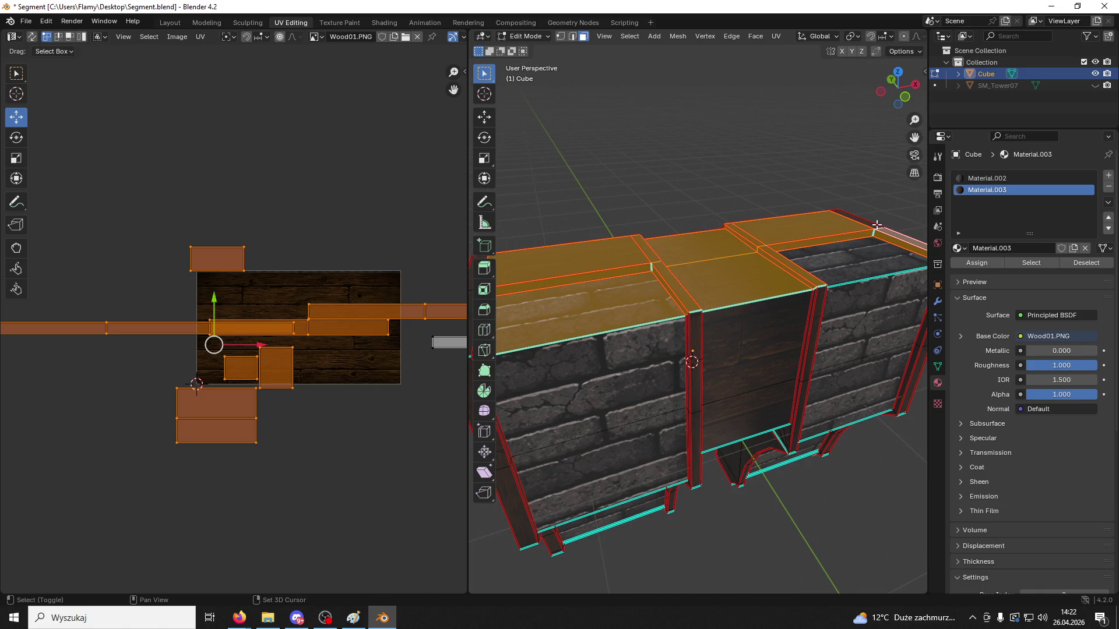
pyautogui.keyDown('shift'); pyautogui.click(871, 250); pyautogui.keyUp('shift')
pyautogui.keyDown('shift'); pyautogui.click(868, 230); pyautogui.keyUp('shift')
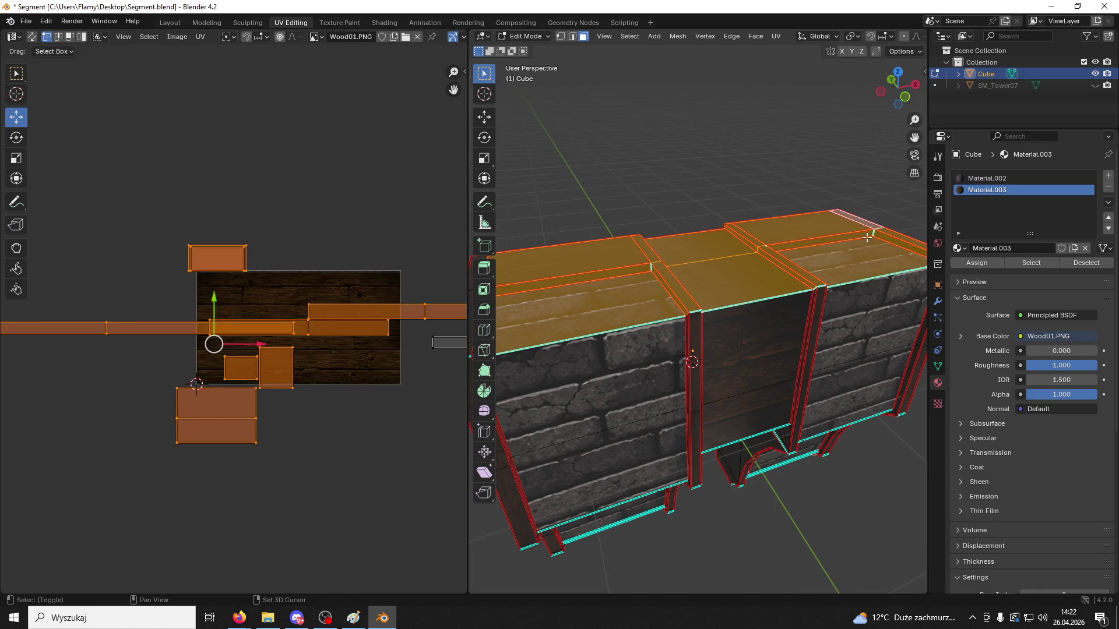
# Orbit to the far end and add the remaining top bevel strips to the selection
pyautogui.moveTo(867, 233)
pyautogui.mouseDown(button='middle')
pyautogui.moveTo(701, 271)
pyautogui.moveTo(698, 238)
pyautogui.moveTo(768, 289)
pyautogui.mouseUp(button='middle')
pyautogui.keyDown('shift'); pyautogui.click(698, 237); pyautogui.keyUp('shift')
pyautogui.keyDown('shift'); pyautogui.click(761, 273); pyautogui.keyUp('shift')
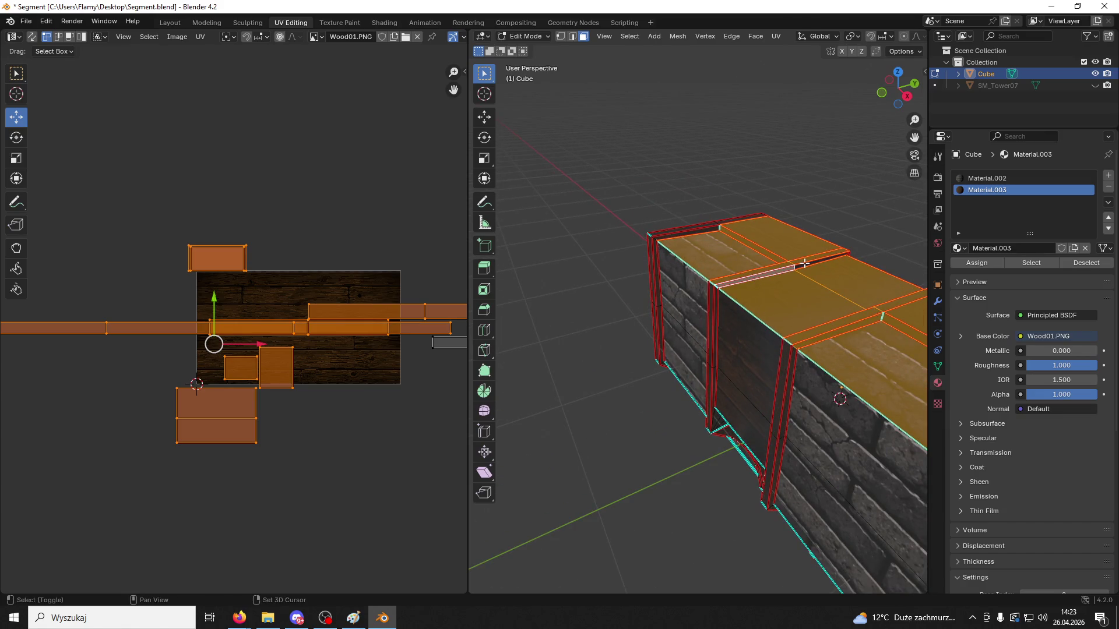
pyautogui.keyDown('shift'); pyautogui.click(699, 229); pyautogui.keyUp('shift')
pyautogui.keyDown('shift'); pyautogui.click(712, 225); pyautogui.keyUp('shift')
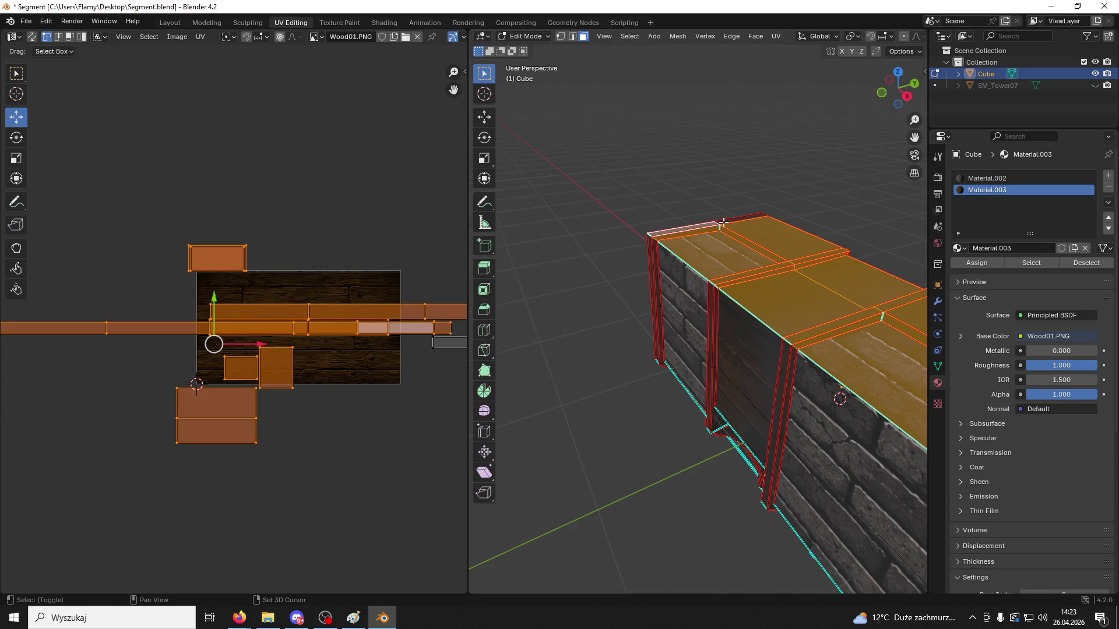
pyautogui.moveTo(711, 225)
pyautogui.mouseDown(button='middle')
pyautogui.moveTo(666, 200)
pyautogui.moveTo(752, 237)
pyautogui.moveTo(836, 235)
pyautogui.moveTo(527, 244)
pyautogui.moveTo(739, 344)
pyautogui.moveTo(647, 337)
pyautogui.moveTo(903, 344)
pyautogui.moveTo(600, 392)
pyautogui.moveTo(706, 434)
pyautogui.moveTo(699, 408)
pyautogui.moveTo(641, 392)
pyautogui.moveTo(776, 347)
pyautogui.mouseUp(button='middle')
# Weld the selection's duplicate vertices with Merge By Distance, then clear the selection
pyautogui.press('m')
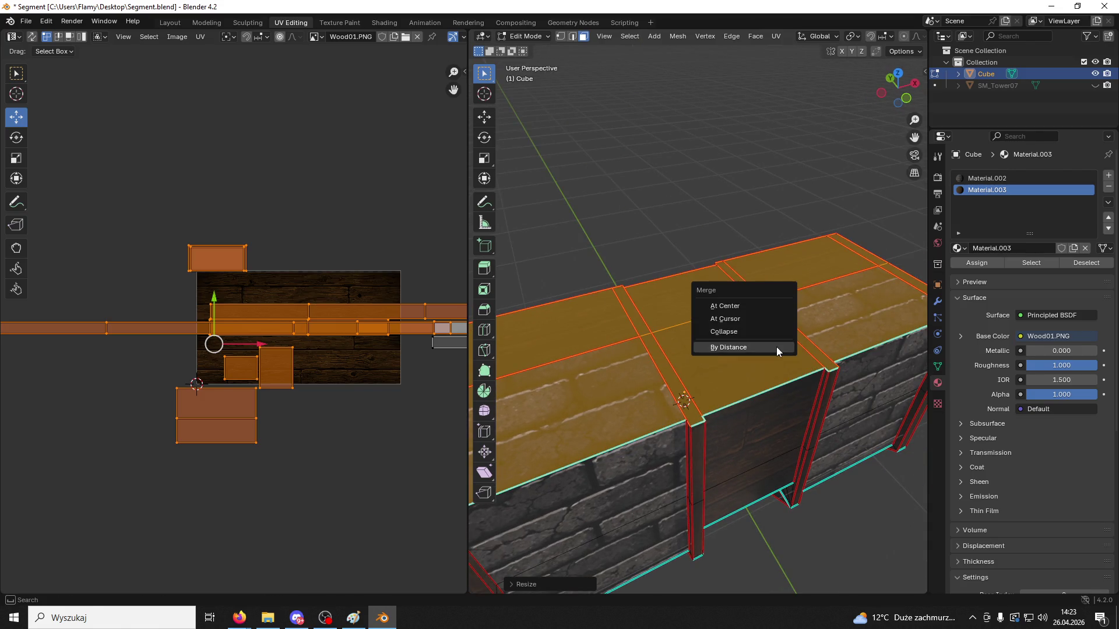
pyautogui.click(776, 347)
pyautogui.click(658, 222)
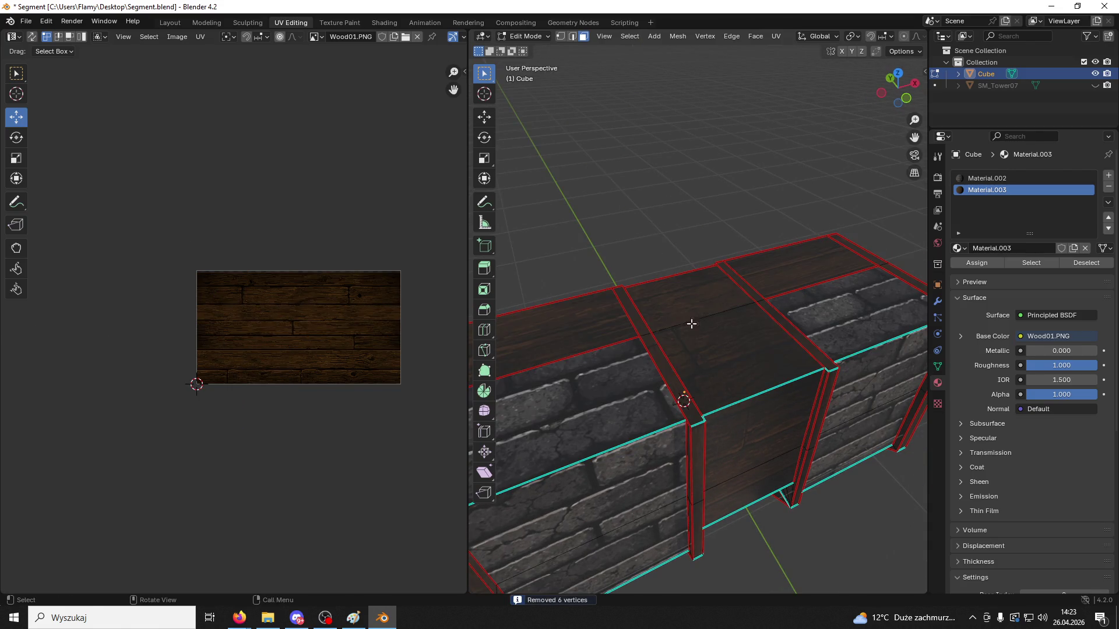
# Select all of the wall's top faces, working along the wall to the corner
pyautogui.click(733, 335)
pyautogui.click(873, 311)
pyautogui.keyDown('shift'); pyautogui.moveTo(873, 311); pyautogui.dragTo(809, 305, button='middle'); pyautogui.keyUp('shift')
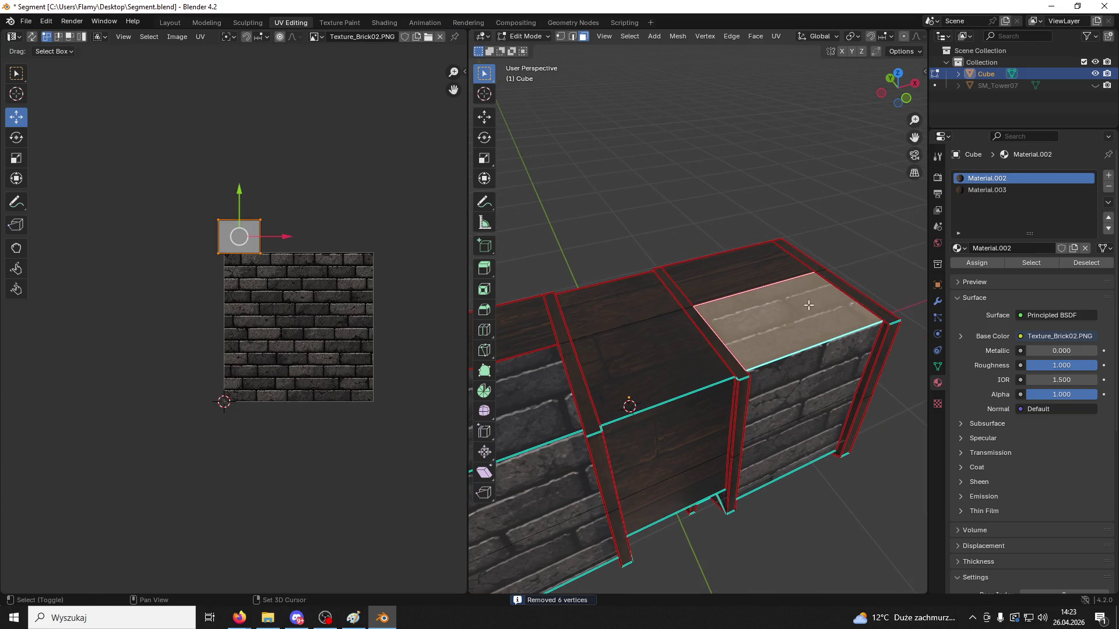
pyautogui.keyDown('shift'); pyautogui.click(876, 312); pyautogui.keyUp('shift')
pyautogui.keyDown('shift'); pyautogui.click(740, 273); pyautogui.keyUp('shift')
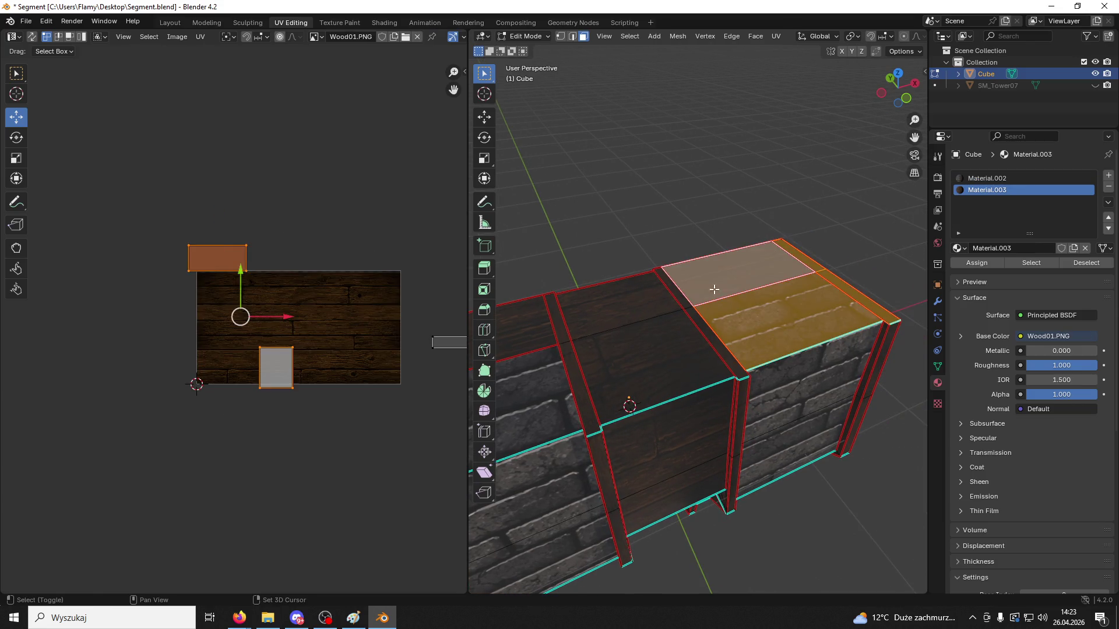
pyautogui.keyDown('shift'); pyautogui.click(691, 319); pyautogui.keyUp('shift')
pyautogui.keyDown('shift'); pyautogui.click(692, 346); pyautogui.keyUp('shift')
pyautogui.moveTo(666, 326)
pyautogui.keyDown('shift'); pyautogui.mouseDown(button='middle')
pyautogui.moveTo(742, 312)
pyautogui.moveTo(667, 324)
pyautogui.mouseUp(button='middle'); pyautogui.keyUp('shift')
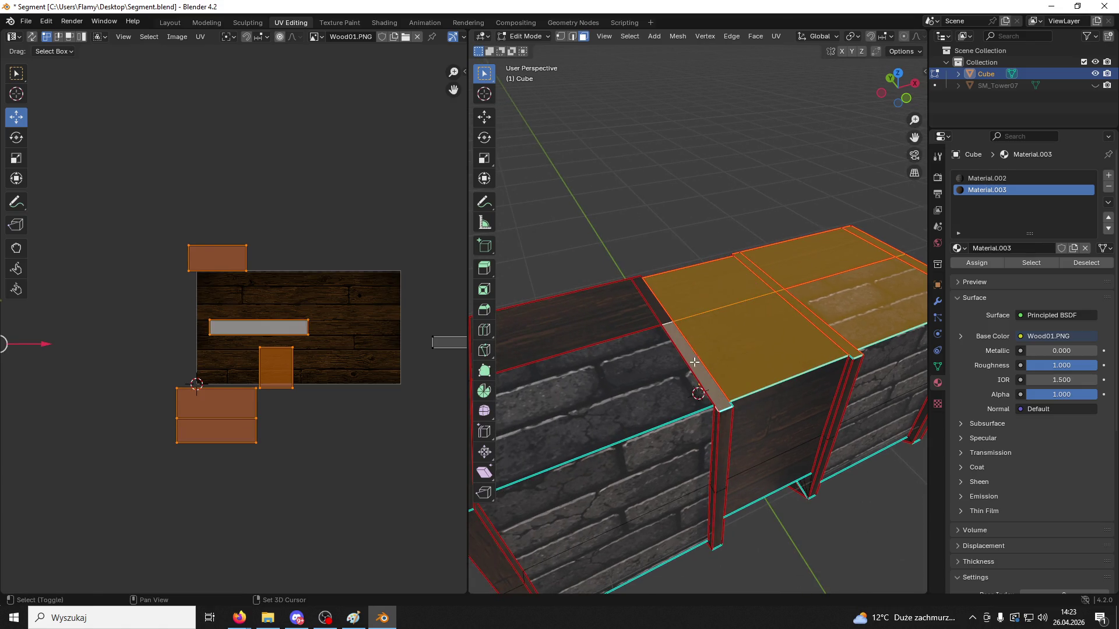
pyautogui.keyDown('shift'); pyautogui.click(667, 325); pyautogui.keyUp('shift')
pyautogui.keyDown('shift'); pyautogui.click(652, 300); pyautogui.keyUp('shift')
pyautogui.keyDown('shift'); pyautogui.click(617, 303); pyautogui.keyUp('shift')
pyautogui.keyDown('shift'); pyautogui.moveTo(571, 408); pyautogui.dragTo(640, 391, button='middle'); pyautogui.keyUp('shift')
pyautogui.keyDown('shift'); pyautogui.click(589, 287); pyautogui.keyUp('shift')
pyautogui.moveTo(589, 287); pyautogui.dragTo(758, 326, button='middle')
# Extrude the top faces up into a cap, assign the wood Material.003, and switch to edge select
pyautogui.press('e')
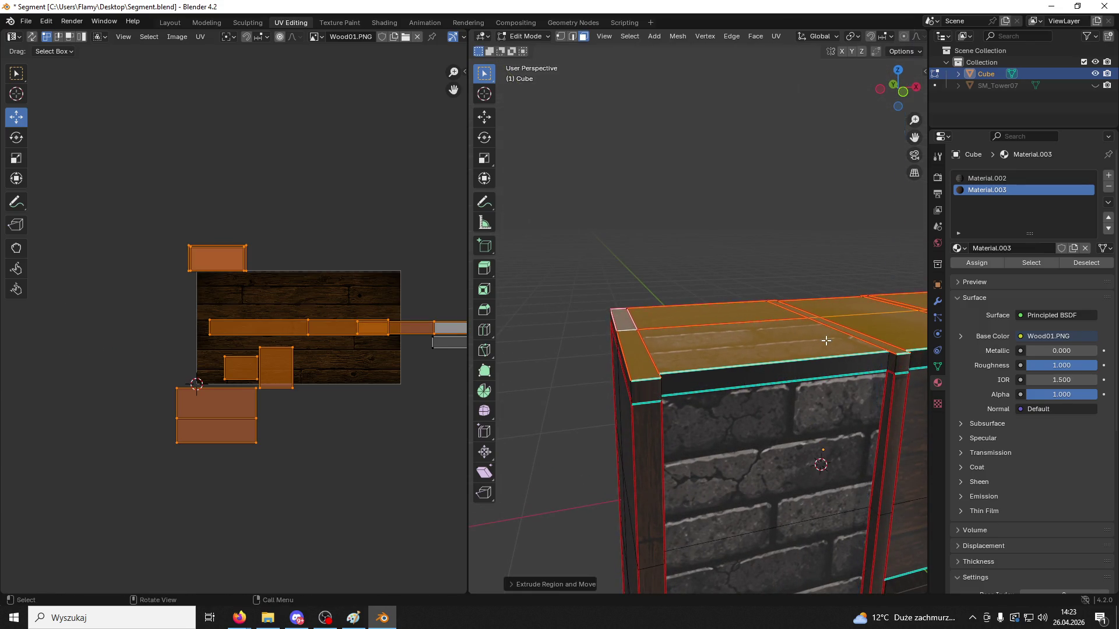
pyautogui.click(816, 356)
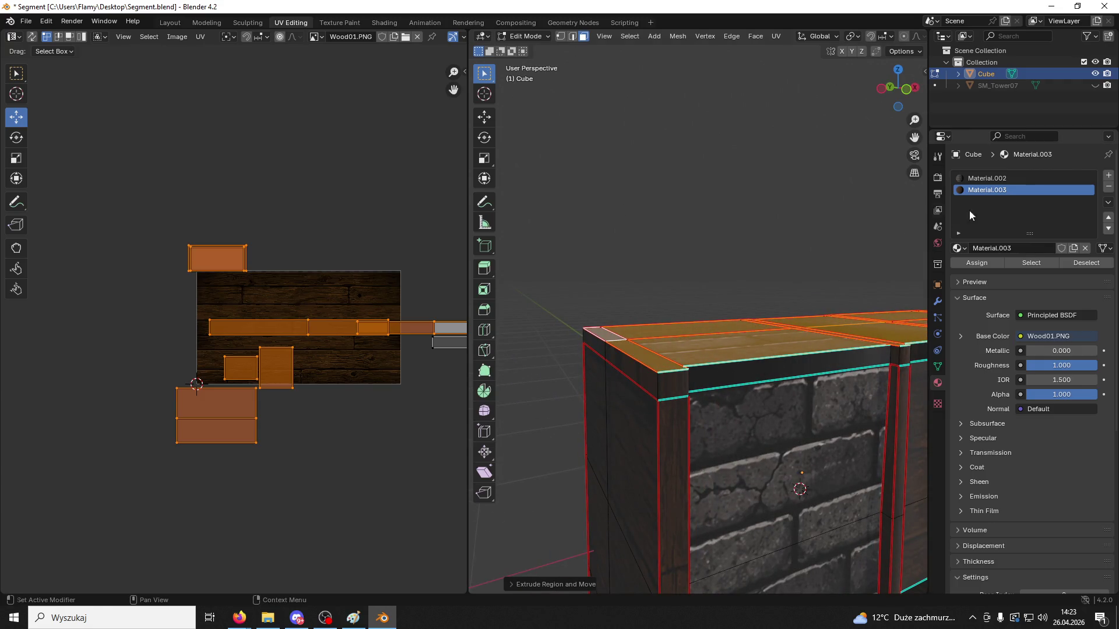
pyautogui.click(977, 263)
pyautogui.moveTo(831, 281); pyautogui.dragTo(807, 354, button='middle')
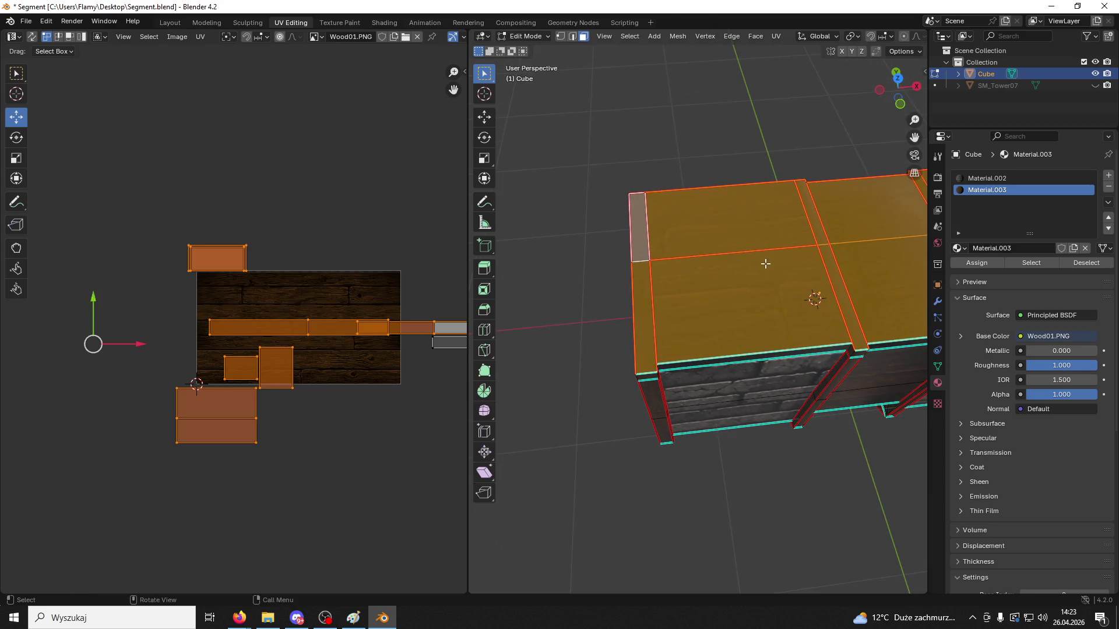
pyautogui.click(574, 37)
pyautogui.moveTo(723, 221)
pyautogui.mouseDown(button='middle')
pyautogui.moveTo(734, 243)
pyautogui.moveTo(734, 194)
pyautogui.moveTo(816, 357)
pyautogui.moveTo(723, 332)
pyautogui.mouseUp(button='middle')
pyautogui.keyDown('alt'); pyautogui.click(723, 333); pyautogui.keyUp('alt')
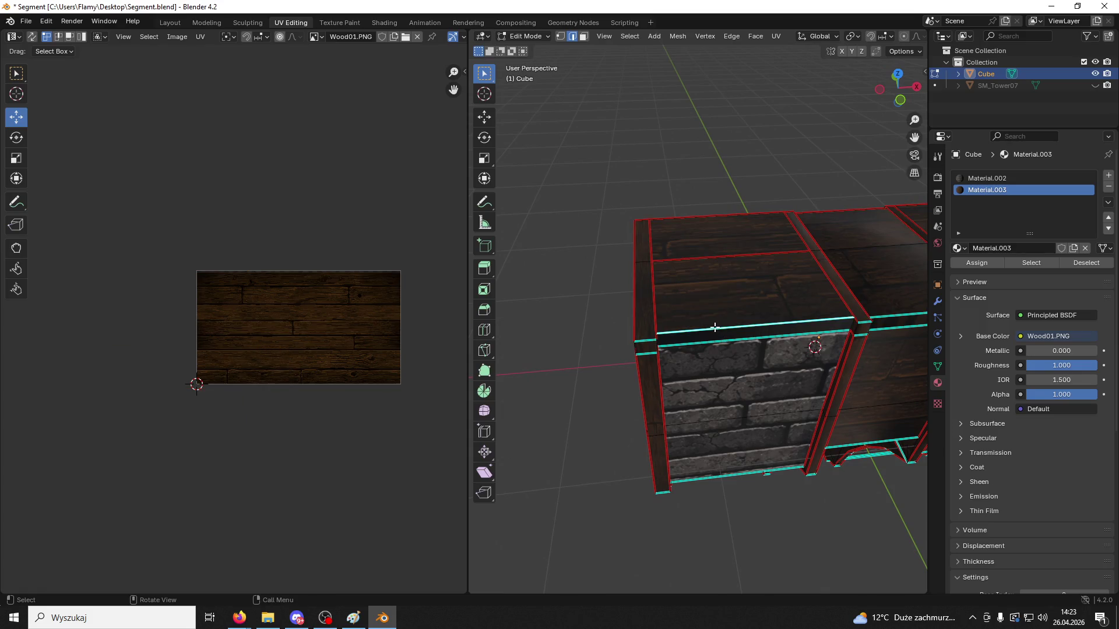
# Select the edges around the cap's top and clear their seams
pyautogui.rightClick(718, 328)
pyautogui.keyDown('alt'); pyautogui.click(789, 323); pyautogui.keyUp('alt')
pyautogui.moveTo(789, 324)
pyautogui.mouseDown(button='middle')
pyautogui.moveTo(645, 378)
pyautogui.moveTo(794, 417)
pyautogui.moveTo(593, 441)
pyautogui.mouseUp(button='middle')
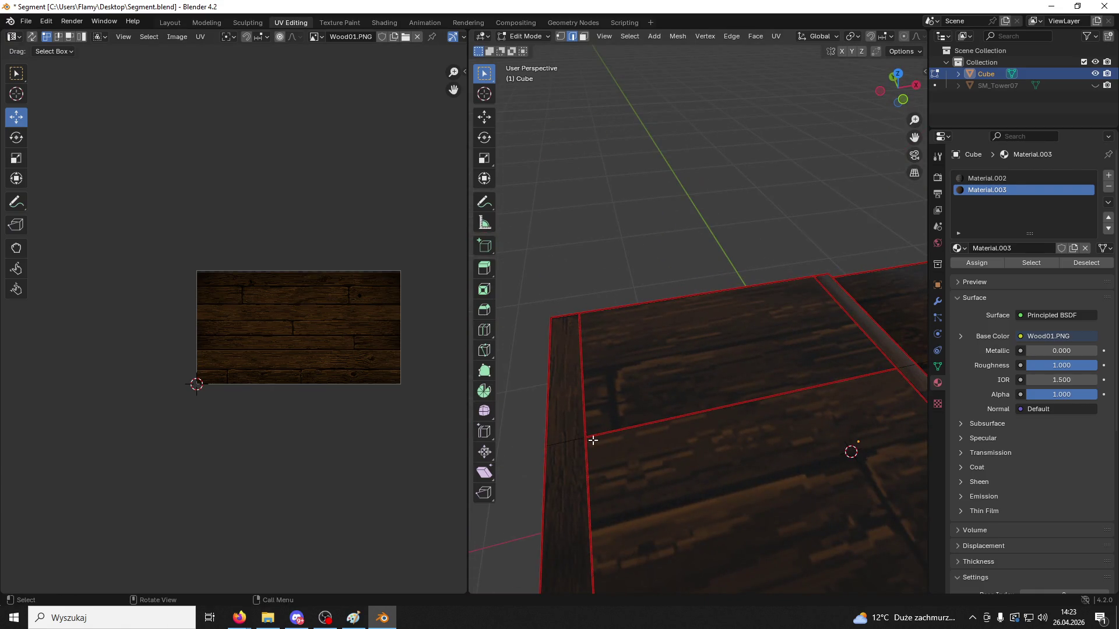
pyautogui.keyDown('alt'); pyautogui.click(701, 420); pyautogui.keyUp('alt')
pyautogui.moveTo(702, 421)
pyautogui.mouseDown(button='middle')
pyautogui.moveTo(767, 431)
pyautogui.moveTo(768, 421)
pyautogui.mouseUp(button='middle')
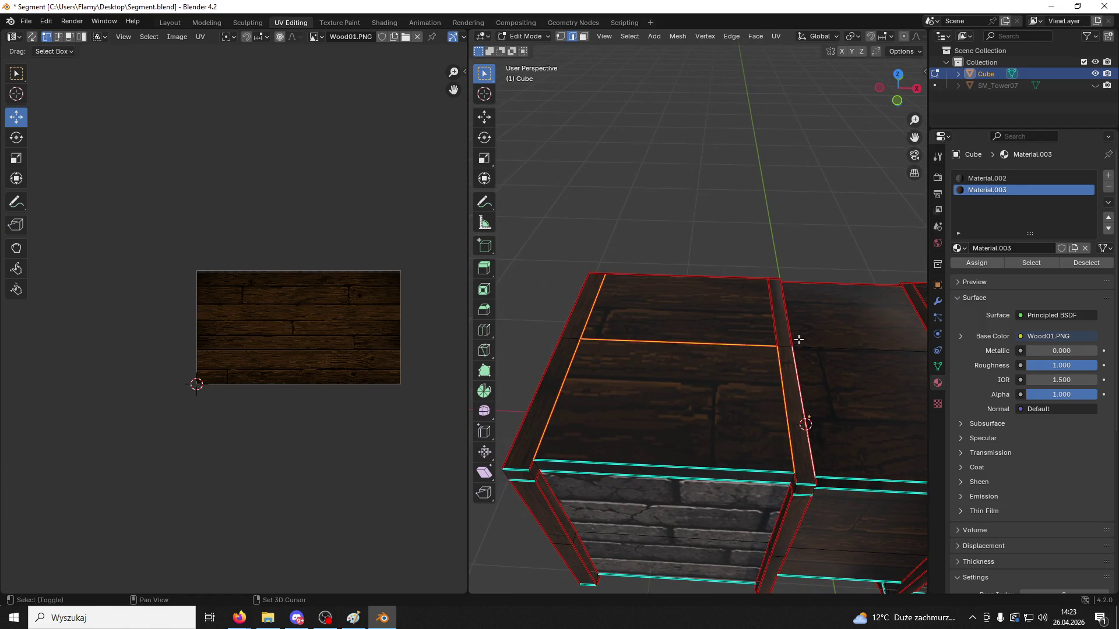
pyautogui.click(722, 280)
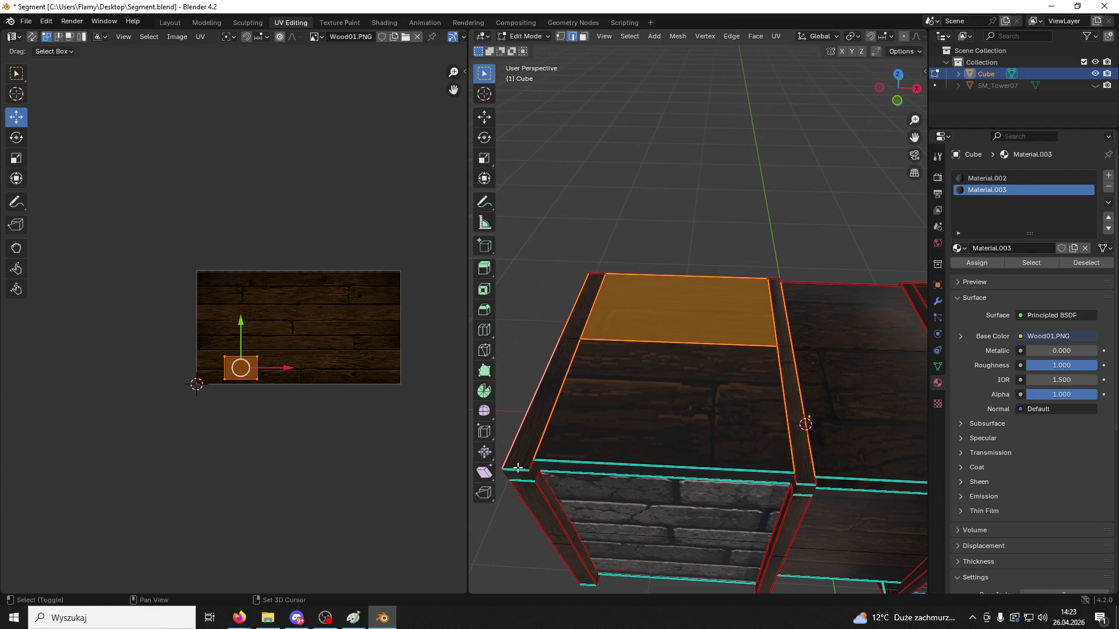
pyautogui.hotkey('ctrl', 'e')
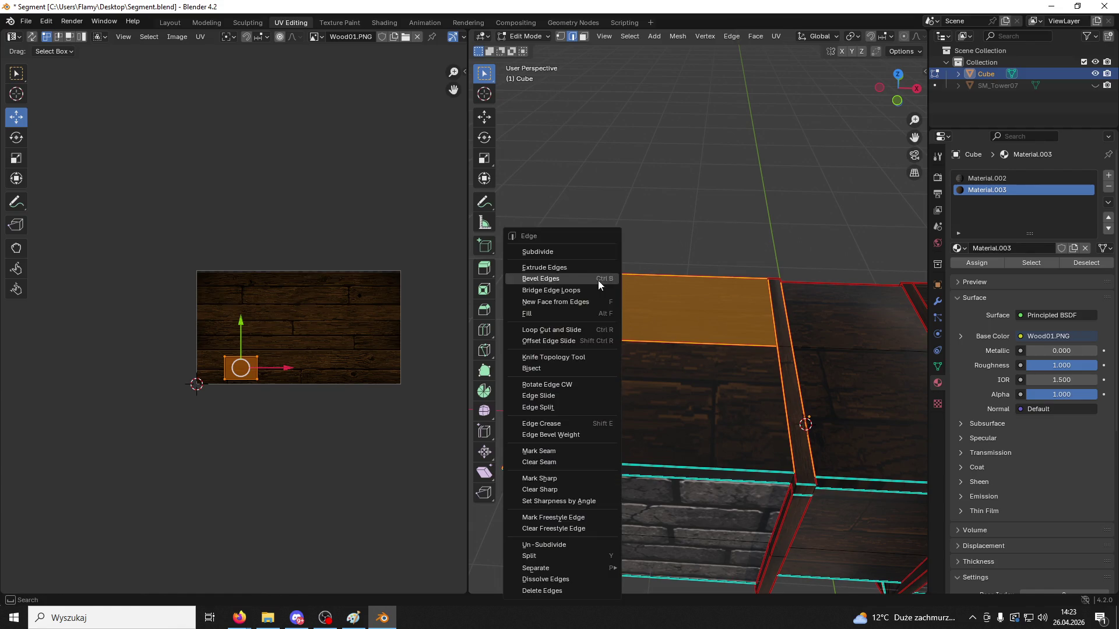
pyautogui.click(550, 463)
# Mark the cap's side edges as seams and select its right vertical edge
pyautogui.click(749, 242)
pyautogui.moveTo(749, 242)
pyautogui.keyDown('ctrl'); pyautogui.mouseDown(button='middle')
pyautogui.moveTo(694, 277)
pyautogui.moveTo(665, 368)
pyautogui.mouseUp(button='middle'); pyautogui.keyUp('ctrl')
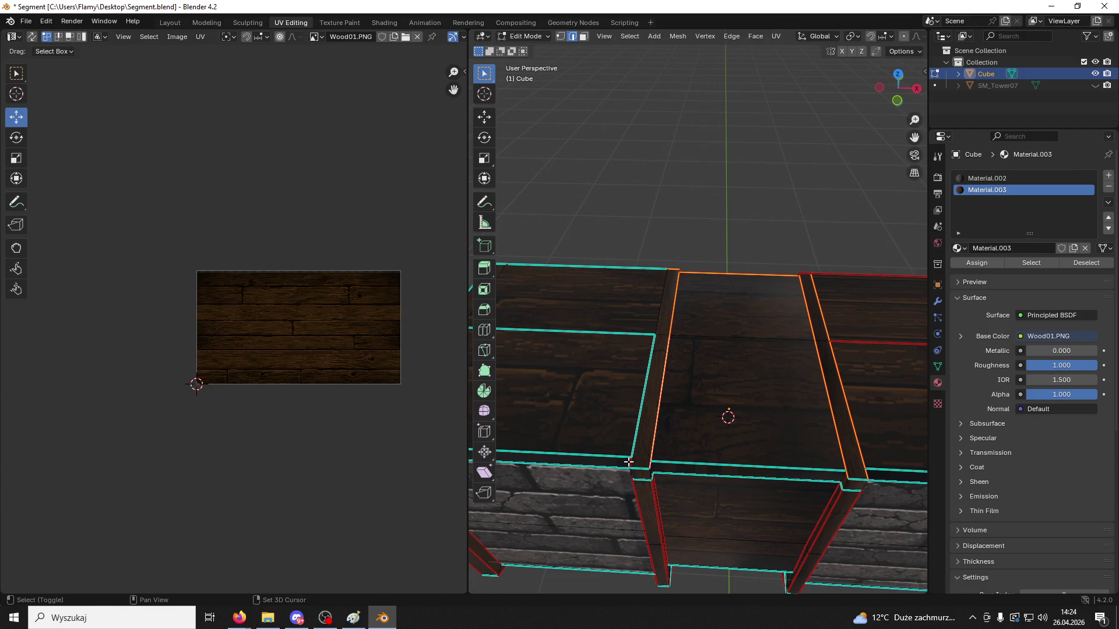
pyautogui.rightClick(658, 458)
pyautogui.click(626, 448)
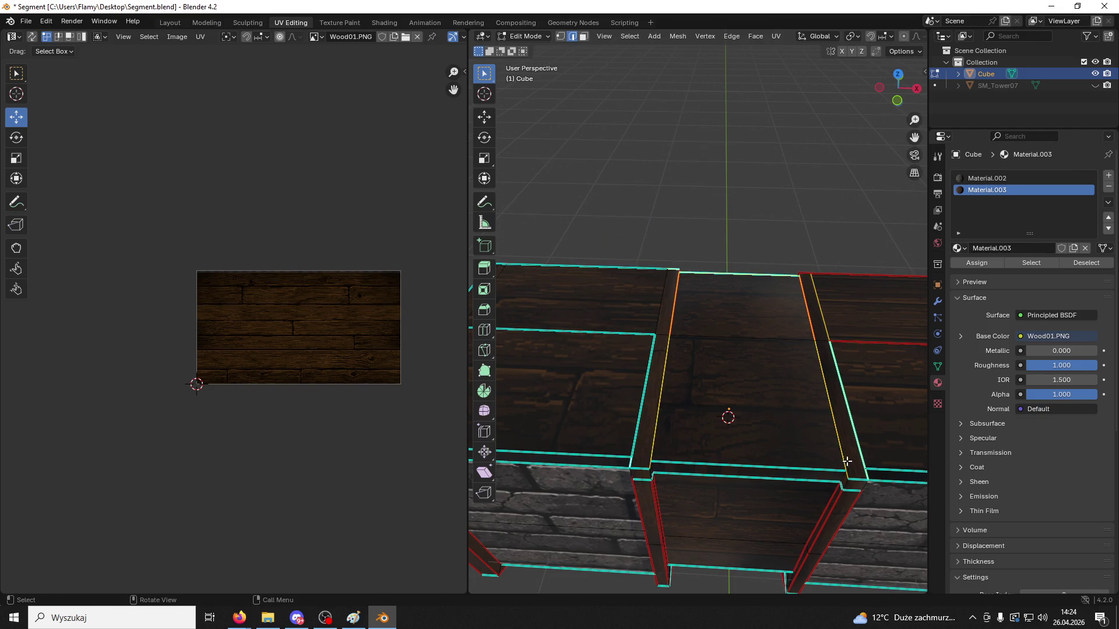
pyautogui.moveTo(847, 461)
pyautogui.mouseDown(button='middle')
pyautogui.moveTo(811, 396)
pyautogui.moveTo(681, 416)
pyautogui.mouseUp(button='middle')
pyautogui.click(782, 419)
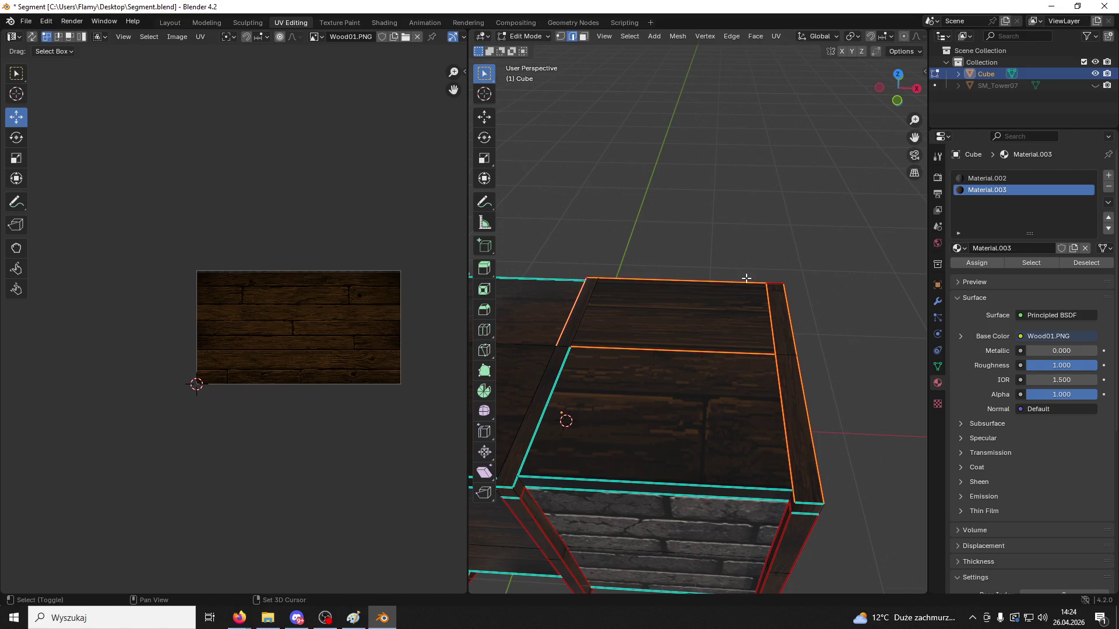
# Mark seams on the remaining plank border edges of the cap
pyautogui.rightClick(771, 285)
pyautogui.click(770, 287)
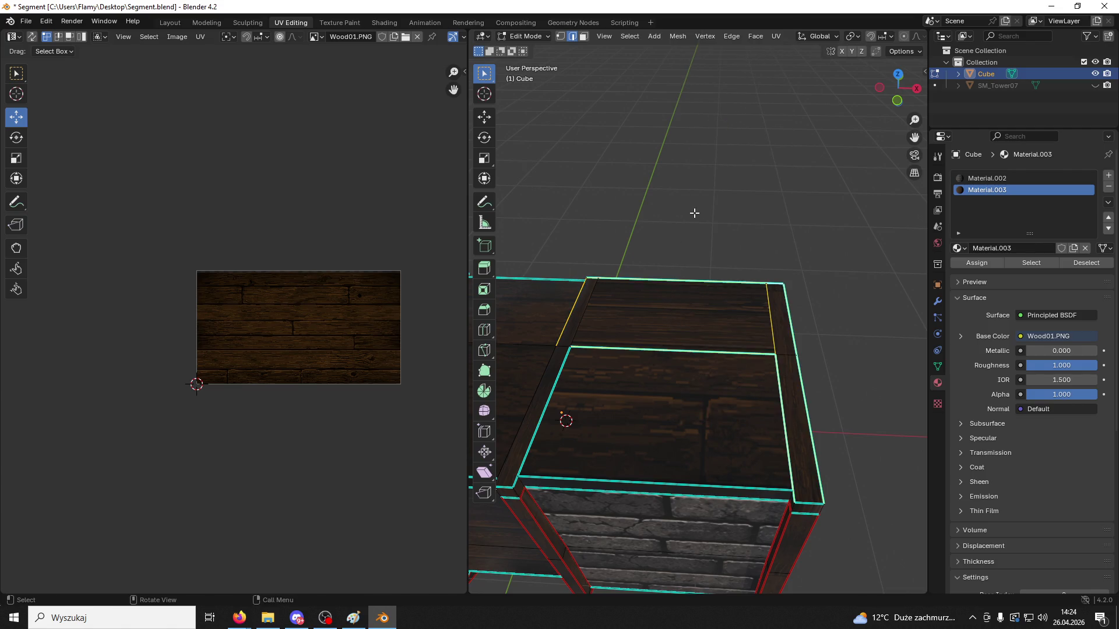
pyautogui.click(641, 265)
pyautogui.moveTo(641, 265)
pyautogui.mouseDown(button='middle')
pyautogui.moveTo(736, 332)
pyautogui.moveTo(808, 297)
pyautogui.moveTo(839, 303)
pyautogui.moveTo(752, 332)
pyautogui.moveTo(721, 311)
pyautogui.moveTo(732, 362)
pyautogui.moveTo(705, 373)
pyautogui.mouseUp(button='middle')
pyautogui.scroll(4, 703, 361)
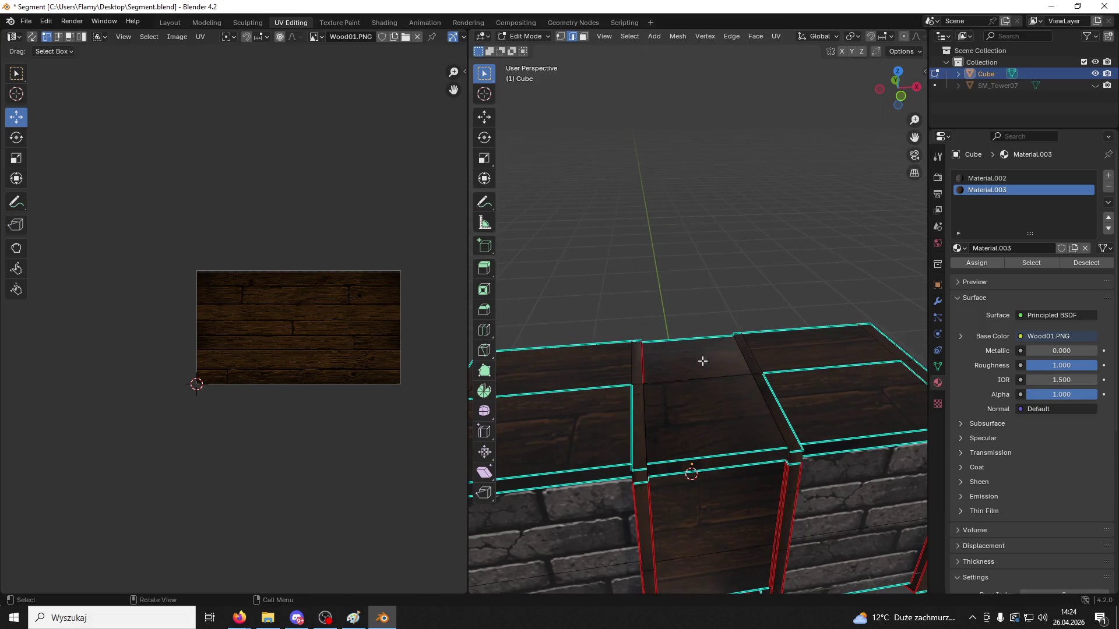
pyautogui.rightClick(641, 365)
pyautogui.click(609, 362)
pyautogui.moveTo(609, 362); pyautogui.dragTo(743, 360, button='middle')
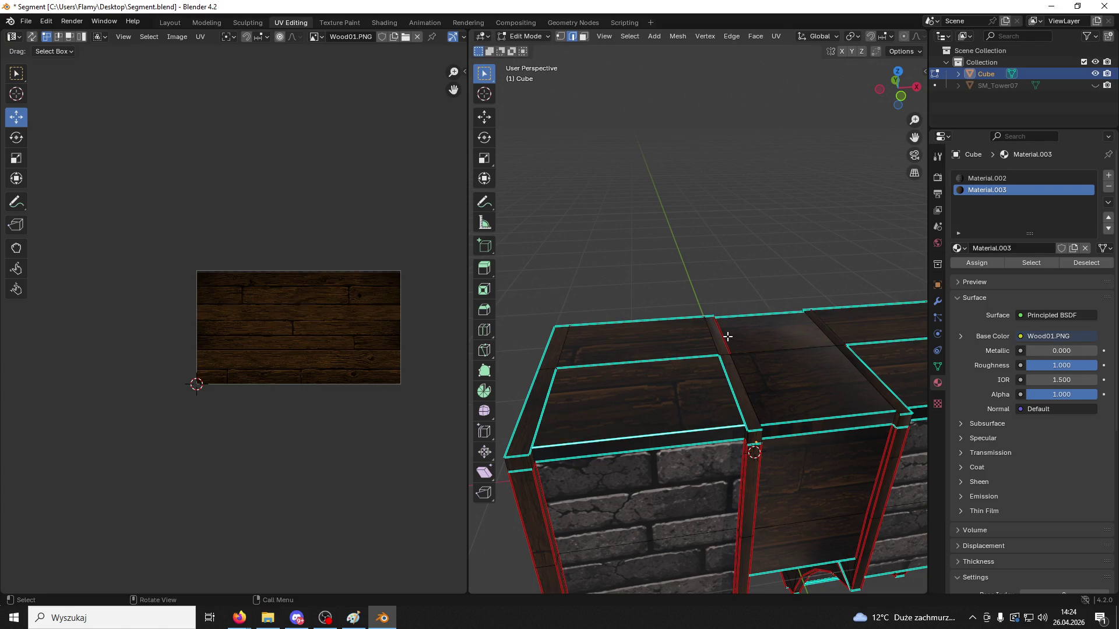
pyautogui.rightClick(728, 337)
pyautogui.click(720, 338)
pyautogui.moveTo(734, 271)
pyautogui.mouseDown(button='middle')
pyautogui.moveTo(635, 308)
pyautogui.moveTo(744, 380)
pyautogui.moveTo(806, 380)
pyautogui.moveTo(697, 312)
pyautogui.moveTo(669, 317)
pyautogui.moveTo(753, 393)
pyautogui.mouseUp(button='middle')
# Clear the seam from the stray diagonal edges
pyautogui.rightClick(807, 381)
pyautogui.click(793, 380)
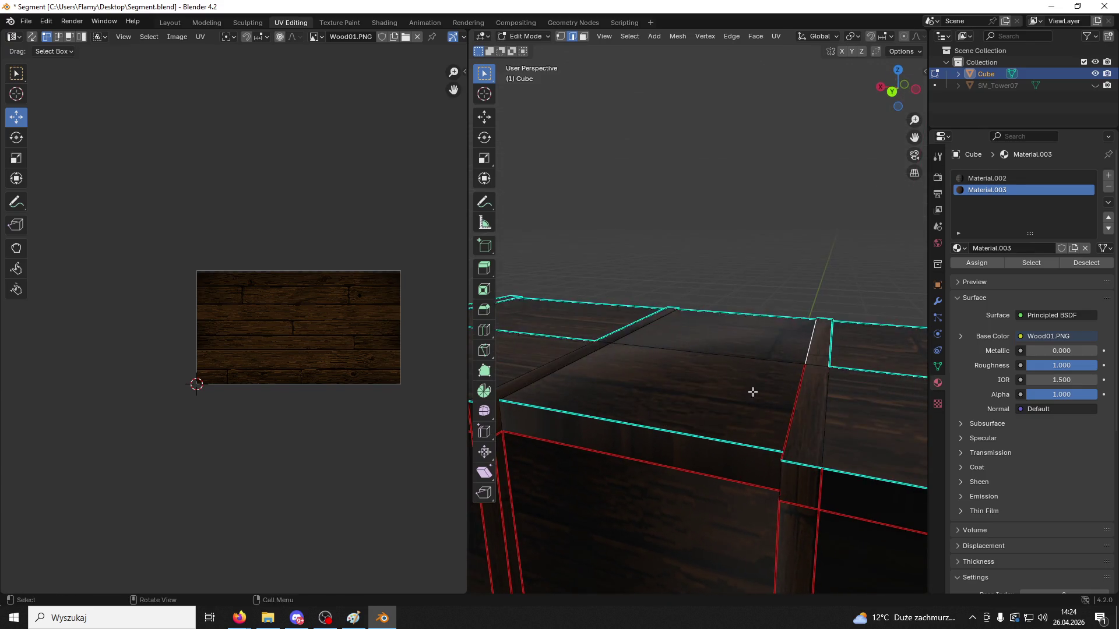
pyautogui.rightClick(782, 456)
pyautogui.click(762, 455)
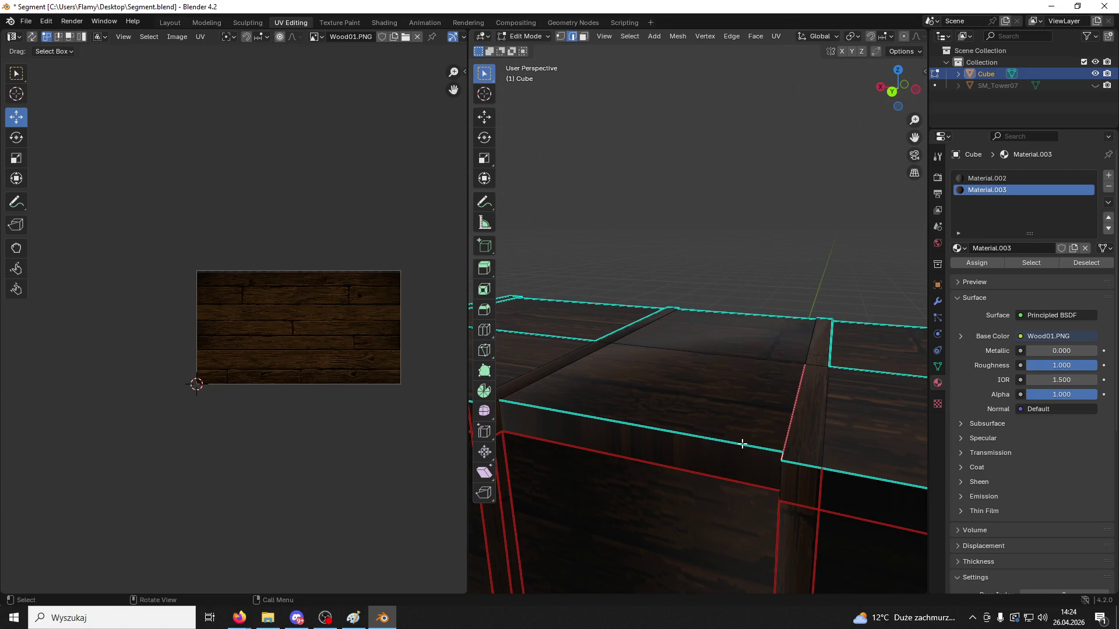
pyautogui.rightClick(793, 431)
pyautogui.click(764, 441)
pyautogui.rightClick(802, 429)
pyautogui.click(773, 424)
# Raise the selected edge with the Move tool to flatten the cap's ridge
pyautogui.click(484, 117)
pyautogui.moveTo(795, 358)
pyautogui.mouseDown()
pyautogui.moveTo(789, 268)
pyautogui.moveTo(792, 289)
pyautogui.moveTo(748, 288)
pyautogui.mouseUp()
pyautogui.moveTo(748, 288); pyautogui.dragTo(843, 345, button='middle')
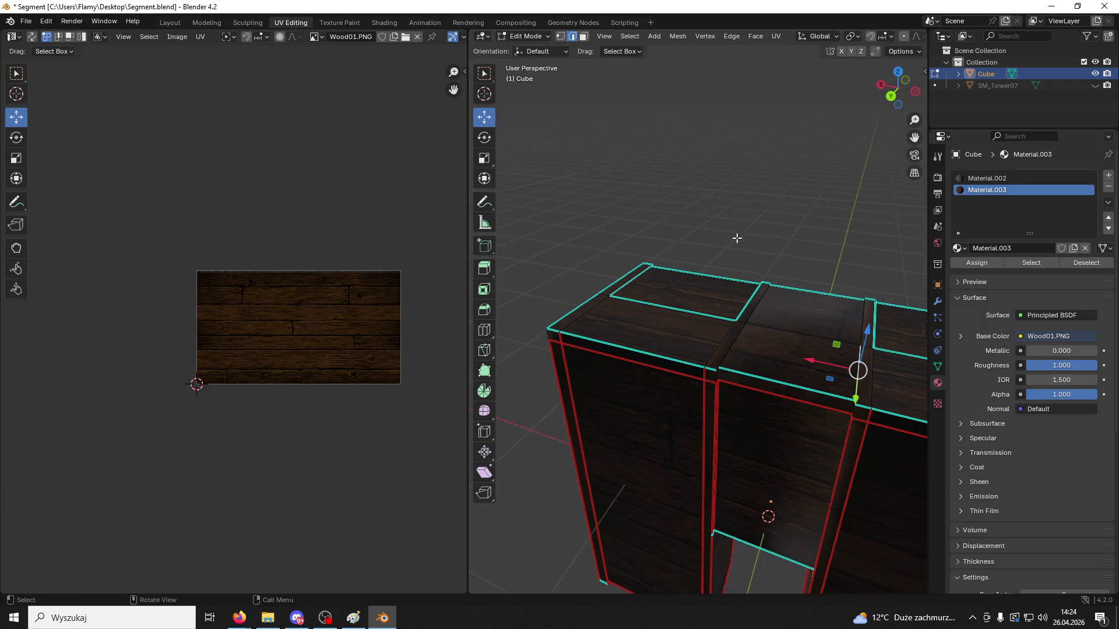
# Select the cap's top-front edge, orbit around to inspect the cap, then close Blender
pyautogui.keyDown('alt'); pyautogui.click(740, 370); pyautogui.keyUp('alt')
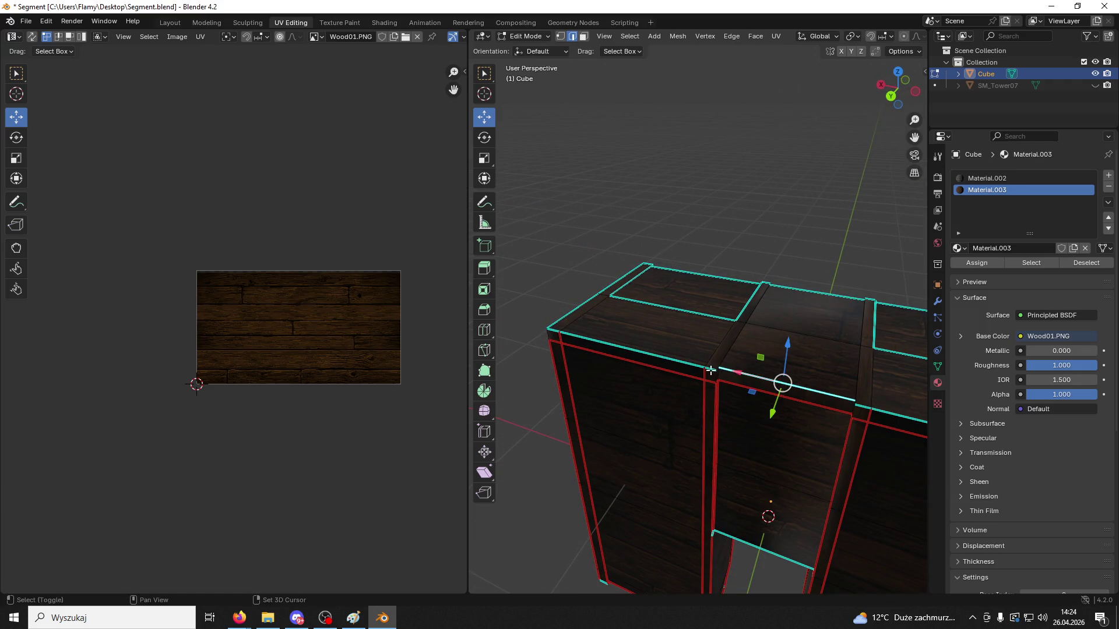
pyautogui.moveTo(710, 370)
pyautogui.mouseDown(button='middle')
pyautogui.moveTo(739, 377)
pyautogui.moveTo(710, 409)
pyautogui.moveTo(699, 373)
pyautogui.moveTo(739, 400)
pyautogui.moveTo(664, 392)
pyautogui.moveTo(732, 392)
pyautogui.moveTo(654, 403)
pyautogui.moveTo(709, 393)
pyautogui.moveTo(673, 384)
pyautogui.moveTo(541, 420)
pyautogui.moveTo(599, 430)
pyautogui.mouseUp(button='middle')
pyautogui.scroll(4, 599, 430)
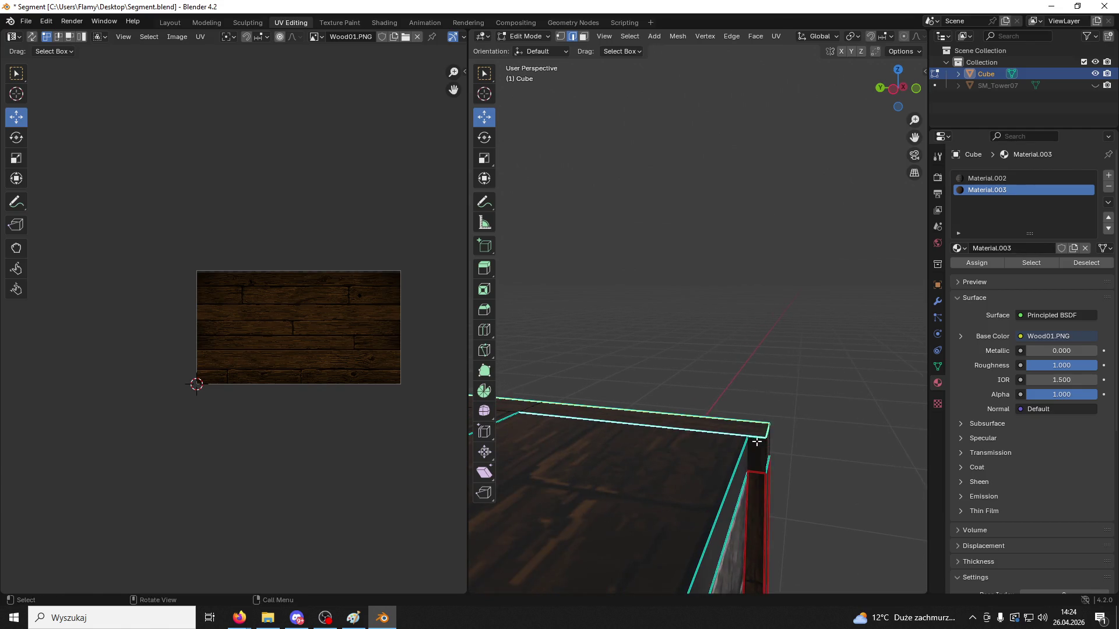
pyautogui.moveTo(732, 450)
pyautogui.mouseDown(button='middle')
pyautogui.moveTo(674, 432)
pyautogui.moveTo(676, 411)
pyautogui.moveTo(722, 474)
pyautogui.moveTo(577, 394)
pyautogui.moveTo(669, 352)
pyautogui.moveTo(687, 386)
pyautogui.moveTo(600, 420)
pyautogui.moveTo(639, 425)
pyautogui.moveTo(656, 417)
pyautogui.moveTo(650, 402)
pyautogui.moveTo(914, 394)
pyautogui.mouseUp(button='middle')
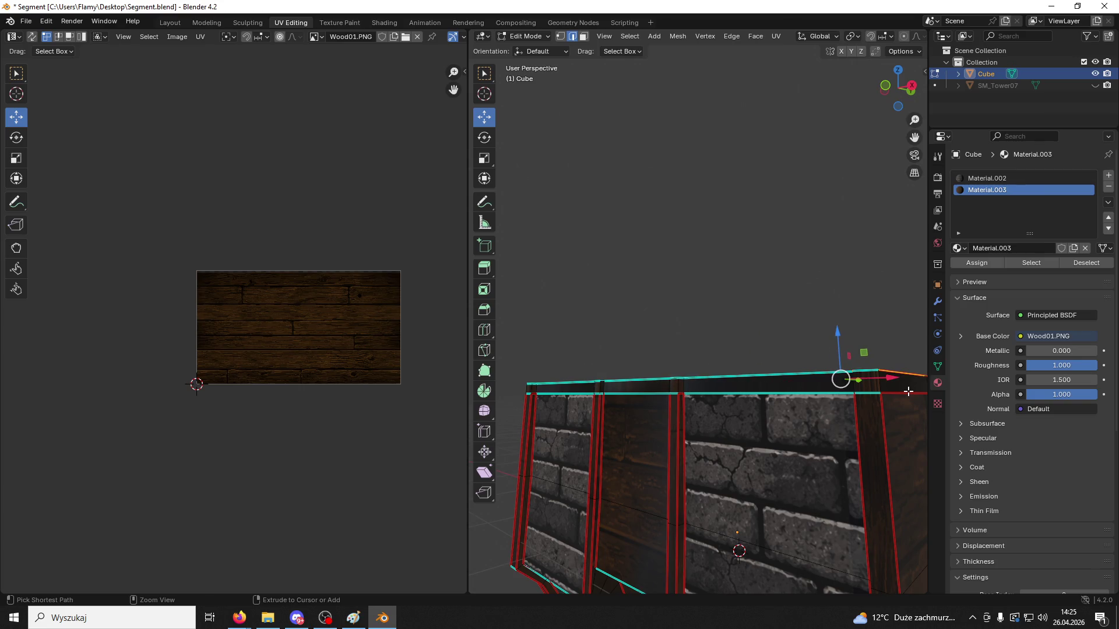
pyautogui.moveTo(801, 299); pyautogui.dragTo(830, 347, button='middle')
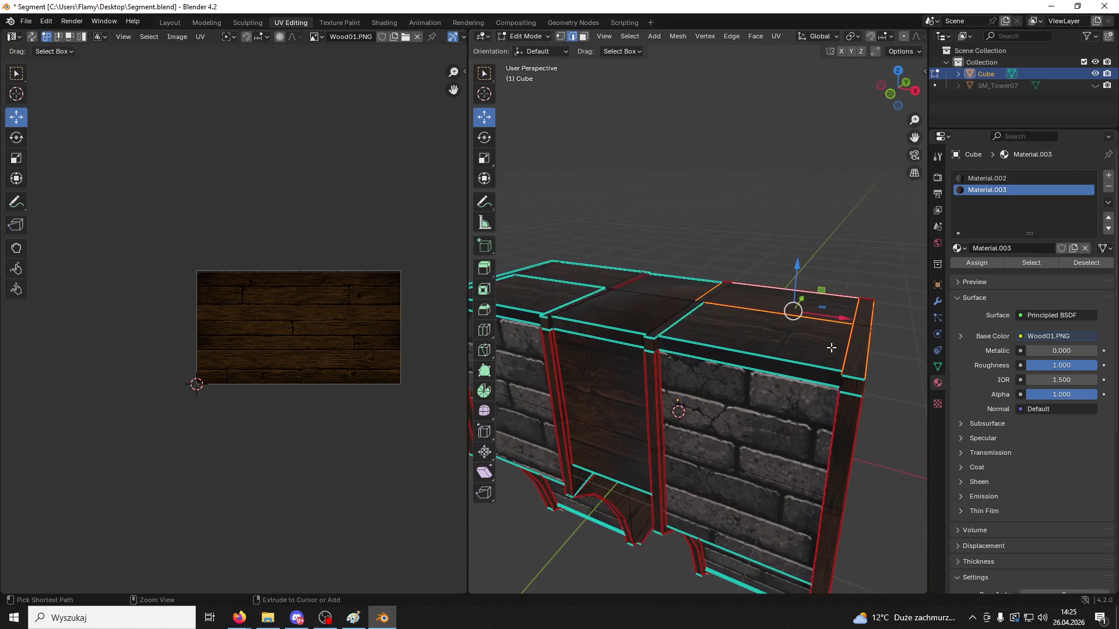
pyautogui.click(1104, 6)
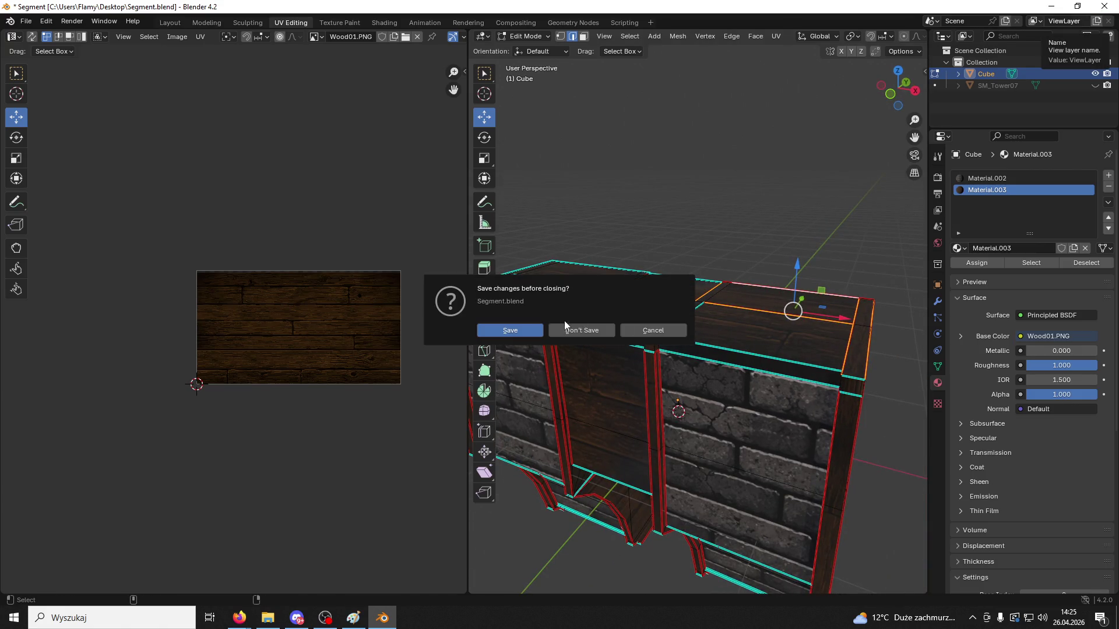
# Save Segment.blend, close it, and reopen it in Blender 4.5.3 to check the wall
pyautogui.press('Escape')
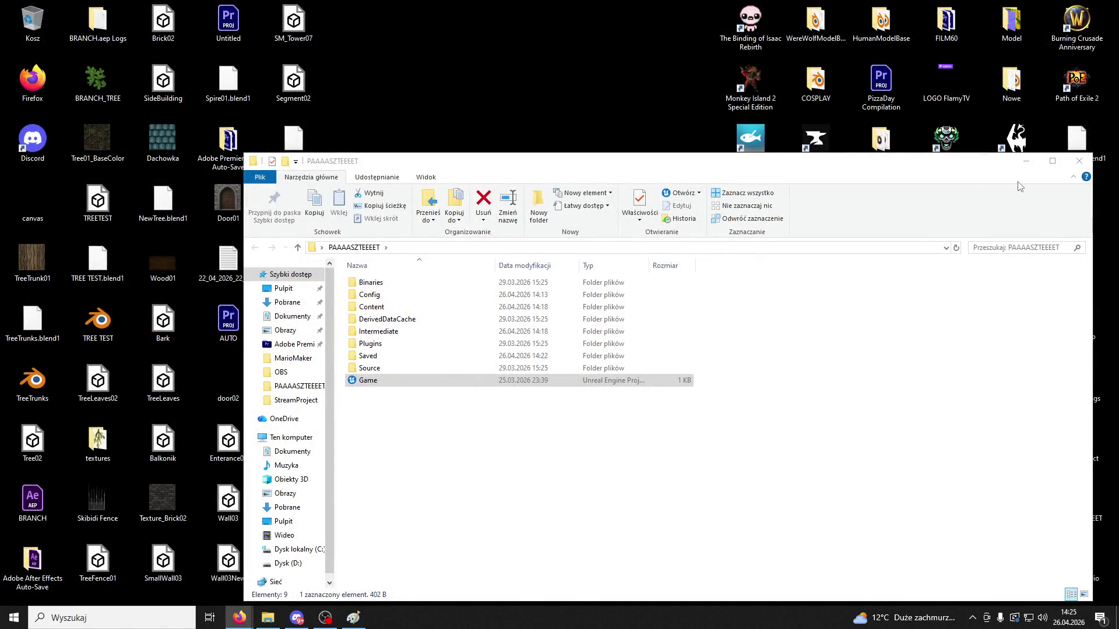
pyautogui.click(1079, 161)
pyautogui.doubleClick(296, 208)
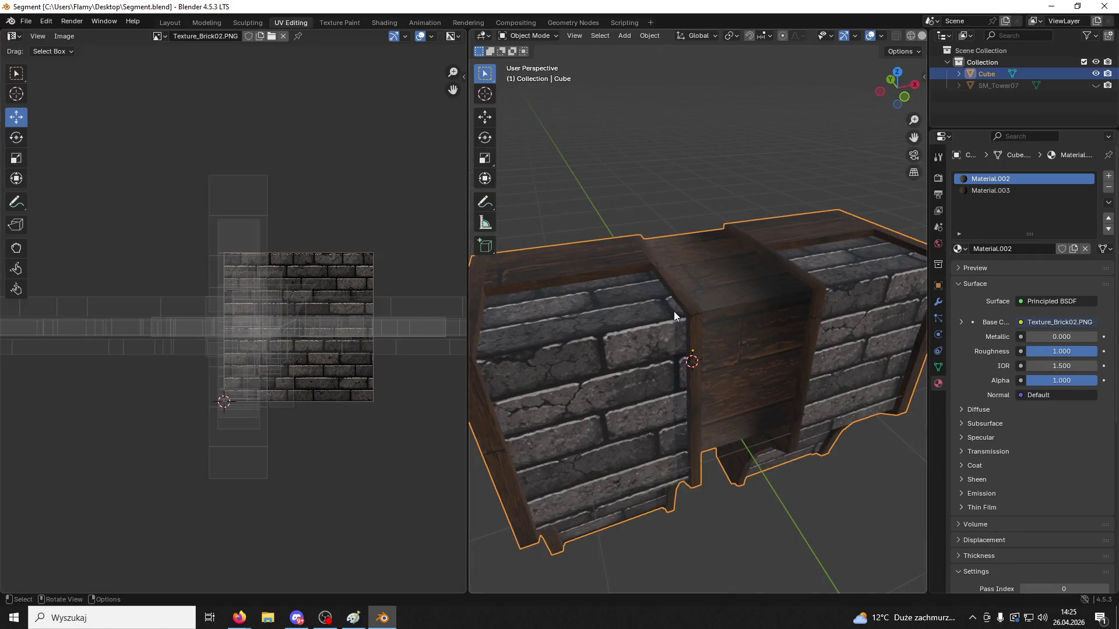
pyautogui.moveTo(674, 311)
pyautogui.mouseDown(button='middle')
pyautogui.moveTo(624, 286)
pyautogui.moveTo(703, 270)
pyautogui.moveTo(674, 295)
pyautogui.moveTo(657, 334)
pyautogui.moveTo(684, 320)
pyautogui.mouseUp(button='middle')
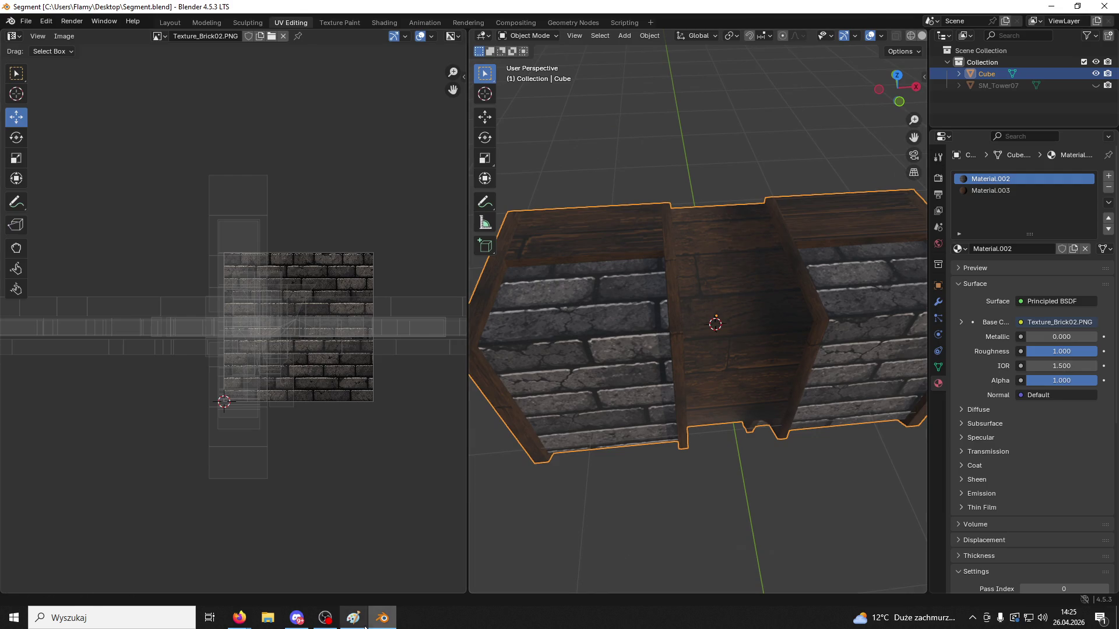
pyautogui.click(626, 36)
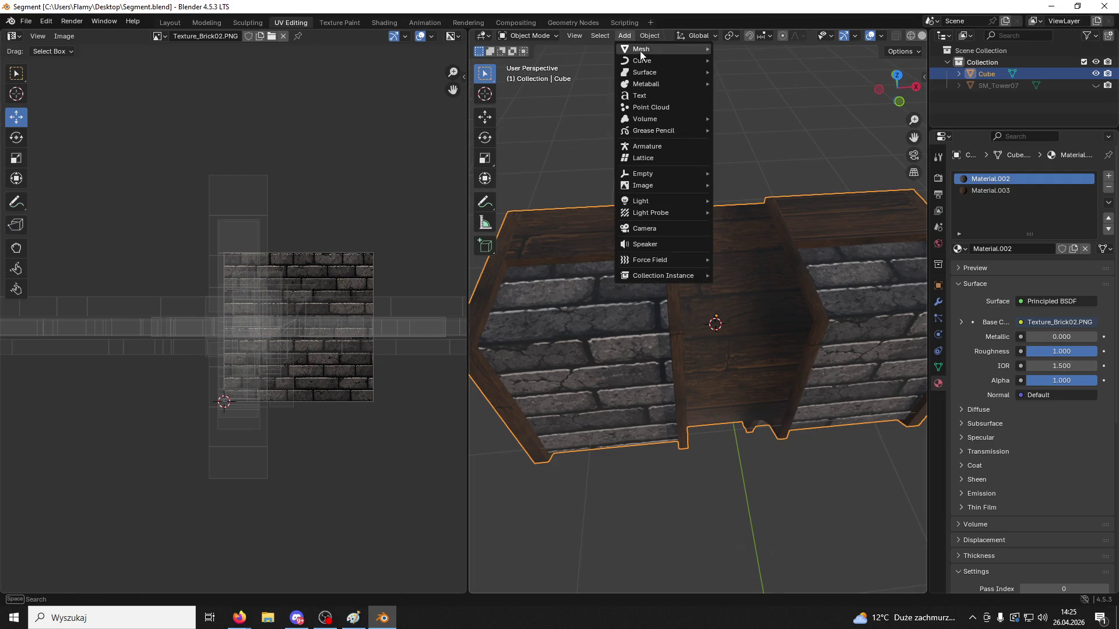
# Add a new cube, raise it, and flatten it along Z into a thin slab
pyautogui.moveTo(638, 48)
pyautogui.click(743, 60)
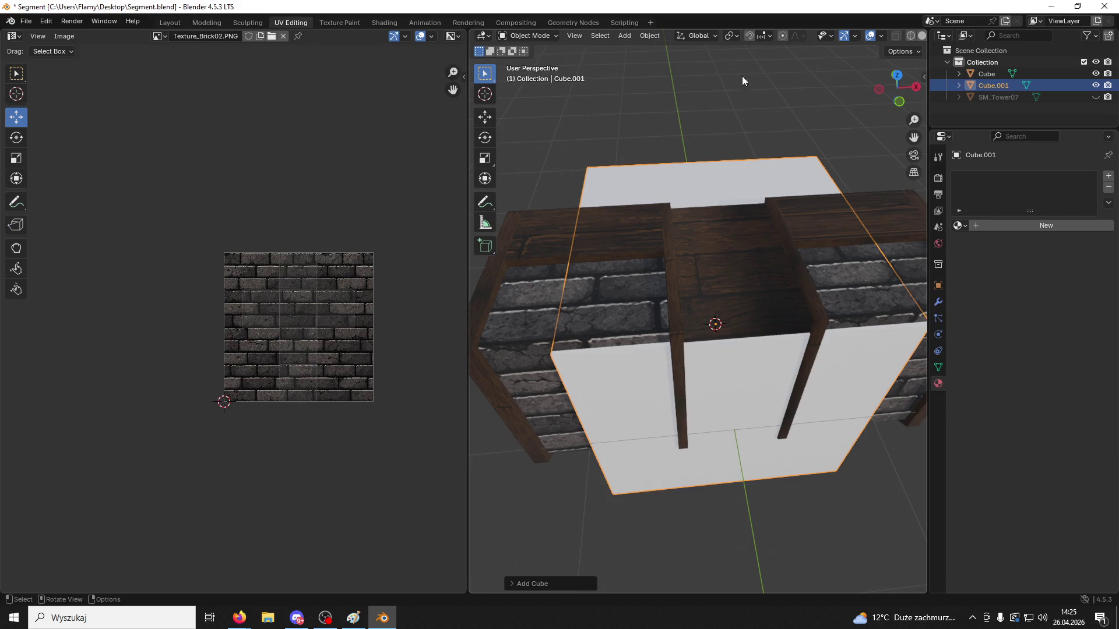
pyautogui.click(489, 124)
pyautogui.moveTo(735, 289)
pyautogui.mouseDown()
pyautogui.moveTo(712, 230)
pyautogui.moveTo(717, 250)
pyautogui.mouseUp()
pyautogui.press('s')
pyautogui.press('Escape')
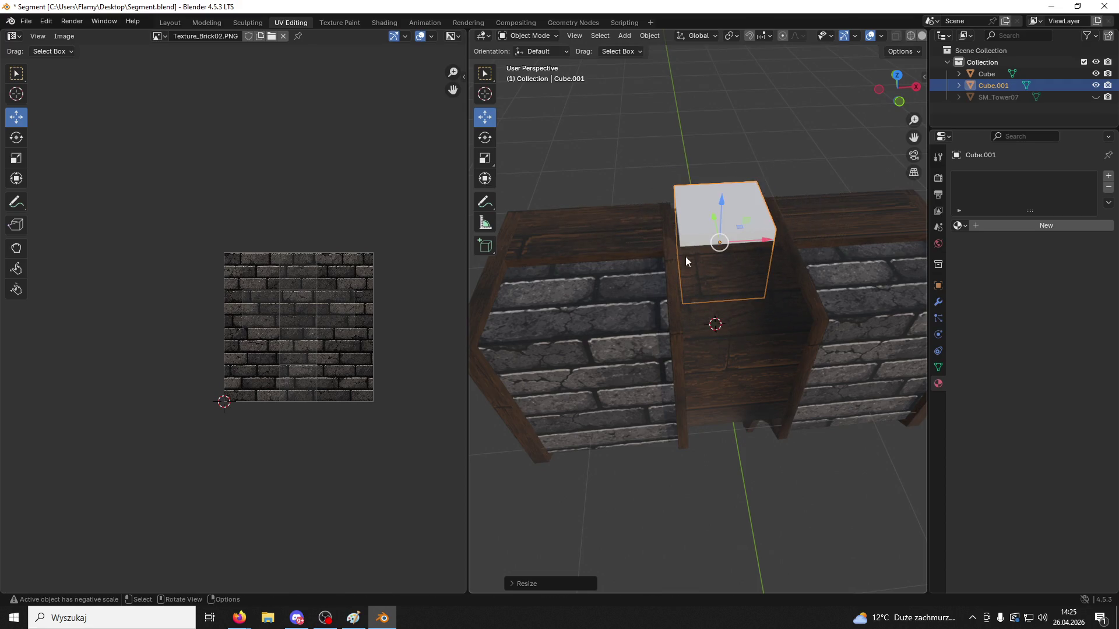
pyautogui.moveTo(688, 272); pyautogui.dragTo(811, 220, button='middle')
pyautogui.press('s')
pyautogui.press('z')
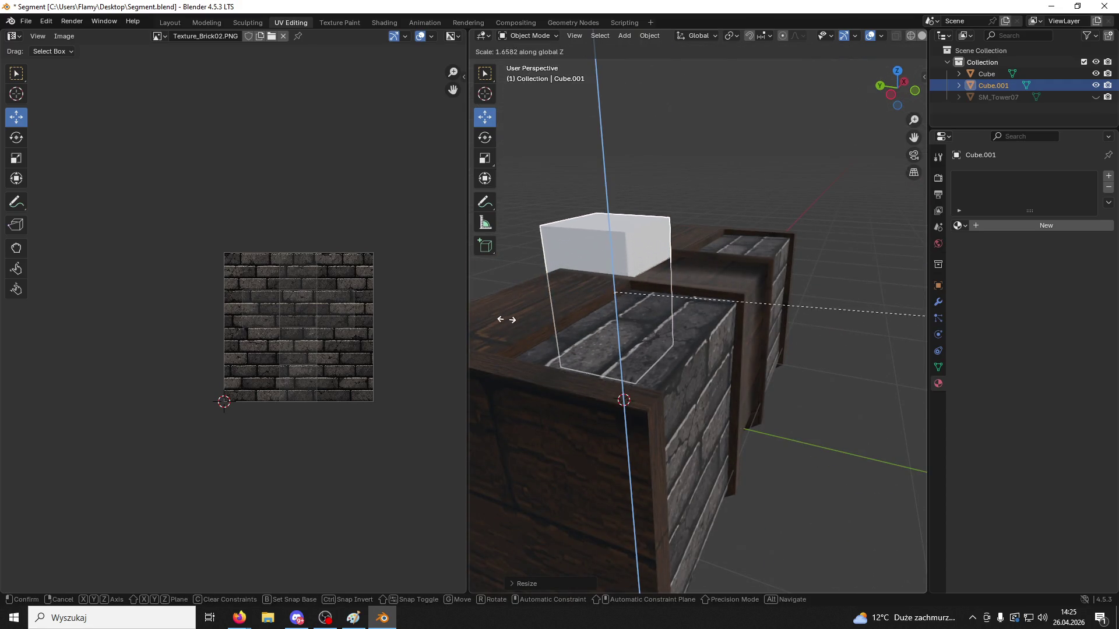
pyautogui.click(633, 285)
# Lower the slab onto the wall tops and stretch it along X across the structure
pyautogui.press('g')
pyautogui.press('z')
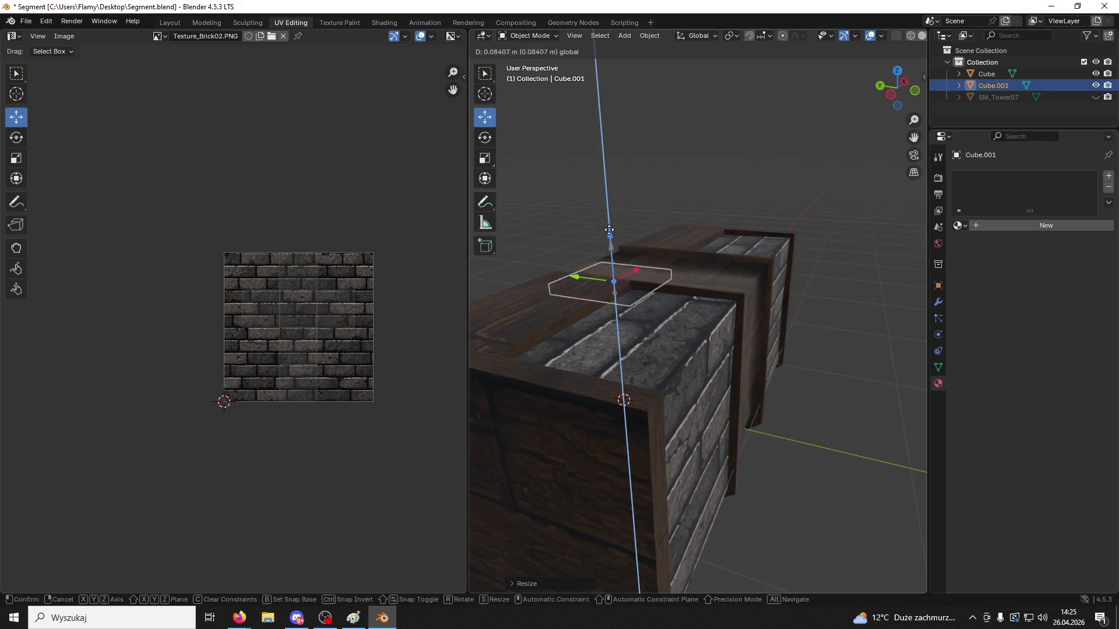
pyautogui.click(614, 260)
pyautogui.press('s')
pyautogui.press('y')
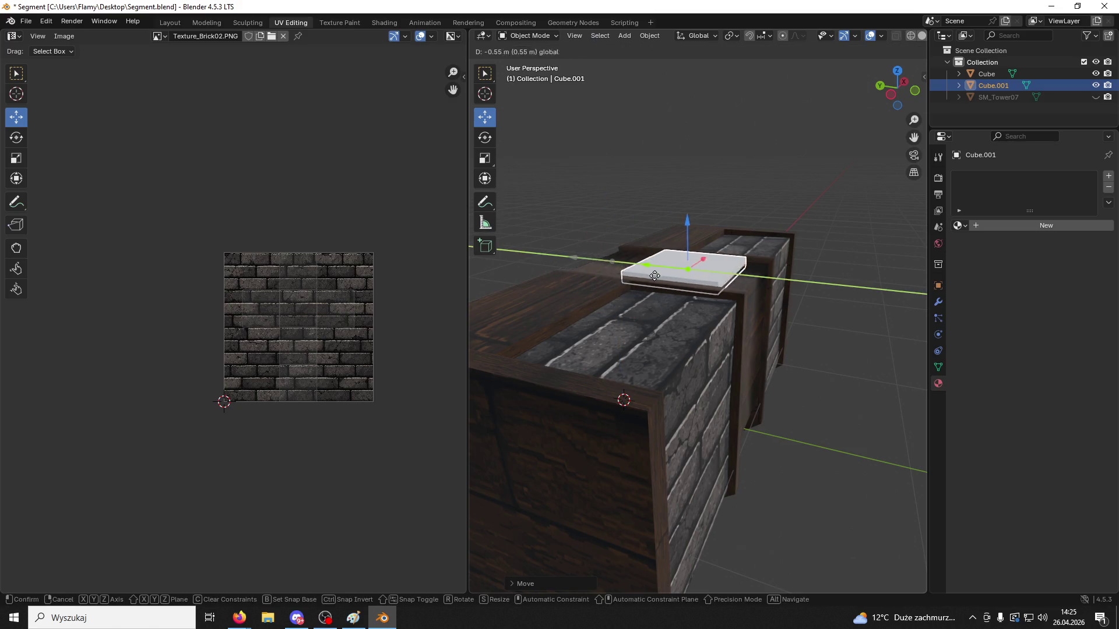
pyautogui.press('Escape')
pyautogui.moveTo(582, 261)
pyautogui.mouseDown(button='middle')
pyautogui.moveTo(679, 341)
pyautogui.moveTo(757, 326)
pyautogui.mouseUp(button='middle')
pyautogui.press('s')
pyautogui.press('x')
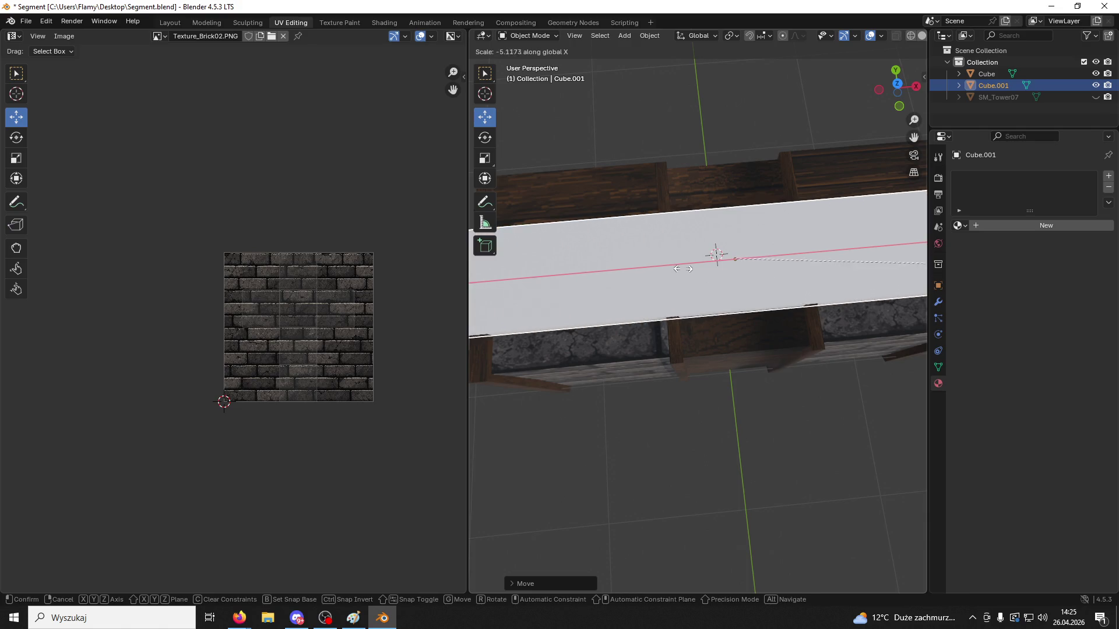
pyautogui.click(854, 315)
# Widen the slab along Y to overhang the walls and shorten it slightly along X
pyautogui.moveTo(854, 314)
pyautogui.mouseDown(button='middle')
pyautogui.moveTo(687, 282)
pyautogui.moveTo(814, 251)
pyautogui.mouseUp(button='middle')
pyautogui.press('s')
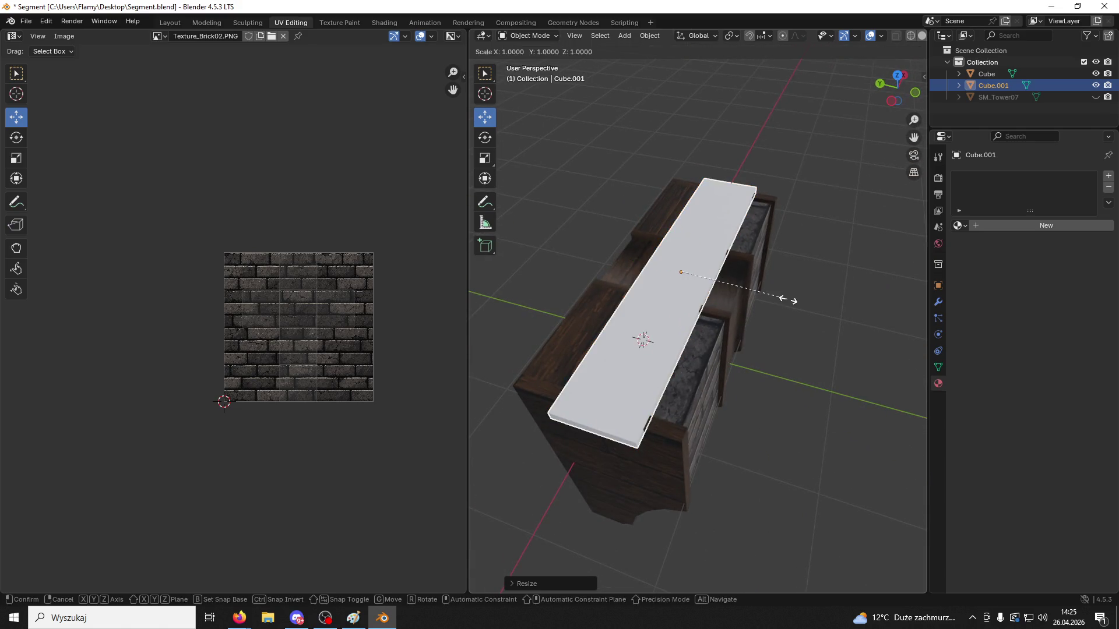
pyautogui.press('y')
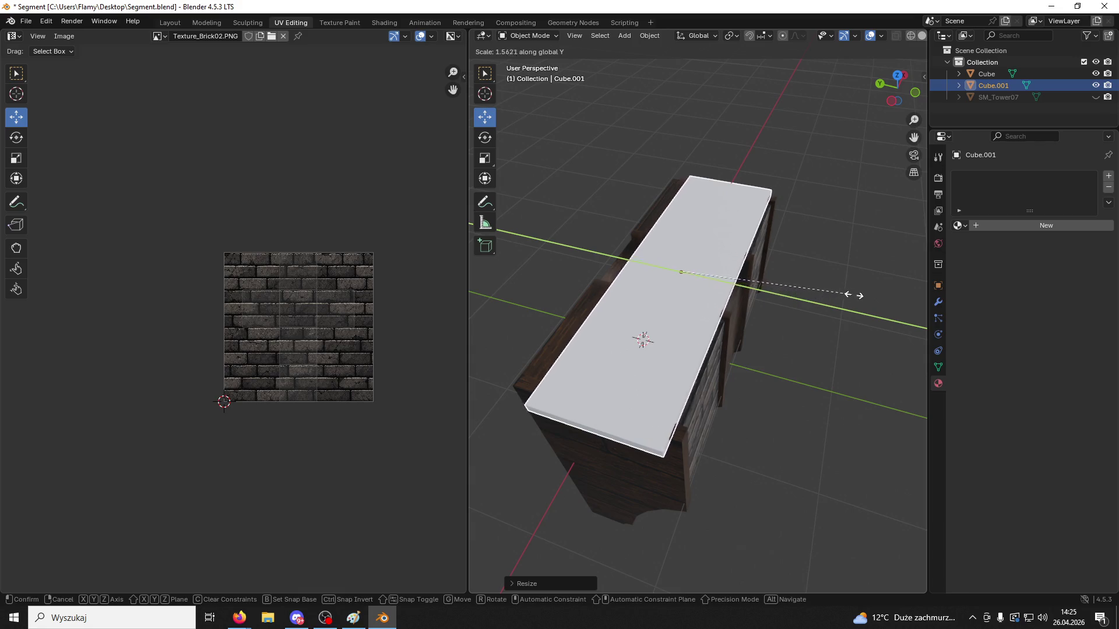
pyautogui.click(883, 305)
pyautogui.moveTo(649, 268); pyautogui.dragTo(643, 273)
pyautogui.press('s')
pyautogui.press('y')
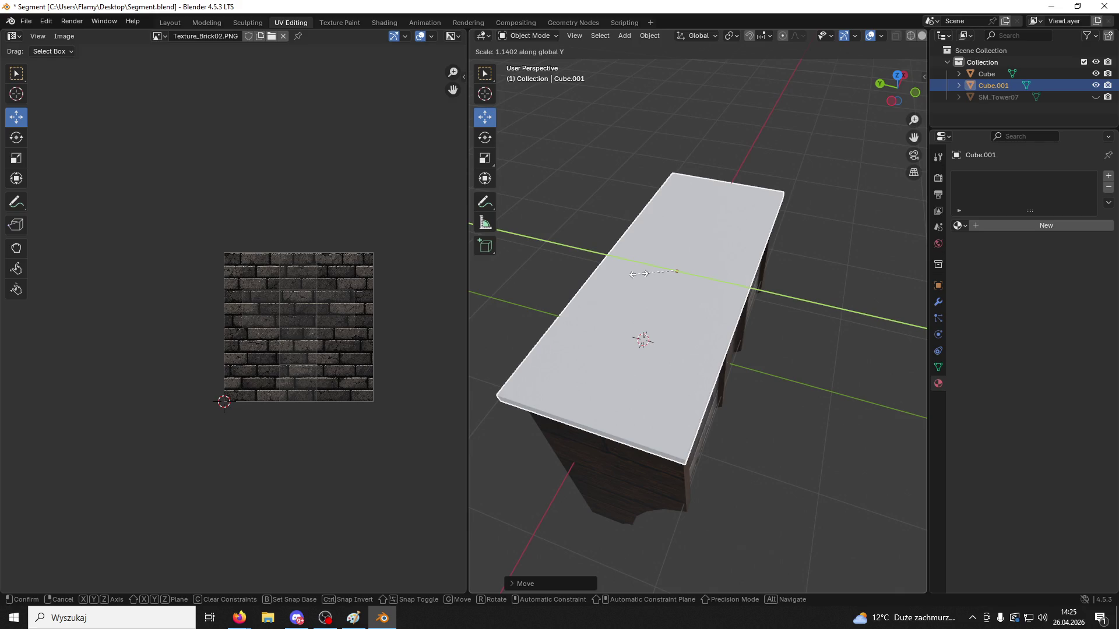
pyautogui.click(788, 310)
pyautogui.moveTo(788, 306)
pyautogui.mouseDown(button='middle')
pyautogui.moveTo(665, 248)
pyautogui.moveTo(663, 224)
pyautogui.moveTo(718, 215)
pyautogui.moveTo(781, 286)
pyautogui.moveTo(708, 248)
pyautogui.moveTo(670, 250)
pyautogui.moveTo(747, 301)
pyautogui.moveTo(781, 340)
pyautogui.moveTo(862, 314)
pyautogui.mouseUp(button='middle')
pyautogui.press('s')
pyautogui.press('x')
pyautogui.click(778, 287)
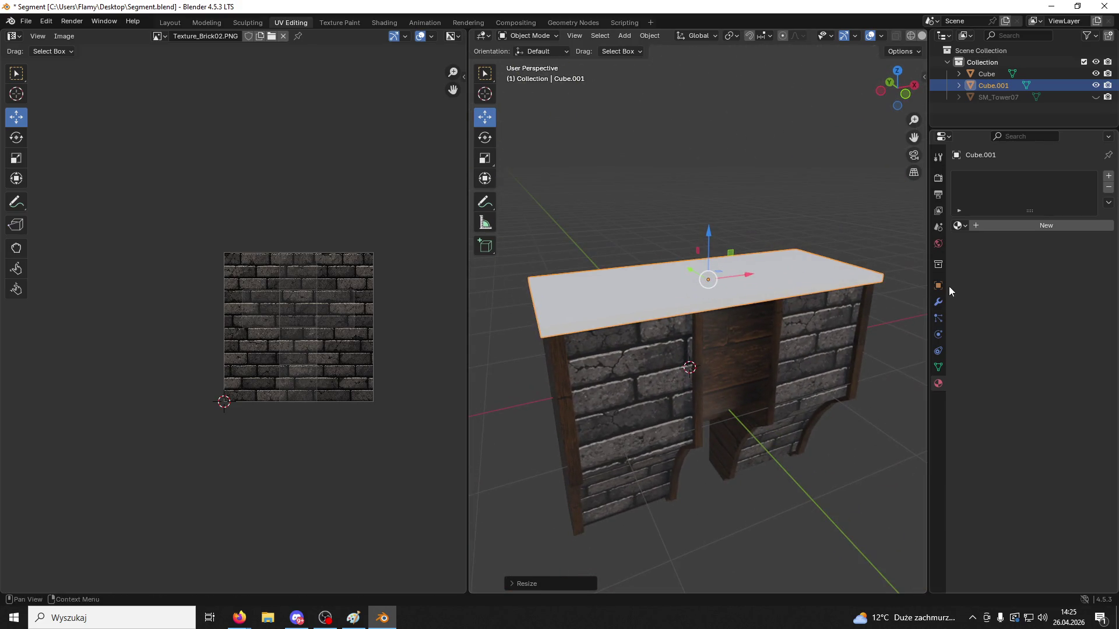
pyautogui.click(938, 286)
# Select the brick body and the slab and join them with Ctrl+J
pyautogui.click(940, 384)
pyautogui.click(804, 293)
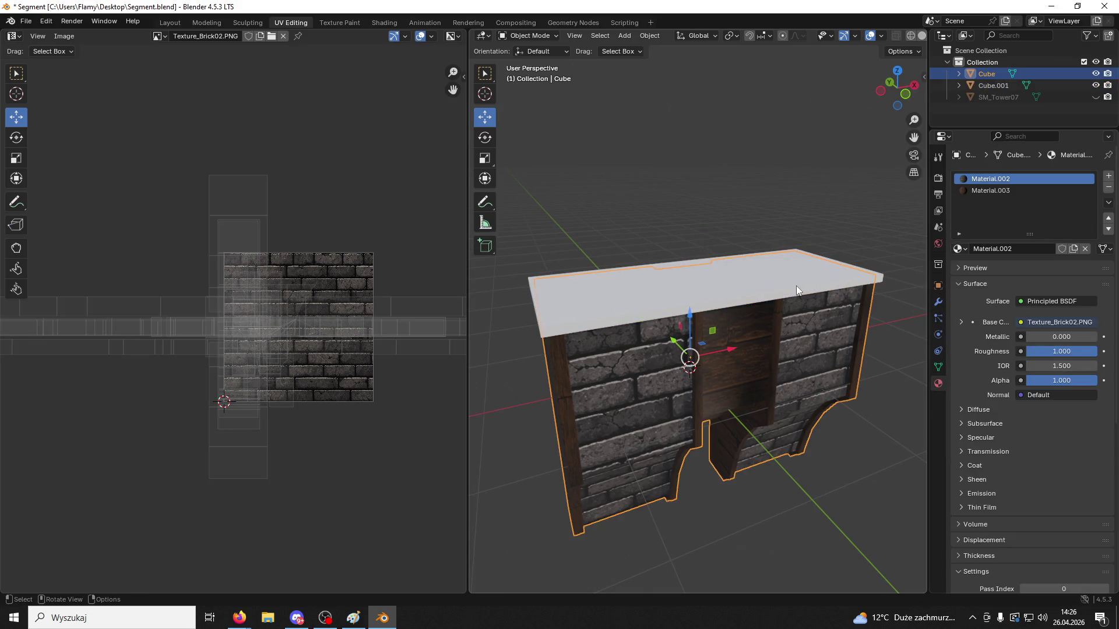
pyautogui.keyDown('shift'); pyautogui.click(797, 288); pyautogui.keyUp('shift')
pyautogui.hotkey('ctrl', 'j')
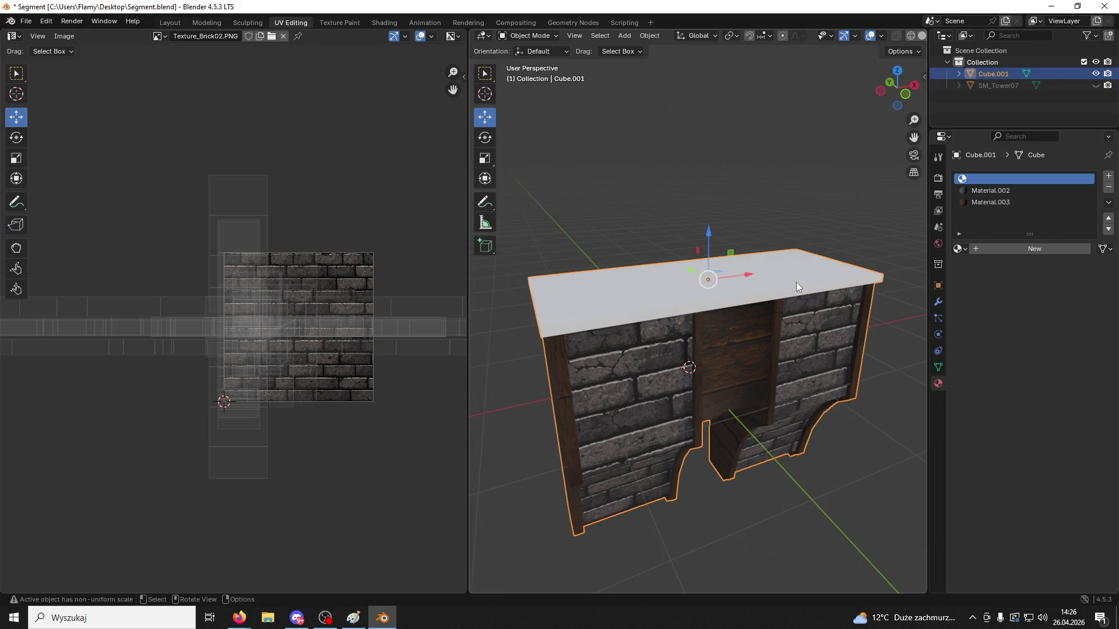
# Enter Edit Mode in edge select and select the cap's top edge loop
pyautogui.click(533, 37)
pyautogui.click(531, 58)
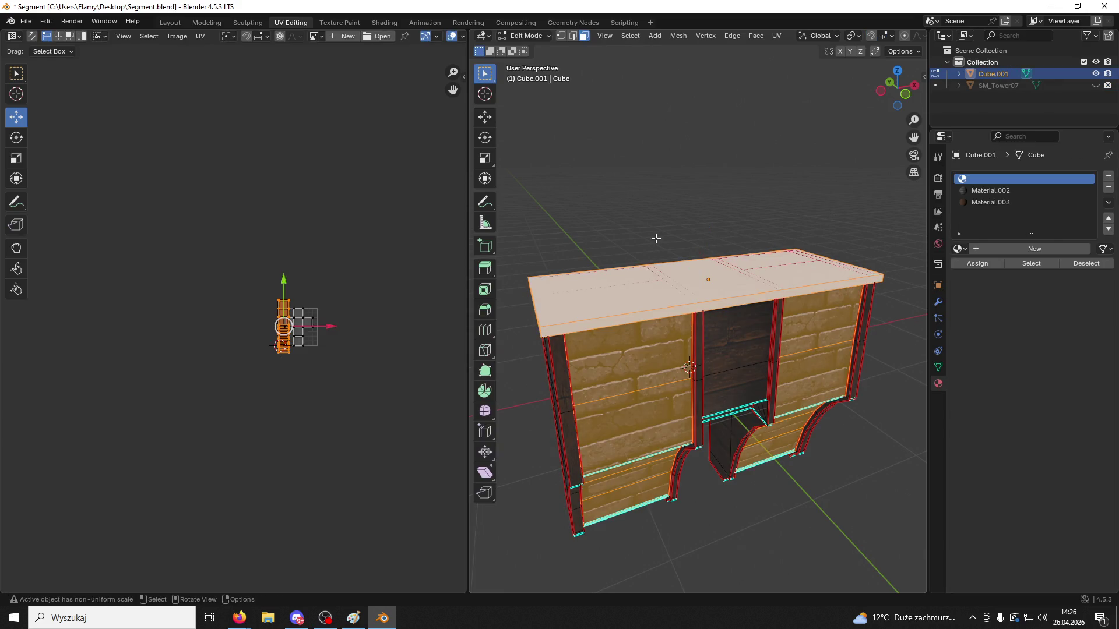
pyautogui.moveTo(652, 287); pyautogui.dragTo(592, 41, button='middle')
pyautogui.click(578, 40)
pyautogui.click(652, 279)
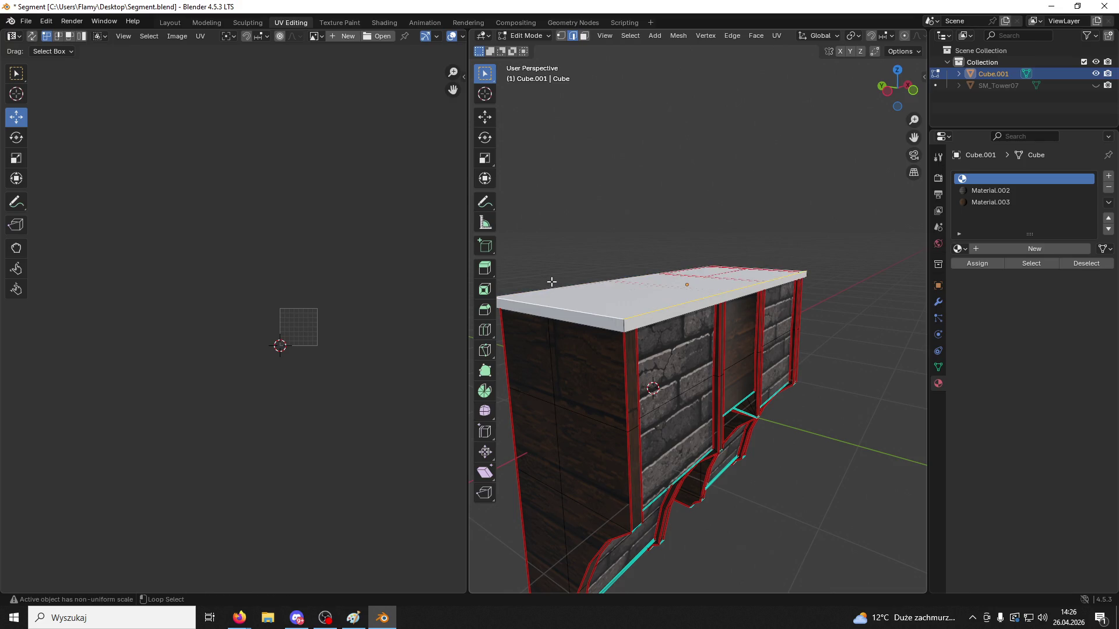
# Mark the cap's top edges as seams, viewing from the front and side
pyautogui.moveTo(744, 268); pyautogui.dragTo(670, 315, button='middle')
pyautogui.hotkey('ctrl', 'e')
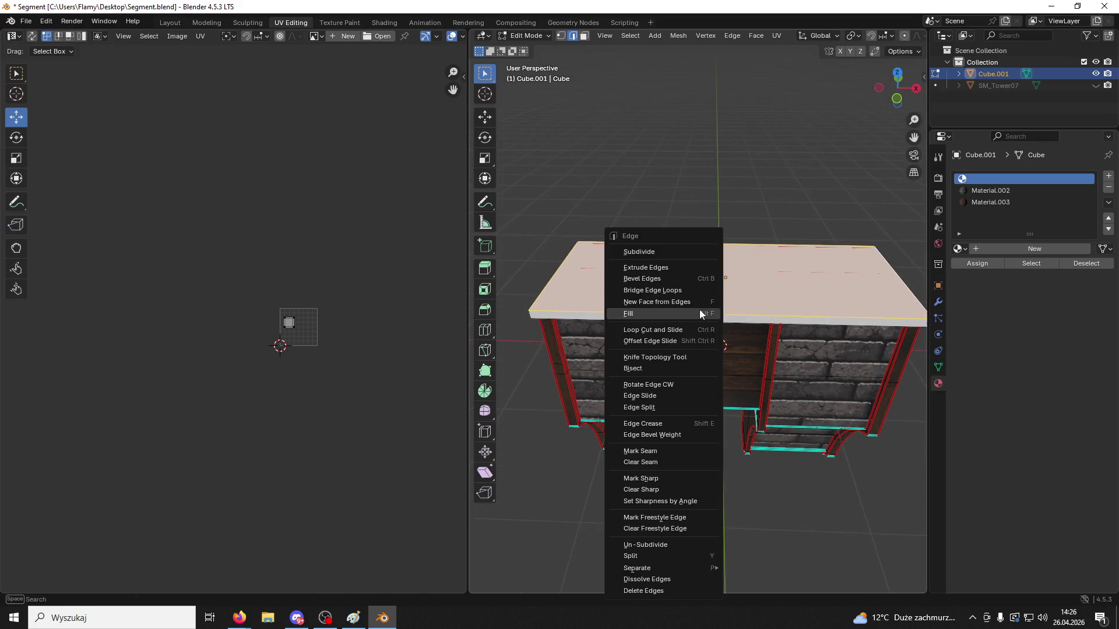
pyautogui.click(653, 456)
pyautogui.moveTo(653, 449); pyautogui.dragTo(599, 267, button='middle')
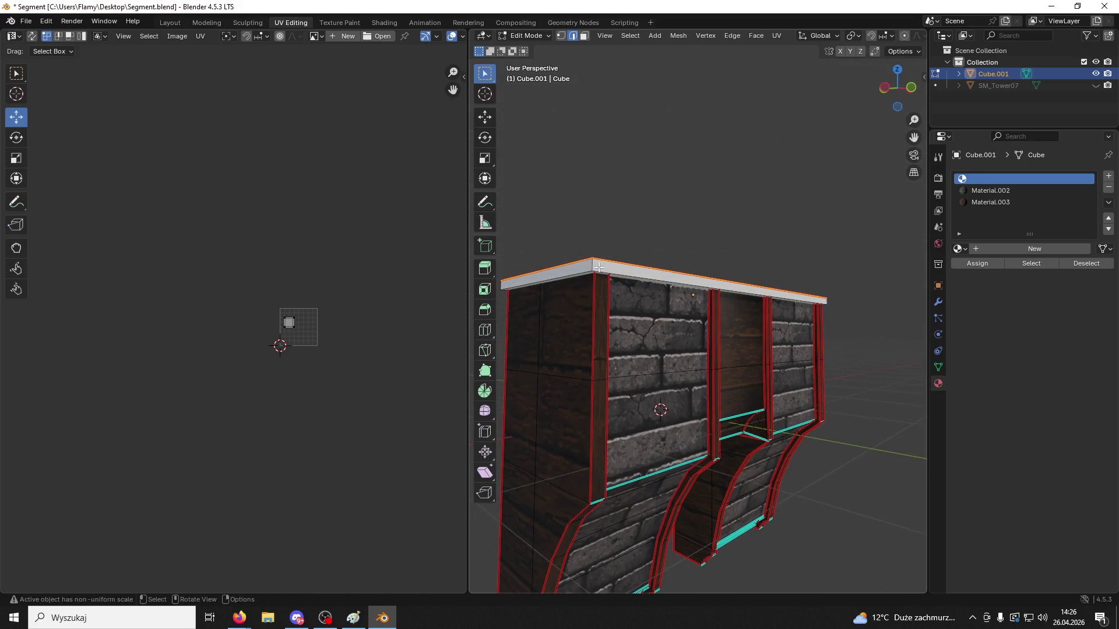
pyautogui.hotkey('ctrl', 'e')
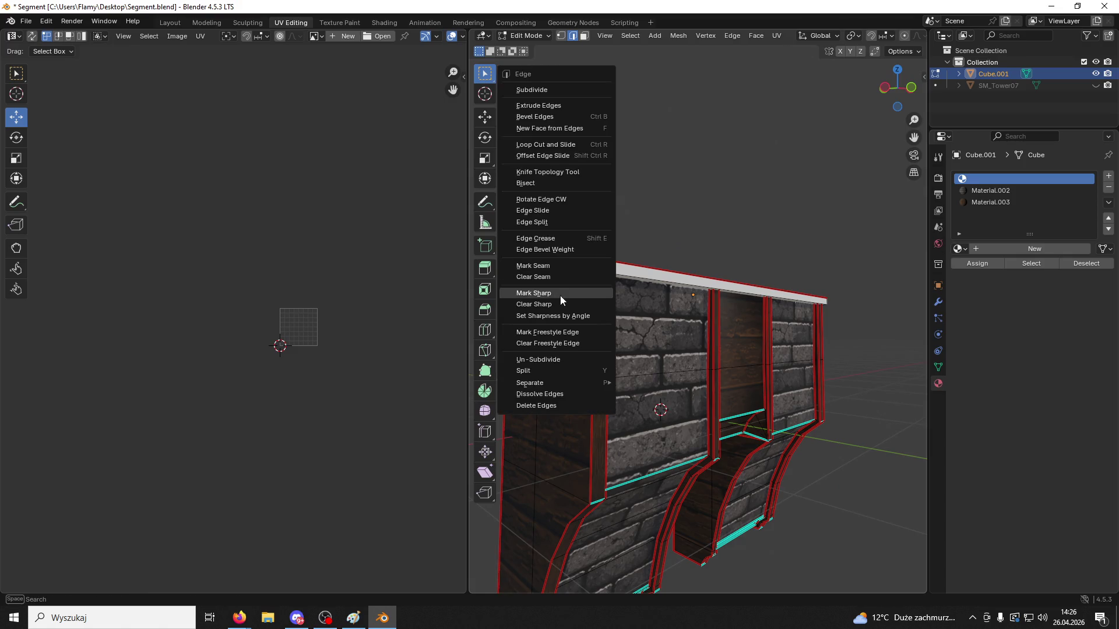
pyautogui.click(546, 267)
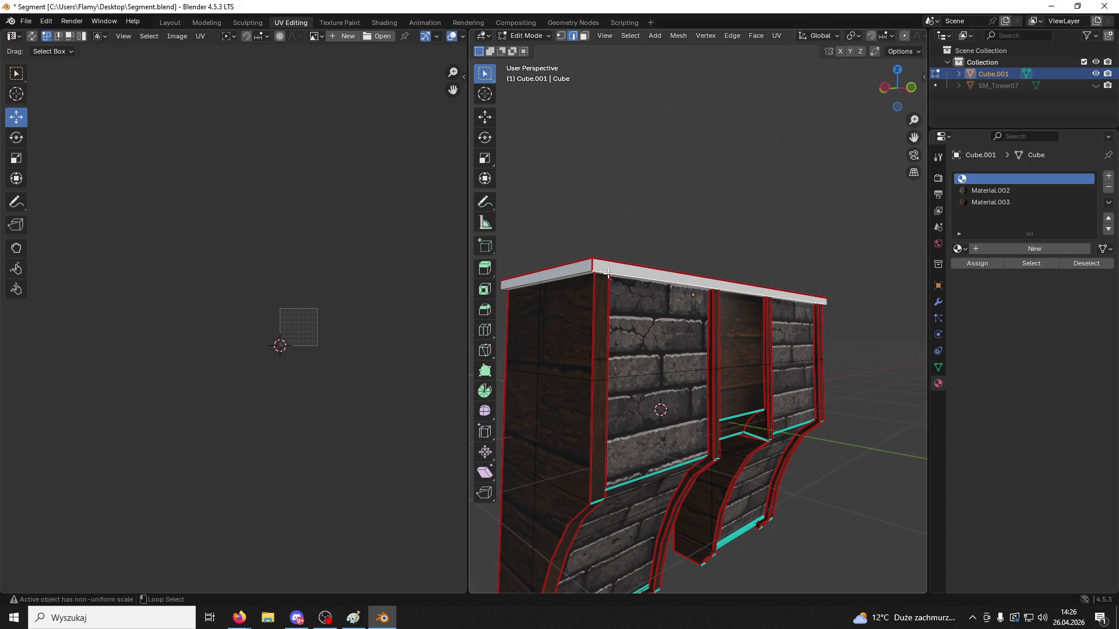
pyautogui.moveTo(578, 273)
pyautogui.mouseDown(button='middle')
pyautogui.moveTo(728, 273)
pyautogui.moveTo(797, 246)
pyautogui.mouseUp(button='middle')
pyautogui.rightClick(722, 231)
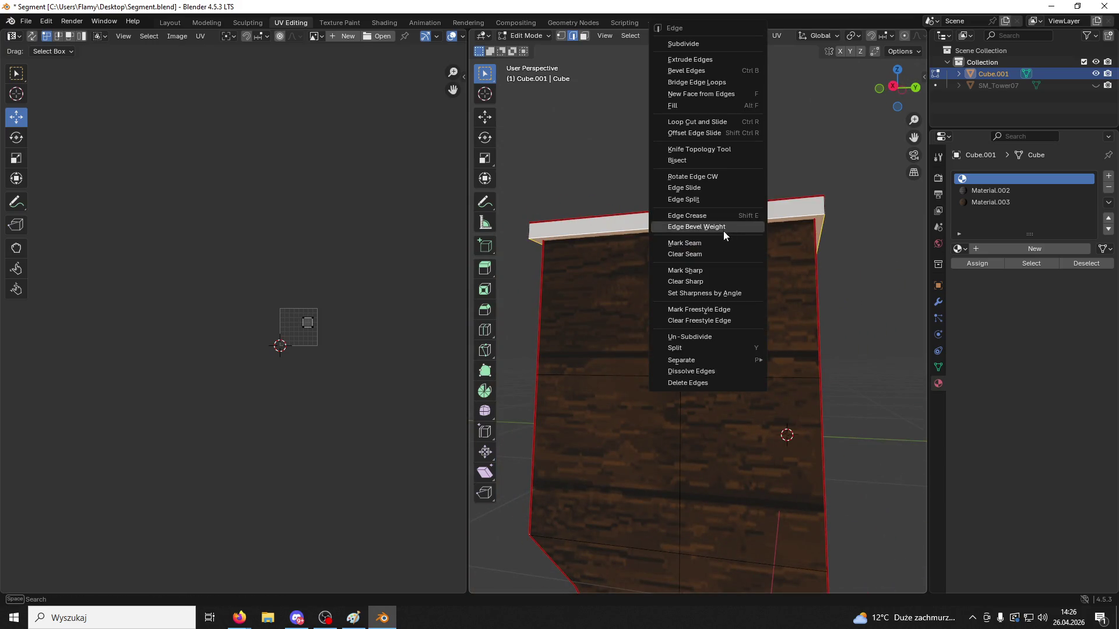
pyautogui.click(705, 242)
pyautogui.moveTo(705, 242); pyautogui.dragTo(835, 274, button='middle')
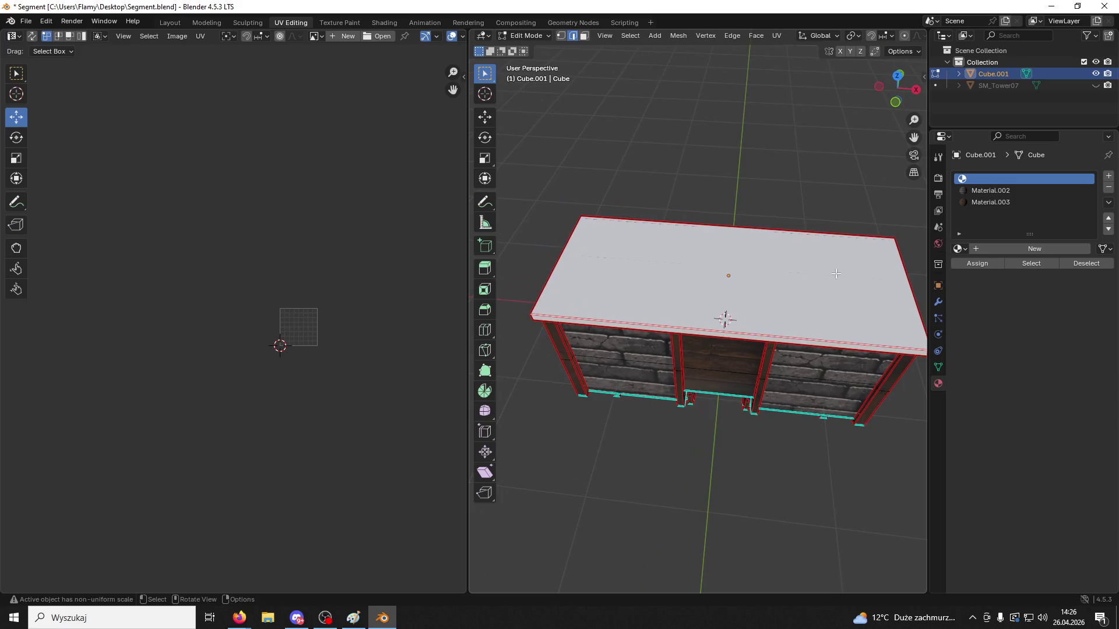
# Assign Material.003 to the cap's top face in face select mode
pyautogui.click(583, 37)
pyautogui.click(980, 203)
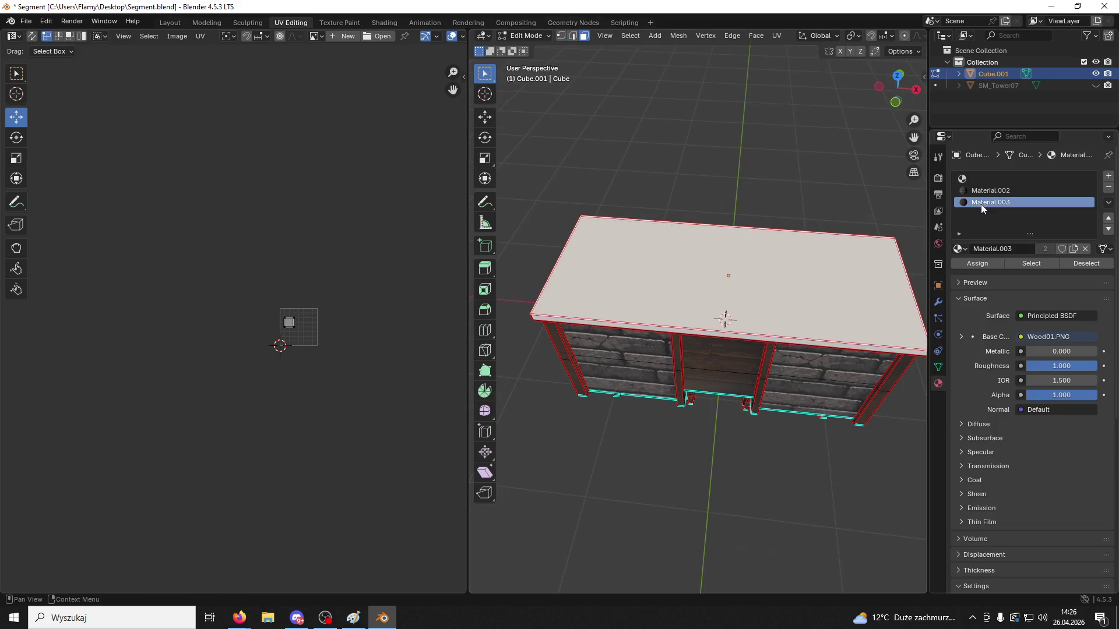
pyautogui.click(977, 263)
# Enlarge the top face's UV island and stretch it along X over the wood planks
pyautogui.moveTo(787, 221); pyautogui.dragTo(670, 146, button='middle')
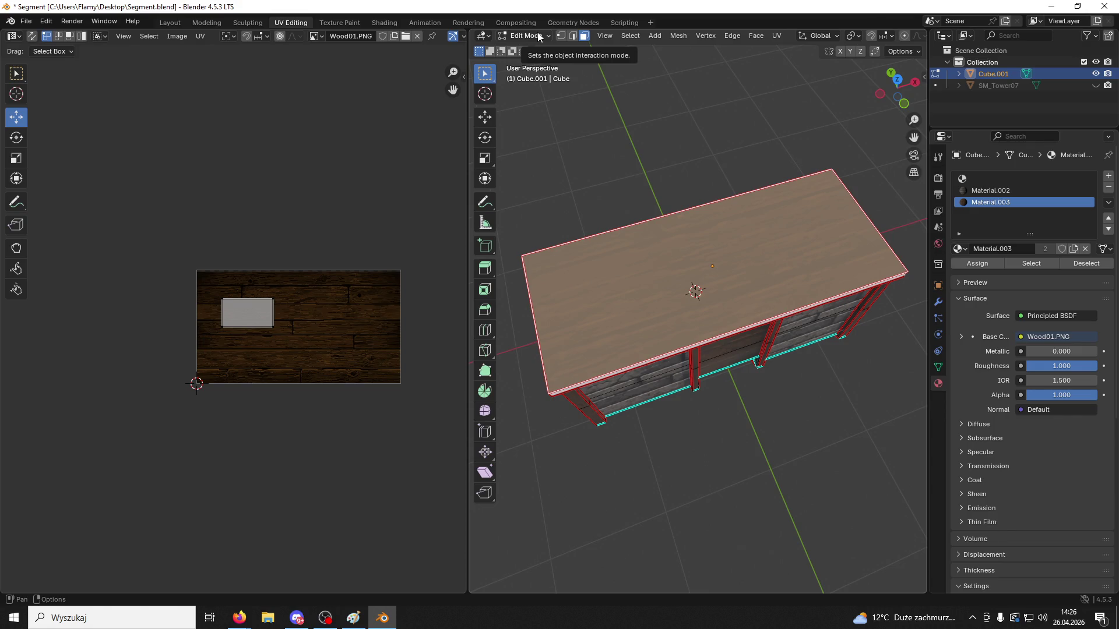
pyautogui.scroll(4, 222, 381)
pyautogui.press('a')
pyautogui.press('s')
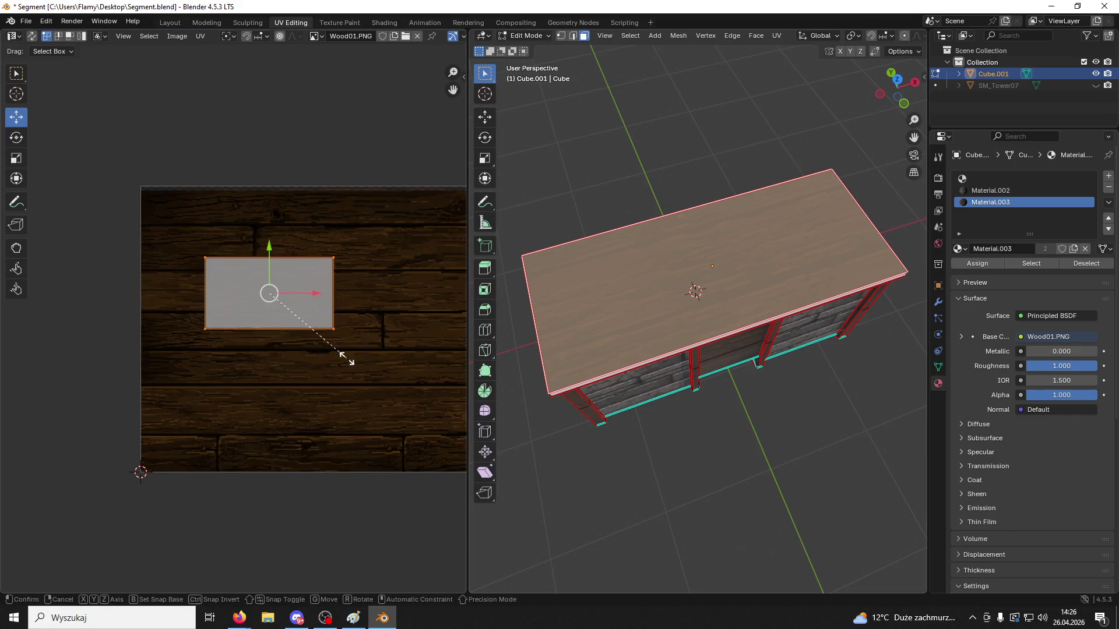
pyautogui.click(64, 243)
pyautogui.press('s')
pyautogui.press('x')
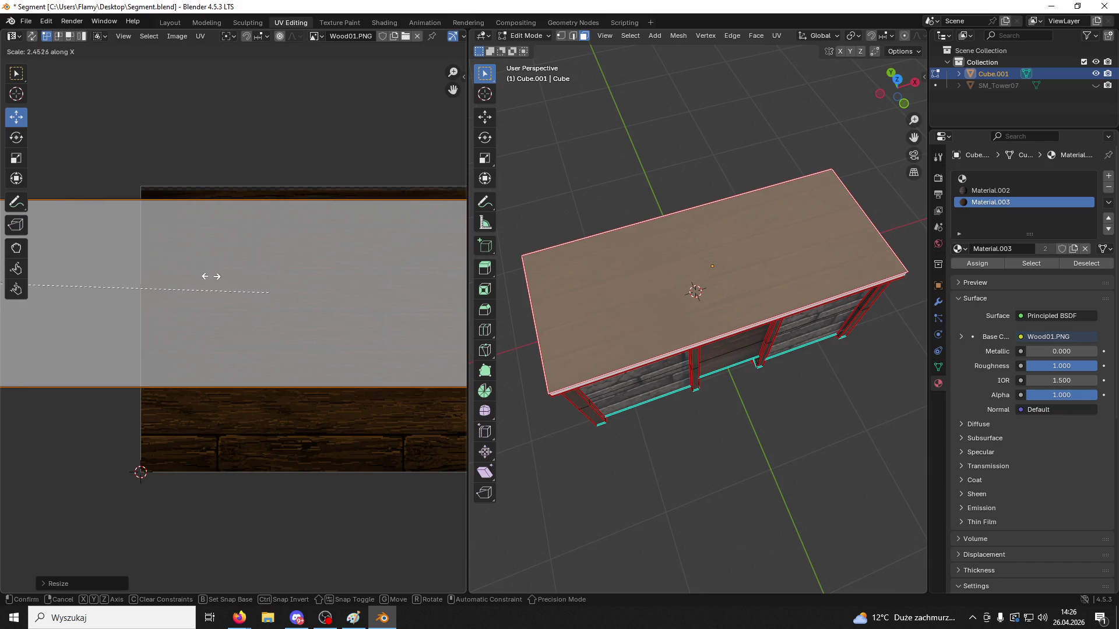
pyautogui.click(190, 277)
# Select all linked cap faces and assign them Material.003
pyautogui.hotkey('alt', 'a')
pyautogui.moveTo(699, 349); pyautogui.dragTo(719, 282, button='middle')
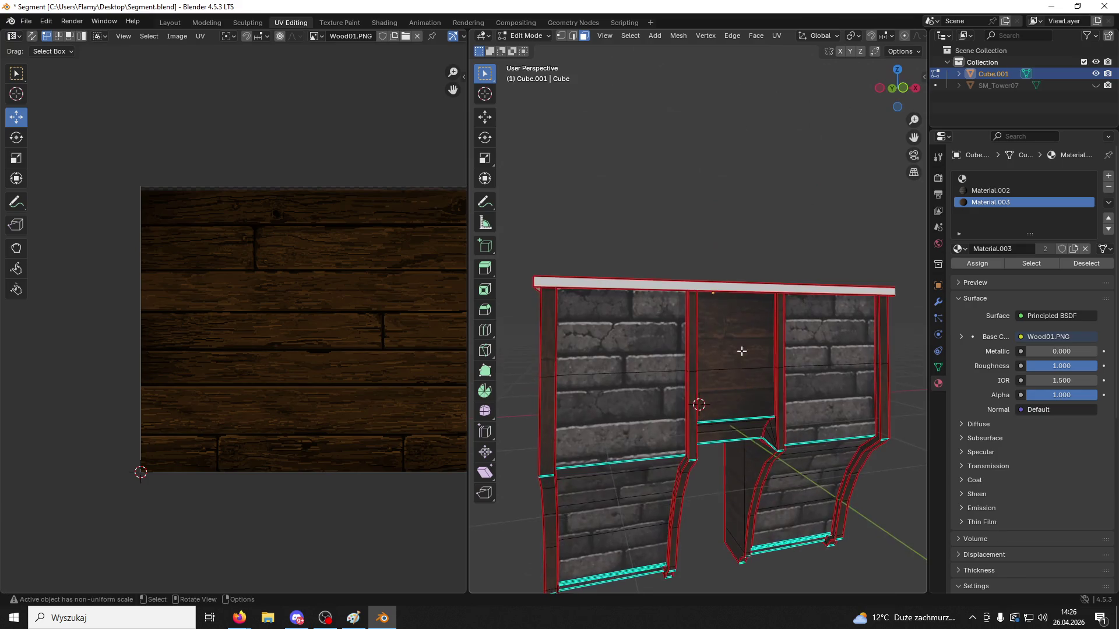
pyautogui.click(718, 282)
pyautogui.hotkey('ctrl', 'l')
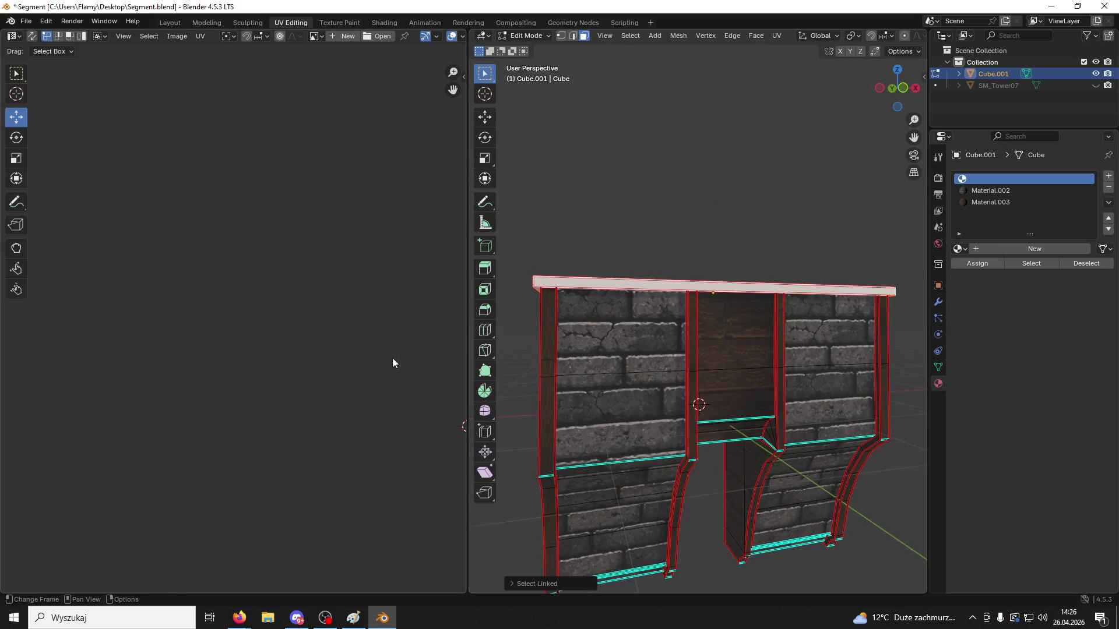
pyautogui.click(991, 203)
pyautogui.click(977, 264)
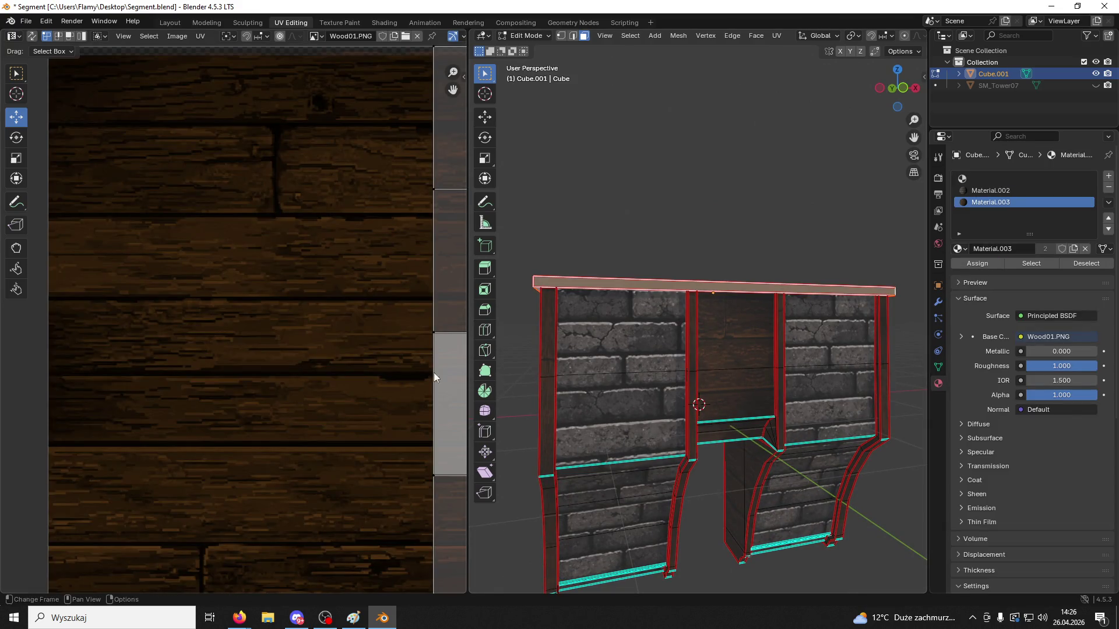
# Rotate the cap's UV island 90° and narrow it along X
pyautogui.scroll(-3, 276, 352)
pyautogui.write('ar')
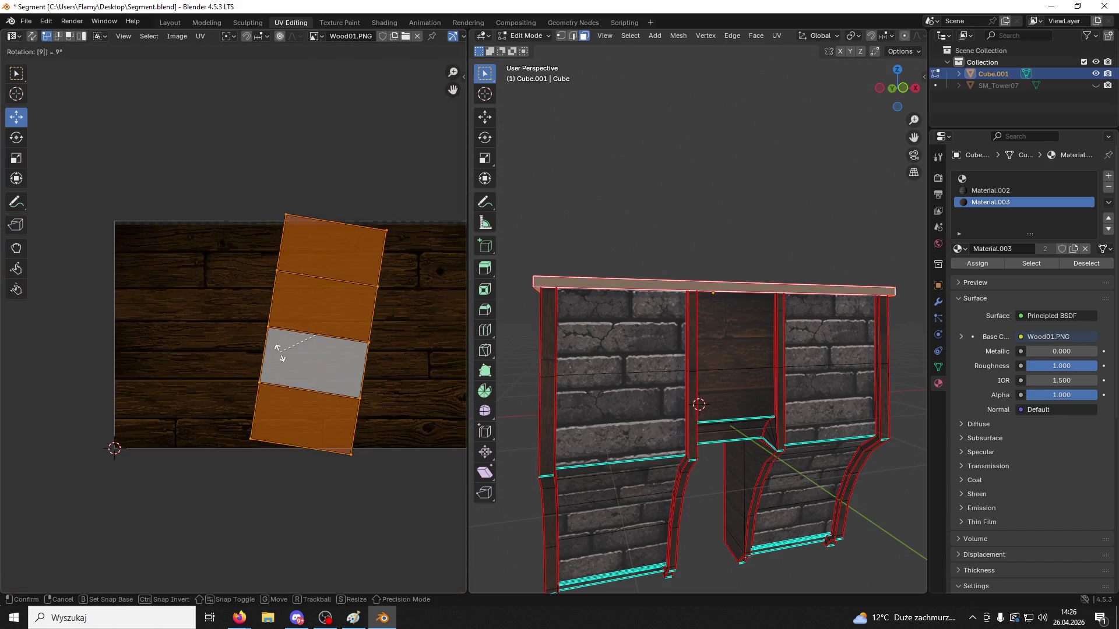
pyautogui.write('90')
pyautogui.press('Return')
pyautogui.press('s')
pyautogui.press('x')
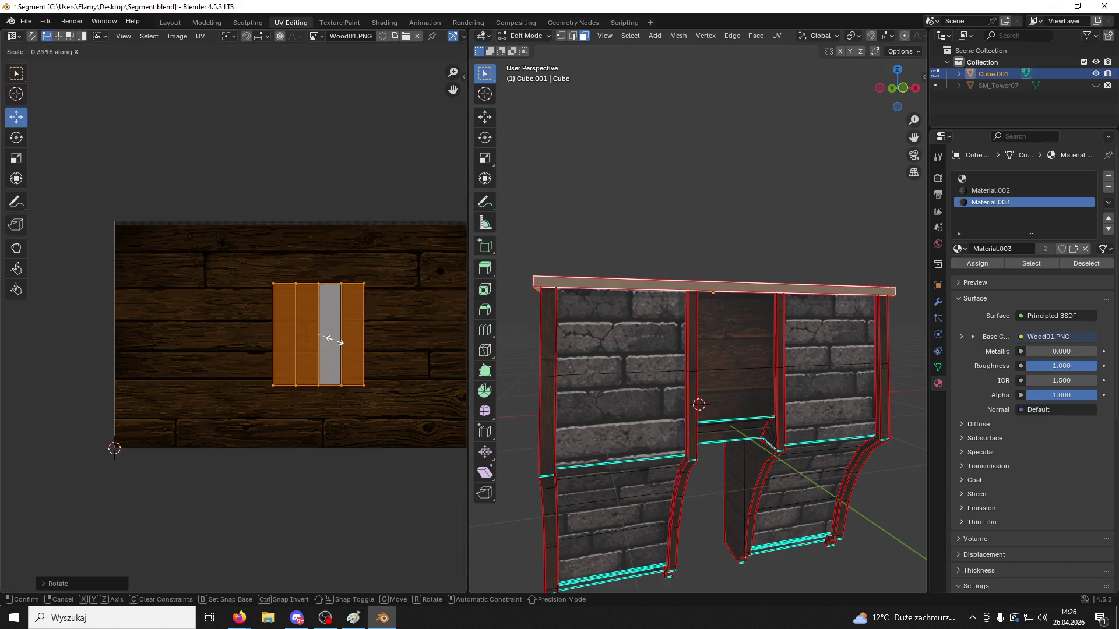
pyautogui.click(358, 337)
# Stretch the side UVs horizontally and squash them vertically to fit one plank
pyautogui.scroll(2, 381, 344)
pyautogui.moveTo(670, 349); pyautogui.dragTo(722, 322, button='middle')
pyautogui.scroll(3, 723, 323)
pyautogui.press('s')
pyautogui.press('x')
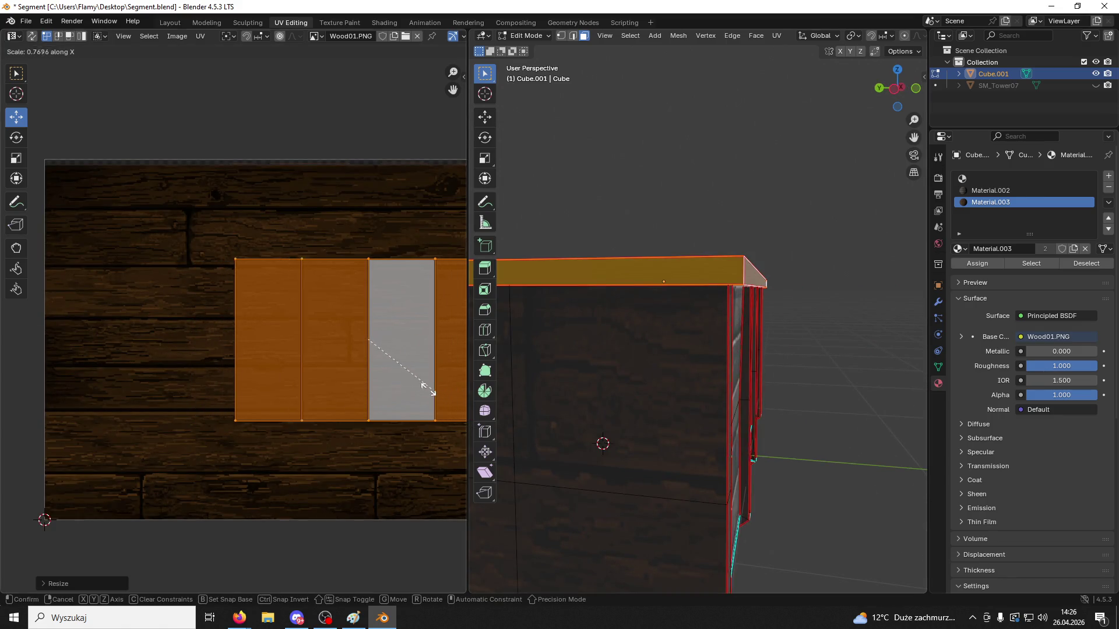
pyautogui.click(49, 376)
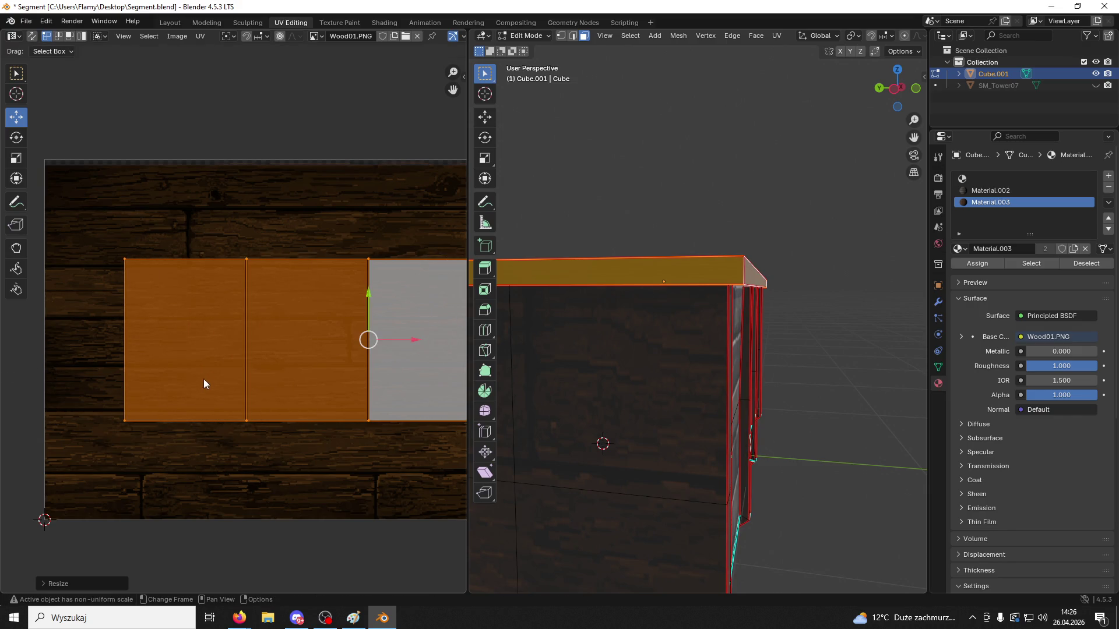
pyautogui.press('s')
pyautogui.press('y')
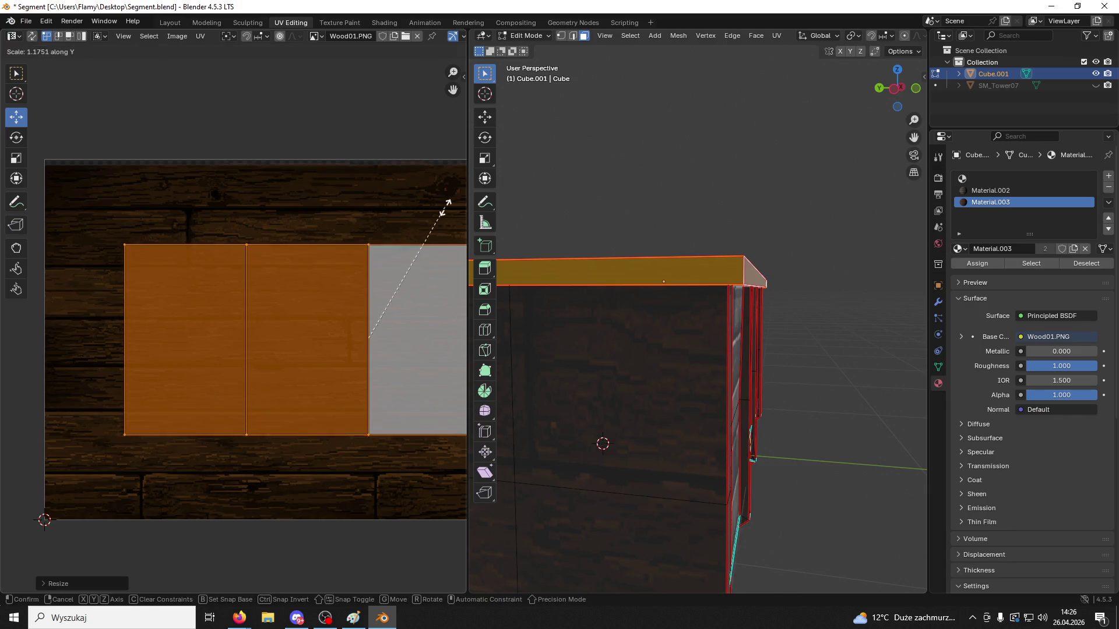
pyautogui.press('x')
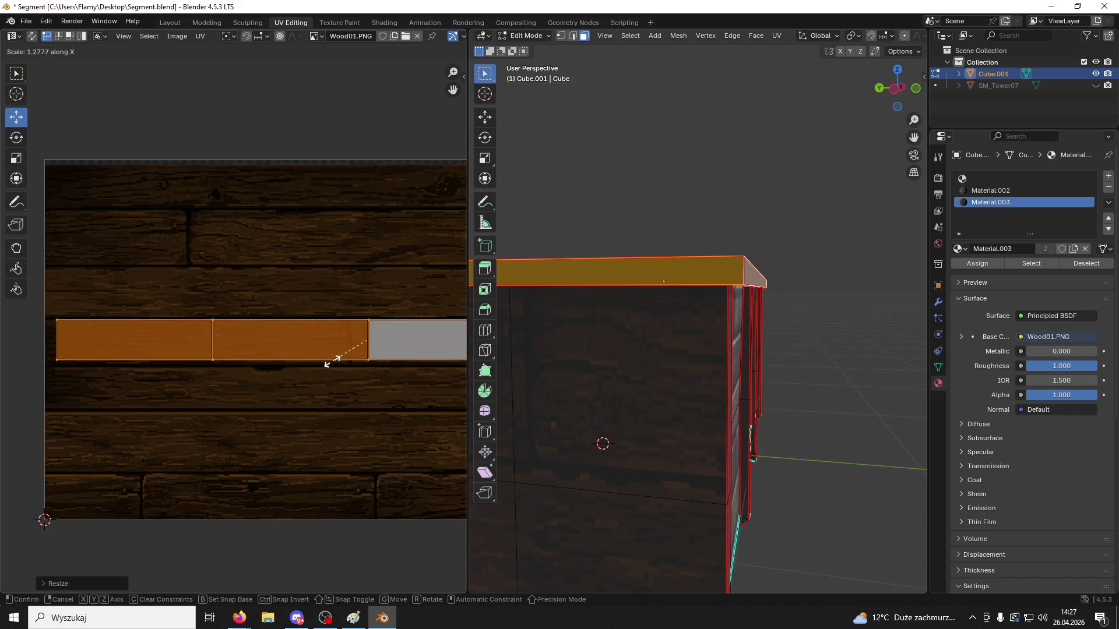
pyautogui.click(299, 359)
# Clear the selection and select the wall's top face
pyautogui.hotkey('alt', 'a')
pyautogui.moveTo(559, 175)
pyautogui.mouseDown(button='middle')
pyautogui.moveTo(582, 194)
pyautogui.moveTo(592, 257)
pyautogui.mouseUp(button='middle')
pyautogui.click(595, 281)
pyautogui.scroll(-3, 376, 351)
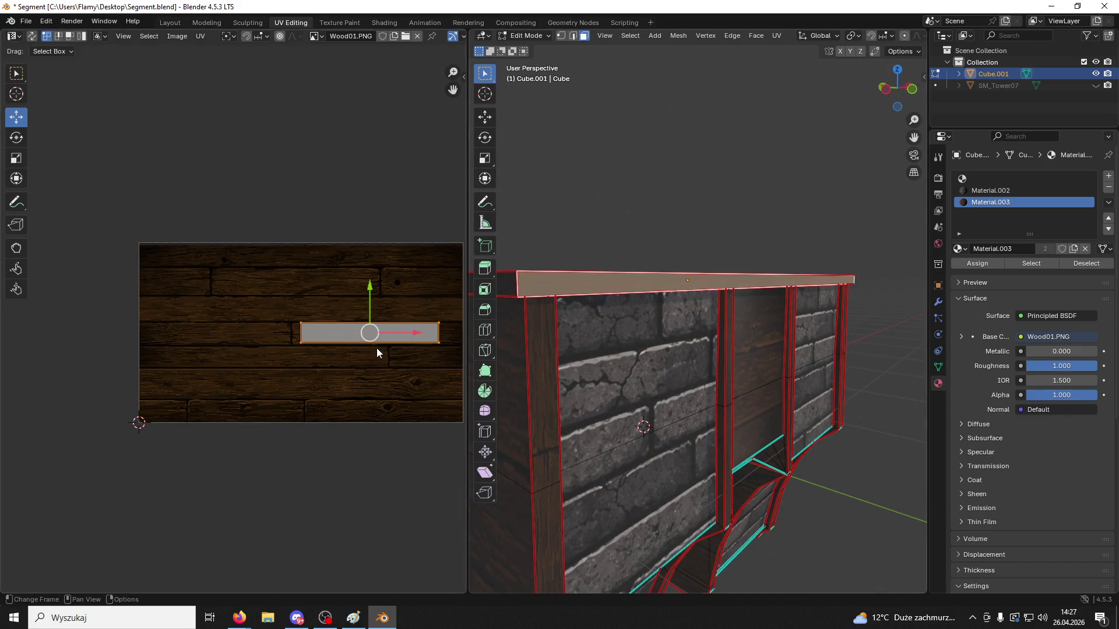
# Select the linked top strip and stretch its UVs horizontally twice
pyautogui.click(377, 348)
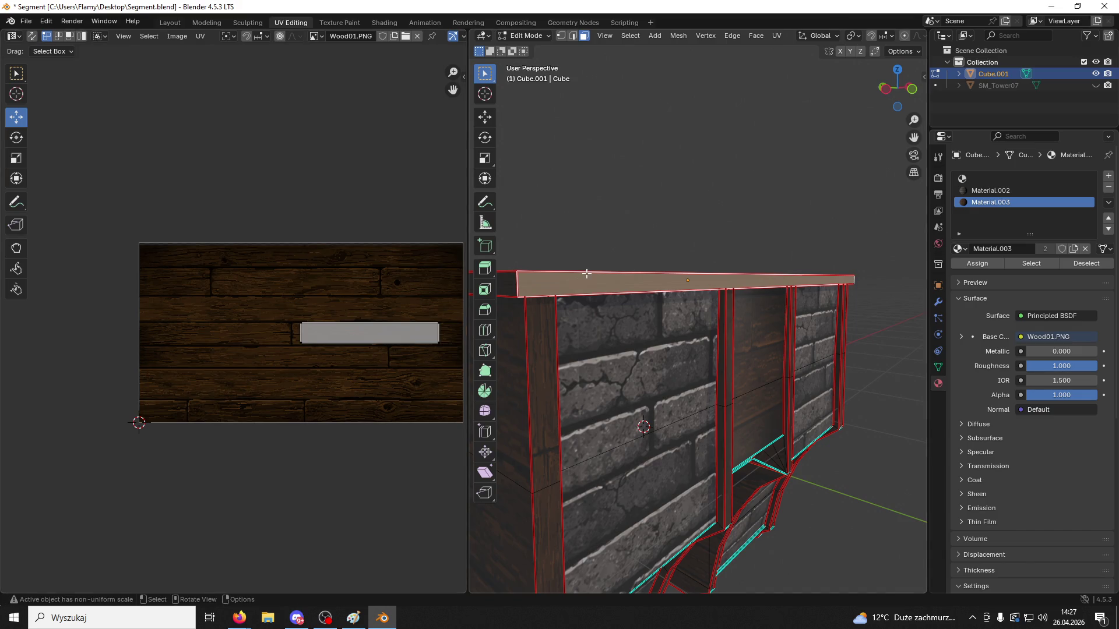
pyautogui.hotkey('ctrl', 'l')
pyautogui.press('s')
pyautogui.press('x')
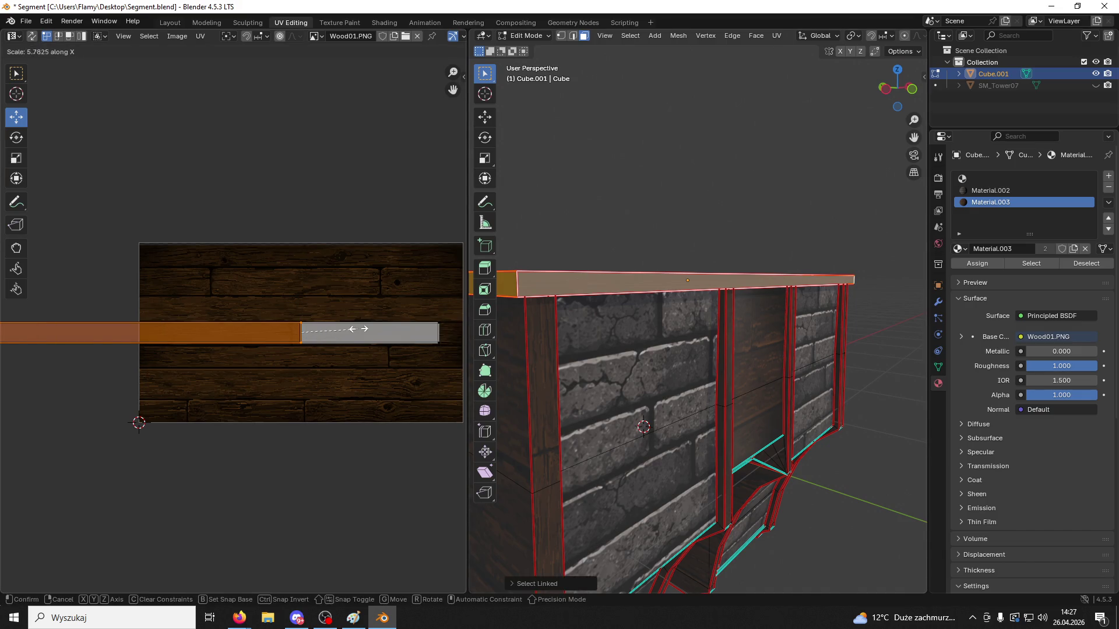
pyautogui.click(358, 329)
pyautogui.press('s')
pyautogui.press('x')
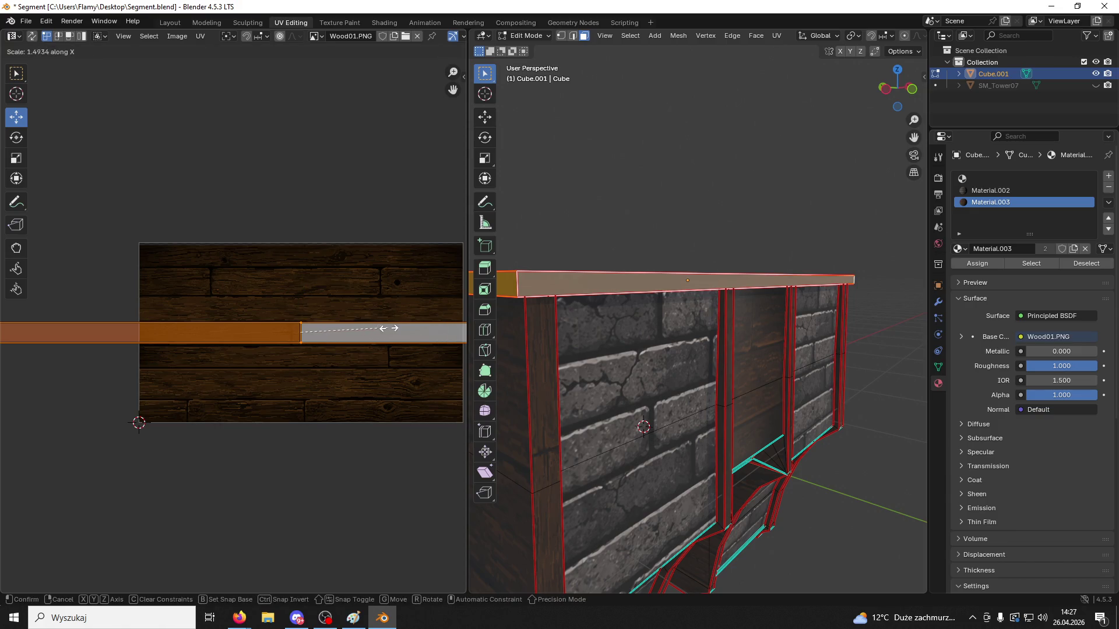
pyautogui.click(389, 329)
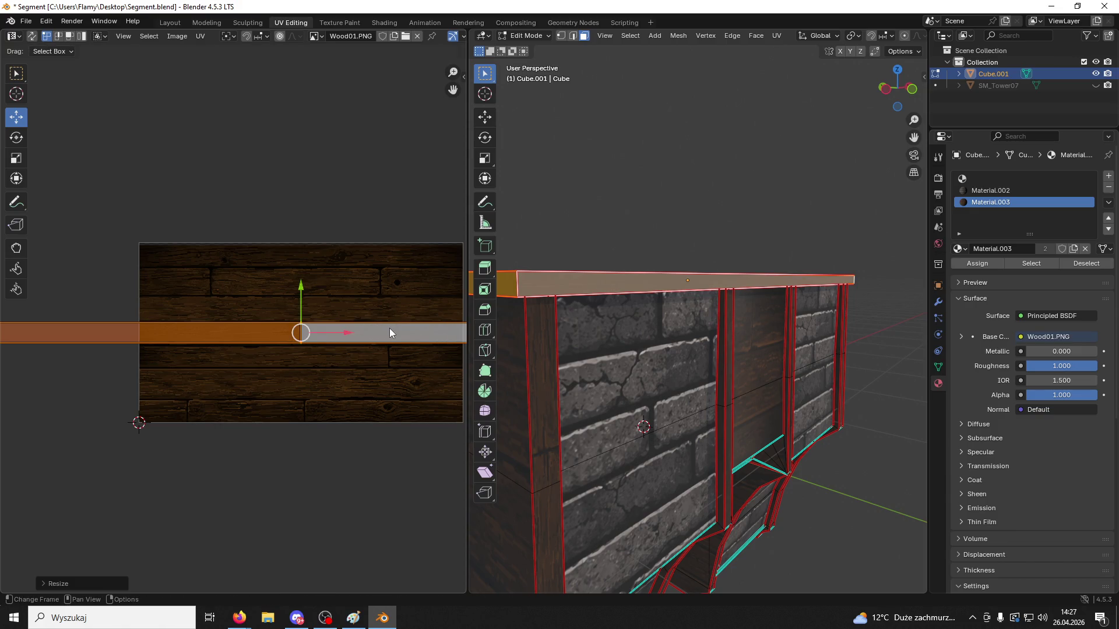
# Select the cap's top face and grow the selection to its whole linked strip
pyautogui.click(561, 234)
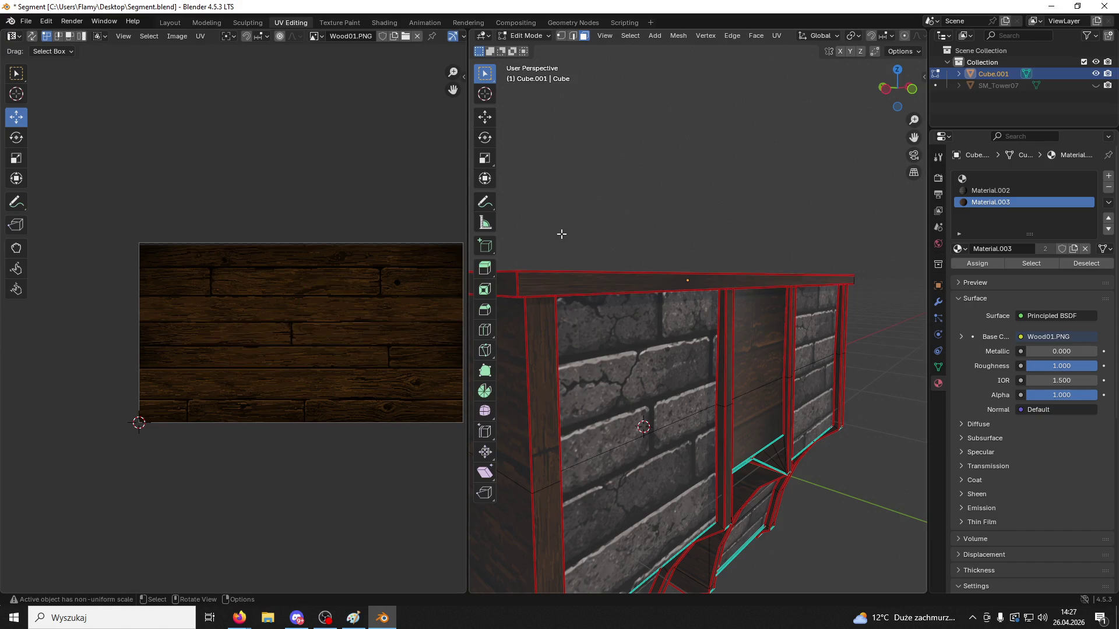
pyautogui.moveTo(561, 234); pyautogui.dragTo(570, 244, button='middle')
pyautogui.click(565, 298)
pyautogui.hotkey('ctrl', 'l')
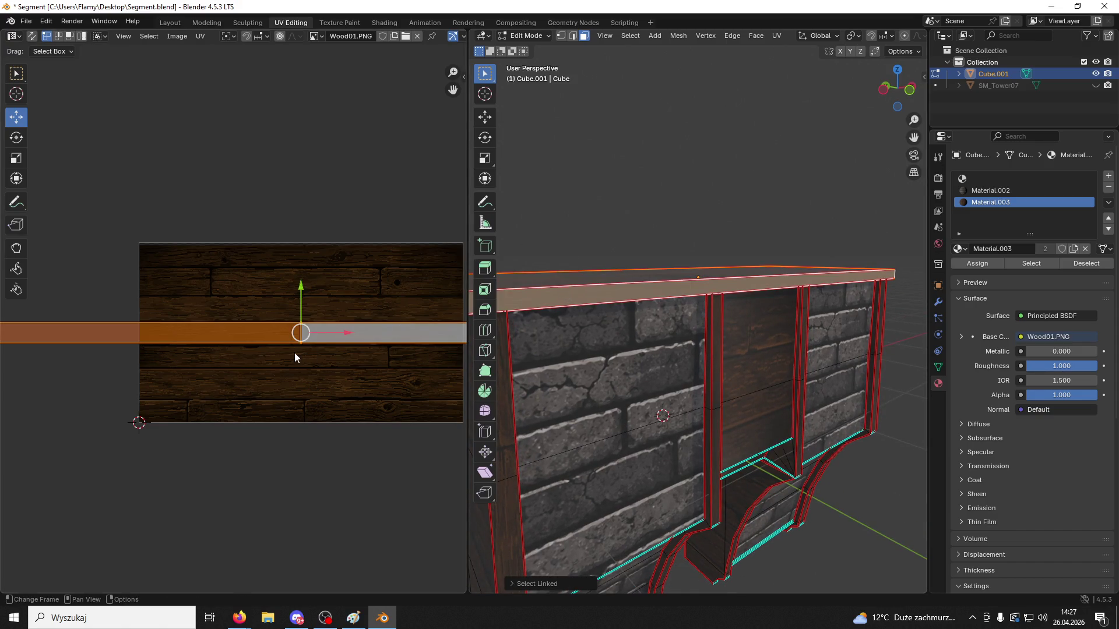
pyautogui.click(977, 267)
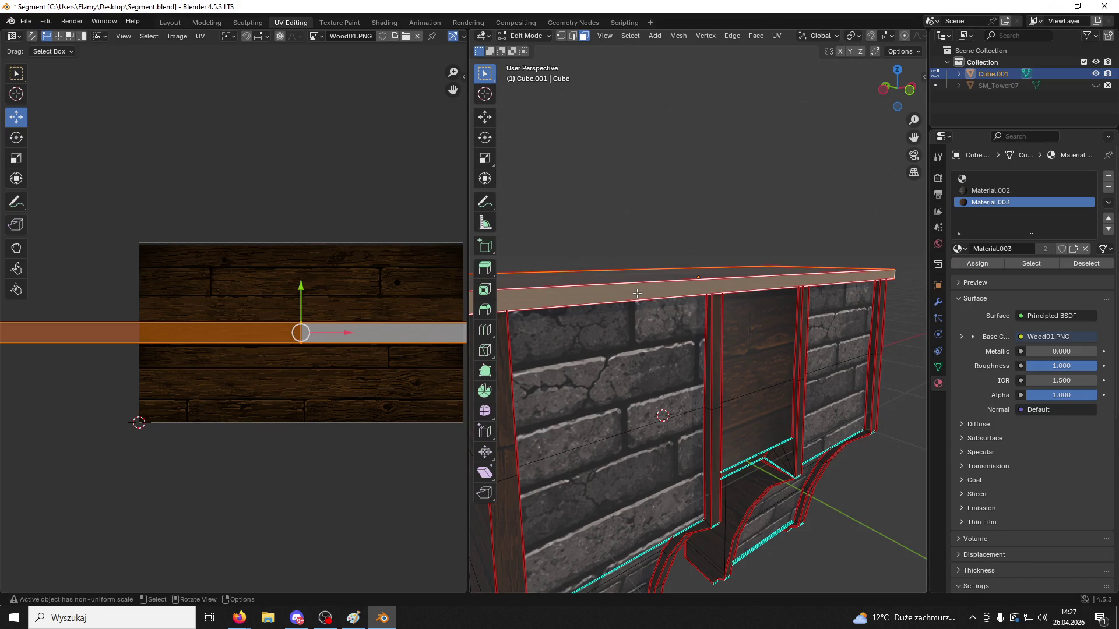
pyautogui.click(574, 296)
pyautogui.hotkey('ctrl', 'l')
# Unwrap the strip Angle Based, rotate its UVs 90°, and stretch them along X
pyautogui.scroll(-7, 230, 309)
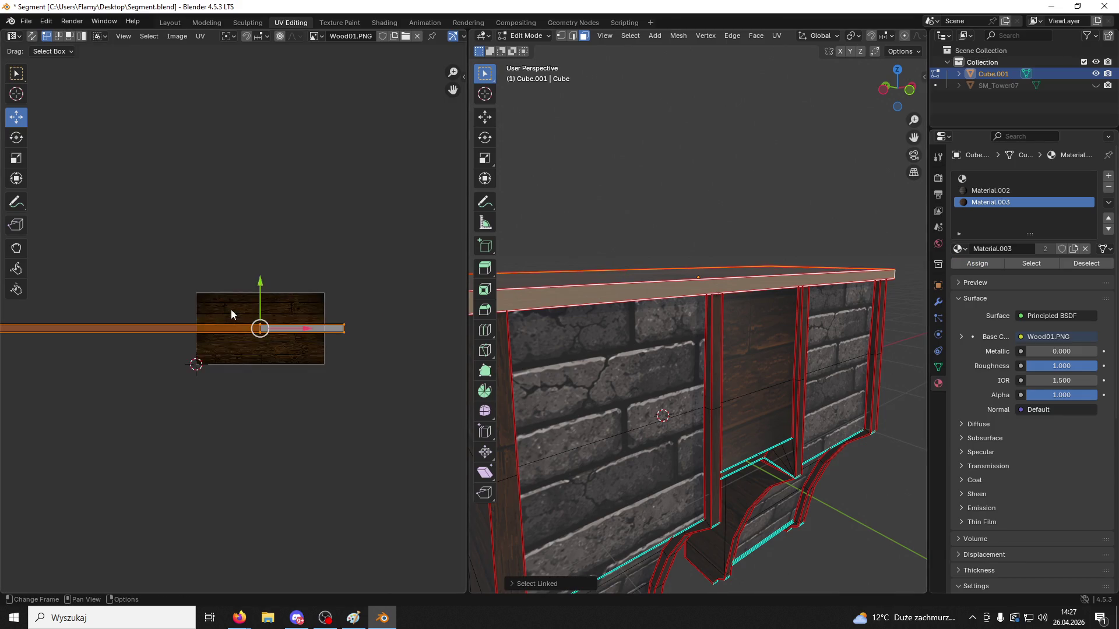
pyautogui.press('u')
pyautogui.click(382, 289)
pyautogui.scroll(6, 334, 303)
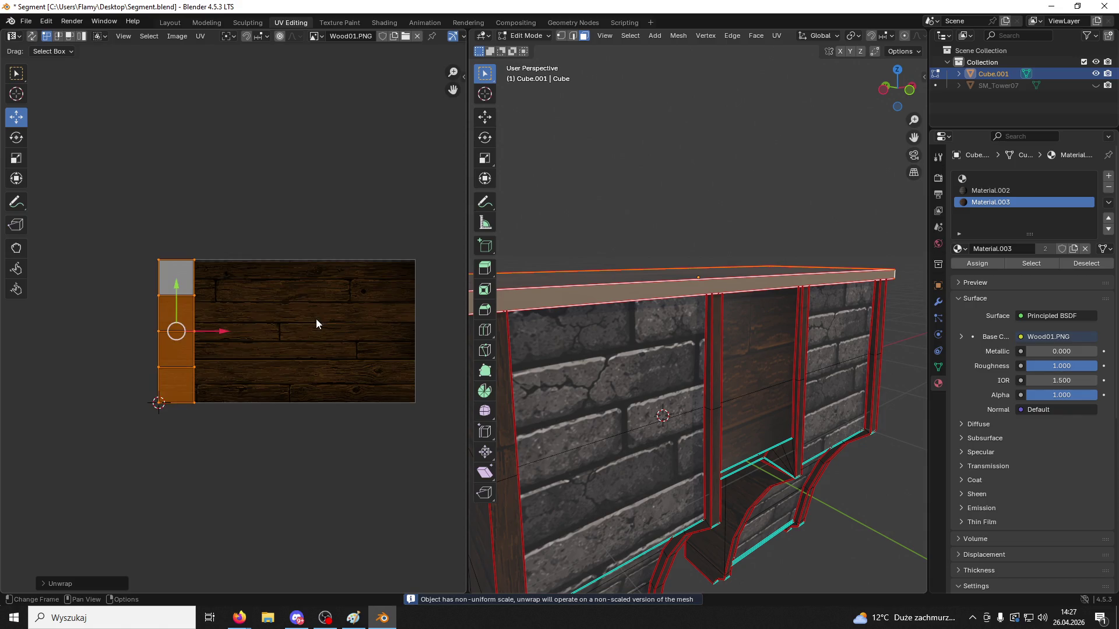
pyautogui.write('r90')
pyautogui.press('Return')
pyautogui.press('s')
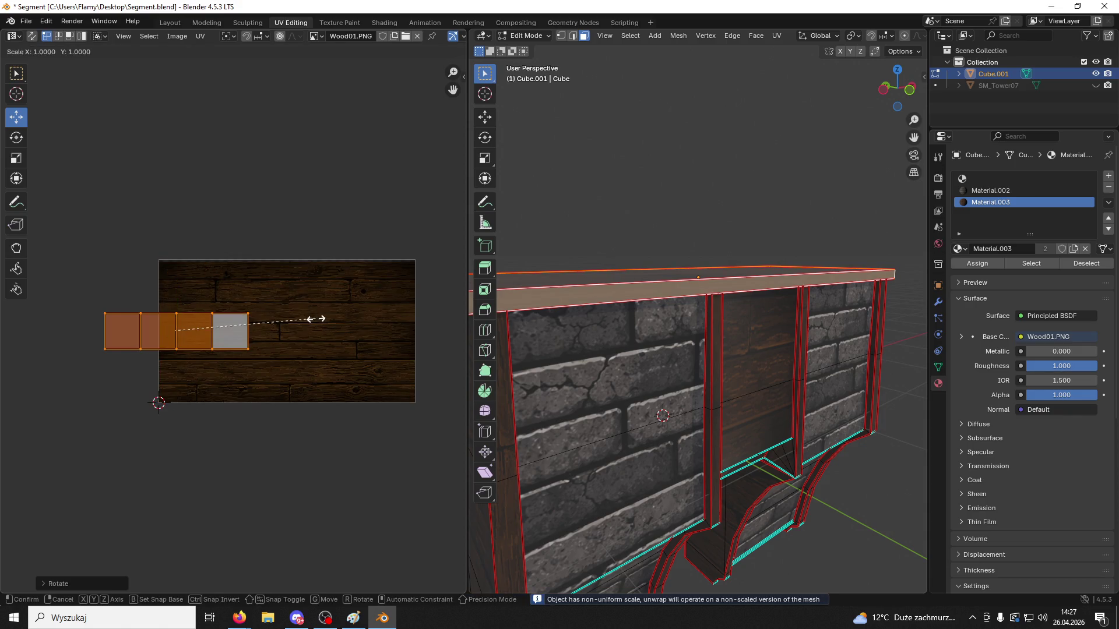
pyautogui.press('x')
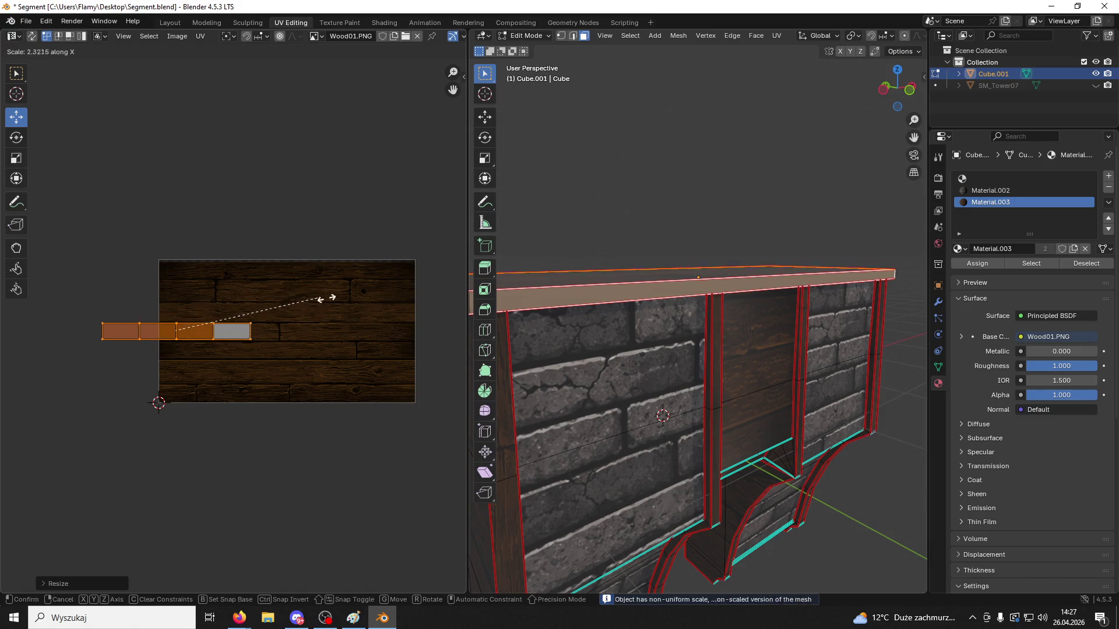
pyautogui.click(297, 222)
# Select the beam's linked faces and stretch their UVs horizontally into a wide strip
pyautogui.click(577, 184)
pyautogui.scroll(4, 576, 189)
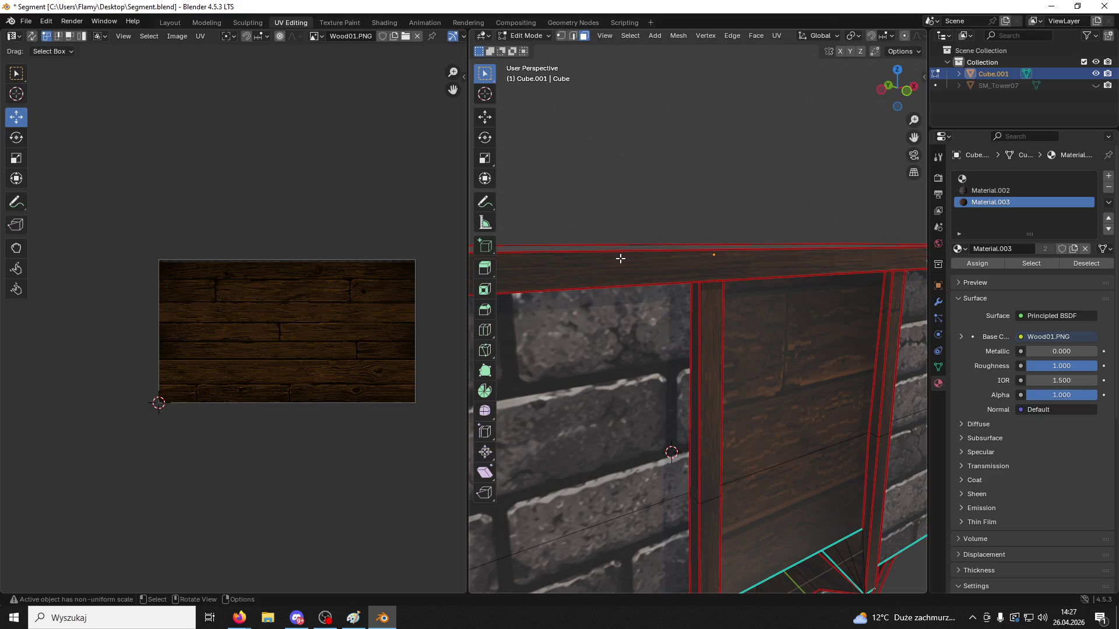
pyautogui.click(620, 258)
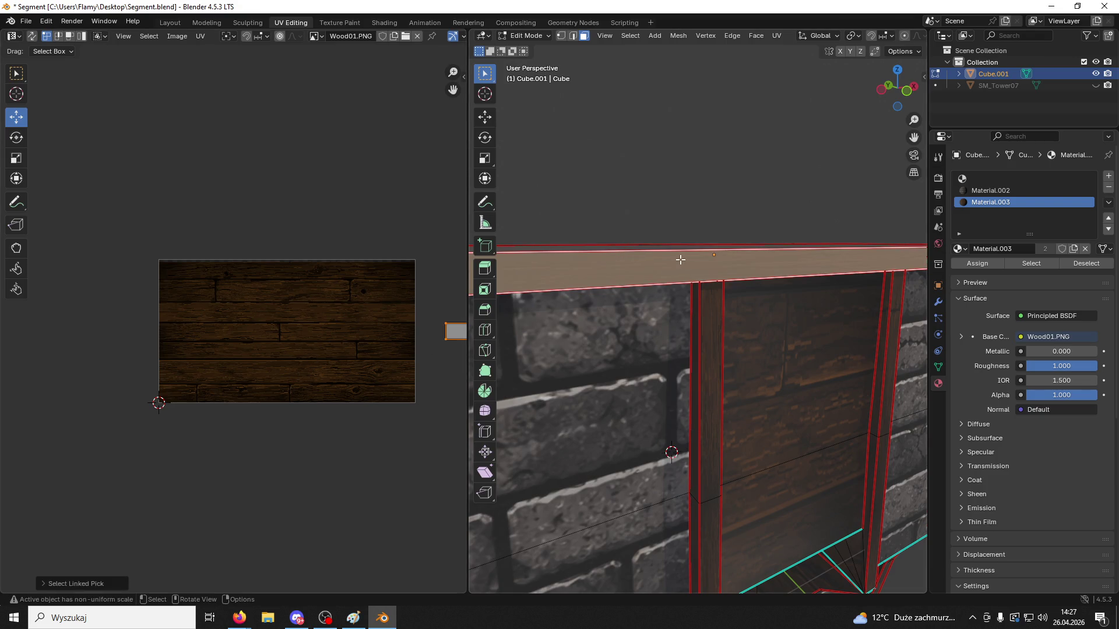
pyautogui.press('l')
pyautogui.press('s')
pyautogui.press('x')
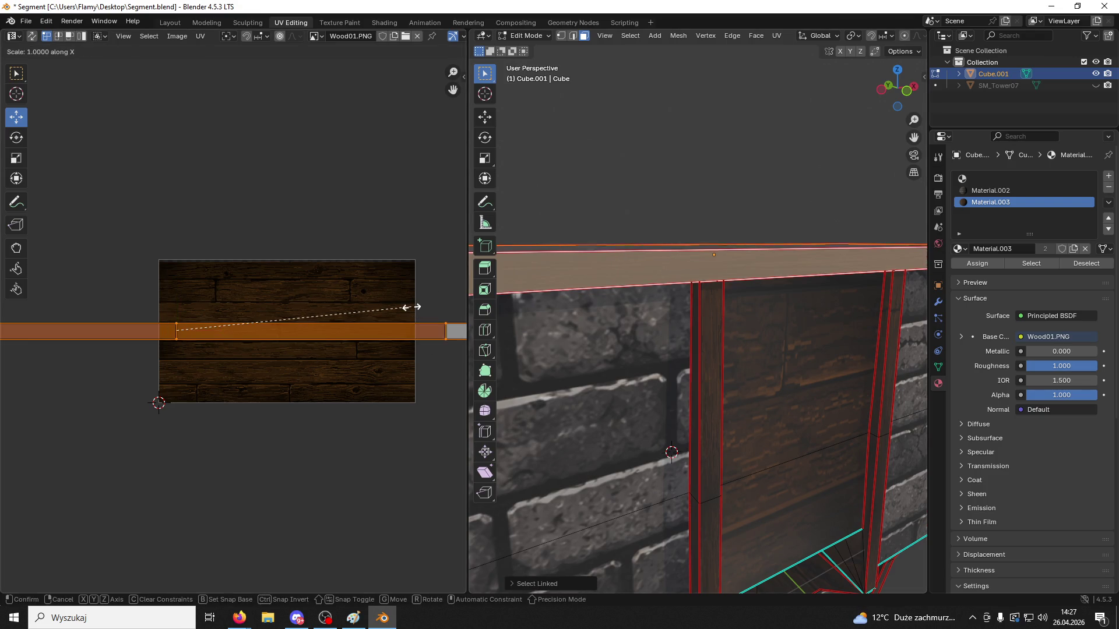
pyautogui.click(73, 299)
pyautogui.press('s')
pyautogui.press('x')
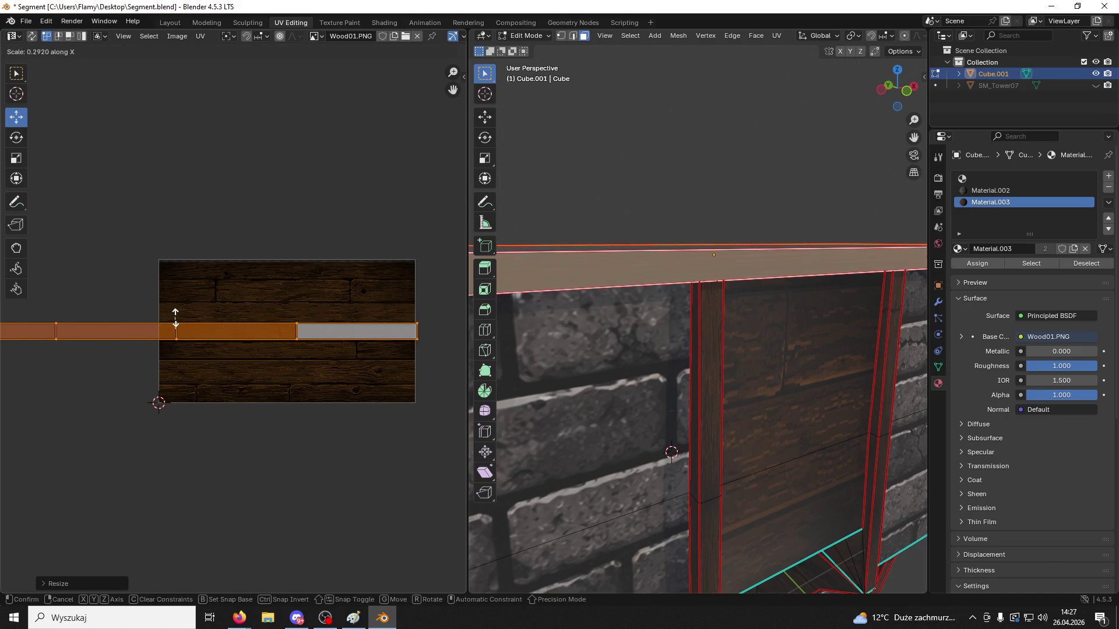
pyautogui.click(131, 321)
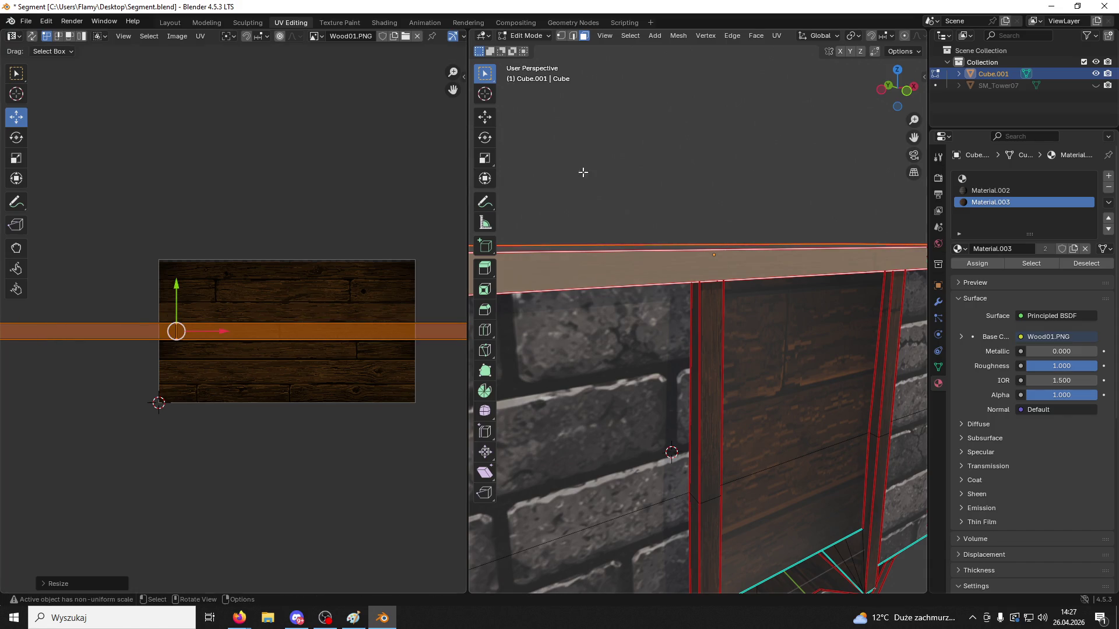
# Clear the selection and select the ledge's top face
pyautogui.click(621, 182)
pyautogui.moveTo(645, 182)
pyautogui.mouseDown(button='middle')
pyautogui.moveTo(627, 198)
pyautogui.moveTo(639, 230)
pyautogui.moveTo(678, 252)
pyautogui.moveTo(653, 242)
pyautogui.moveTo(722, 252)
pyautogui.moveTo(744, 215)
pyautogui.moveTo(744, 225)
pyautogui.mouseUp(button='middle')
pyautogui.click(723, 253)
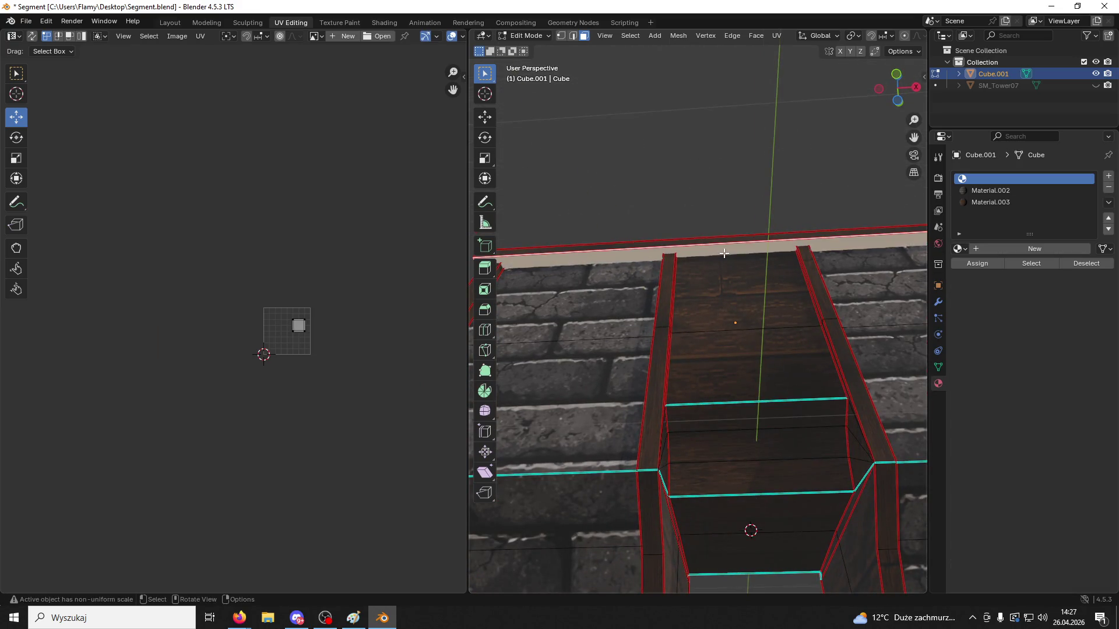
# Select the linked ledge faces and assign them the Material.003 wood material
pyautogui.press('l')
pyautogui.scroll(5, 379, 316)
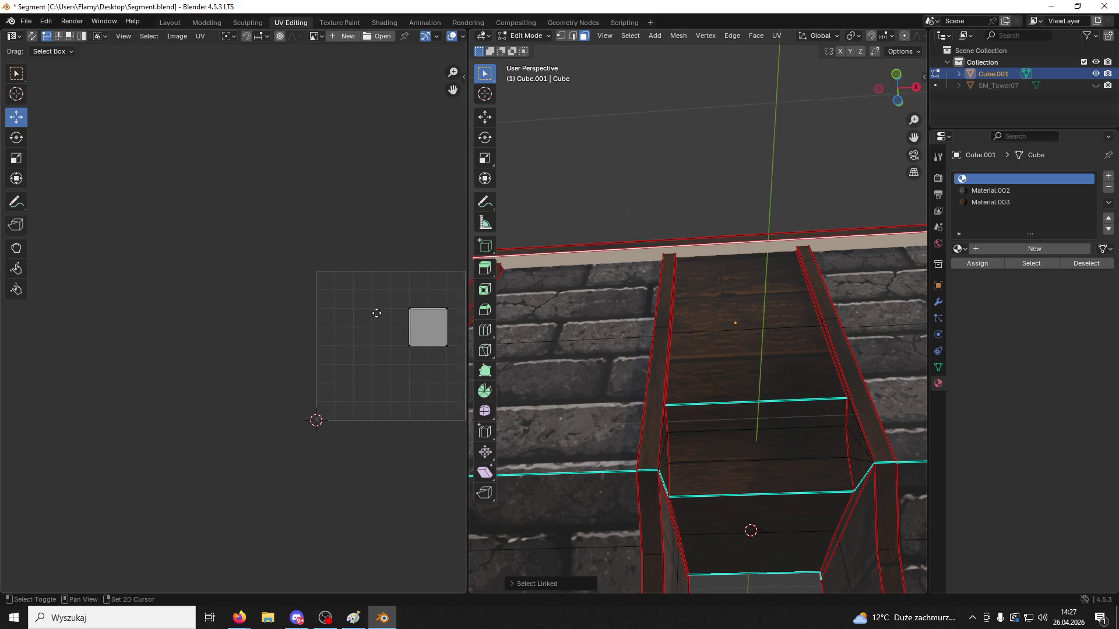
pyautogui.click(994, 200)
pyautogui.click(972, 264)
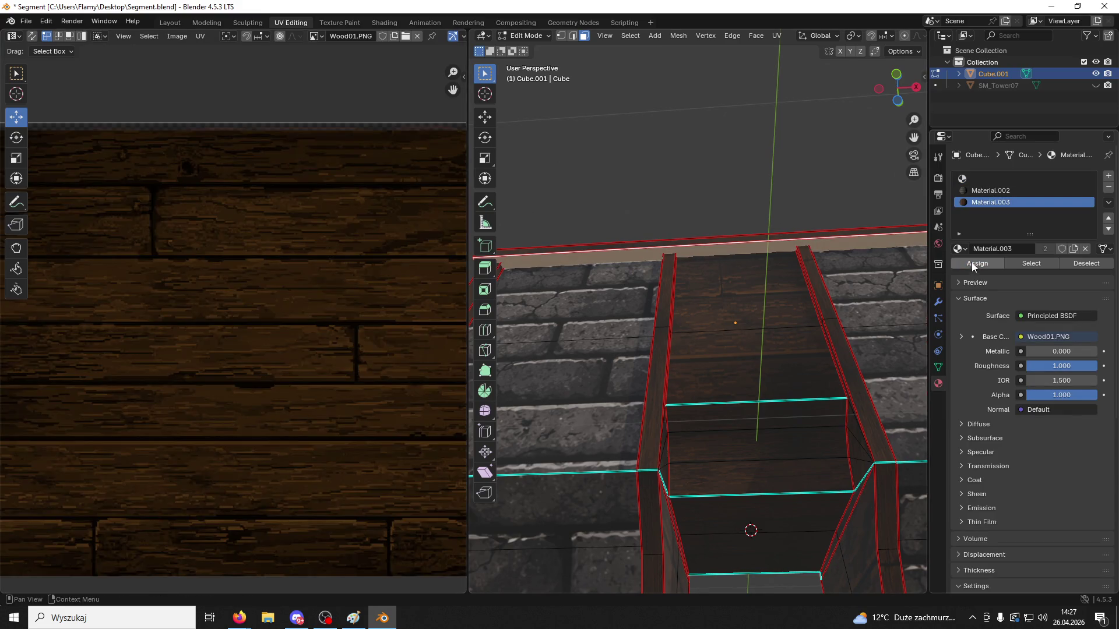
pyautogui.scroll(-2, 222, 362)
pyautogui.scroll(-2, 223, 366)
# Unwrap the faces Angle Based and stretch their UVs wider along X over Wood01
pyautogui.press('u')
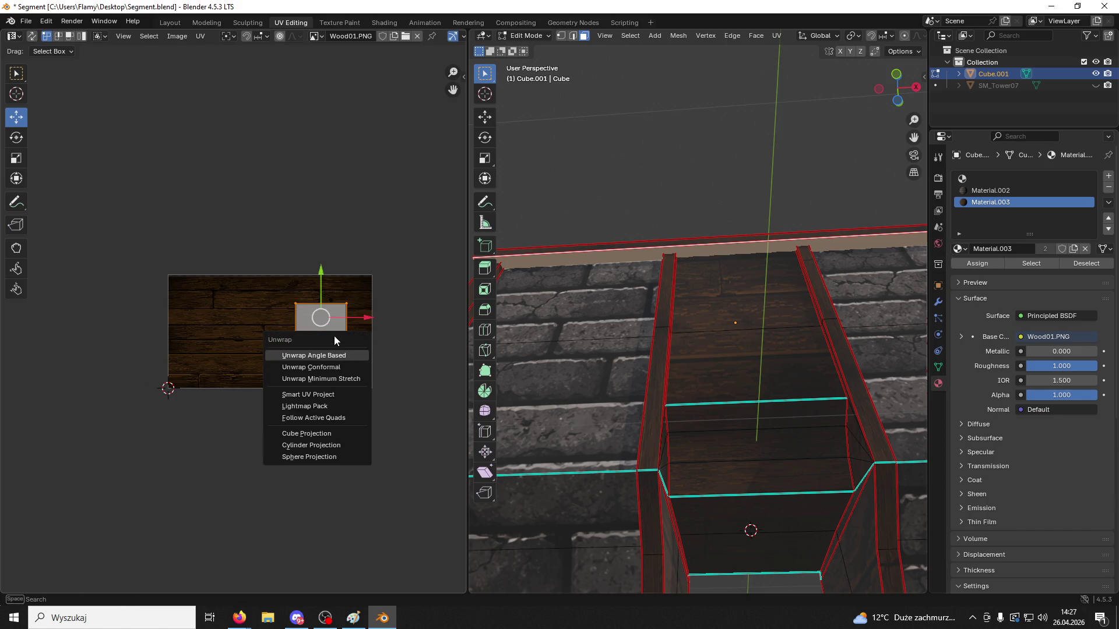
pyautogui.click(317, 354)
pyautogui.press('s')
pyautogui.press('x')
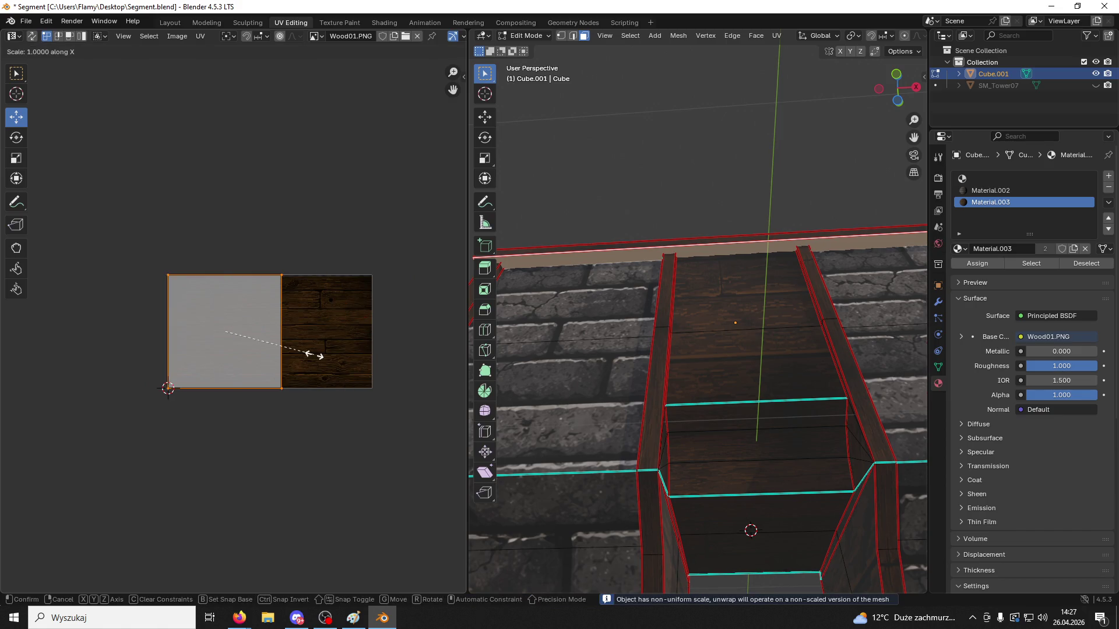
pyautogui.click(69, 340)
# Select the ledge face strip and scale its UVs narrower along X
pyautogui.click(699, 157)
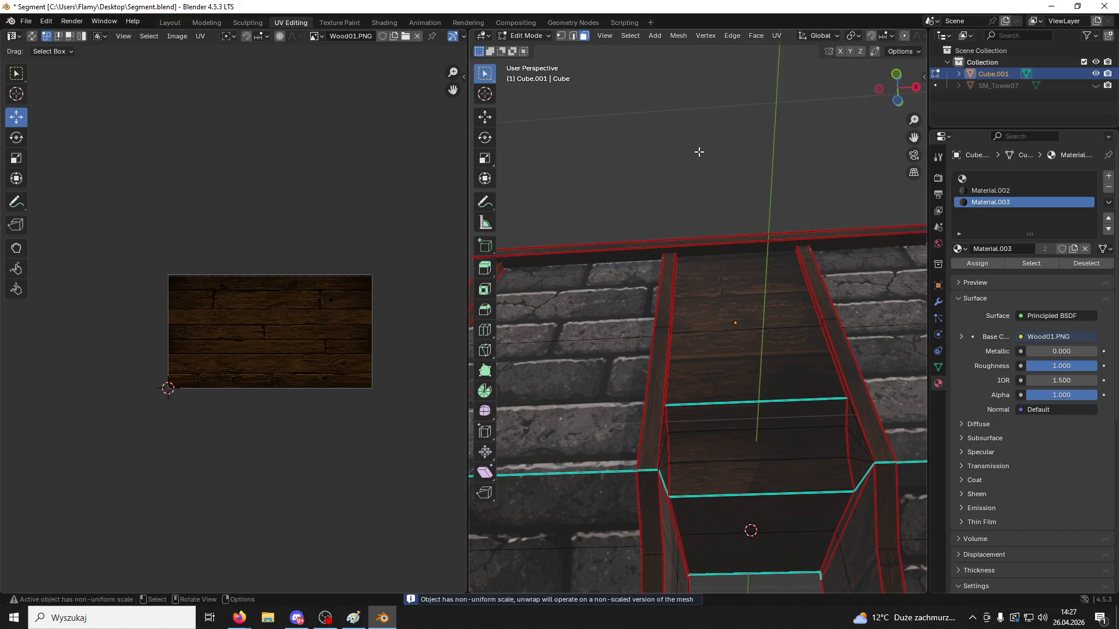
pyautogui.scroll(3, 700, 152)
pyautogui.click(701, 200)
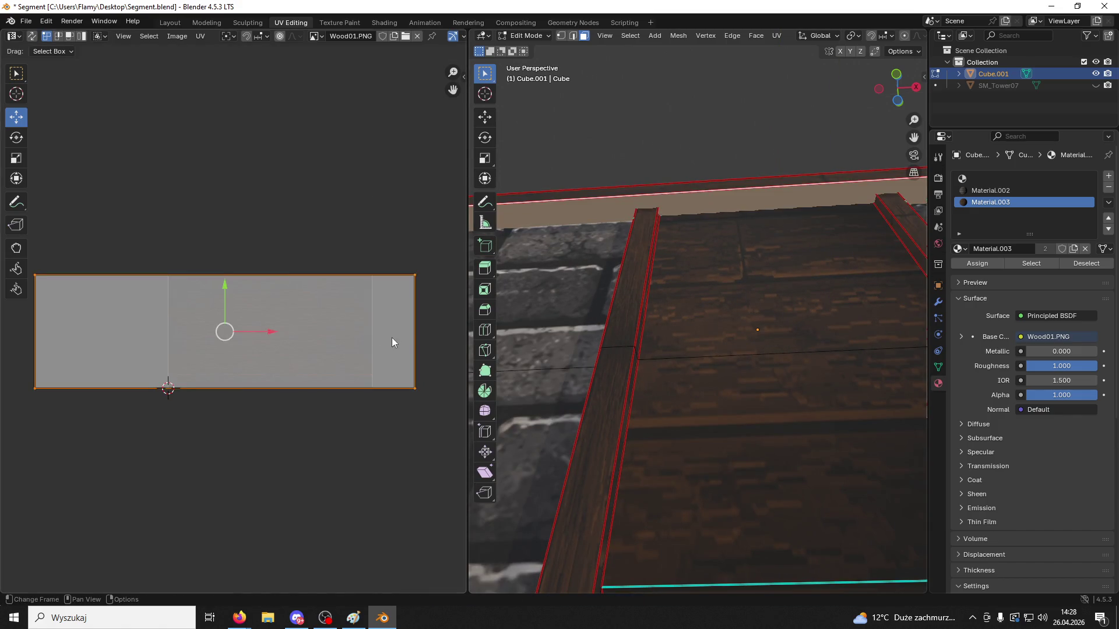
pyautogui.press('s')
pyautogui.click(420, 318)
pyautogui.press('s')
pyautogui.press('x')
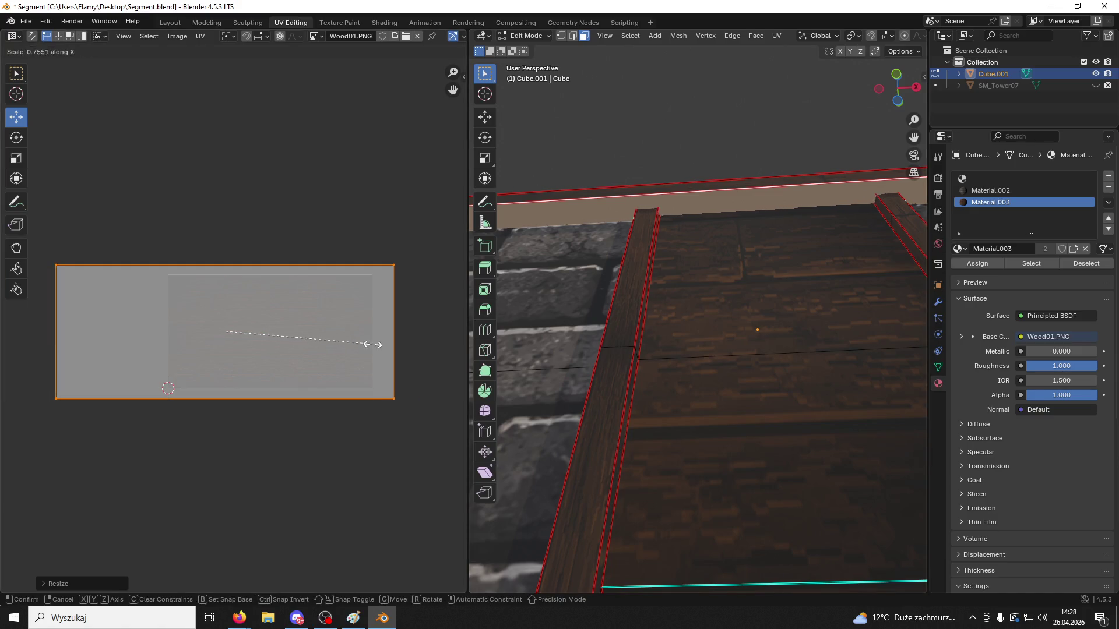
pyautogui.click(345, 348)
pyautogui.click(618, 153)
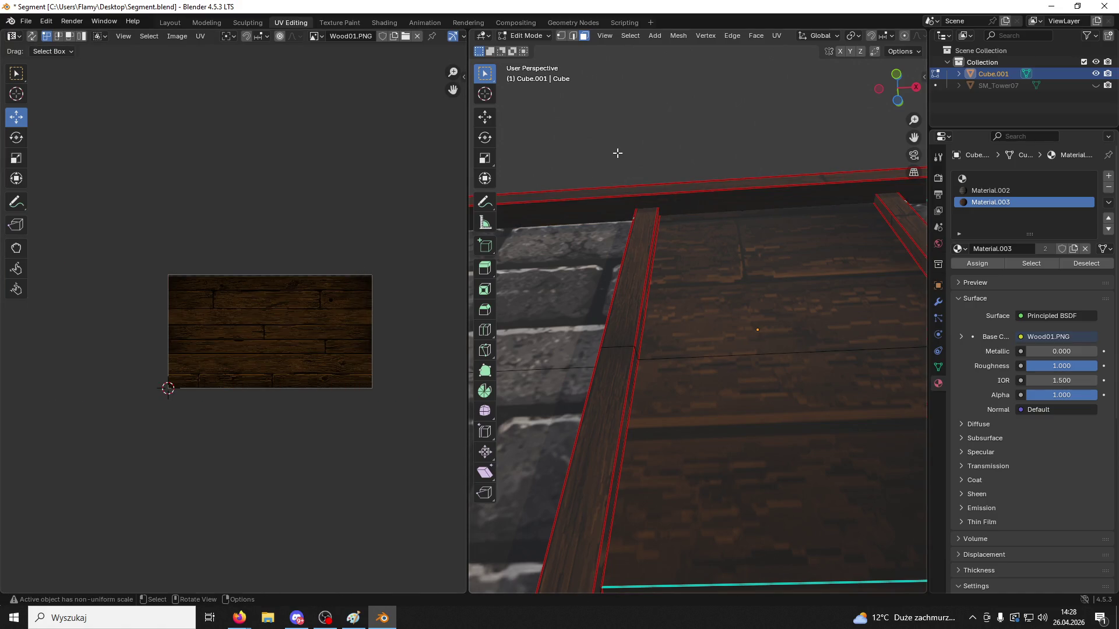
pyautogui.moveTo(618, 153)
pyautogui.mouseDown(button='middle')
pyautogui.moveTo(624, 182)
pyautogui.moveTo(689, 247)
pyautogui.mouseUp(button='middle')
pyautogui.moveTo(688, 252); pyautogui.dragTo(669, 305, button='middle')
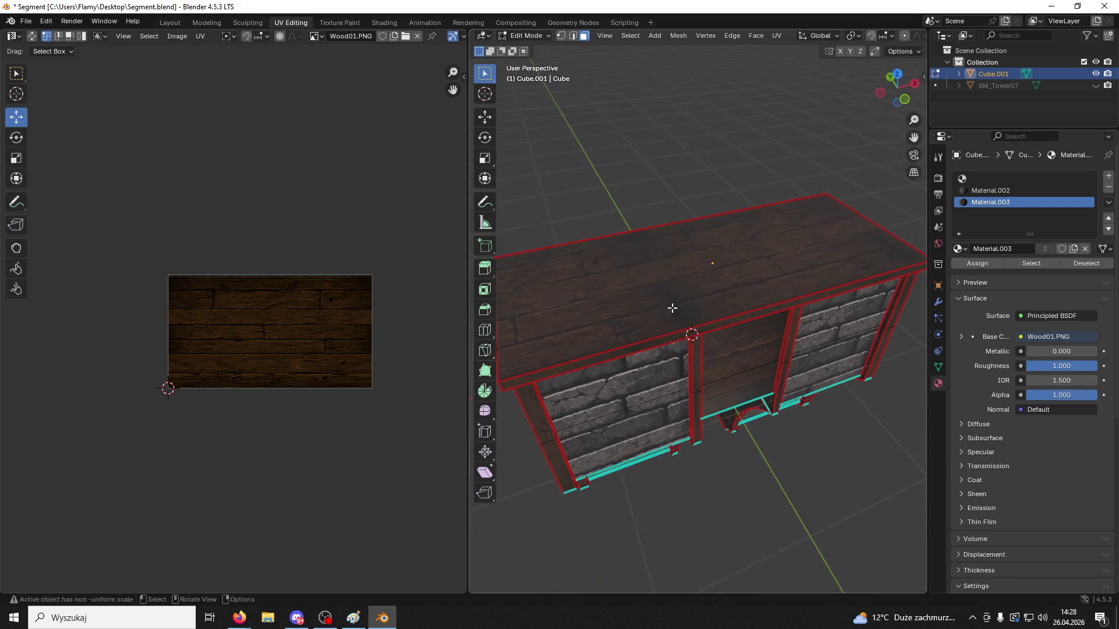
# Select the cap's top face in Edit Mode and move it up slightly along Z
pyautogui.click(526, 35)
pyautogui.click(527, 48)
pyautogui.moveTo(644, 127)
pyautogui.mouseDown(button='middle')
pyautogui.moveTo(713, 213)
pyautogui.moveTo(695, 245)
pyautogui.mouseUp(button='middle')
pyautogui.moveTo(694, 299); pyautogui.dragTo(559, 132, button='middle')
pyautogui.click(516, 34)
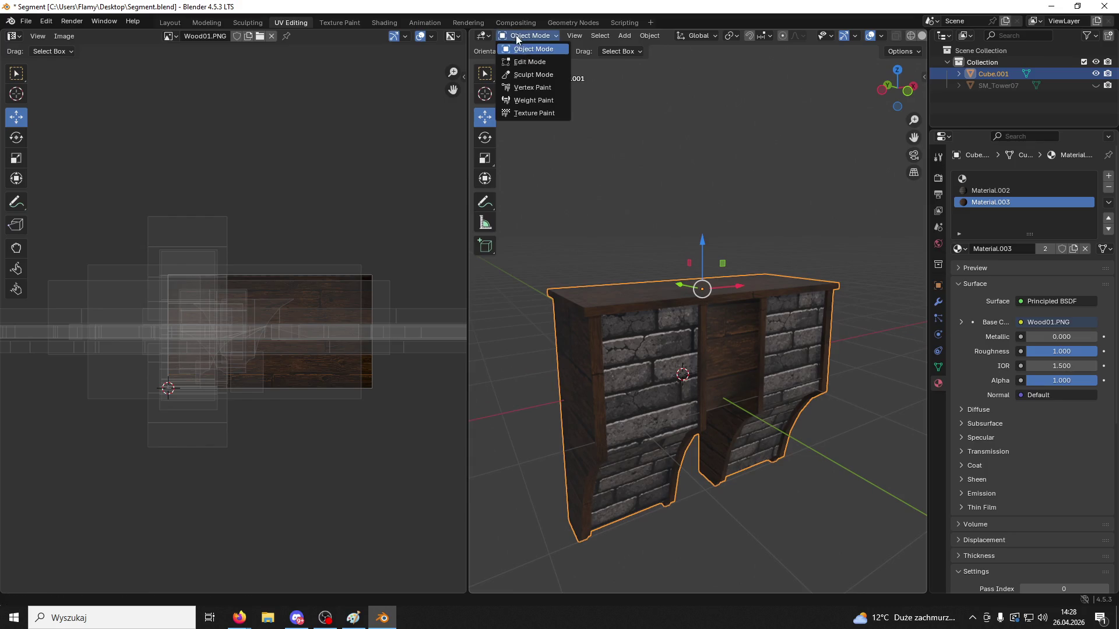
pyautogui.click(525, 59)
pyautogui.click(618, 292)
pyautogui.moveTo(618, 292)
pyautogui.mouseDown(button='middle')
pyautogui.moveTo(622, 371)
pyautogui.moveTo(617, 341)
pyautogui.mouseUp(button='middle')
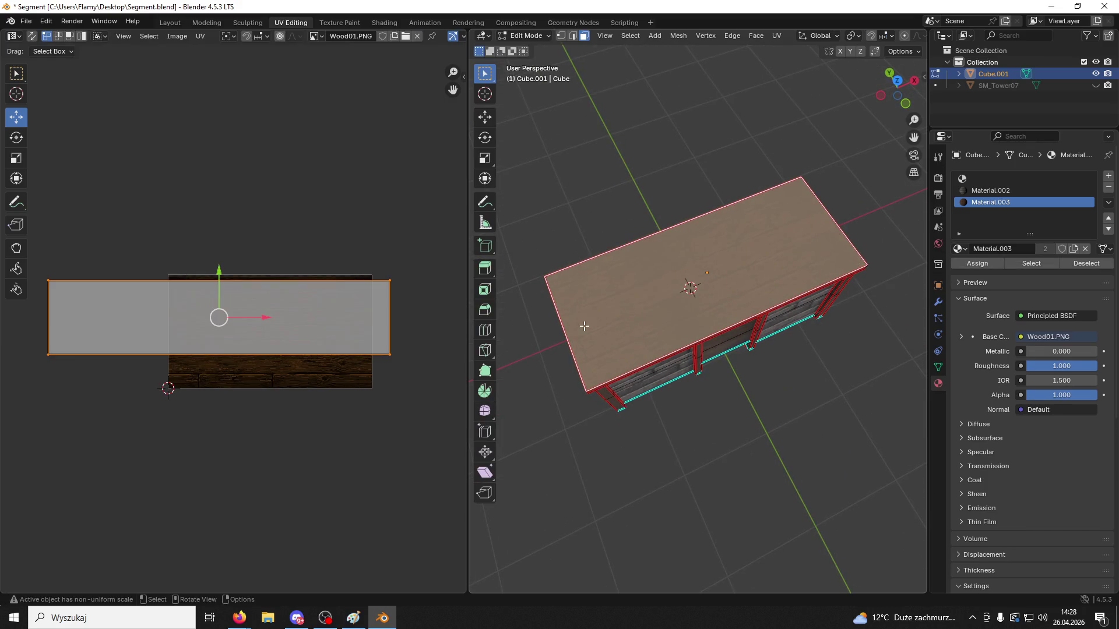
pyautogui.click(484, 117)
pyautogui.moveTo(687, 326); pyautogui.dragTo(737, 233, button='middle')
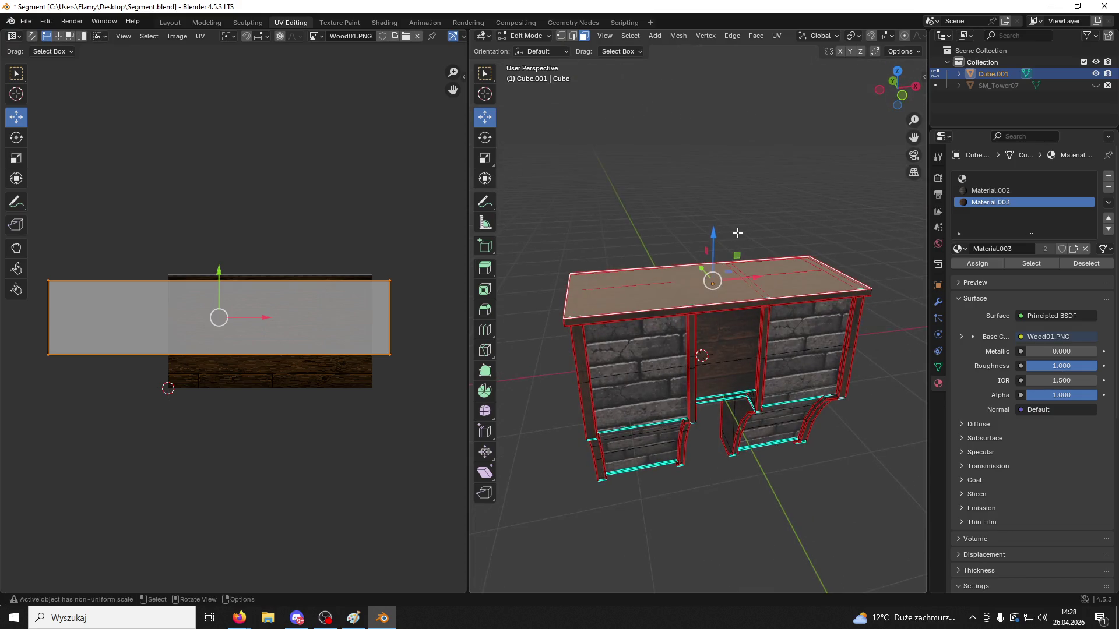
pyautogui.moveTo(723, 236); pyautogui.dragTo(682, 224)
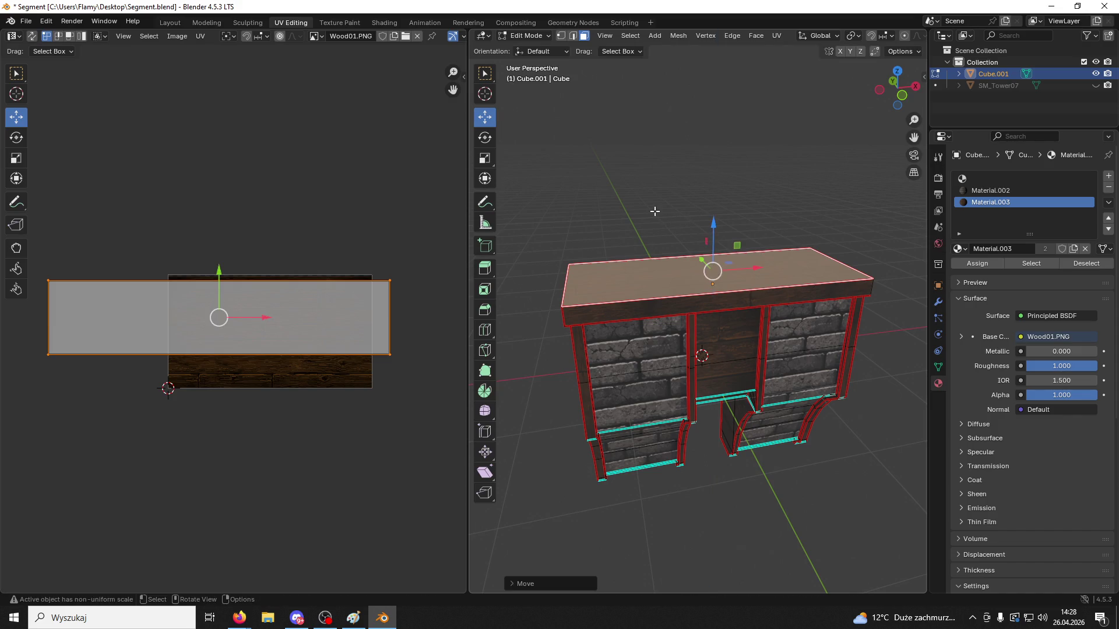
pyautogui.click(655, 210)
pyautogui.moveTo(654, 210)
pyautogui.mouseDown(button='middle')
pyautogui.moveTo(702, 180)
pyautogui.moveTo(672, 257)
pyautogui.moveTo(647, 267)
pyautogui.mouseUp(button='middle')
# Select the cap's front and back top edges and bevel them
pyautogui.press('2')
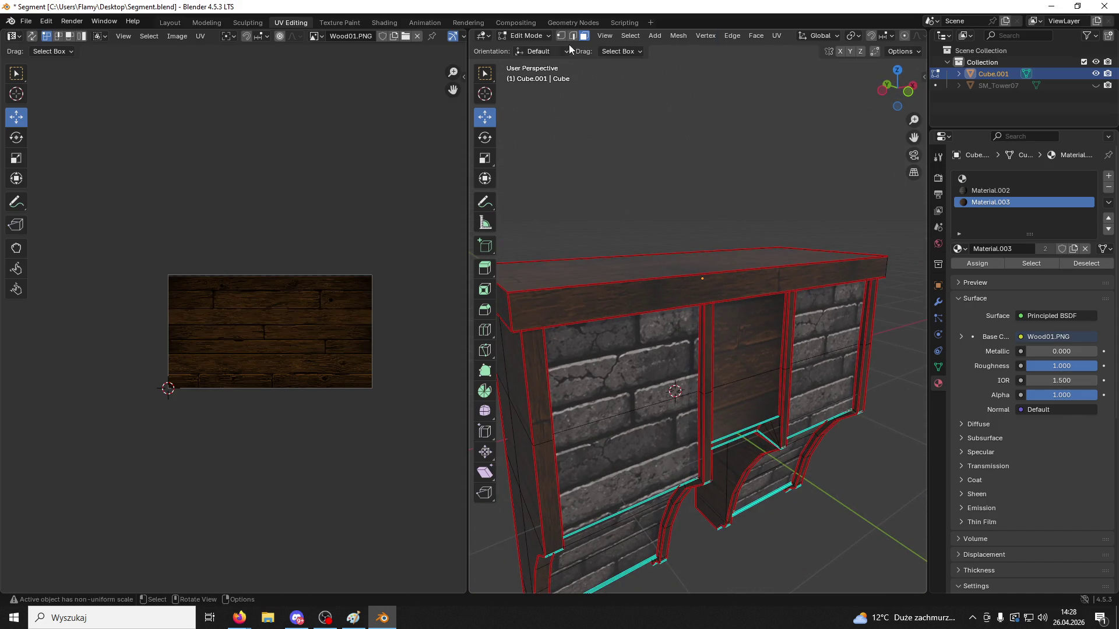
pyautogui.keyDown('alt'); pyautogui.click(594, 282); pyautogui.keyUp('alt')
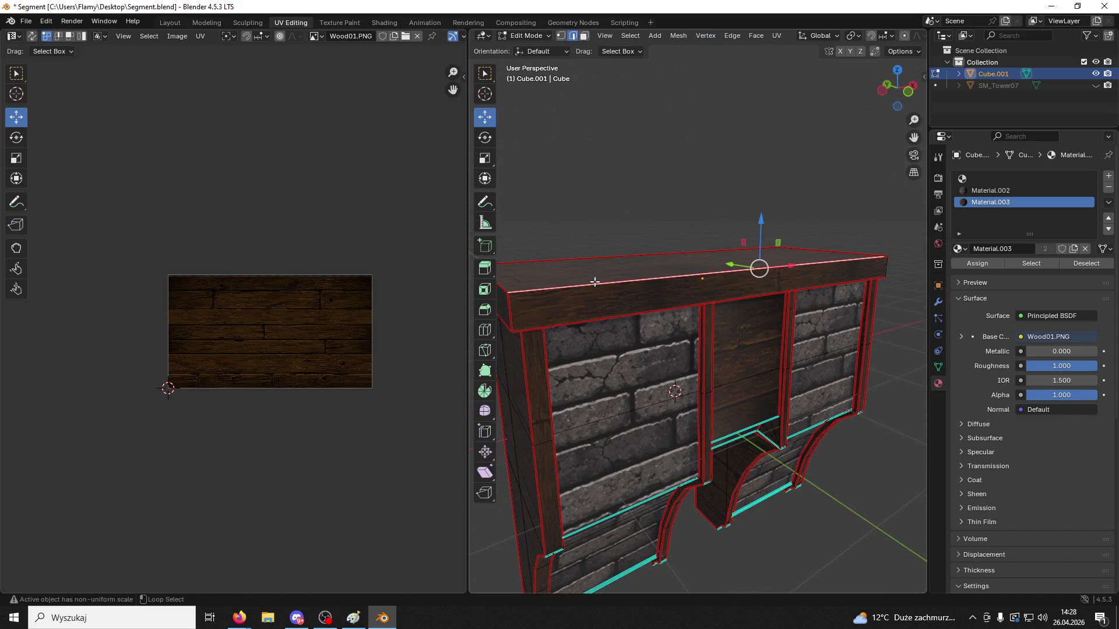
pyautogui.keyDown('alt'); pyautogui.keyDown('shift'); pyautogui.click(562, 260); pyautogui.keyUp('shift'); pyautogui.keyUp('alt')
pyautogui.keyDown('alt'); pyautogui.keyDown('shift'); pyautogui.click(843, 253); pyautogui.keyUp('shift'); pyautogui.keyUp('alt')
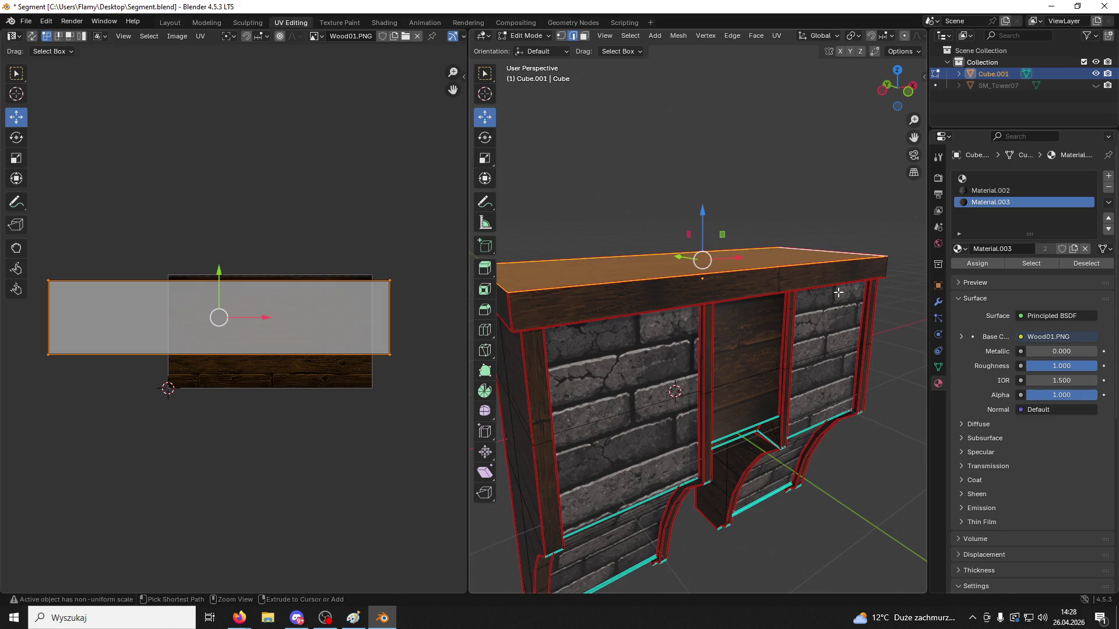
pyautogui.hotkey('ctrl', 'b')
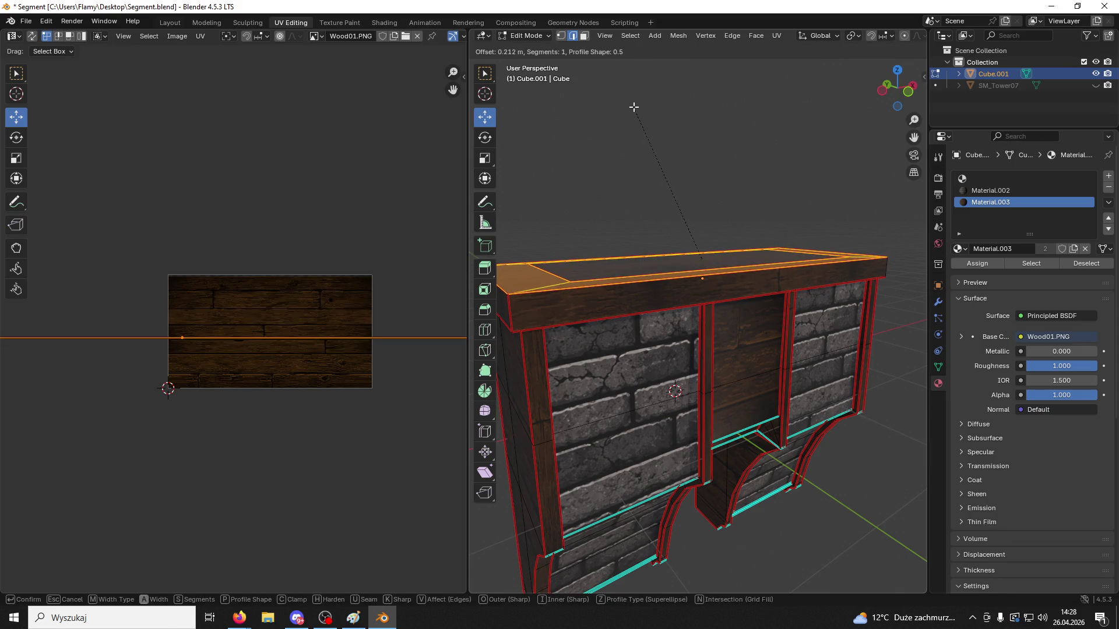
pyautogui.click(634, 107)
# Deselect the mesh and toggle to Object Mode and back into Edit Mode
pyautogui.press('a')
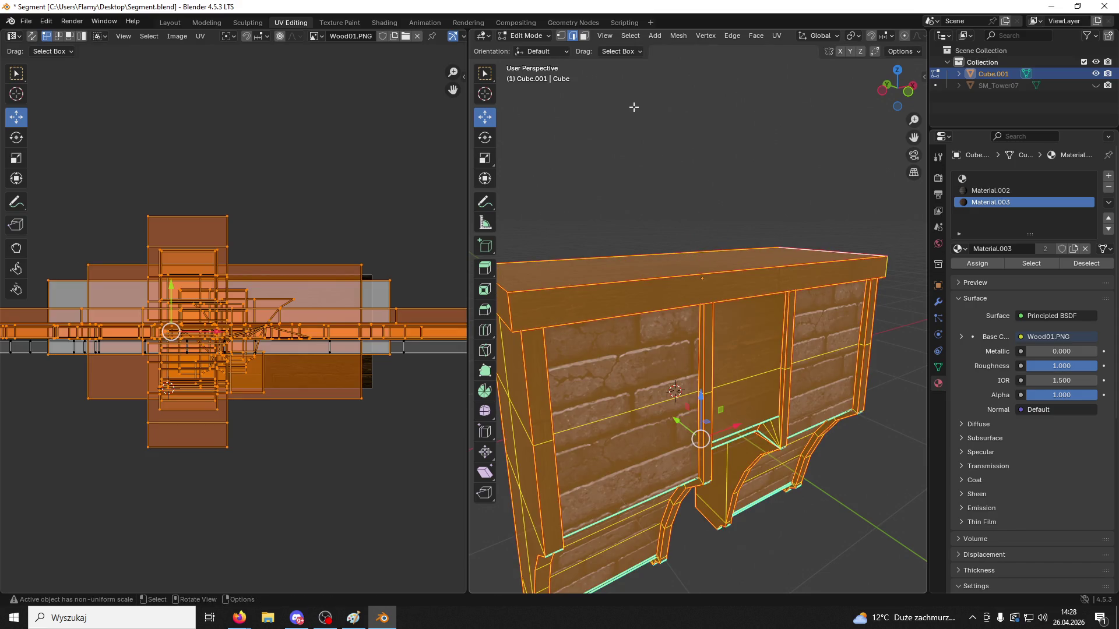
pyautogui.hotkey('alt', 'a')
pyautogui.click(526, 36)
pyautogui.click(527, 50)
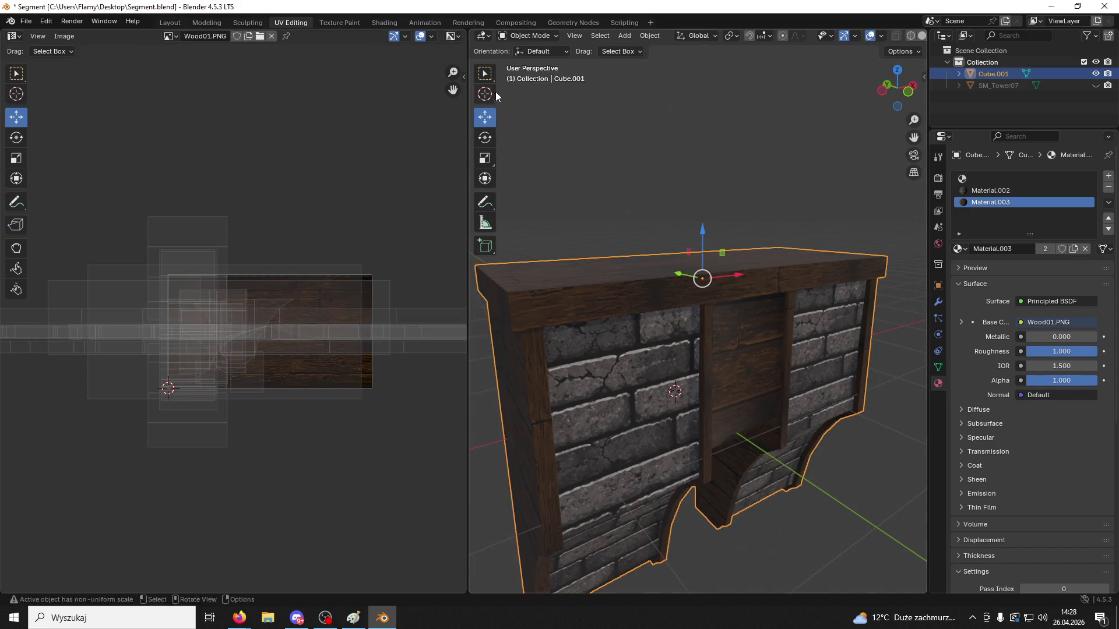
pyautogui.click(526, 35)
pyautogui.click(527, 63)
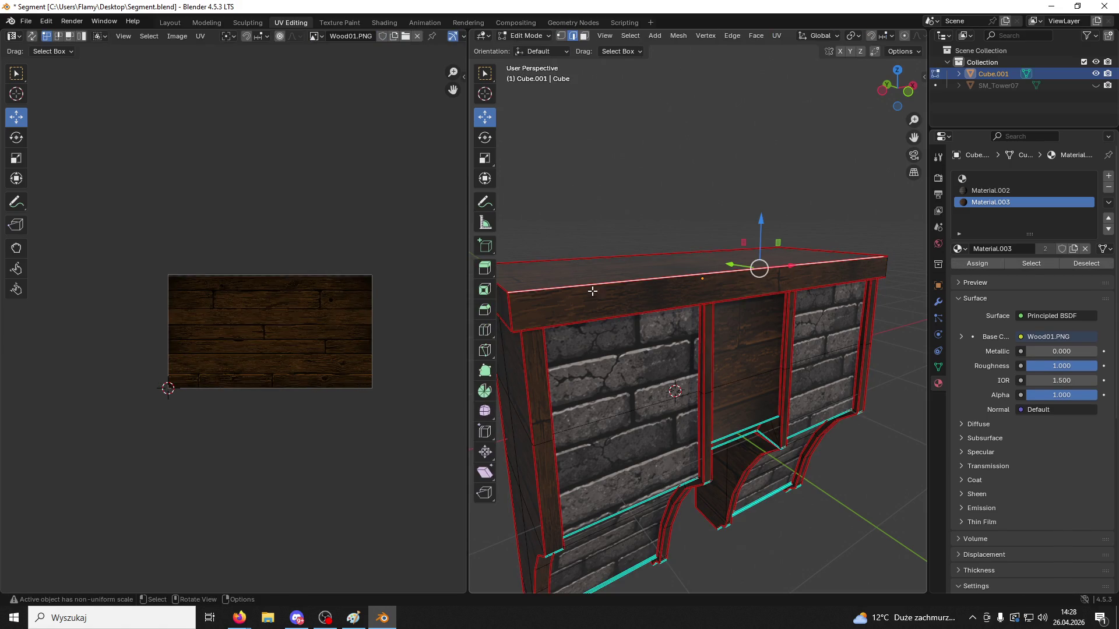
# In face mode, select the cap's linked faces, then revert and clear the selection
pyautogui.press('3')
pyautogui.press('l')
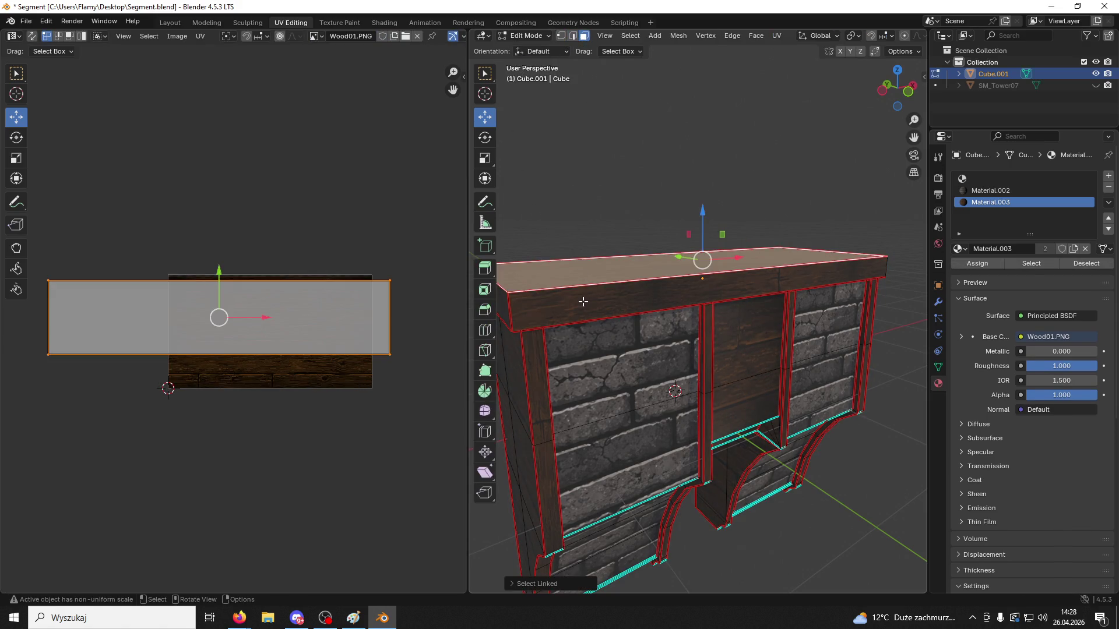
pyautogui.keyDown('shift'); pyautogui.click(582, 301); pyautogui.keyUp('shift')
pyautogui.press('l')
pyautogui.moveTo(583, 302)
pyautogui.mouseDown(button='middle')
pyautogui.moveTo(640, 301)
pyautogui.moveTo(718, 260)
pyautogui.moveTo(706, 230)
pyautogui.mouseUp(button='middle')
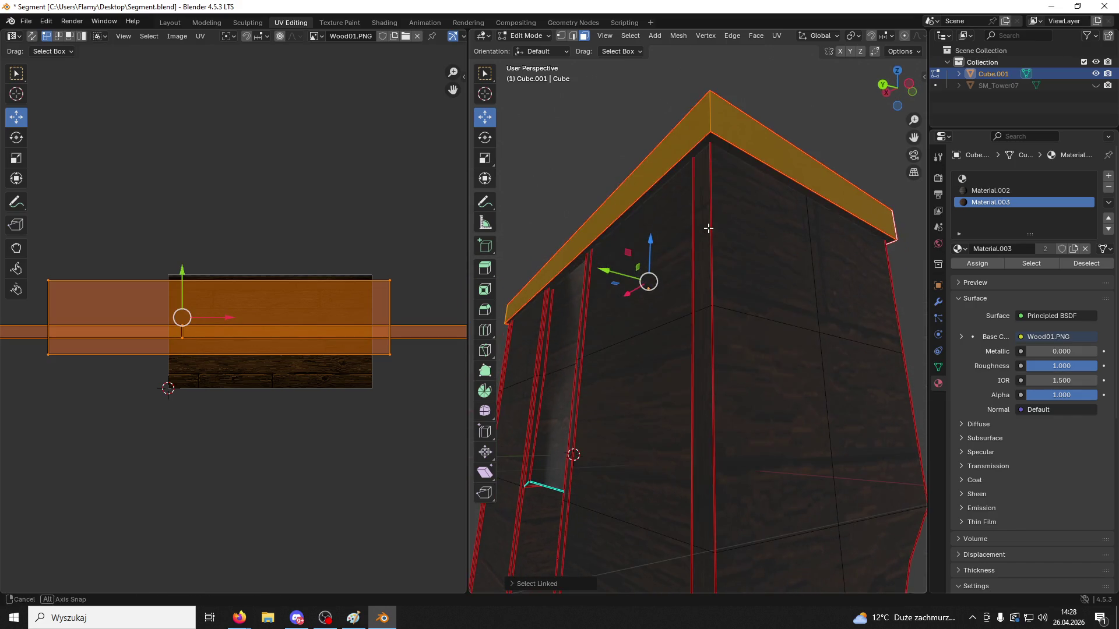
pyautogui.keyDown('shift'); pyautogui.click(719, 140); pyautogui.keyUp('shift')
pyautogui.moveTo(548, 583); pyautogui.dragTo(571, 197, button='middle')
pyautogui.press('a')
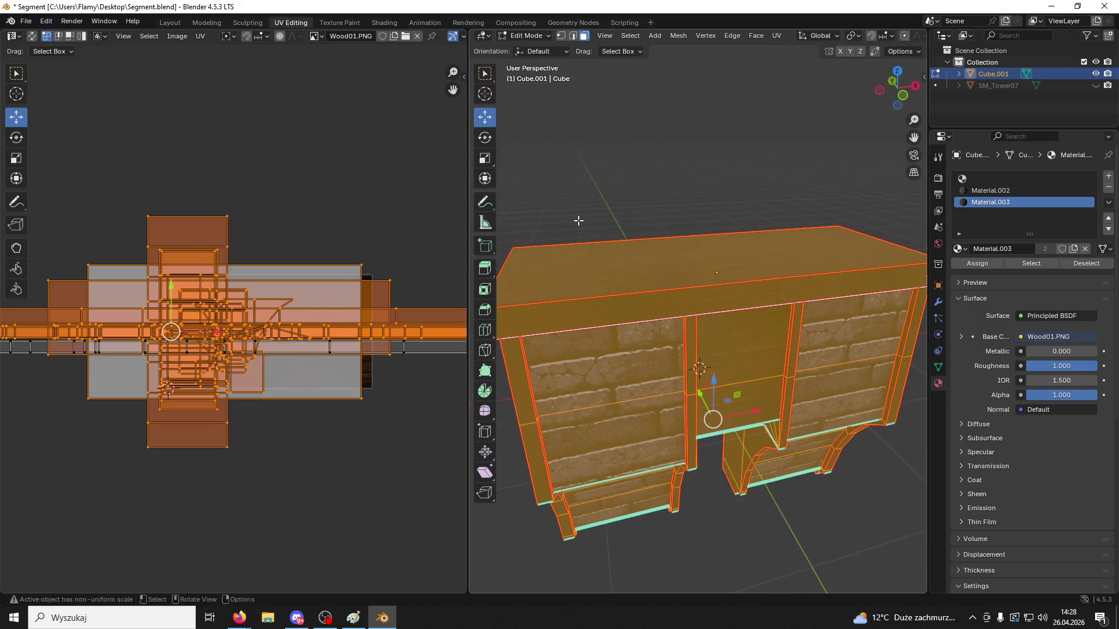
pyautogui.hotkey('ctrl', 'z')
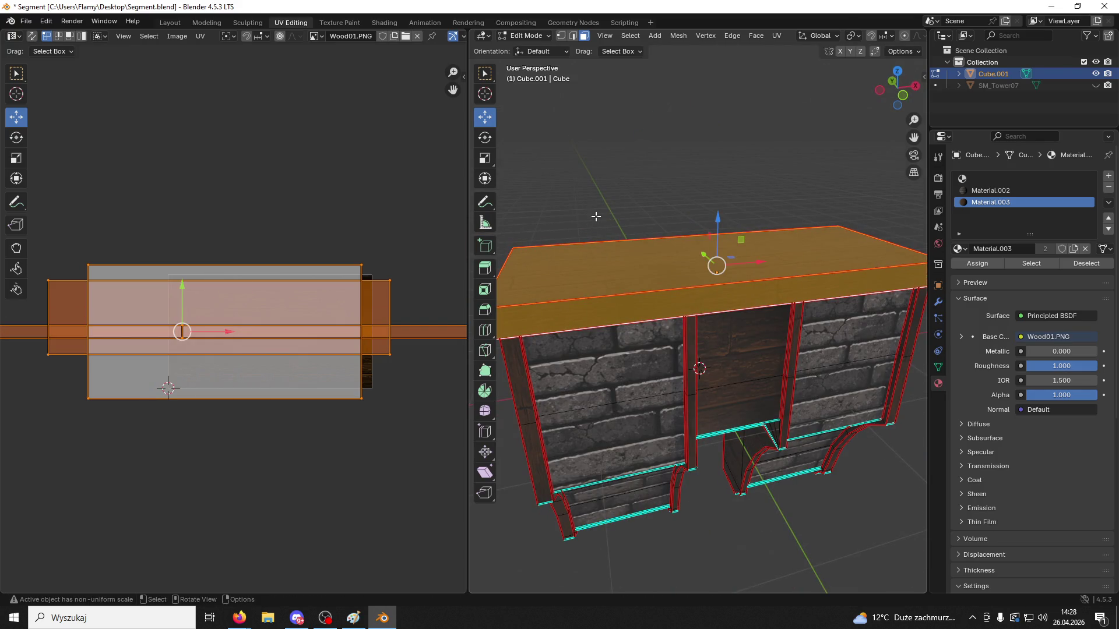
pyautogui.click(595, 217)
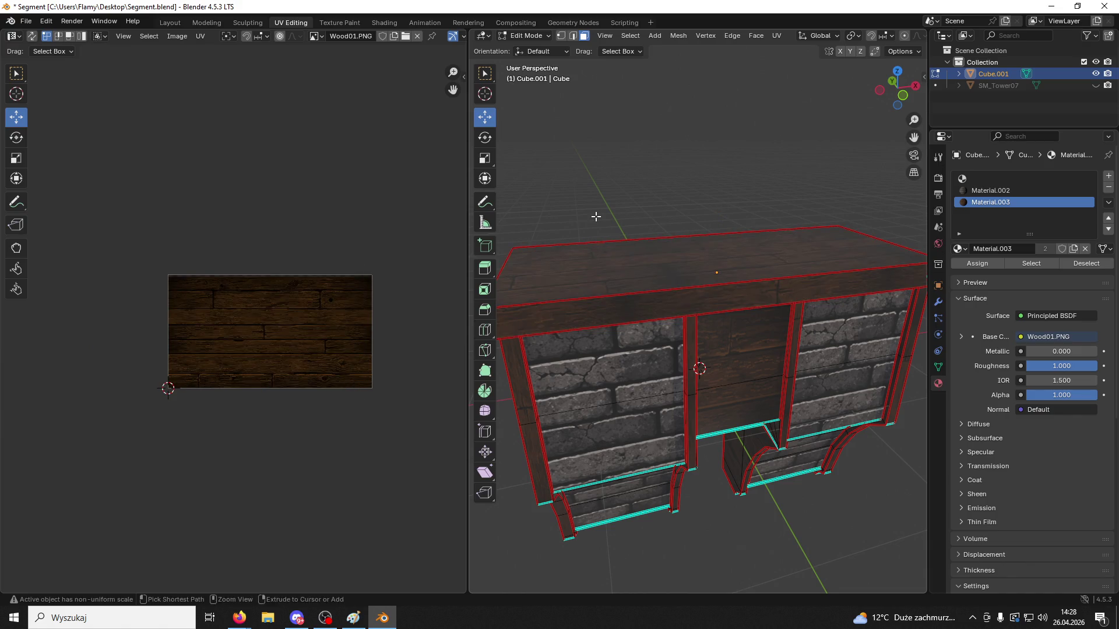
# Switch to Object Mode and apply the scale of Cube.001
pyautogui.click(524, 38)
pyautogui.click(530, 48)
pyautogui.hotkey('ctrl', 'a')
pyautogui.click(550, 195)
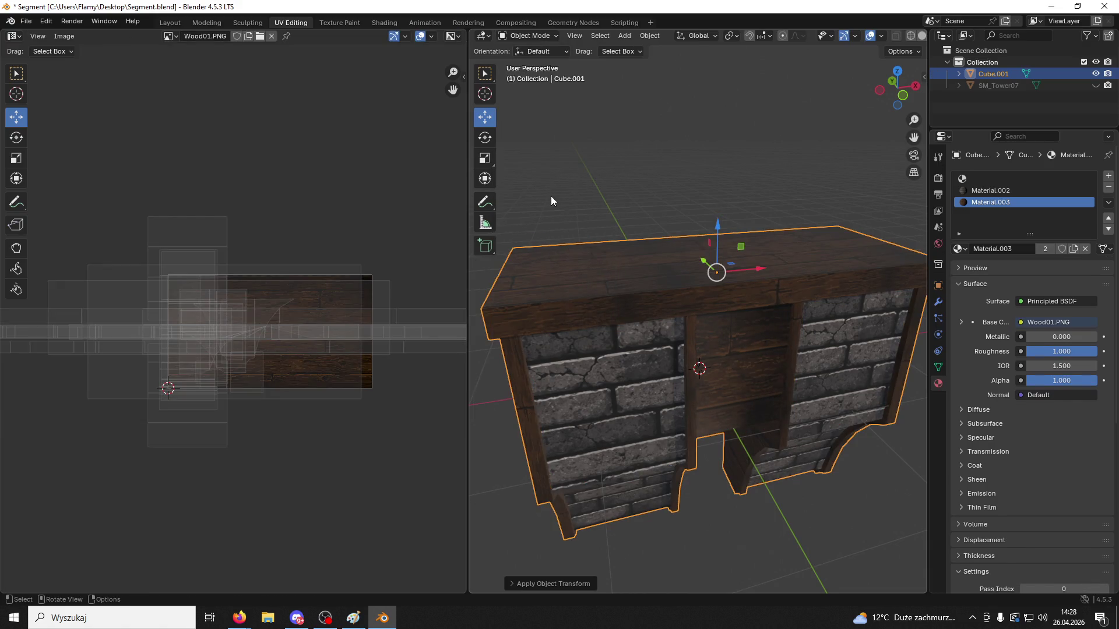
# Return to Edit Mode and select the cap's top edge loop in edge mode
pyautogui.click(524, 36)
pyautogui.click(520, 61)
pyautogui.click(564, 240)
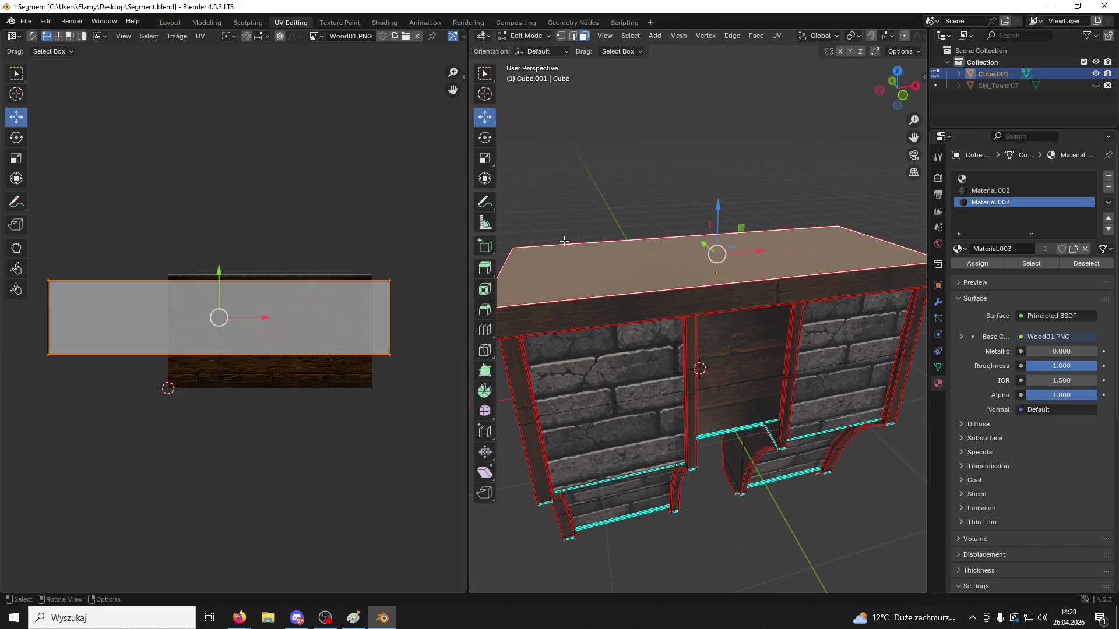
pyautogui.click(574, 36)
pyautogui.keyDown('alt'); pyautogui.click(600, 289); pyautogui.keyUp('alt')
pyautogui.moveTo(599, 289)
pyautogui.mouseDown(button='middle')
pyautogui.moveTo(589, 342)
pyautogui.moveTo(553, 268)
pyautogui.mouseUp(button='middle')
pyautogui.keyDown('alt'); pyautogui.click(733, 231); pyautogui.keyUp('alt')
pyautogui.moveTo(732, 233); pyautogui.dragTo(740, 264, button='middle')
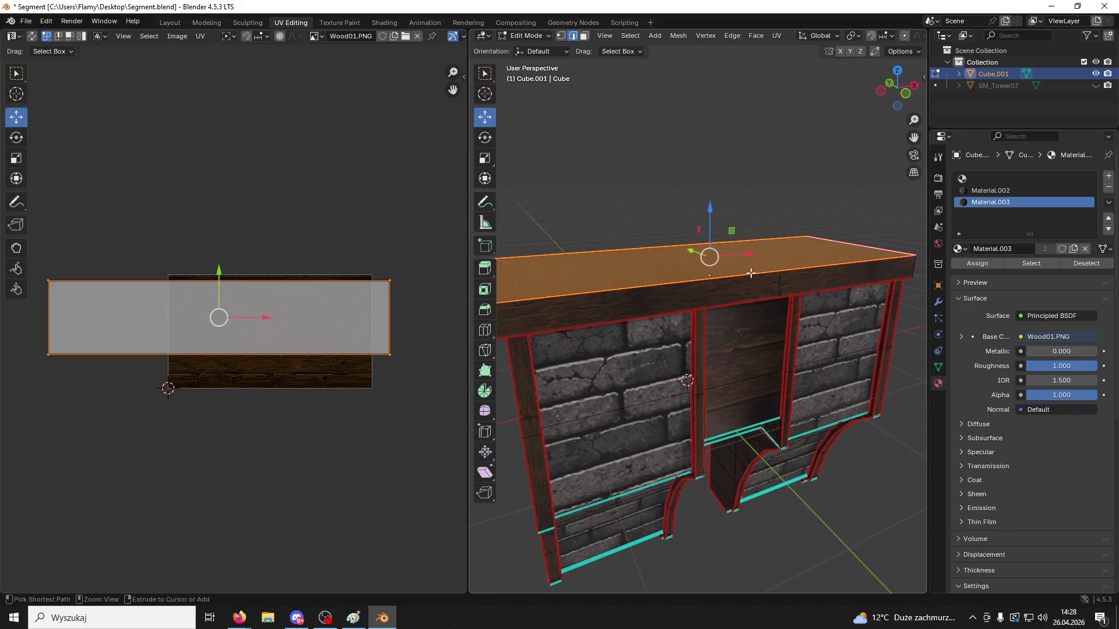
# Bevel the top edges with two segments, then undo and redo the bevel
pyautogui.hotkey('ctrl', 'b')
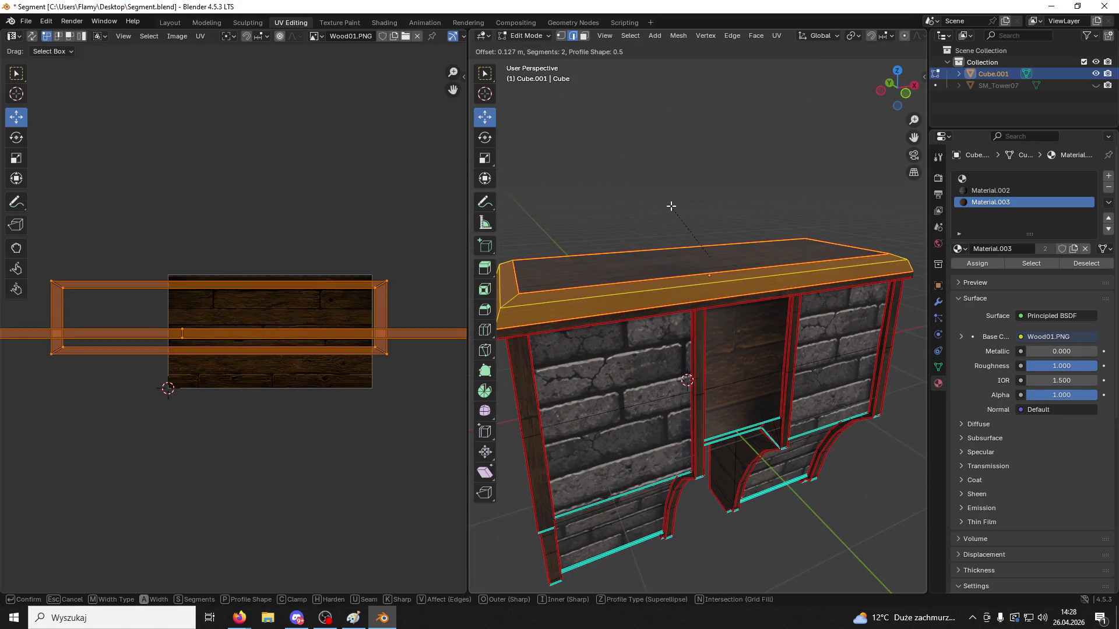
pyautogui.click(671, 206)
pyautogui.moveTo(542, 299)
pyautogui.mouseDown(button='middle')
pyautogui.moveTo(692, 327)
pyautogui.moveTo(569, 381)
pyautogui.mouseUp(button='middle')
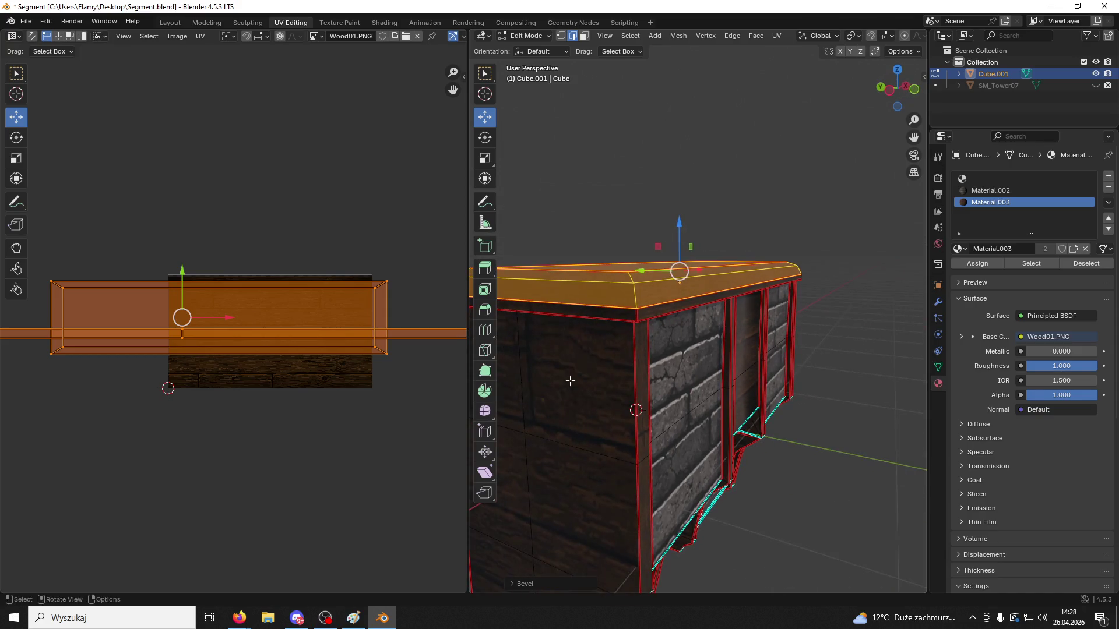
pyautogui.hotkey('ctrl', 'z')
pyautogui.hotkey('ctrl', 'b')
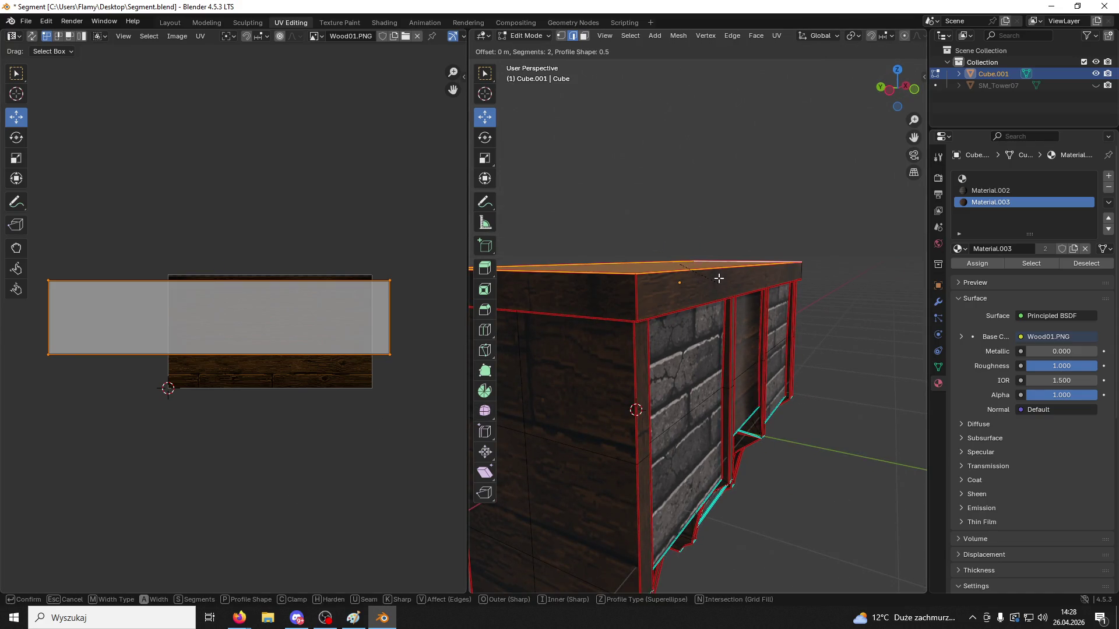
pyautogui.click(670, 167)
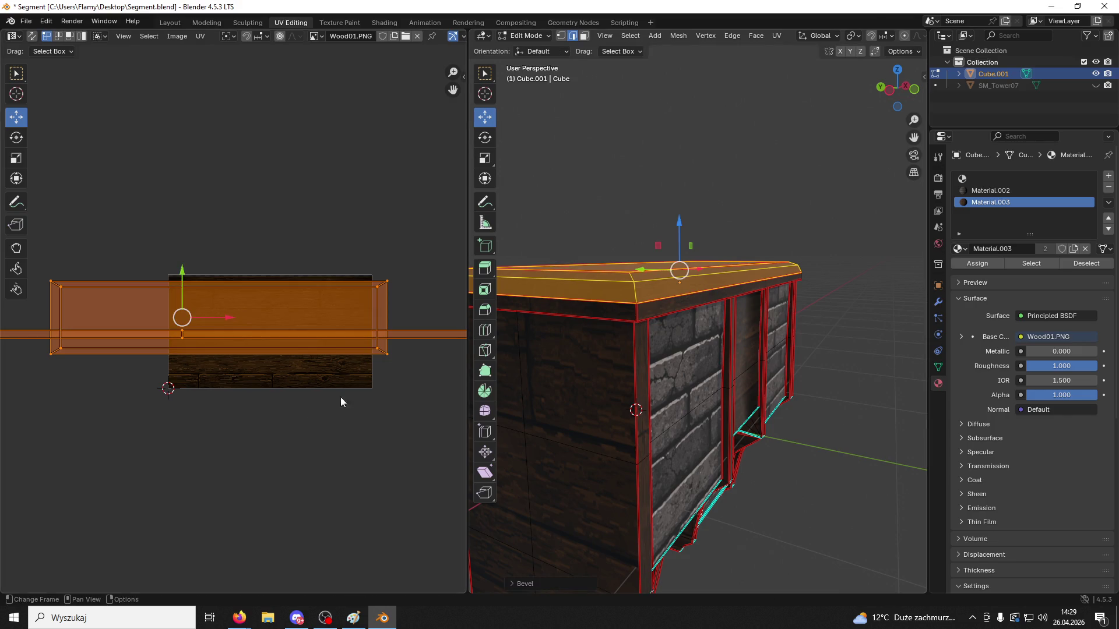
# Undo and redo the bevel at zero offset, cancel it, and restart beveling the top edges
pyautogui.hotkey('ctrl', 'z')
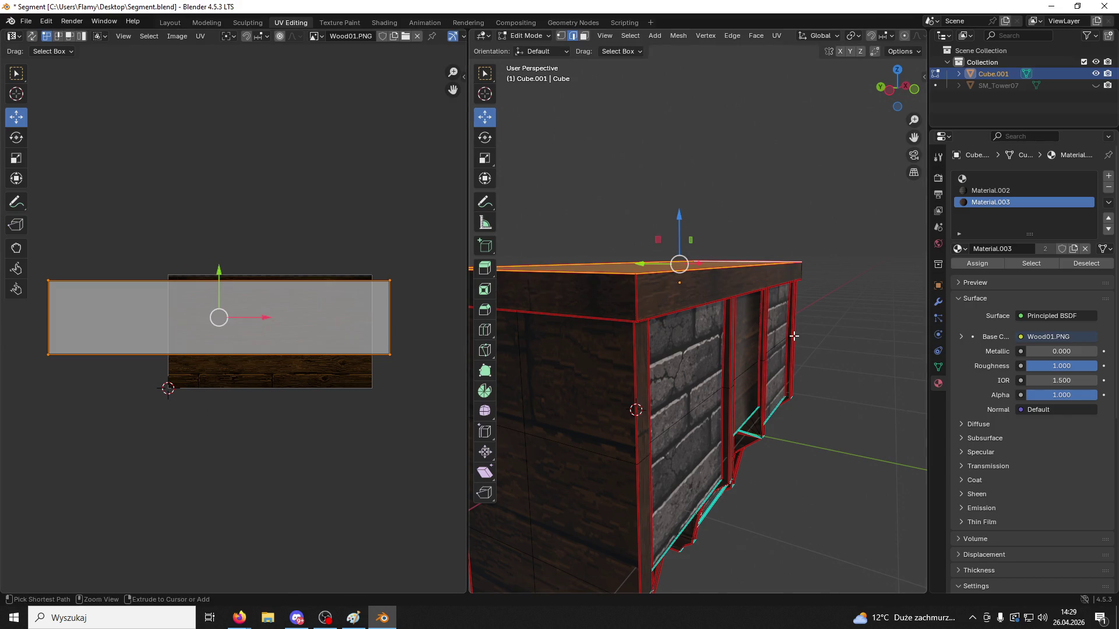
pyautogui.hotkey('ctrl', 'b')
pyautogui.click(793, 337)
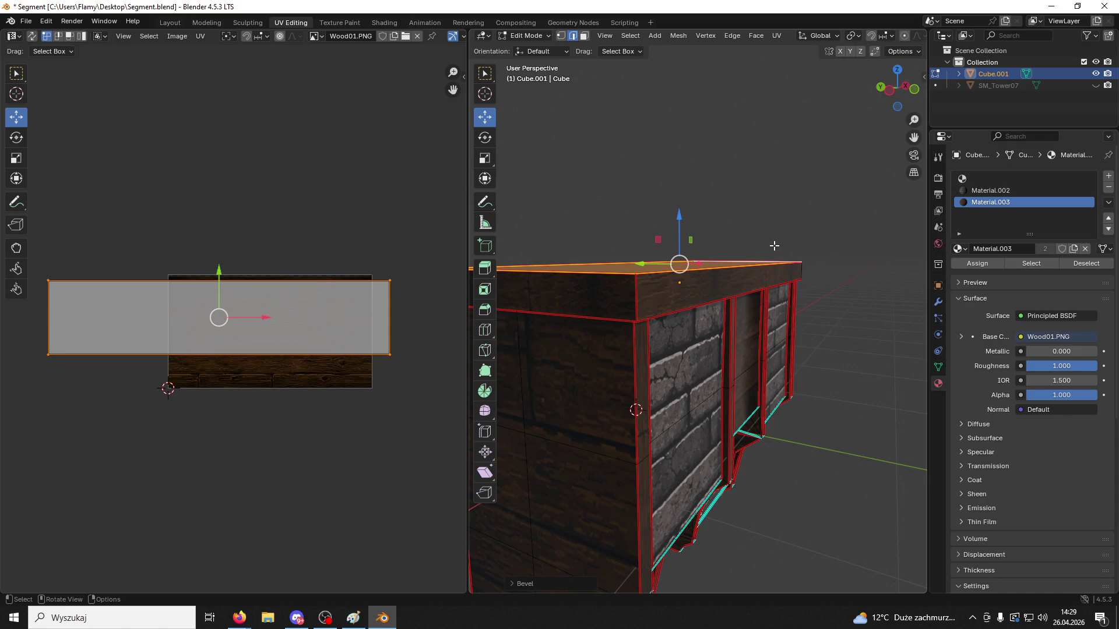
pyautogui.press('g')
pyautogui.press('z')
pyautogui.press('Escape')
pyautogui.hotkey('ctrl', 'b')
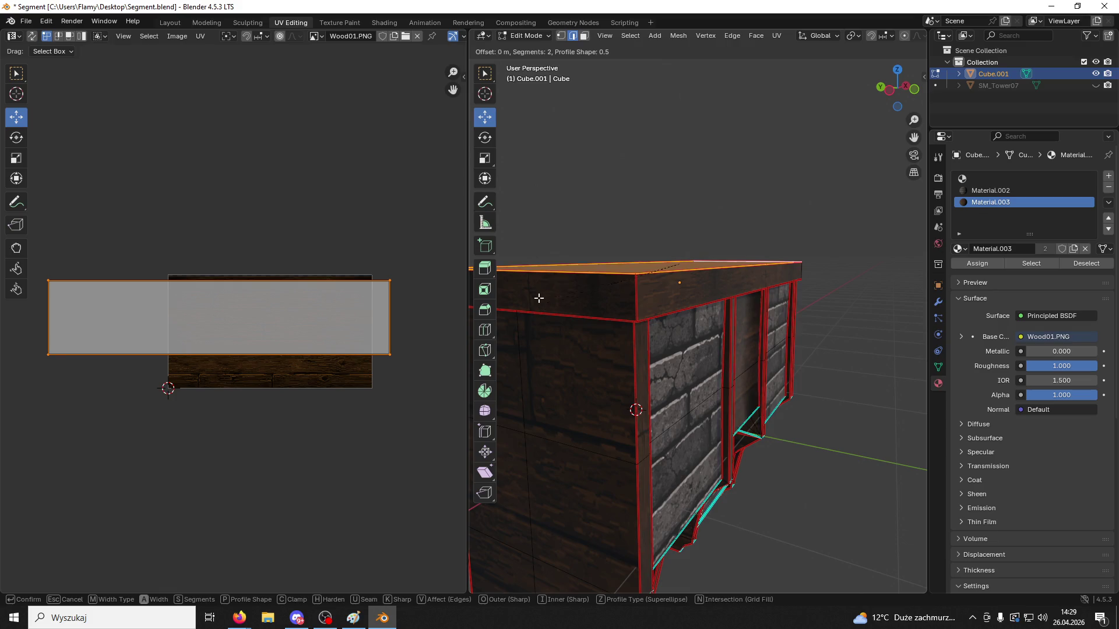
# Confirm the bevel on the cabinet's top edges and clear the selection
pyautogui.click(735, 458)
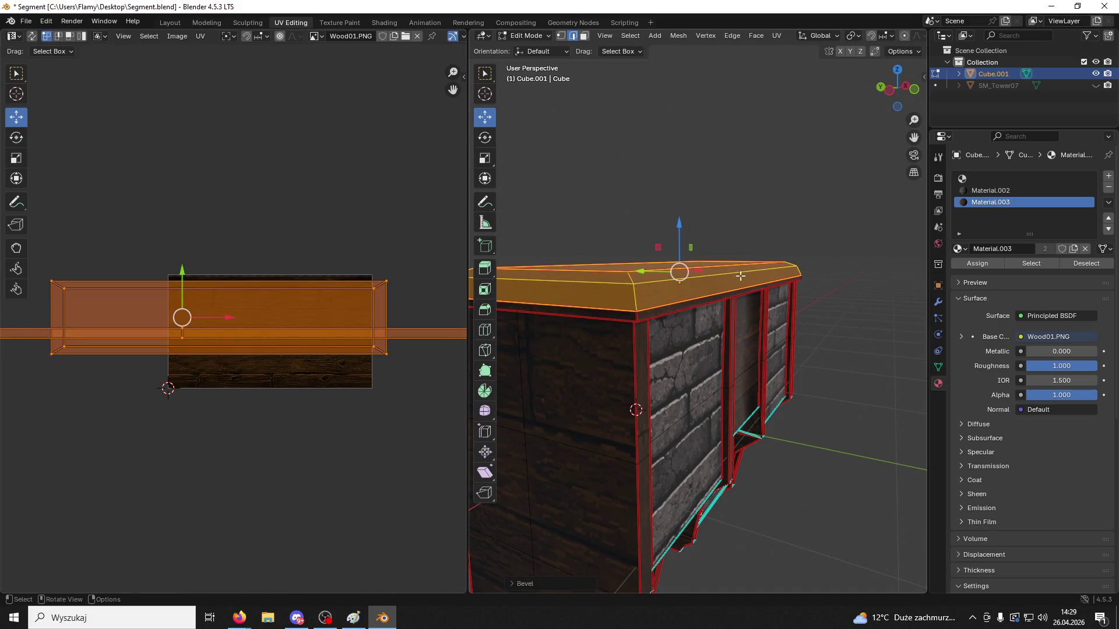
pyautogui.click(737, 137)
pyautogui.moveTo(747, 140); pyautogui.dragTo(656, 327, button='middle')
# Bevel the front top edge at 0.108 m width with 2 segments, viewed in the Modeling workspace
pyautogui.click(671, 304)
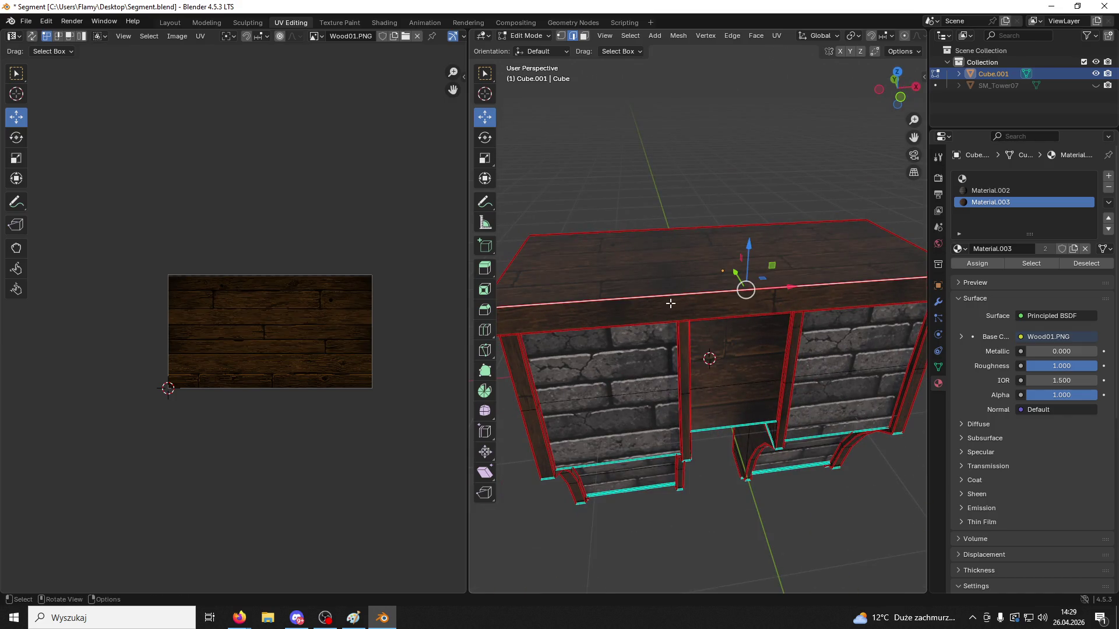
pyautogui.hotkey('ctrl', 'b')
pyautogui.click(655, 253)
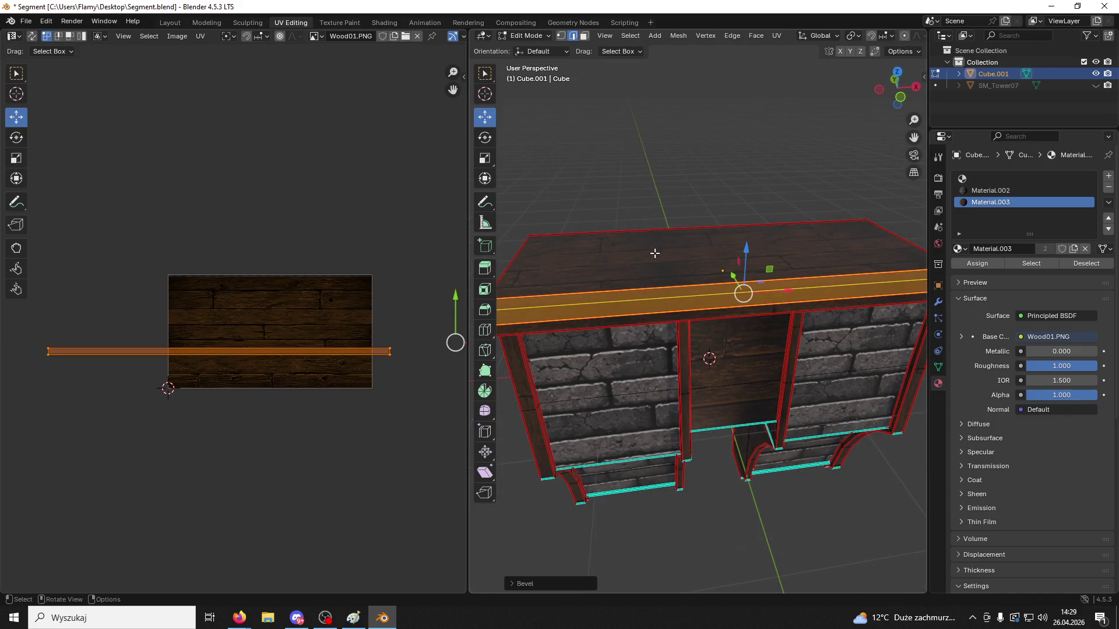
pyautogui.click(514, 587)
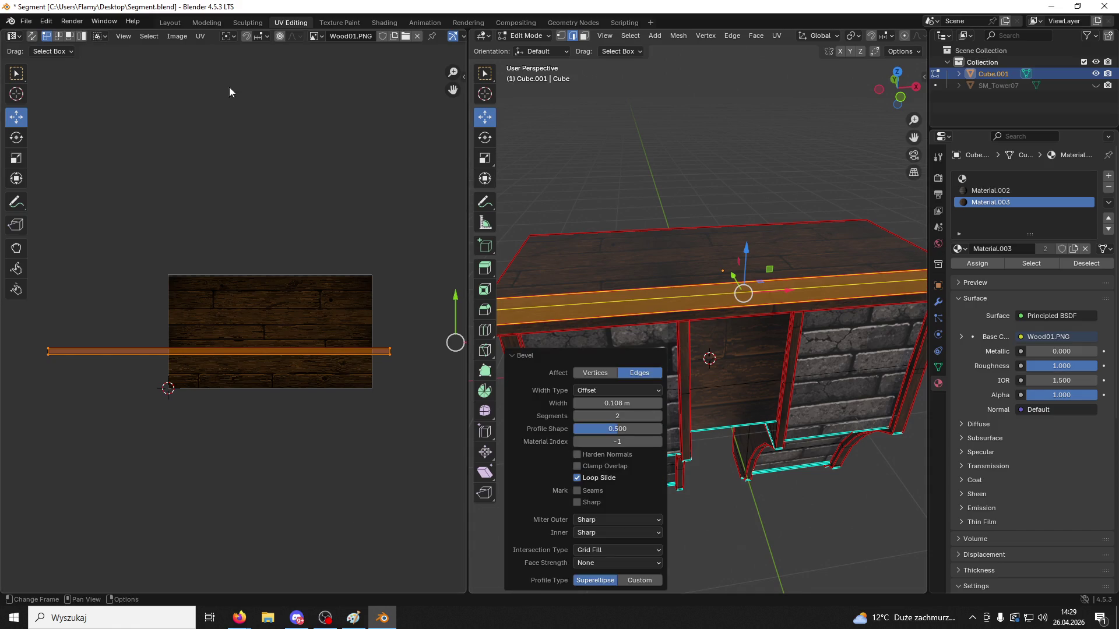
pyautogui.click(205, 27)
pyautogui.moveTo(527, 180); pyautogui.dragTo(569, 202, button='middle')
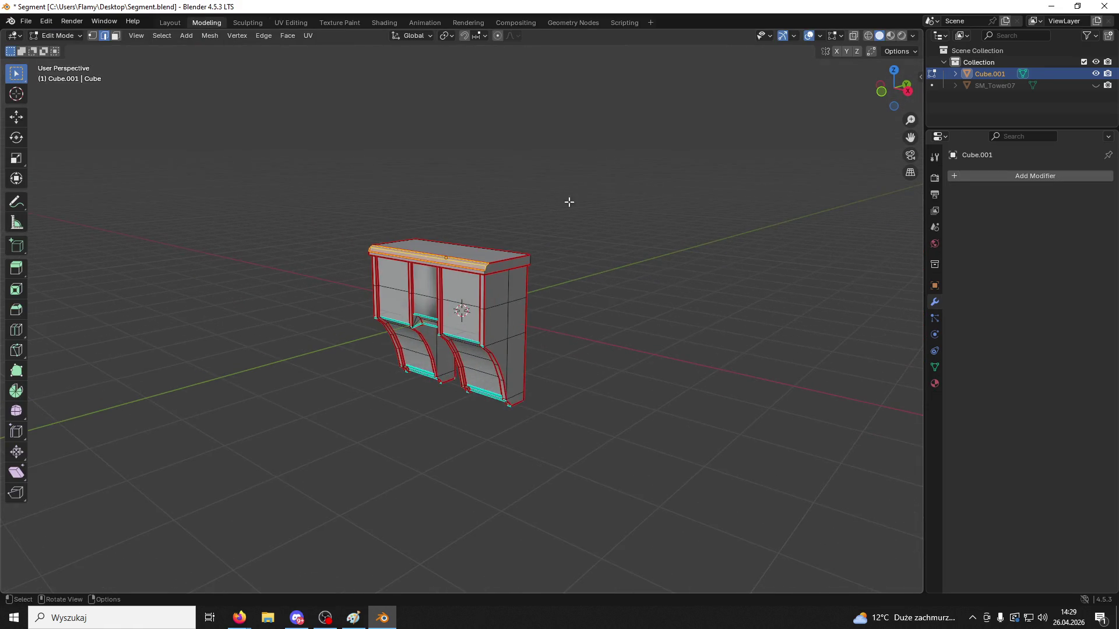
# Show the cabinet's wood and brick textures from a high left-front view
pyautogui.scroll(3, 507, 230)
pyautogui.moveTo(507, 230); pyautogui.dragTo(600, 238, button='middle')
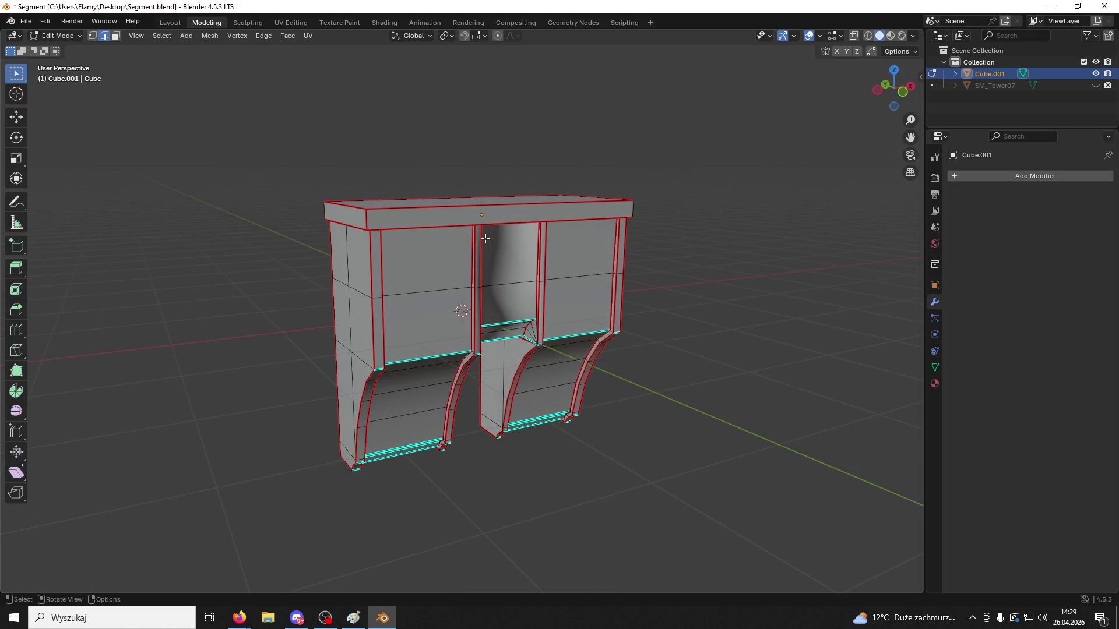
pyautogui.moveTo(482, 240); pyautogui.dragTo(502, 239, button='middle')
pyautogui.click(891, 37)
pyautogui.scroll(4, 512, 220)
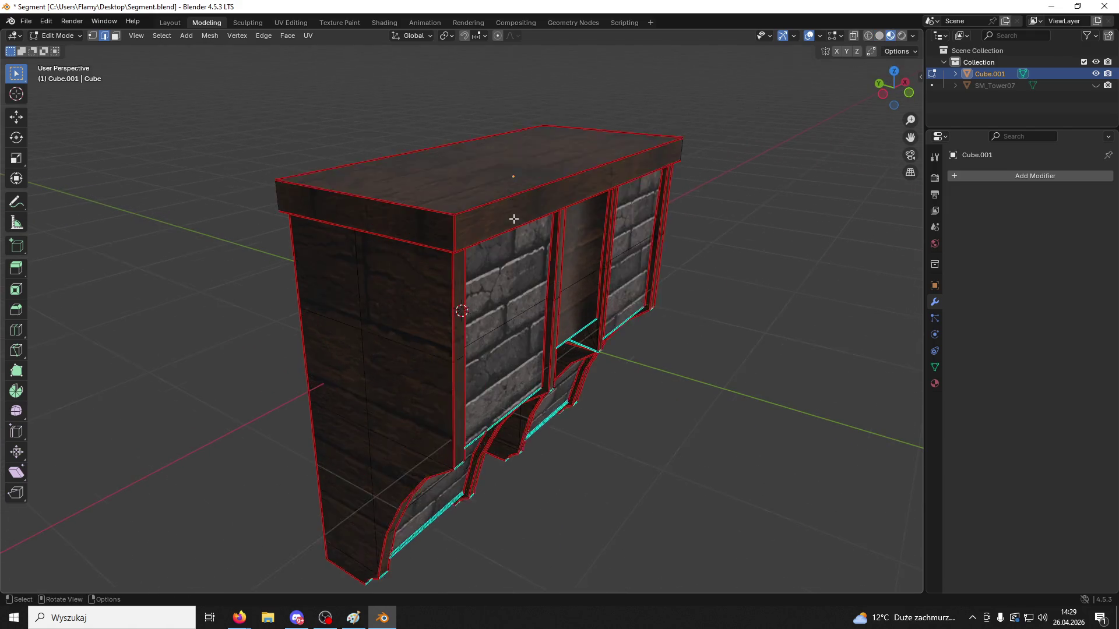
# Bevel the top face edges, try a custom molding profile, then undo it
pyautogui.click(442, 170)
pyautogui.keyDown('shift'); pyautogui.click(394, 117); pyautogui.keyUp('shift')
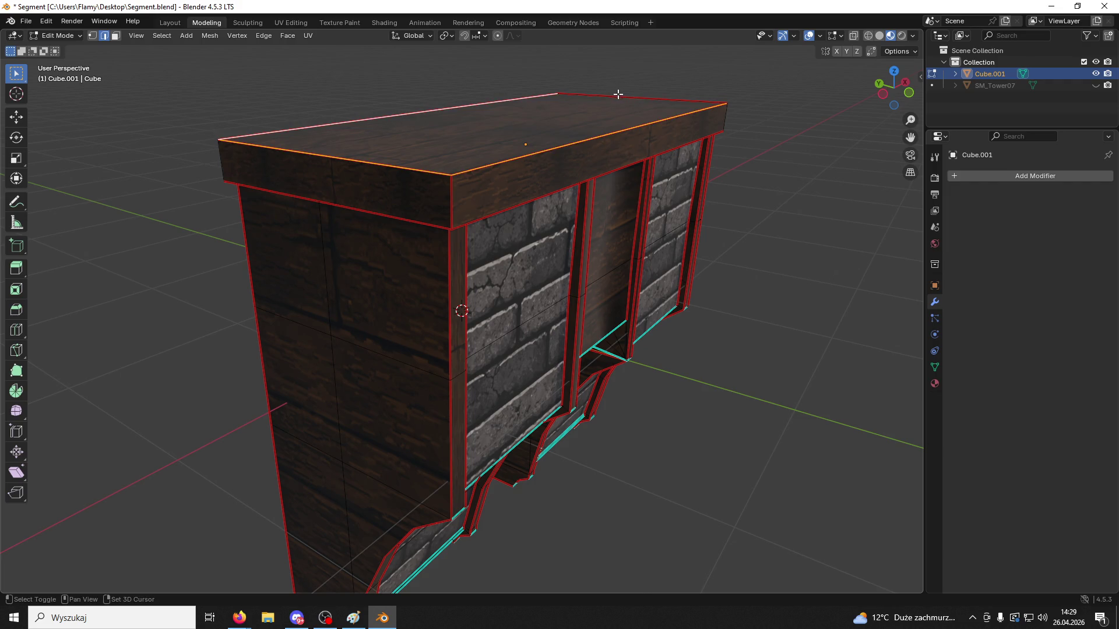
pyautogui.keyDown('shift'); pyautogui.click(617, 96); pyautogui.keyUp('shift')
pyautogui.hotkey('ctrl', 'b')
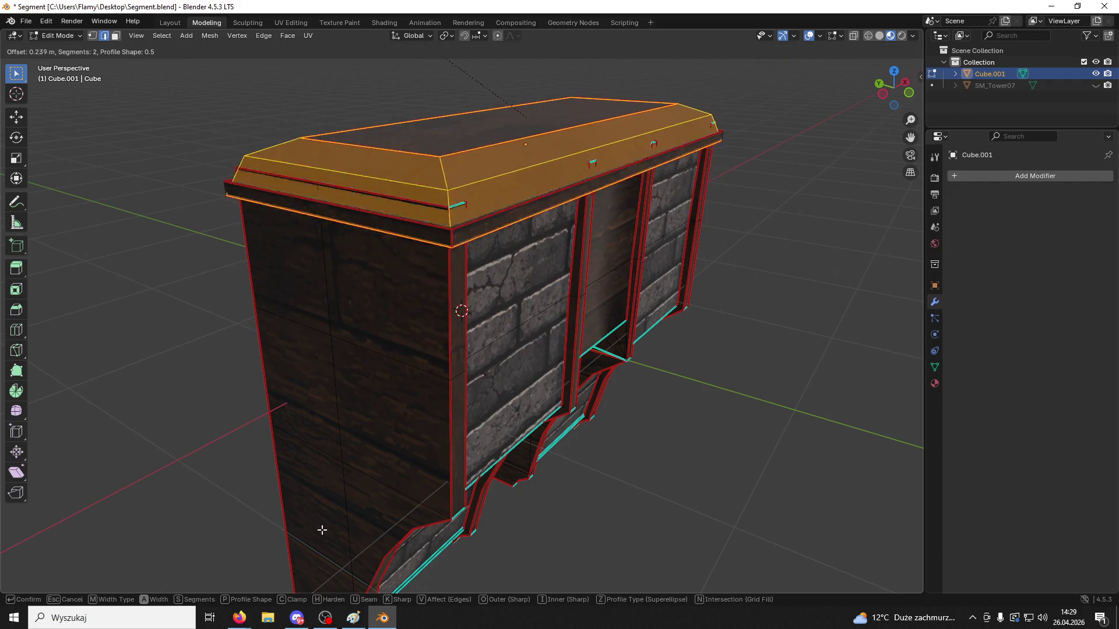
pyautogui.click(332, 547)
pyautogui.click(43, 584)
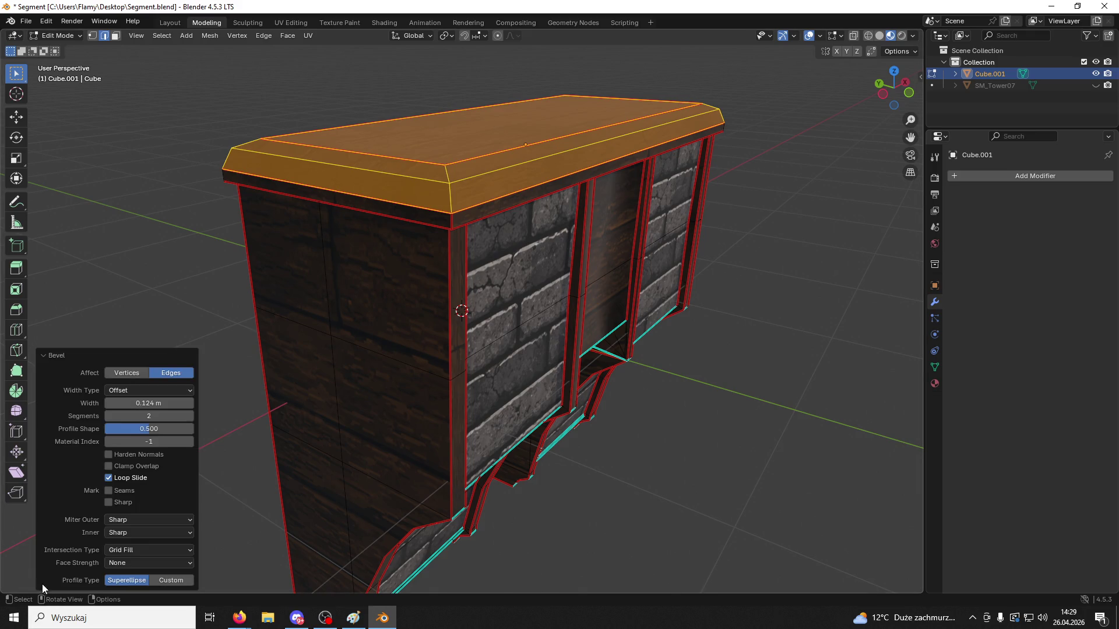
pyautogui.click(163, 579)
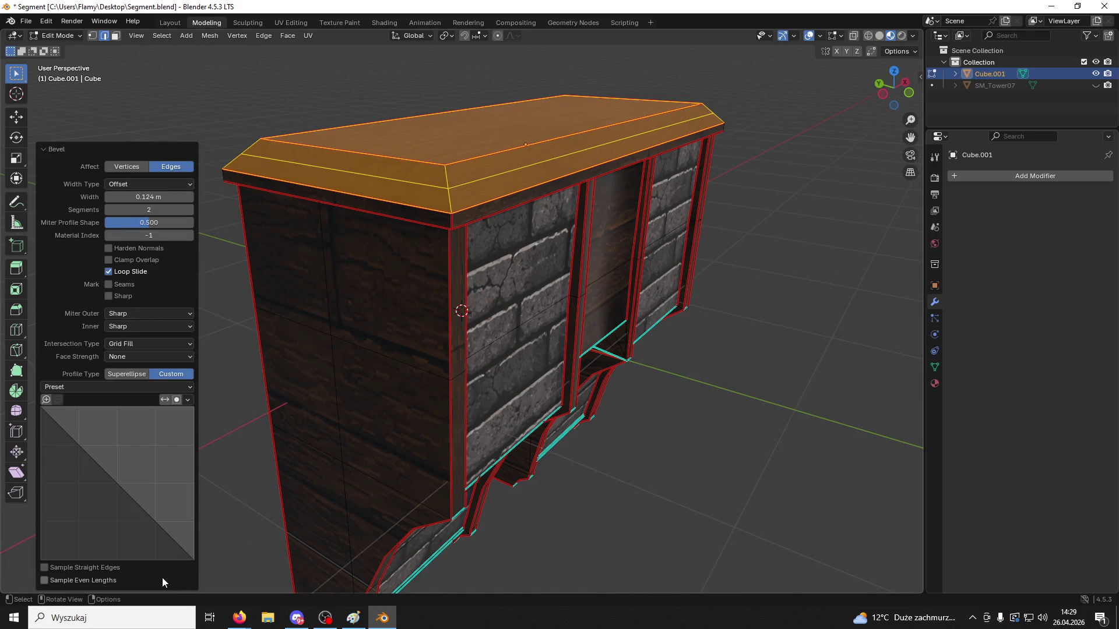
pyautogui.click(124, 380)
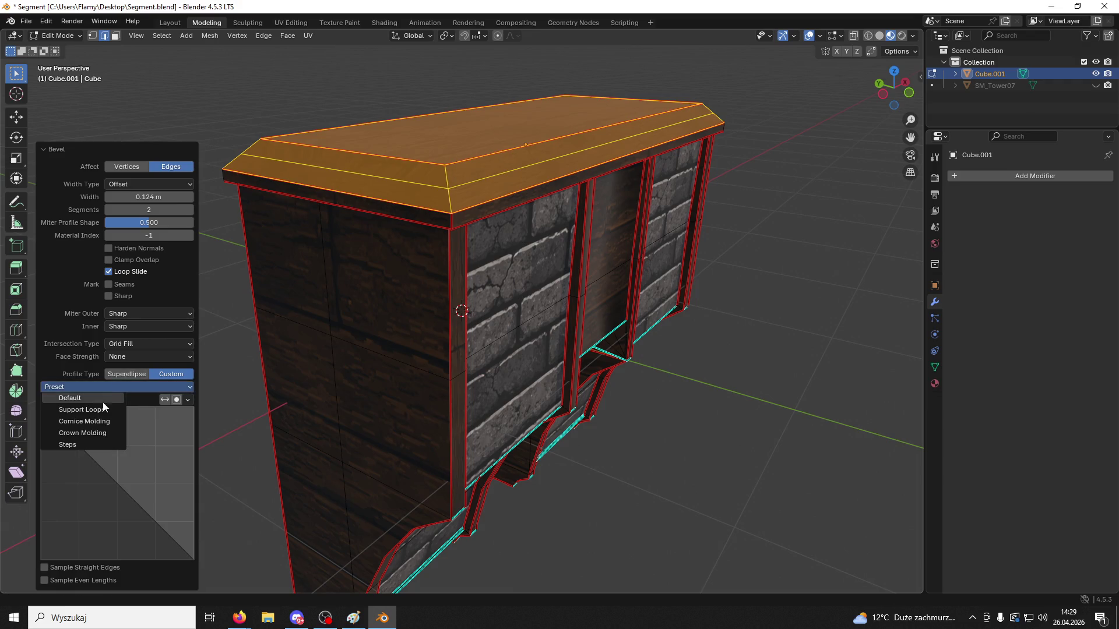
pyautogui.click(107, 407)
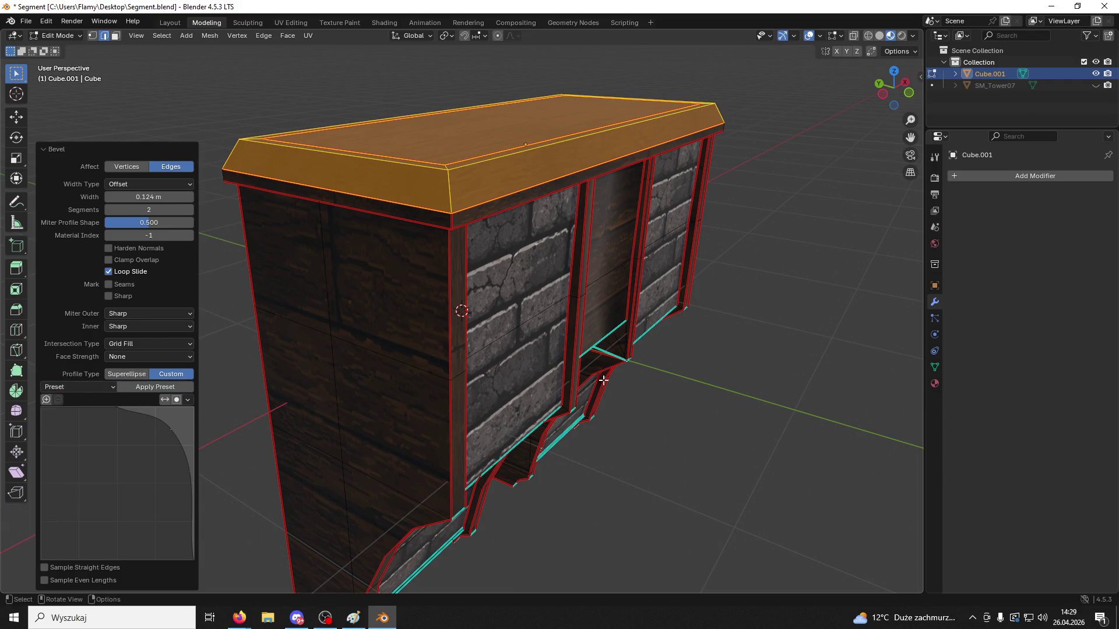
pyautogui.hotkey('ctrl', 'z')
pyautogui.hotkey('ctrl', 'z')
pyautogui.hotkey('ctrl', 'shift', 'z')
# Re-bevel the top face edges with 4 segments, about 0.136 m wide
pyautogui.hotkey('ctrl', 'b')
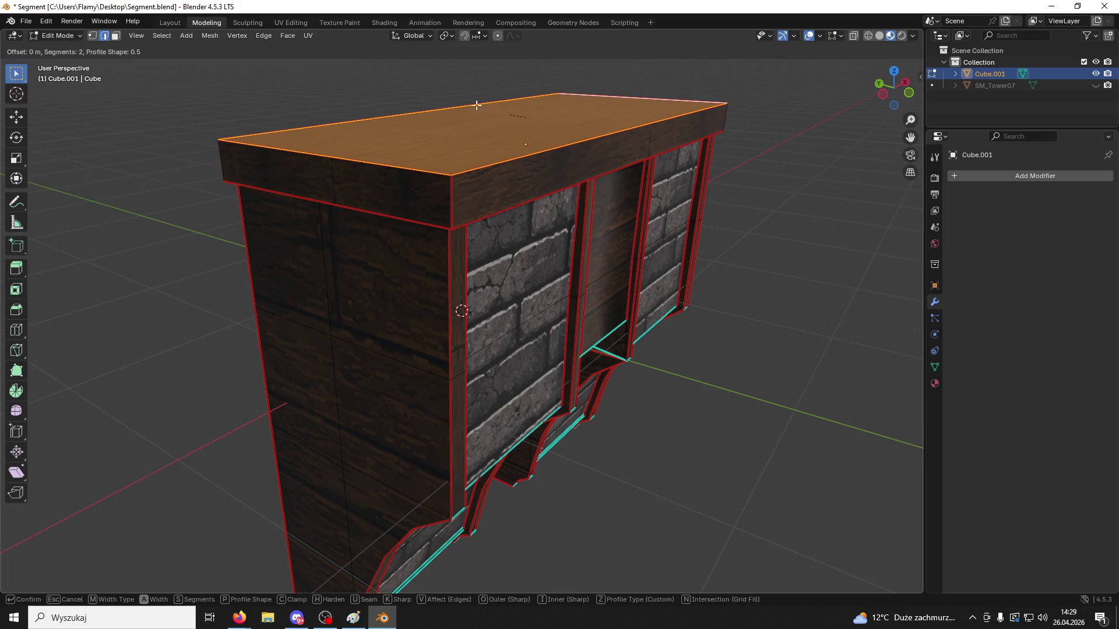
pyautogui.scroll(2, 476, 105)
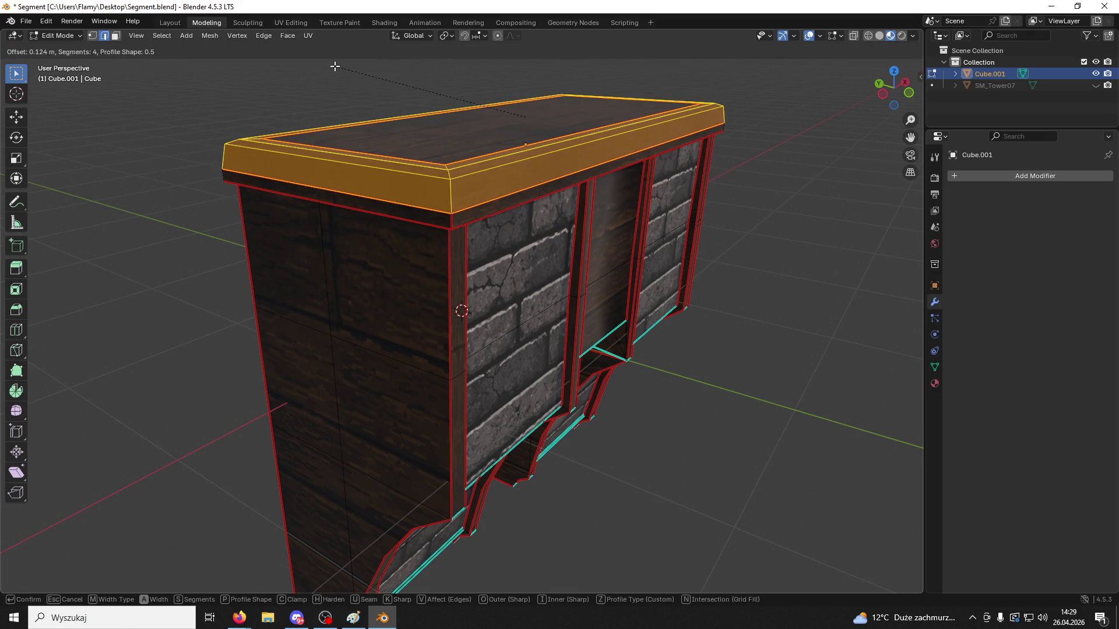
pyautogui.scroll(1, 332, 66)
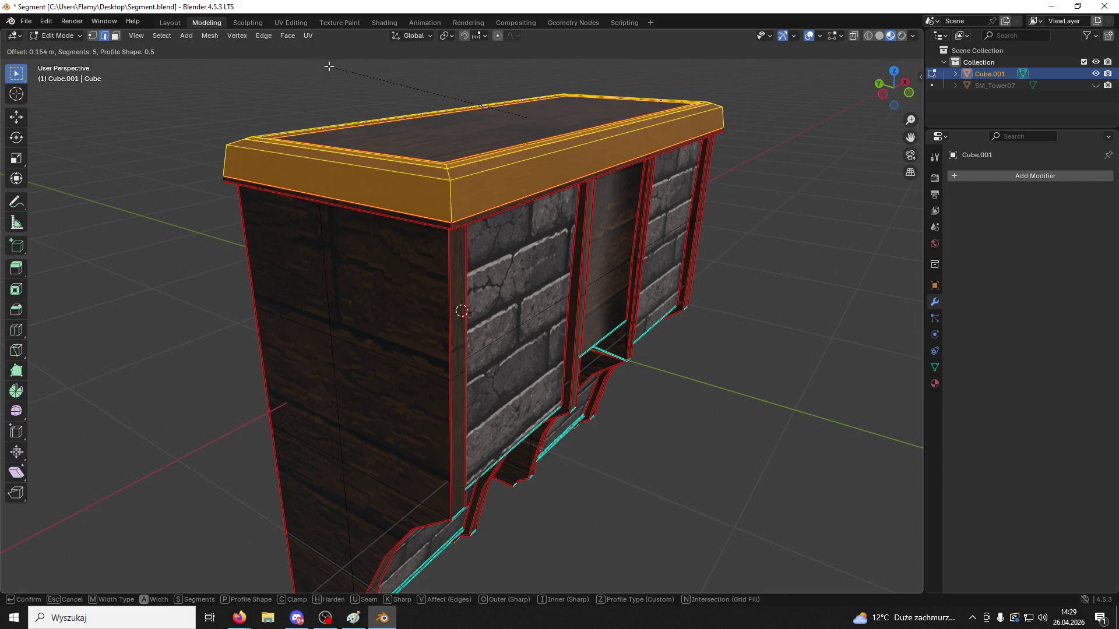
pyautogui.scroll(-1, 329, 66)
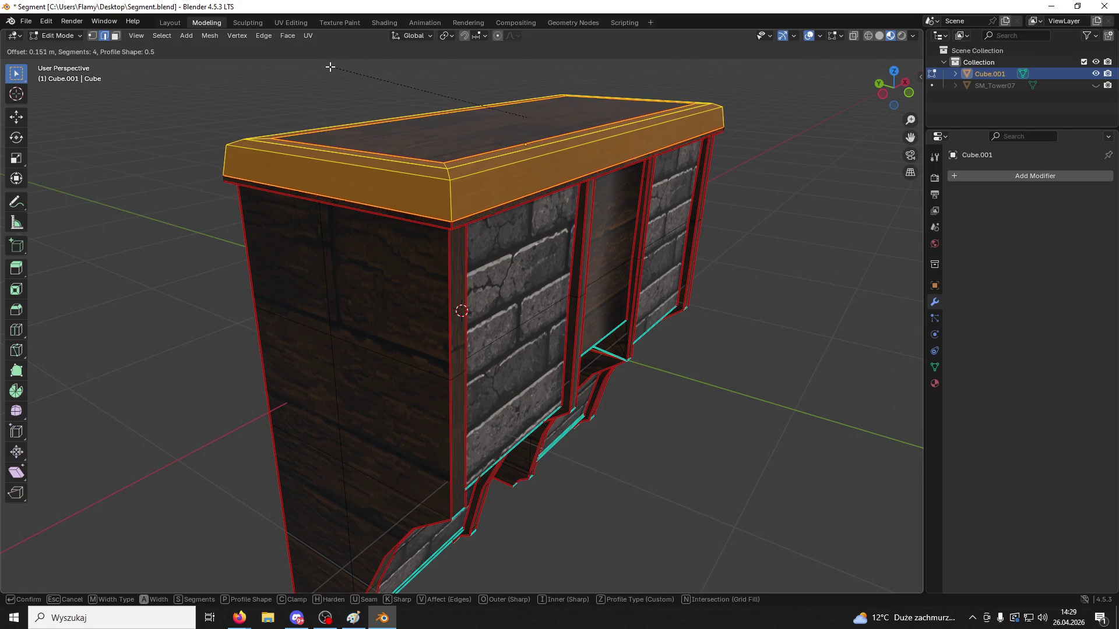
pyautogui.click(332, 69)
# Inspect the bevelled top from the other side in Object Mode, then return to Edit Mode
pyautogui.click(798, 210)
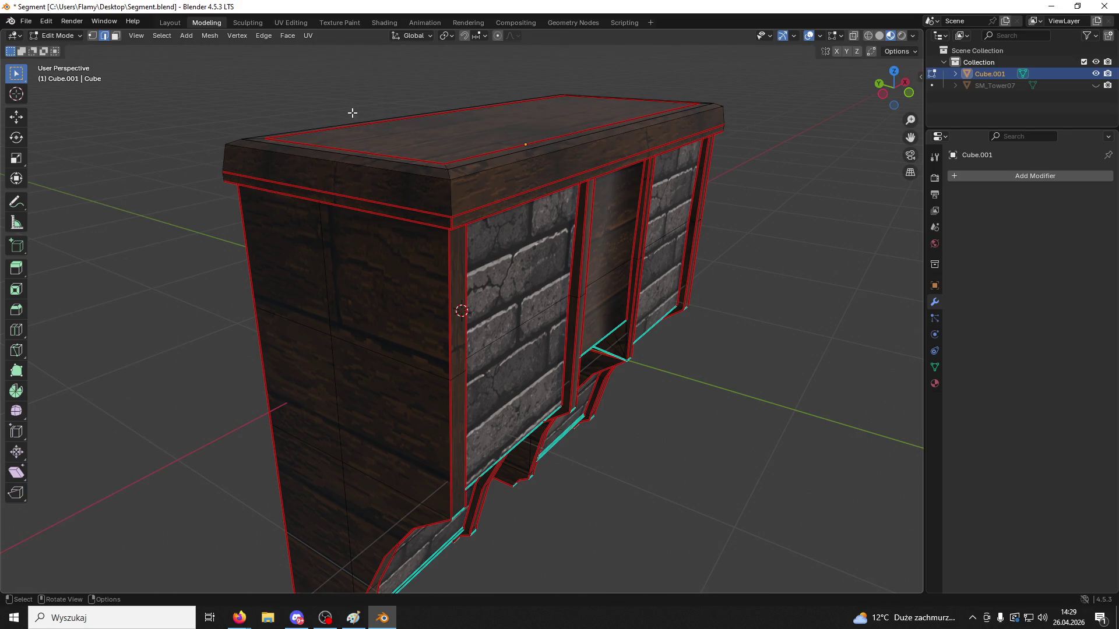
pyautogui.click(64, 35)
pyautogui.click(58, 47)
pyautogui.moveTo(623, 258)
pyautogui.mouseDown(button='middle')
pyautogui.moveTo(479, 218)
pyautogui.moveTo(470, 285)
pyautogui.moveTo(489, 280)
pyautogui.mouseUp(button='middle')
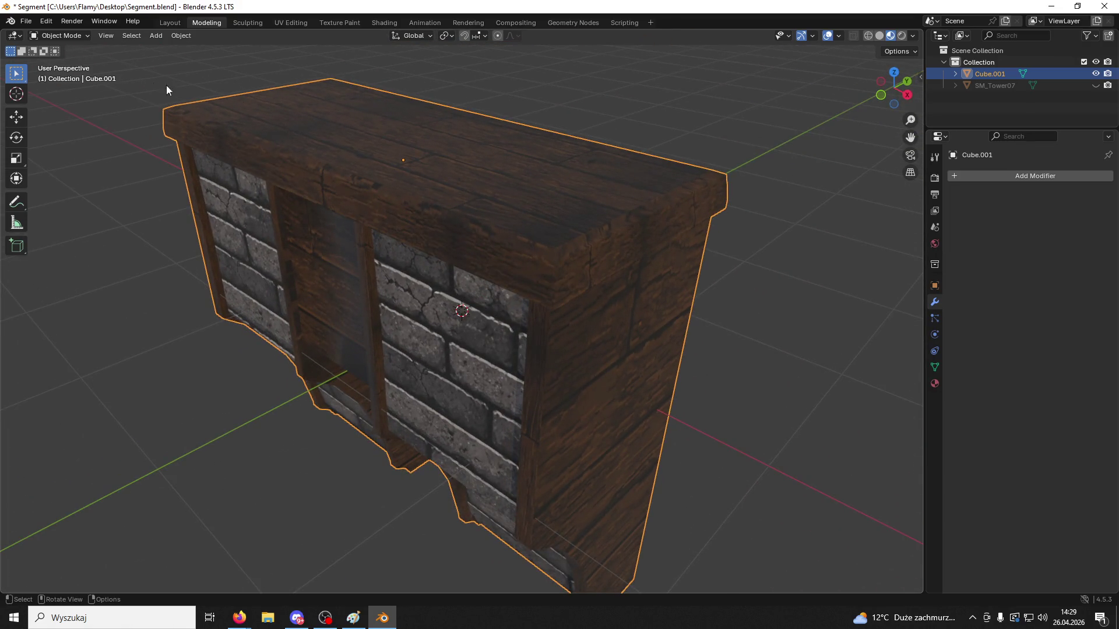
pyautogui.click(58, 36)
pyautogui.click(58, 59)
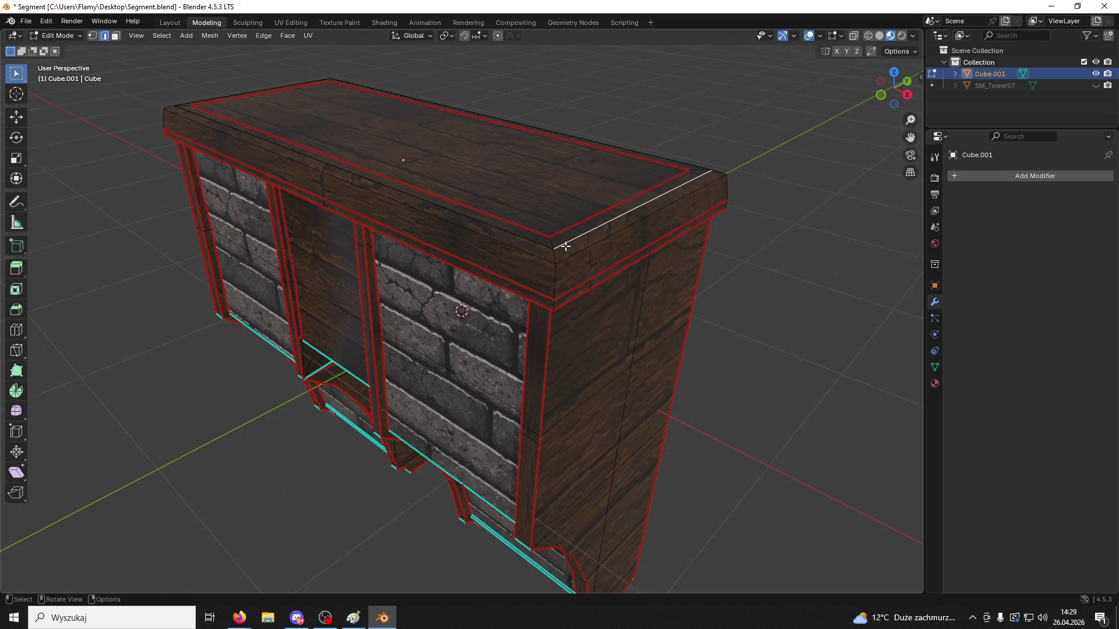
pyautogui.moveTo(565, 246)
pyautogui.mouseDown(button='middle')
pyautogui.moveTo(577, 267)
pyautogui.moveTo(524, 227)
pyautogui.moveTo(601, 221)
pyautogui.moveTo(469, 143)
pyautogui.mouseUp(button='middle')
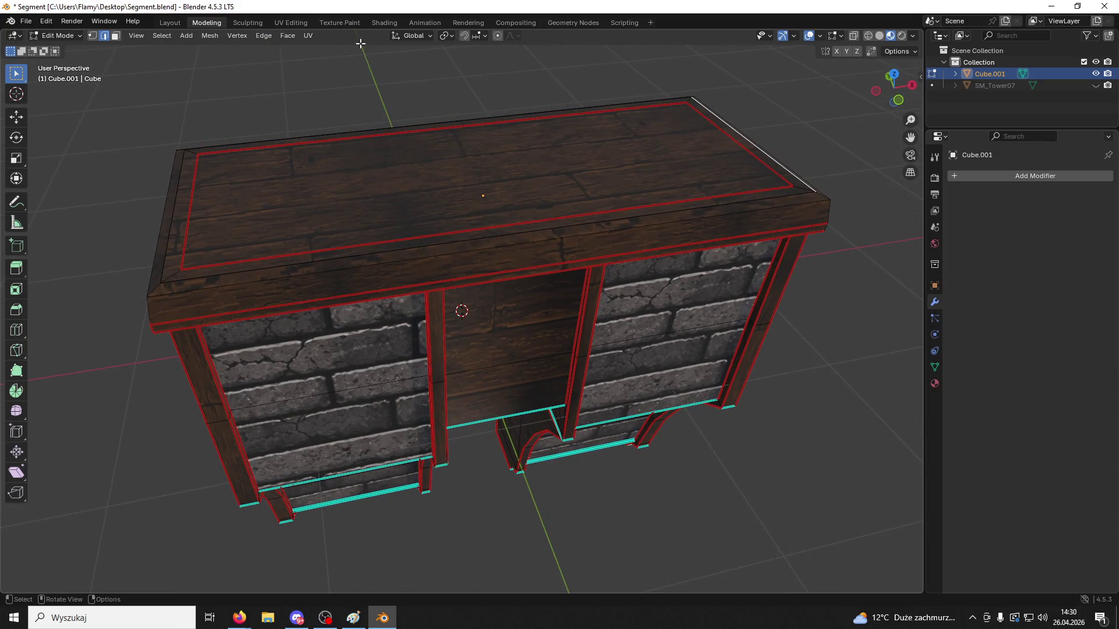
# Select the front, end and top rim bevel strips in face select mode
pyautogui.press('3')
pyautogui.click(541, 236)
pyautogui.moveTo(541, 236)
pyautogui.mouseDown(button='middle')
pyautogui.moveTo(426, 275)
pyautogui.moveTo(467, 292)
pyautogui.moveTo(608, 279)
pyautogui.moveTo(667, 202)
pyautogui.moveTo(398, 258)
pyautogui.mouseUp(button='middle')
pyautogui.keyDown('shift'); pyautogui.click(423, 296); pyautogui.keyUp('shift')
pyautogui.keyDown('shift'); pyautogui.click(631, 264); pyautogui.keyUp('shift')
pyautogui.keyDown('shift'); pyautogui.click(391, 258); pyautogui.keyUp('shift')
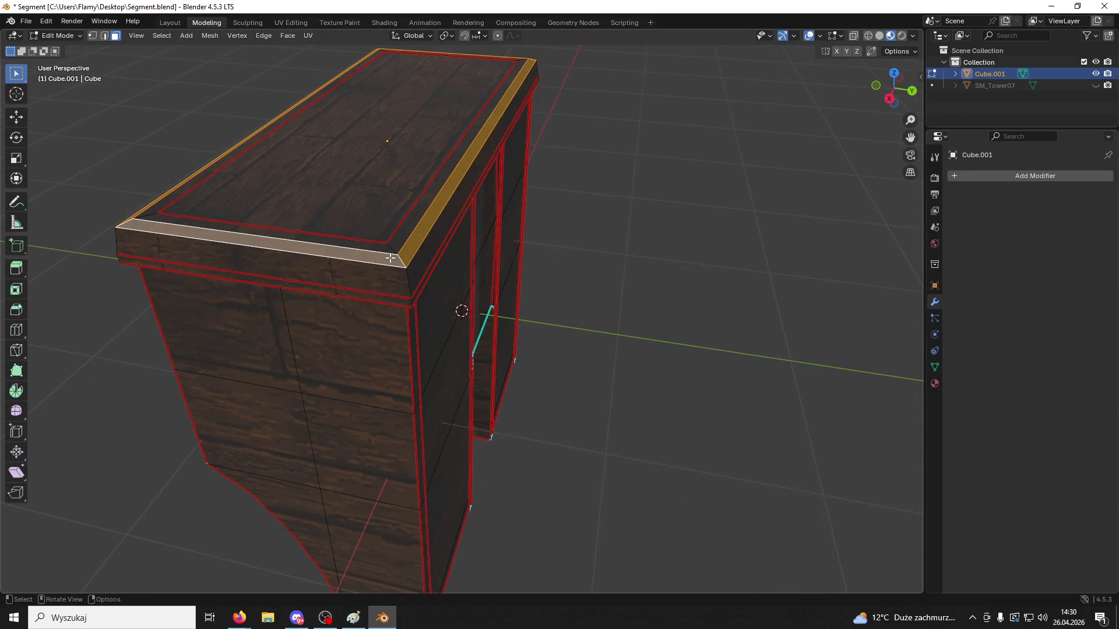
# In UV Editing, unwrap the rim strips angle-based and scale the UV island slightly larger
pyautogui.click(293, 21)
pyautogui.press('u')
pyautogui.click(337, 146)
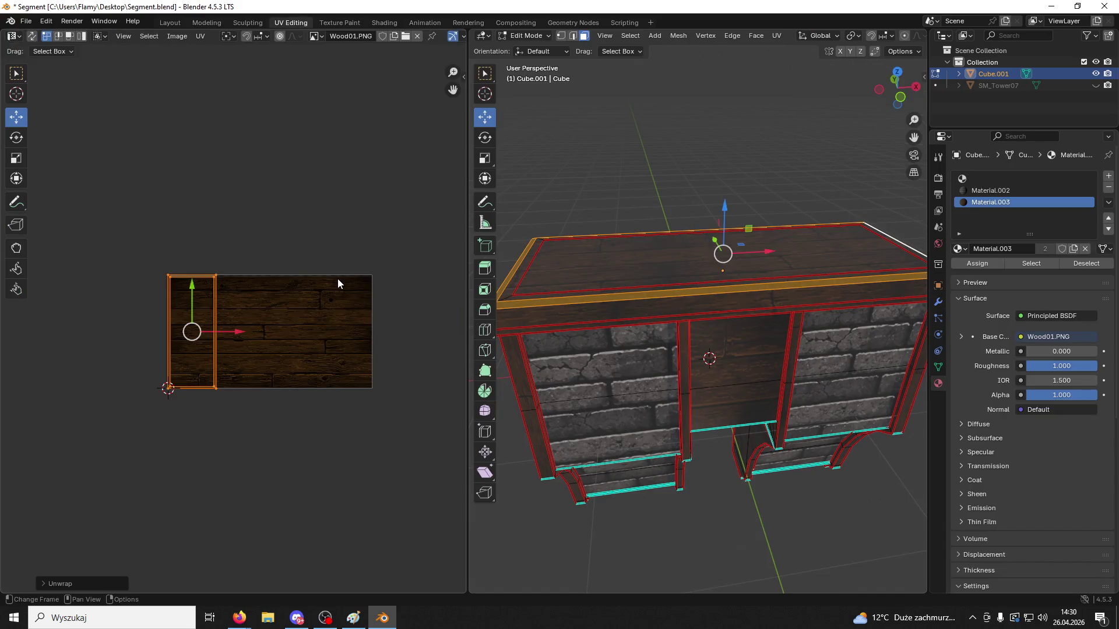
pyautogui.scroll(3, 337, 278)
pyautogui.press('s')
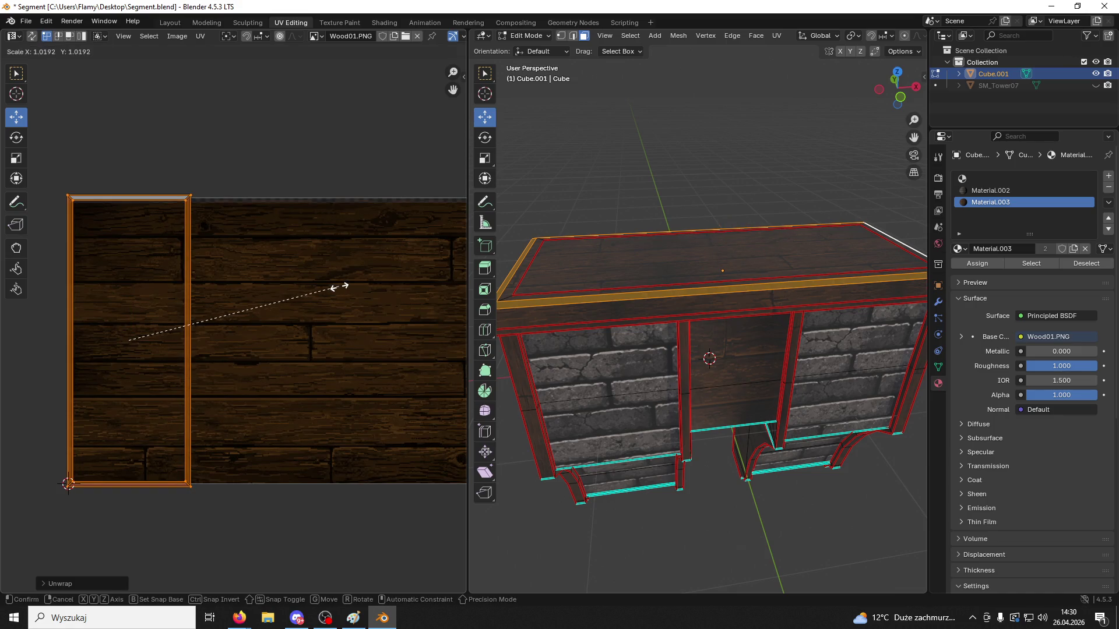
pyautogui.click(339, 290)
# Try a Follow Active Quads unwrap, then re-unwrap the strips angle-based
pyautogui.press('u')
pyautogui.click(309, 342)
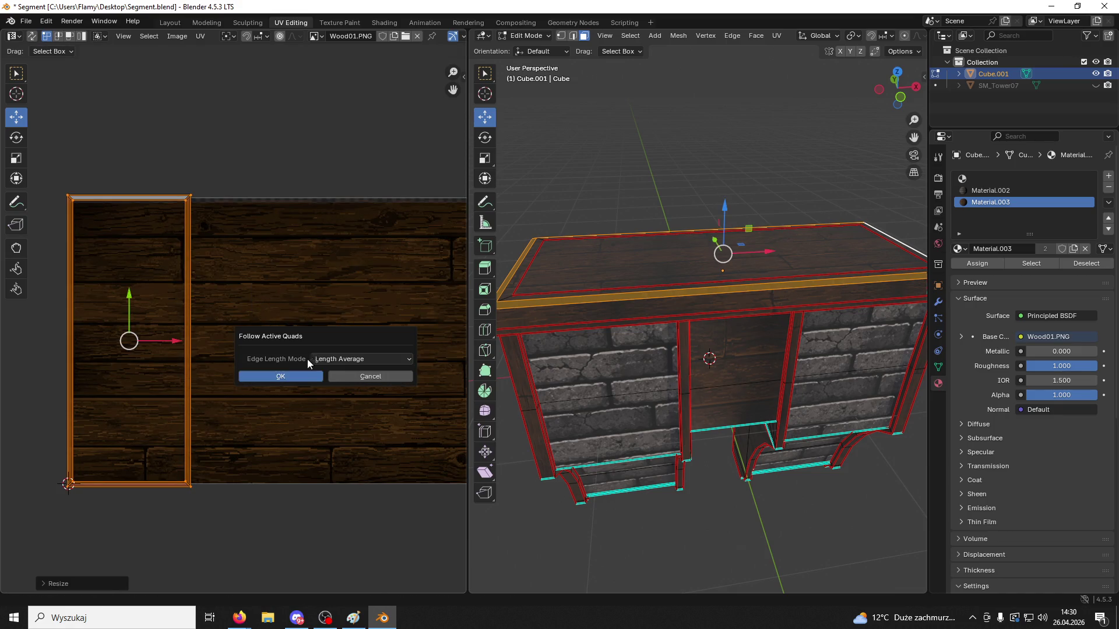
pyautogui.click(297, 373)
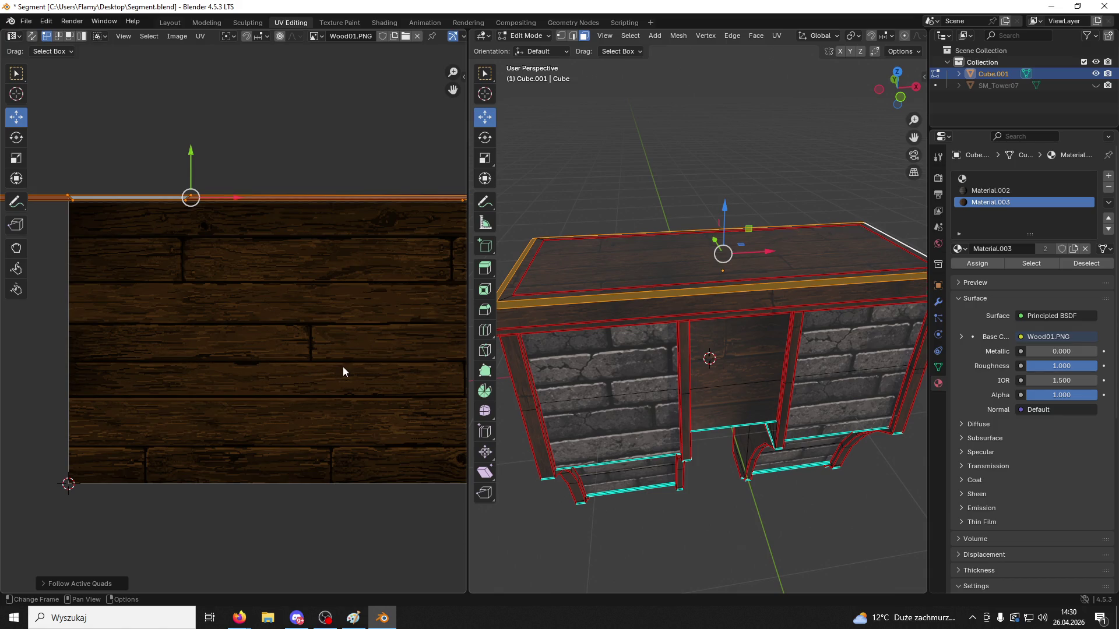
pyautogui.press('u')
pyautogui.click(292, 304)
# Mark an edge on the top rim as a UV seam
pyautogui.click(569, 185)
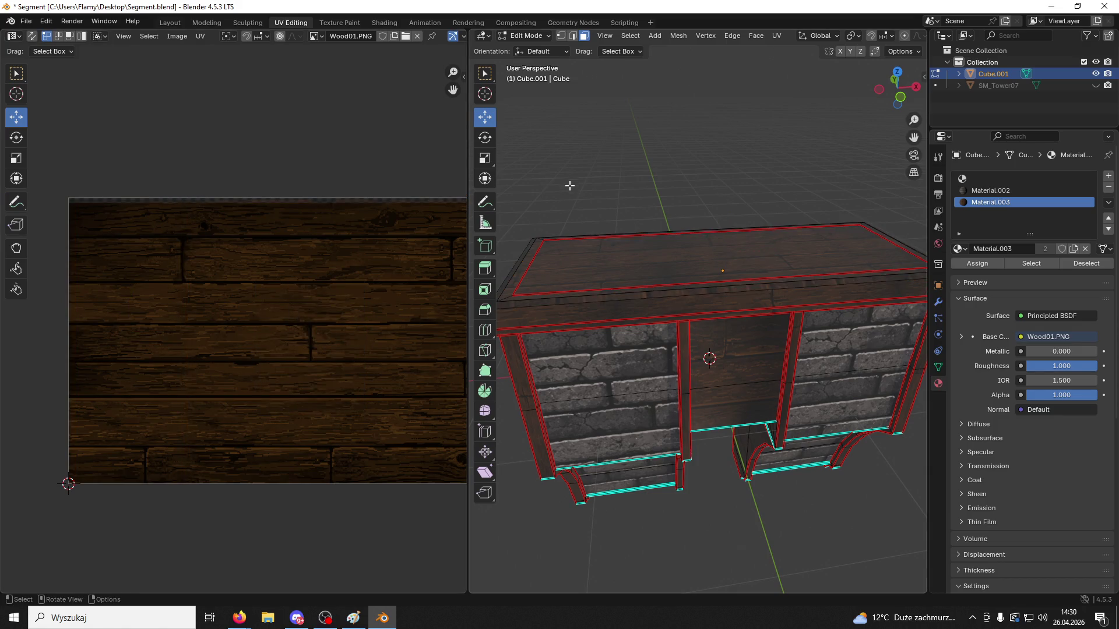
pyautogui.click(725, 250)
pyautogui.moveTo(722, 244); pyautogui.dragTo(636, 202, button='middle')
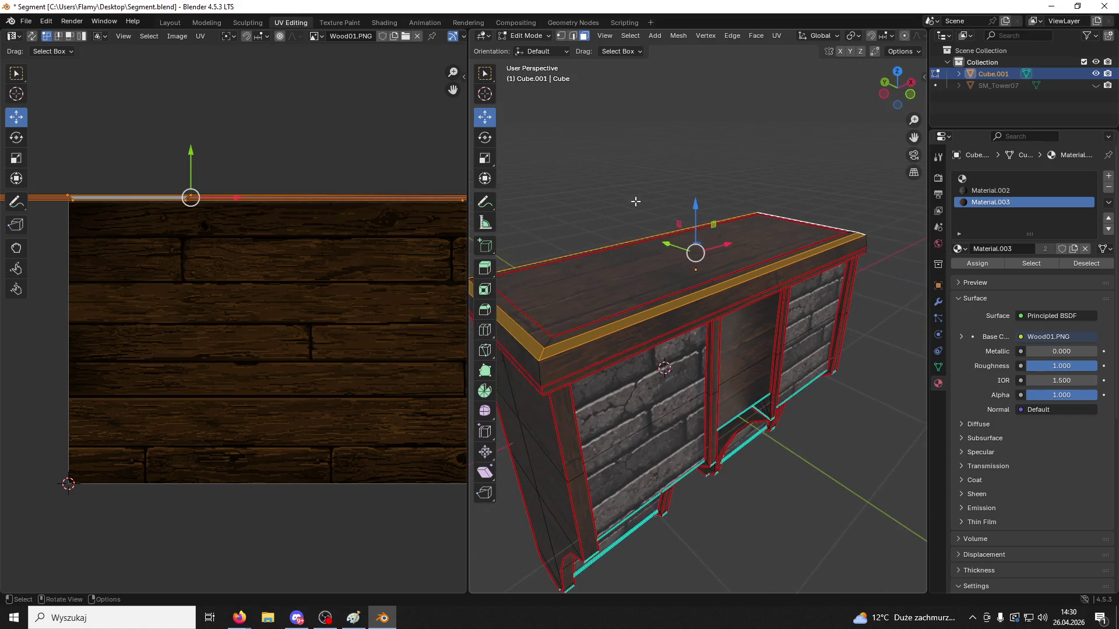
pyautogui.click(572, 36)
pyautogui.click(537, 349)
pyautogui.hotkey('ctrl', 'e')
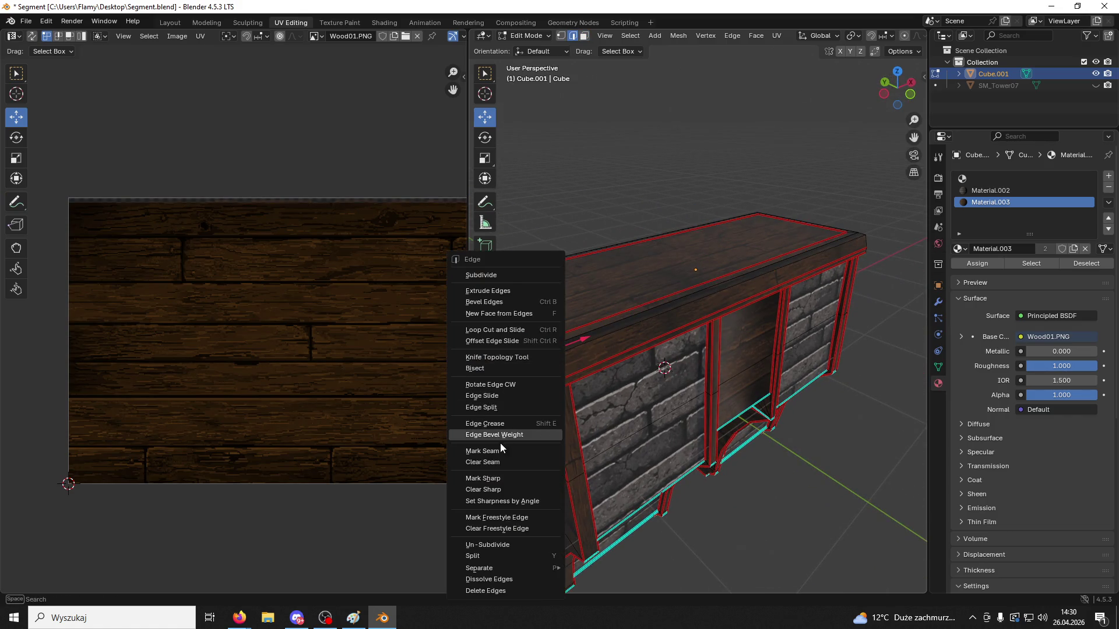
pyautogui.click(501, 449)
# Select the front strip and long top bevel faces of the top trim
pyautogui.click(584, 36)
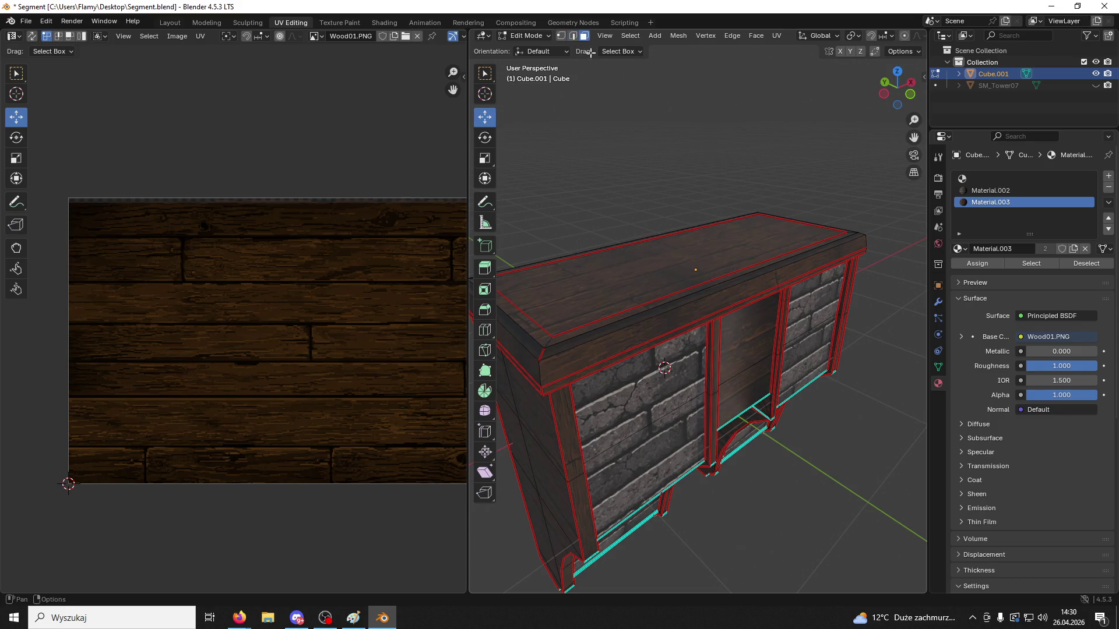
pyautogui.click(590, 346)
pyautogui.moveTo(589, 346); pyautogui.dragTo(767, 446, button='middle')
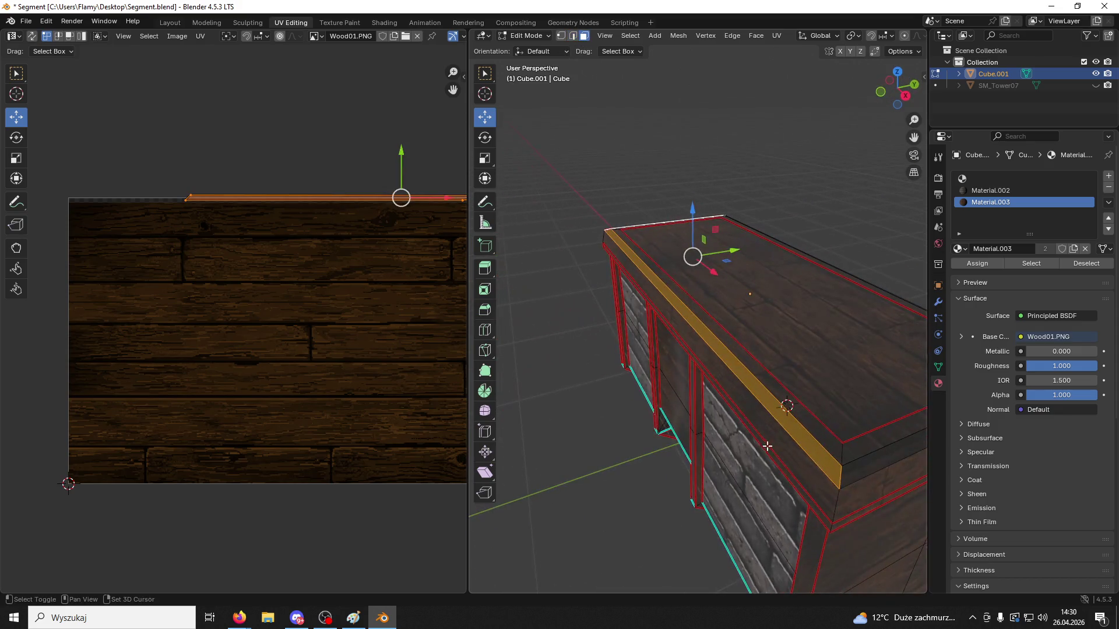
pyautogui.keyDown('shift'); pyautogui.click(854, 468); pyautogui.keyUp('shift')
pyautogui.moveTo(853, 468)
pyautogui.mouseDown(button='middle')
pyautogui.moveTo(620, 395)
pyautogui.moveTo(649, 380)
pyautogui.mouseUp(button='middle')
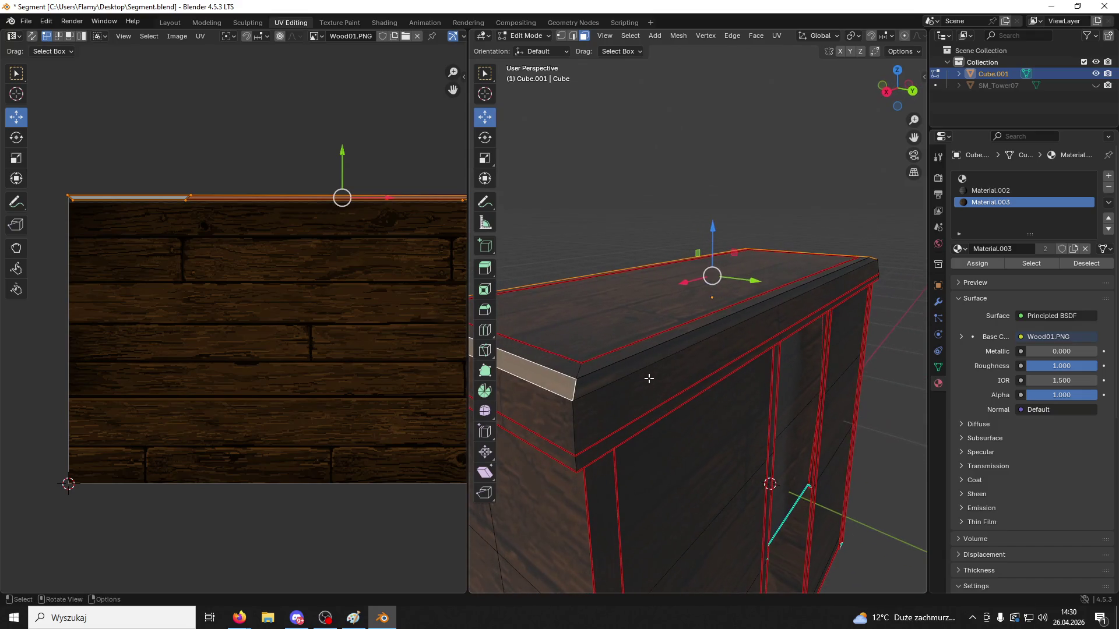
pyautogui.keyDown('shift'); pyautogui.click(673, 353); pyautogui.keyUp('shift')
pyautogui.moveTo(745, 316)
pyautogui.mouseDown(button='middle')
pyautogui.moveTo(927, 327)
pyautogui.moveTo(823, 332)
pyautogui.moveTo(852, 324)
pyautogui.mouseUp(button='middle')
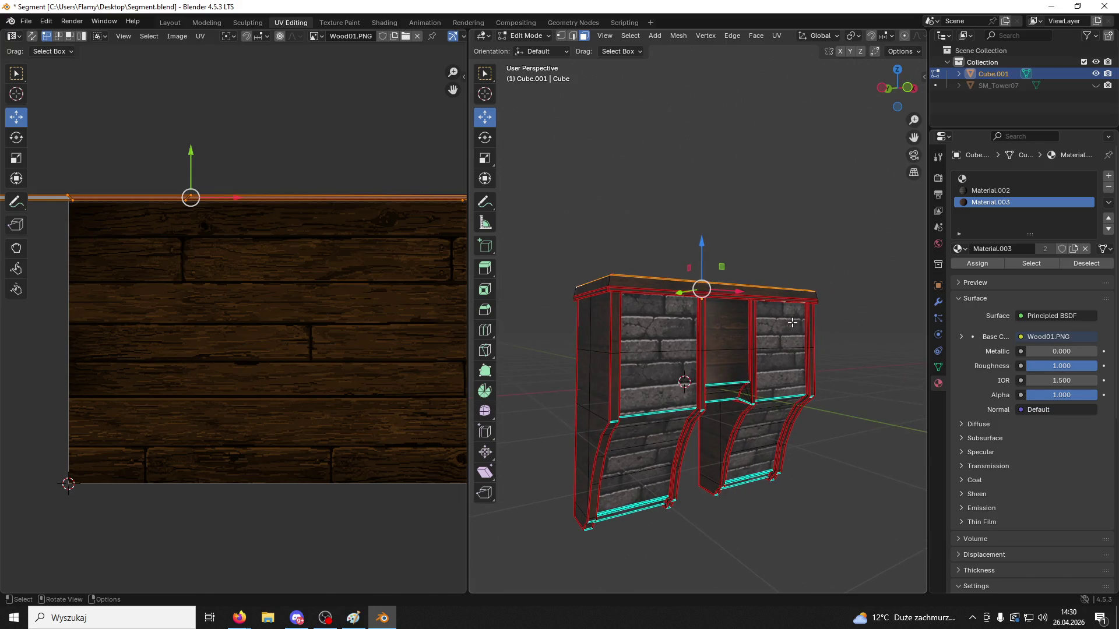
pyautogui.moveTo(784, 322)
pyautogui.mouseDown(button='middle')
pyautogui.moveTo(758, 332)
pyautogui.moveTo(727, 394)
pyautogui.moveTo(754, 374)
pyautogui.moveTo(566, 356)
pyautogui.moveTo(560, 338)
pyautogui.mouseUp(button='middle')
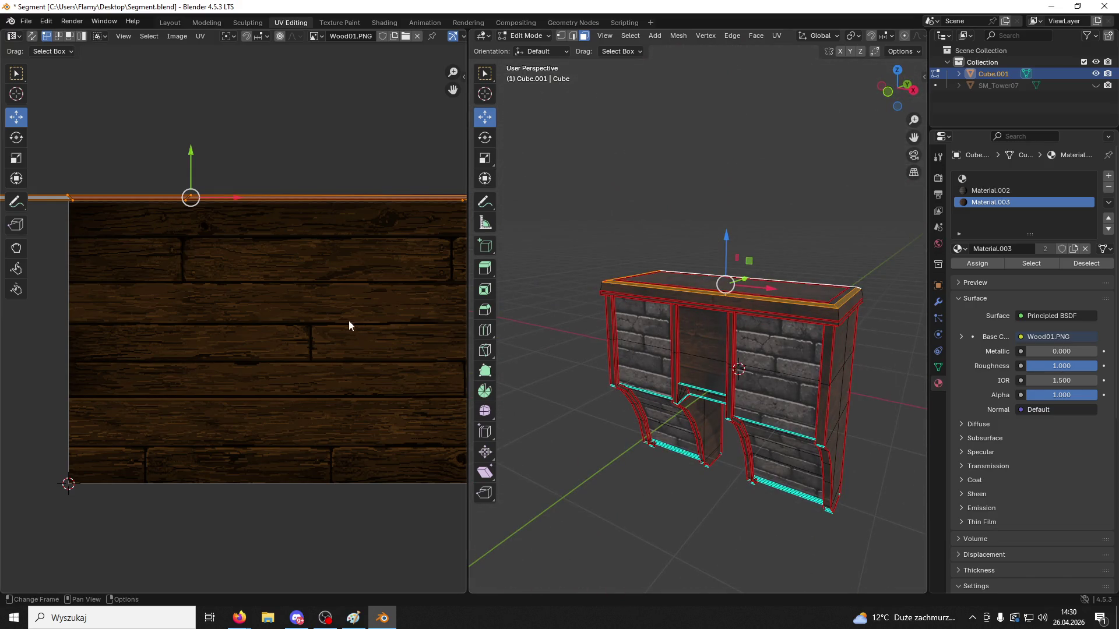
# Try angle-based, Smart UV Project and Lightmap Pack unwraps, settling on Follow Active Quads
pyautogui.press('u')
pyautogui.click(312, 281)
pyautogui.press('u')
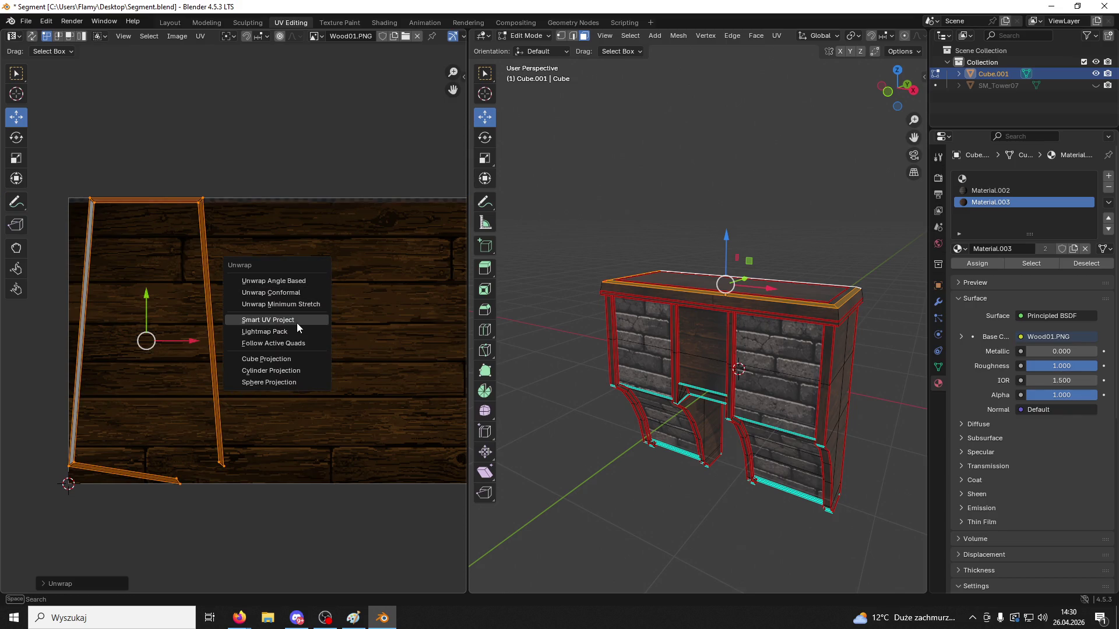
pyautogui.click(296, 321)
pyautogui.click(292, 431)
pyautogui.press('u')
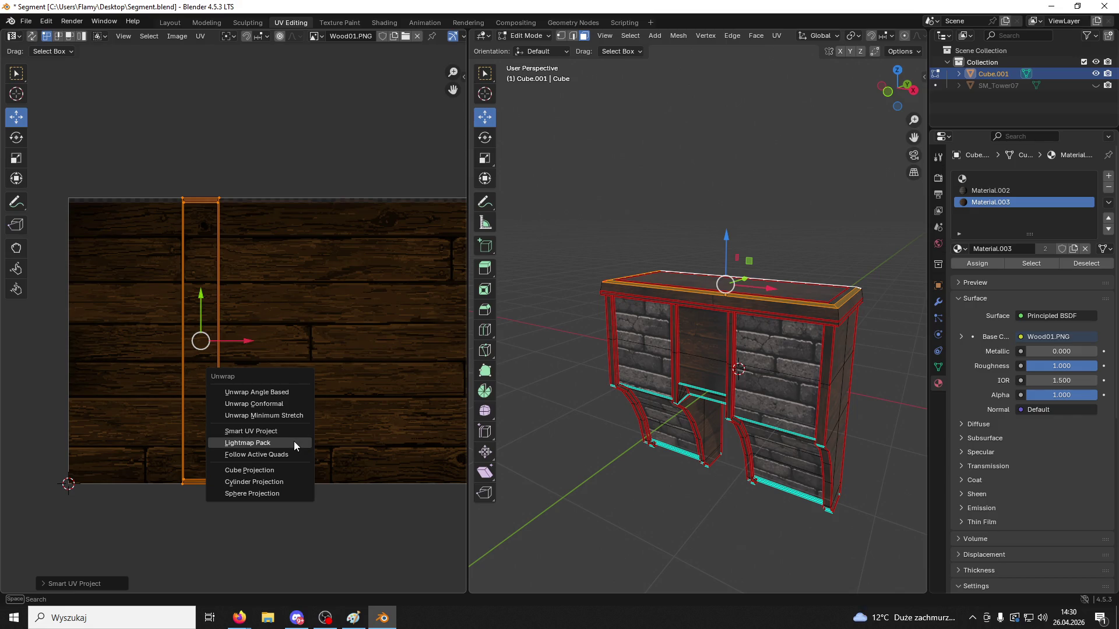
pyautogui.click(293, 443)
pyautogui.click(274, 520)
pyautogui.press('u')
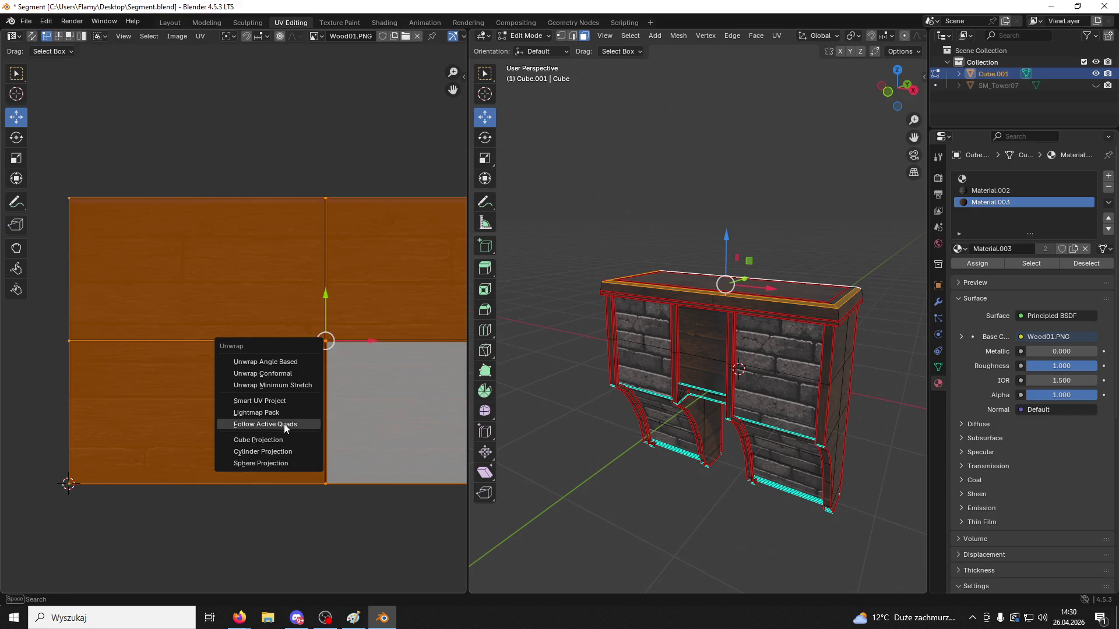
pyautogui.click(284, 424)
pyautogui.click(239, 446)
# Move the trim UV strip onto the planks and stretch it along X
pyautogui.press('g')
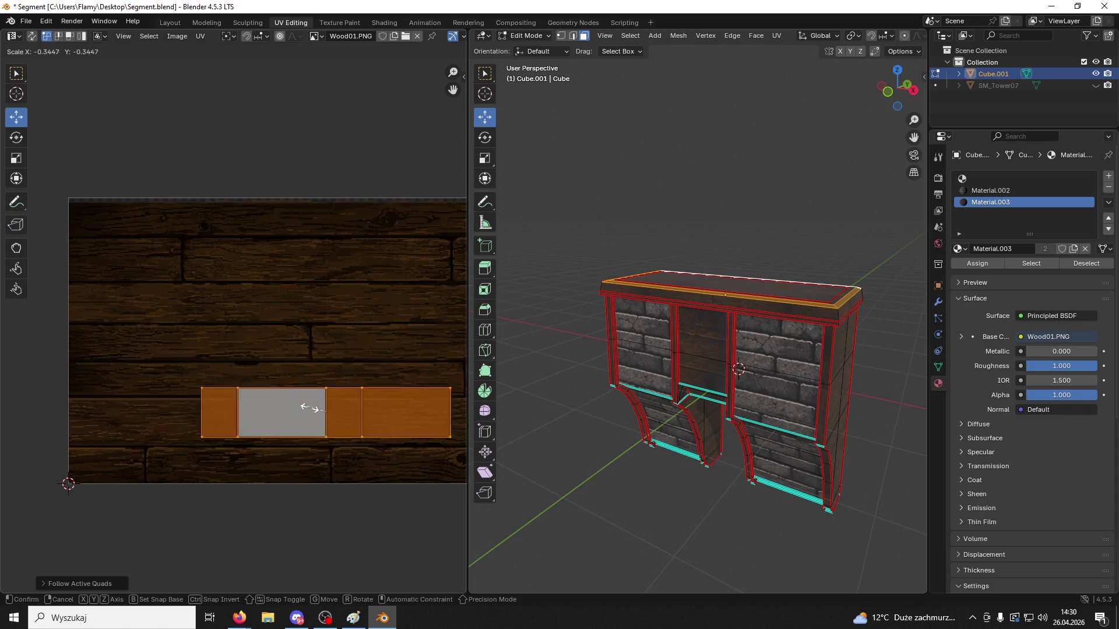
pyautogui.click(297, 402)
pyautogui.press('g')
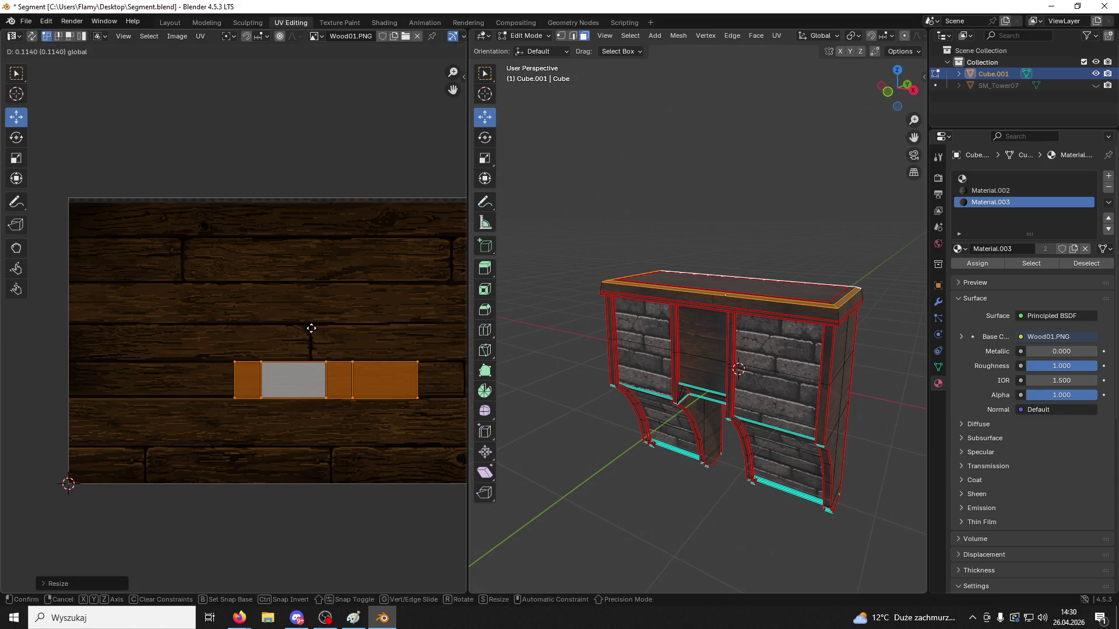
pyautogui.click(311, 332)
pyautogui.press('s')
pyautogui.press('x')
pyautogui.click(238, 340)
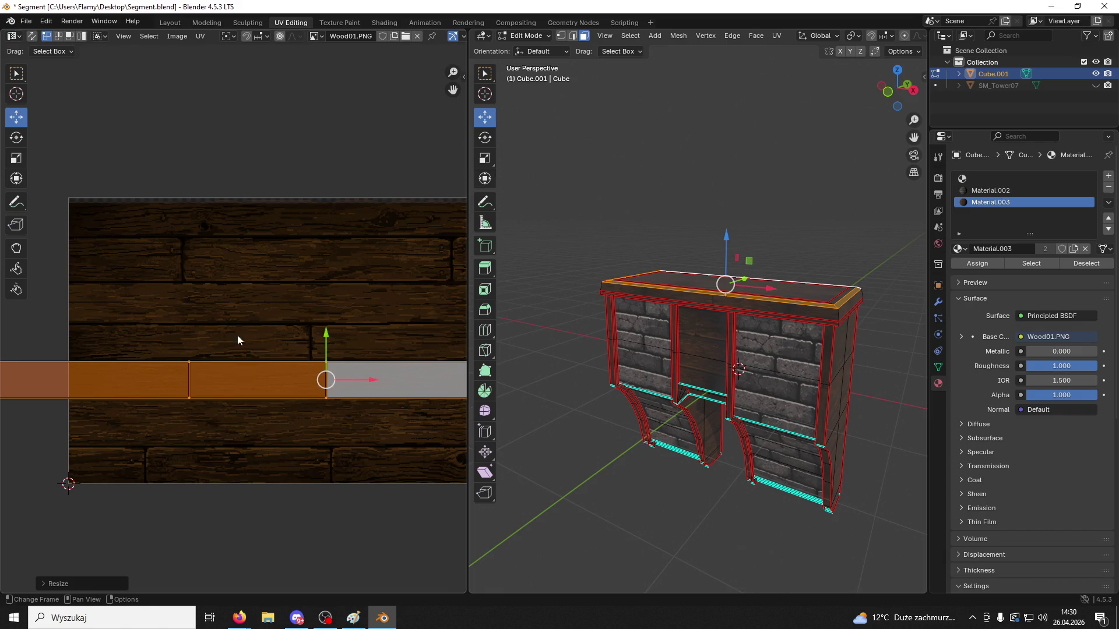
# Stretch the top edge strip face's UVs horizontally along the wood texture
pyautogui.scroll(5, 856, 336)
pyautogui.moveTo(857, 336)
pyautogui.mouseDown(button='middle')
pyautogui.moveTo(789, 375)
pyautogui.moveTo(806, 443)
pyautogui.mouseUp(button='middle')
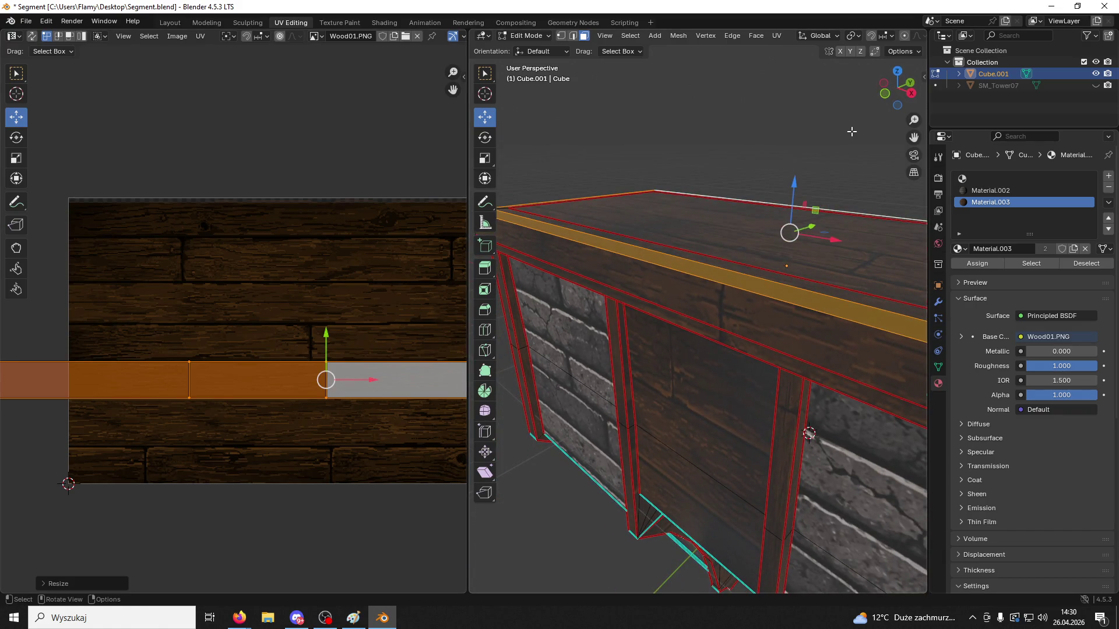
pyautogui.click(837, 147)
pyautogui.click(845, 307)
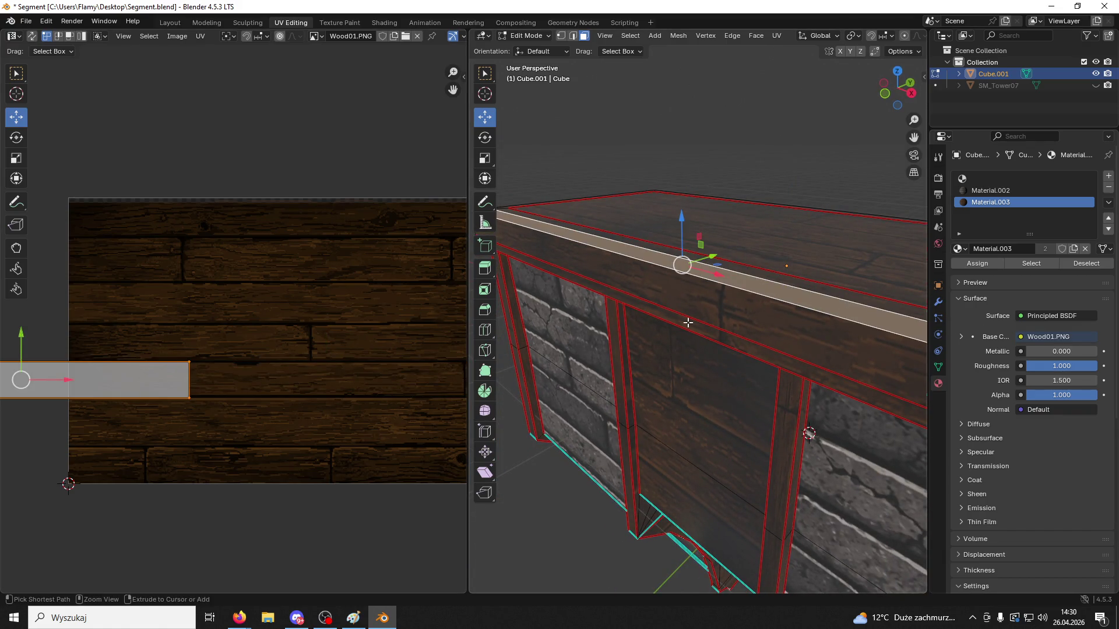
pyautogui.press('a')
pyautogui.scroll(-6, 340, 347)
pyautogui.press('s')
pyautogui.press('x')
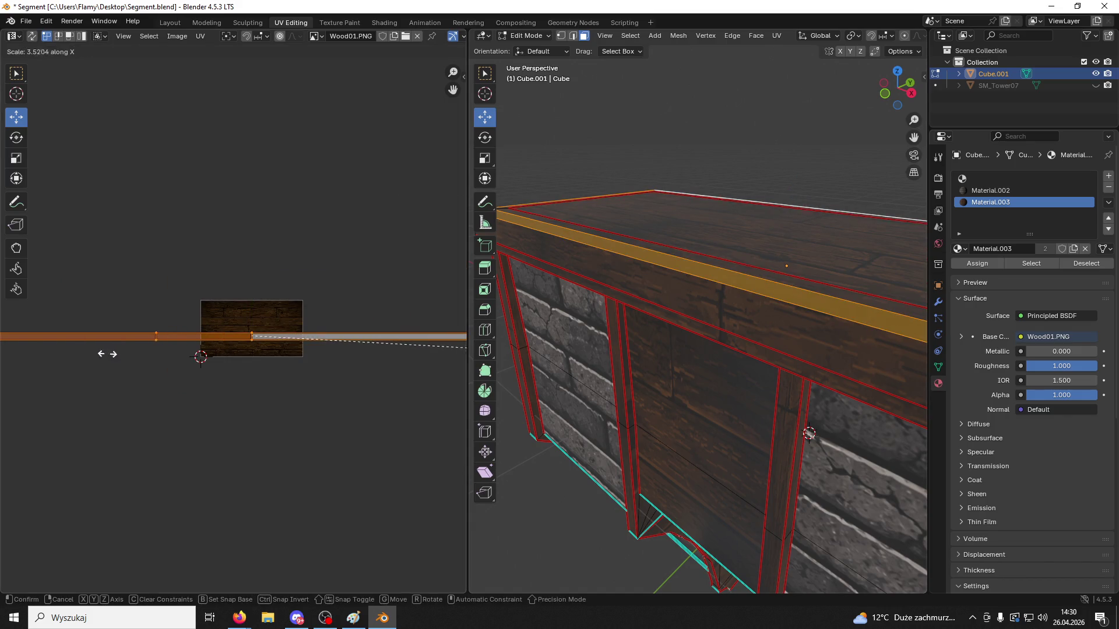
pyautogui.click(234, 352)
# Check a top beam face, clear the selection and return to Object Mode
pyautogui.click(641, 162)
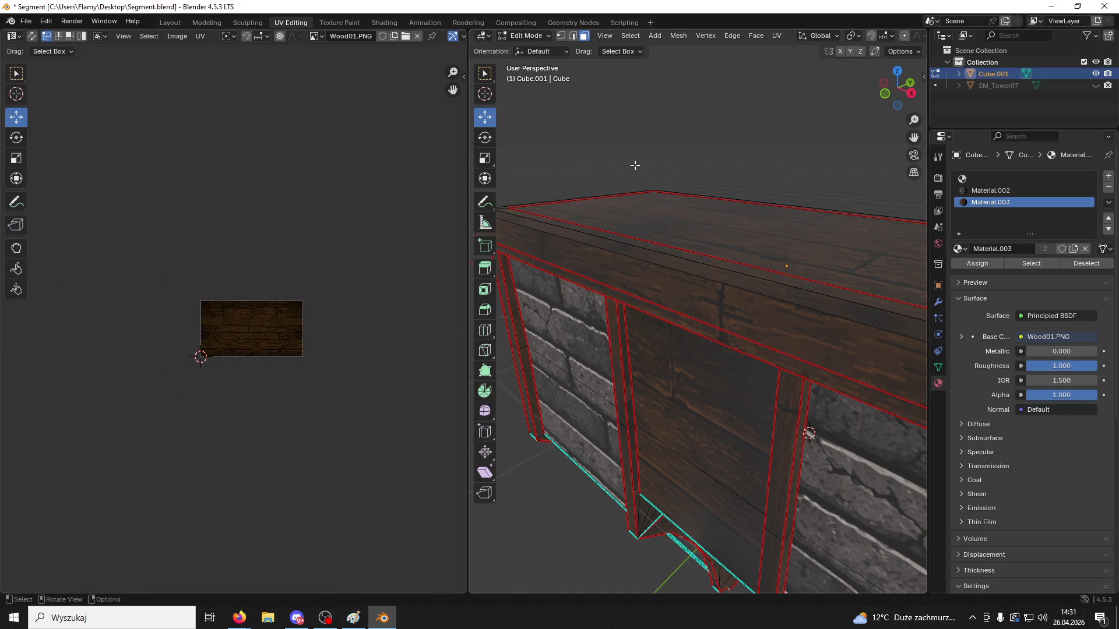
pyautogui.click(774, 284)
pyautogui.press('KP_Decimal')
pyautogui.click(683, 141)
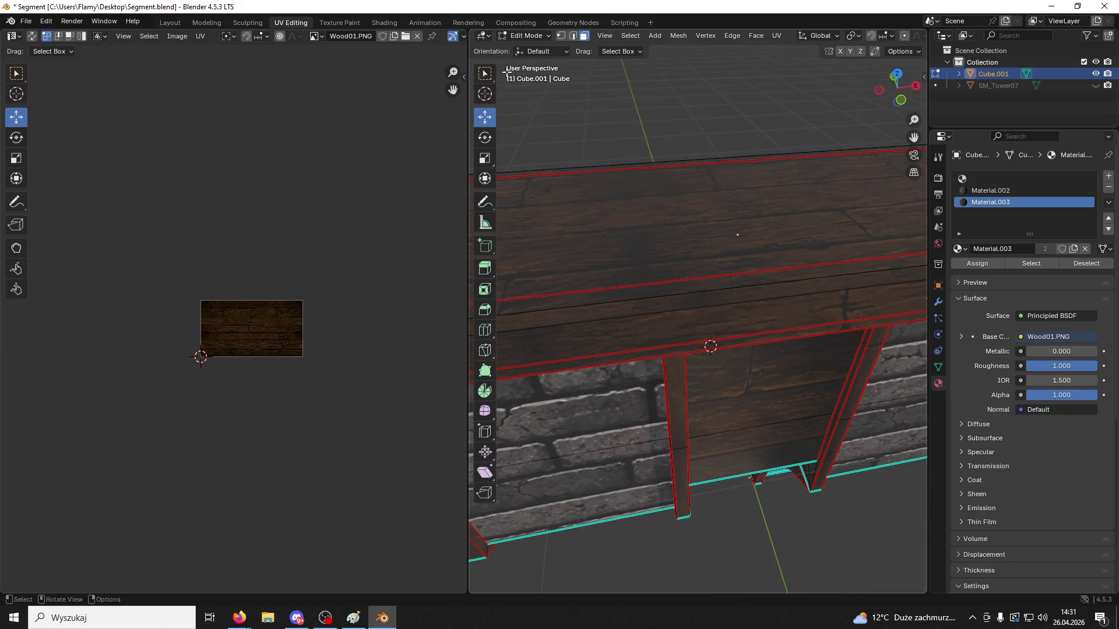
pyautogui.click(524, 35)
pyautogui.click(527, 46)
pyautogui.scroll(-5, 648, 172)
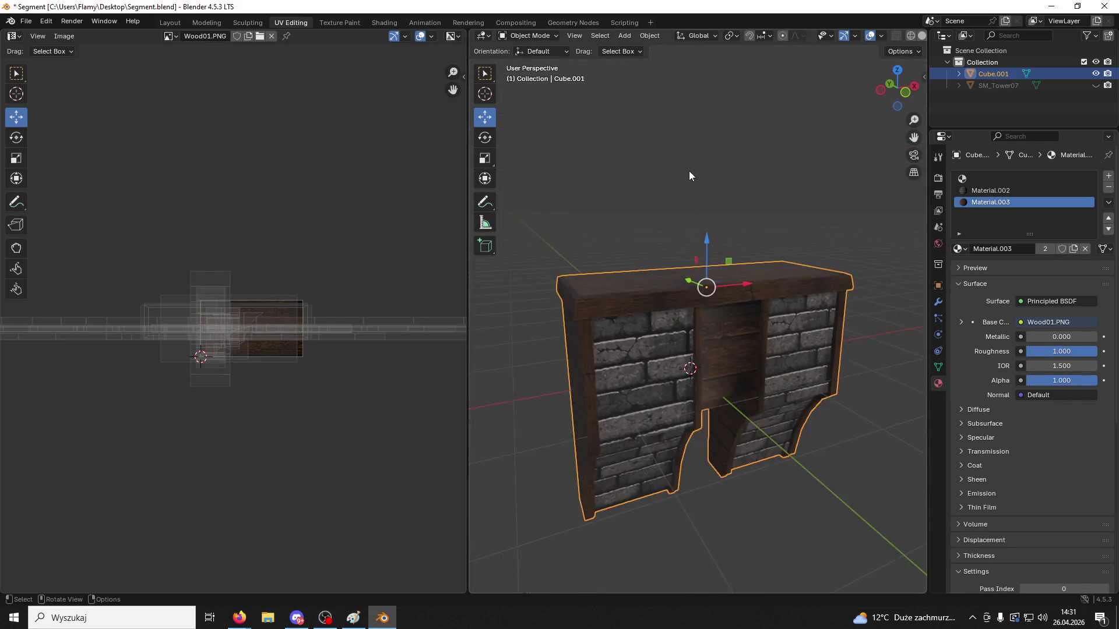
pyautogui.scroll(-3, 689, 171)
pyautogui.moveTo(690, 268); pyautogui.dragTo(658, 216, button='middle')
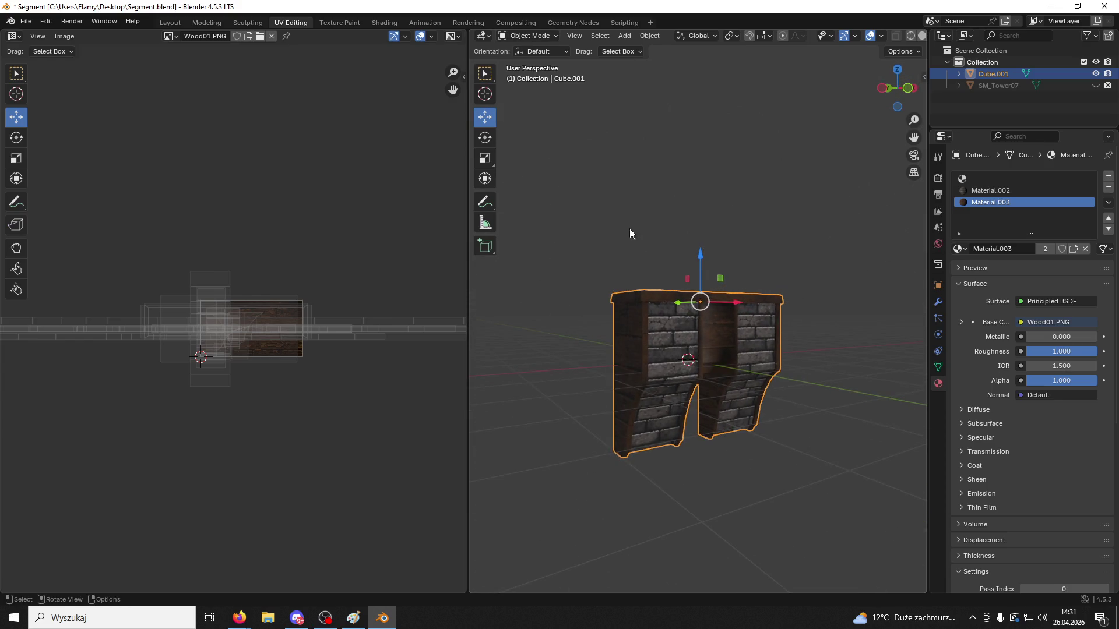
# Save Segment.blend and export only the selected cabinet over Segment01.fbx, then minimize Blender
pyautogui.hotkey('ctrl', 's')
pyautogui.click(26, 21)
pyautogui.moveTo(72, 199)
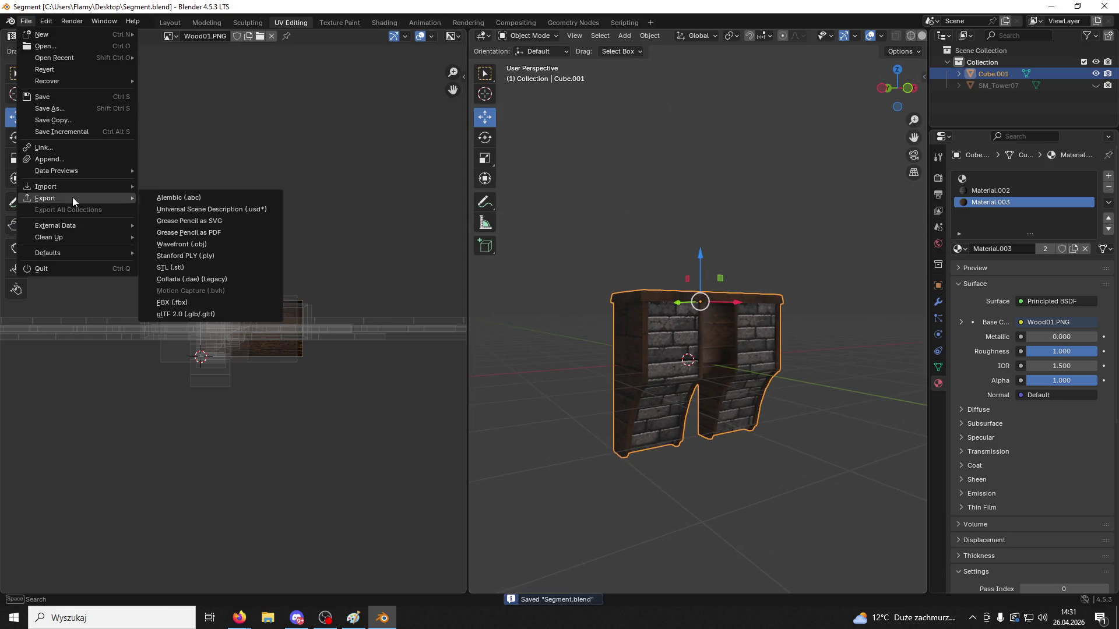
pyautogui.click(193, 300)
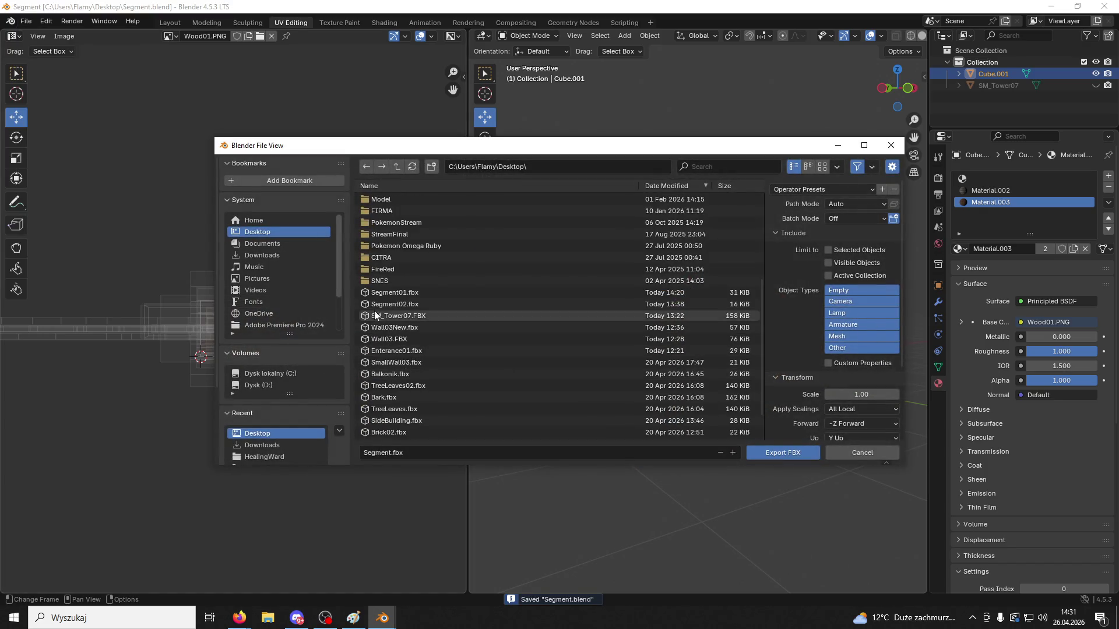
pyautogui.click(388, 293)
pyautogui.click(828, 250)
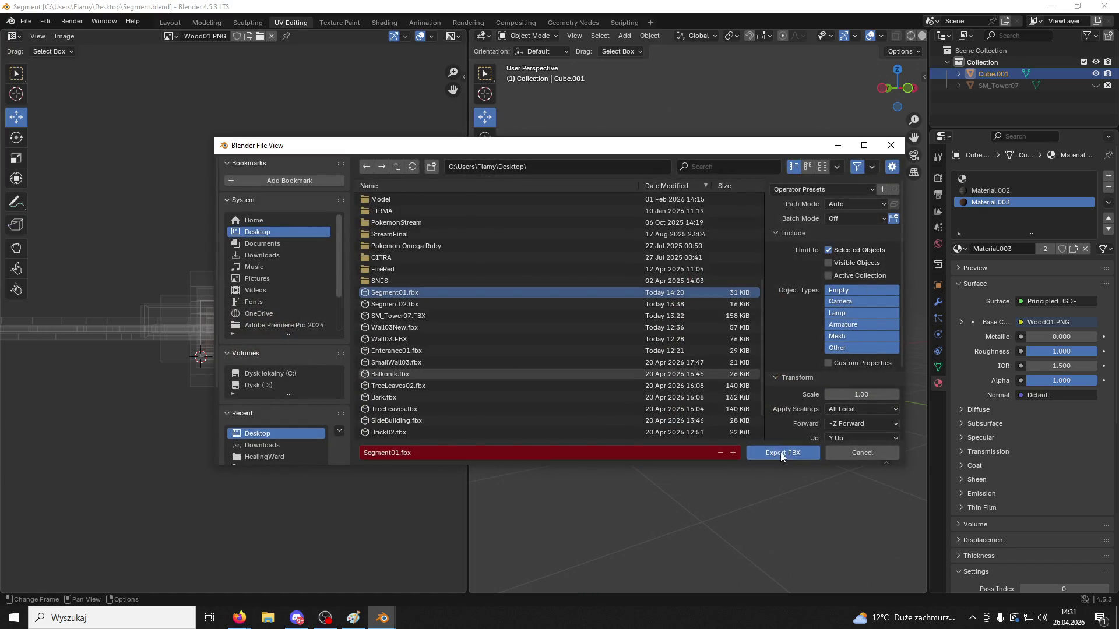
pyautogui.click(780, 453)
pyautogui.click(1053, 8)
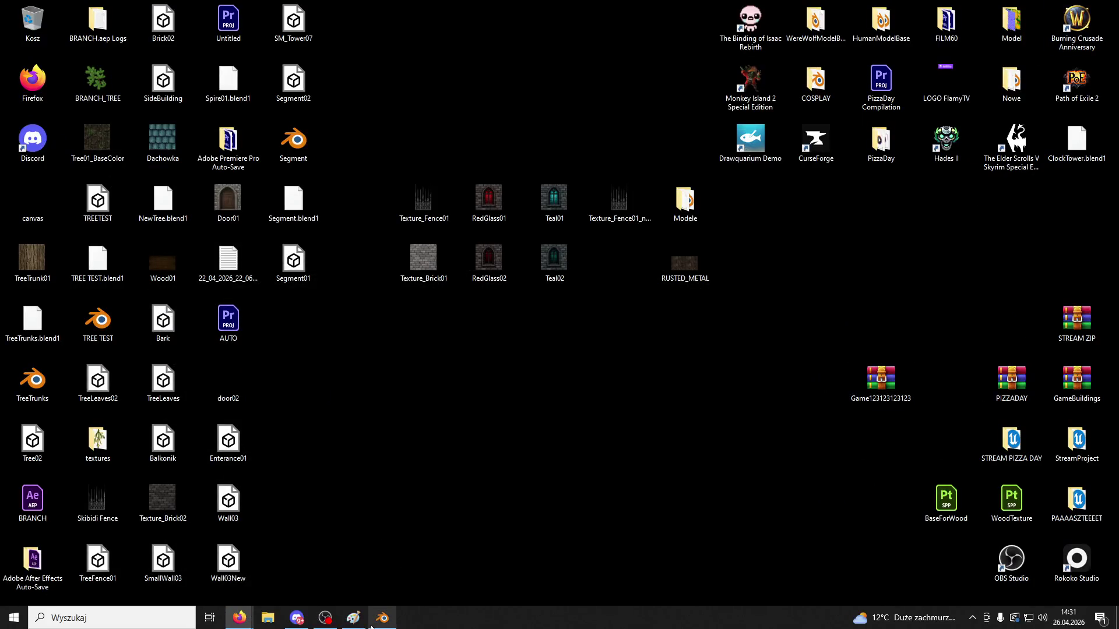
# Open Game.uproject from the desktop PAAAASZTEEEET folder and close the Explorer window
pyautogui.doubleClick(1062, 502)
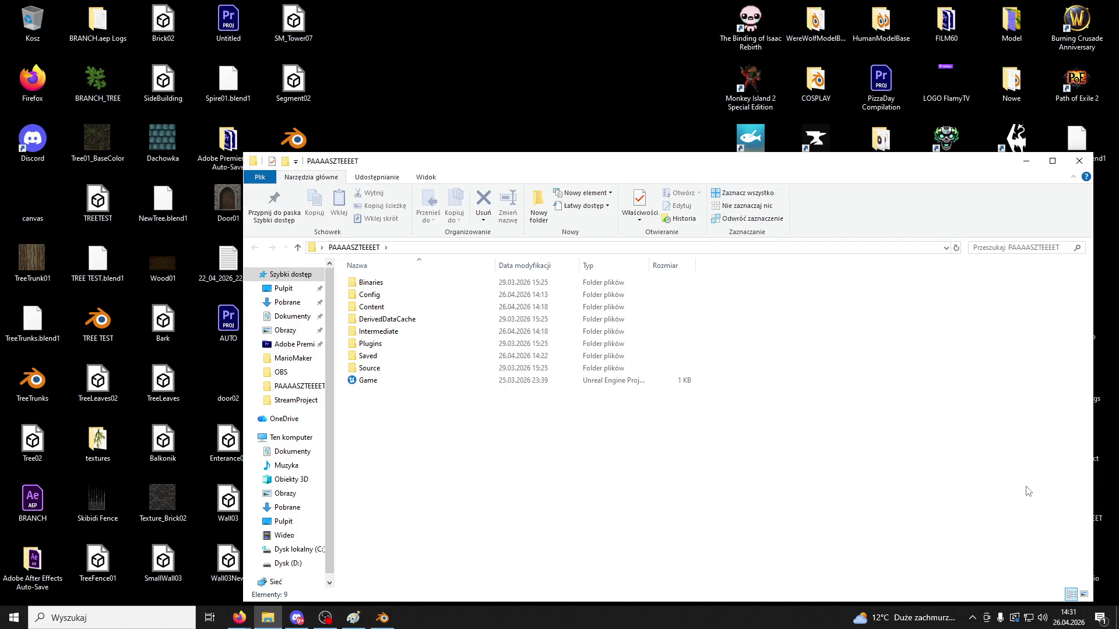
pyautogui.doubleClick(367, 380)
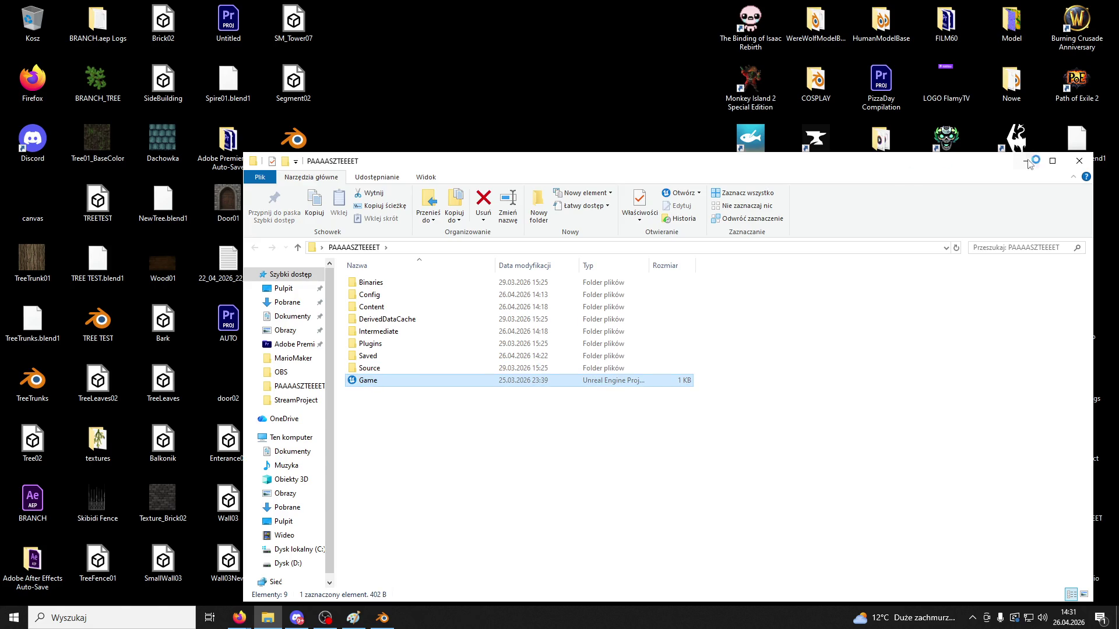
pyautogui.click(1079, 168)
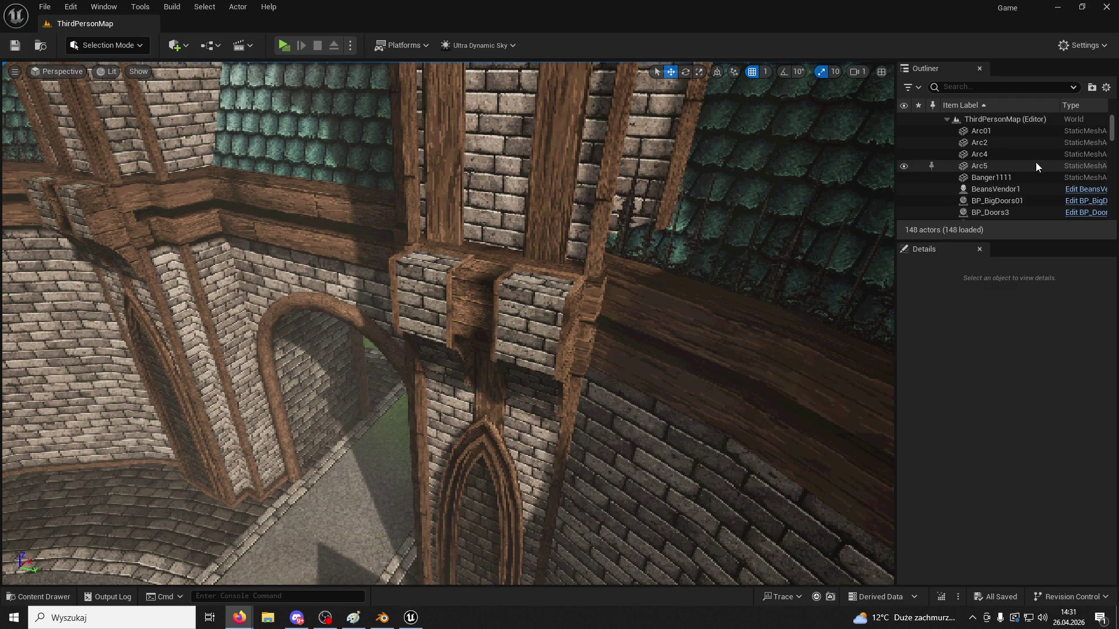
# Select a wall piece and browse the Content Drawer to ModularV3 > Structures
pyautogui.moveTo(652, 352)
pyautogui.mouseDown(button='right')
pyautogui.moveTo(582, 347)
pyautogui.moveTo(687, 341)
pyautogui.moveTo(460, 338)
pyautogui.moveTo(461, 385)
pyautogui.moveTo(533, 392)
pyautogui.mouseUp(button='right')
pyautogui.click(692, 357)
pyautogui.click(38, 597)
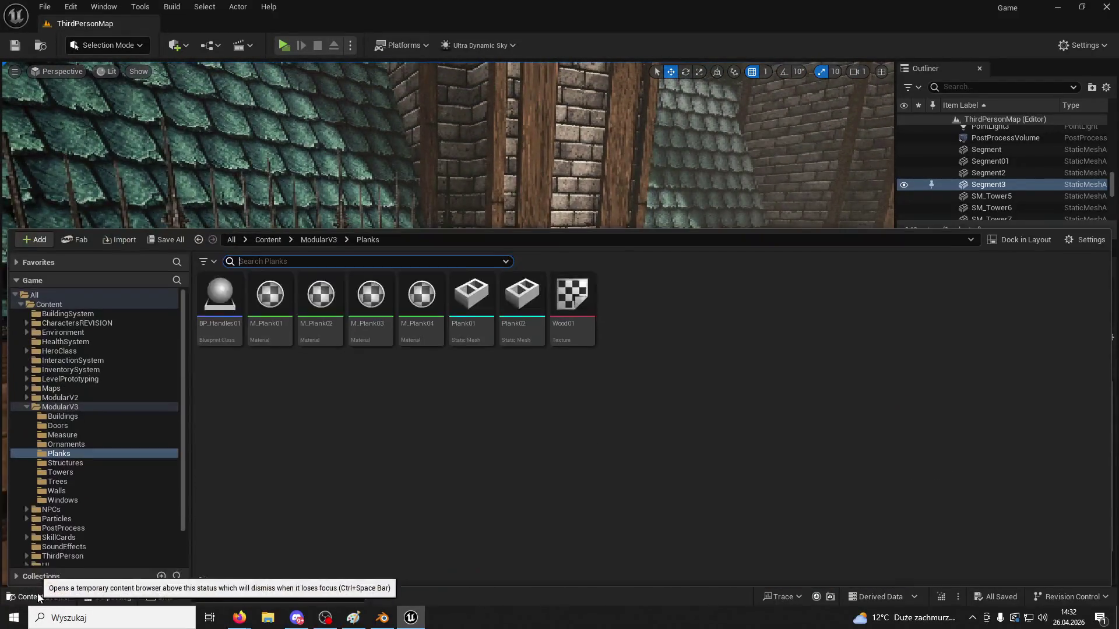
pyautogui.click(311, 241)
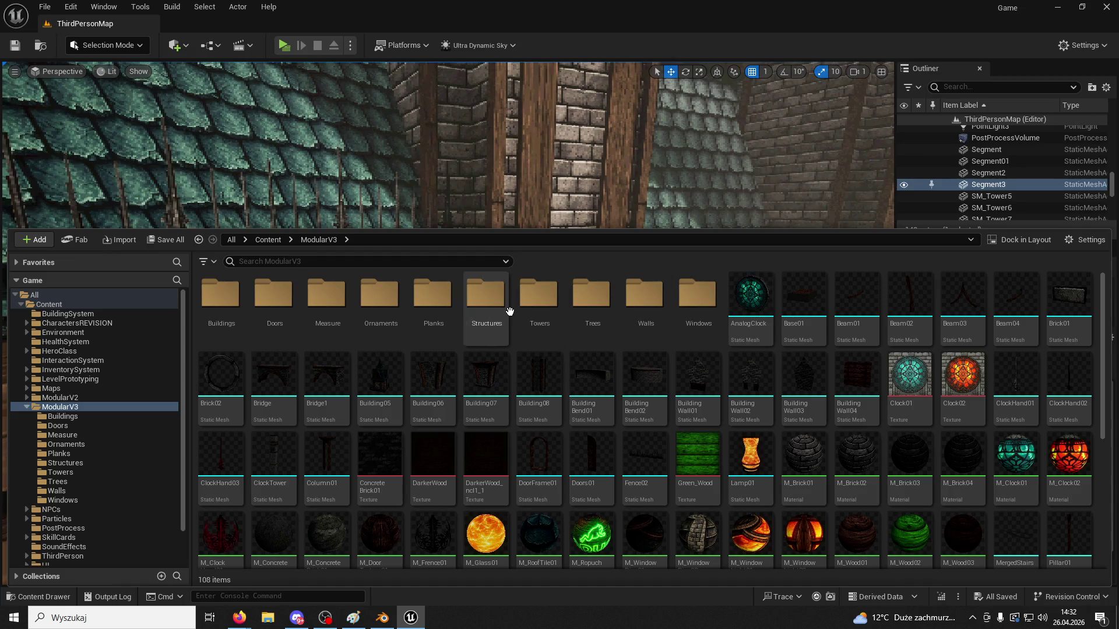
pyautogui.doubleClick(507, 309)
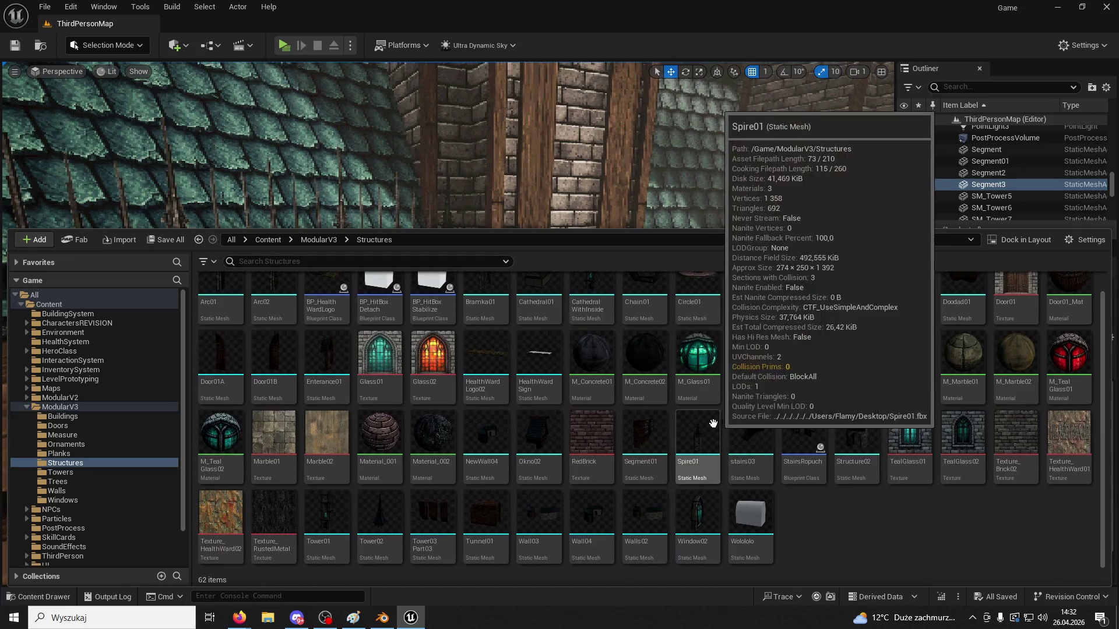
# Locate the Segment01 asset from its level actor and reimport it from the updated FBX
pyautogui.click(560, 237)
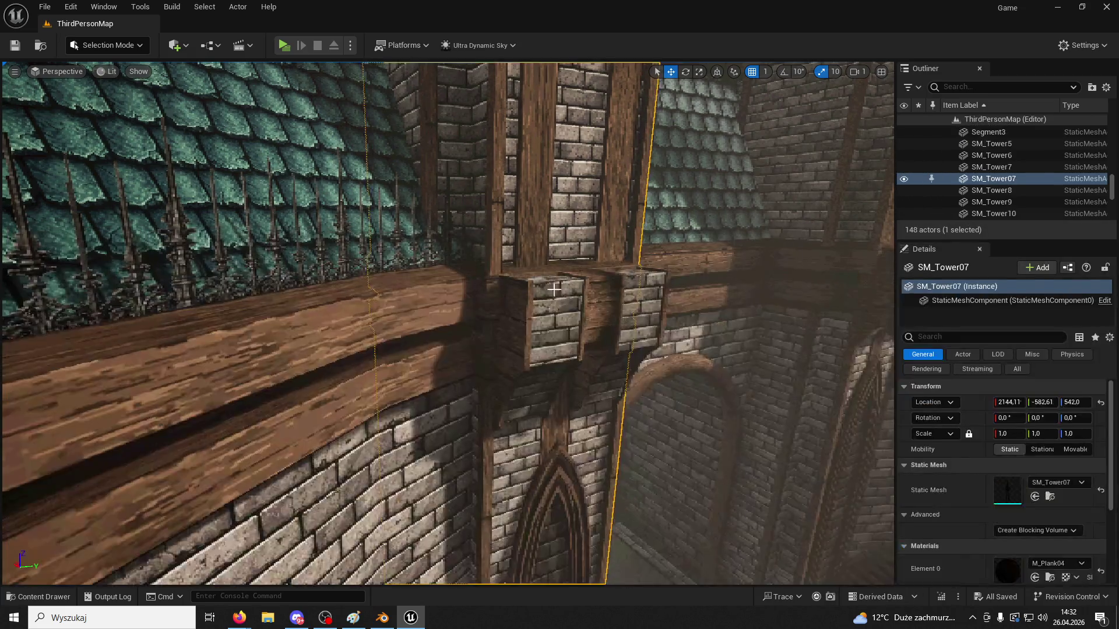
pyautogui.click(560, 344)
pyautogui.rightClick(1009, 181)
pyautogui.click(967, 197)
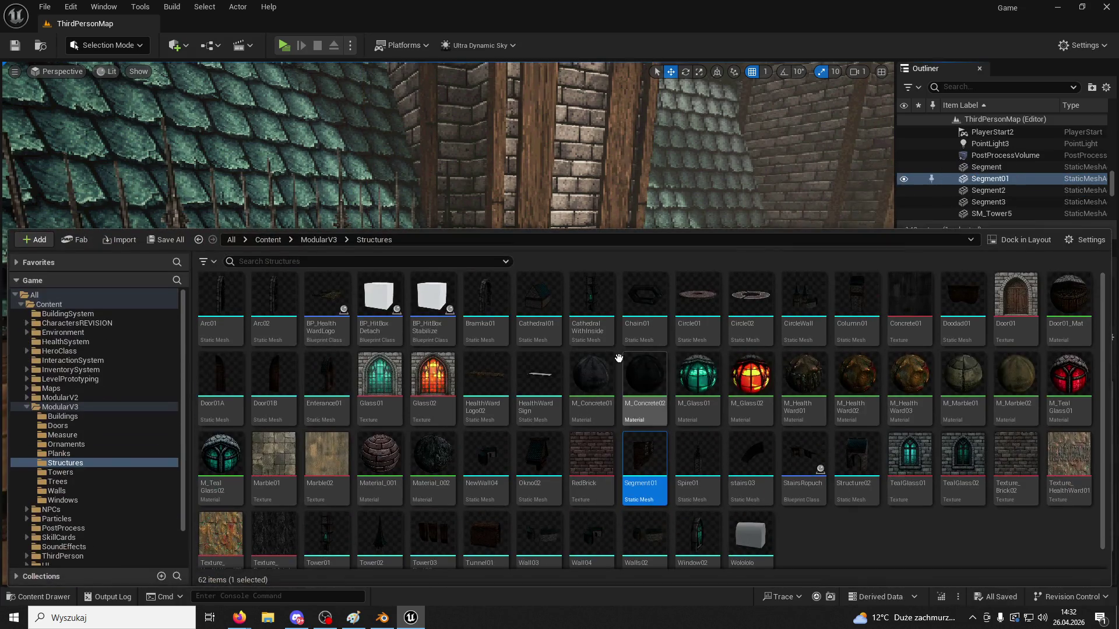
pyautogui.rightClick(645, 463)
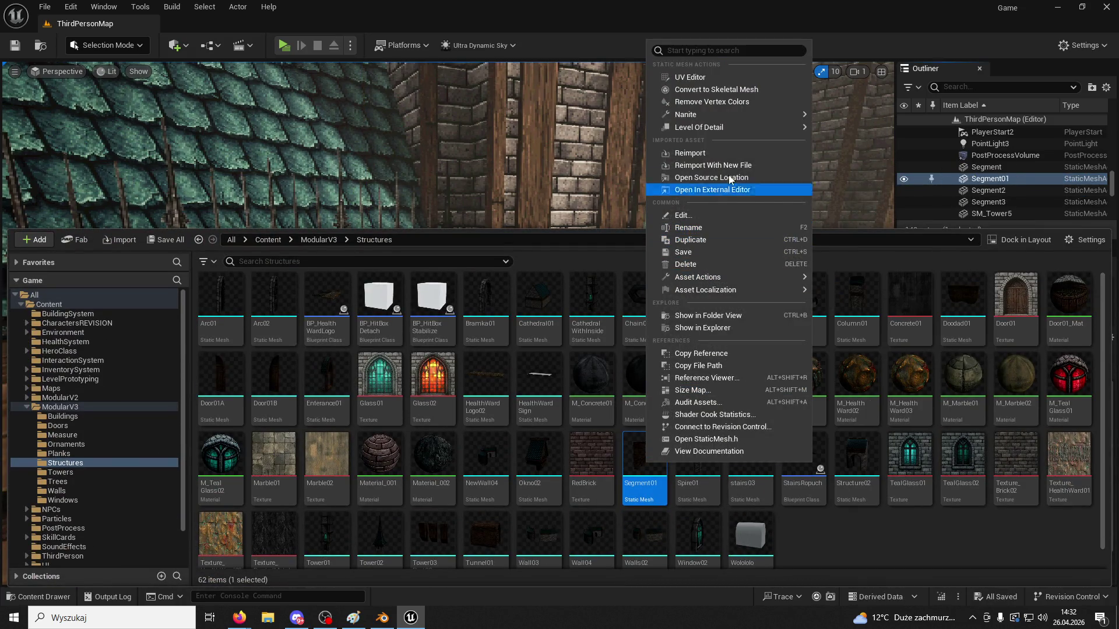
pyautogui.click(726, 155)
pyautogui.moveTo(661, 192); pyautogui.dragTo(717, 195, button='right')
pyautogui.click(382, 618)
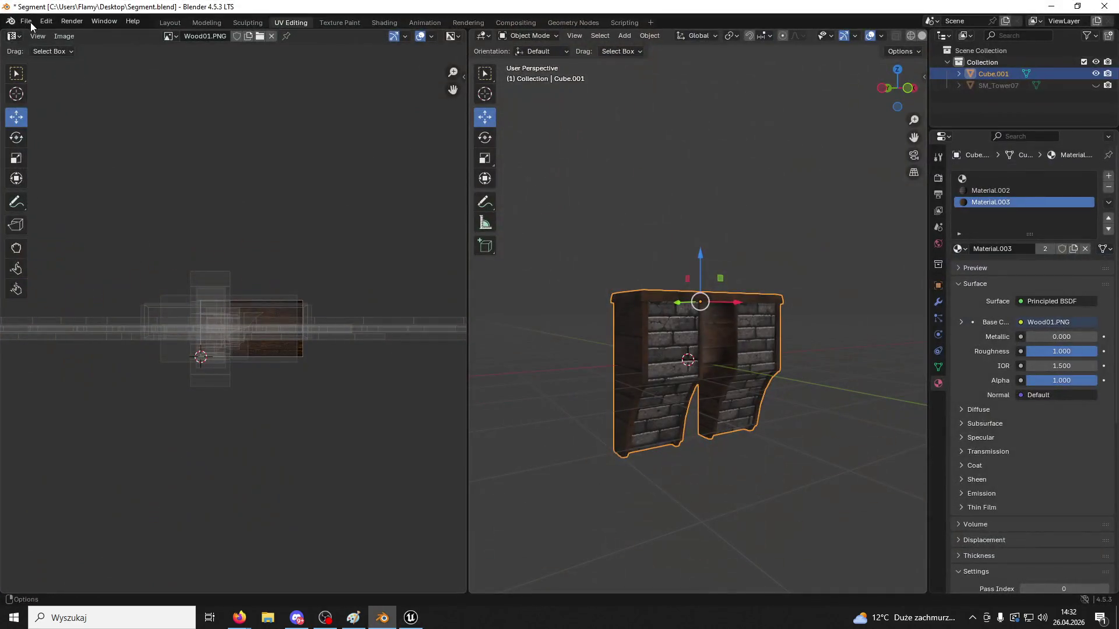
# Export the wall segment as Segment01.fbx with Z Up, then bring up Unreal's Content Drawer
pyautogui.click(27, 21)
pyautogui.moveTo(50, 198)
pyautogui.click(169, 302)
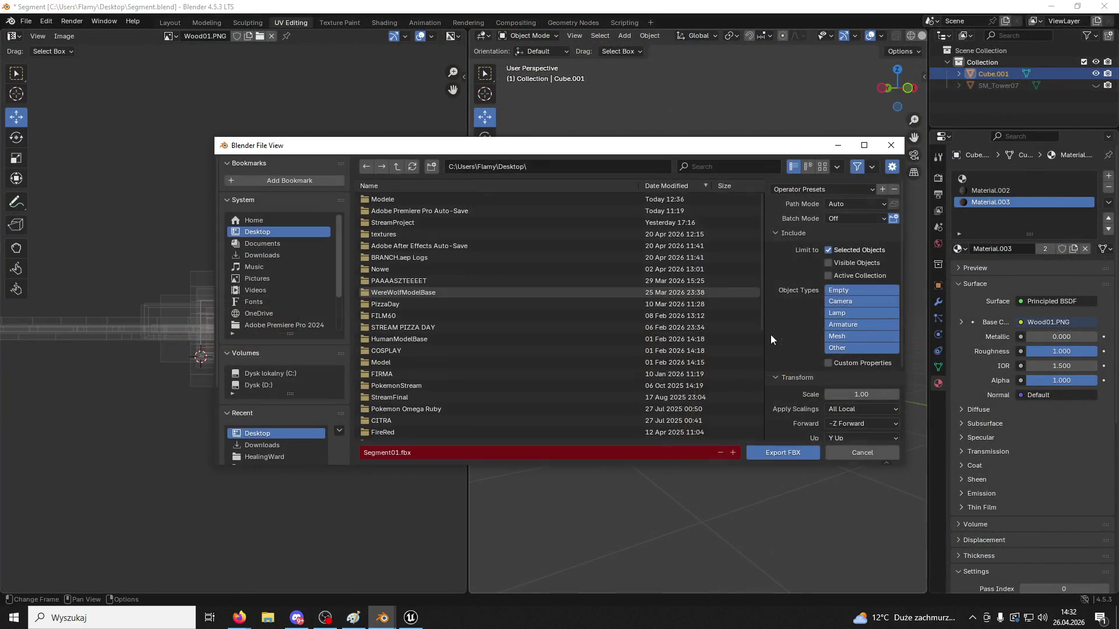
pyautogui.scroll(-5, 868, 356)
pyautogui.click(847, 348)
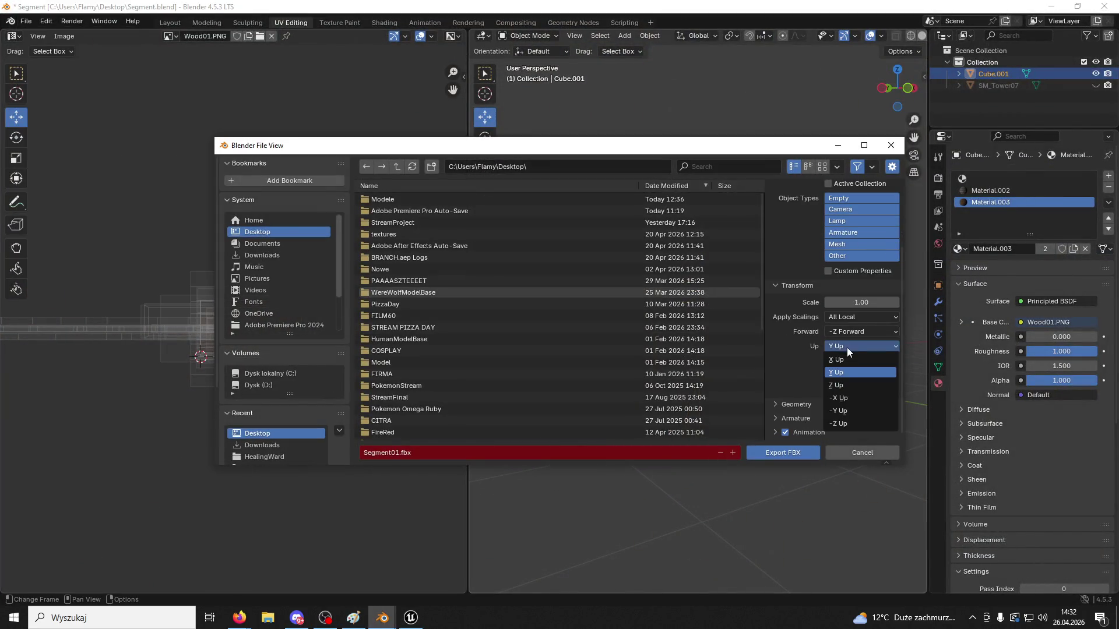
pyautogui.click(841, 386)
pyautogui.click(790, 450)
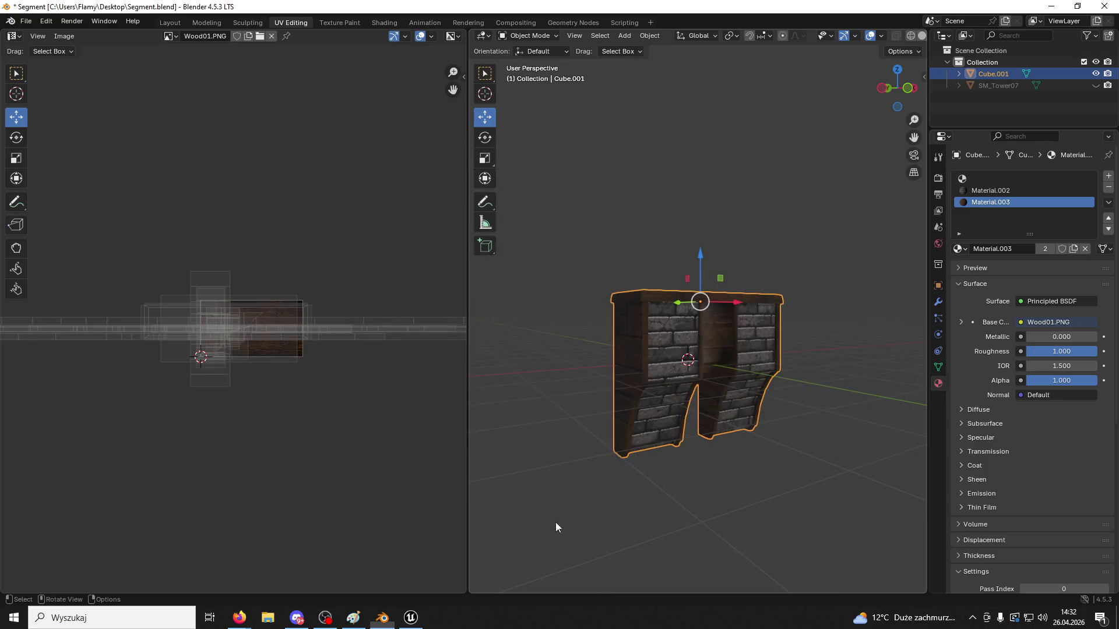
pyautogui.click(411, 618)
pyautogui.click(38, 597)
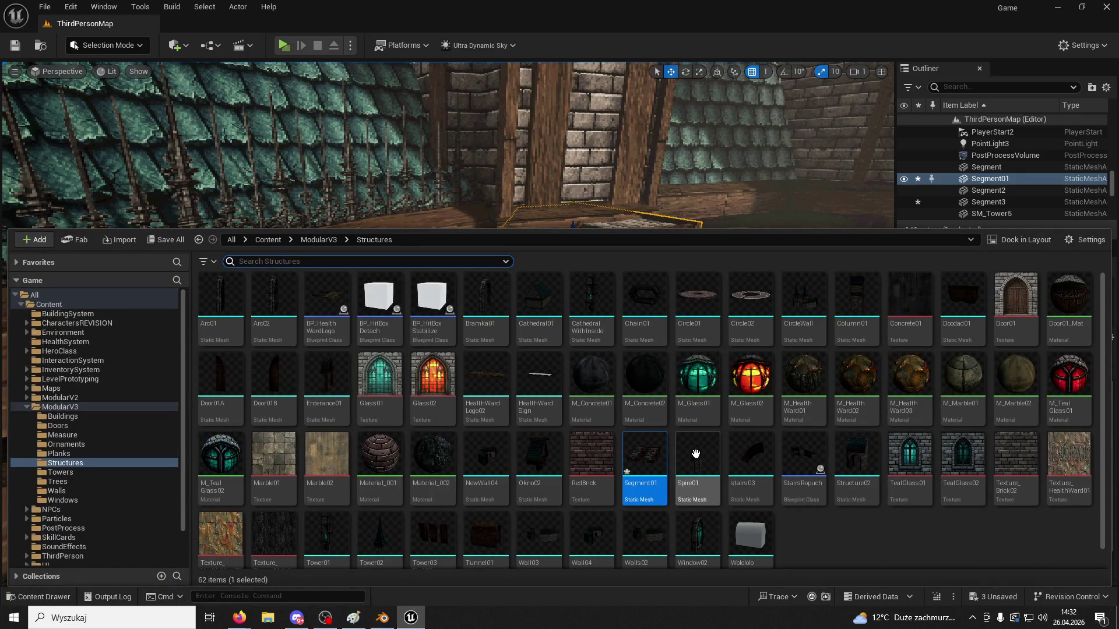
# Reimport Segment01 from the new FBX, inspect the updated wall and arch, then start a play-test
pyautogui.rightClick(646, 466)
pyautogui.click(700, 164)
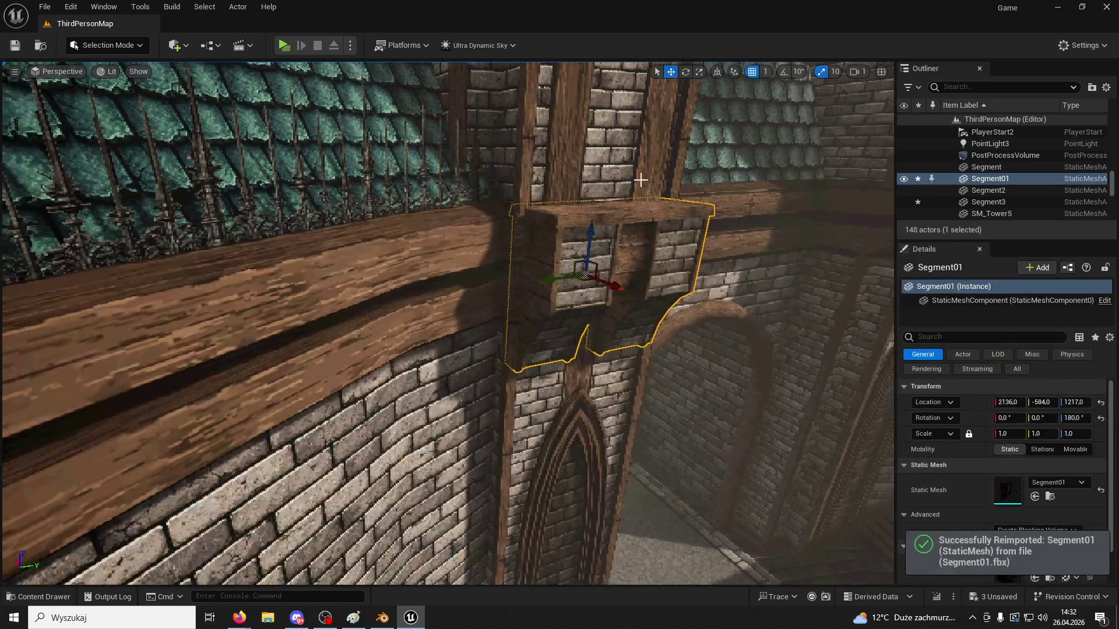
pyautogui.moveTo(640, 180)
pyautogui.mouseDown(button='right')
pyautogui.moveTo(582, 187)
pyautogui.moveTo(641, 181)
pyautogui.mouseUp(button='right')
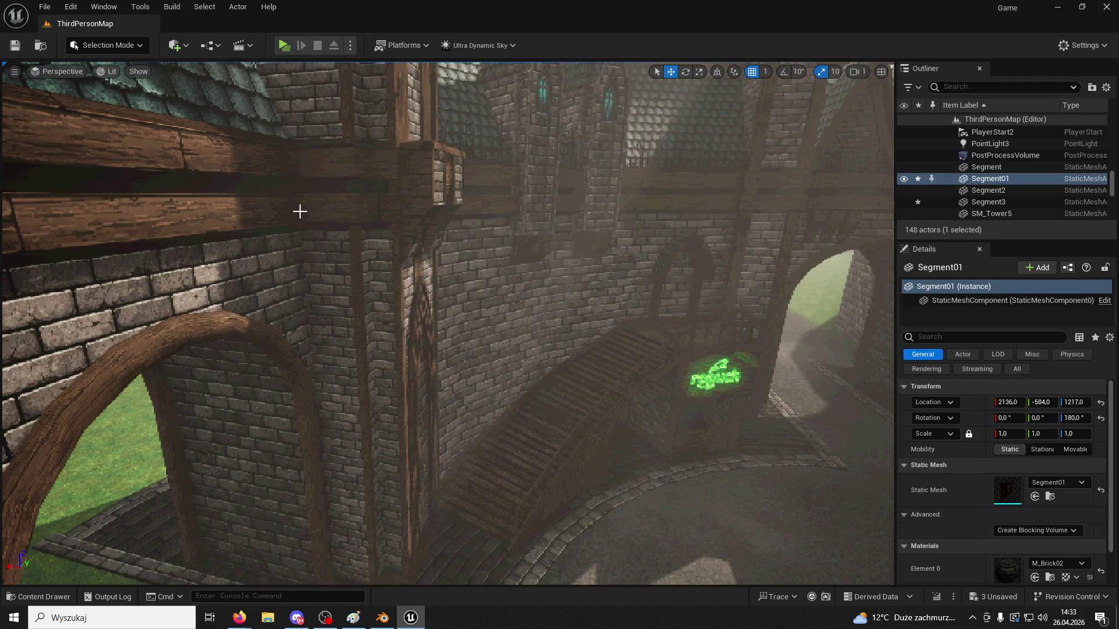
pyautogui.moveTo(300, 211)
pyautogui.mouseDown(button='right')
pyautogui.moveTo(274, 263)
pyautogui.moveTo(245, 215)
pyautogui.mouseUp(button='right')
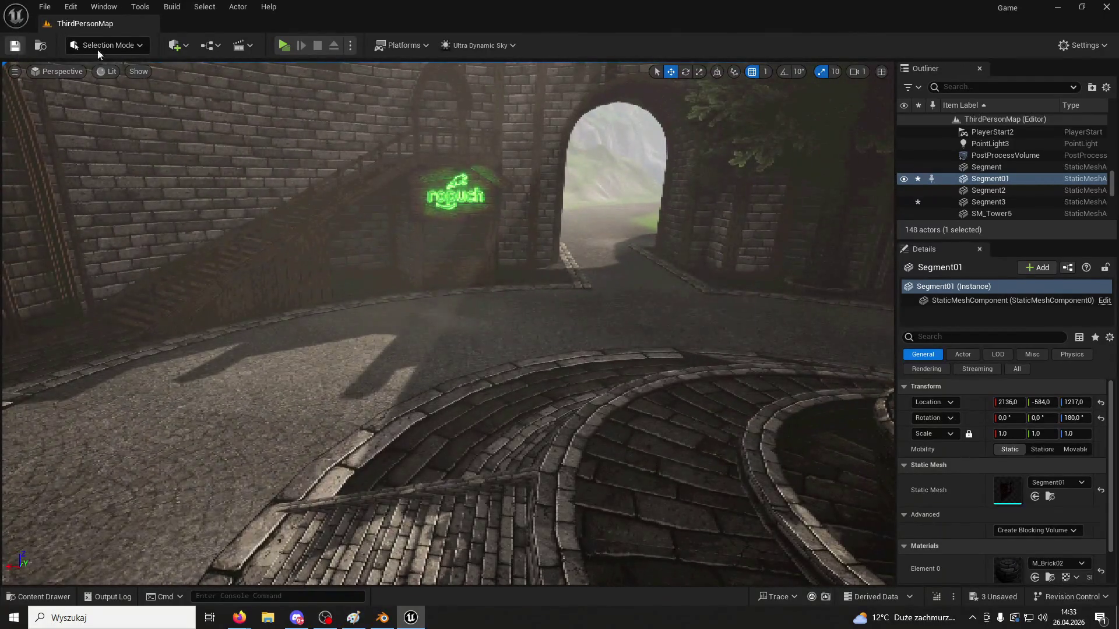
pyautogui.click(284, 46)
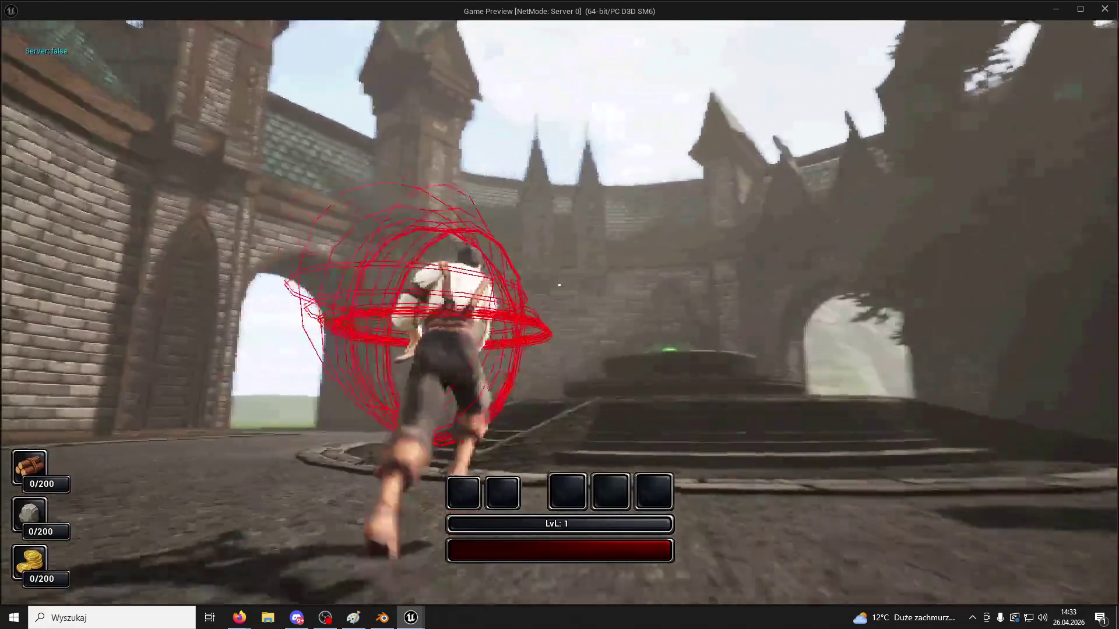
pyautogui.press('w')
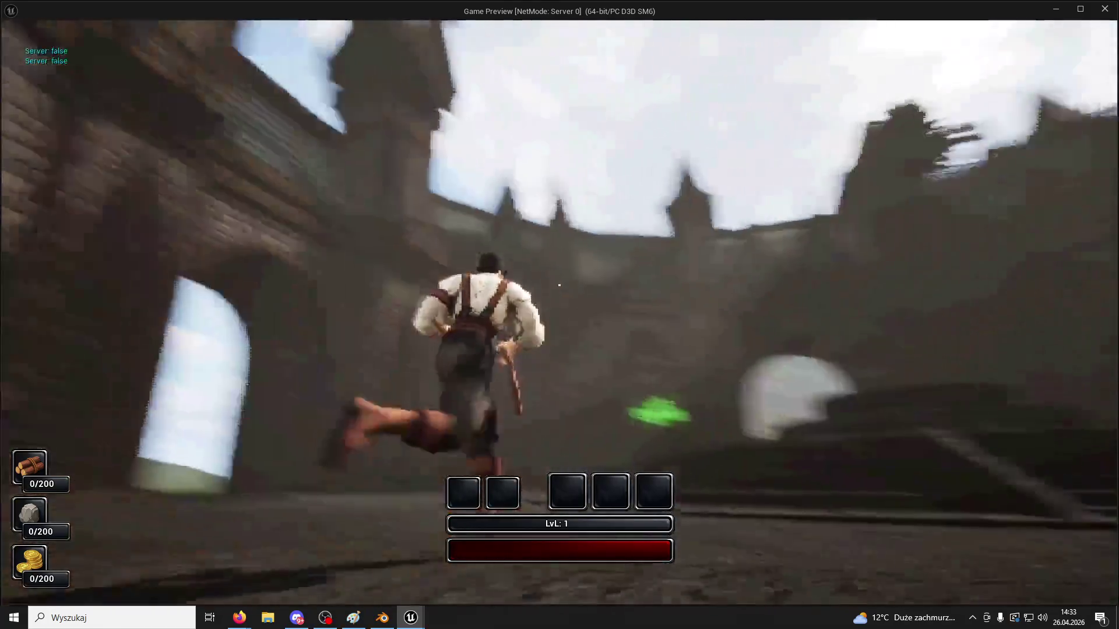
pyautogui.press('space')
pyautogui.press('space')
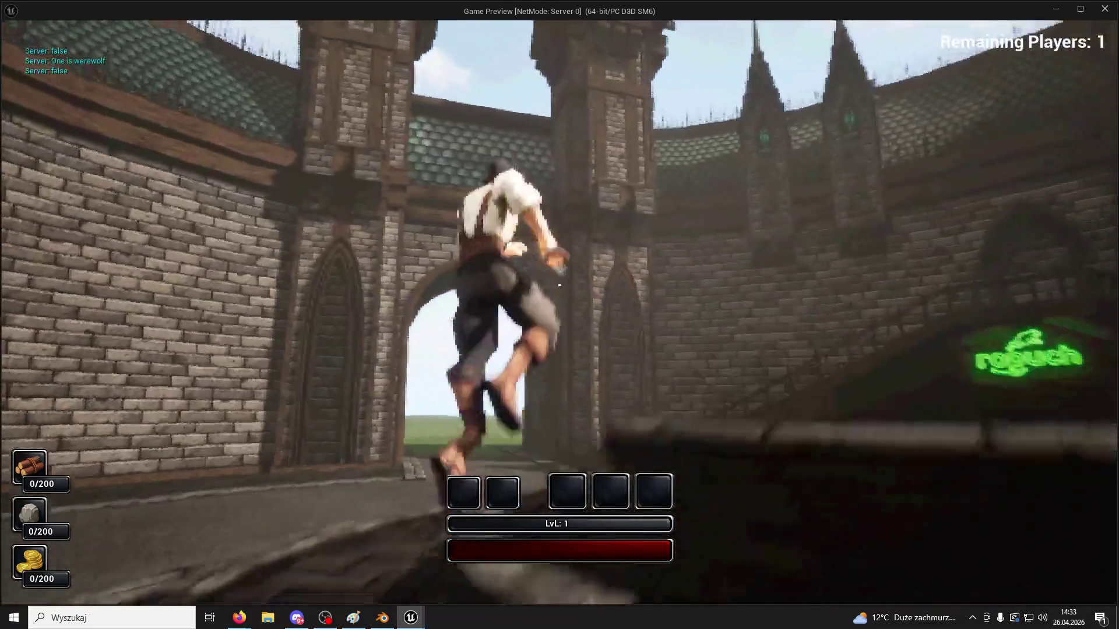
pyautogui.press('Escape')
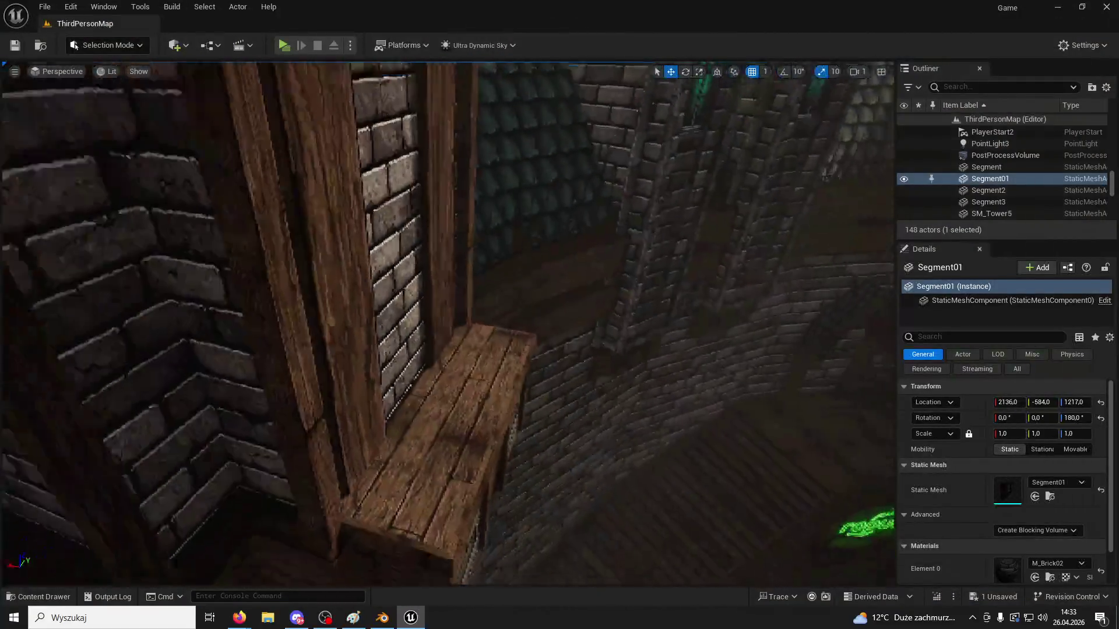
# Look around the courtyard, then open ModularV3 > Windows in the Content Drawer and return to ModularV3
pyautogui.moveTo(396, 381); pyautogui.dragTo(396, 381, button='right')
pyautogui.moveTo(550, 350); pyautogui.dragTo(556, 354, button='right')
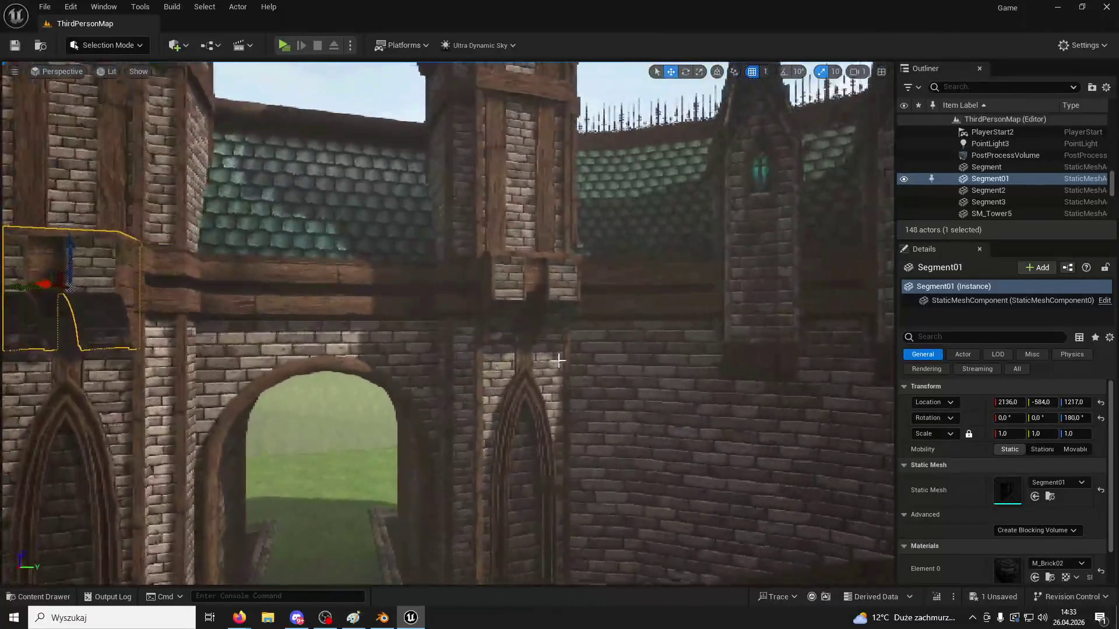
pyautogui.hotkey('ctrl', 'space')
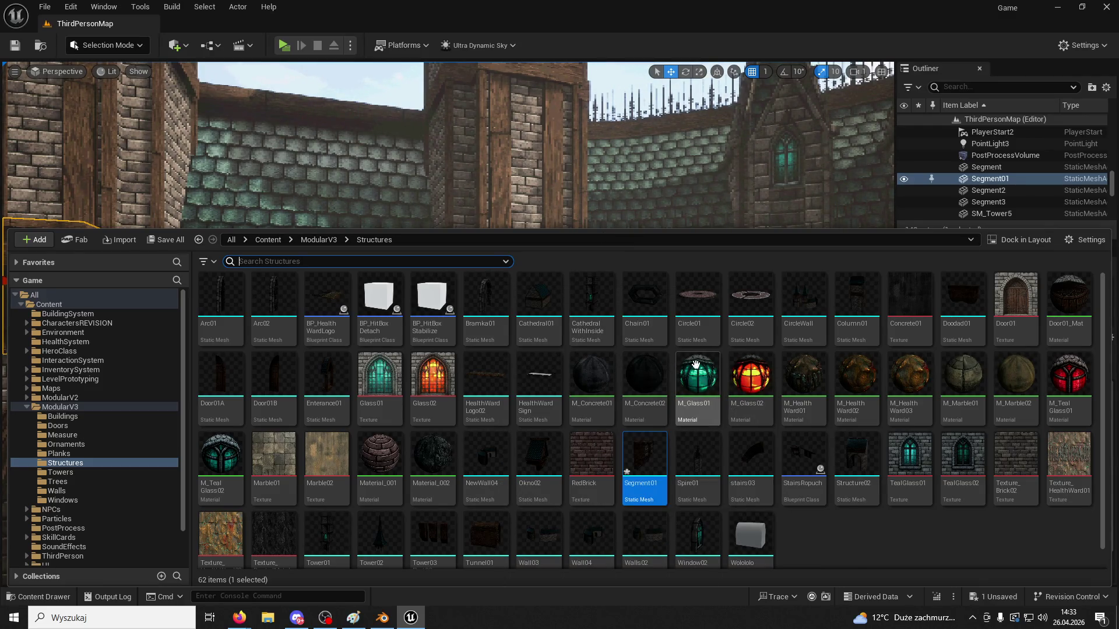
pyautogui.moveTo(518, 225); pyautogui.dragTo(518, 224, button='right')
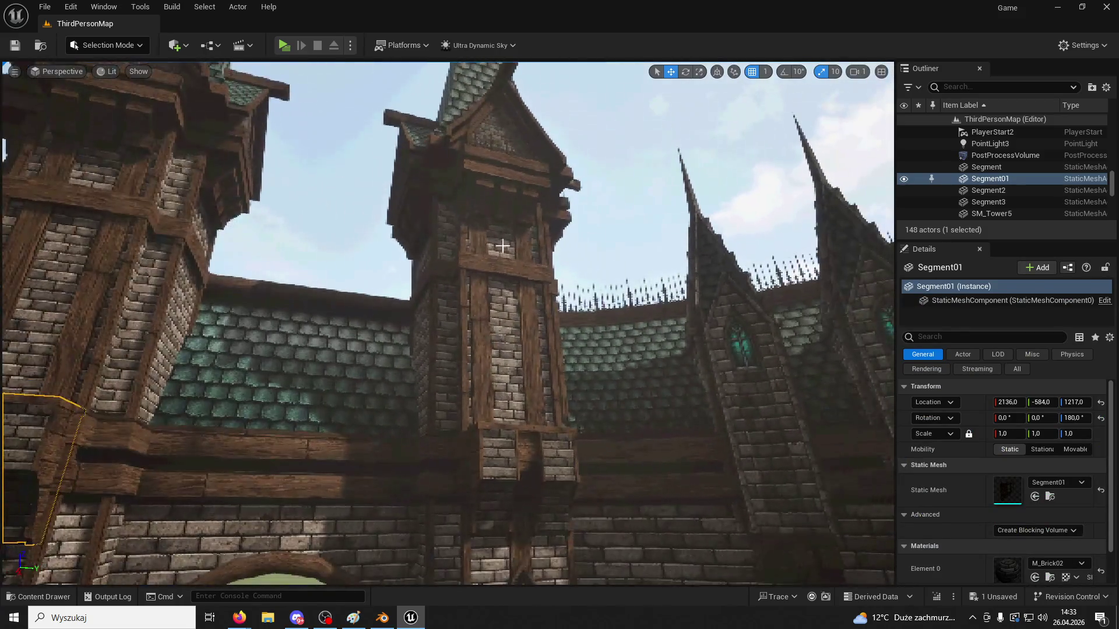
pyautogui.moveTo(325, 483); pyautogui.dragTo(326, 483, button='right')
pyautogui.click(38, 596)
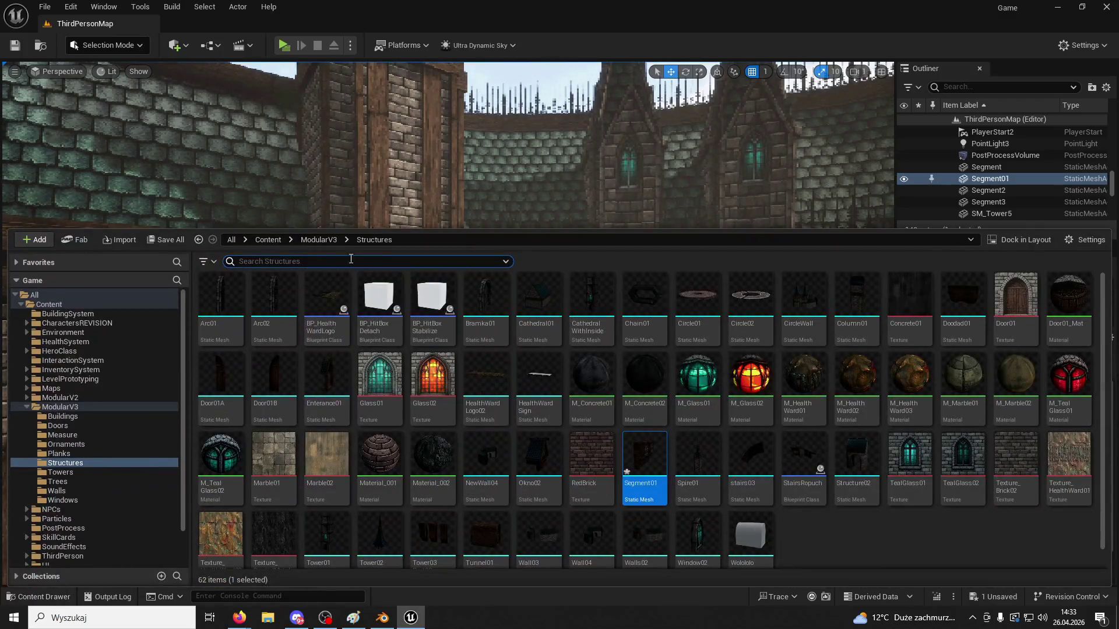
pyautogui.click(327, 240)
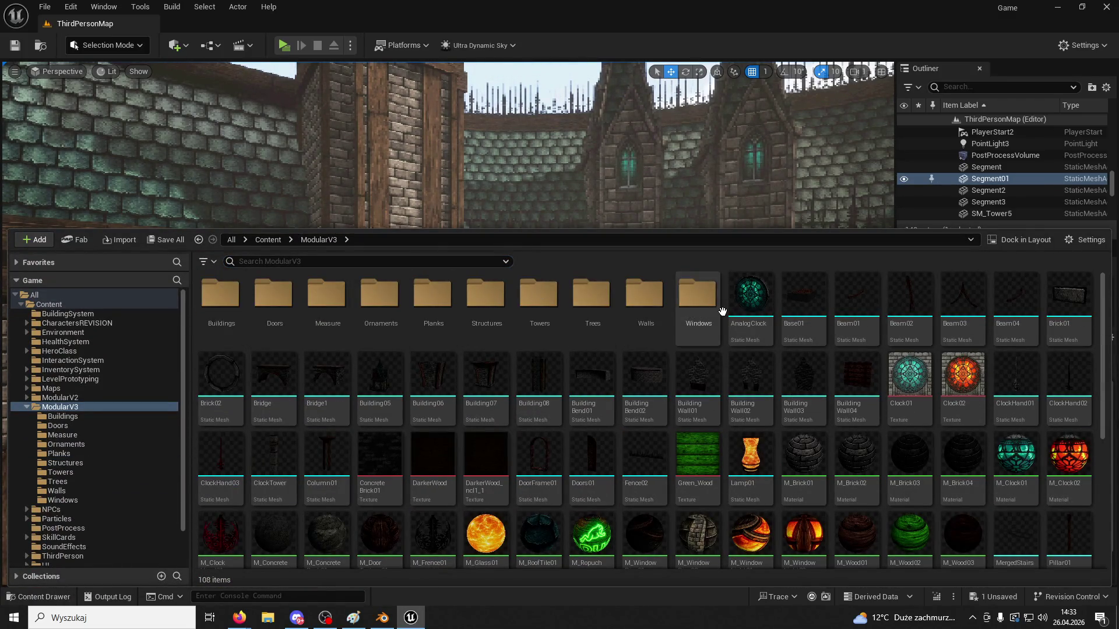
pyautogui.doubleClick(720, 311)
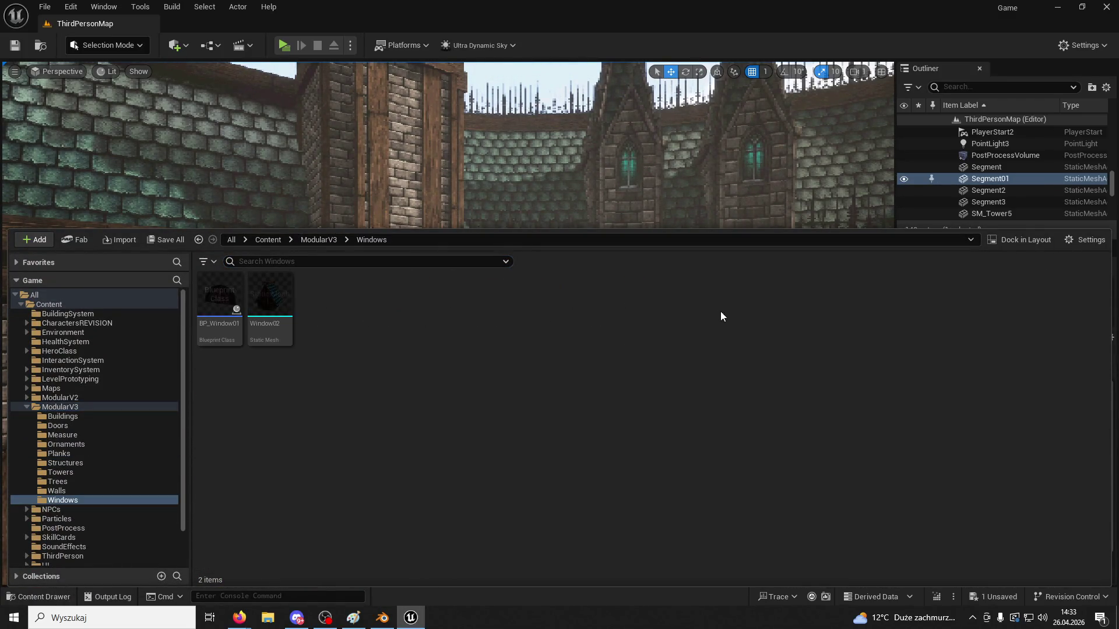
pyautogui.click(320, 240)
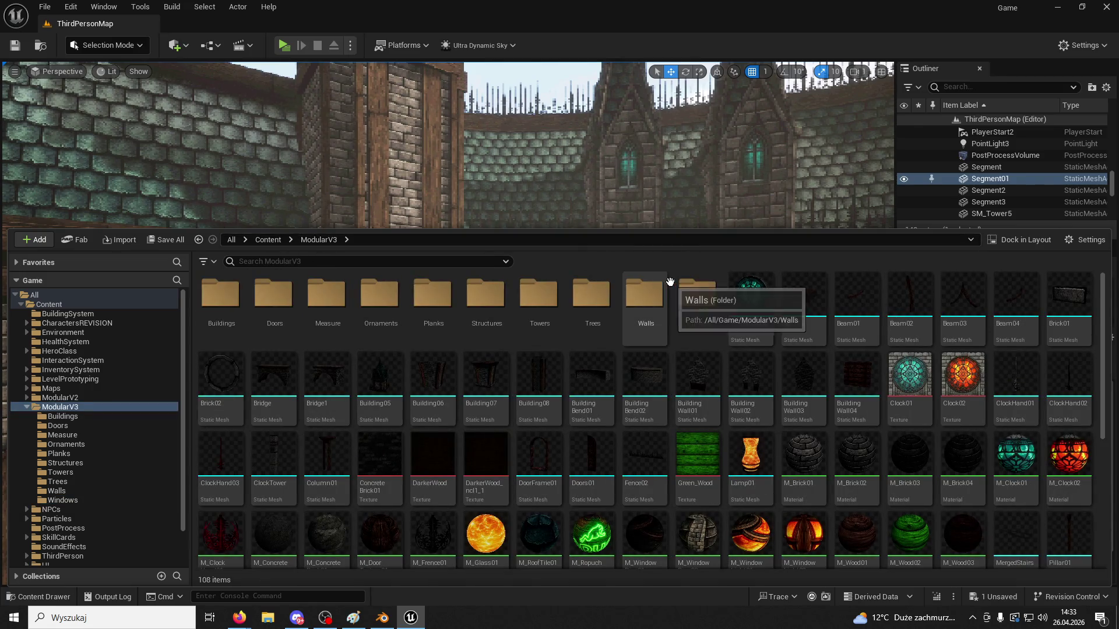
# Open the ModularV3 Structures folder, then close the browser and select the newly placed Window6
pyautogui.scroll(-5, 752, 378)
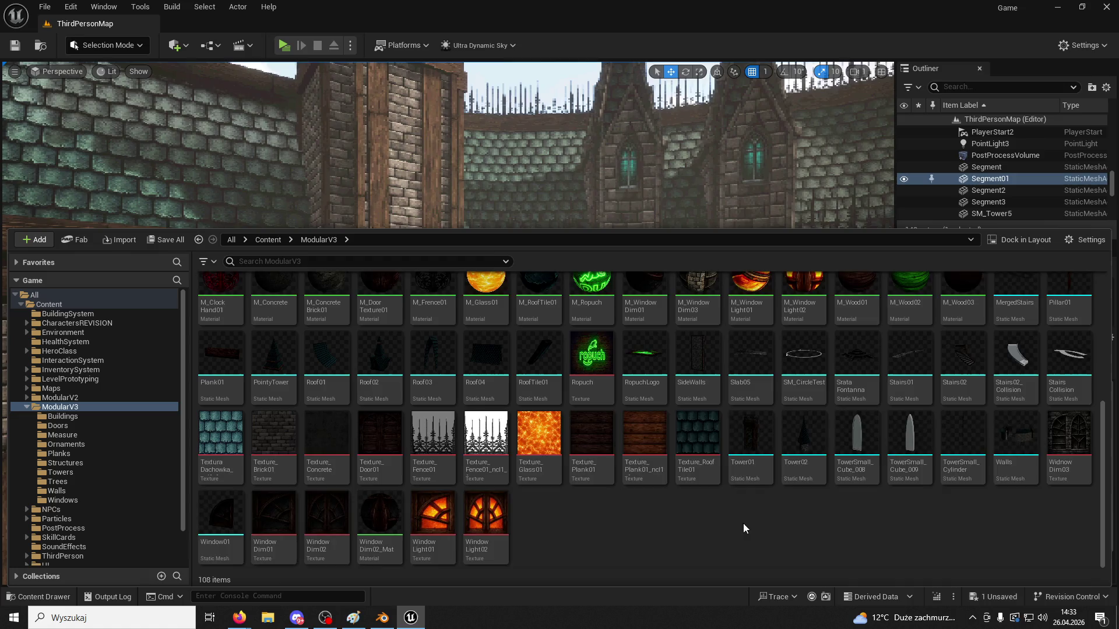
pyautogui.scroll(4, 742, 523)
pyautogui.scroll(2, 649, 429)
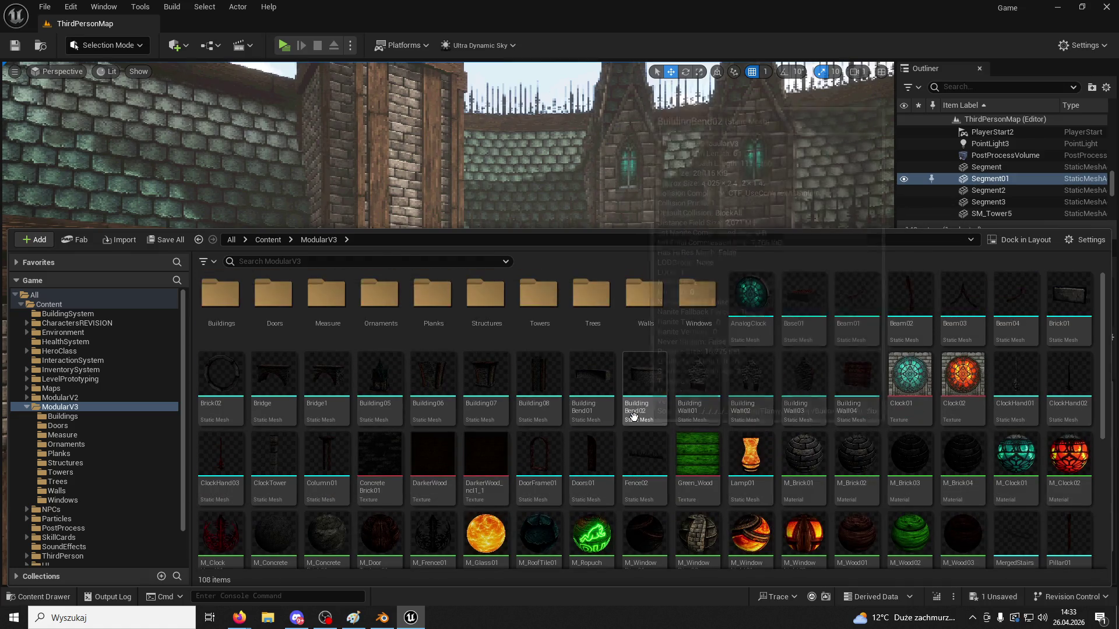
pyautogui.doubleClick(481, 314)
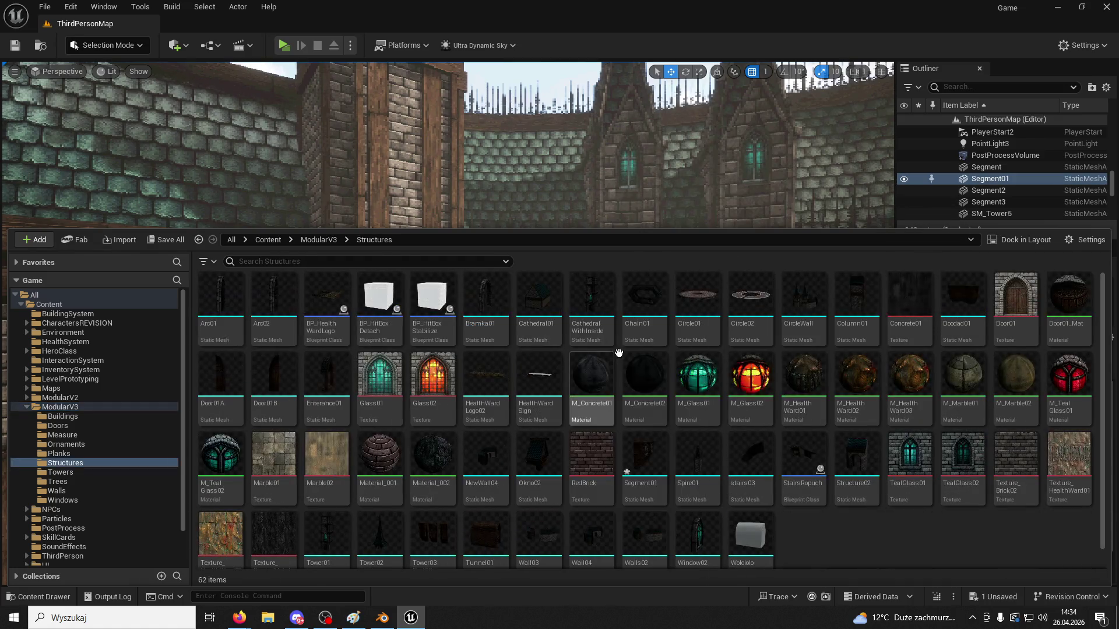
pyautogui.scroll(-1, 592, 326)
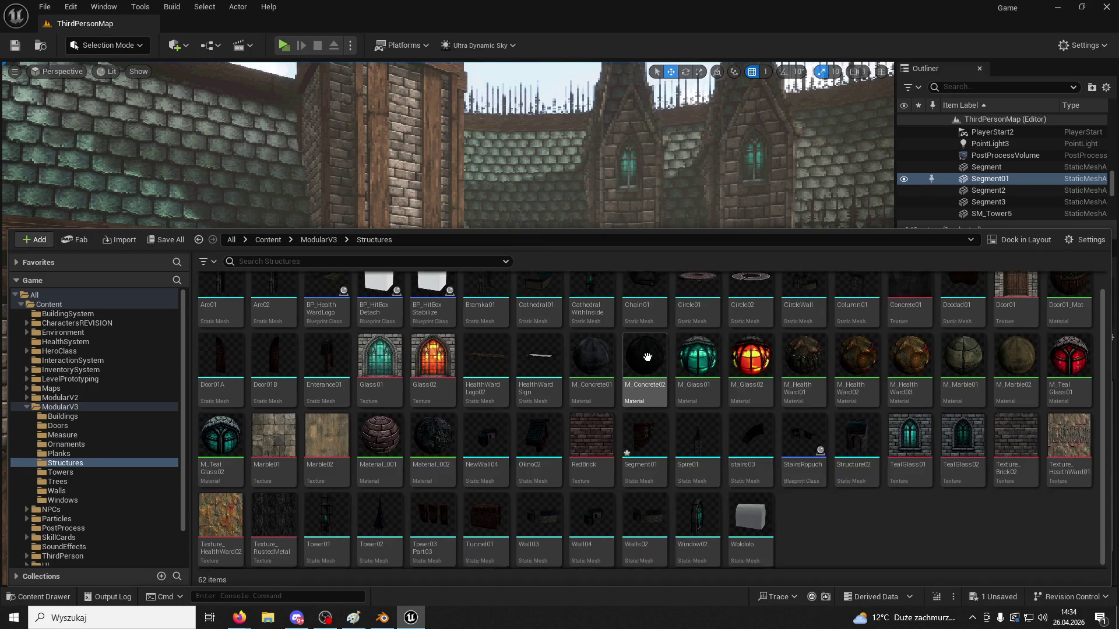
pyautogui.click(408, 163)
pyautogui.click(409, 163)
# Focus the view on Window6 and rotate it 180° around Z
pyautogui.moveTo(409, 163); pyautogui.dragTo(408, 134, button='right')
pyautogui.press('f')
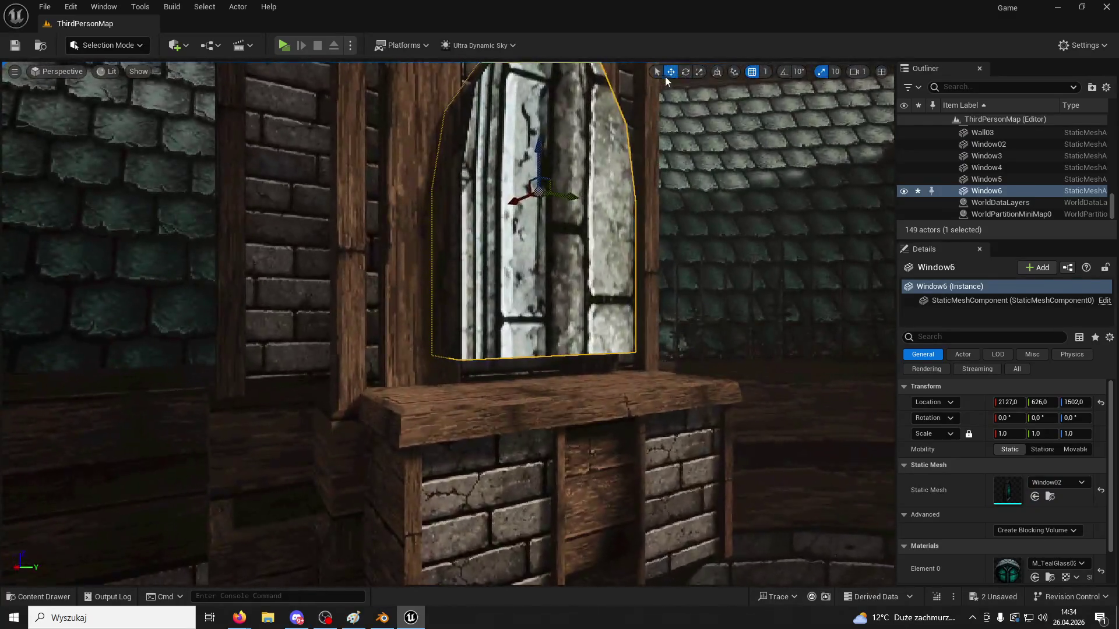
pyautogui.click(685, 71)
pyautogui.write('-180')
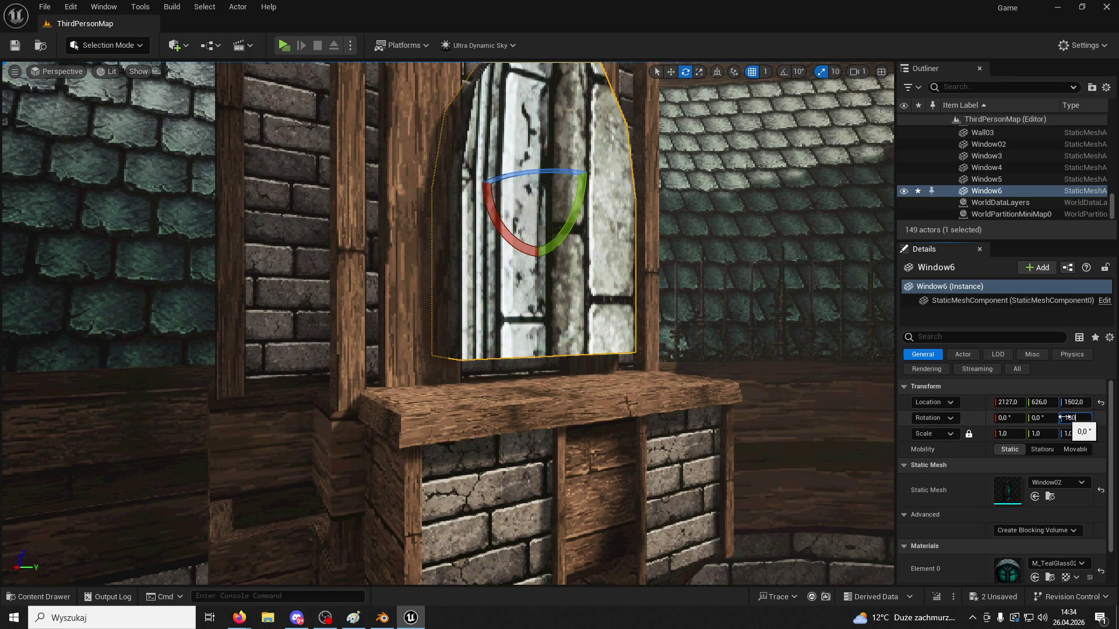
pyautogui.press('Return')
# Move Window6 into the tower's window opening at 2131, 603, 1478
pyautogui.click(670, 71)
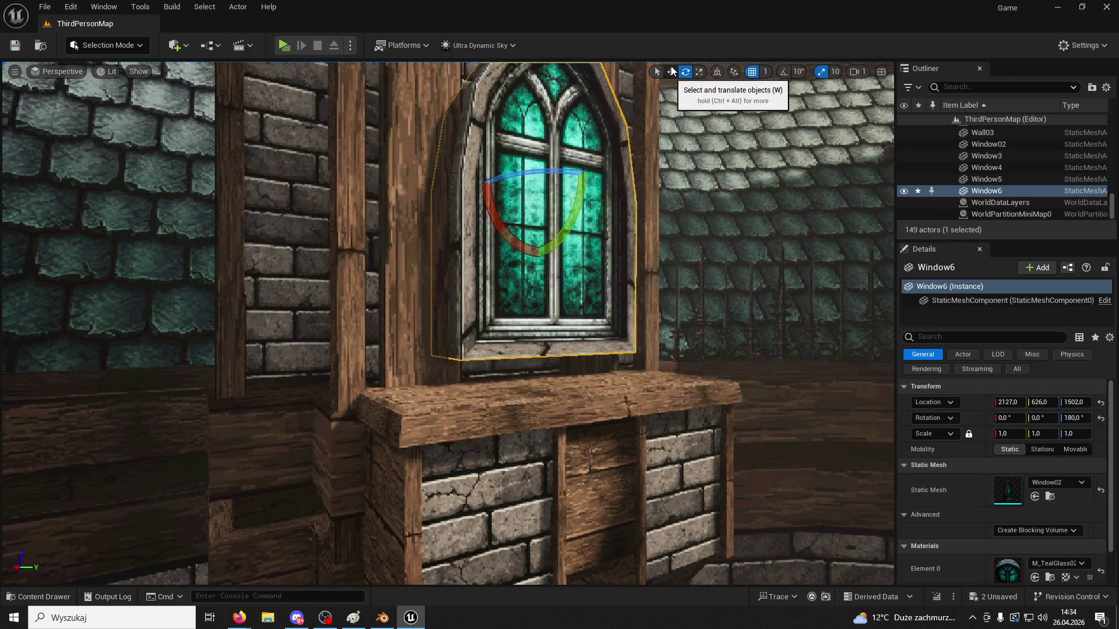
pyautogui.moveTo(557, 186)
pyautogui.mouseDown()
pyautogui.moveTo(530, 177)
pyautogui.moveTo(551, 186)
pyautogui.mouseUp()
pyautogui.moveTo(551, 186); pyautogui.dragTo(530, 174, button='right')
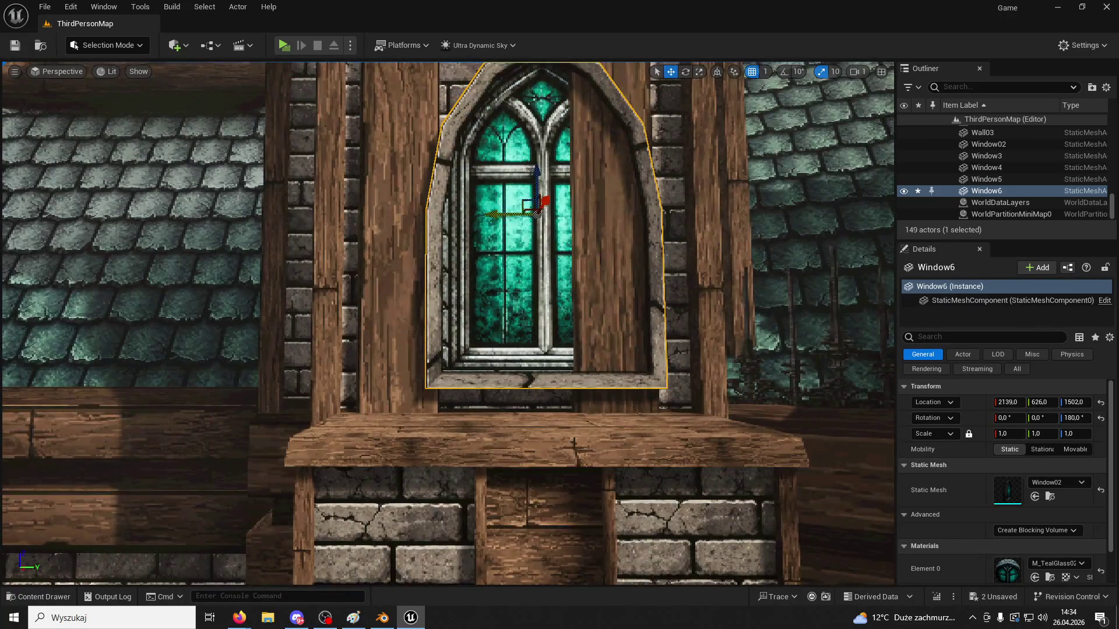
pyautogui.moveTo(528, 213); pyautogui.dragTo(481, 169, button='right')
pyautogui.moveTo(481, 169); pyautogui.dragTo(474, 164)
pyautogui.moveTo(496, 127); pyautogui.dragTo(496, 141)
pyautogui.moveTo(496, 141)
pyautogui.mouseDown(button='right')
pyautogui.moveTo(484, 253)
pyautogui.moveTo(495, 251)
pyautogui.mouseUp(button='right')
pyautogui.moveTo(495, 250); pyautogui.dragTo(498, 249)
# Select the Wall03 tower wall and fly in close to the tower window
pyautogui.moveTo(487, 251); pyautogui.dragTo(569, 249, button='right')
pyautogui.click(569, 250)
pyautogui.moveTo(487, 337)
pyautogui.mouseDown(button='right')
pyautogui.moveTo(513, 335)
pyautogui.moveTo(487, 337)
pyautogui.mouseUp(button='right')
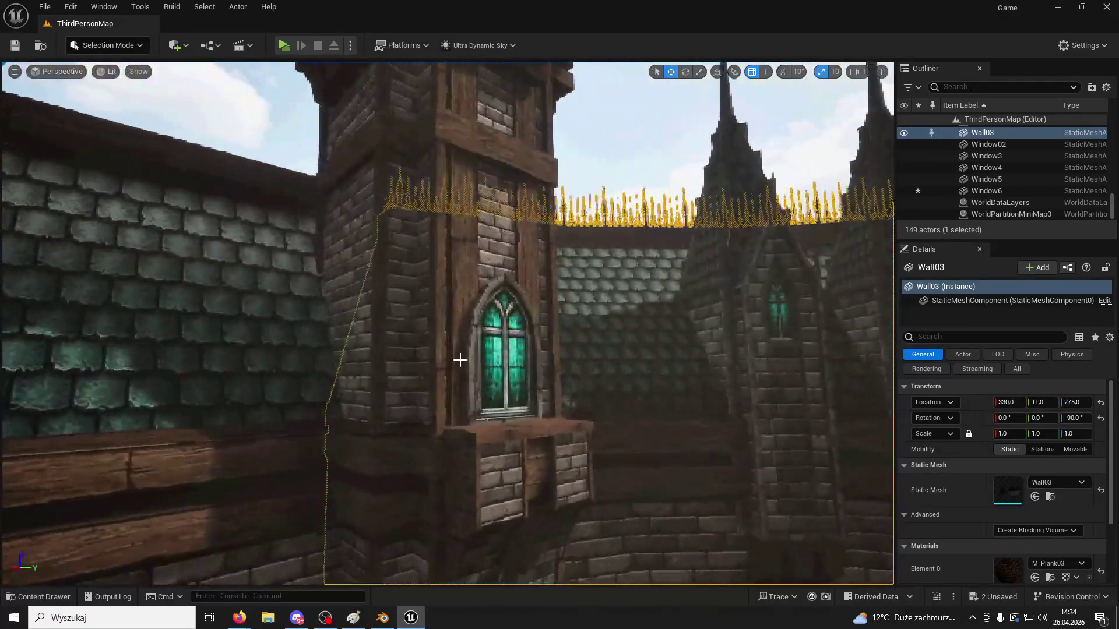
pyautogui.hotkey('ctrl', 'space')
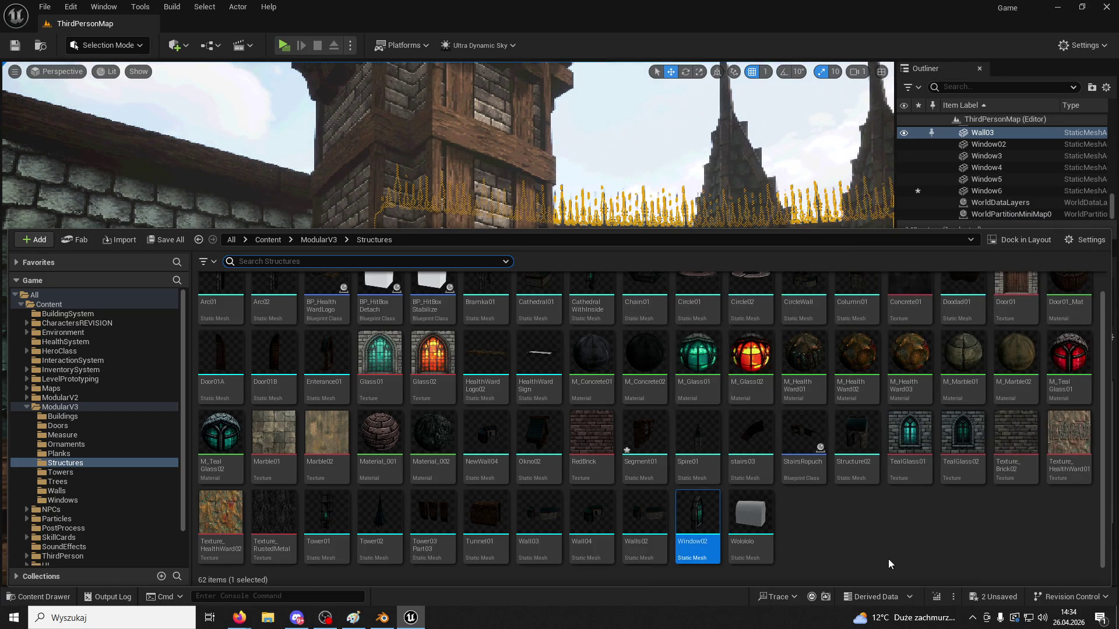
# Place a Bramka01 arch over the tower window, scaled to about 0.27, and set it at Z 1482
pyautogui.scroll(1, 888, 558)
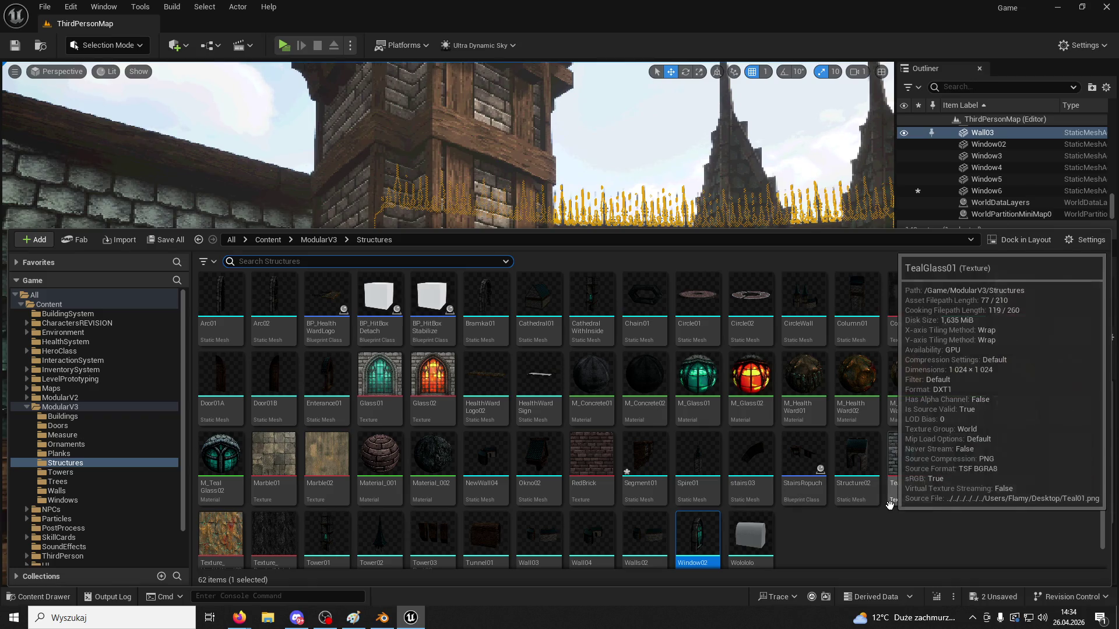
pyautogui.moveTo(485, 300)
pyautogui.mouseDown()
pyautogui.moveTo(468, 174)
pyautogui.moveTo(531, 296)
pyautogui.mouseUp()
pyautogui.moveTo(1013, 435); pyautogui.dragTo(970, 435)
pyautogui.moveTo(531, 264)
pyautogui.mouseDown()
pyautogui.moveTo(542, 345)
pyautogui.moveTo(501, 356)
pyautogui.mouseUp()
pyautogui.press('f')
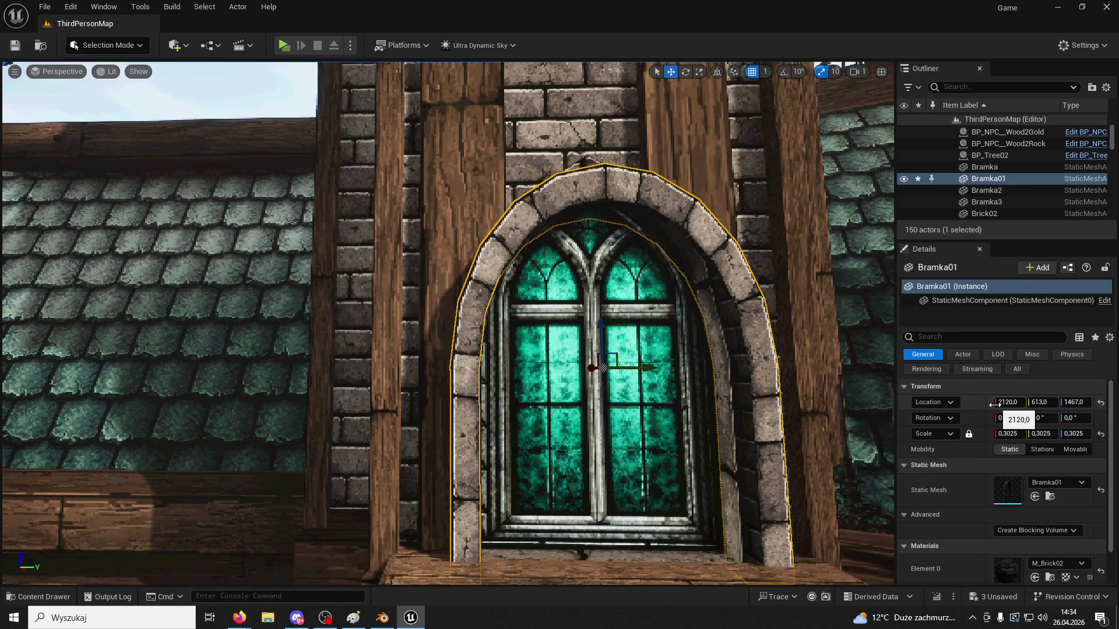
pyautogui.moveTo(1009, 436); pyautogui.dragTo(991, 436)
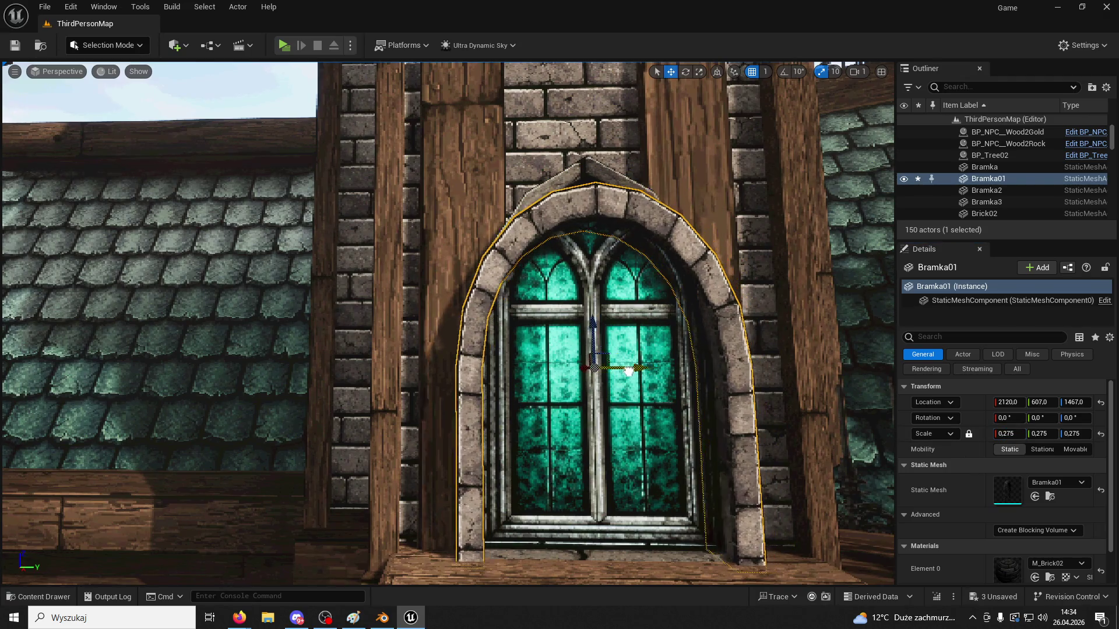
pyautogui.moveTo(821, 413); pyautogui.dragTo(821, 413, button='right')
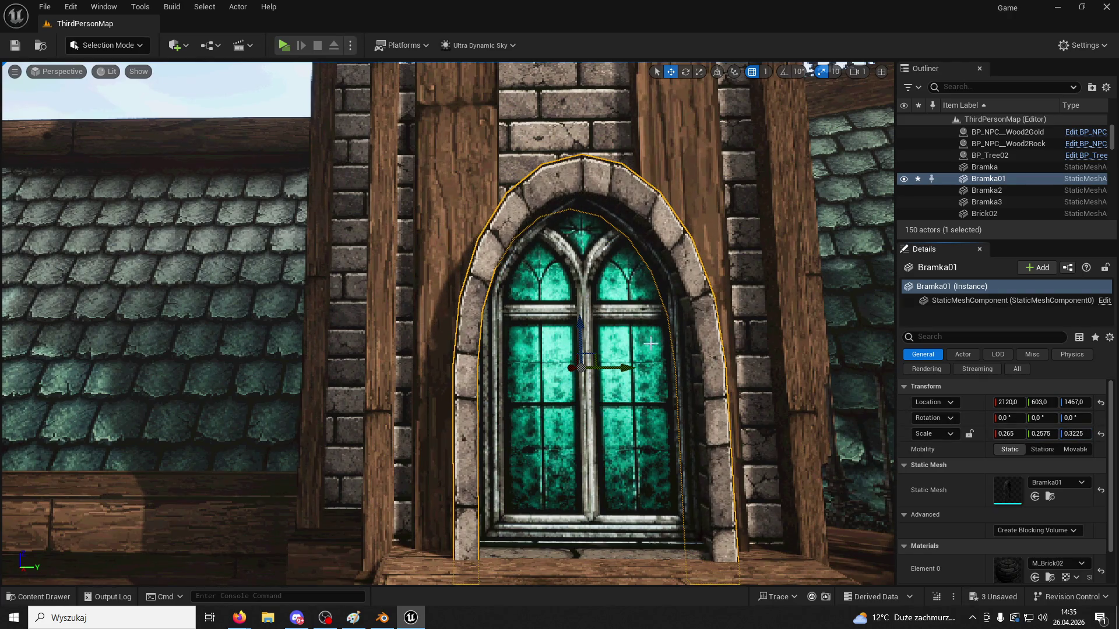
pyautogui.moveTo(570, 309)
pyautogui.mouseDown(button='right')
pyautogui.moveTo(524, 309)
pyautogui.moveTo(548, 306)
pyautogui.moveTo(542, 233)
pyautogui.moveTo(545, 303)
pyautogui.mouseUp(button='right')
pyautogui.click(547, 306)
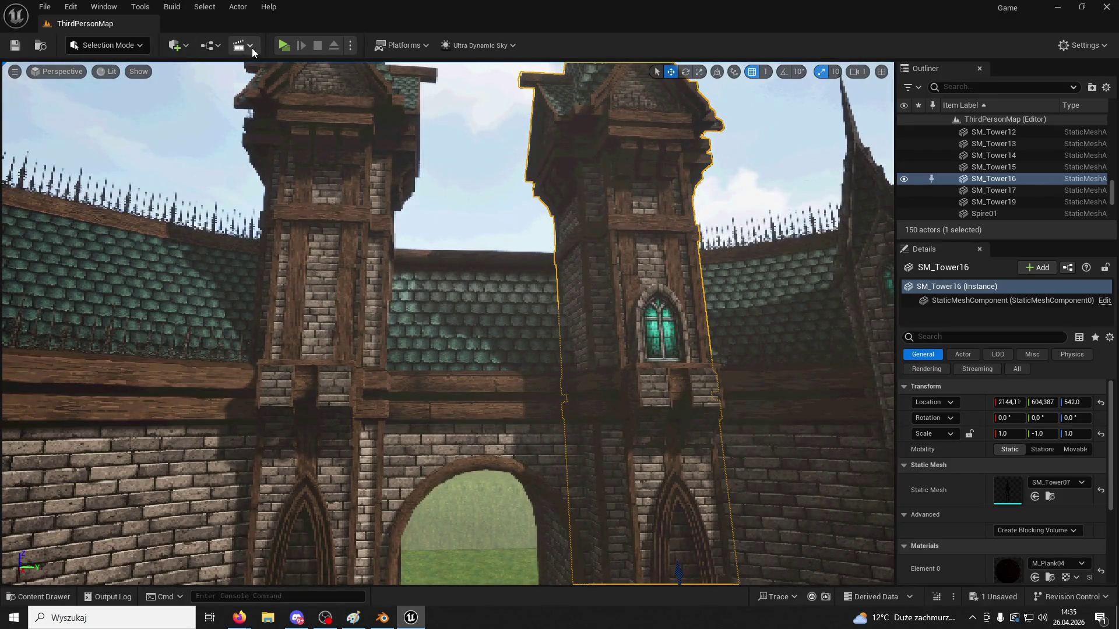
pyautogui.click(291, 45)
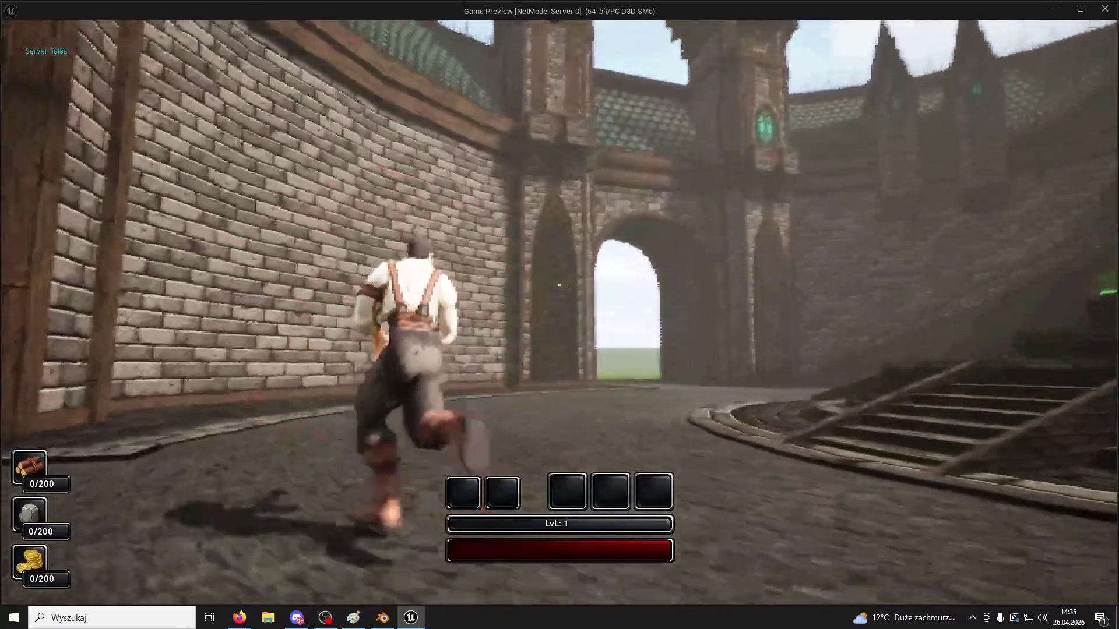
pyautogui.press('w')
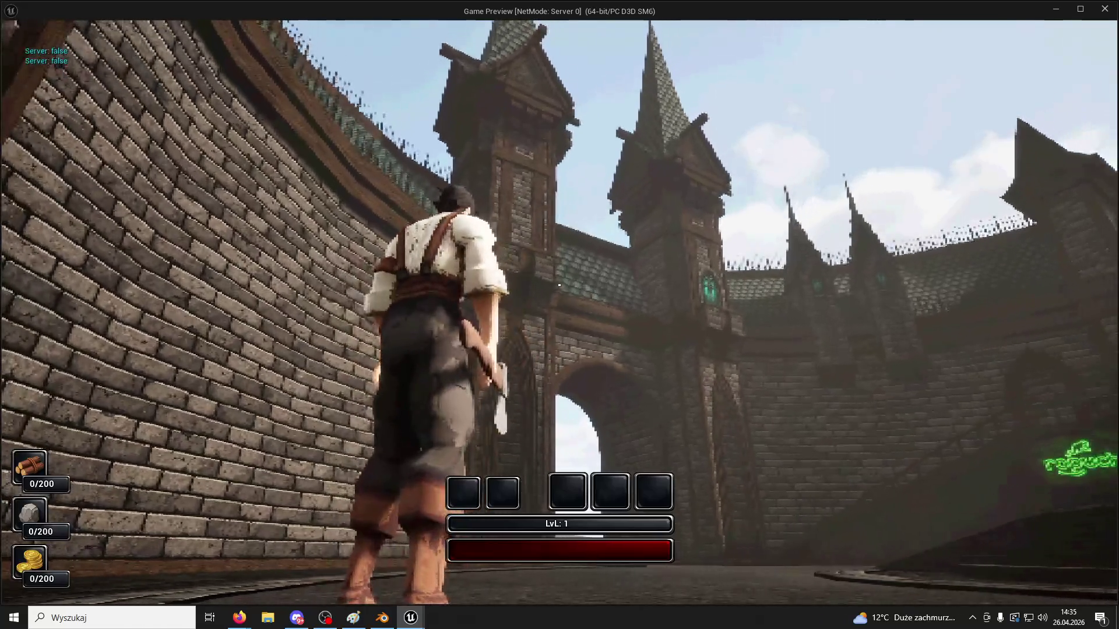
pyautogui.press('Escape')
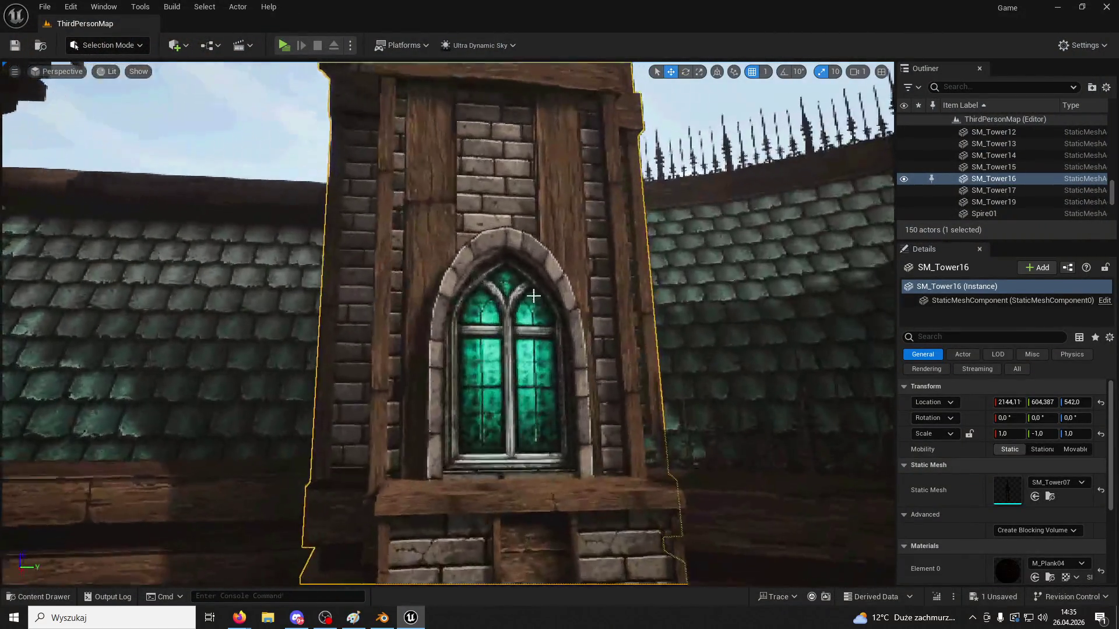
# Duplicate the Bramka01 window frames and slide the copies onto the other tower's window
pyautogui.click(532, 295)
pyautogui.scroll(3, 821, 455)
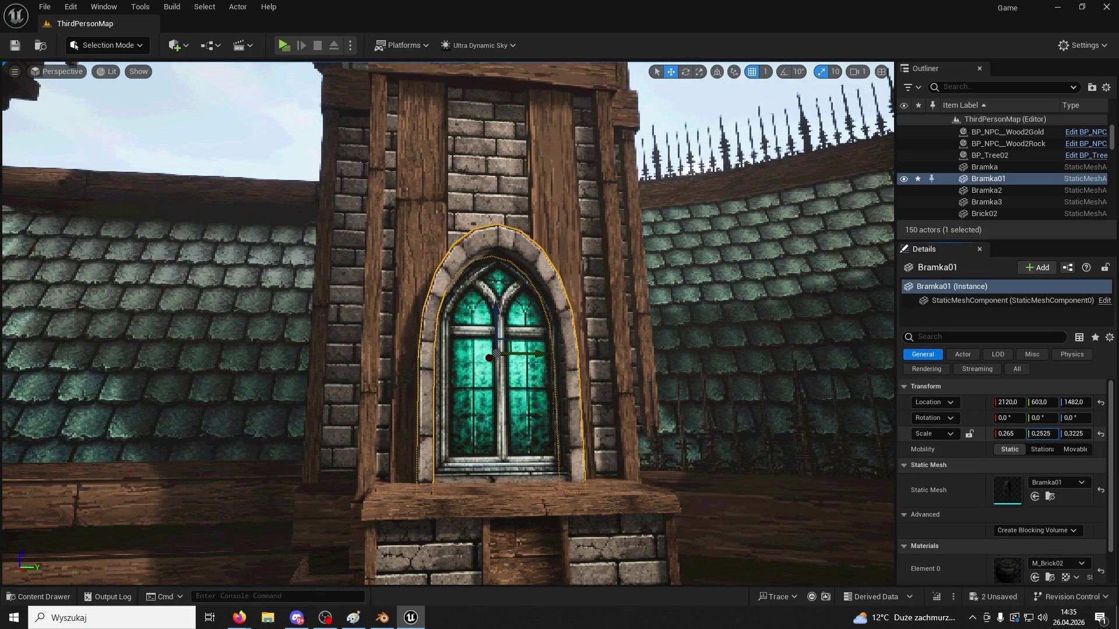
pyautogui.hotkey('ctrl', 'd')
pyautogui.scroll(-5, 483, 332)
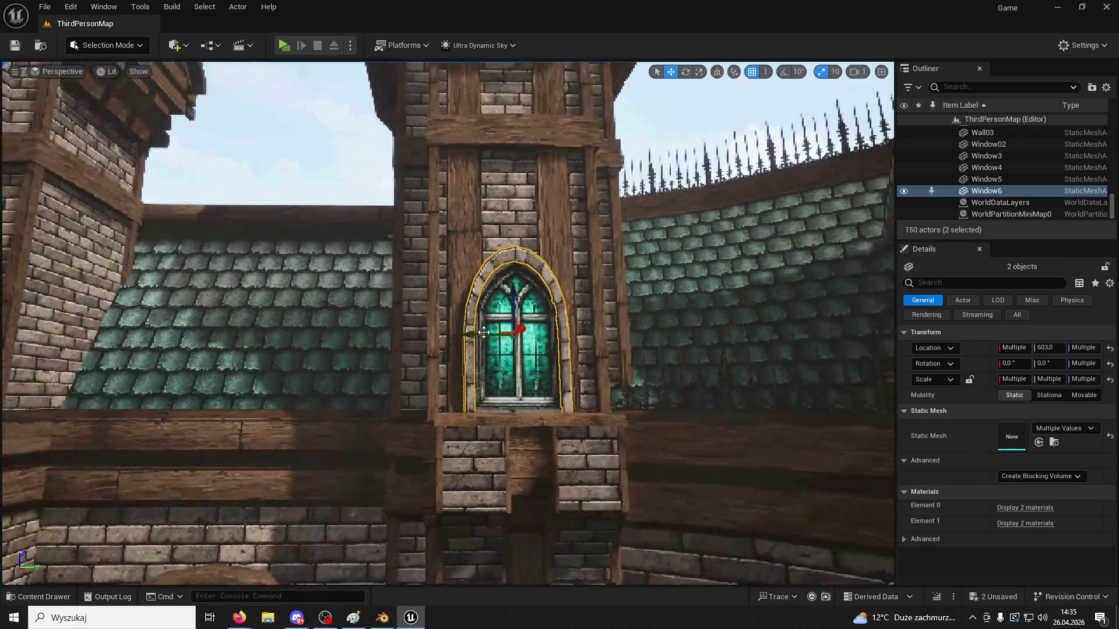
pyautogui.moveTo(483, 333)
pyautogui.mouseDown(button='right')
pyautogui.moveTo(408, 332)
pyautogui.moveTo(513, 336)
pyautogui.mouseUp(button='right')
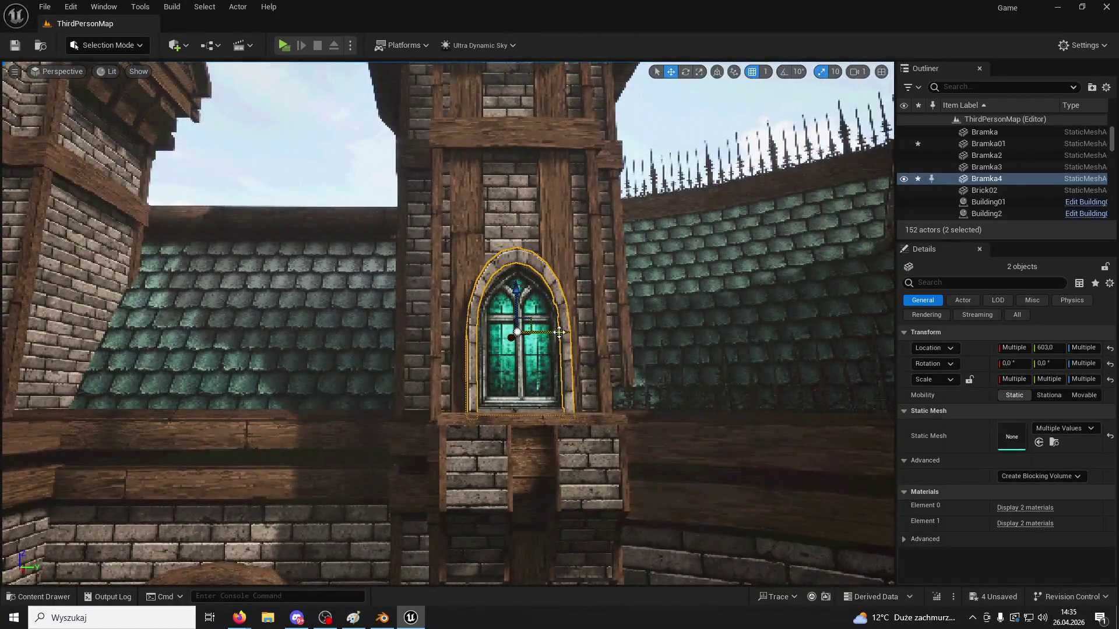
pyautogui.moveTo(262, 359); pyautogui.dragTo(461, 345, button='right')
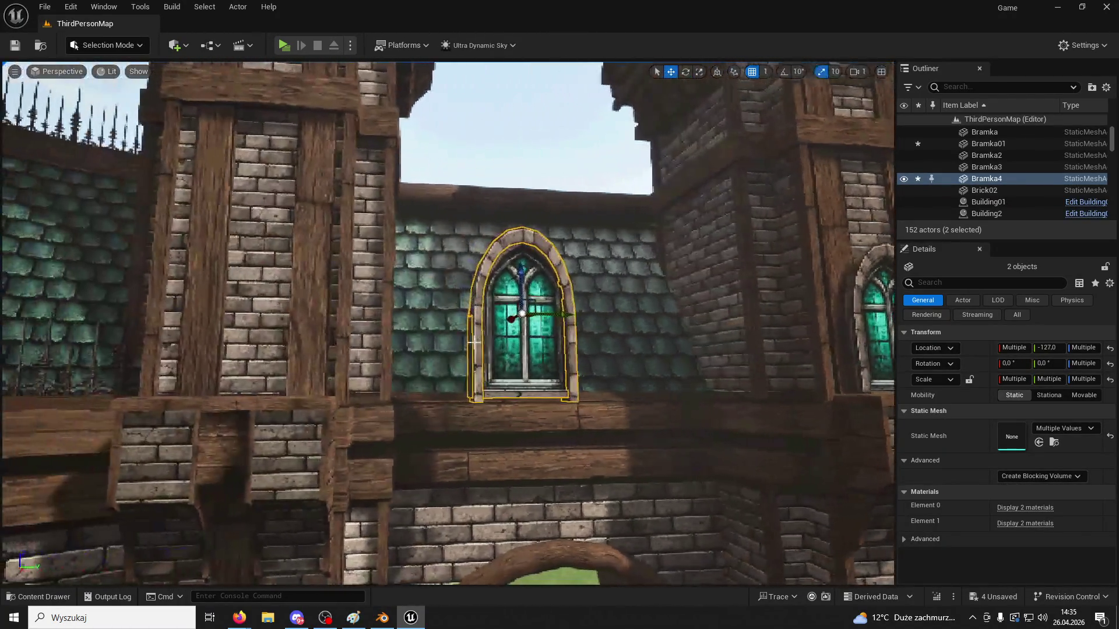
pyautogui.moveTo(406, 304); pyautogui.dragTo(271, 305, button='right')
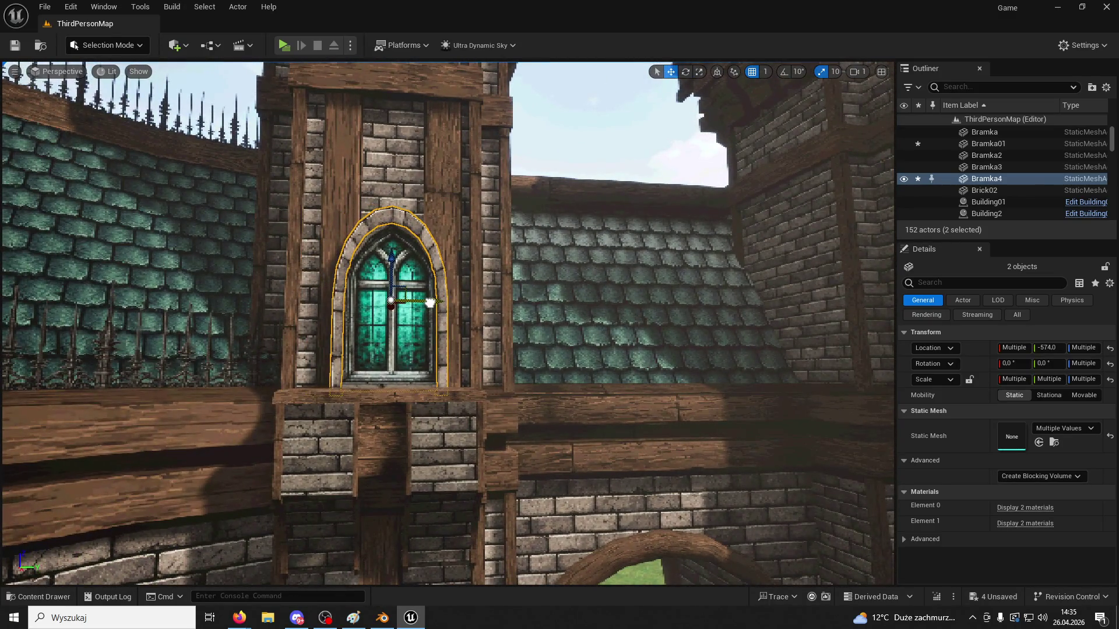
# Fly to the neighbouring tower and delete the stray Entrance01 arch
pyautogui.scroll(-5, 430, 303)
pyautogui.click(430, 303)
pyautogui.moveTo(430, 303)
pyautogui.mouseDown(button='right')
pyautogui.moveTo(548, 298)
pyautogui.moveTo(500, 324)
pyautogui.moveTo(449, 299)
pyautogui.moveTo(407, 300)
pyautogui.moveTo(402, 285)
pyautogui.moveTo(408, 274)
pyautogui.moveTo(431, 280)
pyautogui.moveTo(498, 322)
pyautogui.mouseUp(button='right')
pyautogui.click(457, 298)
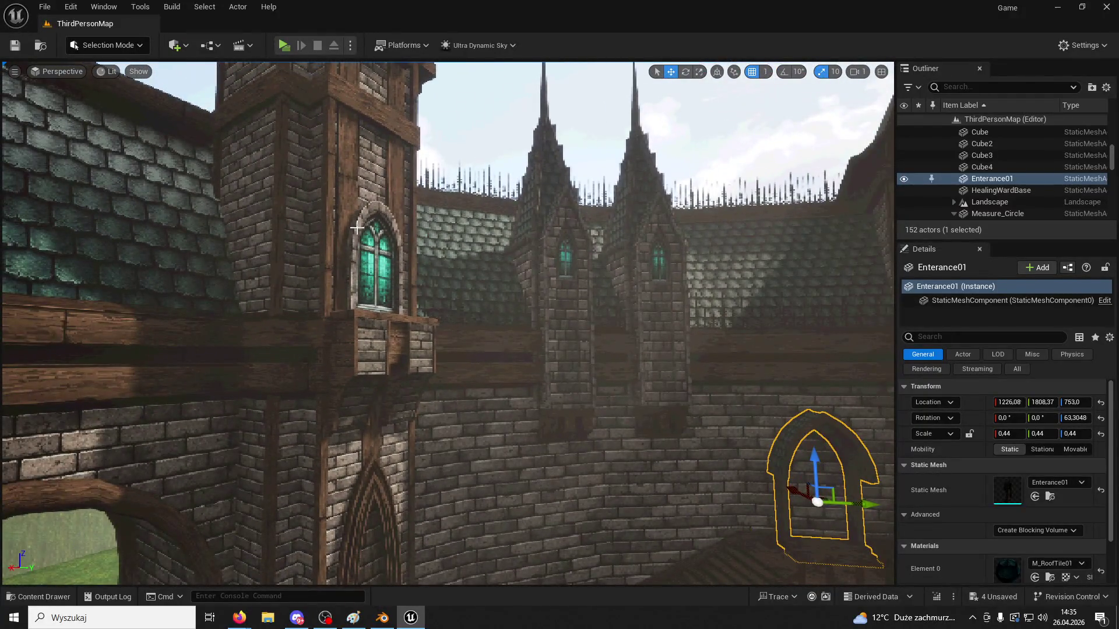
pyautogui.press('Delete')
pyautogui.scroll(4, 329, 219)
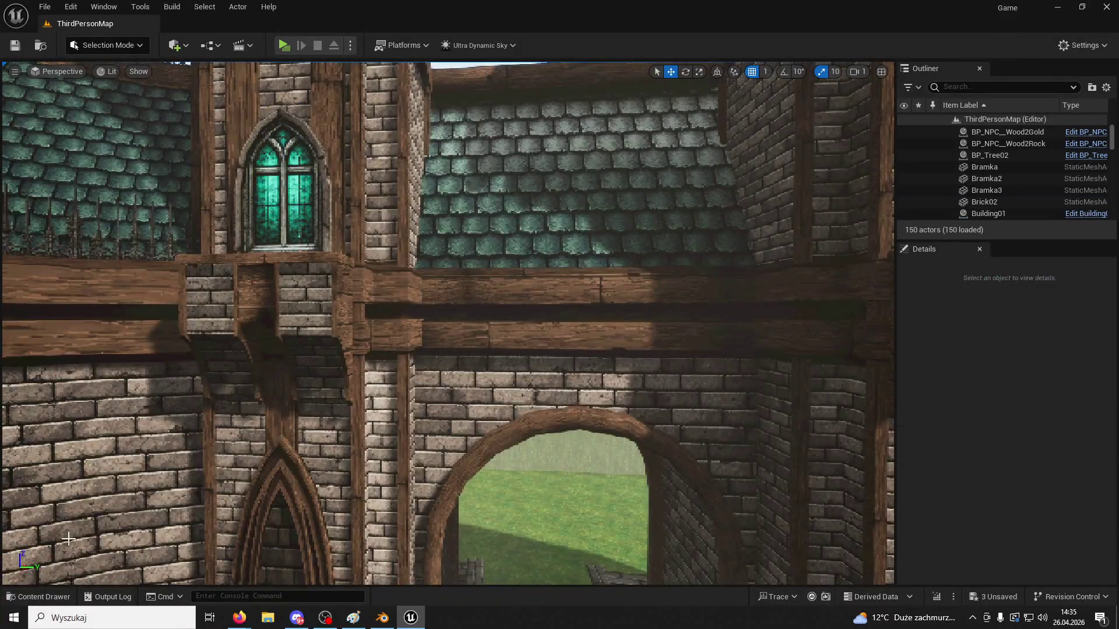
# Locate the Entrance01 mesh via Browse to Asset and place a new arch on the tower wall
pyautogui.click(39, 596)
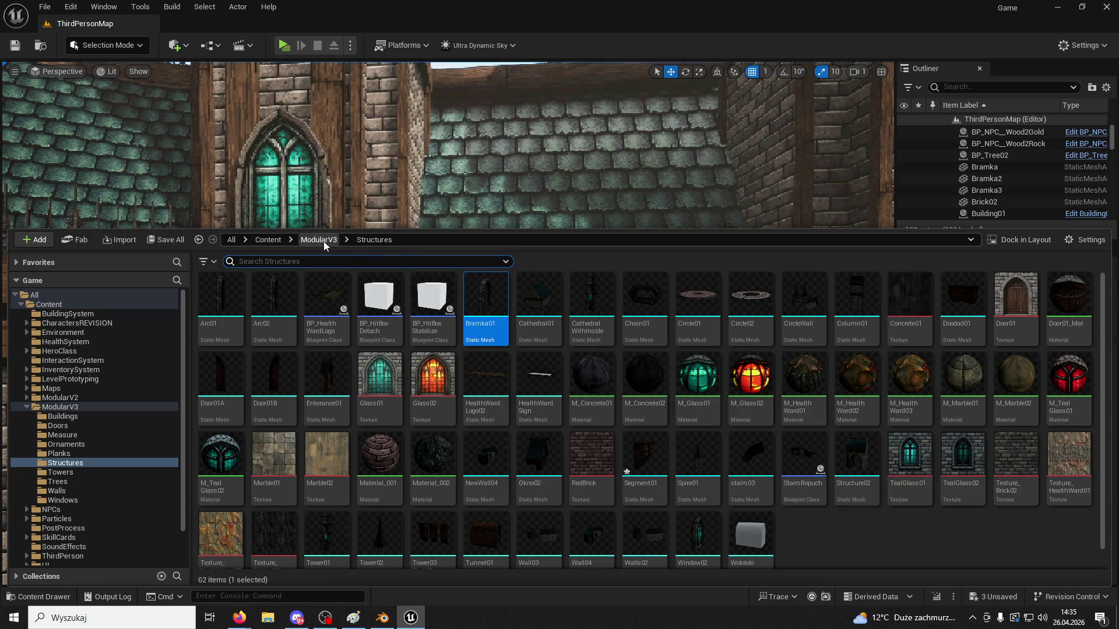
pyautogui.moveTo(728, 192); pyautogui.dragTo(728, 192, button='right')
pyautogui.moveTo(680, 319); pyautogui.dragTo(680, 319, button='right')
pyautogui.click(665, 348)
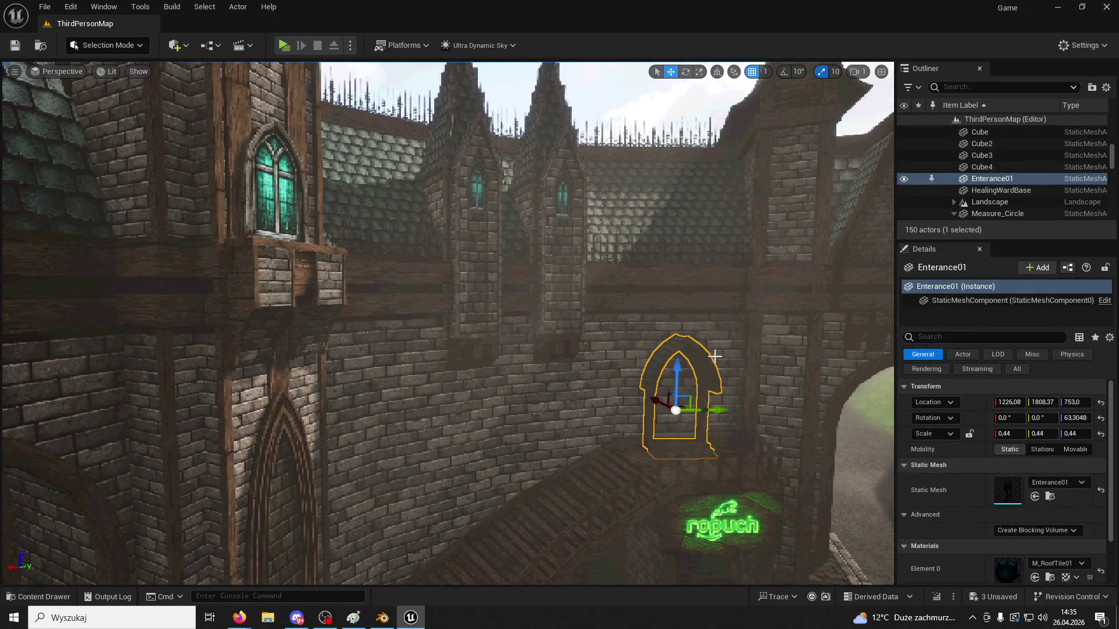
pyautogui.rightClick(986, 187)
pyautogui.click(862, 199)
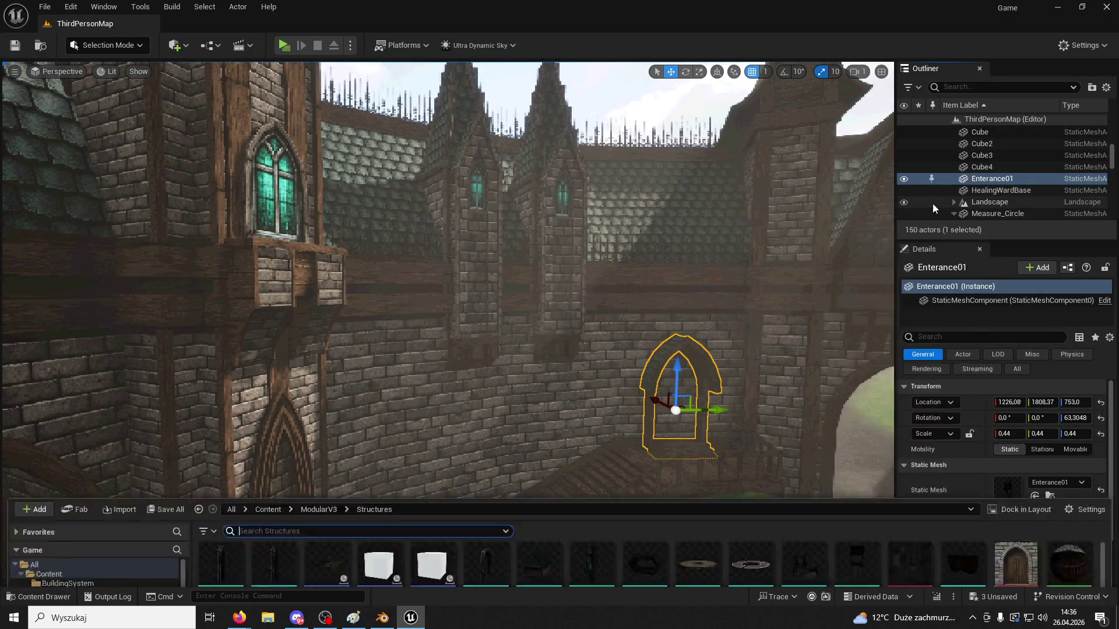
pyautogui.moveTo(326, 384); pyautogui.dragTo(314, 209)
# Lock proportional scale, shrink the arch to about 0.31, and slide it over the stained-glass window
pyautogui.click(969, 433)
pyautogui.moveTo(1008, 433)
pyautogui.mouseDown()
pyautogui.moveTo(981, 432)
pyautogui.moveTo(990, 433)
pyautogui.mouseUp()
pyautogui.press('f')
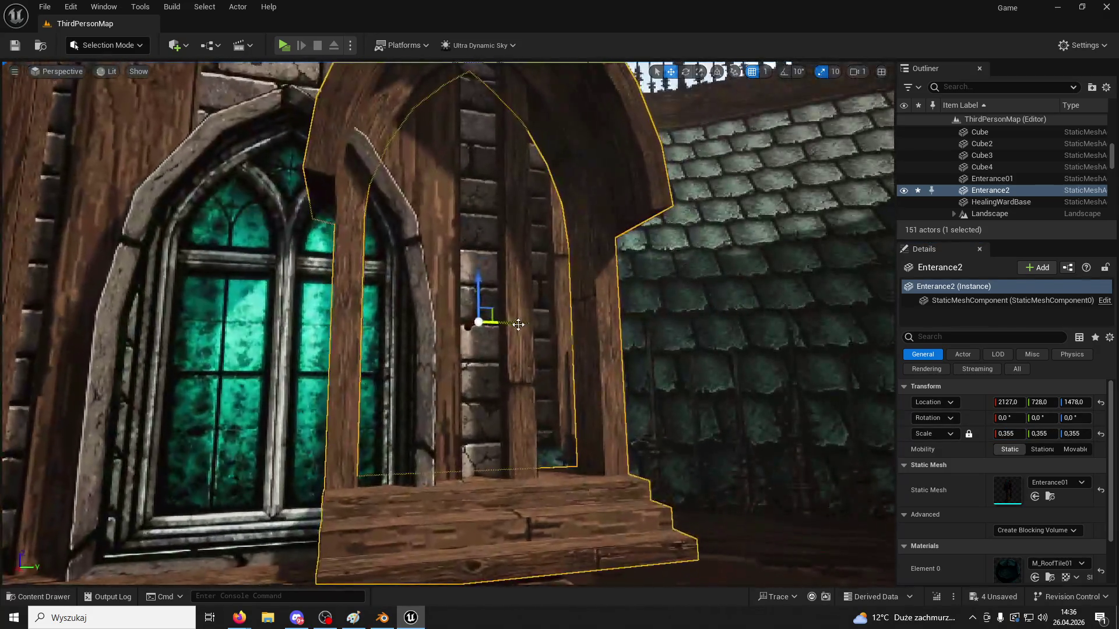
pyautogui.moveTo(518, 324); pyautogui.dragTo(338, 352)
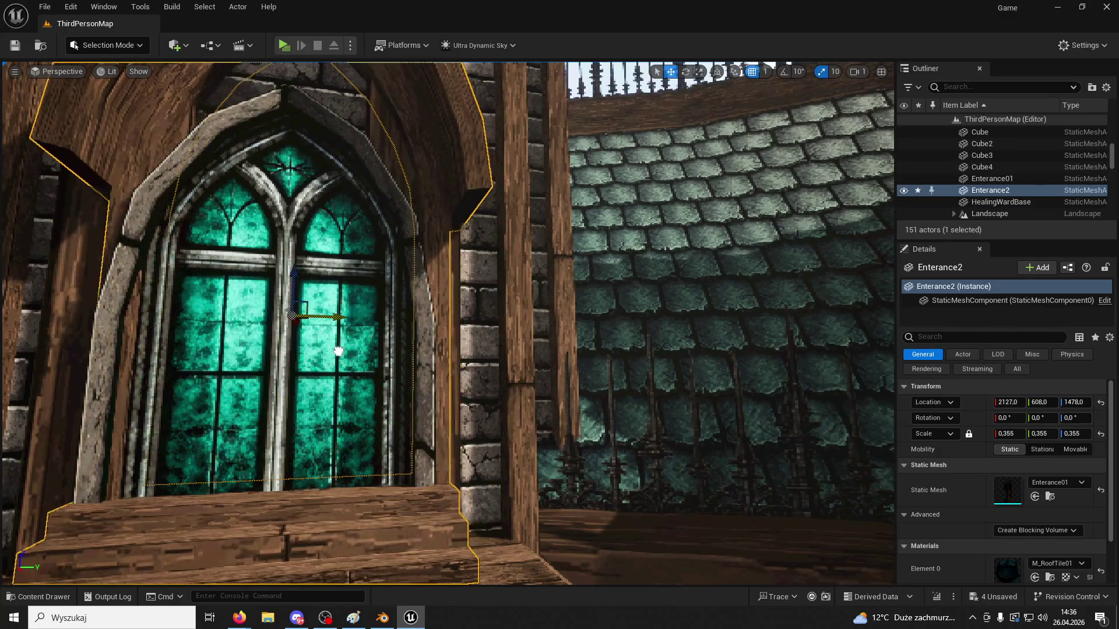
pyautogui.scroll(-5, 338, 352)
# Fine-tune the Entrance2 arch's scale and lower it around the window, undoing the 0.33 enlargement
pyautogui.click(397, 177)
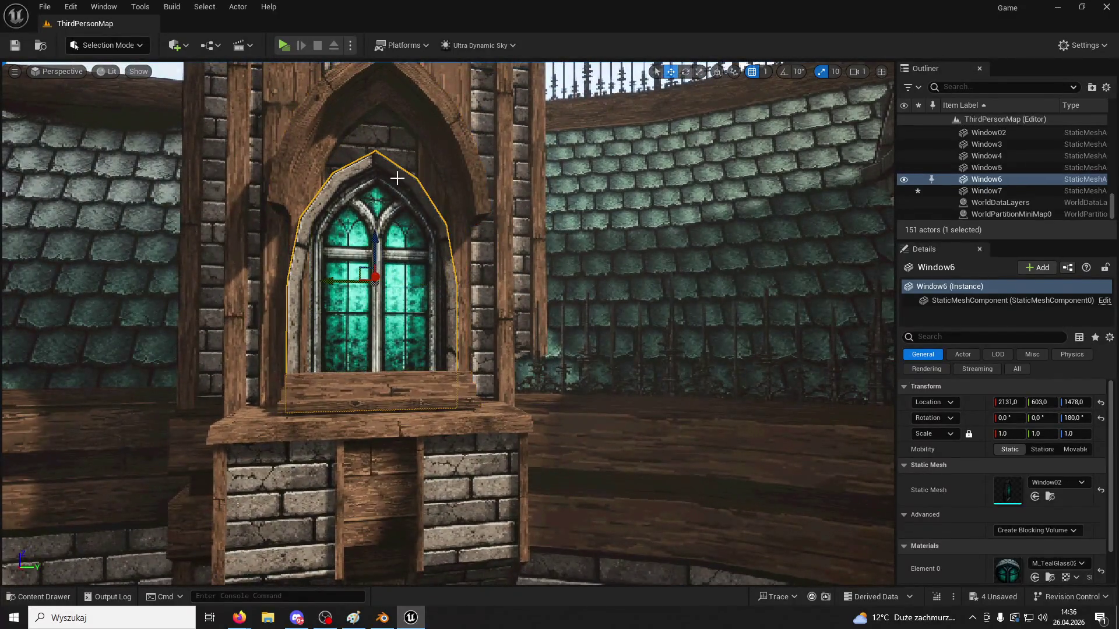
pyautogui.click(467, 173)
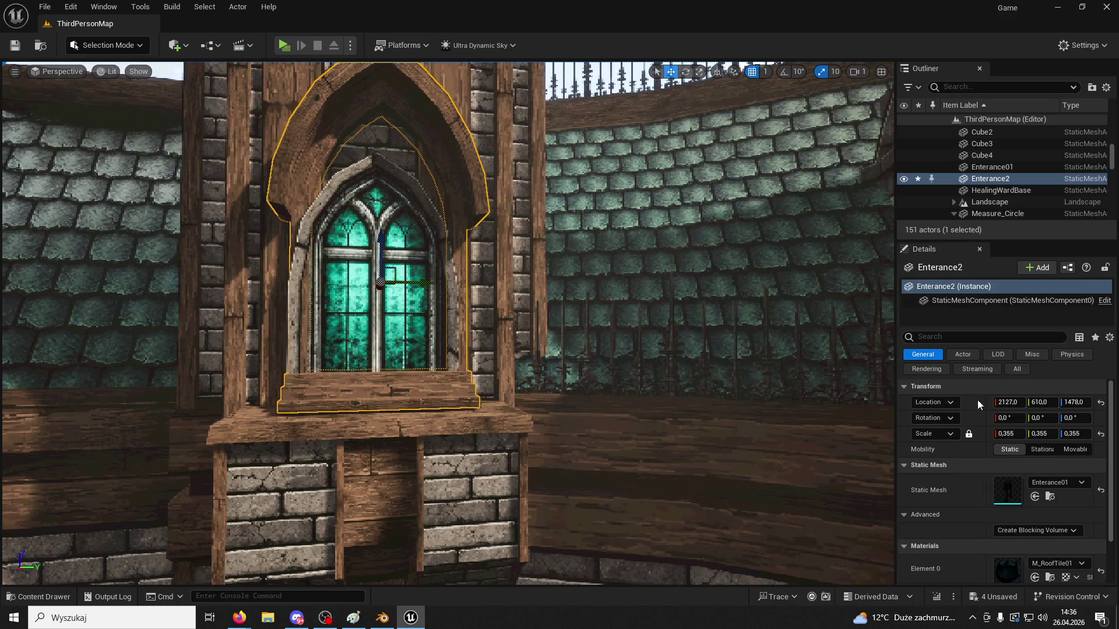
pyautogui.moveTo(1005, 433); pyautogui.dragTo(987, 434)
pyautogui.moveTo(378, 240); pyautogui.dragTo(373, 290)
pyautogui.moveTo(770, 363); pyautogui.dragTo(771, 363, button='right')
pyautogui.moveTo(1008, 434); pyautogui.dragTo(1020, 433)
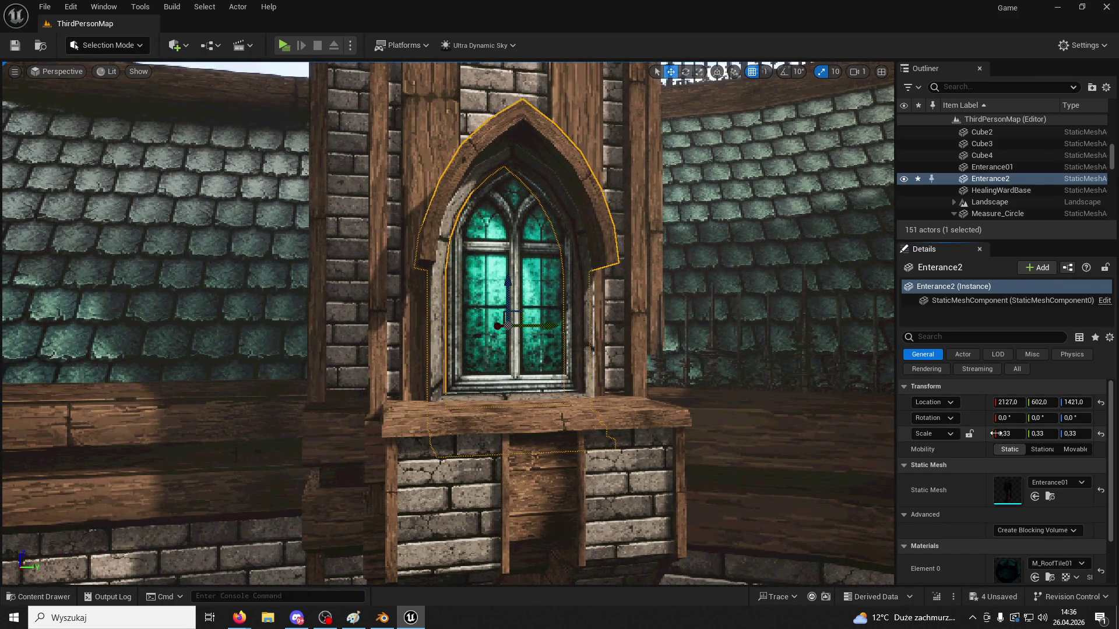
pyautogui.hotkey('ctrl', 'z')
# Stretch Entrance2 to Y scale 0.405 and Z scale 0.3475 so it fits its window
pyautogui.moveTo(1042, 433); pyautogui.dragTo(1061, 434)
pyautogui.moveTo(442, 321)
pyautogui.mouseDown(button='right')
pyautogui.moveTo(408, 312)
pyautogui.moveTo(653, 322)
pyautogui.mouseUp(button='right')
pyautogui.moveTo(723, 315); pyautogui.dragTo(728, 245)
pyautogui.moveTo(728, 245)
pyautogui.mouseDown(button='right')
pyautogui.moveTo(711, 192)
pyautogui.moveTo(719, 274)
pyautogui.moveTo(710, 248)
pyautogui.mouseUp(button='right')
pyautogui.click(709, 248)
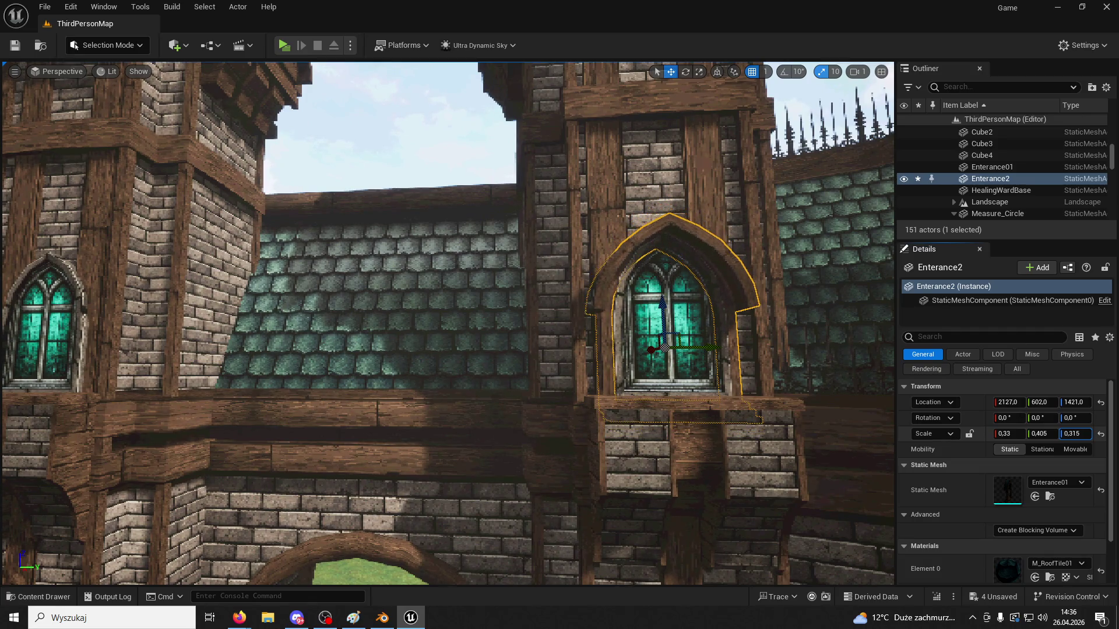
pyautogui.moveTo(830, 344)
pyautogui.mouseDown(button='right')
pyautogui.moveTo(827, 327)
pyautogui.moveTo(830, 344)
pyautogui.mouseUp(button='right')
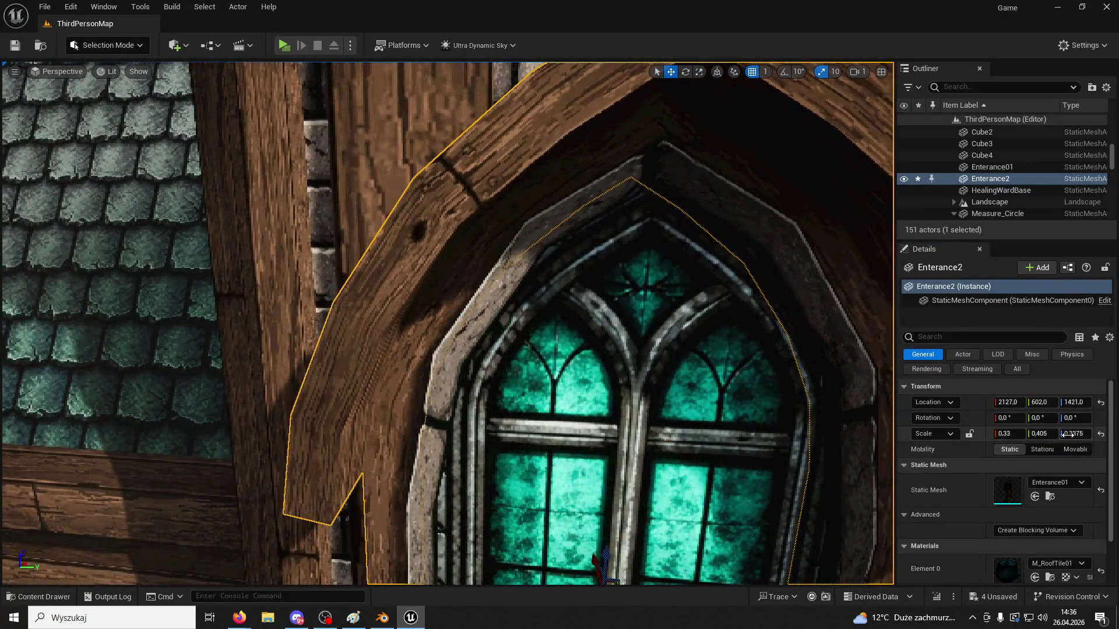
pyautogui.moveTo(1068, 435); pyautogui.dragTo(1072, 434)
pyautogui.moveTo(963, 395); pyautogui.dragTo(524, 326, button='right')
pyautogui.scroll(-2, 542, 389)
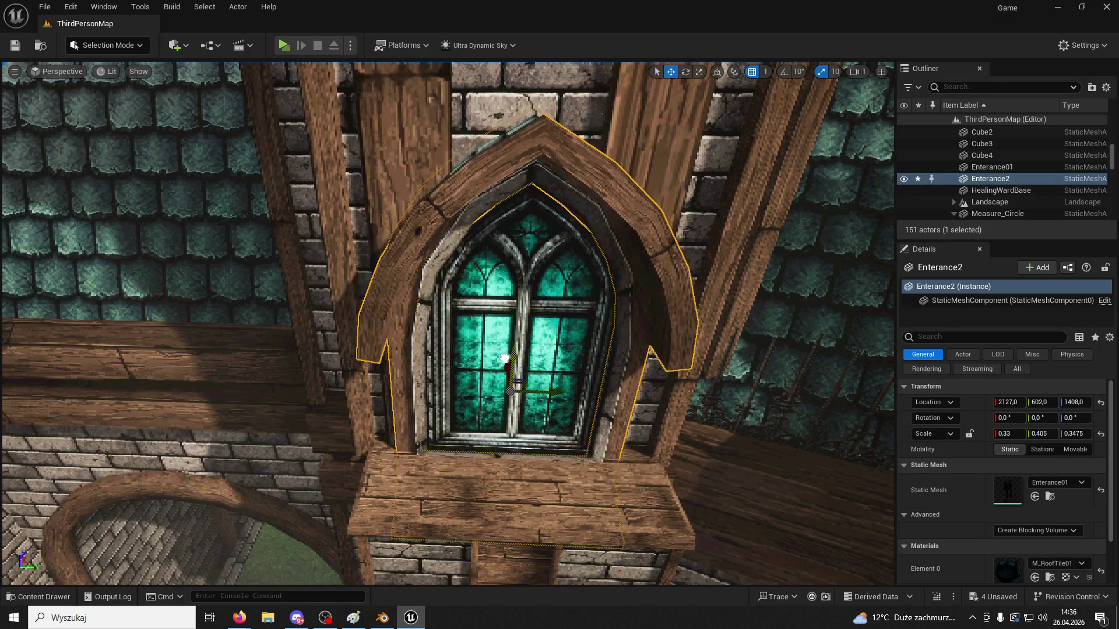
pyautogui.moveTo(503, 365); pyautogui.dragTo(502, 365, button='right')
pyautogui.moveTo(608, 297); pyautogui.dragTo(608, 297, button='right')
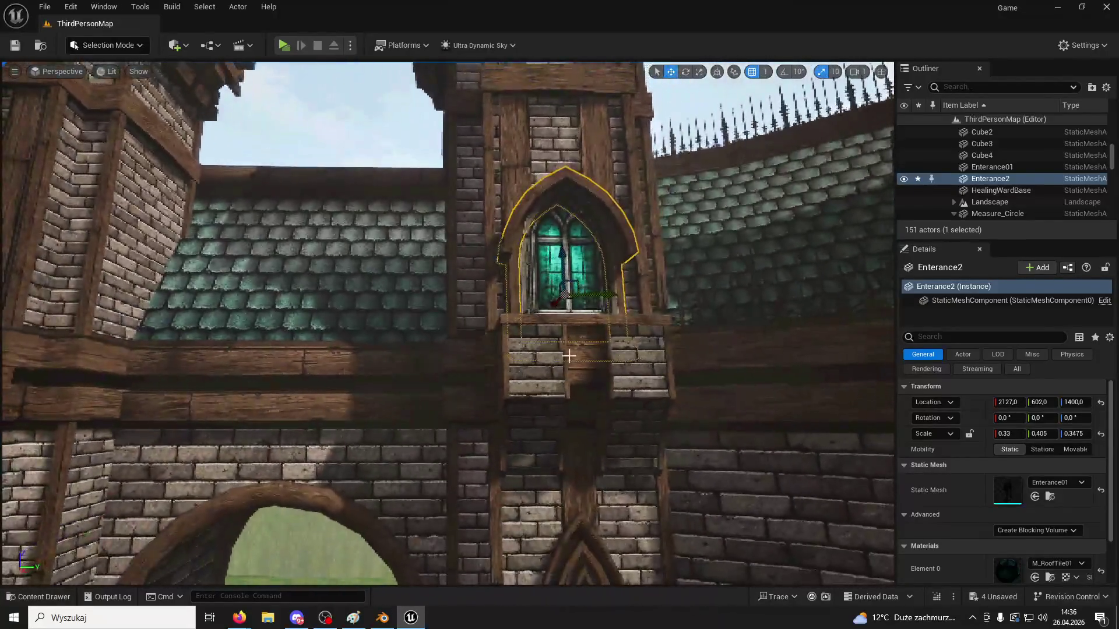
# Duplicate Entrance2 as Entrance3 at the second tower's window (2127, -576, 1400), then start a play-test
pyautogui.hotkey('ctrl', 'd')
pyautogui.moveTo(183, 317); pyautogui.dragTo(464, 337)
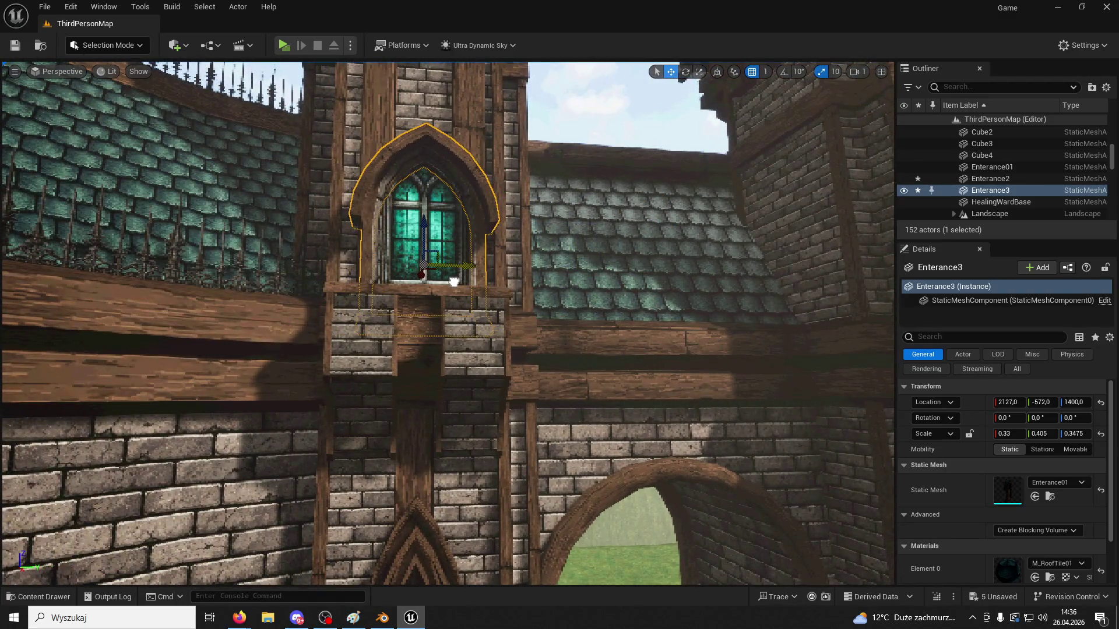
pyautogui.moveTo(480, 273); pyautogui.dragTo(479, 273, button='right')
pyautogui.click(547, 443)
pyautogui.moveTo(548, 443); pyautogui.dragTo(548, 443, button='right')
pyautogui.moveTo(339, 154); pyautogui.dragTo(340, 155, button='right')
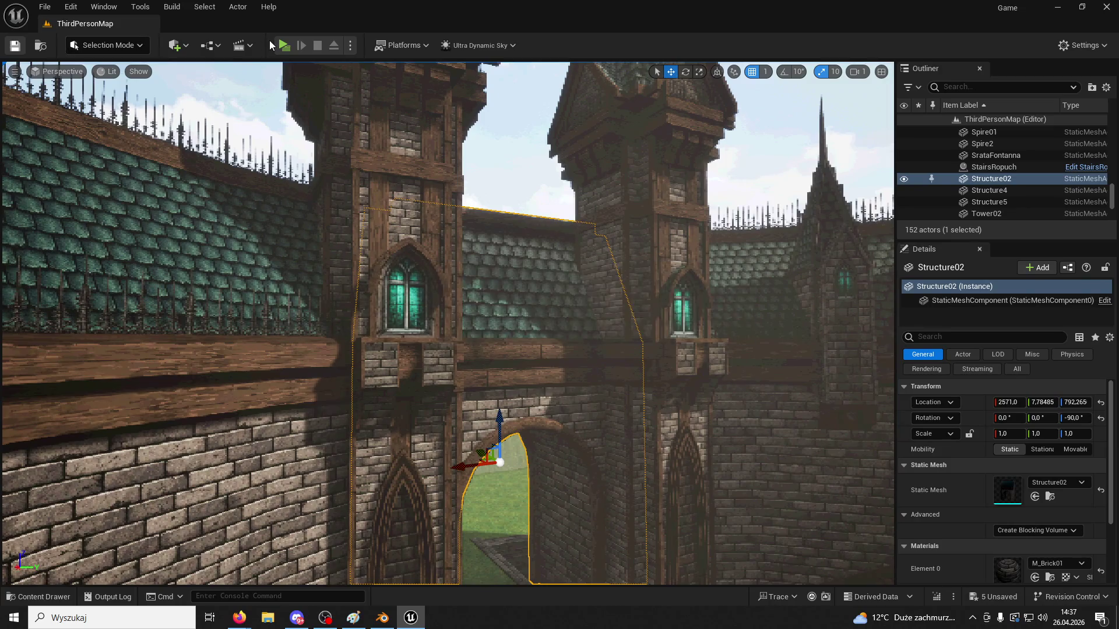
pyautogui.click(284, 45)
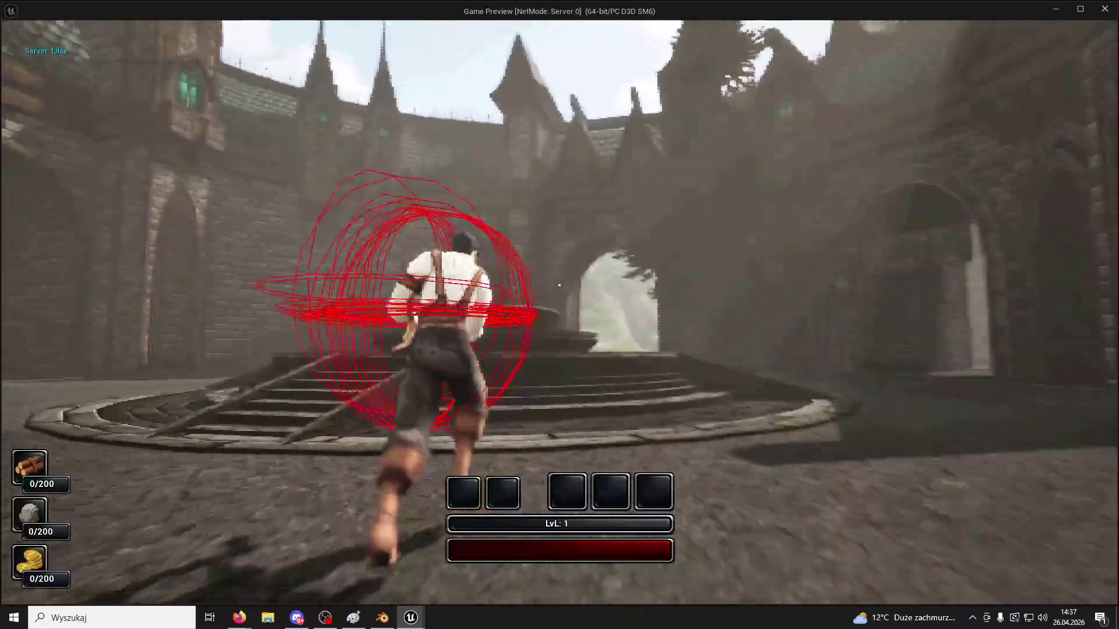
pyautogui.press('w')
pyautogui.press('w')
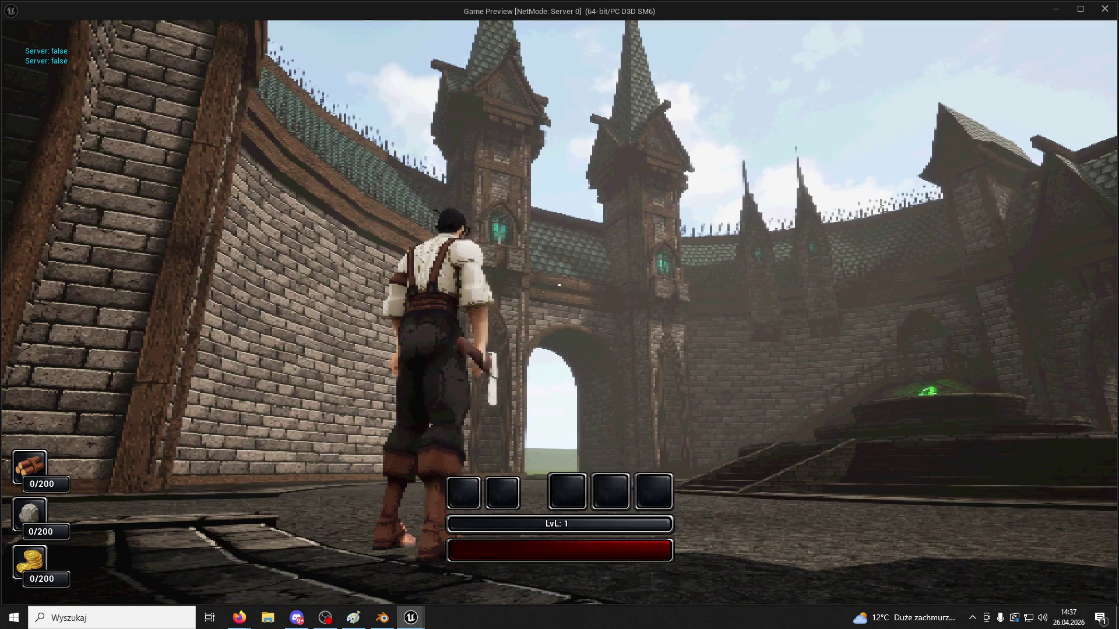
pyautogui.press('Escape')
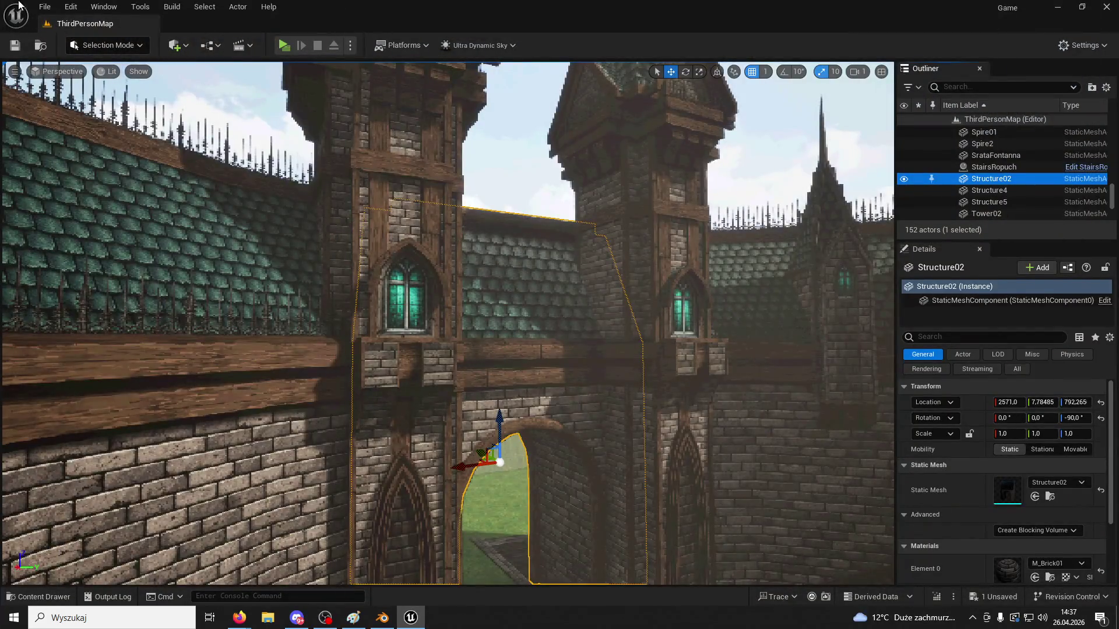
# Alt-drag a copy of the tower window and its arch frame up to the gable
pyautogui.click(389, 283)
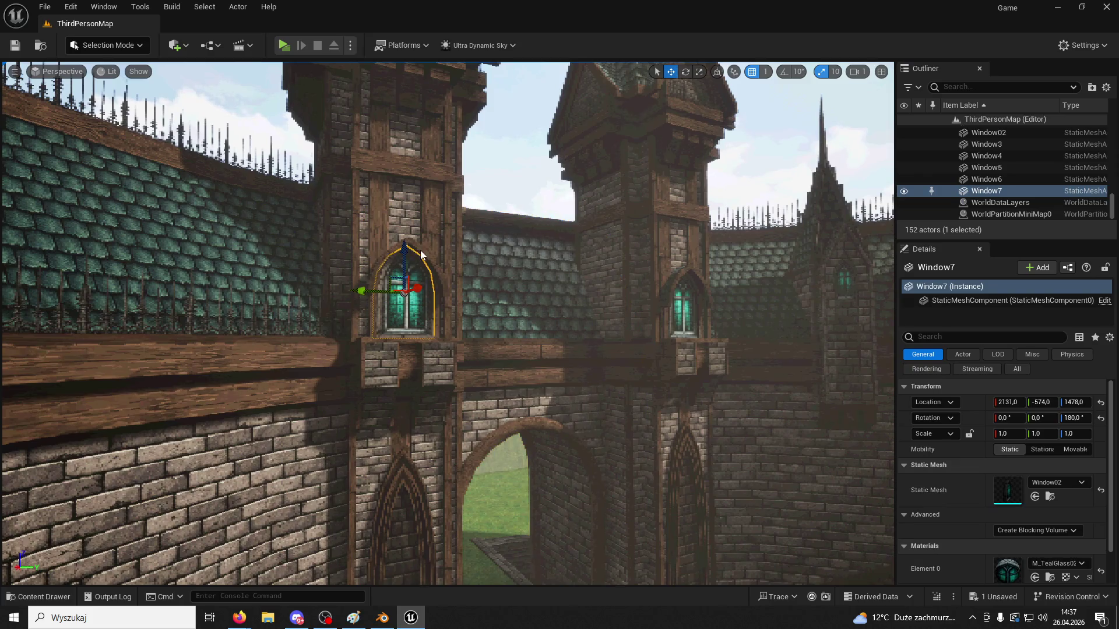
pyautogui.keyDown('ctrl'); pyautogui.click(389, 284); pyautogui.keyUp('ctrl')
pyautogui.keyDown('alt'); pyautogui.moveTo(407, 275); pyautogui.dragTo(407, 93); pyautogui.keyUp('alt')
pyautogui.moveTo(406, 93)
pyautogui.mouseDown(button='right')
pyautogui.moveTo(407, 47)
pyautogui.moveTo(407, 175)
pyautogui.mouseUp(button='right')
pyautogui.moveTo(473, 309); pyautogui.dragTo(471, 204)
# Delete the copied arch frame, keeping only the Window8 stained-glass window in the gable
pyautogui.scroll(10, 581, 283)
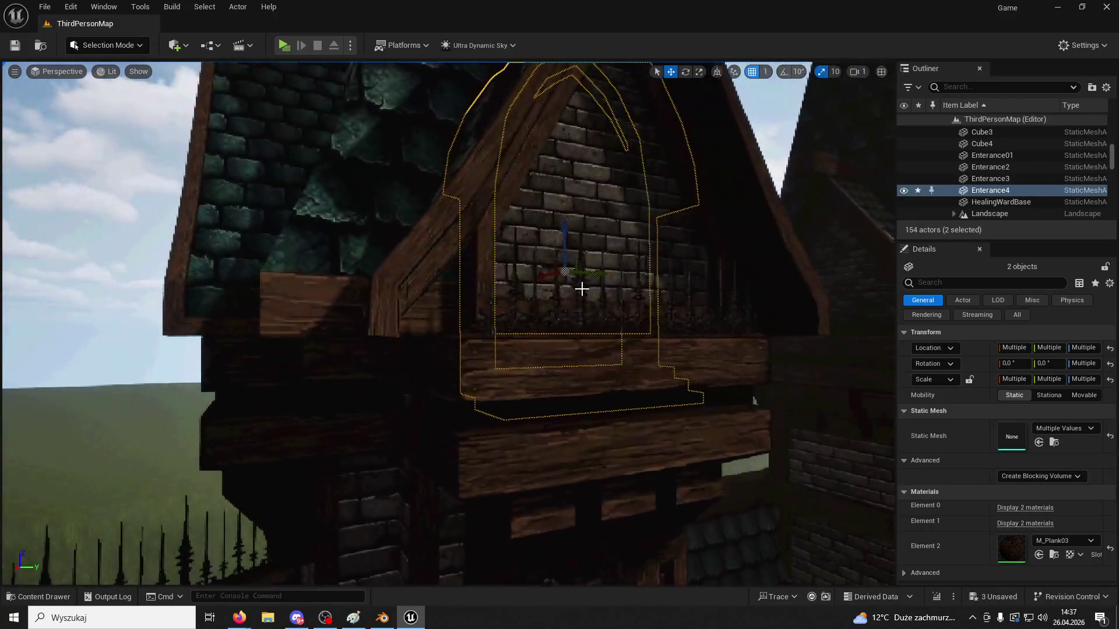
pyautogui.scroll(-5, 581, 283)
pyautogui.moveTo(589, 280); pyautogui.dragTo(640, 271, button='right')
pyautogui.moveTo(489, 230)
pyautogui.mouseDown(button='right')
pyautogui.moveTo(536, 229)
pyautogui.moveTo(488, 230)
pyautogui.mouseUp(button='right')
pyautogui.click(392, 232)
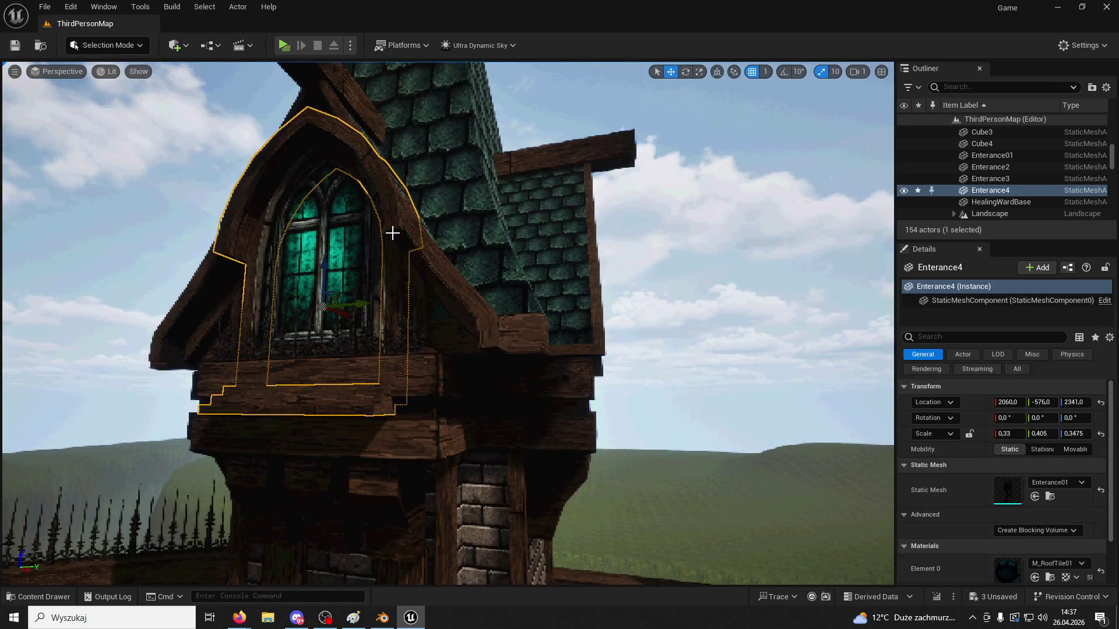
pyautogui.press('Delete')
pyautogui.click(364, 245)
pyautogui.moveTo(364, 245); pyautogui.dragTo(359, 234, button='right')
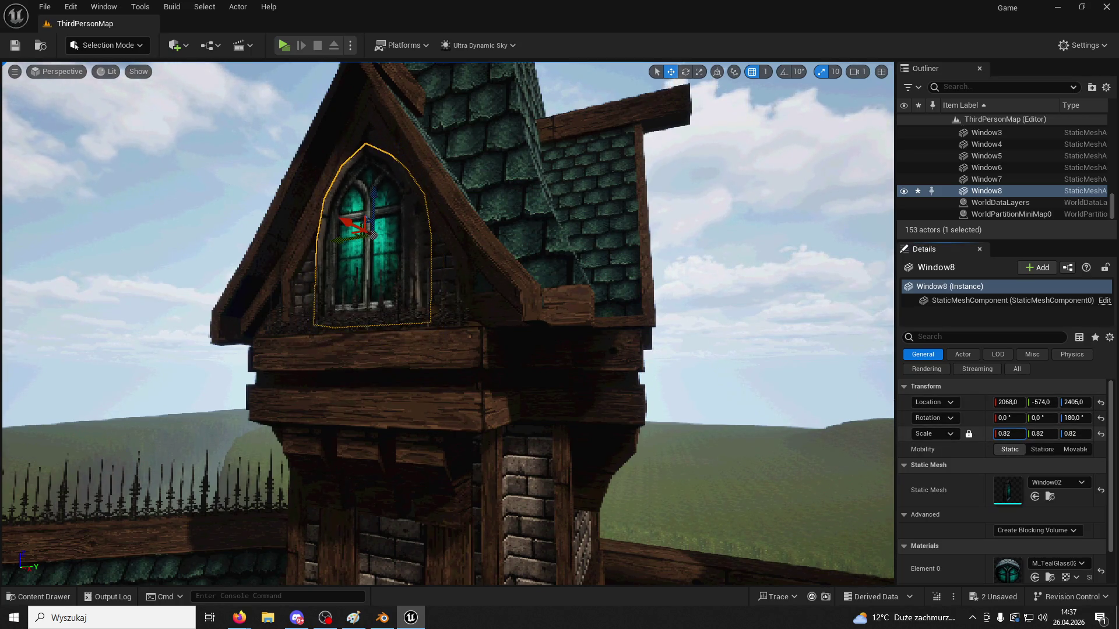
pyautogui.keyDown('alt'); pyautogui.moveTo(368, 217); pyautogui.dragTo(298, 217); pyautogui.keyUp('alt')
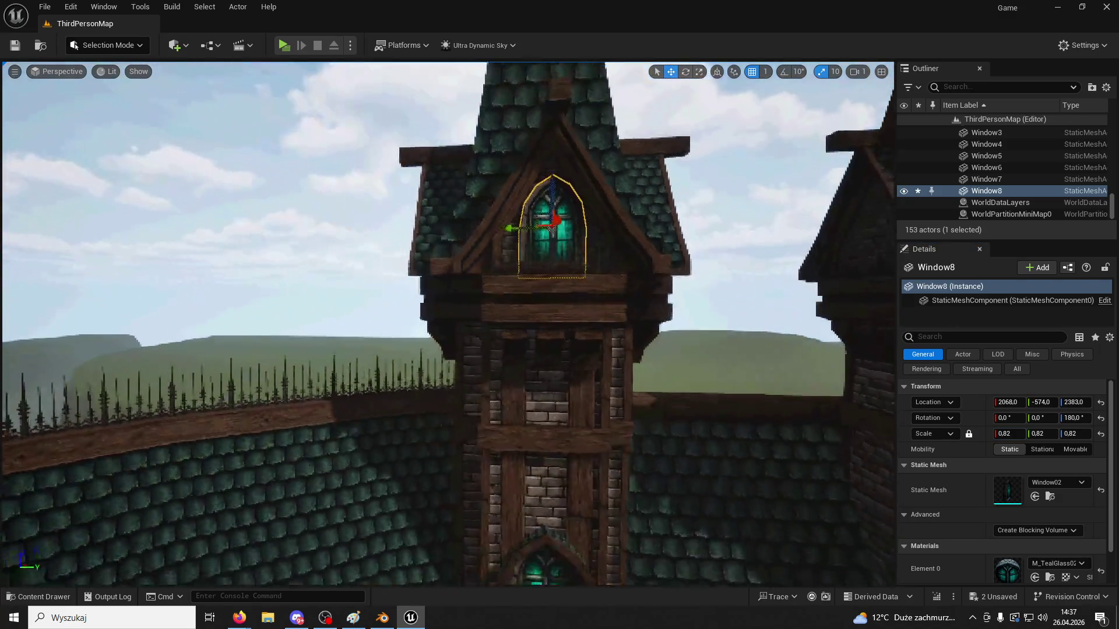
# Duplicate Window8 as Window9 into the second tower's gable, then select Ultra_Dynamic_Sky
pyautogui.hotkey('ctrl', 'd')
pyautogui.moveTo(623, 236)
pyautogui.keyDown('alt'); pyautogui.mouseDown()
pyautogui.moveTo(582, 236)
pyautogui.moveTo(670, 222)
pyautogui.moveTo(839, 222)
pyautogui.moveTo(454, 265)
pyautogui.mouseUp(); pyautogui.keyUp('alt')
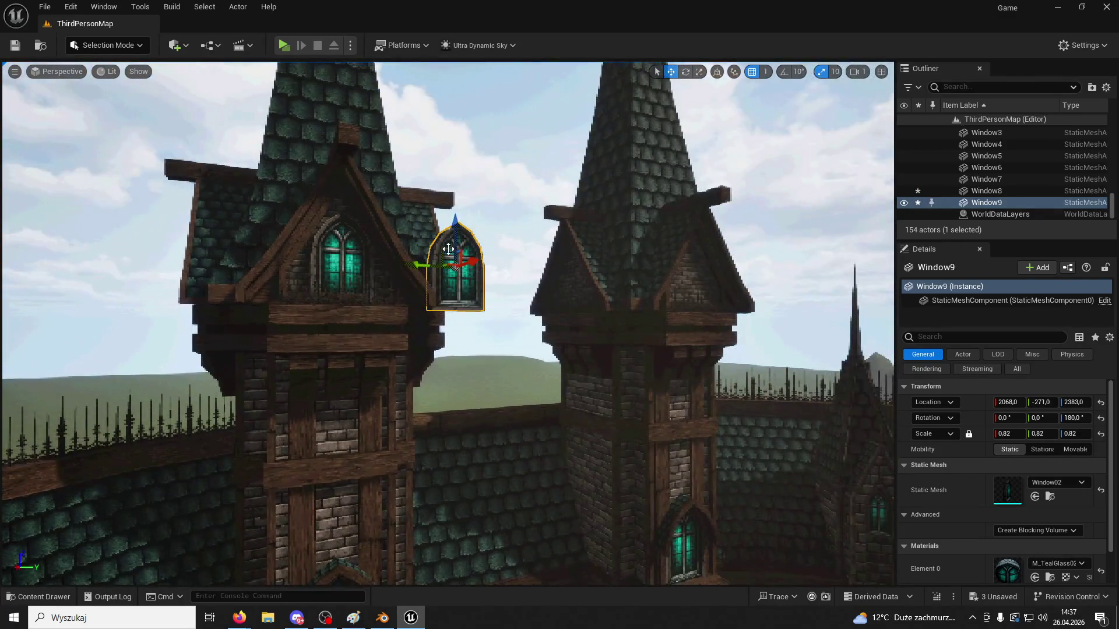
pyautogui.moveTo(672, 282); pyautogui.dragTo(668, 282)
pyautogui.press('f')
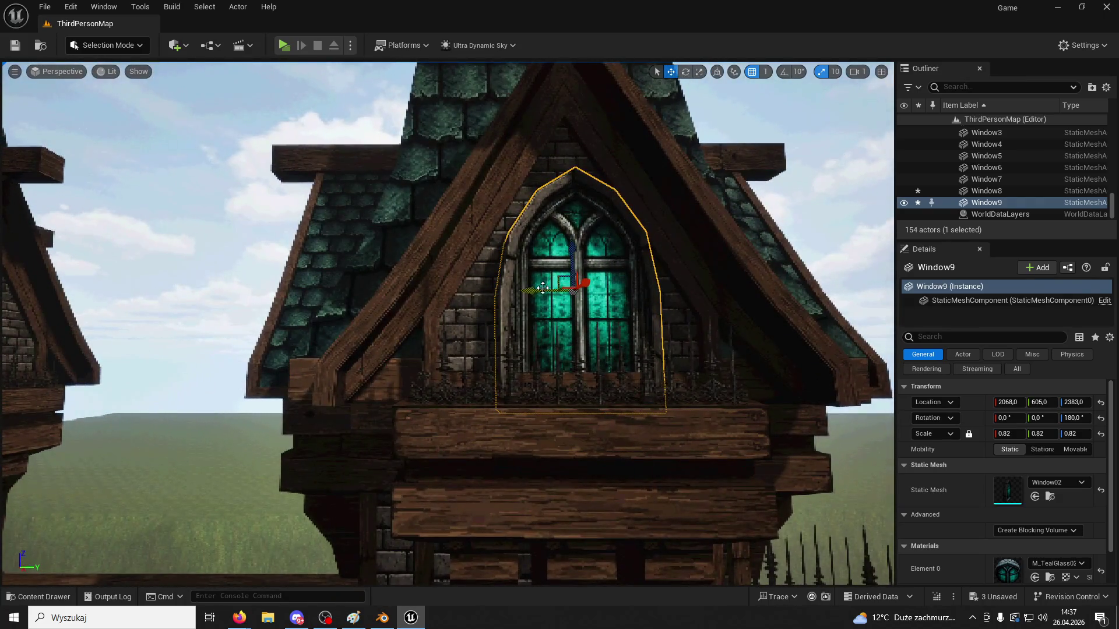
pyautogui.moveTo(542, 288); pyautogui.dragTo(530, 293)
pyautogui.scroll(-10, 606, 301)
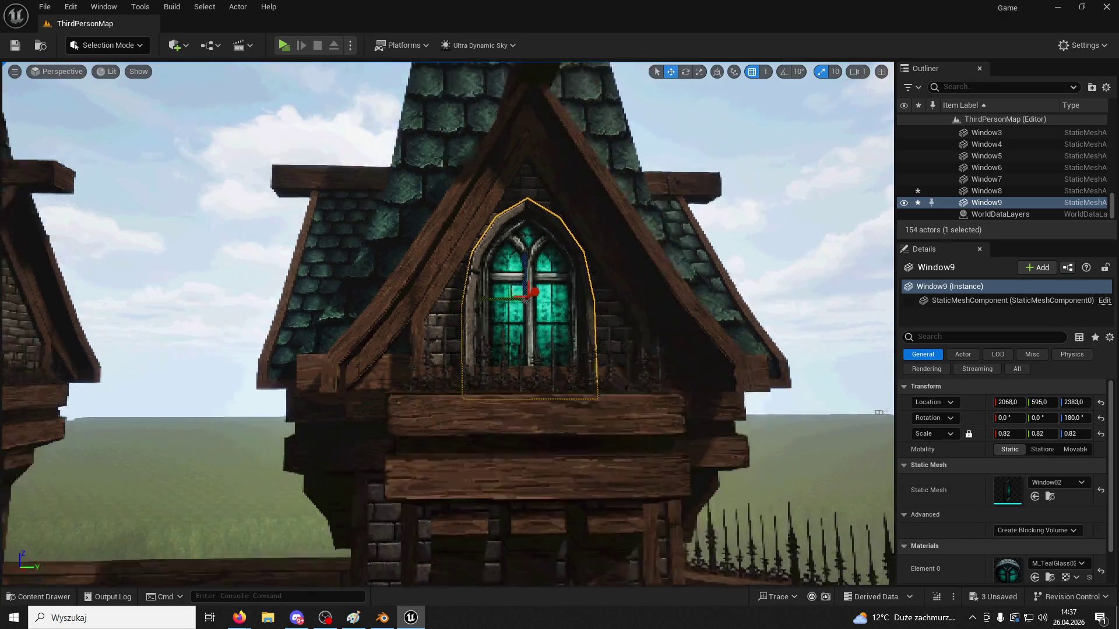
pyautogui.click(739, 267)
pyautogui.scroll(2, 740, 267)
pyautogui.moveTo(739, 267); pyautogui.dragTo(740, 267, button='right')
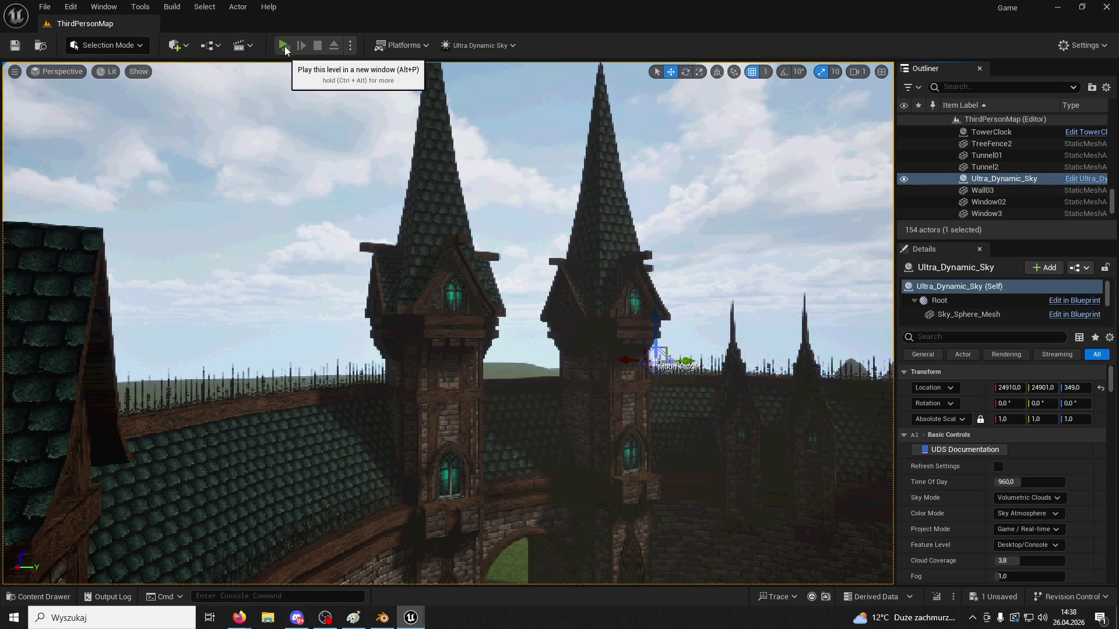
# Play-test the courtyard by running and jumping, then stop and bring back the Structures assets
pyautogui.click(285, 46)
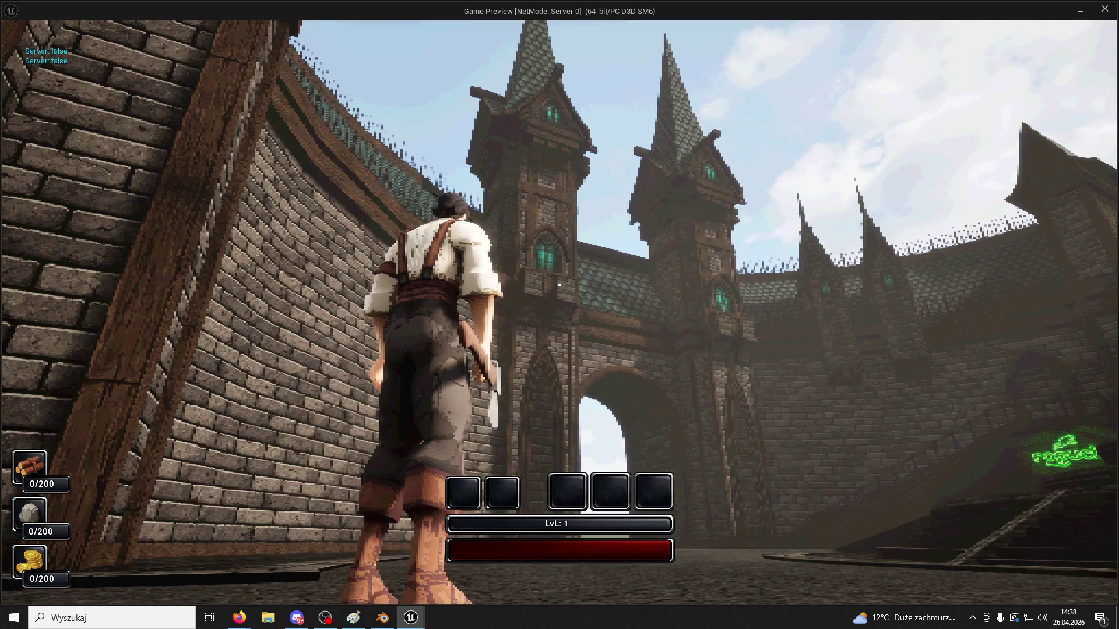
pyautogui.press('w')
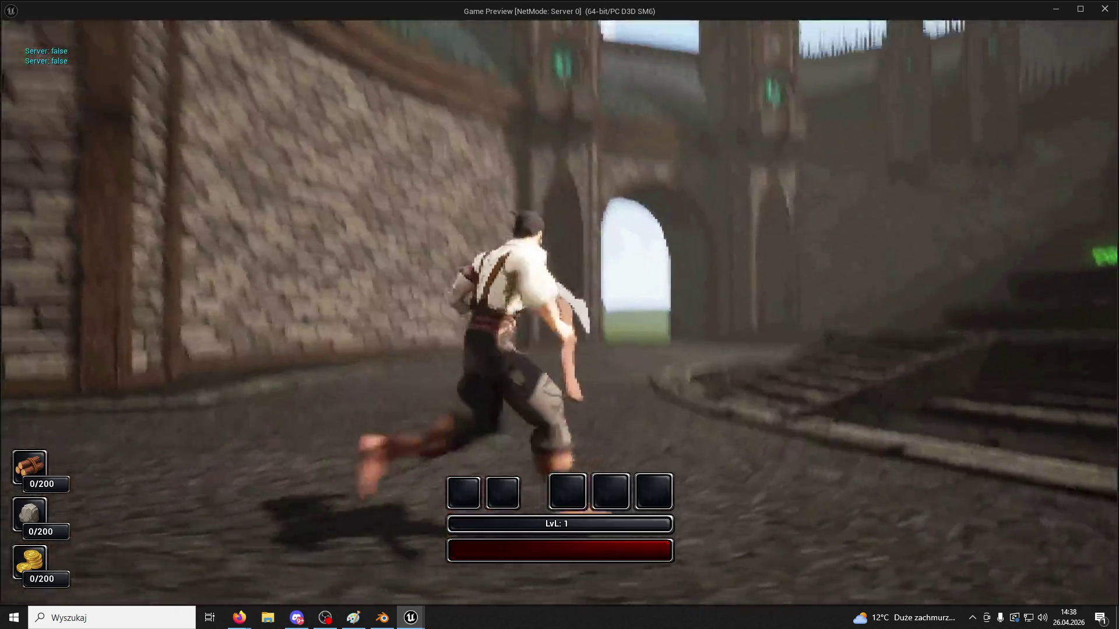
pyautogui.press('space')
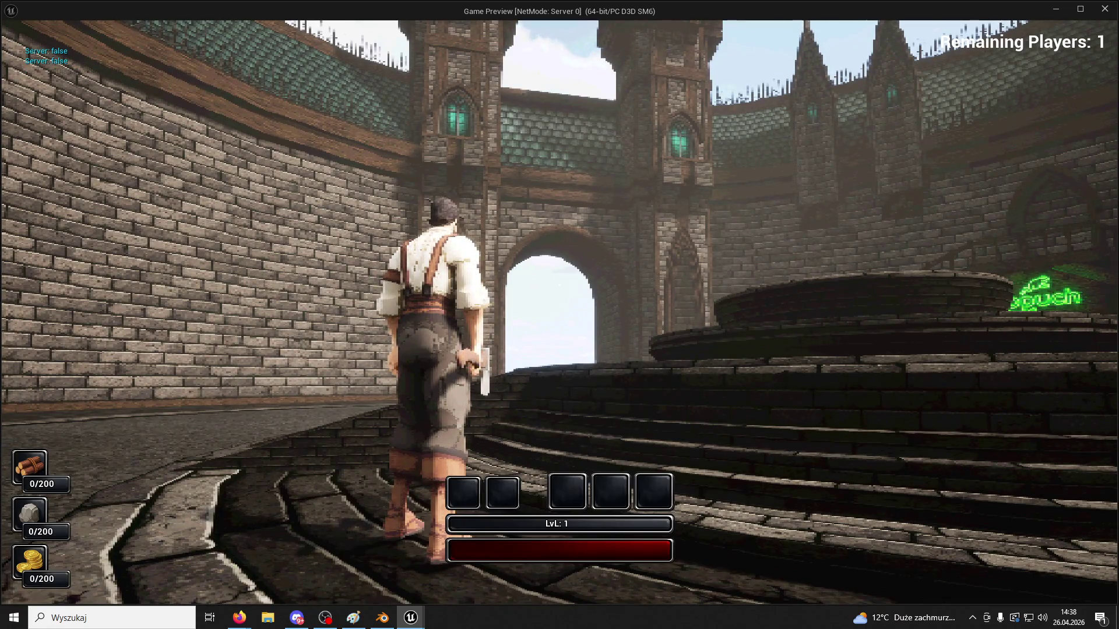
pyautogui.press('Escape')
pyautogui.hotkey('ctrl', 'space')
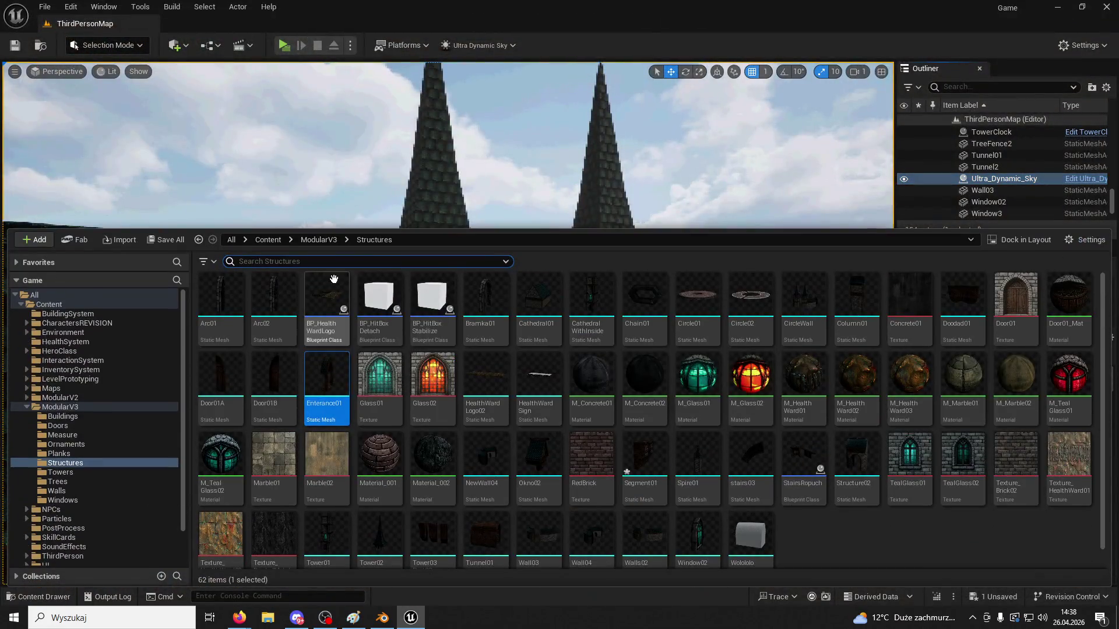
# Search the Content Drawer for fence and place the Fence02 mesh in the level
pyautogui.write('fence')
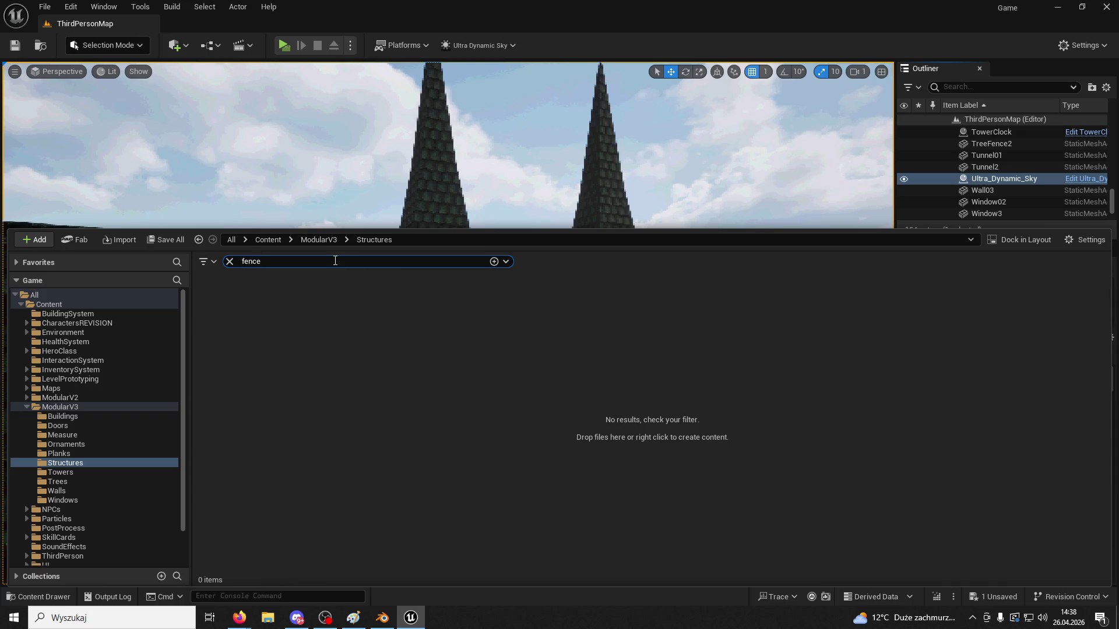
pyautogui.click(337, 241)
pyautogui.moveTo(219, 296)
pyautogui.mouseDown()
pyautogui.moveTo(233, 303)
pyautogui.moveTo(501, 245)
pyautogui.moveTo(506, 260)
pyautogui.moveTo(496, 257)
pyautogui.mouseUp()
pyautogui.moveTo(501, 257); pyautogui.dragTo(512, 254, button='right')
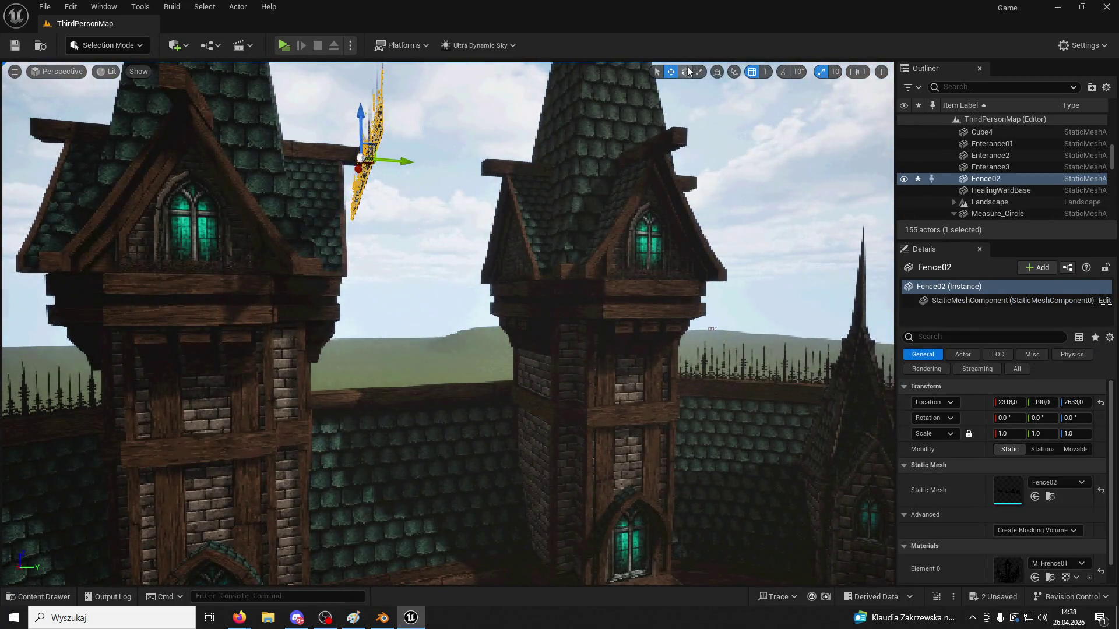
# Rotate the Fence02 piece 90° around Z, undoing the mistaken Y rotation and scale
pyautogui.write('90')
pyautogui.press('Return')
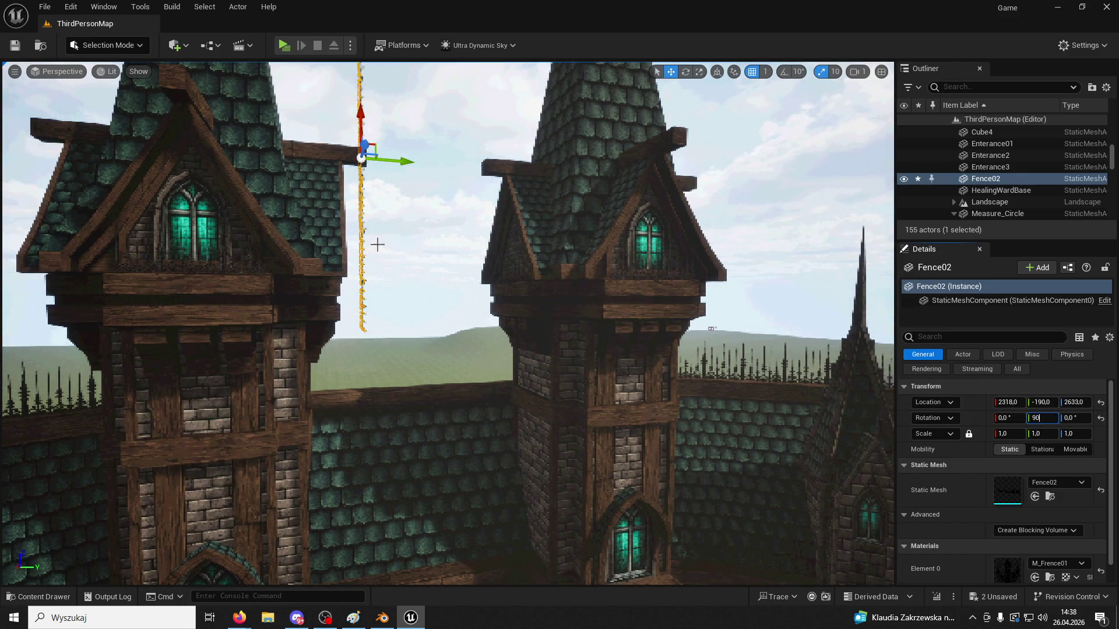
pyautogui.hotkey('ctrl', 'z')
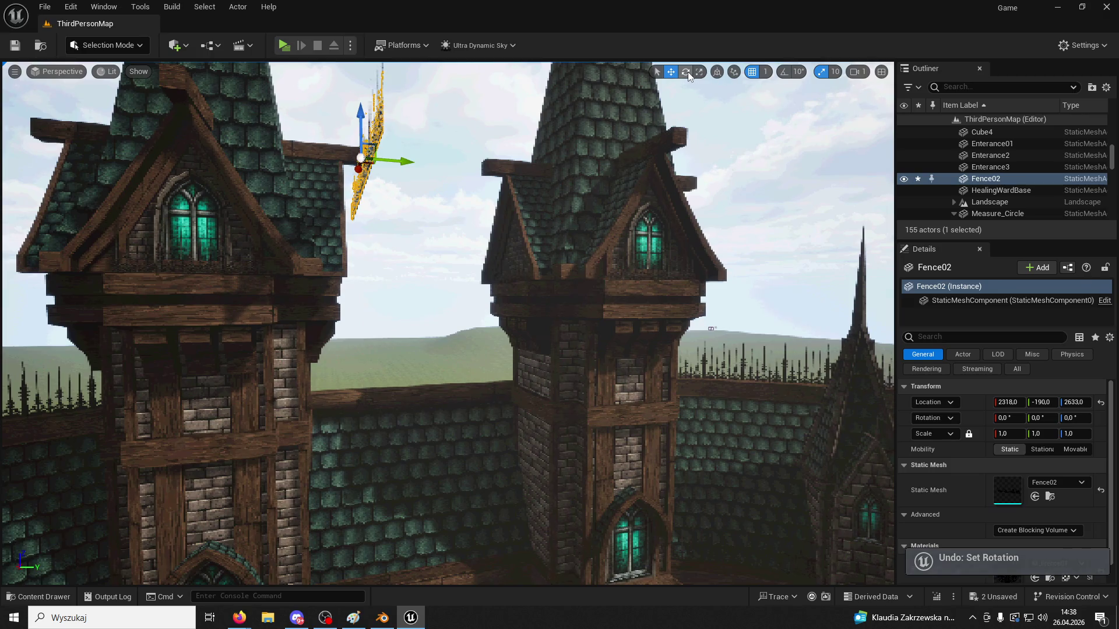
pyautogui.click(687, 72)
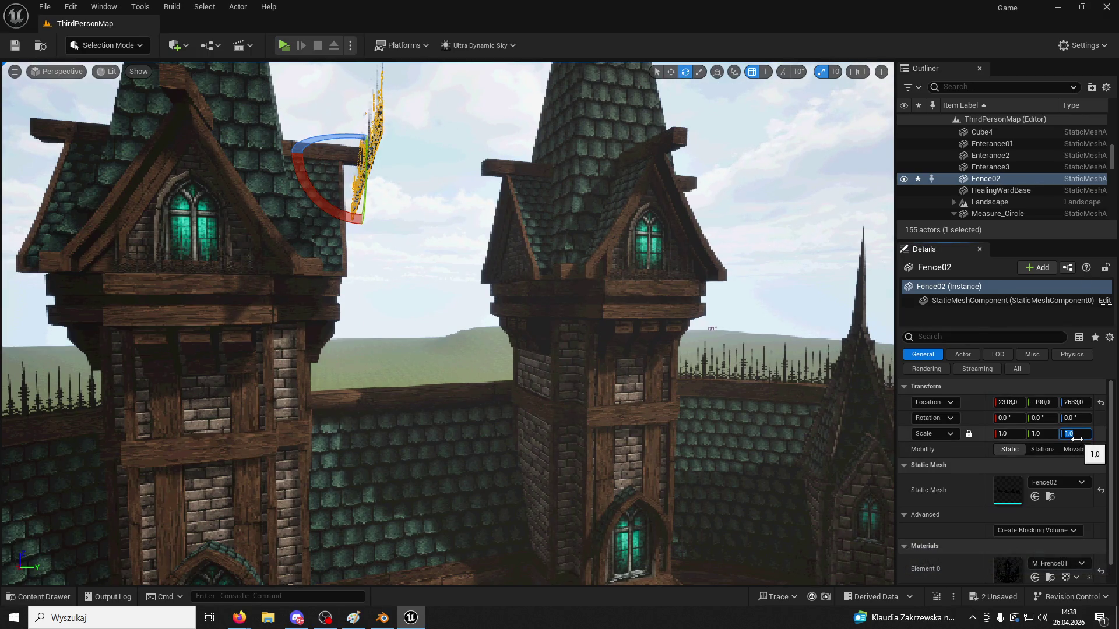
pyautogui.write('90')
pyautogui.press('Return')
pyautogui.moveTo(578, 334)
pyautogui.mouseDown(button='right')
pyautogui.moveTo(559, 326)
pyautogui.moveTo(577, 333)
pyautogui.mouseUp(button='right')
pyautogui.hotkey('ctrl', 'z')
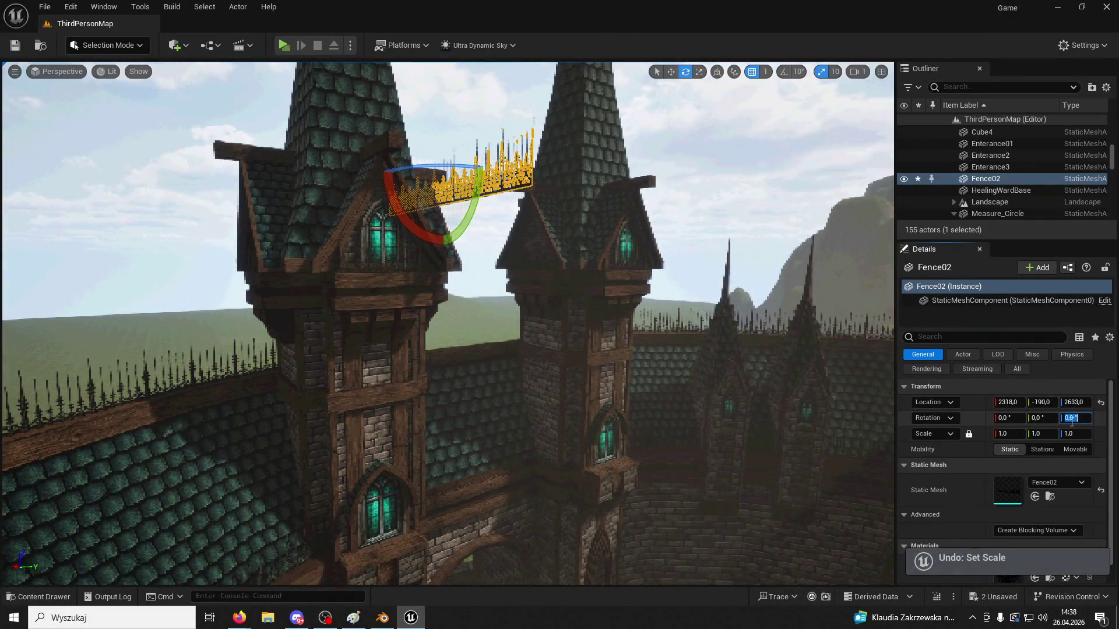
pyautogui.write('0')
pyautogui.press('Return')
# Move the fence down onto the top of the courtyard wall between the towers
pyautogui.press('w')
pyautogui.moveTo(674, 63)
pyautogui.mouseDown(button='right')
pyautogui.moveTo(606, 88)
pyautogui.moveTo(540, 66)
pyautogui.mouseUp(button='right')
pyautogui.moveTo(540, 66); pyautogui.dragTo(560, 527)
pyautogui.moveTo(559, 527); pyautogui.dragTo(543, 454, button='right')
pyautogui.moveTo(498, 293)
pyautogui.mouseDown()
pyautogui.moveTo(588, 280)
pyautogui.moveTo(541, 268)
pyautogui.mouseUp()
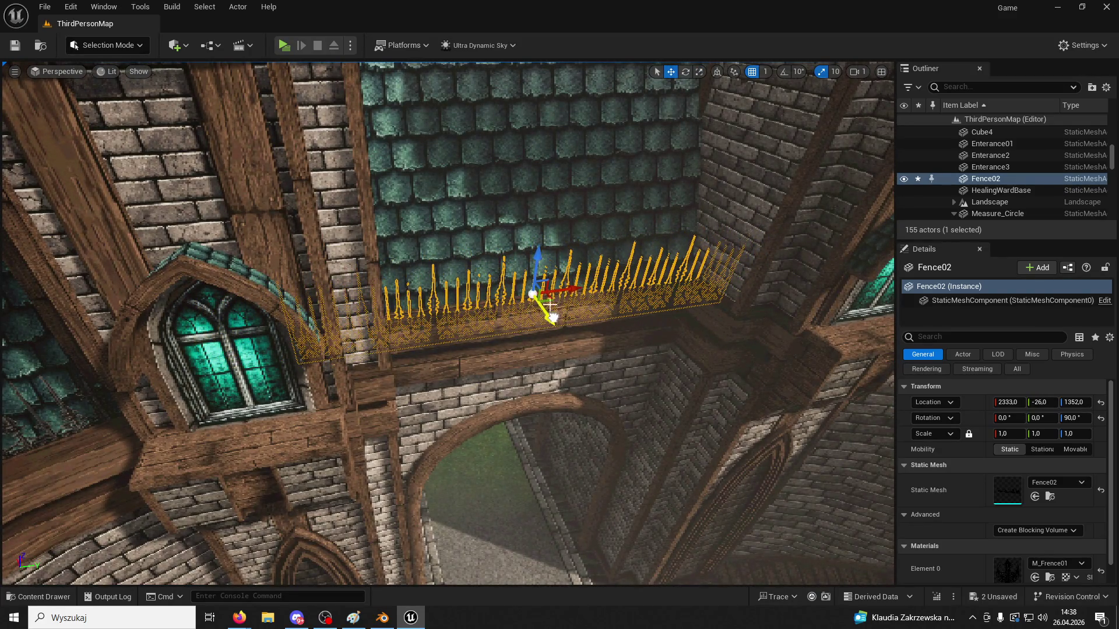
pyautogui.moveTo(593, 323)
pyautogui.mouseDown(button='right')
pyautogui.moveTo(600, 349)
pyautogui.moveTo(634, 309)
pyautogui.moveTo(586, 172)
pyautogui.moveTo(579, 204)
pyautogui.mouseUp(button='right')
pyautogui.click(580, 203)
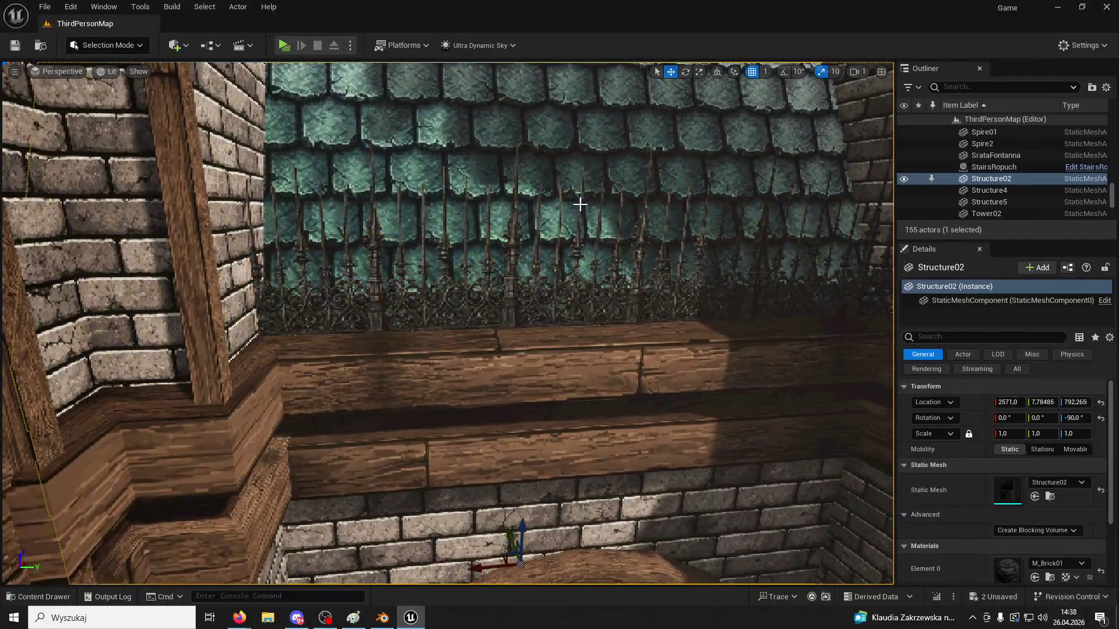
pyautogui.click(585, 291)
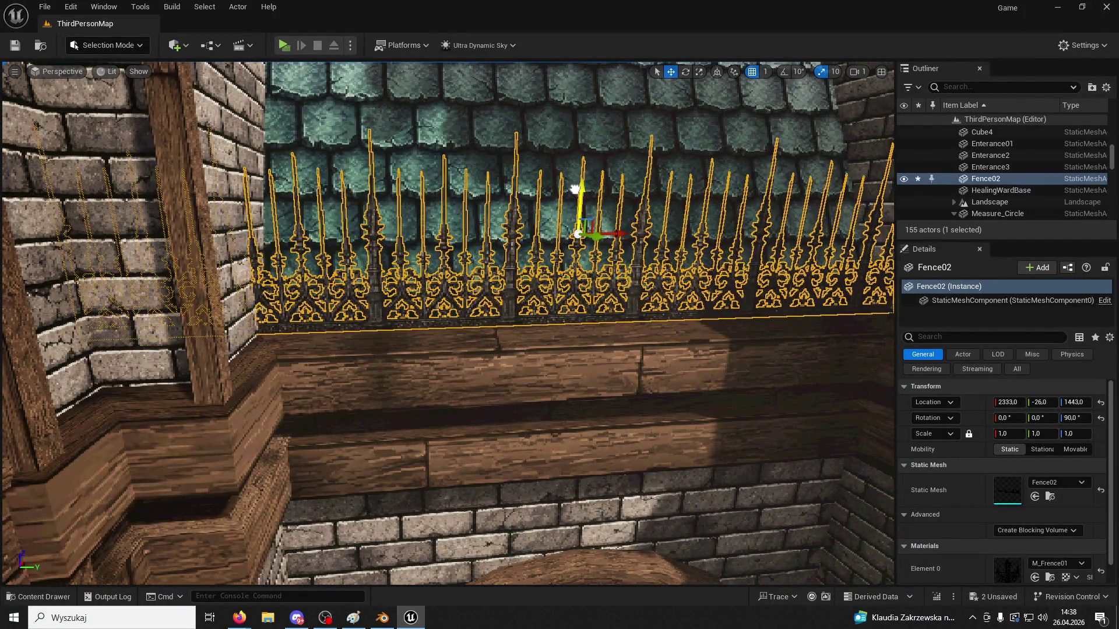
# Alt-drag a second fence copy and position it along the wall top
pyautogui.moveTo(577, 195); pyautogui.dragTo(446, 239, button='right')
pyautogui.keyDown('alt'); pyautogui.moveTo(445, 239); pyautogui.dragTo(495, 207); pyautogui.keyUp('alt')
pyautogui.moveTo(495, 206); pyautogui.dragTo(518, 285, button='right')
pyautogui.moveTo(490, 339)
pyautogui.mouseDown()
pyautogui.moveTo(498, 216)
pyautogui.moveTo(472, 114)
pyautogui.mouseUp()
pyautogui.moveTo(472, 114)
pyautogui.mouseDown(button='right')
pyautogui.moveTo(651, 223)
pyautogui.moveTo(793, 476)
pyautogui.mouseUp(button='right')
pyautogui.moveTo(805, 488); pyautogui.dragTo(432, 442)
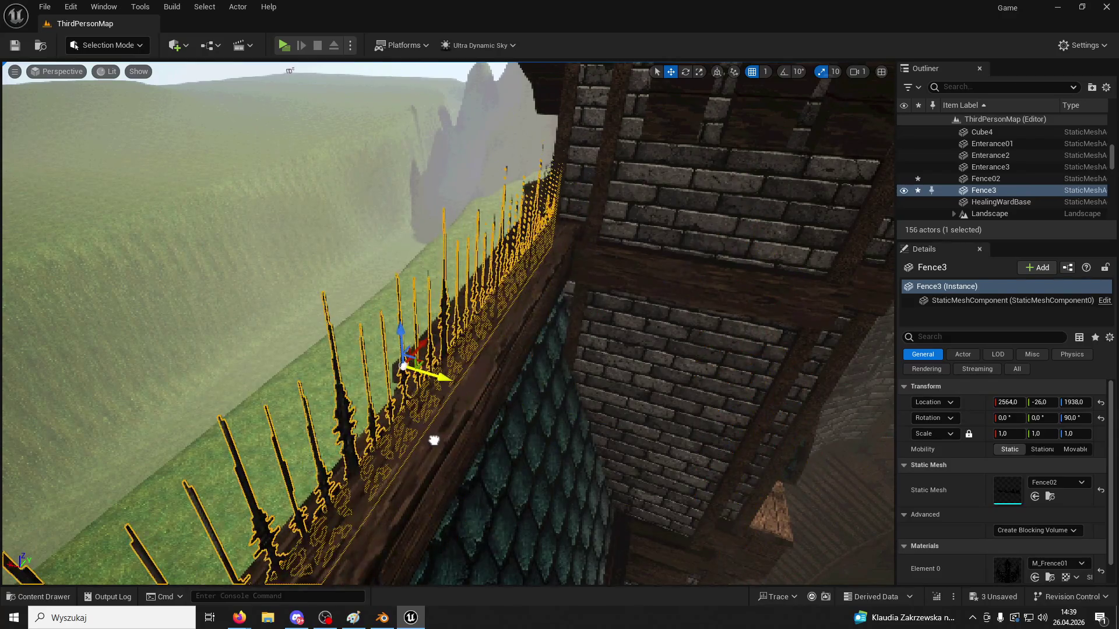
pyautogui.moveTo(460, 440); pyautogui.dragTo(373, 356, button='right')
pyautogui.moveTo(367, 256); pyautogui.dragTo(367, 192)
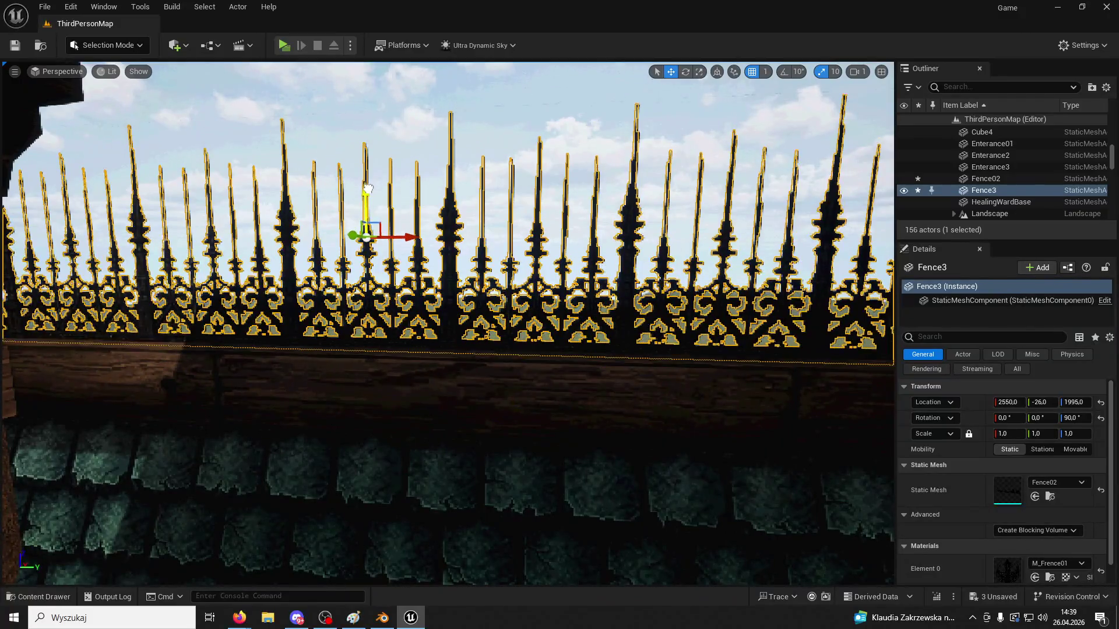
# Check the fenced wall from a wider view and save the level with Ctrl+S
pyautogui.scroll(-5, 444, 281)
pyautogui.click(536, 395)
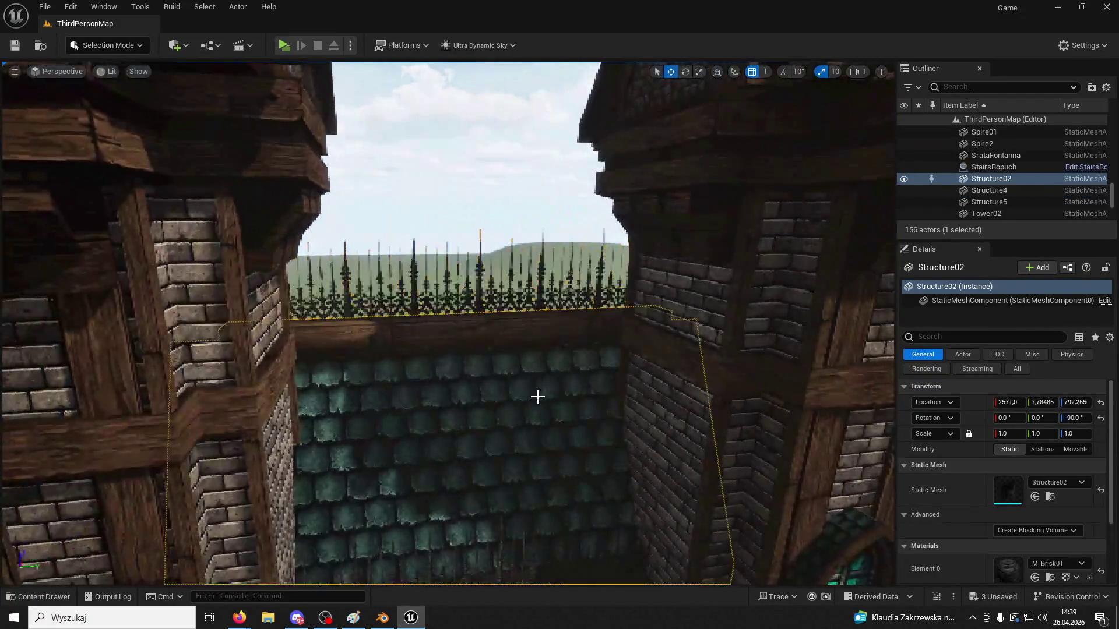
pyautogui.moveTo(536, 395)
pyautogui.mouseDown(button='right')
pyautogui.moveTo(524, 420)
pyautogui.moveTo(534, 495)
pyautogui.moveTo(538, 402)
pyautogui.mouseUp(button='right')
pyautogui.hotkey('ctrl', 's')
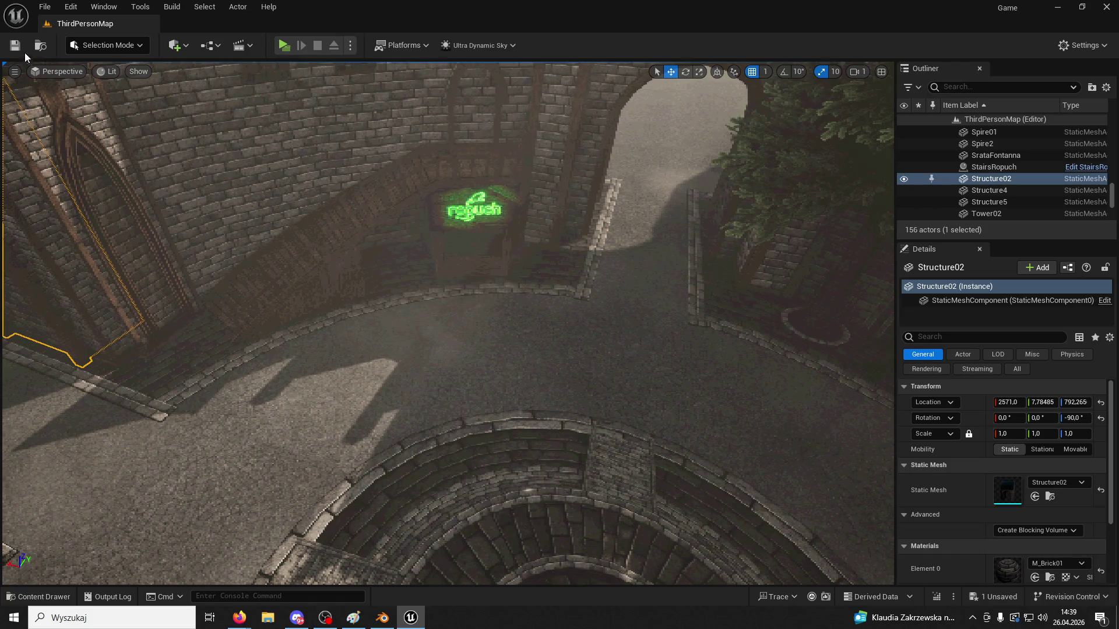
# Start a play-test and run the character past the fountain, jumping its rim and climbing the stairs
pyautogui.click(283, 46)
pyautogui.press('w')
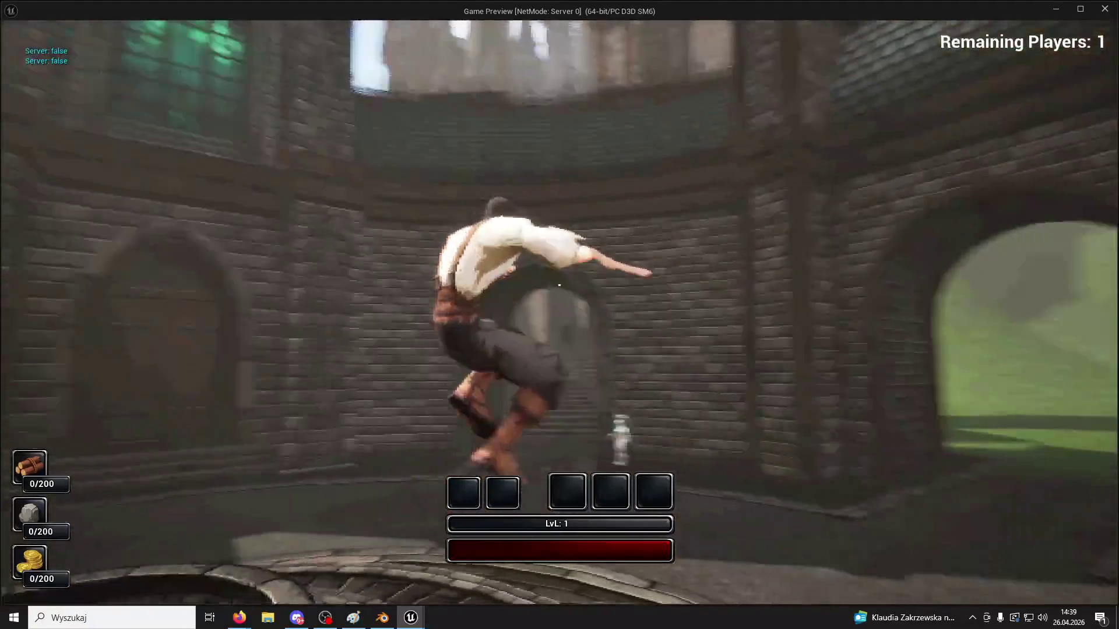
pyautogui.press('w')
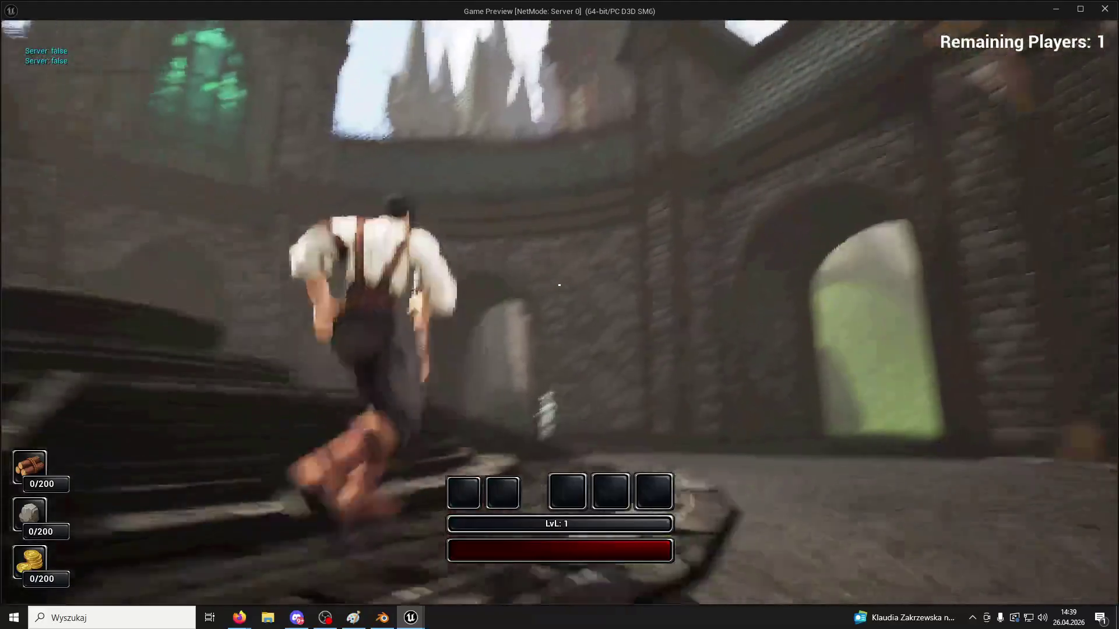
pyautogui.press('space')
pyautogui.press('w')
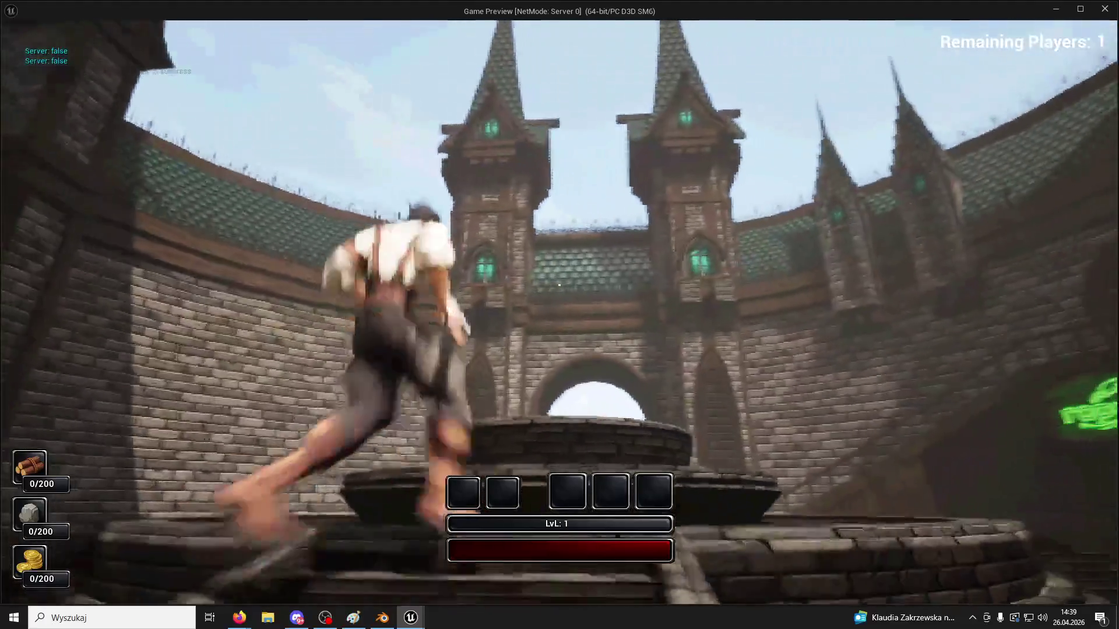
pyautogui.press('w')
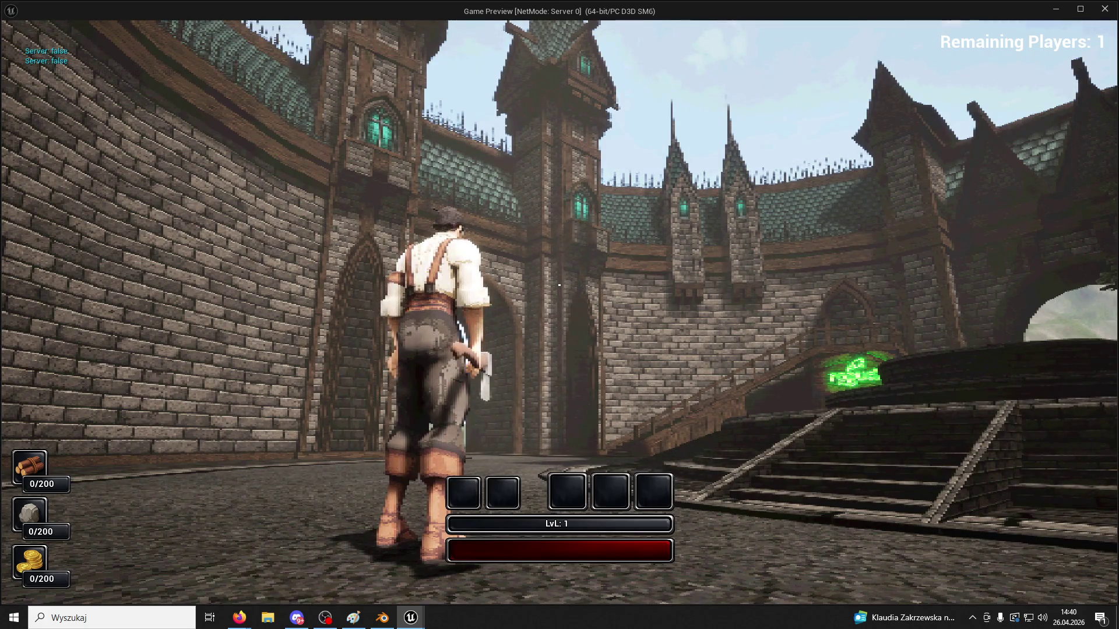
pyautogui.press('d')
pyautogui.press('w')
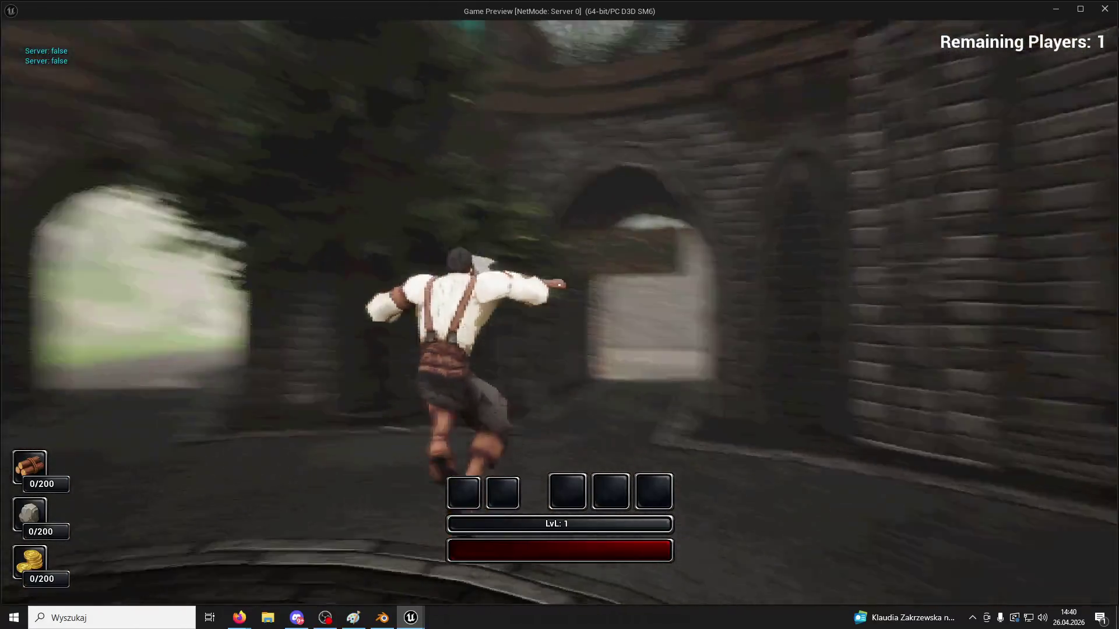
pyautogui.press('space')
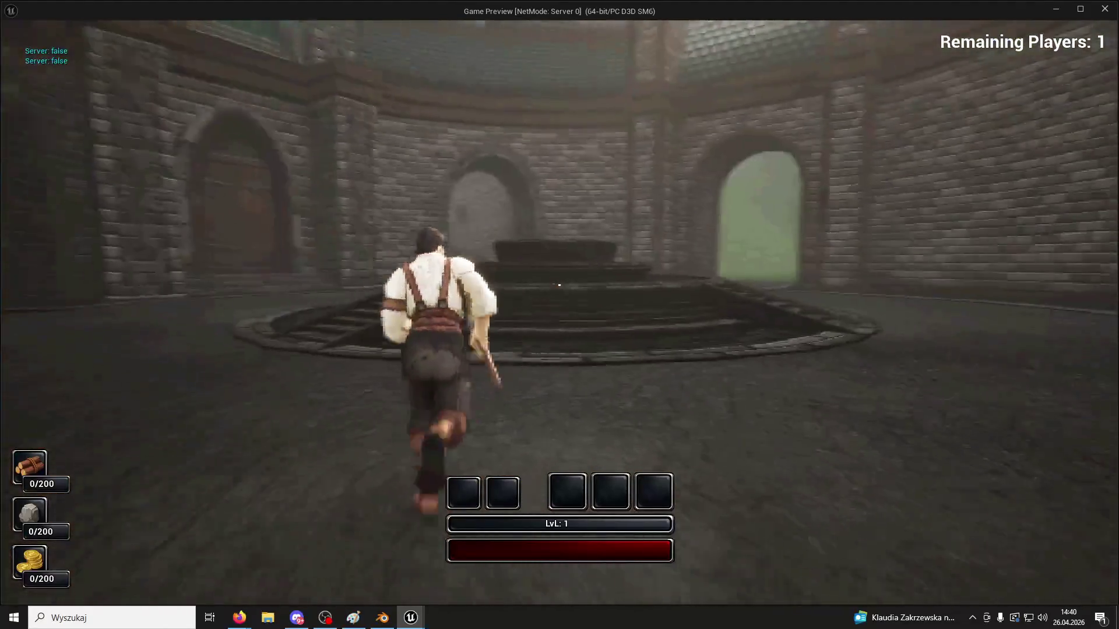
# Run and jump around the fountain and arched passage, collecting gold on the courtyard steps
pyautogui.press('w')
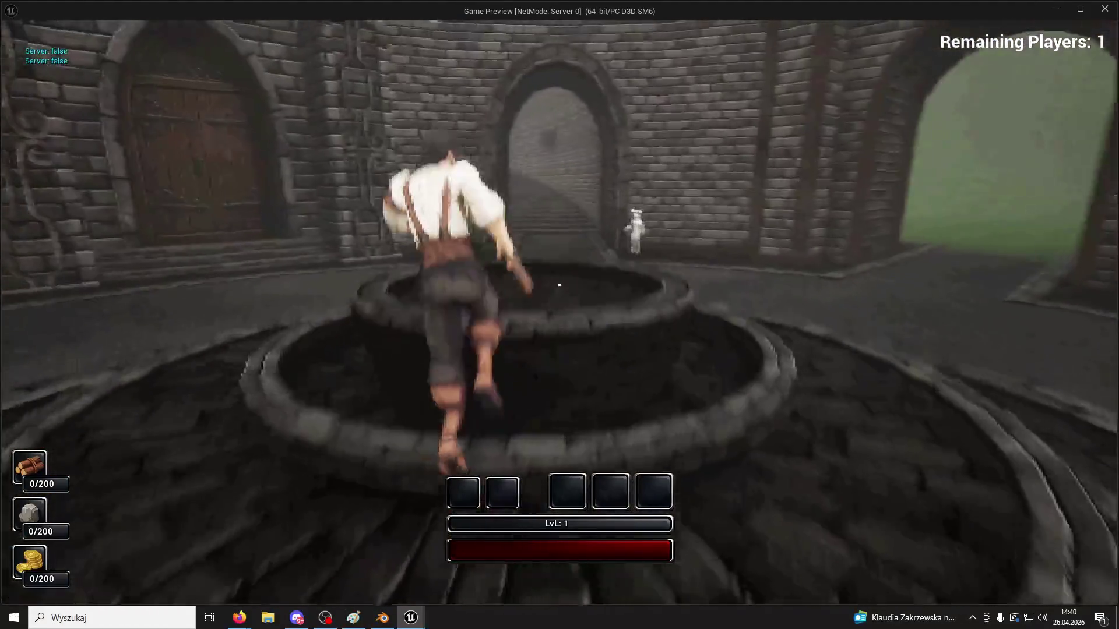
pyautogui.press('space')
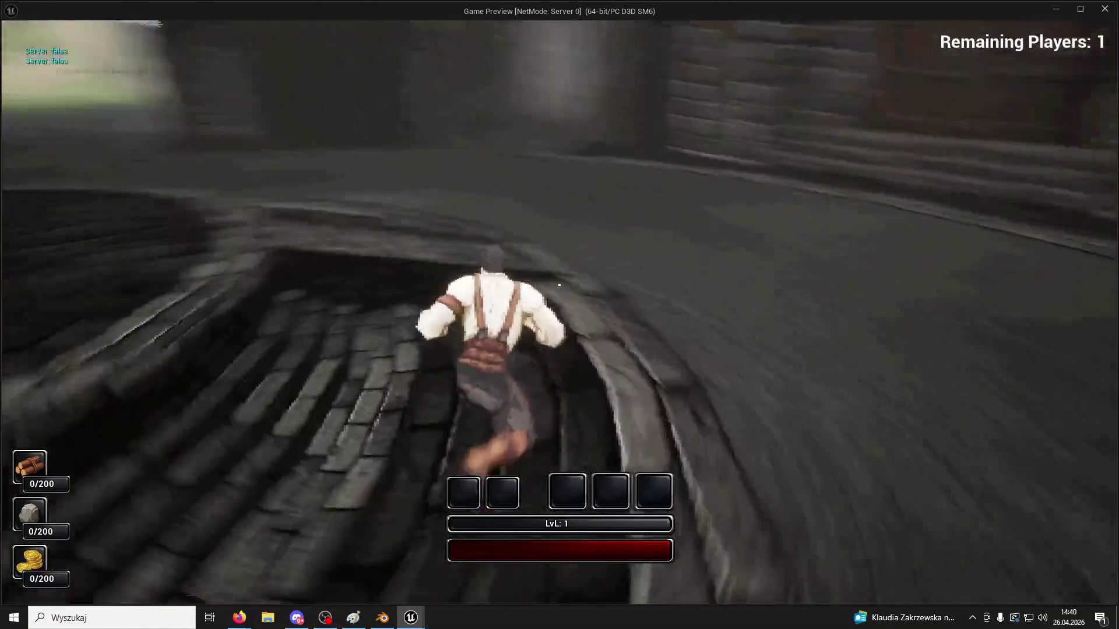
pyautogui.press('space')
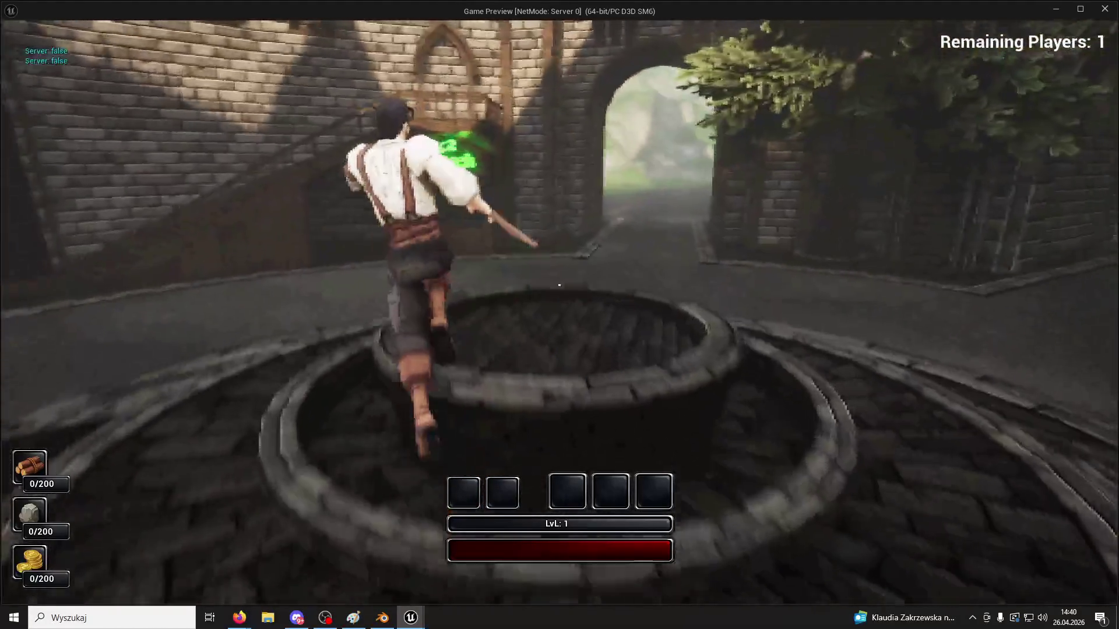
pyautogui.press('space')
pyautogui.press('space')
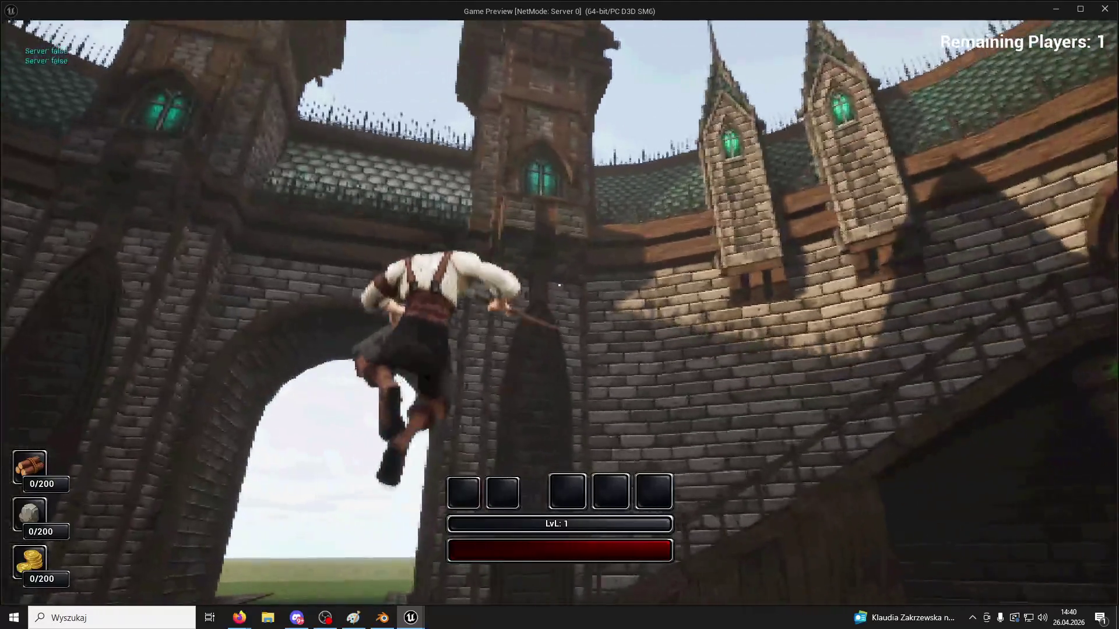
pyautogui.press('space')
pyautogui.press('w')
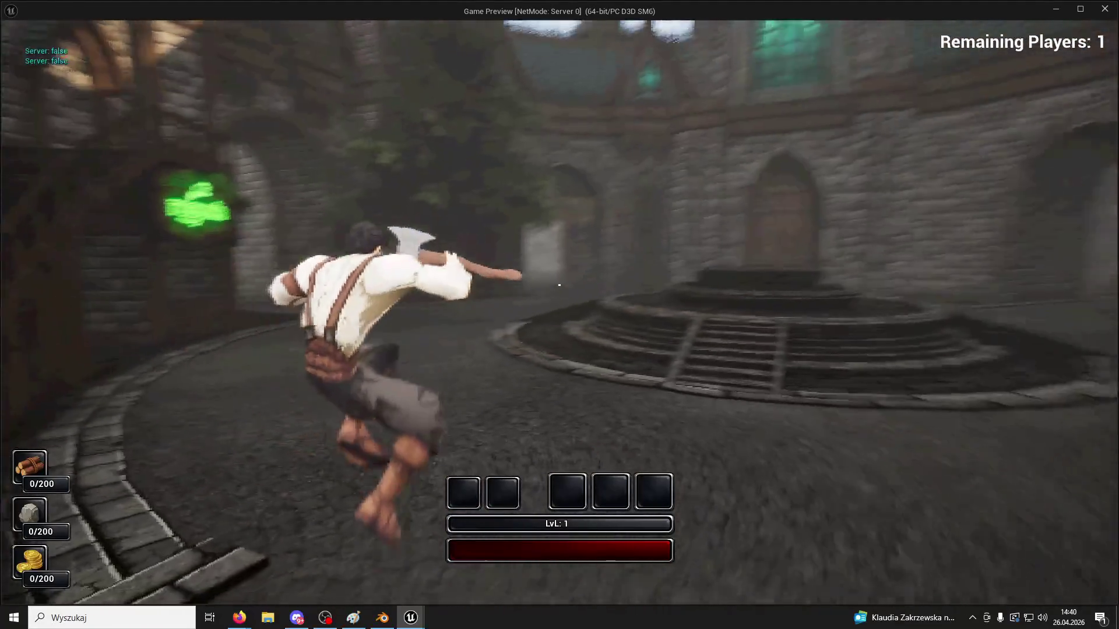
pyautogui.press('w')
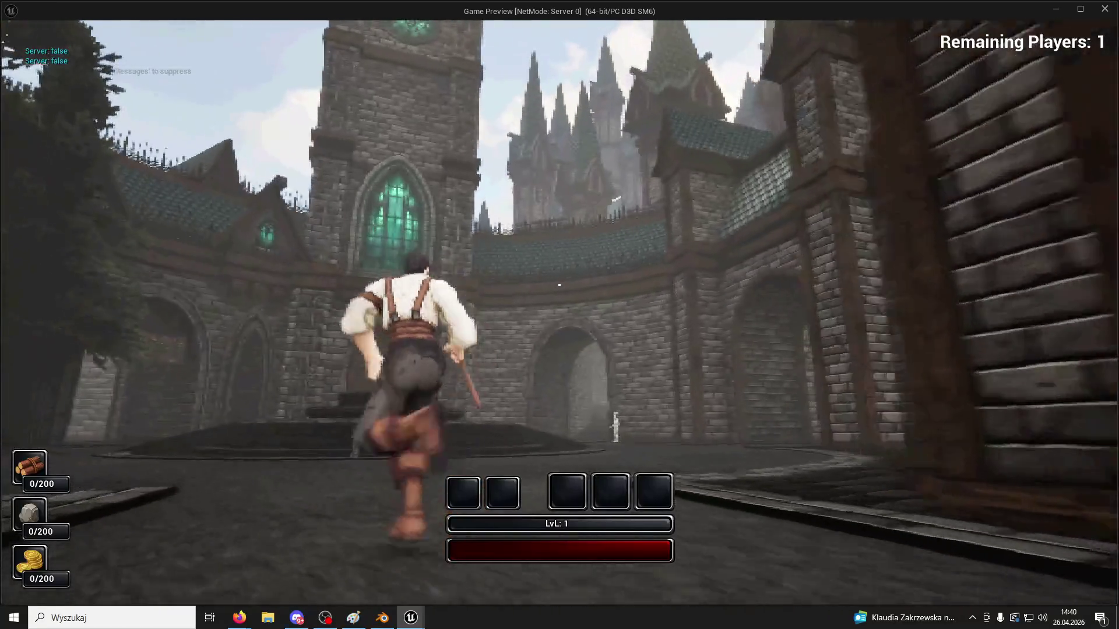
pyautogui.press('w')
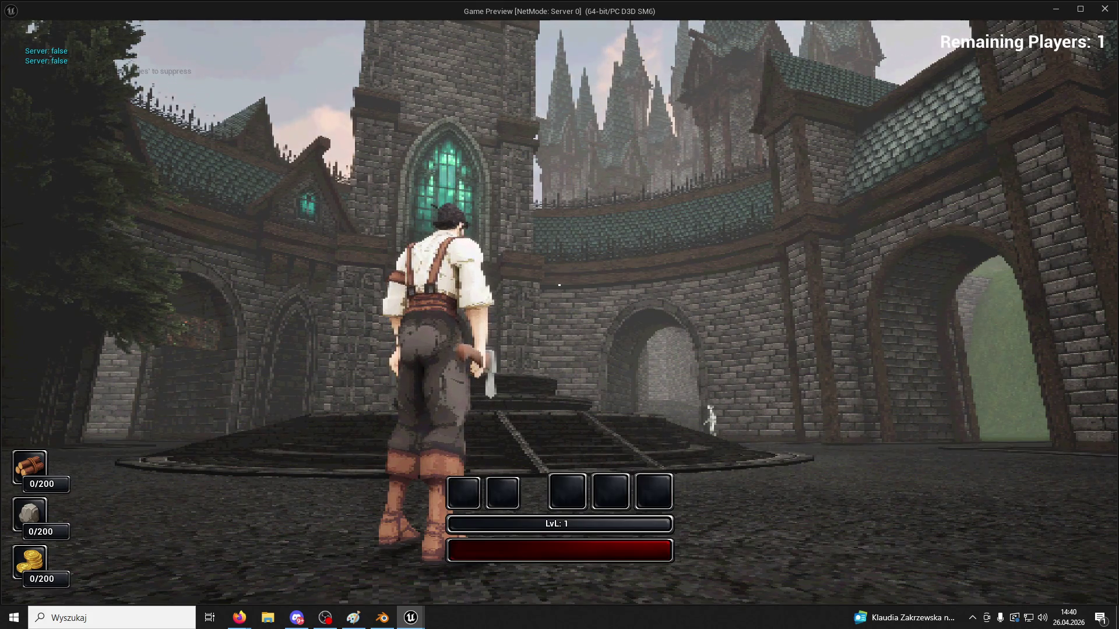
pyautogui.press('w')
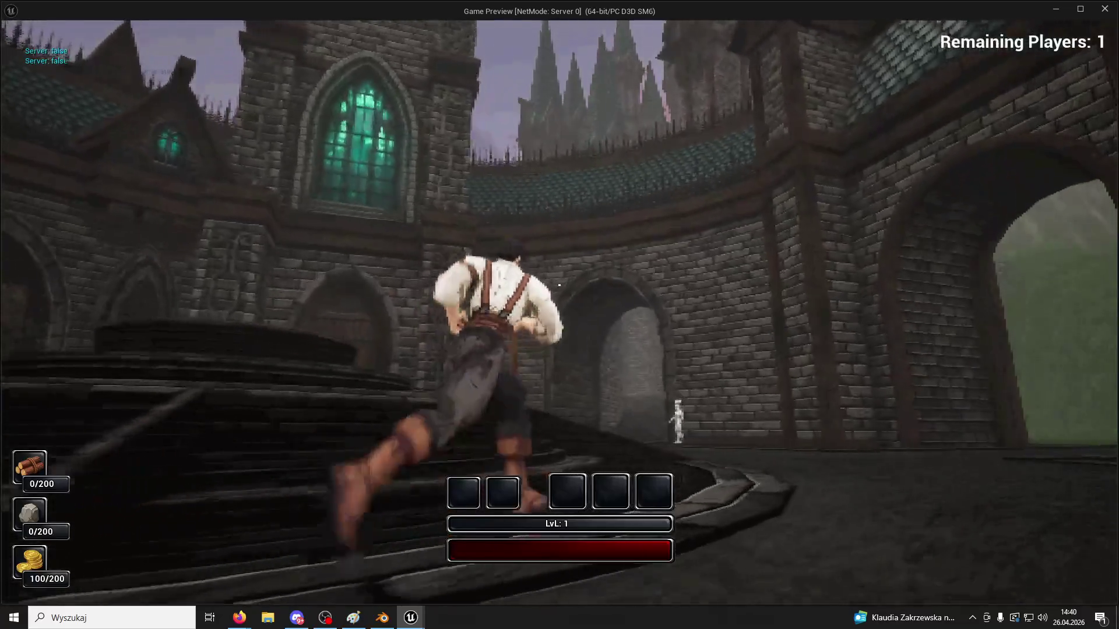
# Reach the skeleton vendor in the dark archway, buy two items and use the first skill
pyautogui.press('w')
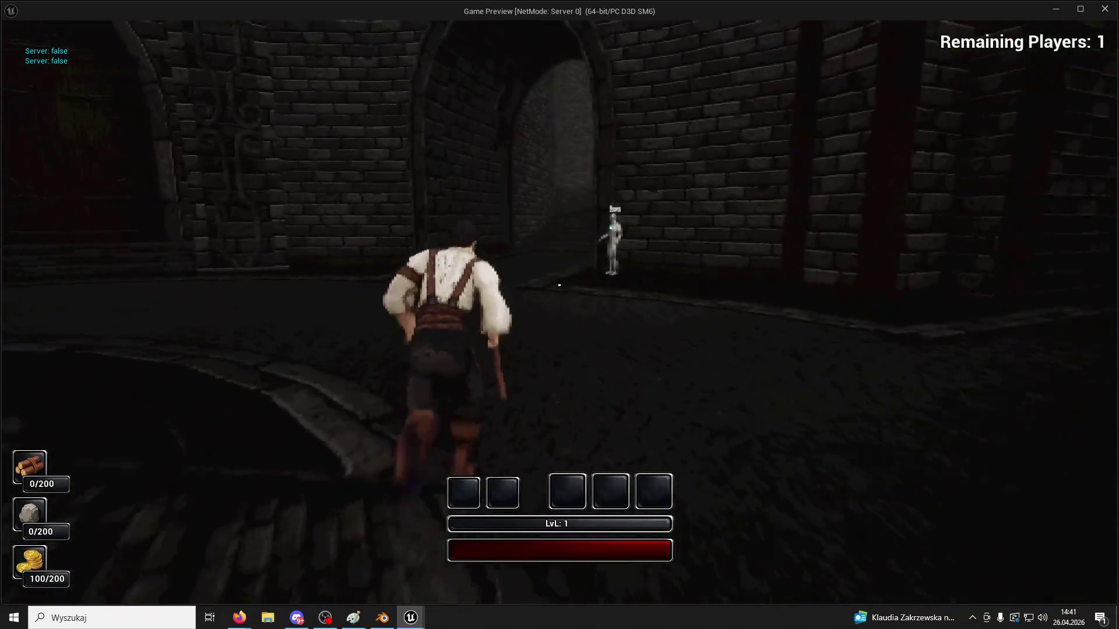
pyautogui.press('w')
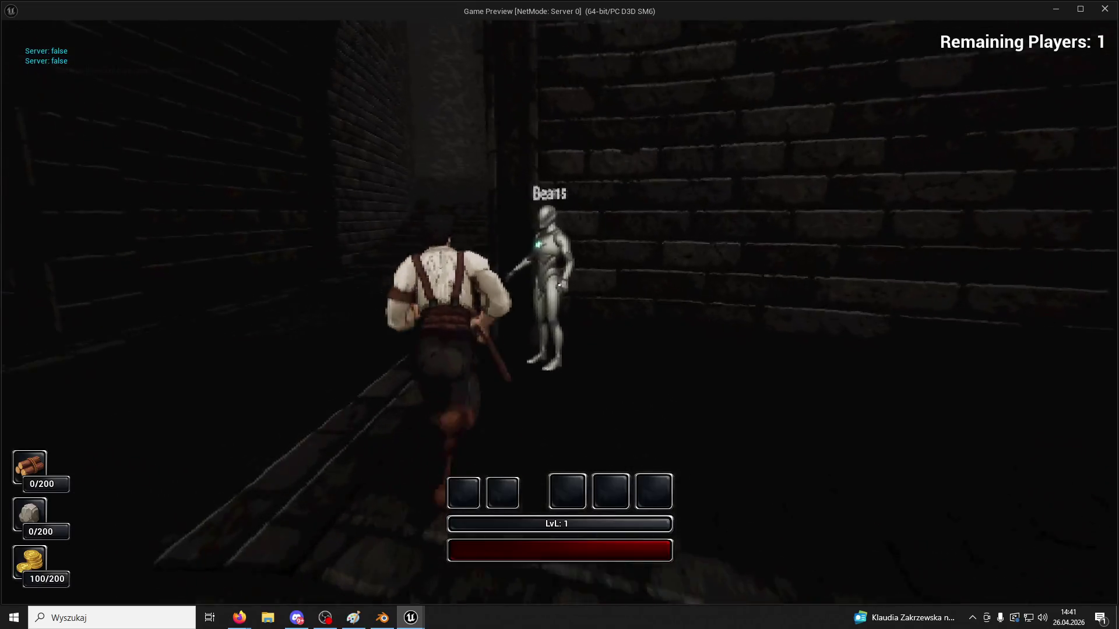
pyautogui.press('e')
pyautogui.press('1')
pyautogui.press('1')
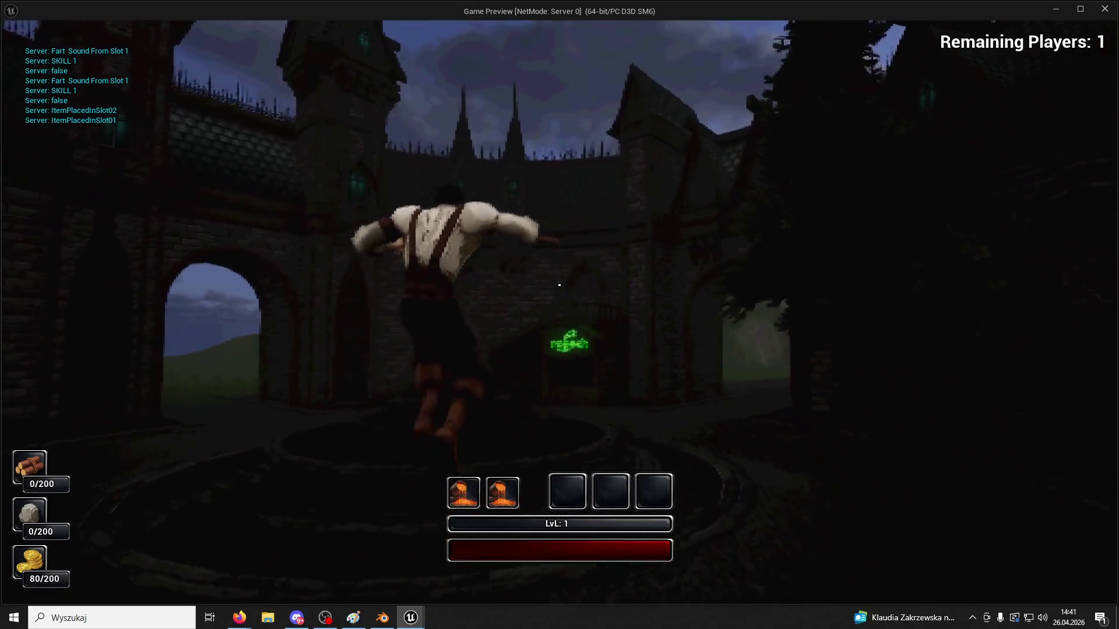
pyautogui.press('super')
pyautogui.press('Escape')
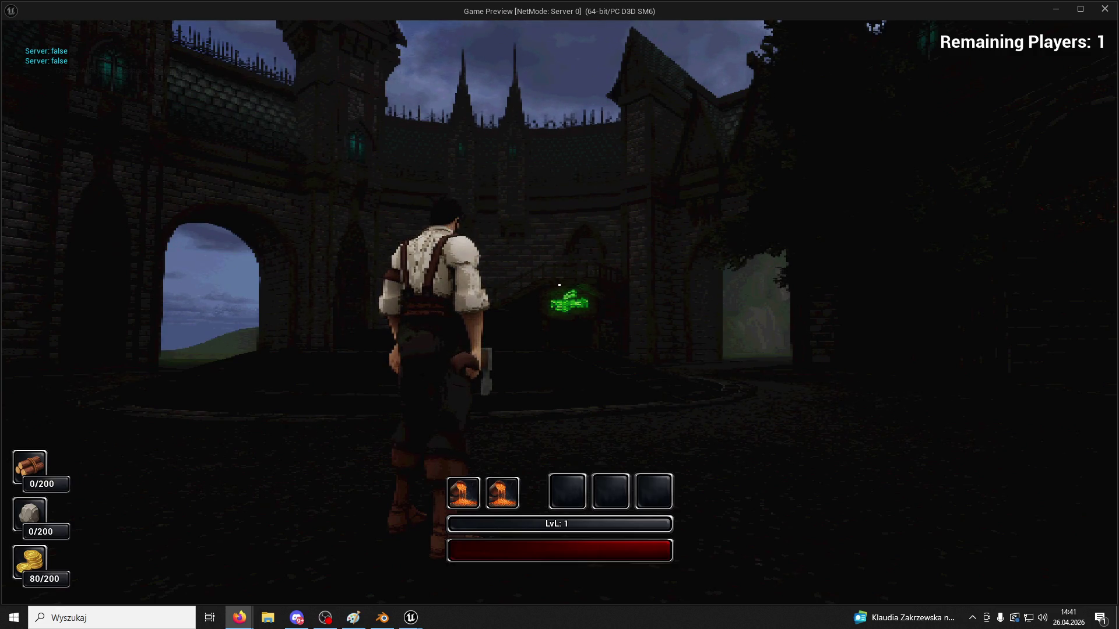
# Run through the archway and stone room, firing the first skill twice, then head up the corridor stairs
pyautogui.press('w')
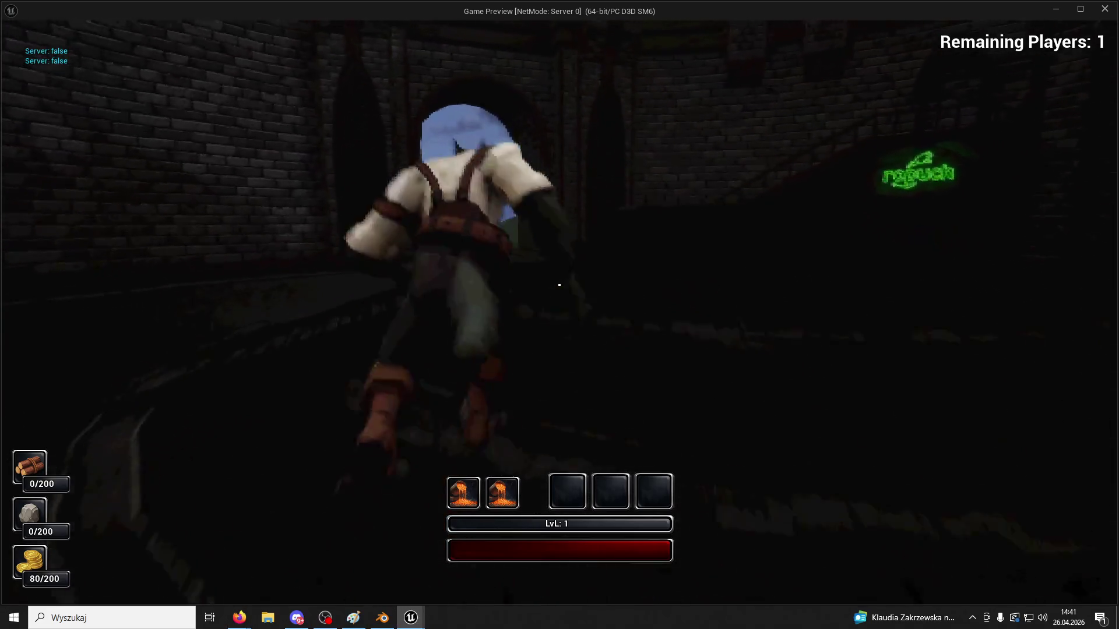
pyautogui.press('super')
pyautogui.press('super')
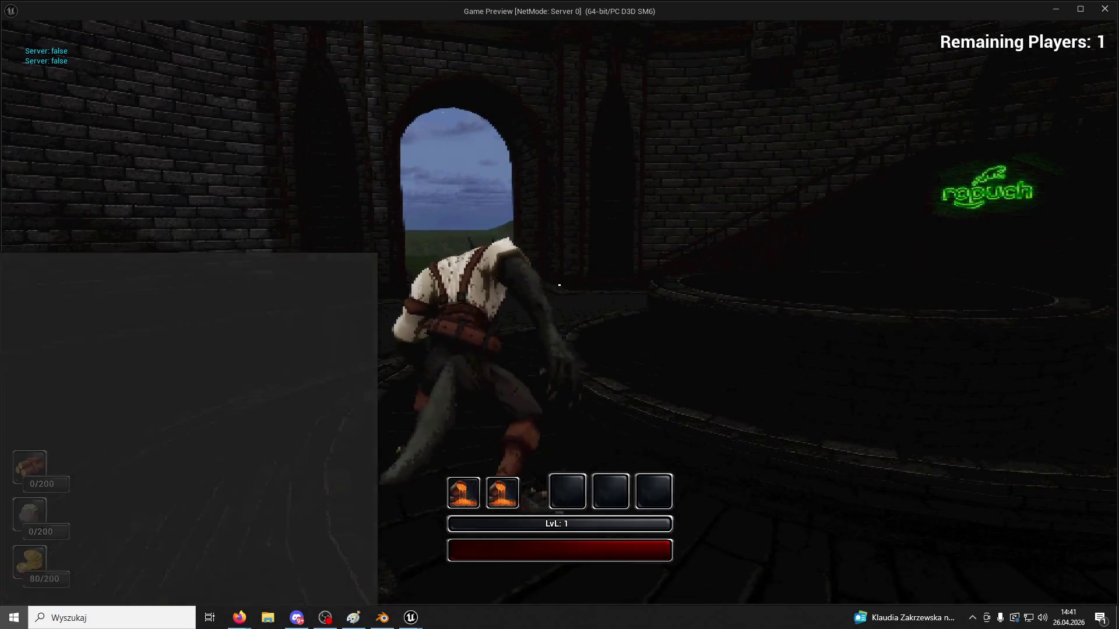
pyautogui.click(340, 315)
pyautogui.press('w')
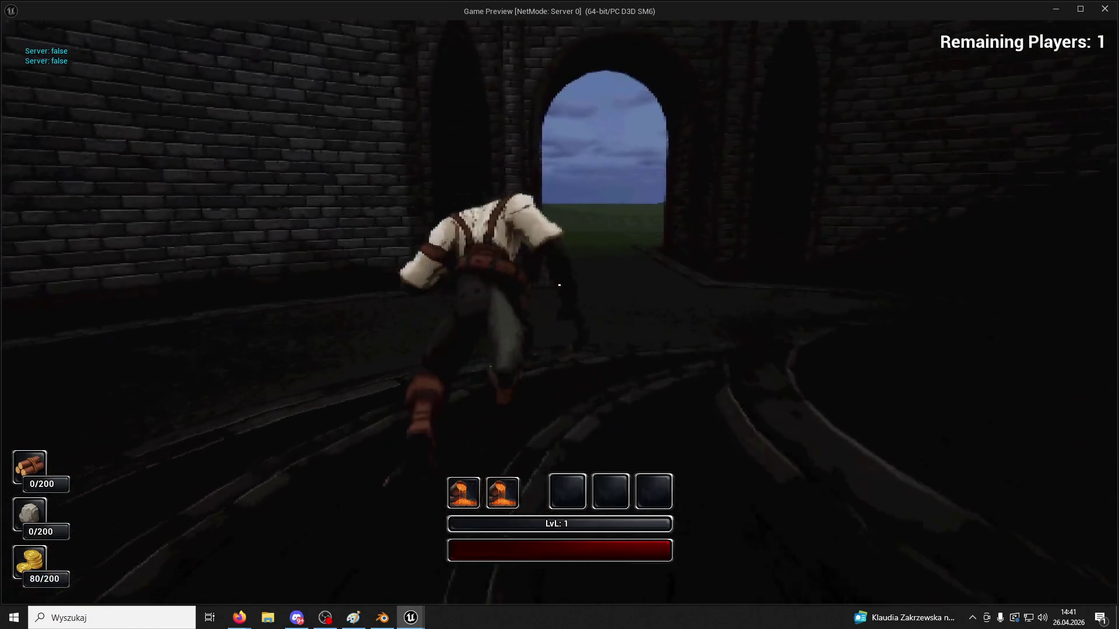
pyautogui.press('w')
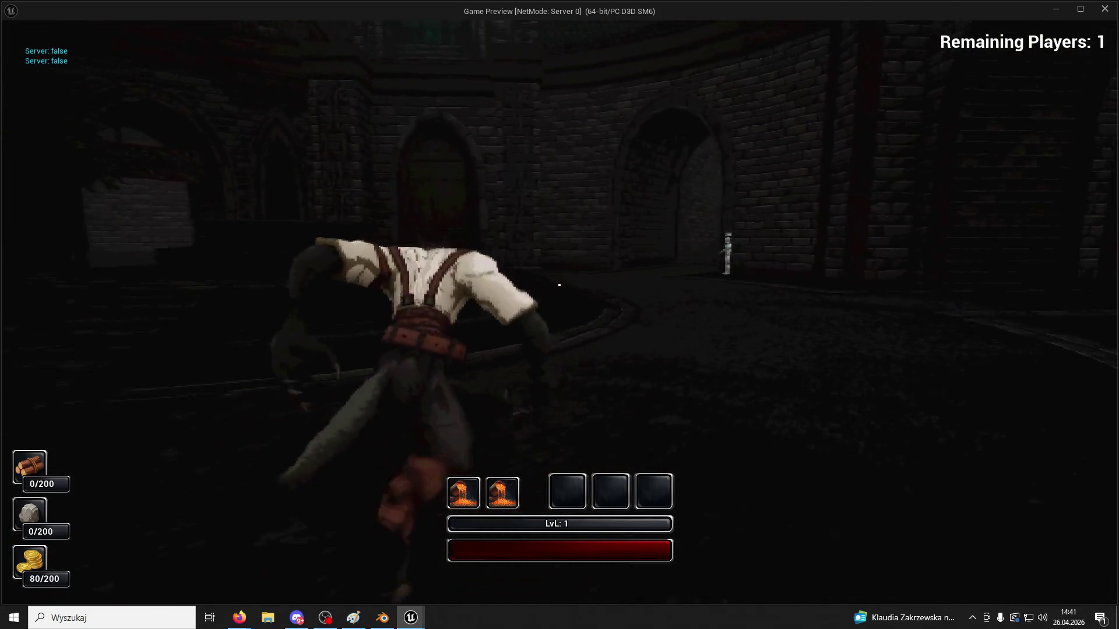
pyautogui.press('1')
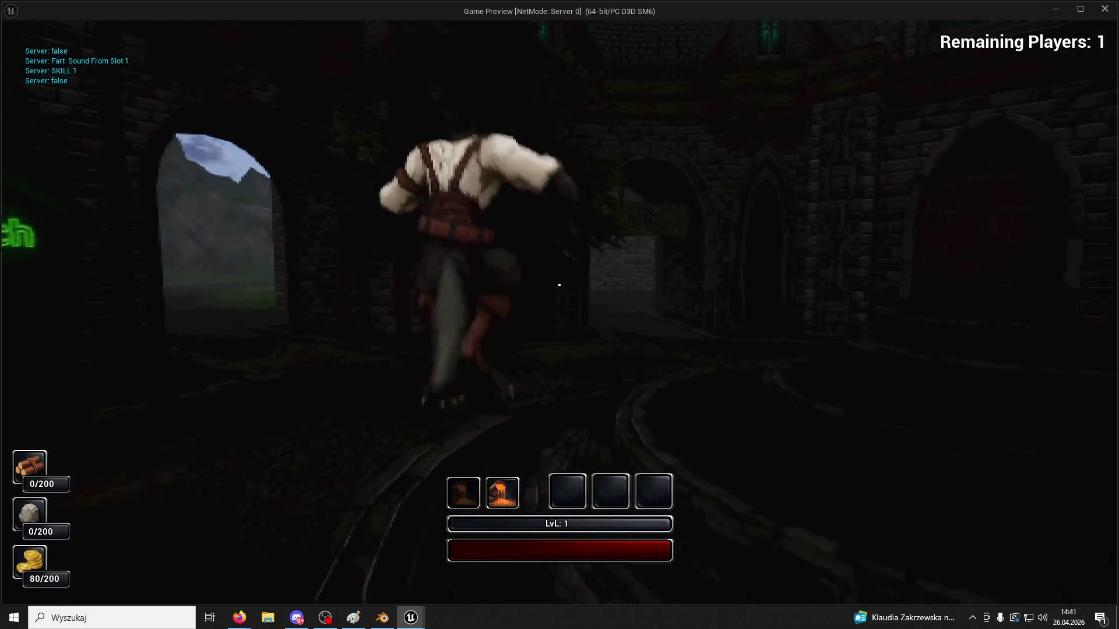
pyautogui.press('1')
pyautogui.press('w')
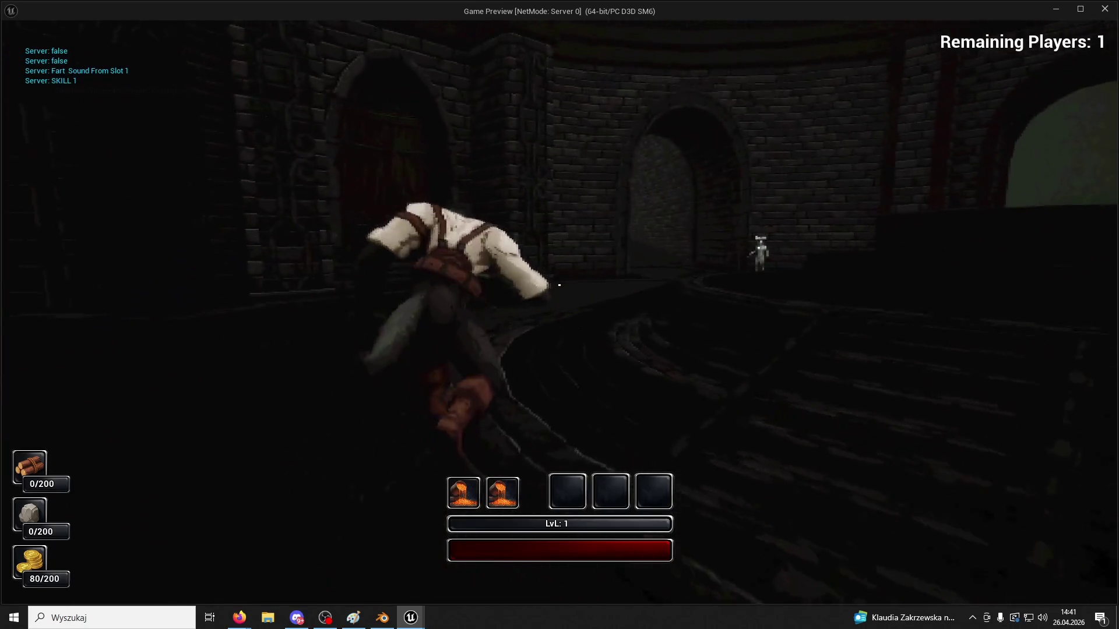
pyautogui.press('w')
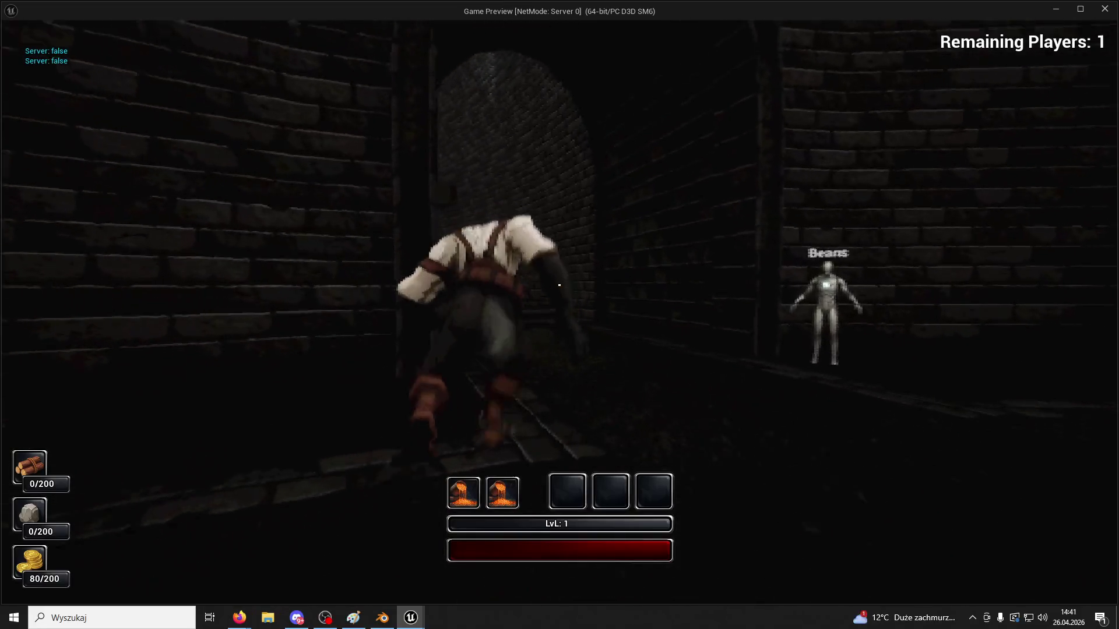
pyautogui.press('w')
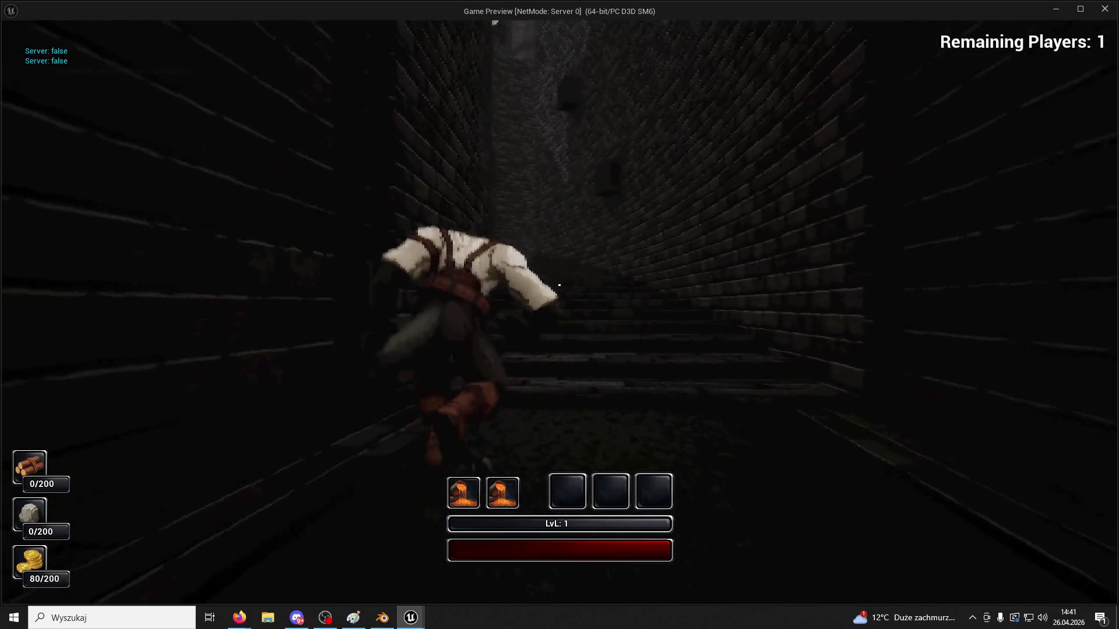
pyautogui.press('w')
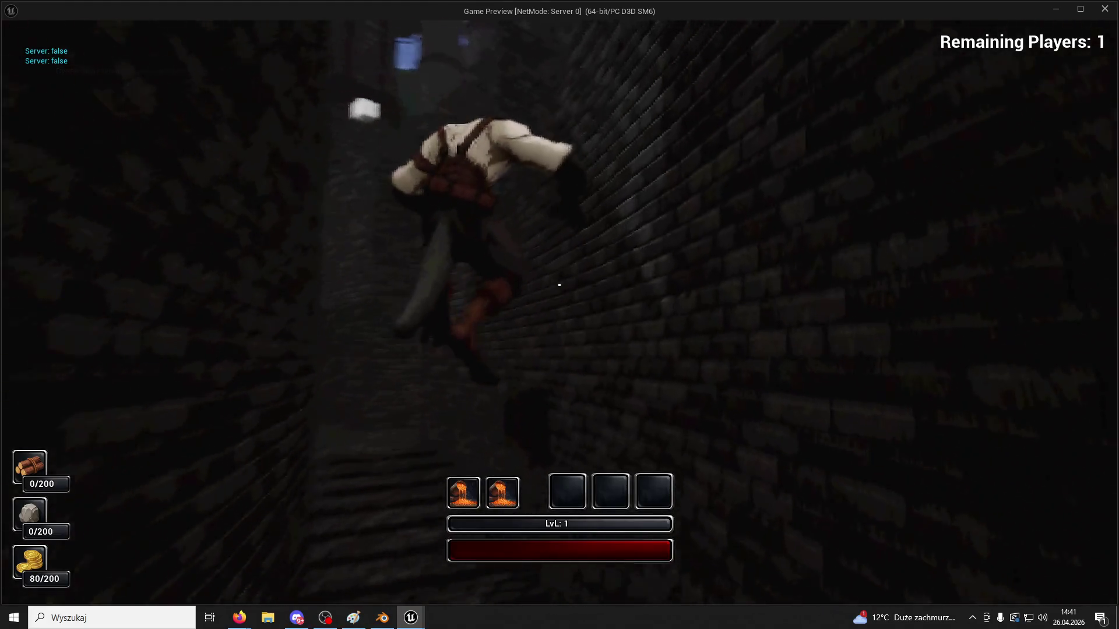
pyautogui.press('w')
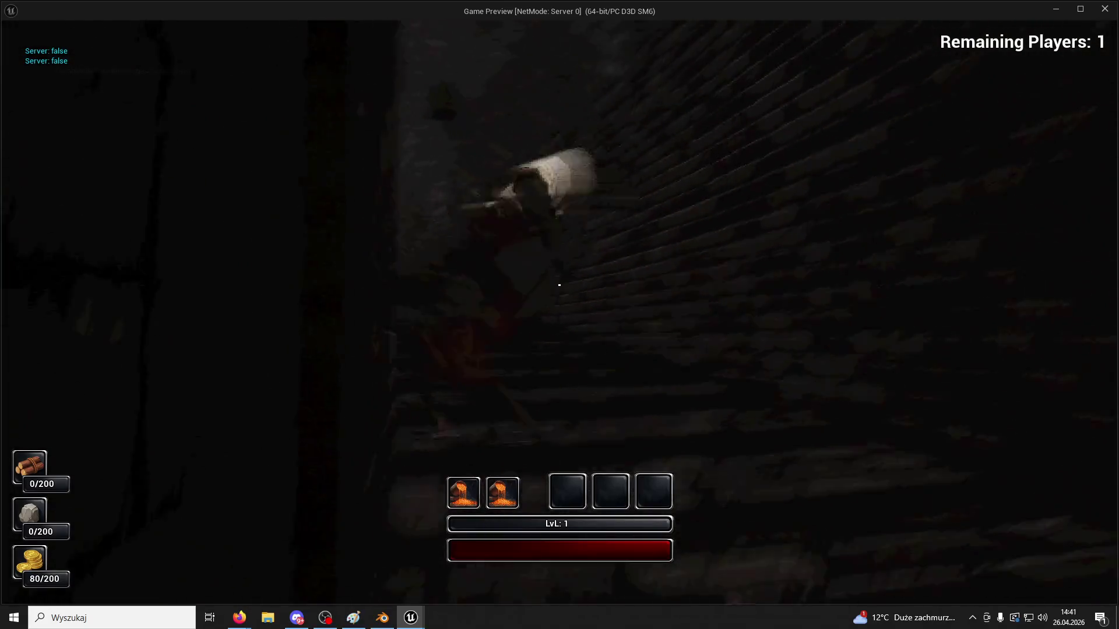
# Climb along the brick walls and up the stairwell, then end the play session with Esc
pyautogui.press('w')
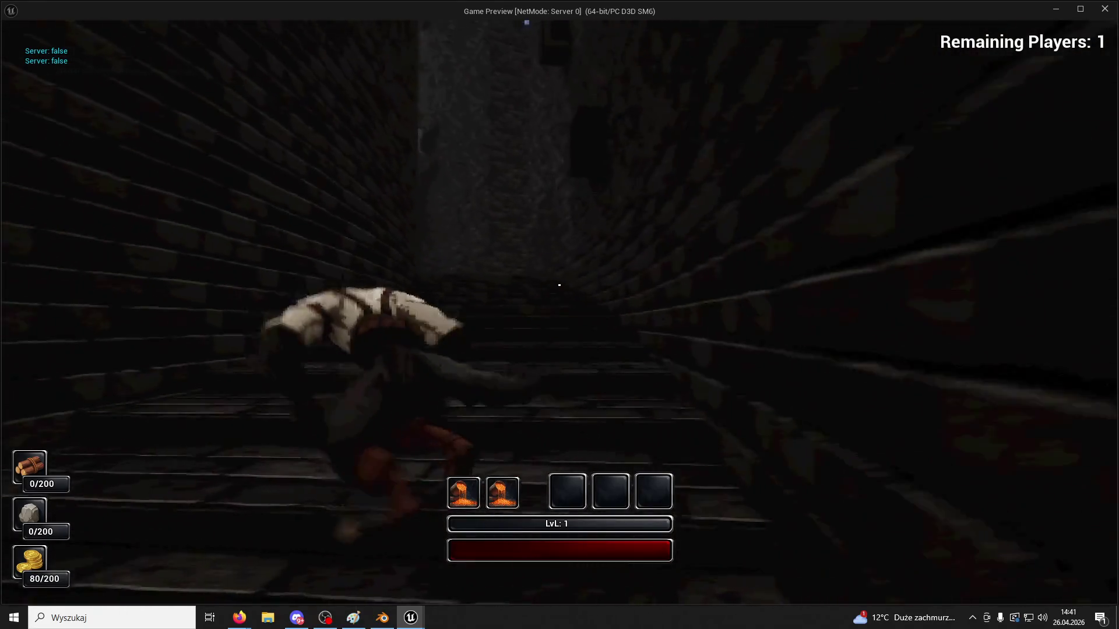
pyautogui.press('w')
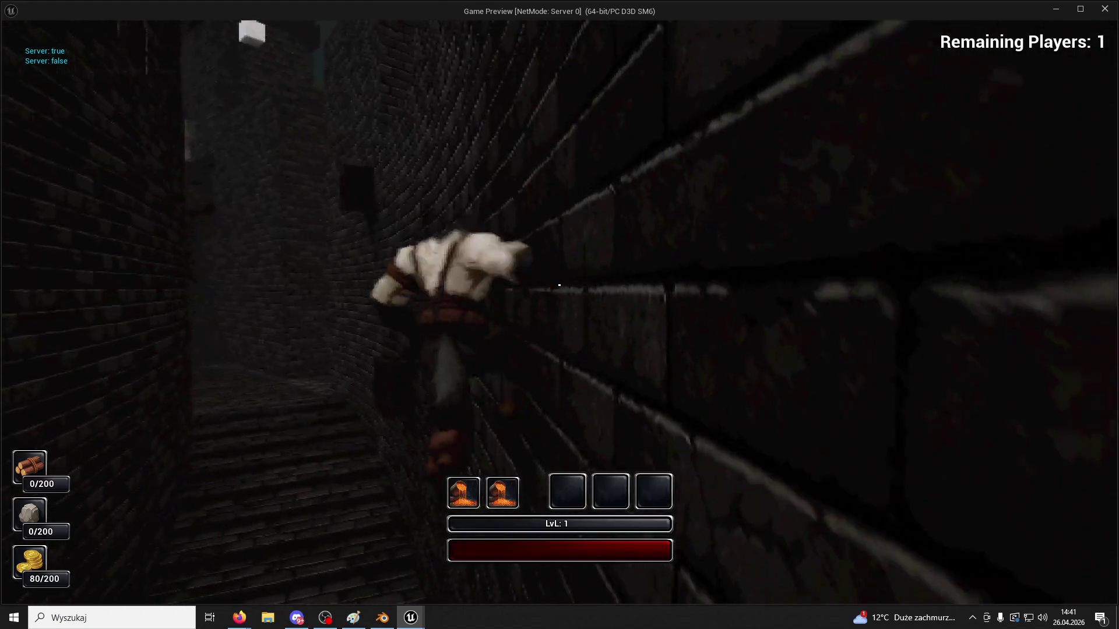
pyautogui.press('w')
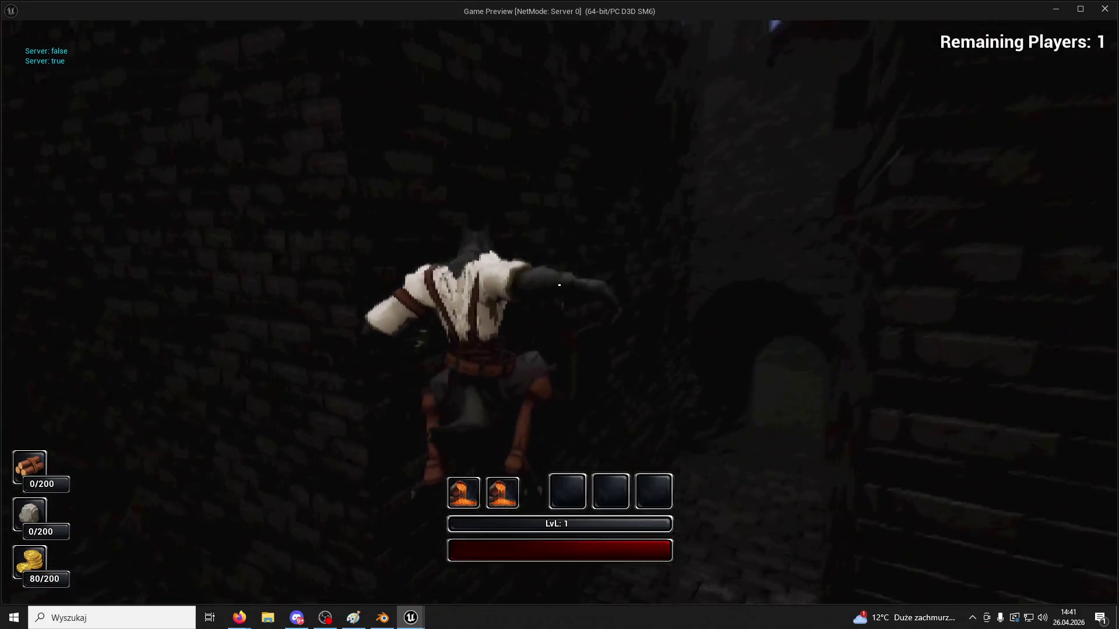
pyautogui.press('w')
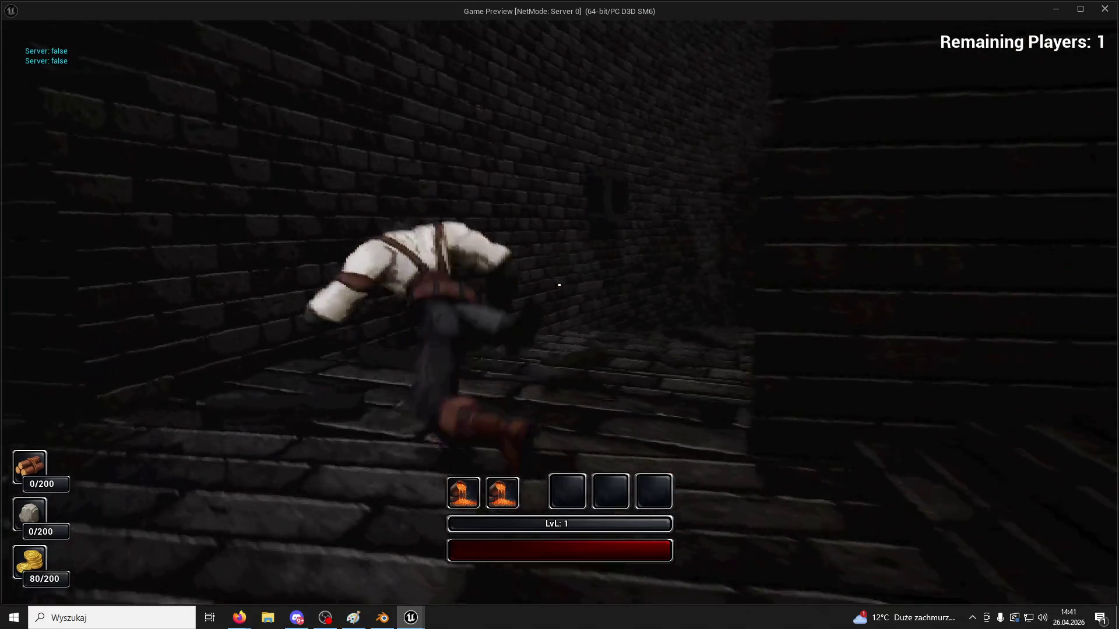
pyautogui.press('w')
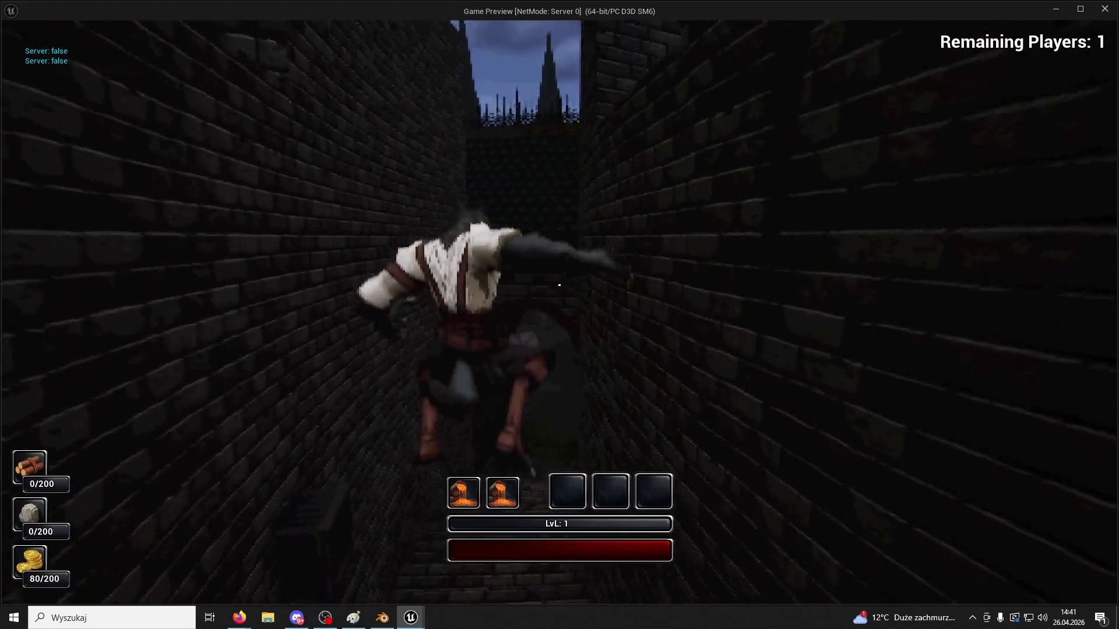
pyautogui.press('w')
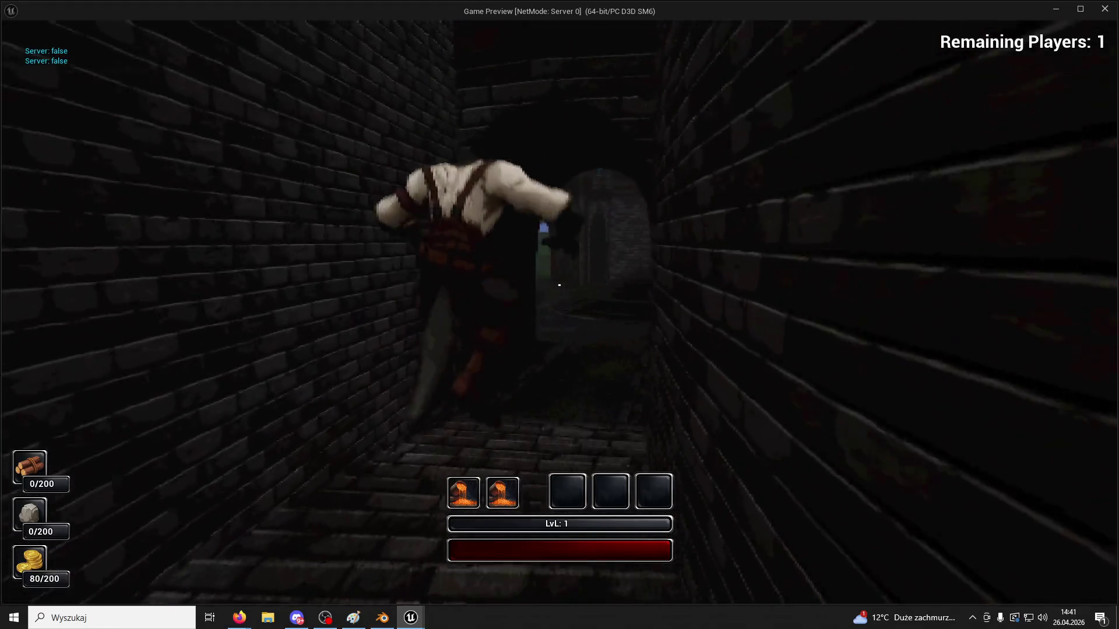
pyautogui.press('w')
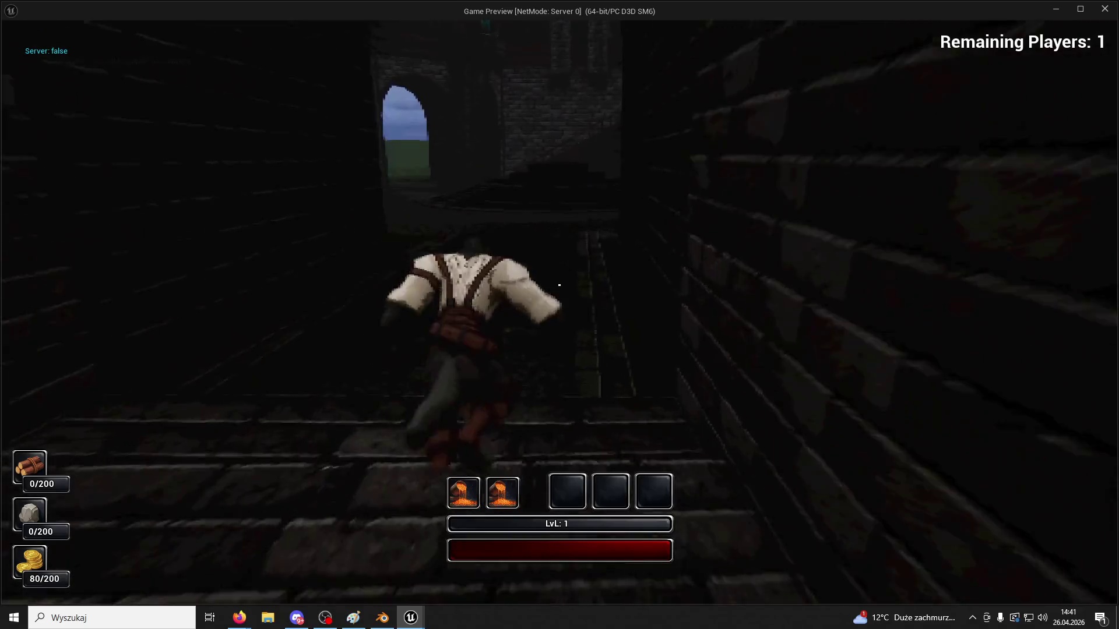
pyautogui.press('w')
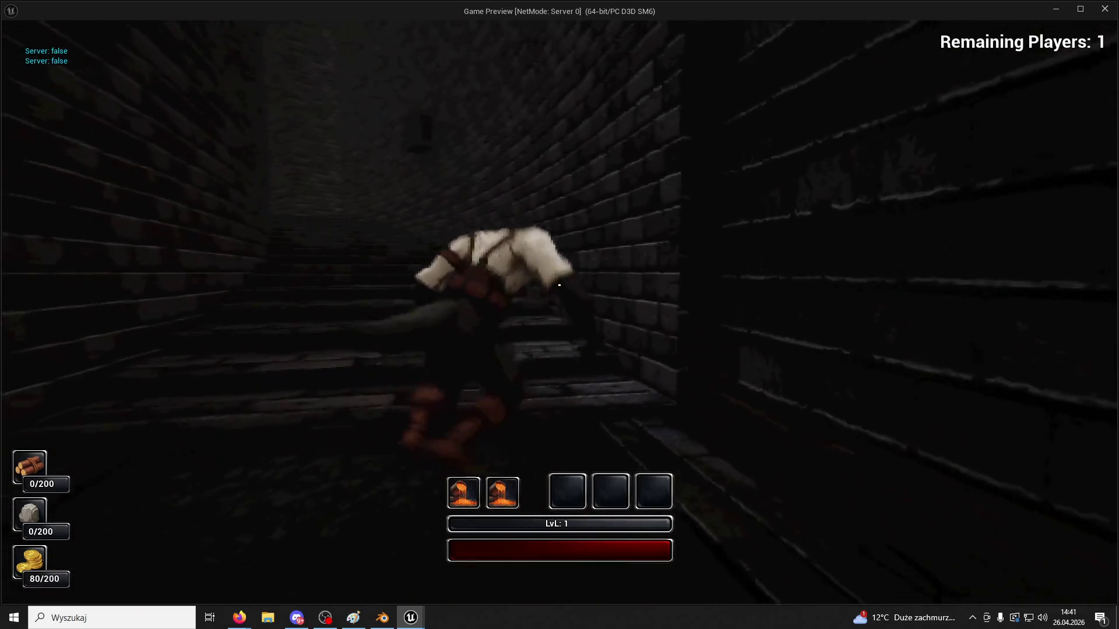
pyautogui.press('w')
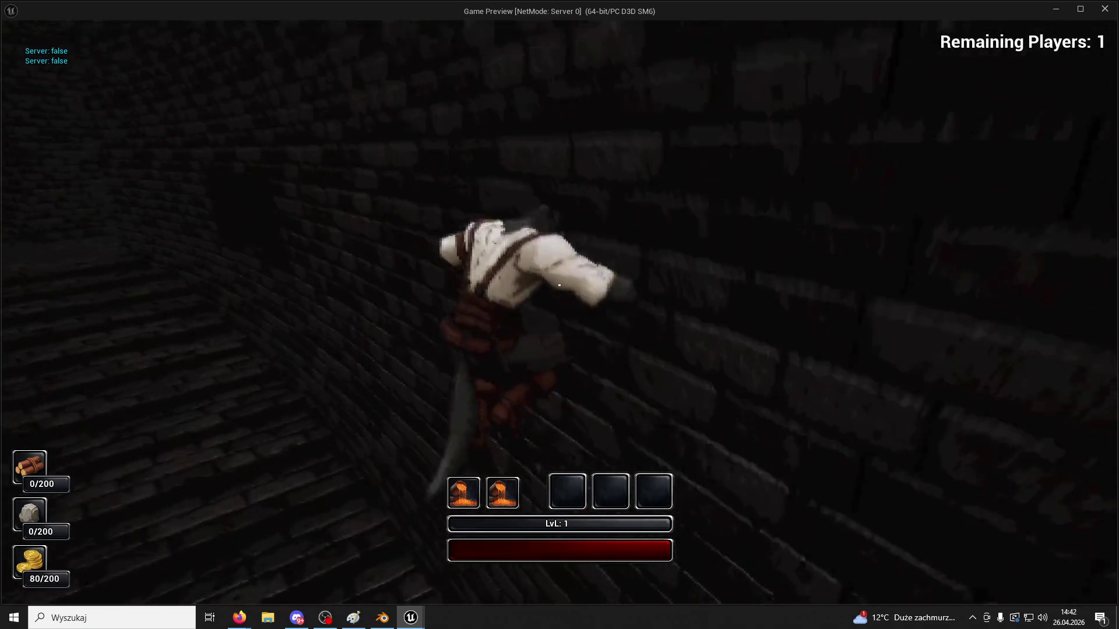
pyautogui.press('w')
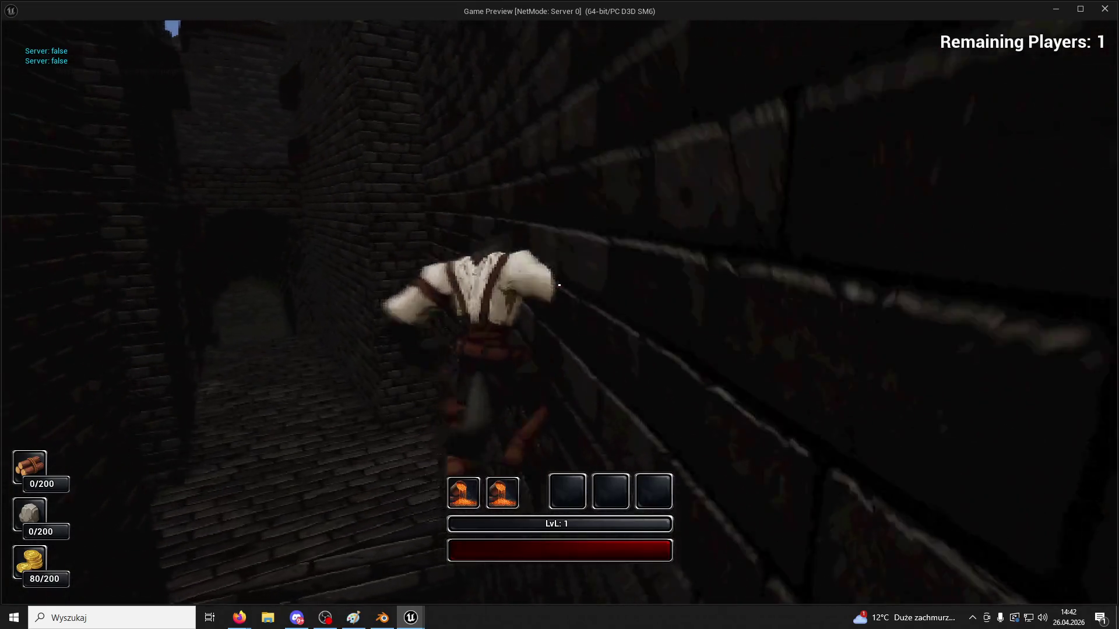
pyautogui.press('w')
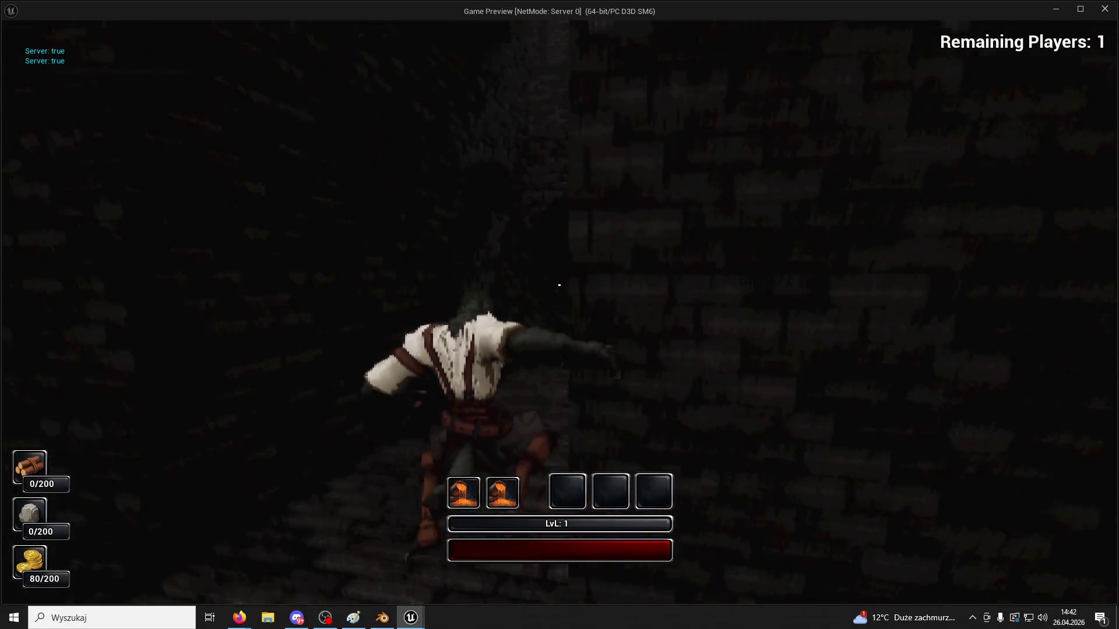
pyautogui.press('Escape')
# Play-test again, running up the stone stairs and climbing the alley walls, then press Esc to stop
pyautogui.click(284, 46)
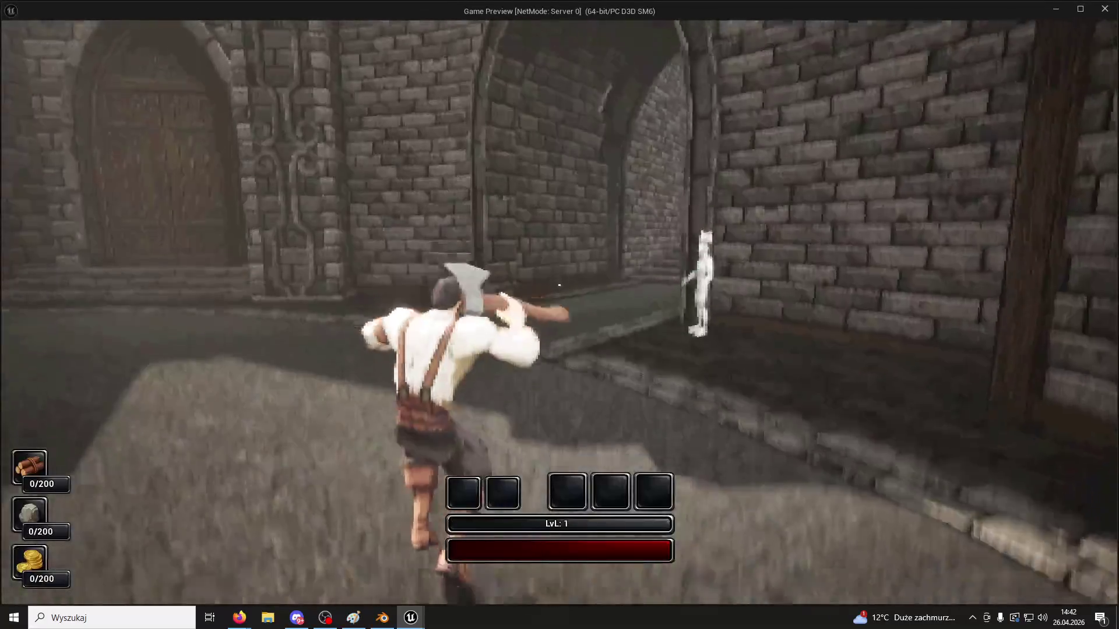
pyautogui.press('w')
pyautogui.press('w')
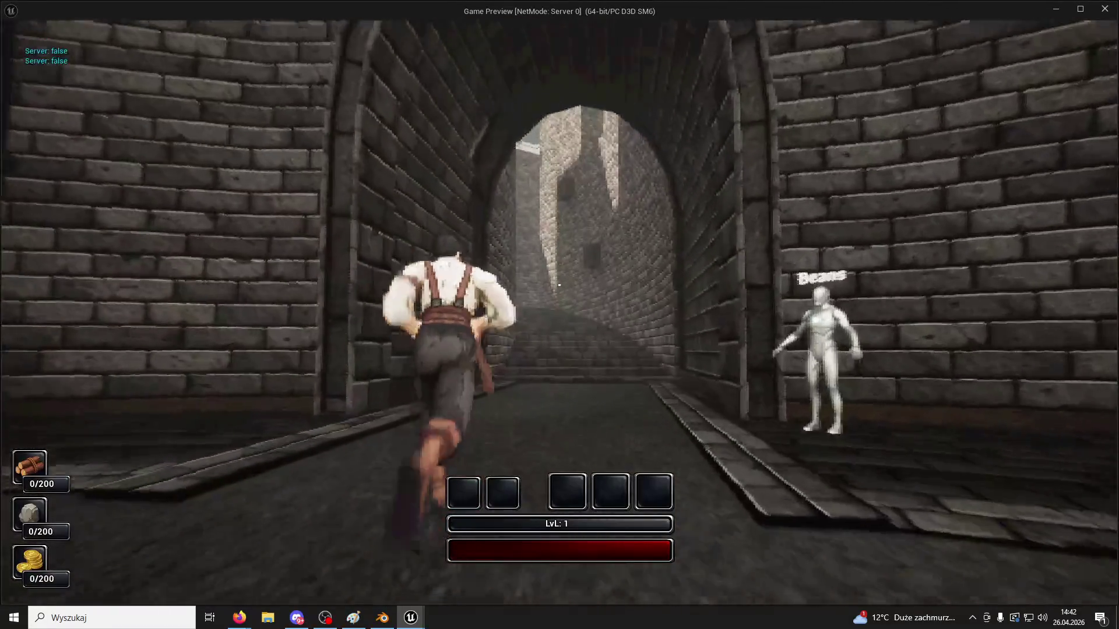
pyautogui.press('w')
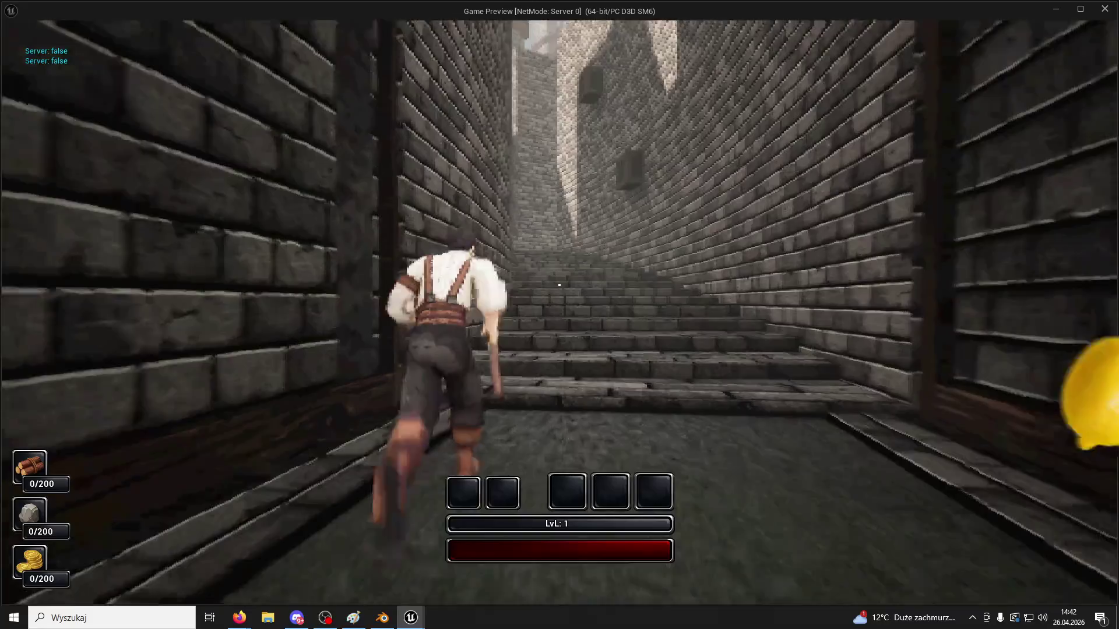
pyautogui.press('w')
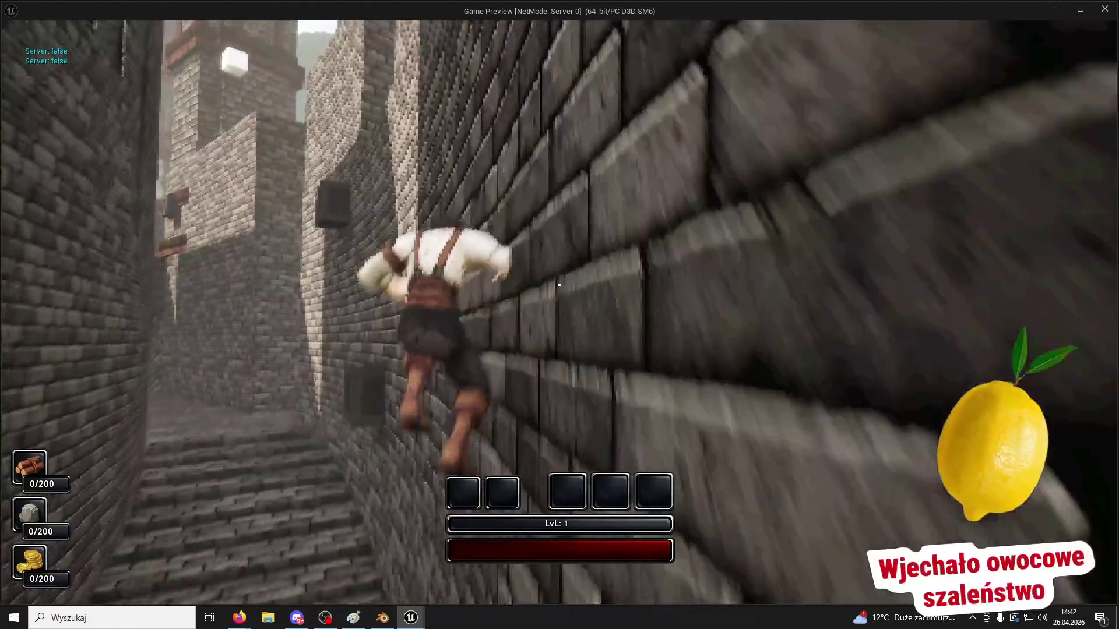
pyautogui.press('w')
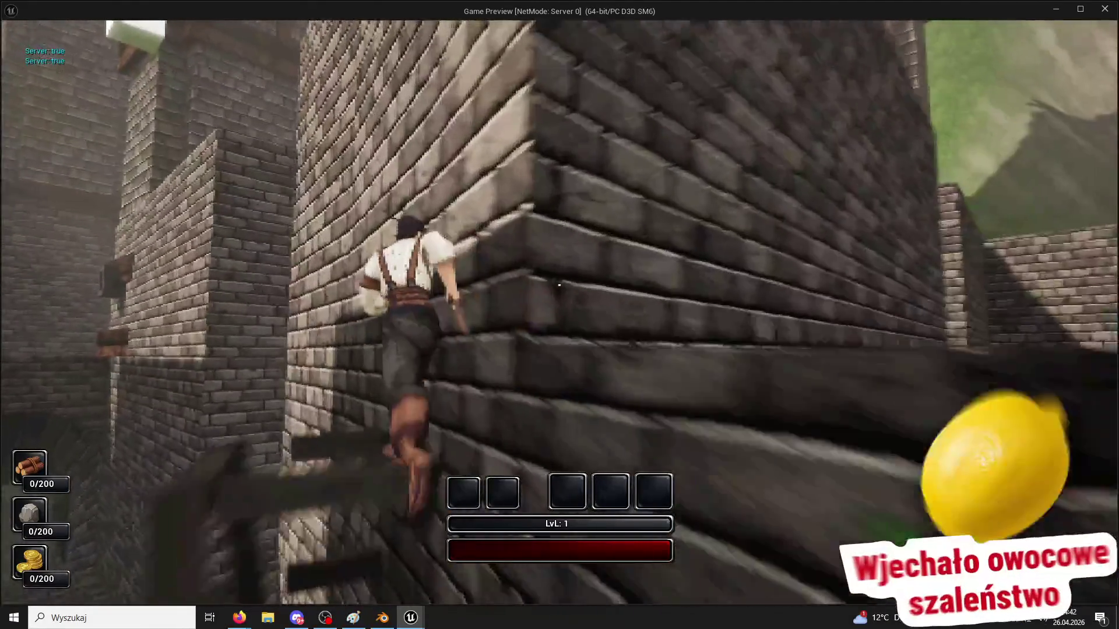
pyautogui.press('w')
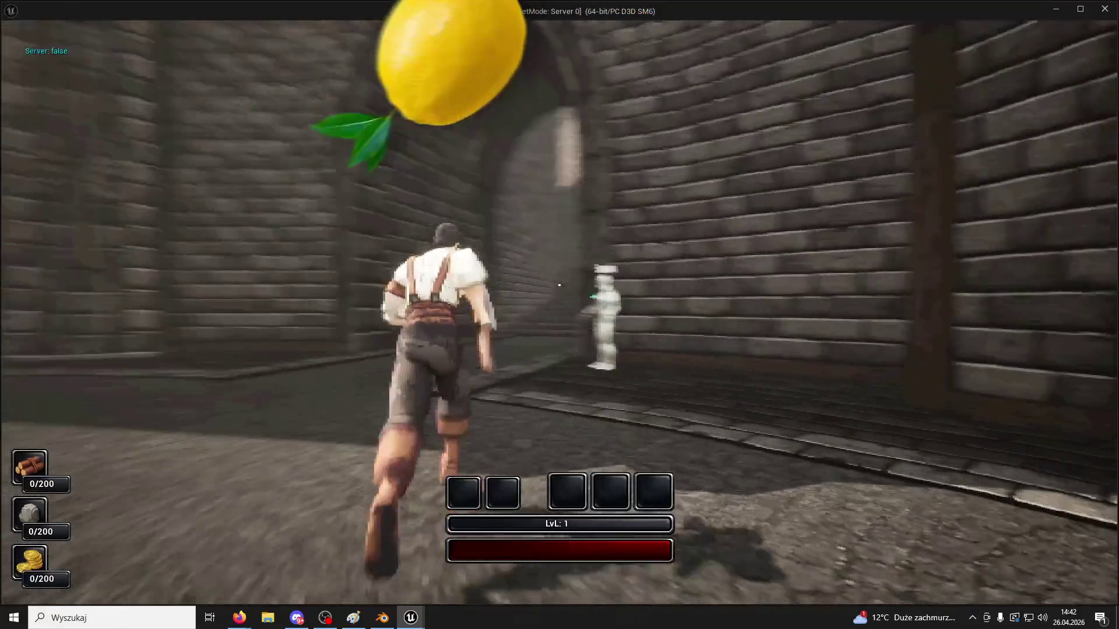
pyautogui.press('w')
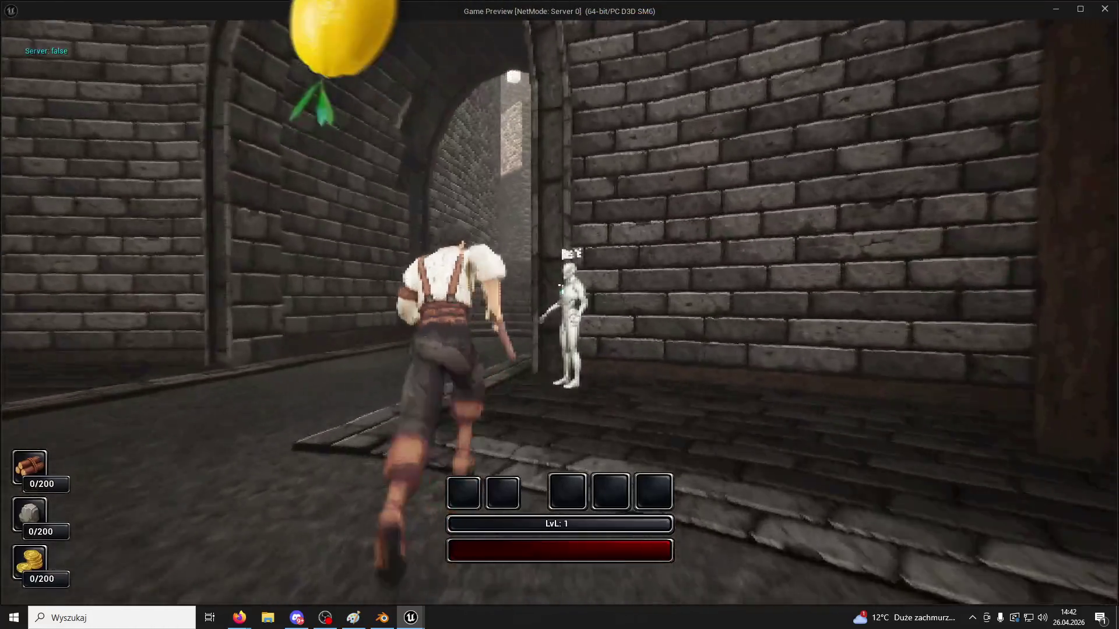
pyautogui.press('w')
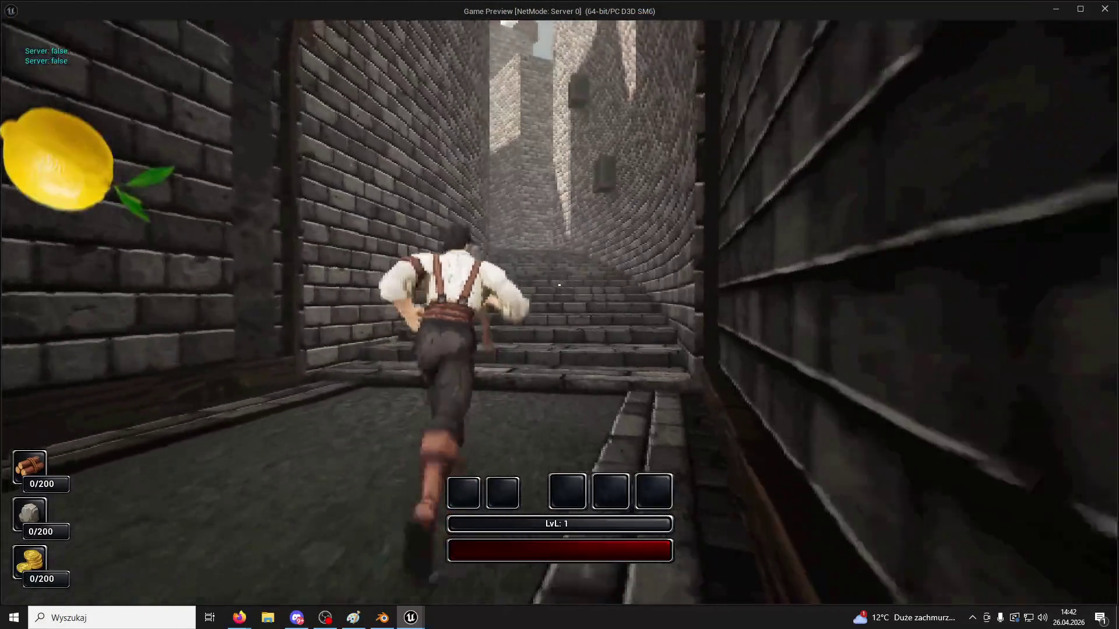
pyautogui.press('w')
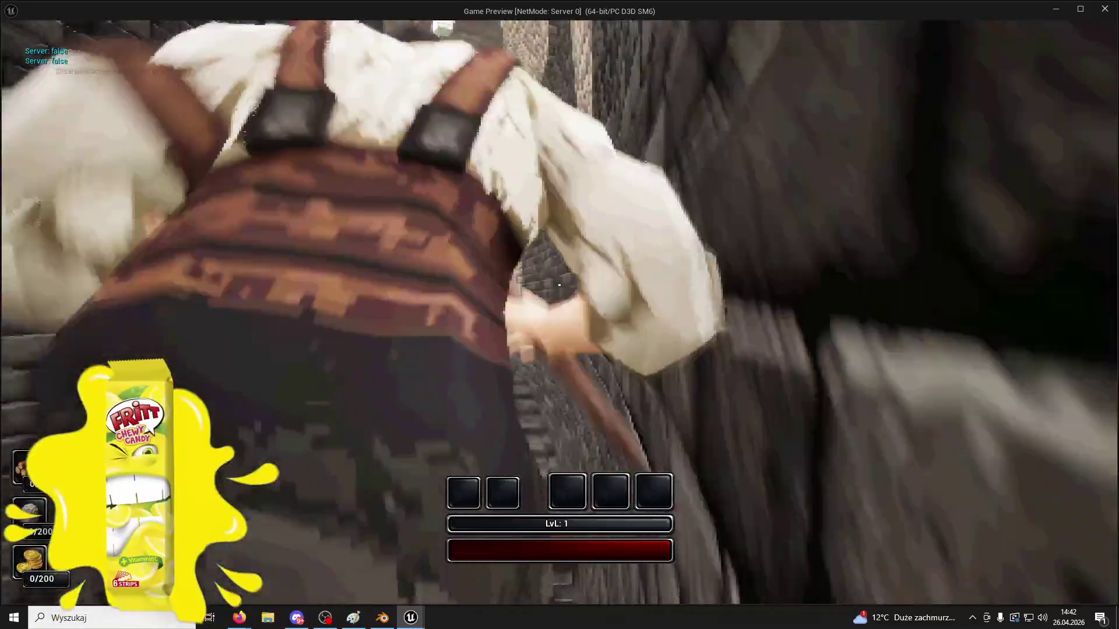
pyautogui.press('w')
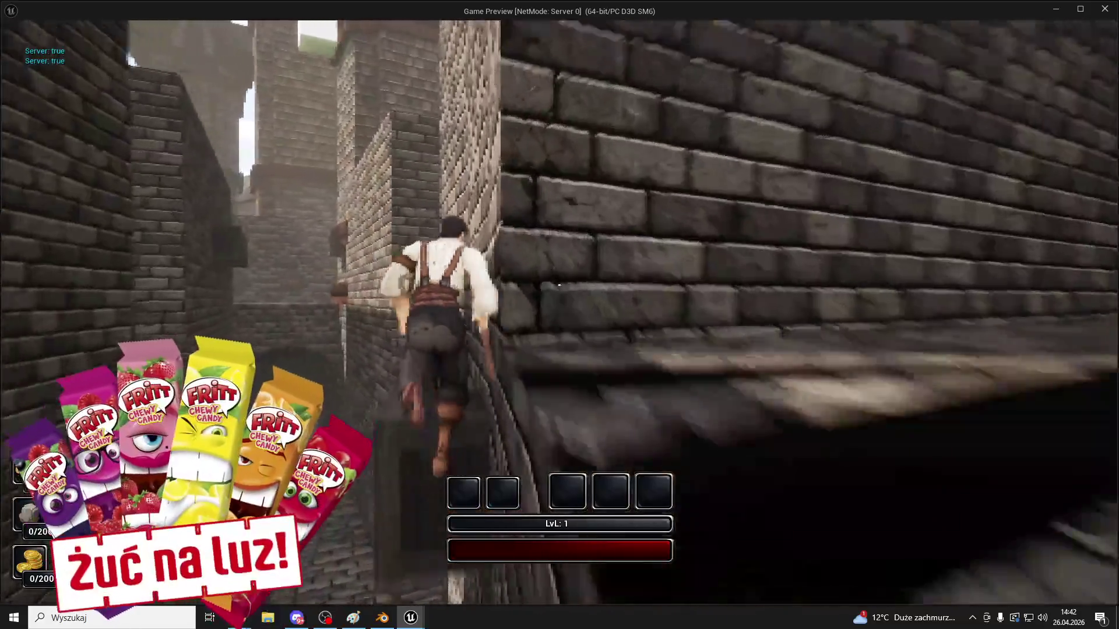
pyautogui.press('w')
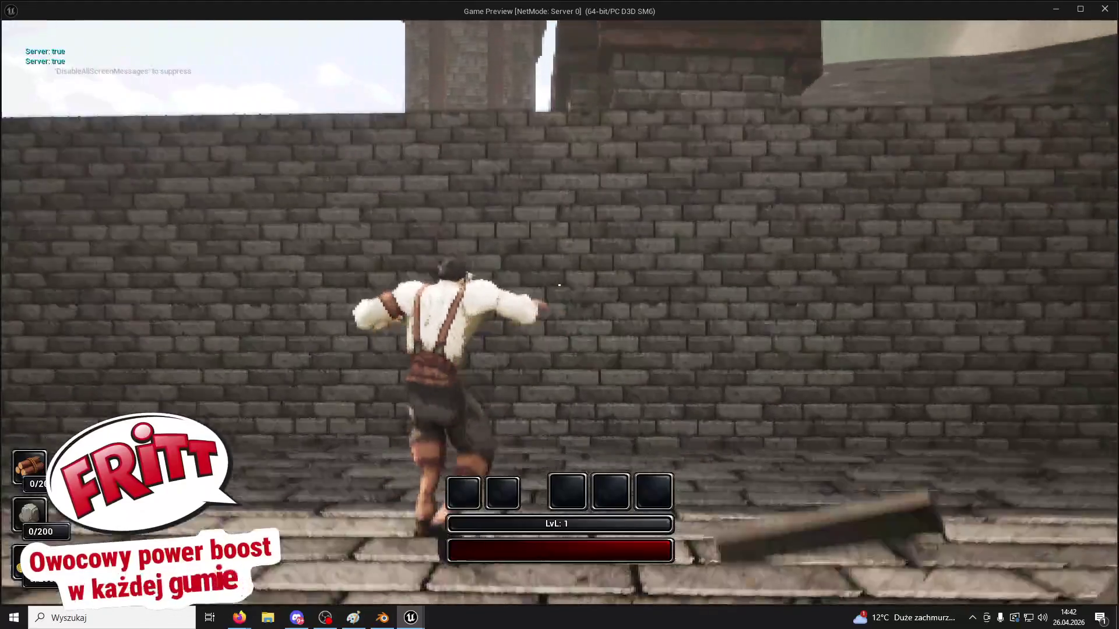
pyautogui.press('Escape')
pyautogui.moveTo(1113, 201); pyautogui.dragTo(1114, 217)
# Select Ultra_Dynamic_Sky in the Outliner and start entering a new Day Length value
pyautogui.click(1025, 209)
pyautogui.scroll(3, 1029, 192)
pyautogui.click(1019, 198)
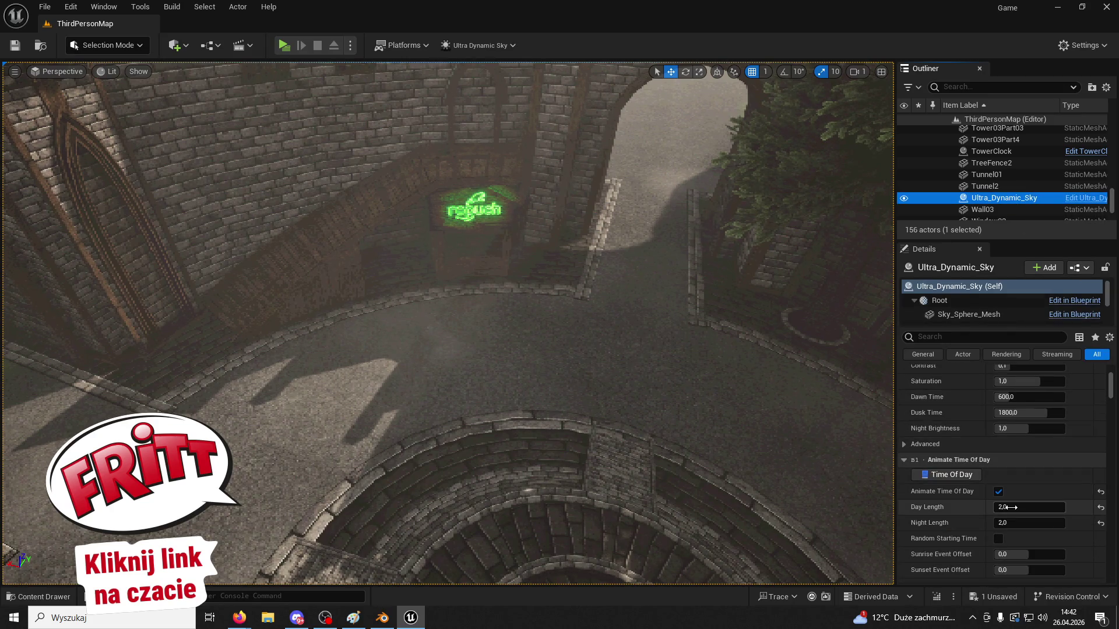
pyautogui.click(1007, 507)
pyautogui.write('1')
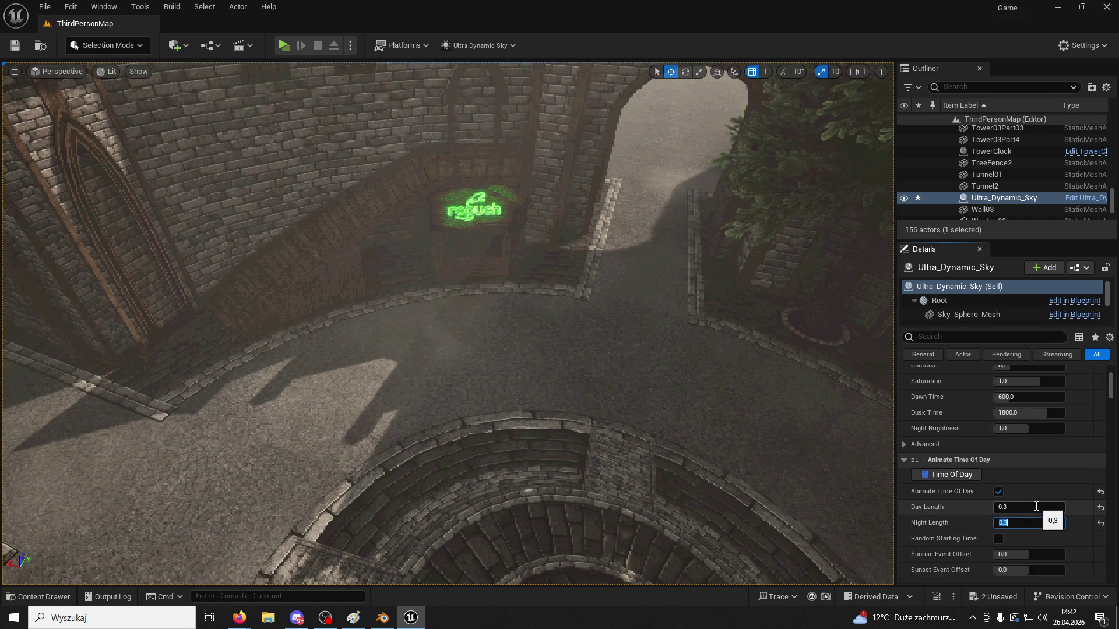
# Start a play-test with the faster day cycle, running up the stairs, along ledges and wall-running
pyautogui.click(283, 45)
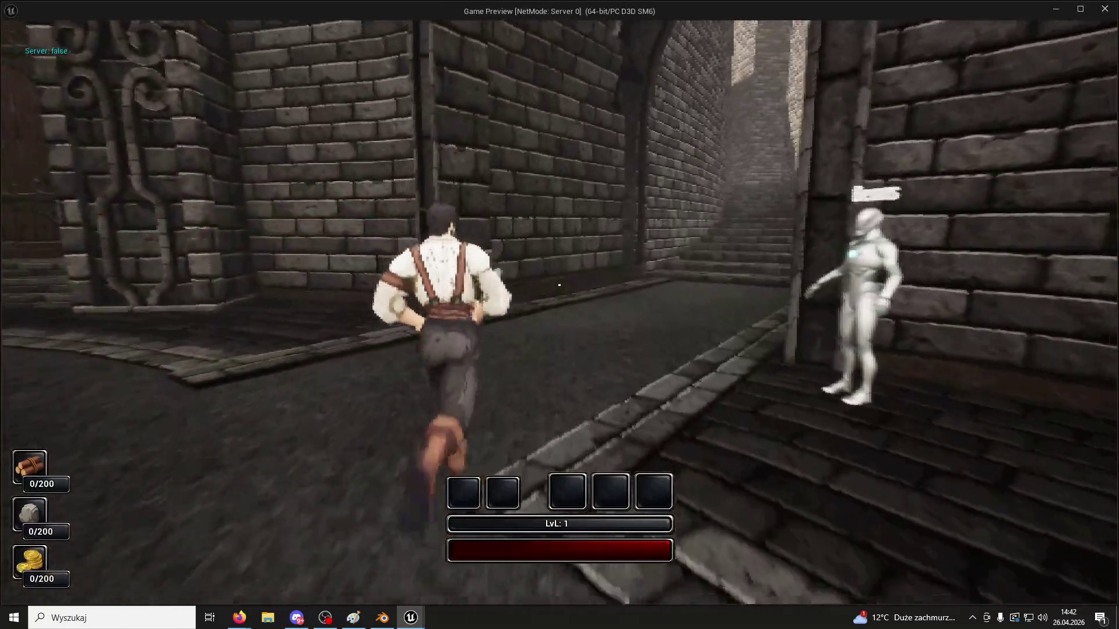
pyautogui.press('w')
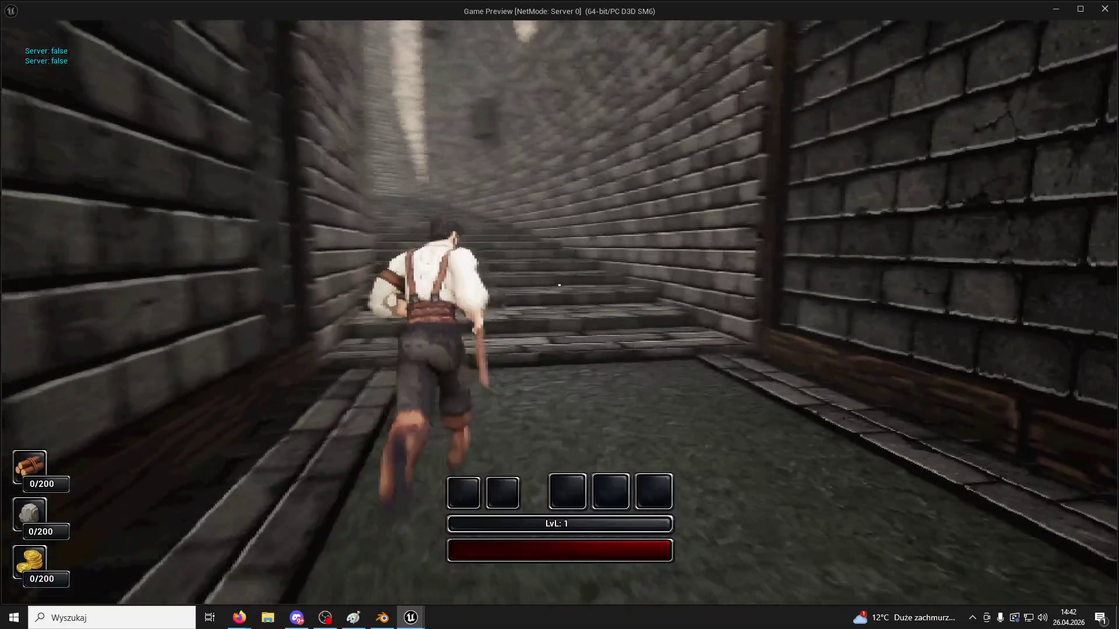
pyautogui.press('space')
pyautogui.press('w')
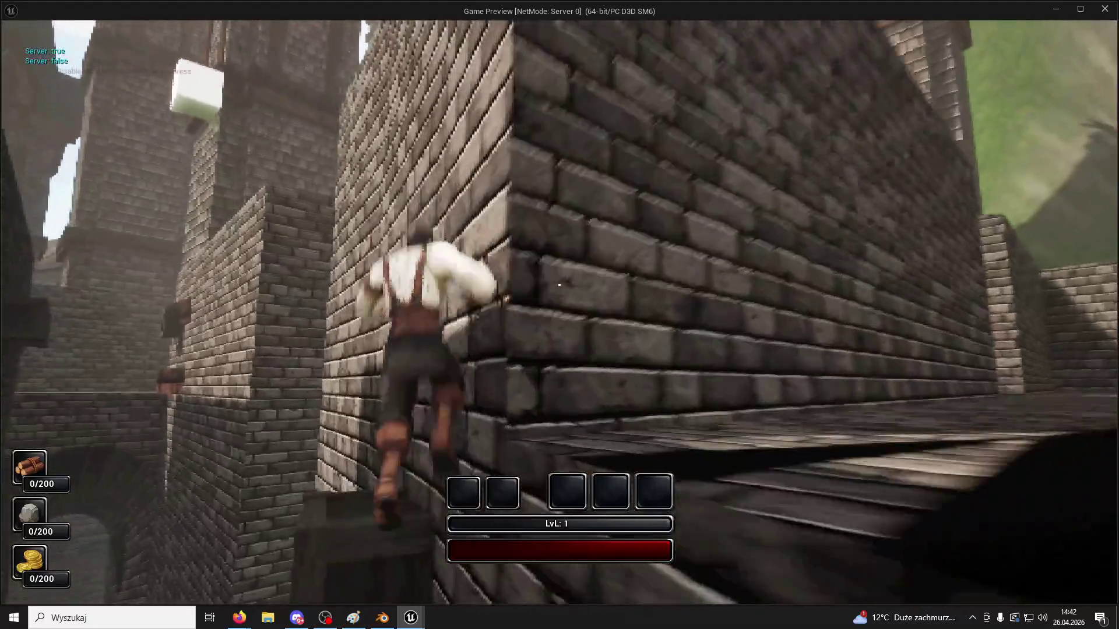
pyautogui.press('w')
pyautogui.press('w')
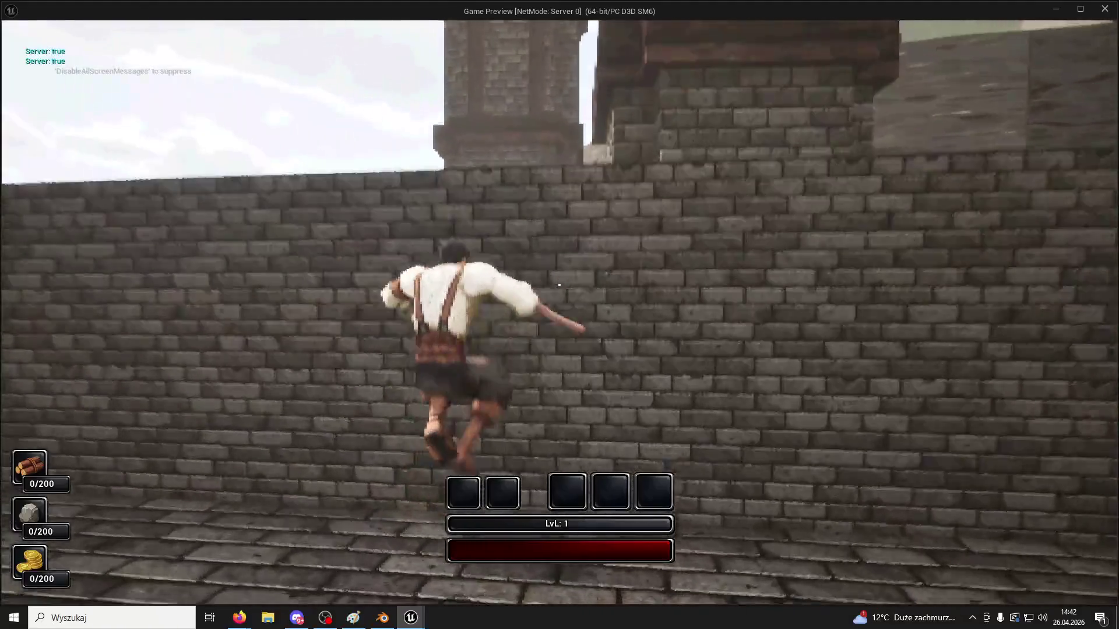
pyautogui.press('w')
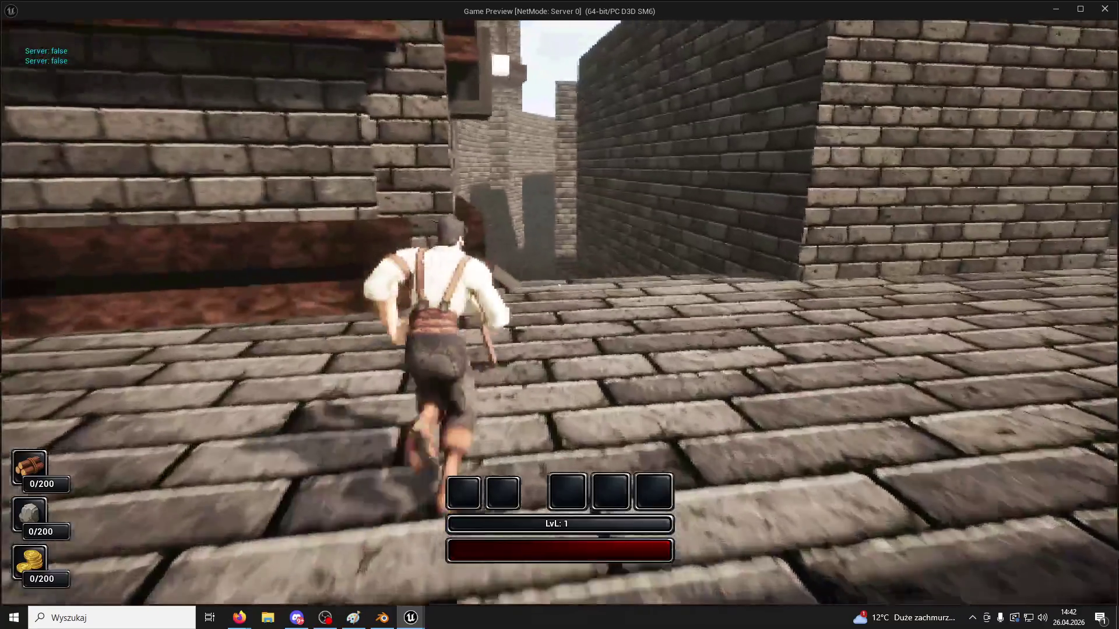
pyautogui.press('w')
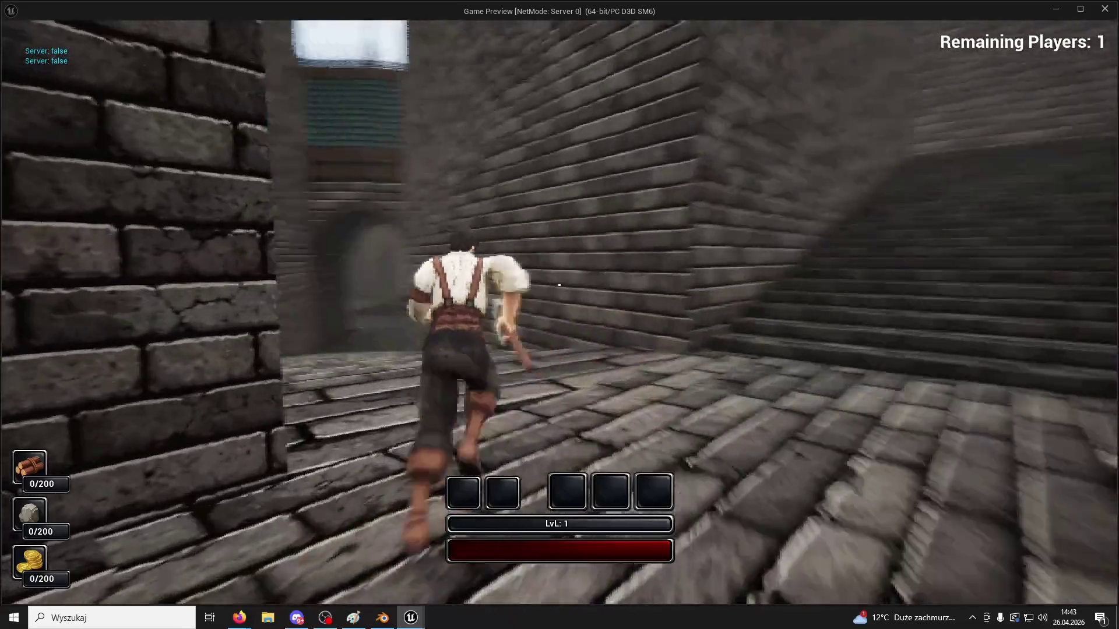
pyautogui.press('w')
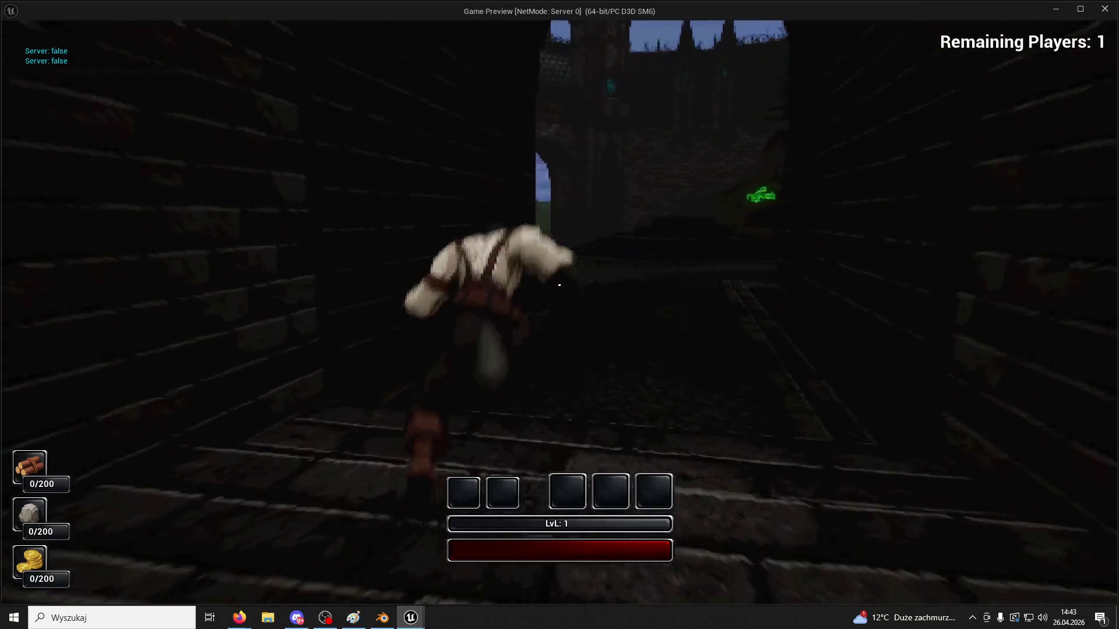
# Keep running through the brick corridors as night falls, then end the session and relaunch Play
pyautogui.press('w')
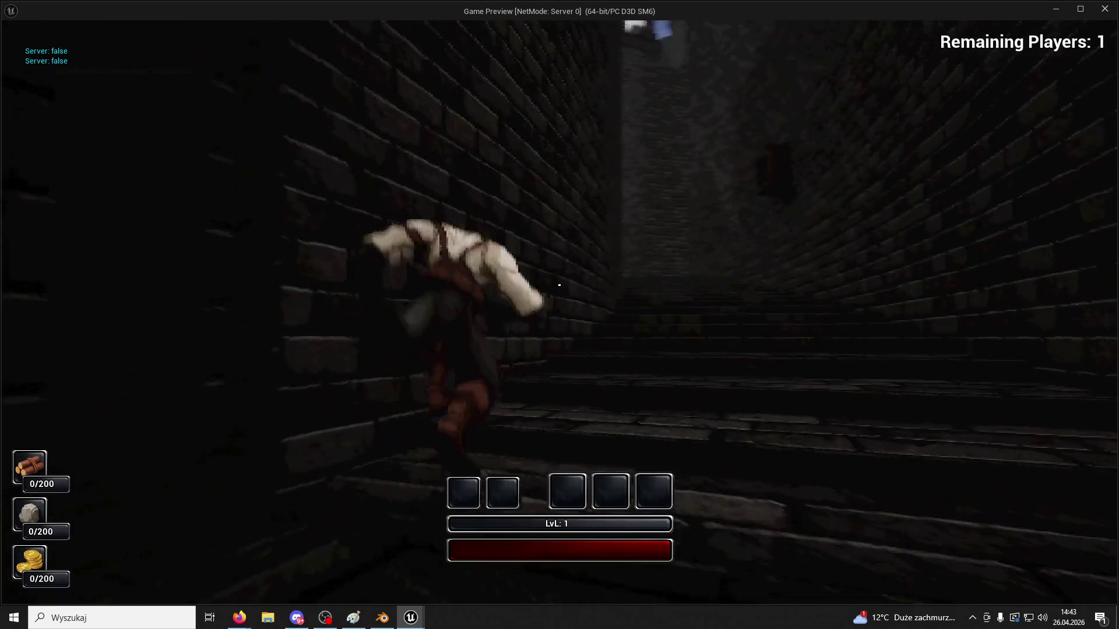
pyautogui.press('w')
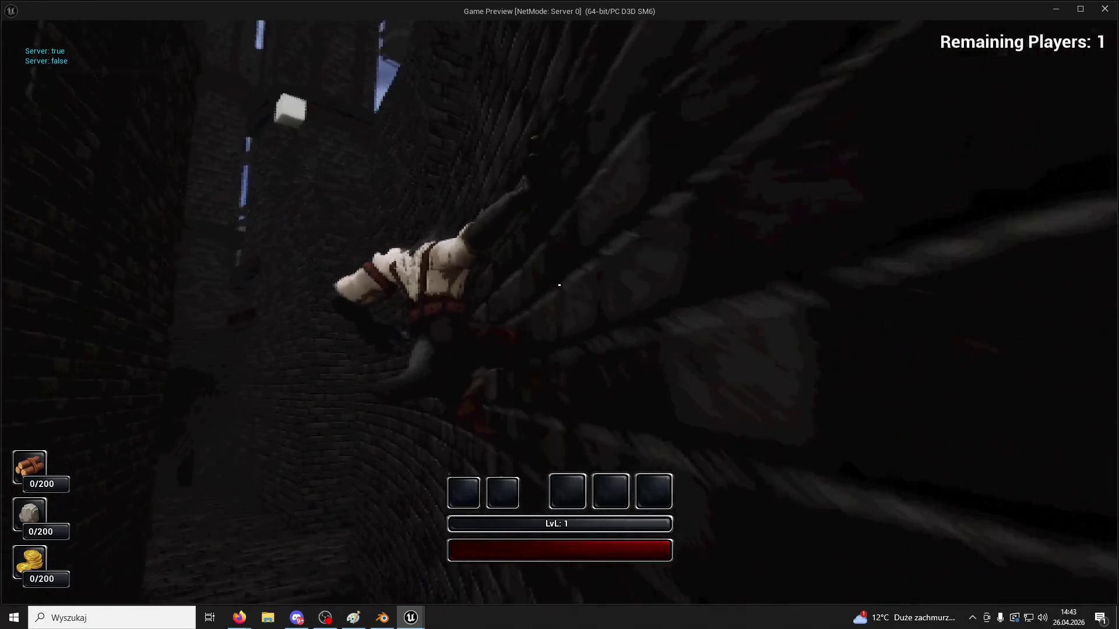
pyautogui.press('w')
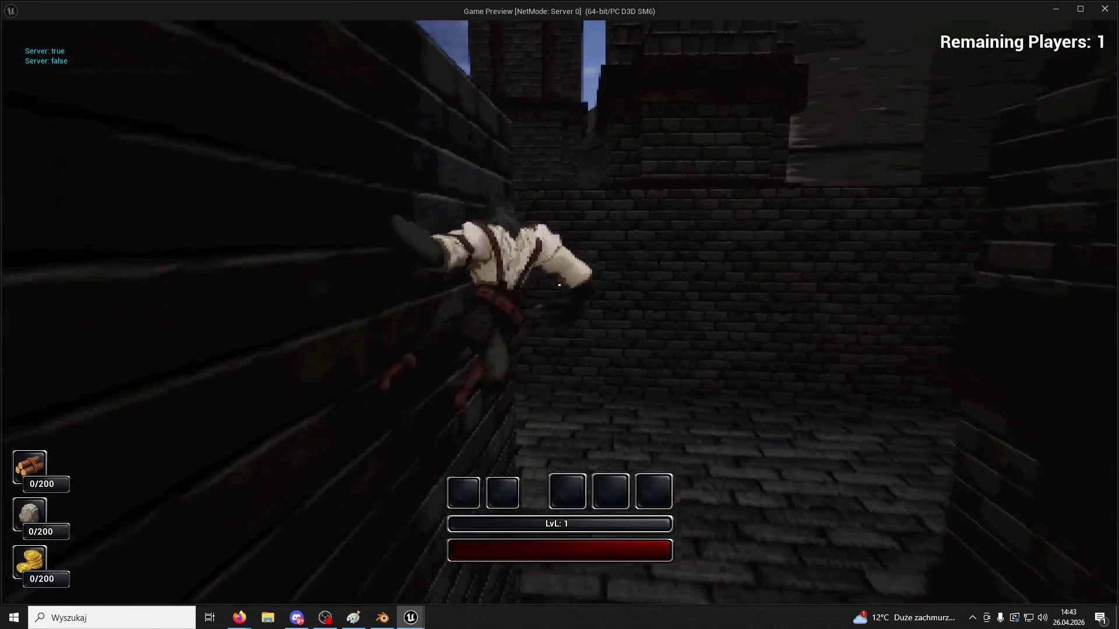
pyautogui.press('w')
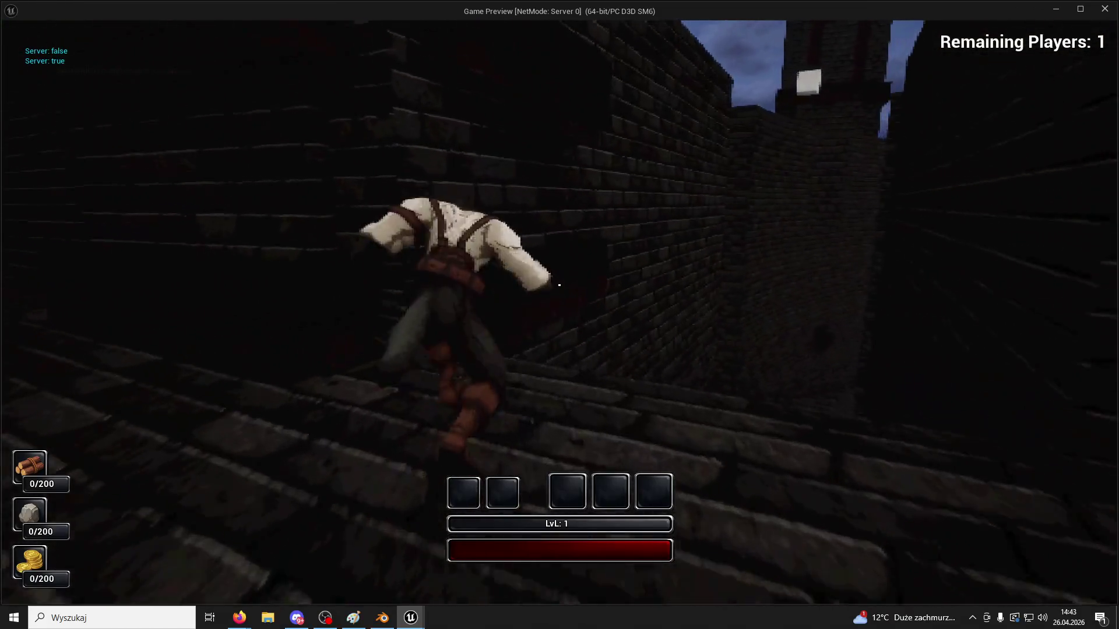
pyautogui.press('w')
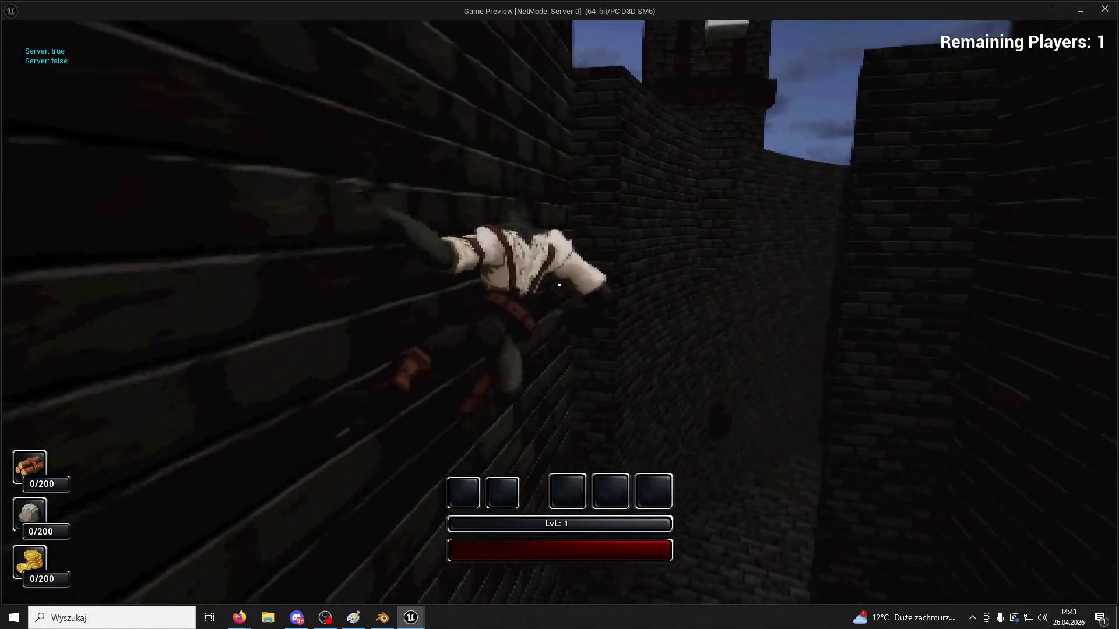
pyautogui.press('w')
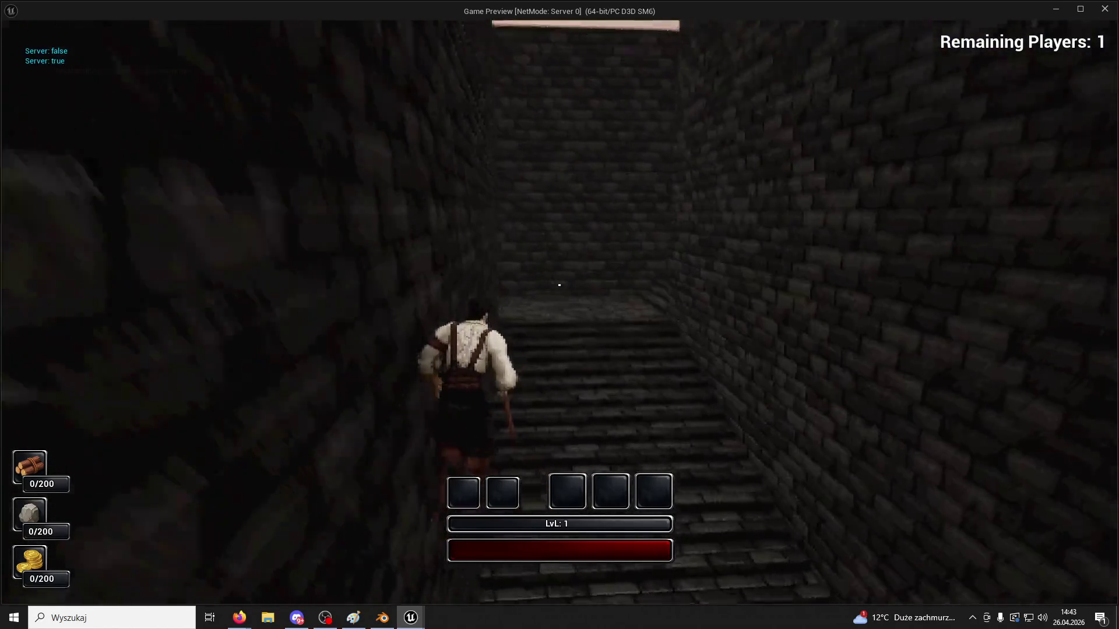
pyautogui.press('Escape')
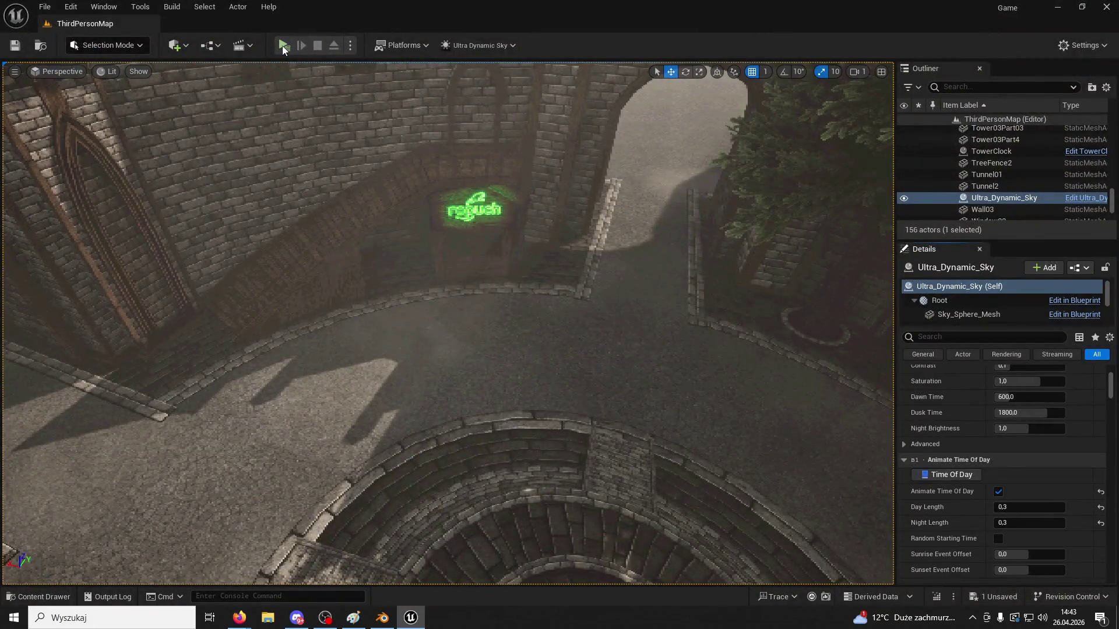
pyautogui.click(282, 46)
pyautogui.press('w')
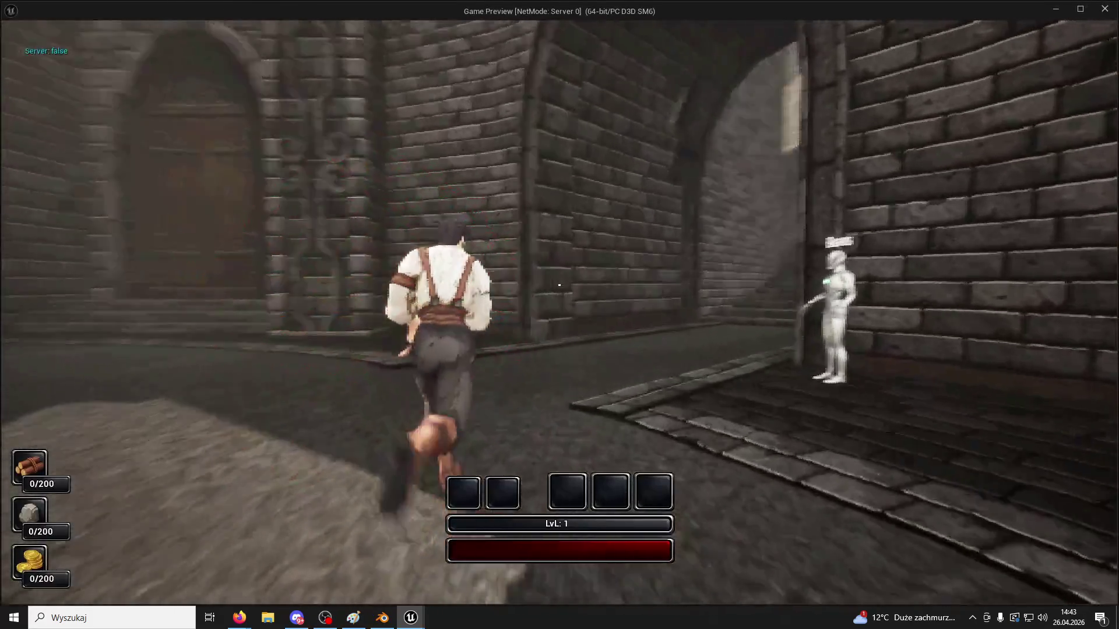
pyautogui.press('w')
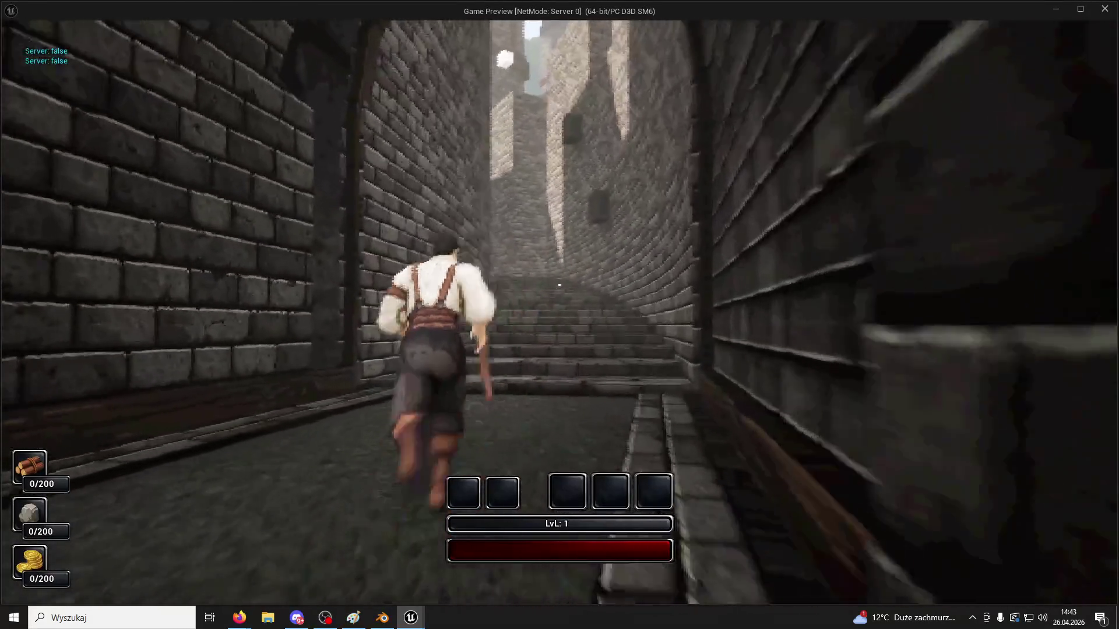
pyautogui.press('space')
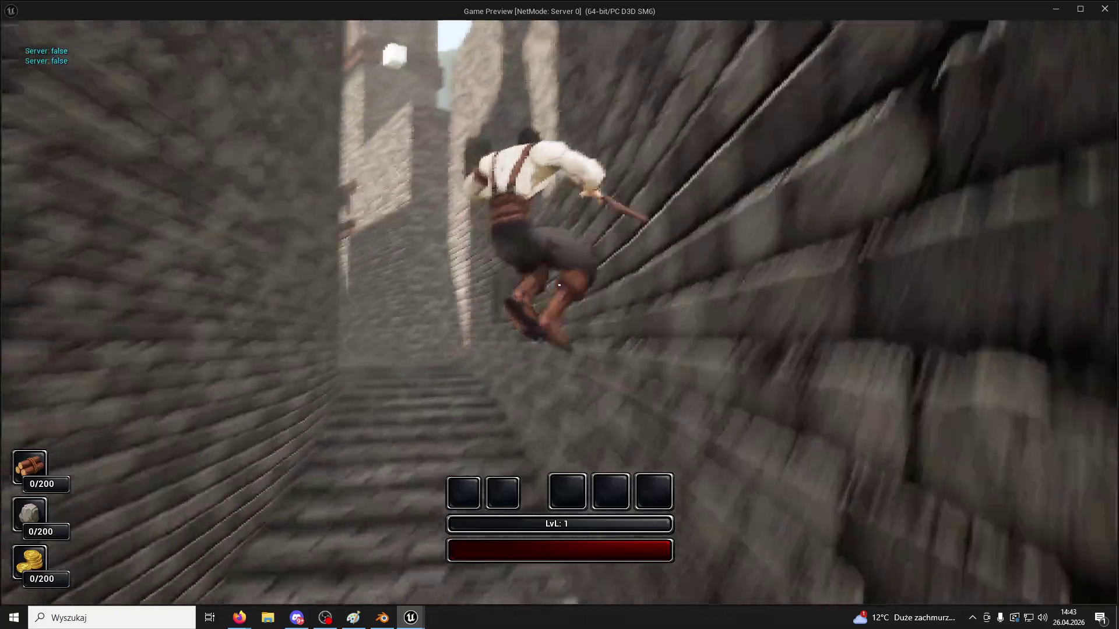
pyautogui.press('w')
pyautogui.press('w')
pyautogui.press('w')
pyautogui.press('w')
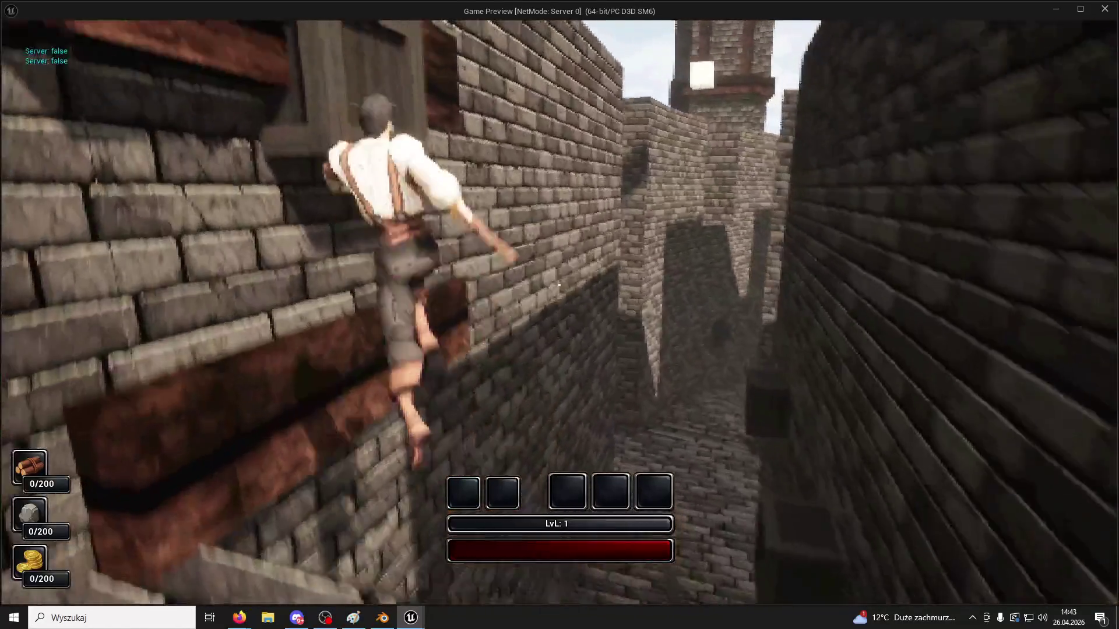
pyautogui.press('Escape')
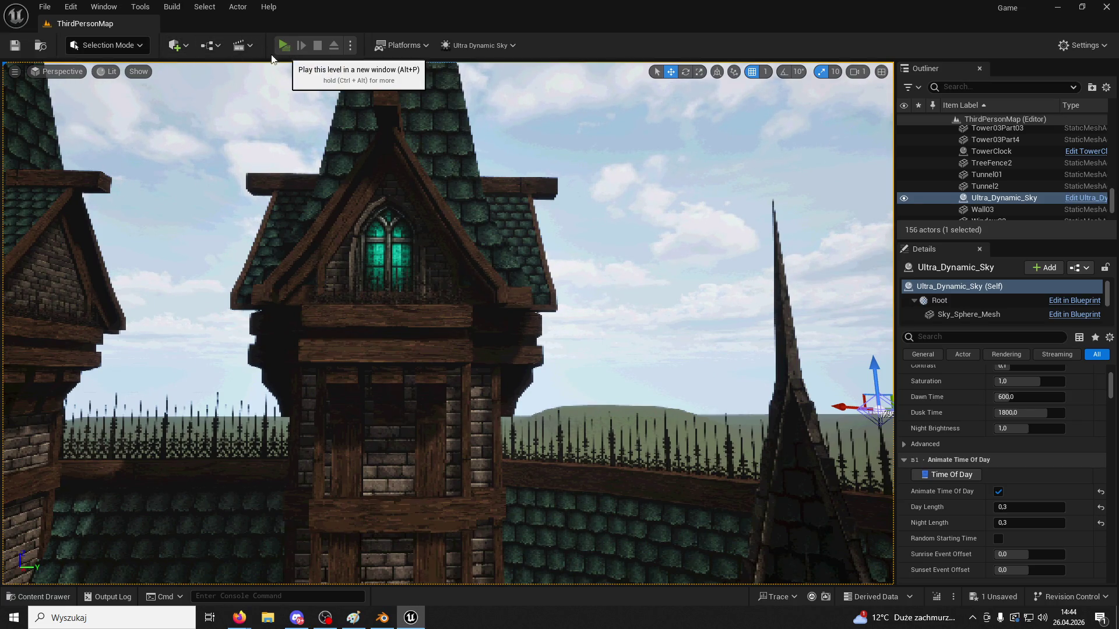
pyautogui.click(283, 46)
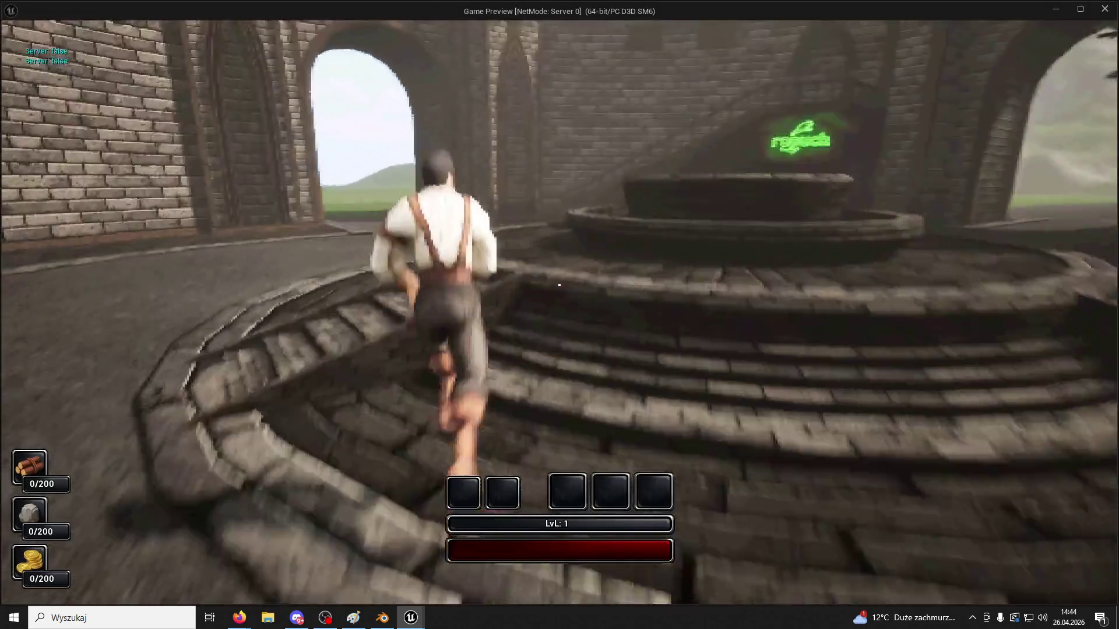
pyautogui.press('w')
pyautogui.press('space')
pyautogui.press('space')
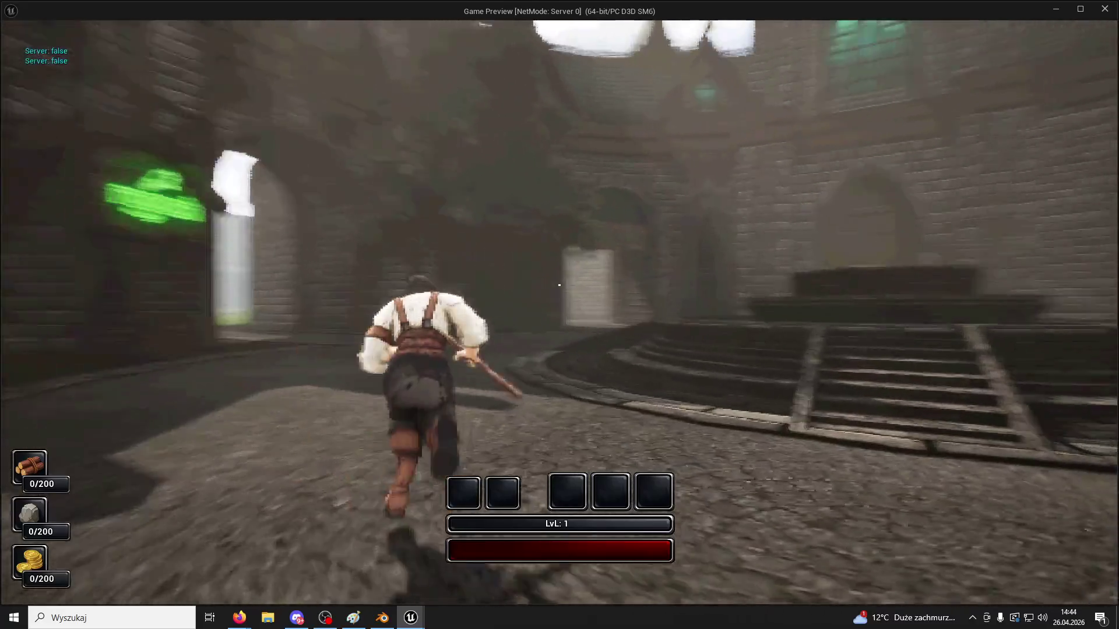
pyautogui.press('space')
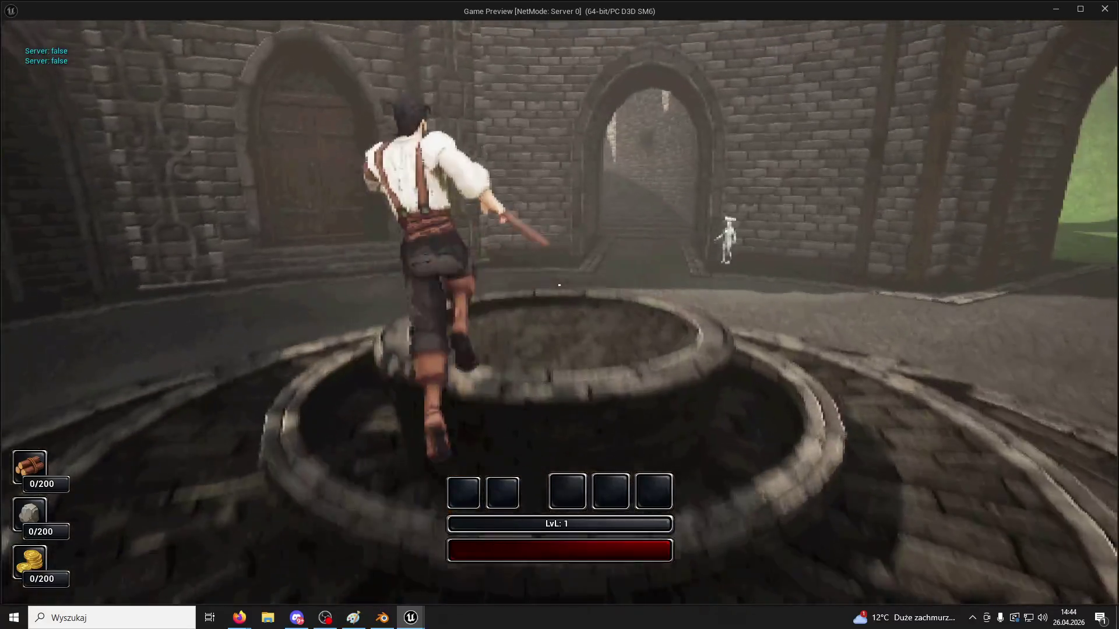
pyautogui.press('space')
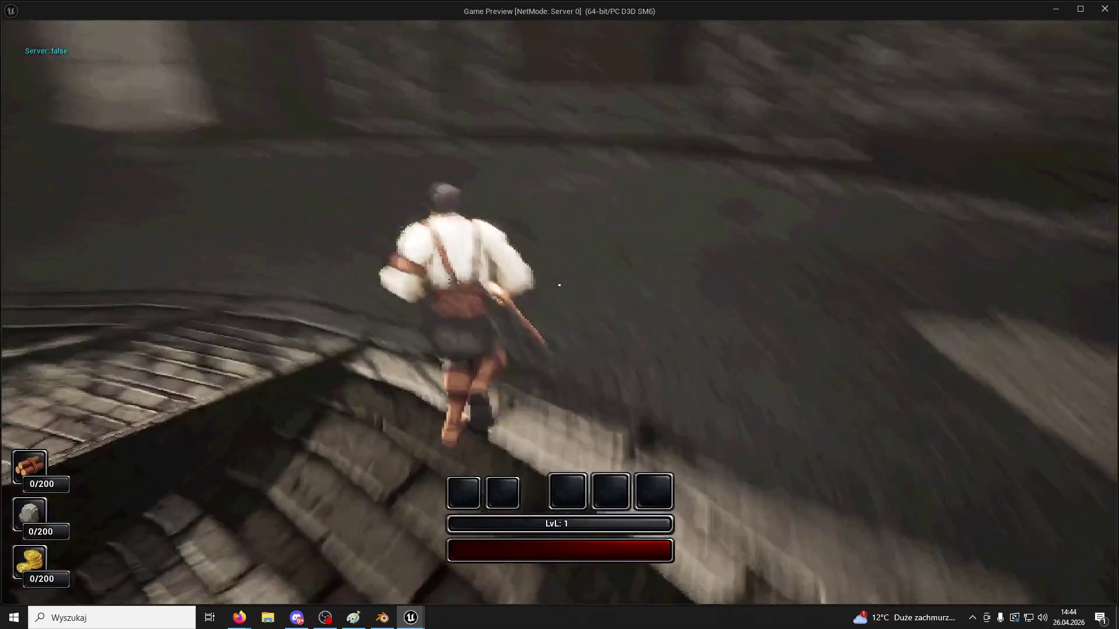
pyautogui.press('space')
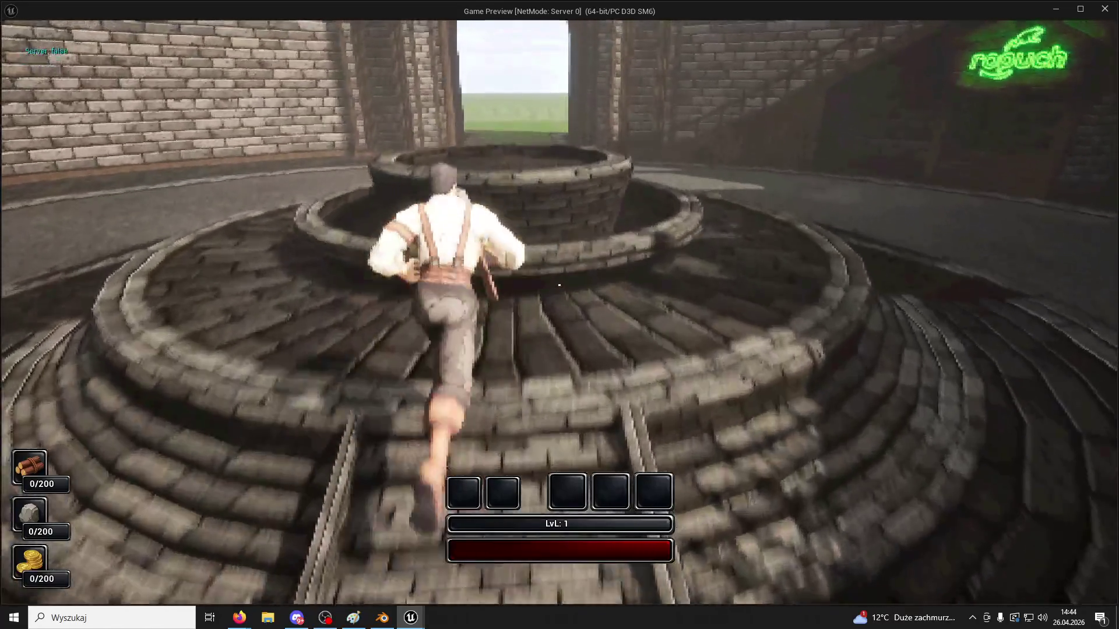
pyautogui.press('space')
pyautogui.press('space')
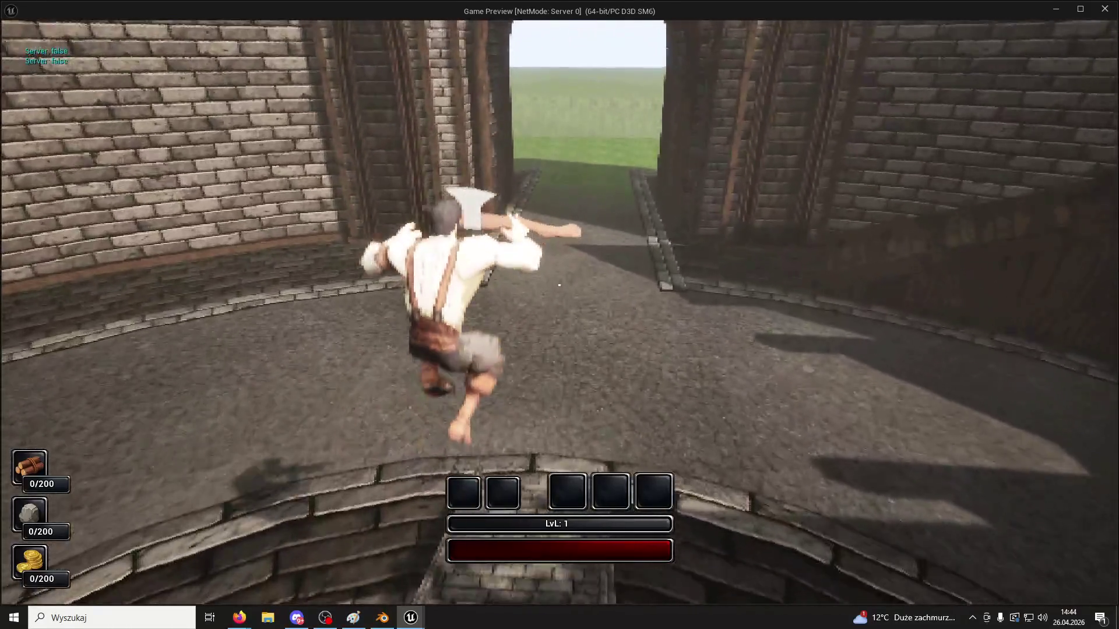
pyautogui.press('space')
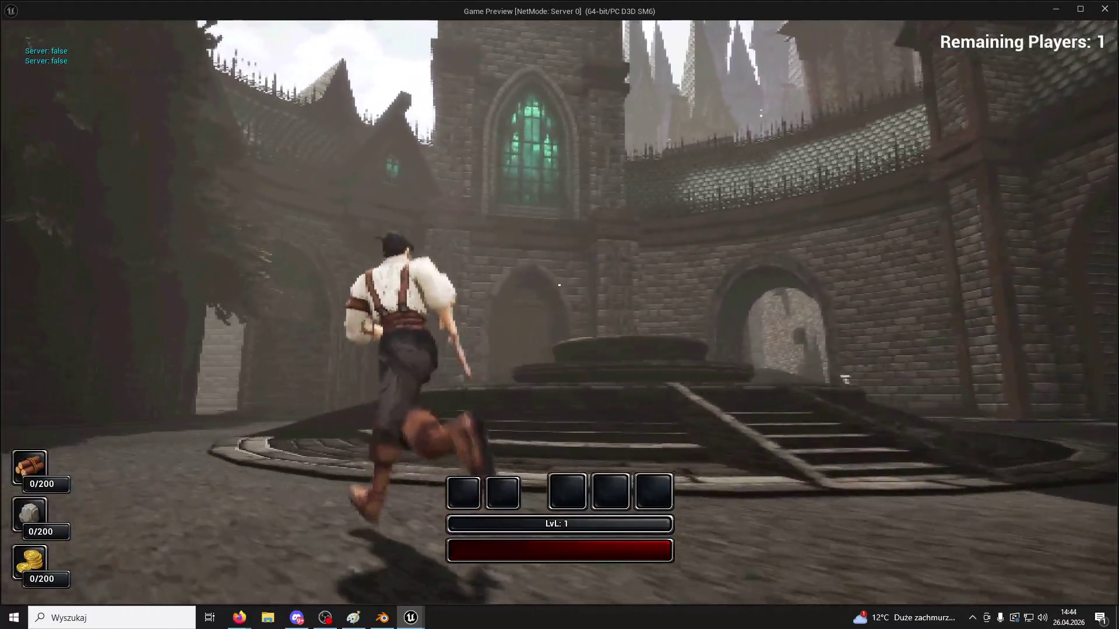
pyautogui.click(559, 285)
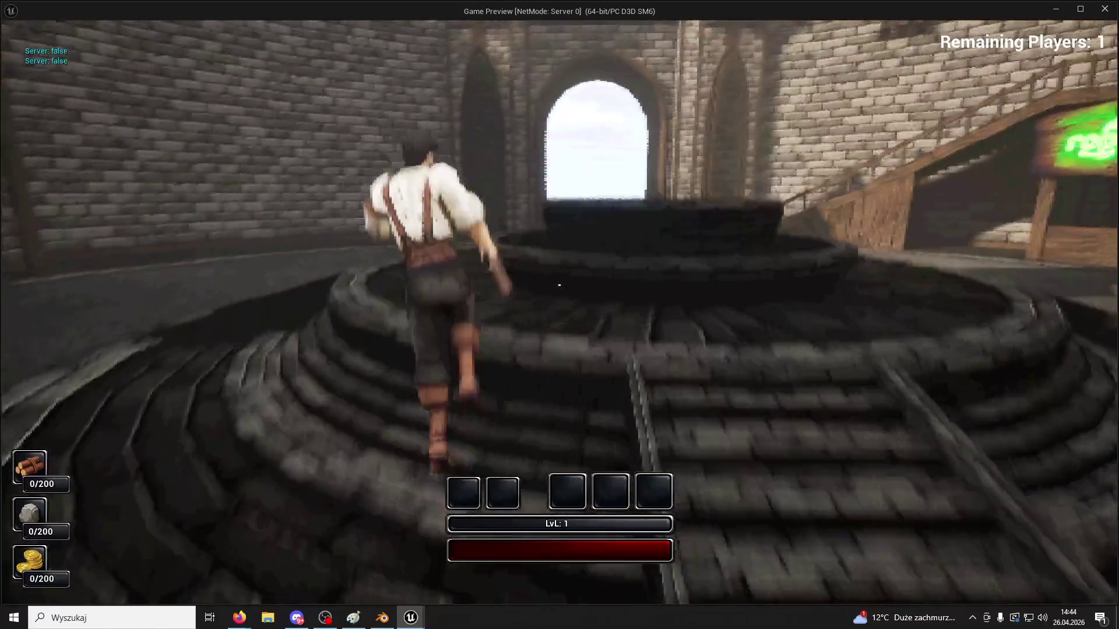
pyautogui.press('Escape')
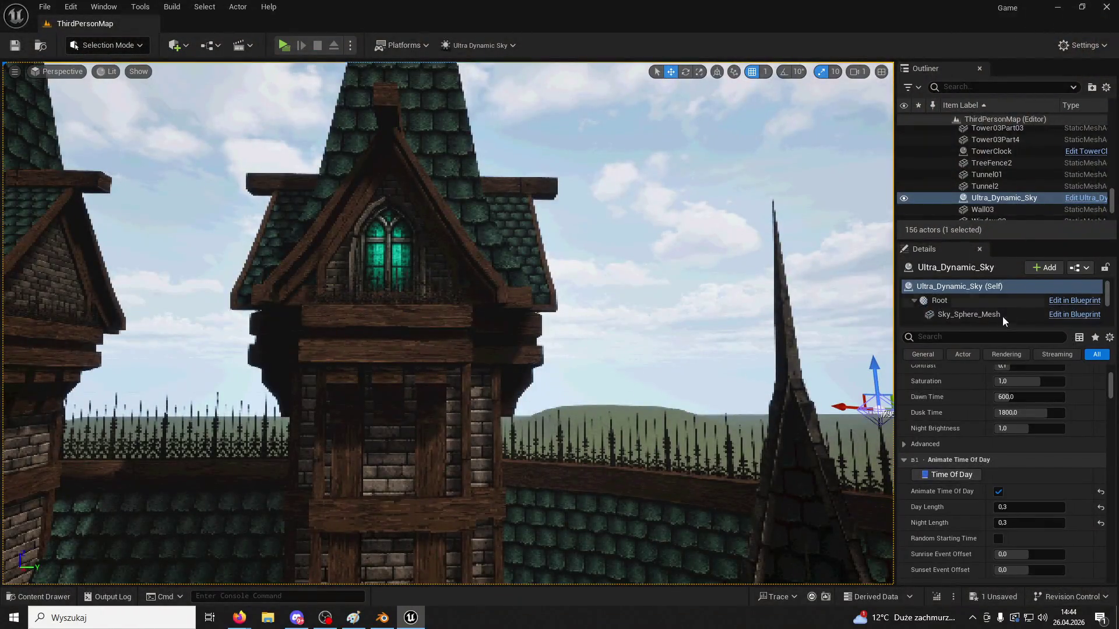
# Filter the sky's Details by fog and toggle Render Exponential Height Fog off and on to compare
pyautogui.write('fog')
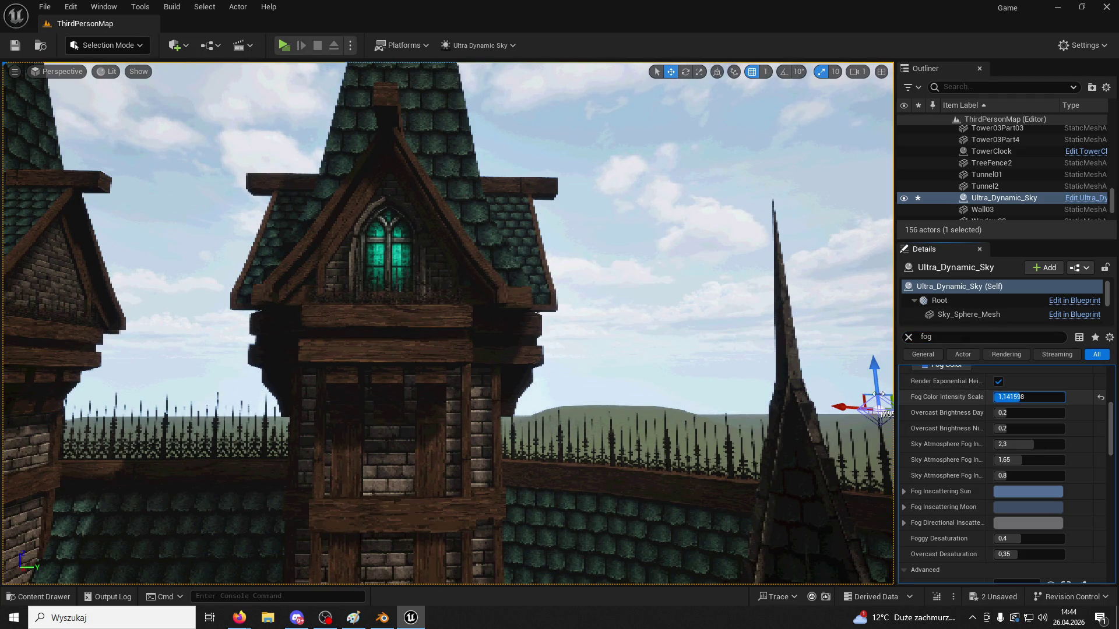
pyautogui.moveTo(787, 394); pyautogui.dragTo(788, 398, button='right')
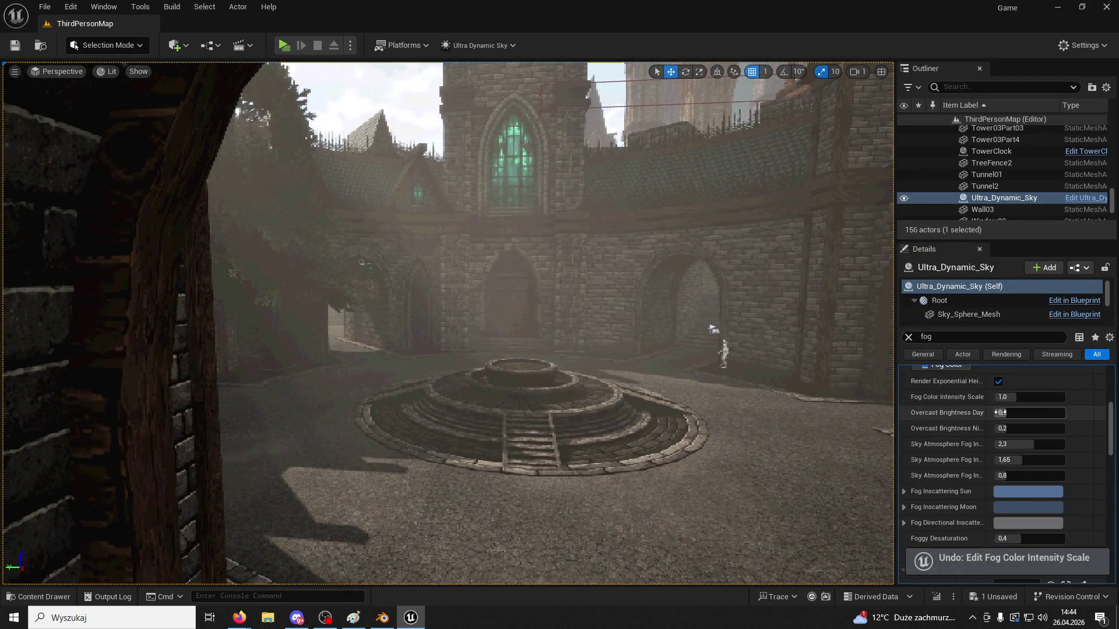
pyautogui.scroll(-3, 1011, 484)
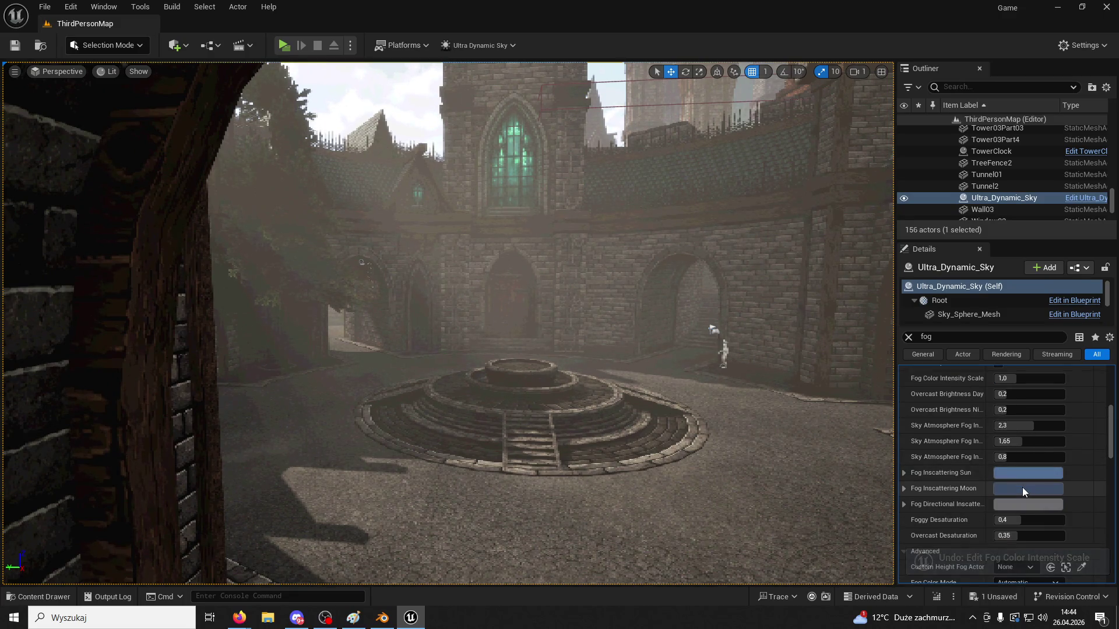
pyautogui.scroll(4, 1022, 487)
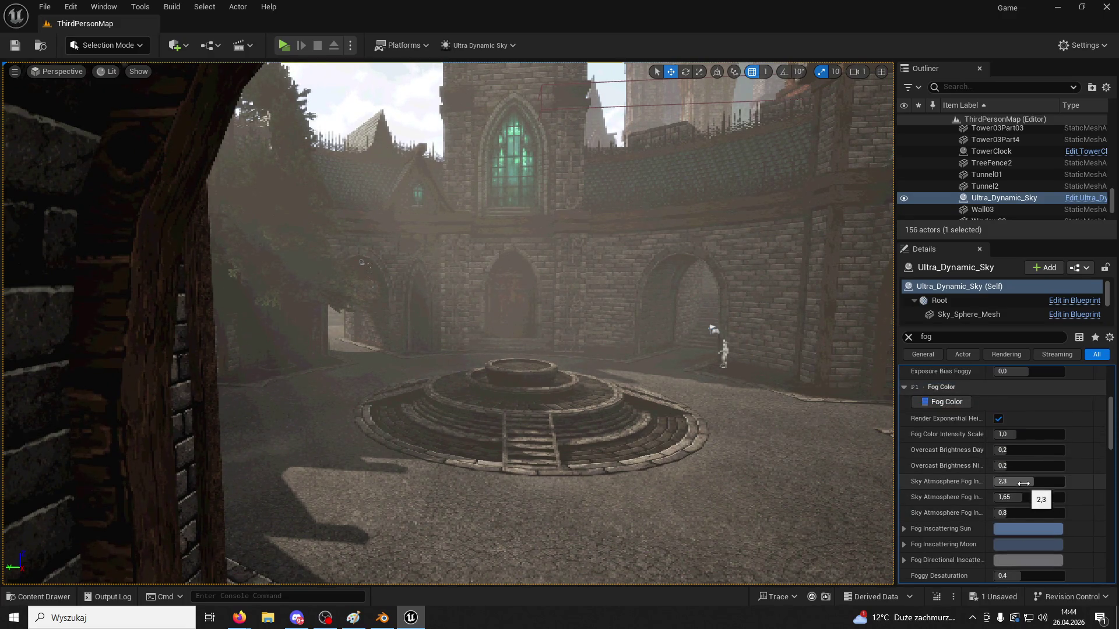
pyautogui.click(998, 420)
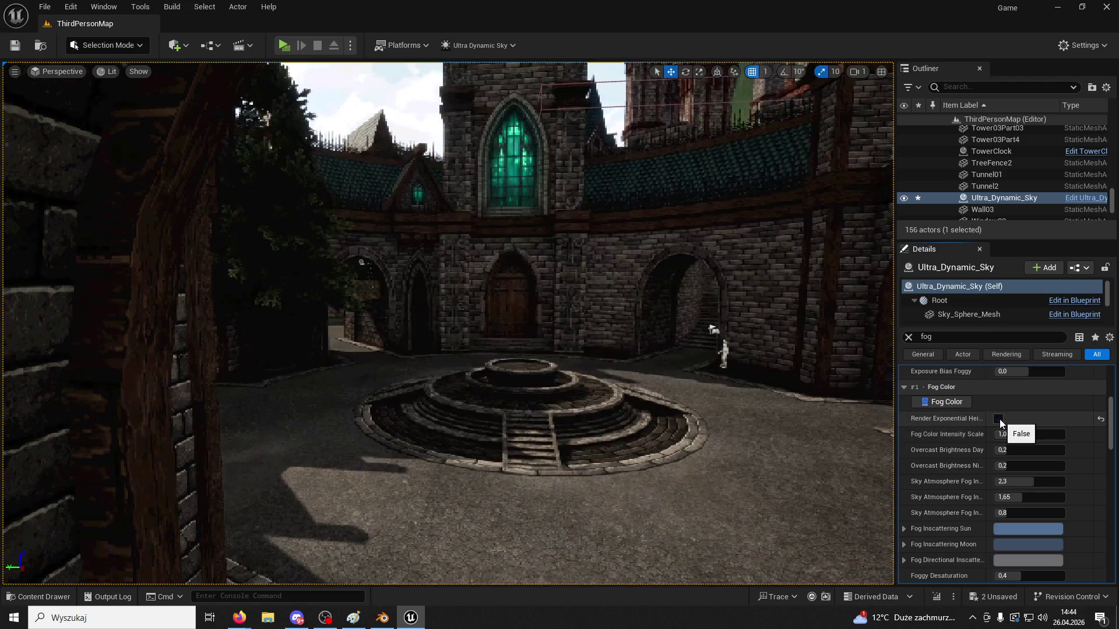
pyautogui.click(999, 420)
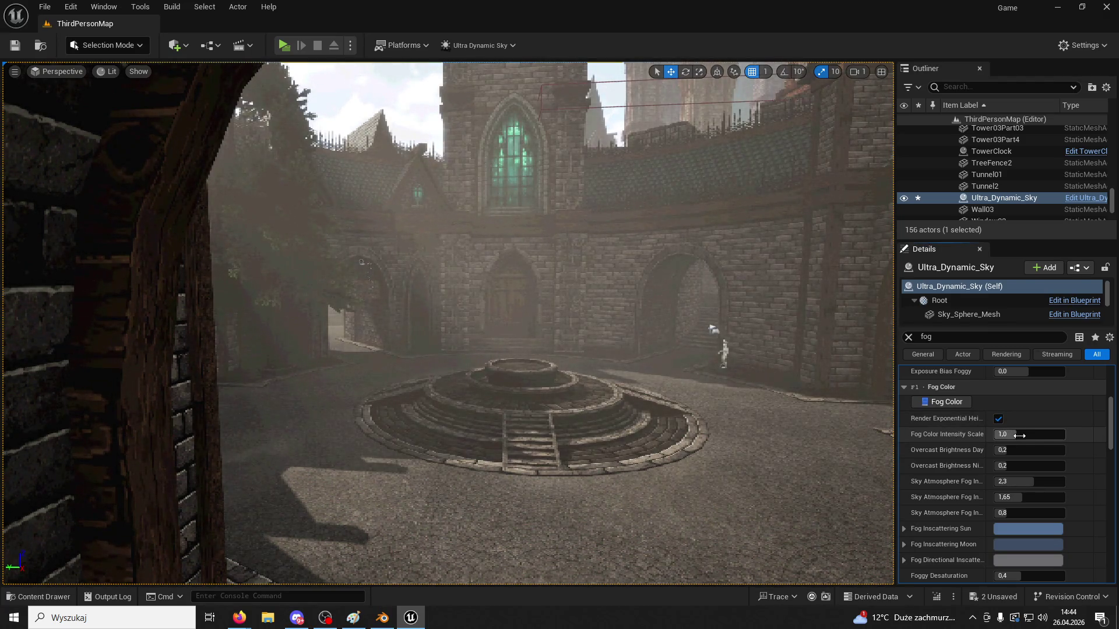
# Undo stray edits to the Foggy, Cloudy and Dust Density Contribution values, restoring Dust to 0,5
pyautogui.scroll(3, 1024, 447)
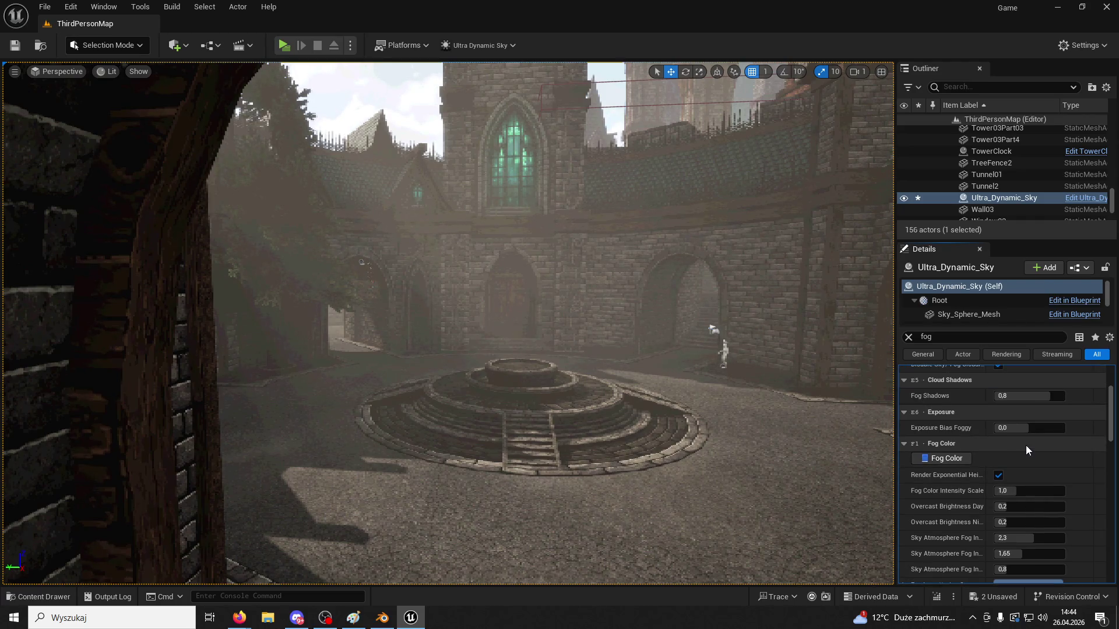
pyautogui.scroll(-1, 1026, 445)
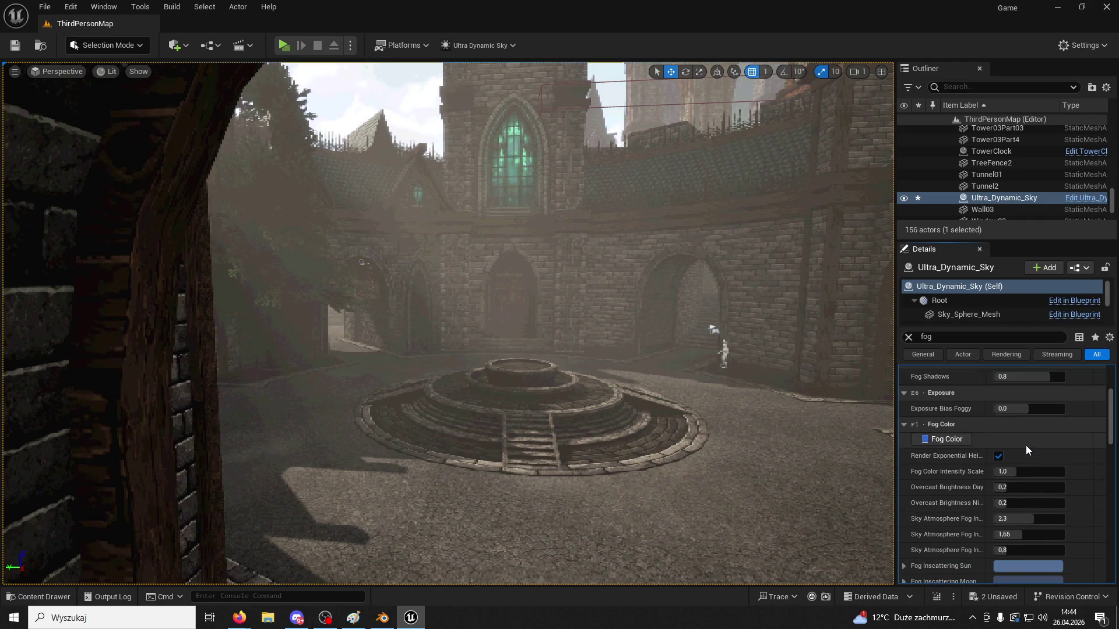
pyautogui.scroll(-5, 1026, 445)
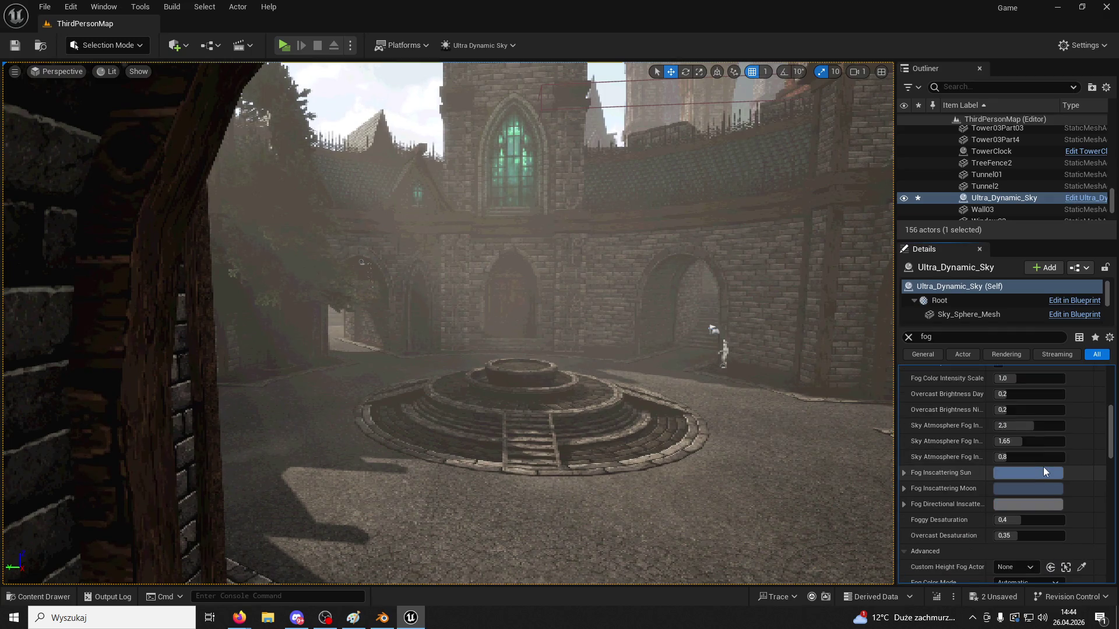
pyautogui.scroll(-9, 1040, 516)
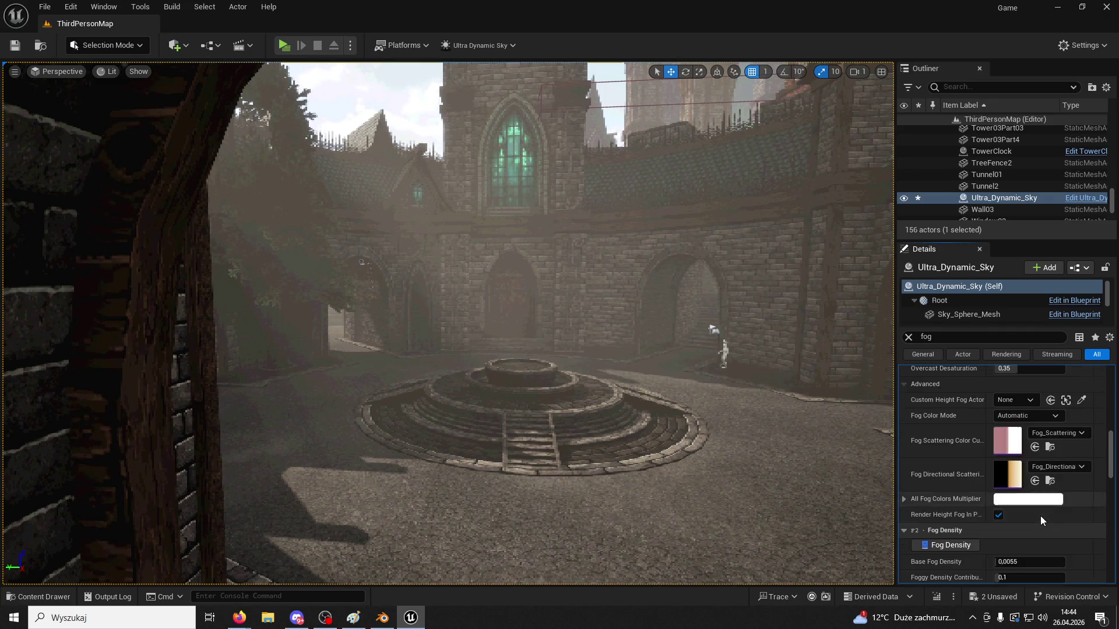
pyautogui.scroll(-4, 1040, 516)
pyautogui.moveTo(1041, 487); pyautogui.dragTo(1075, 487)
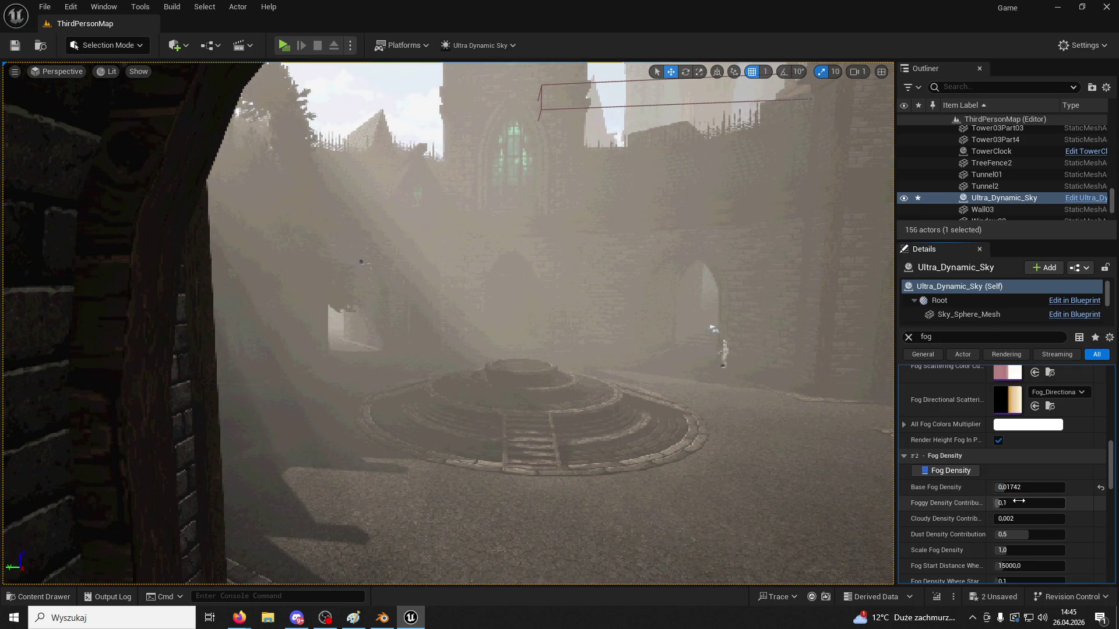
pyautogui.hotkey('ctrl', 'z')
pyautogui.click(1010, 518)
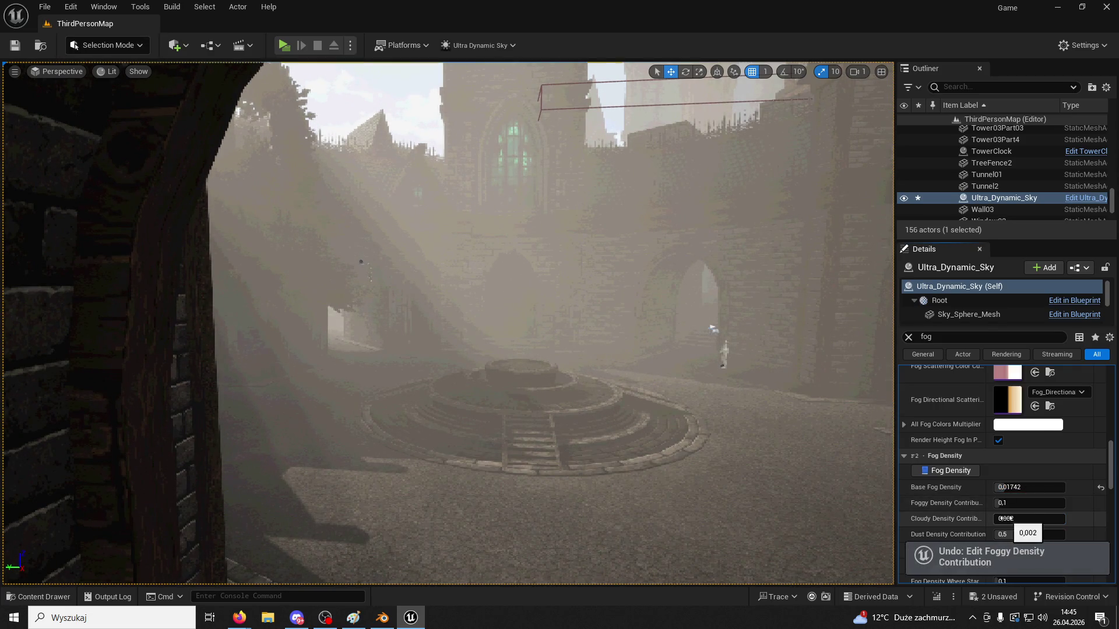
pyautogui.hotkey('ctrl', 'z')
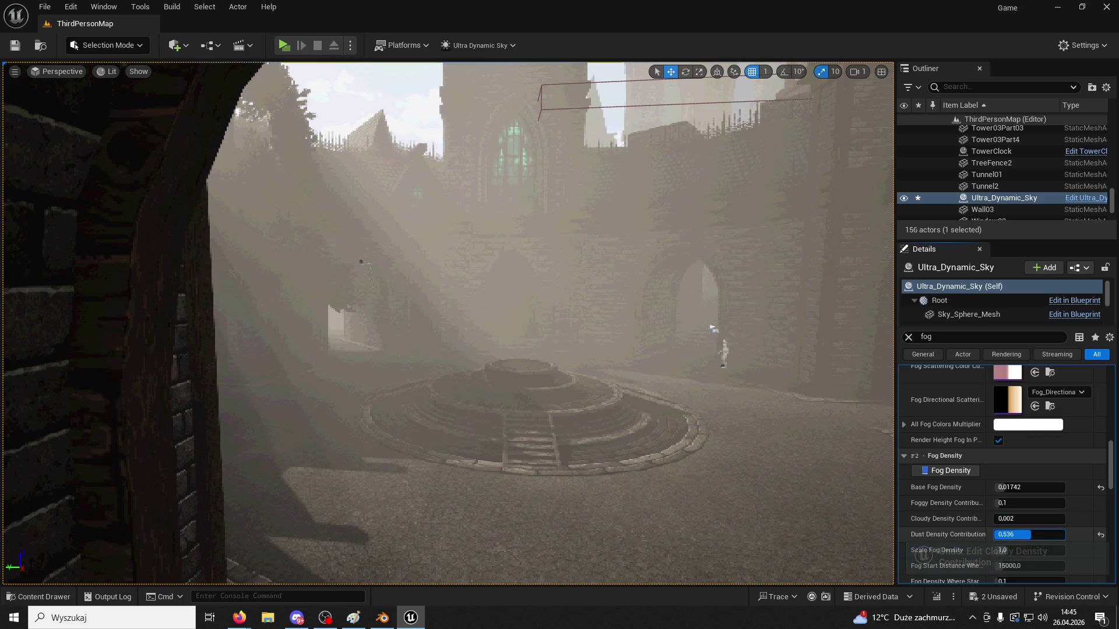
pyautogui.hotkey('ctrl', 'z')
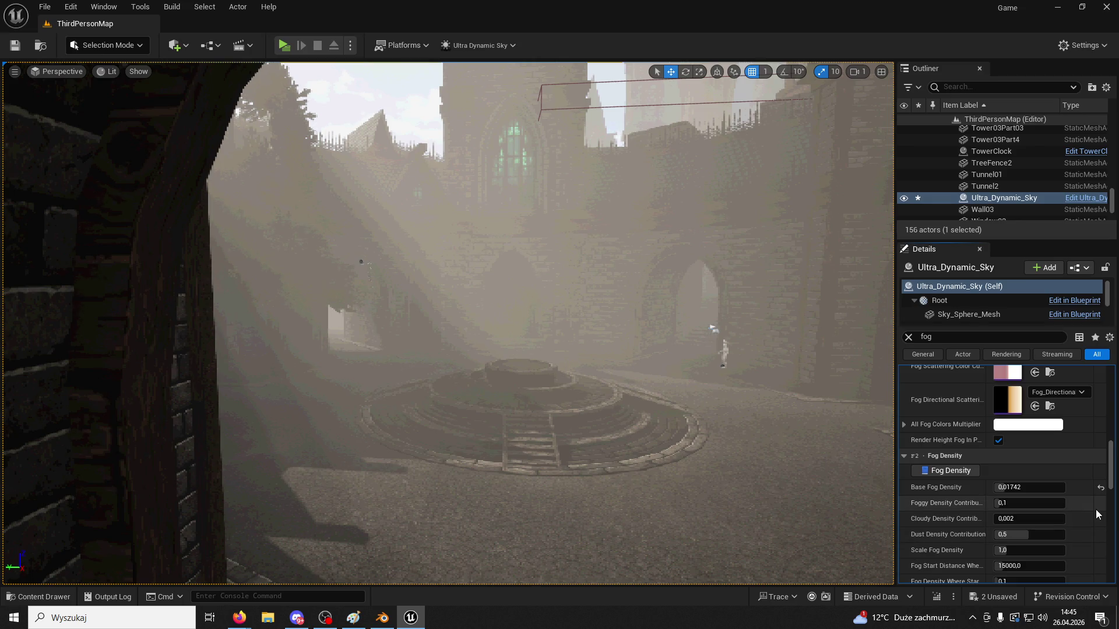
# Reset Base Fog Density, then raise it to 0,0251 and Scale Fog Density to about 1,29
pyautogui.click(1101, 487)
pyautogui.moveTo(1028, 487); pyautogui.dragTo(1049, 488)
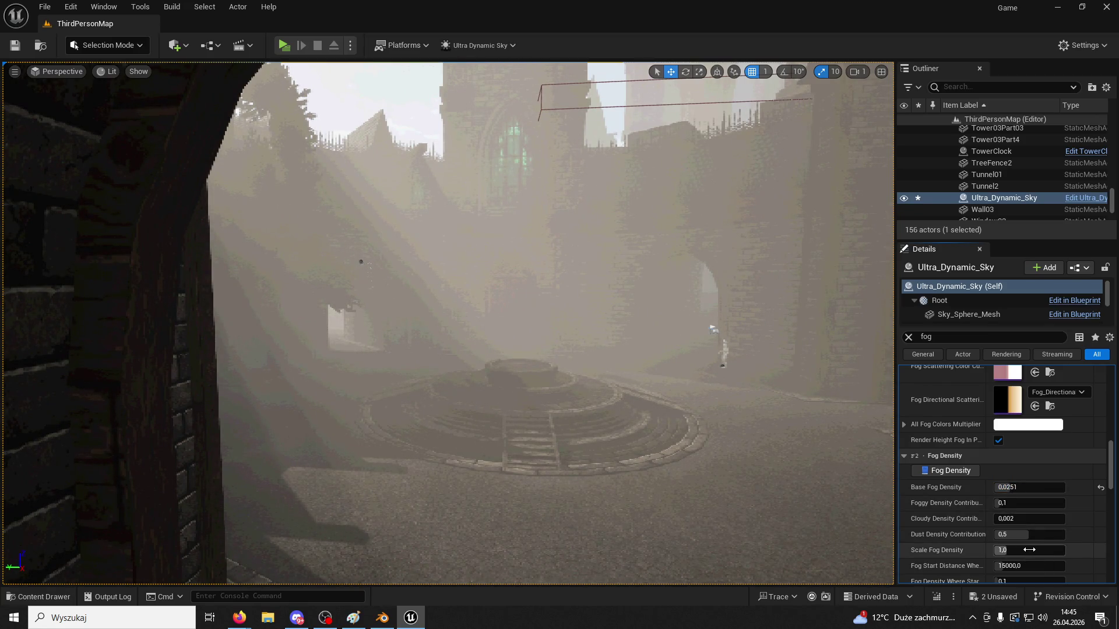
pyautogui.moveTo(1005, 550); pyautogui.dragTo(1011, 550)
pyautogui.moveTo(742, 434)
pyautogui.mouseDown(button='right')
pyautogui.moveTo(734, 408)
pyautogui.moveTo(737, 428)
pyautogui.mouseUp(button='right')
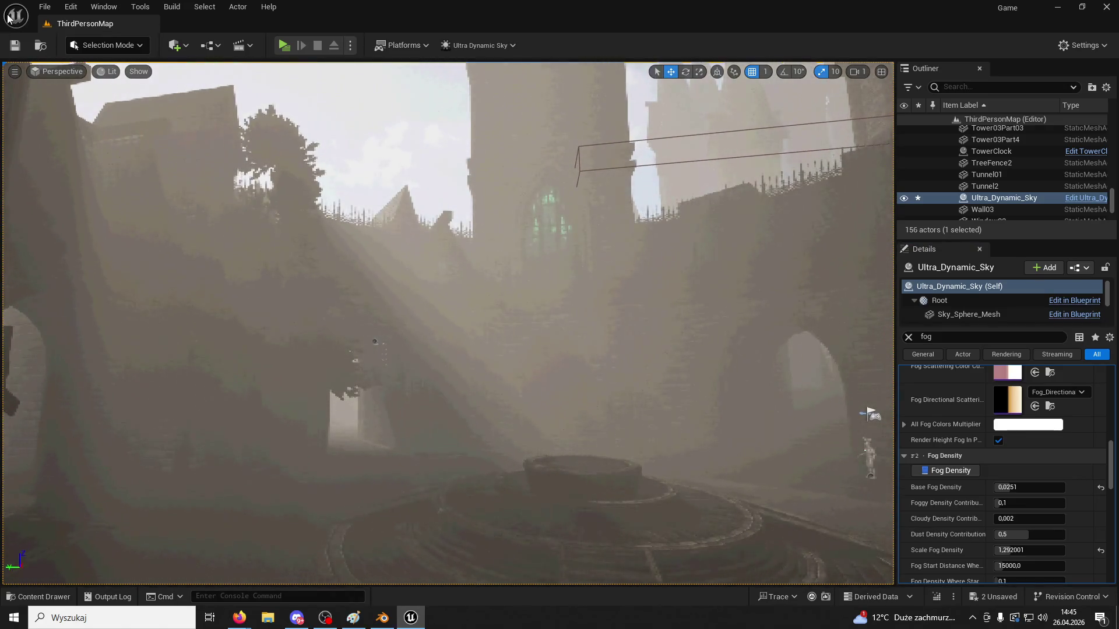
# Place a new point light in the courtyard and move it near the arch
pyautogui.click(186, 49)
pyautogui.moveTo(225, 167)
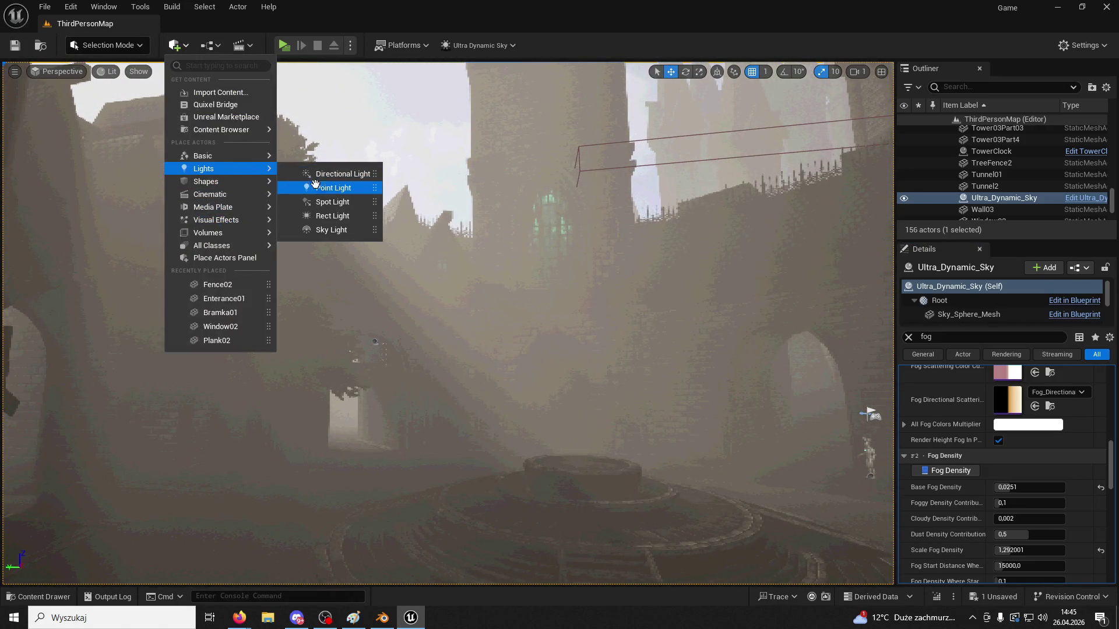
pyautogui.click(329, 189)
pyautogui.moveTo(418, 325)
pyautogui.mouseDown(button='right')
pyautogui.moveTo(839, 365)
pyautogui.moveTo(713, 283)
pyautogui.mouseUp(button='right')
pyautogui.moveTo(544, 185); pyautogui.dragTo(537, 303)
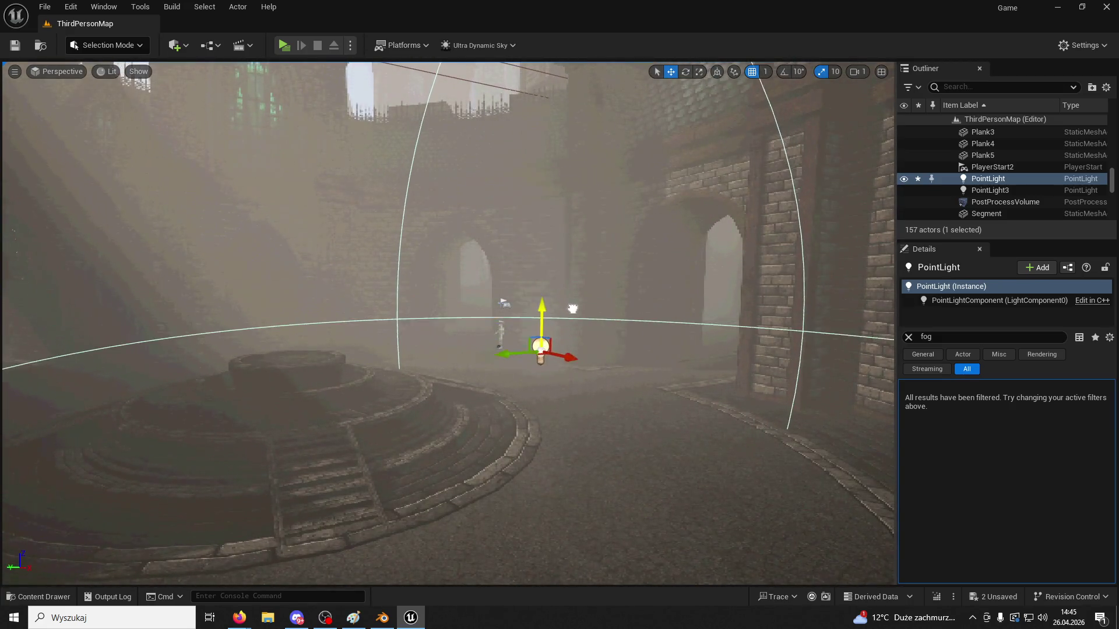
pyautogui.moveTo(532, 347)
pyautogui.mouseDown()
pyautogui.moveTo(752, 335)
pyautogui.moveTo(708, 101)
pyautogui.mouseUp()
pyautogui.click(741, 322)
pyautogui.click(752, 334)
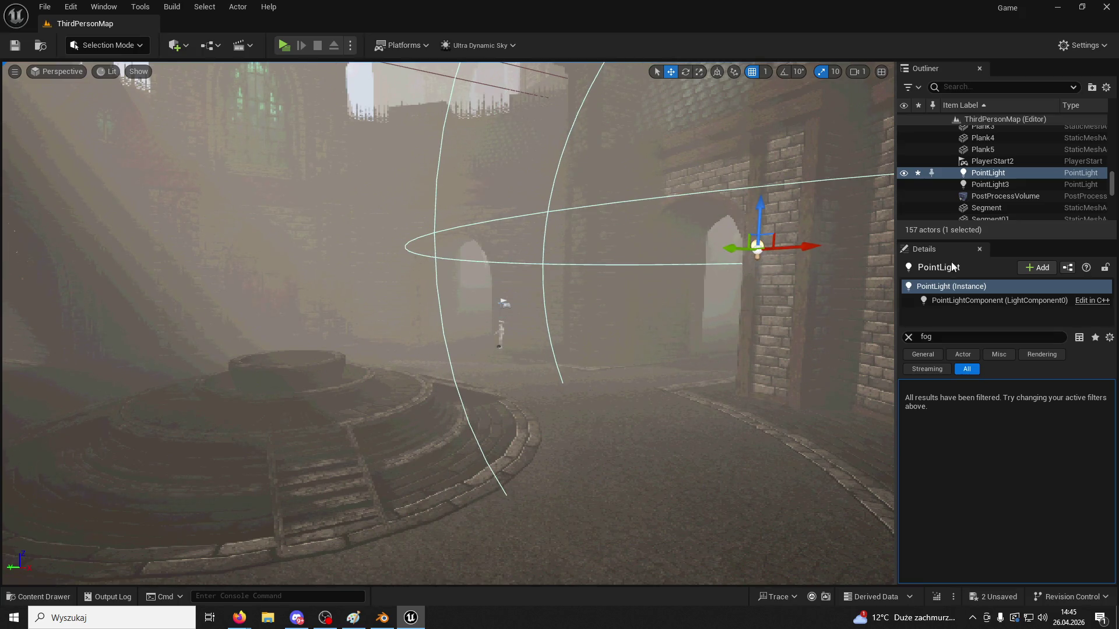
# Give the point light a saturated orange colour and about 83 cd intensity
pyautogui.click(908, 338)
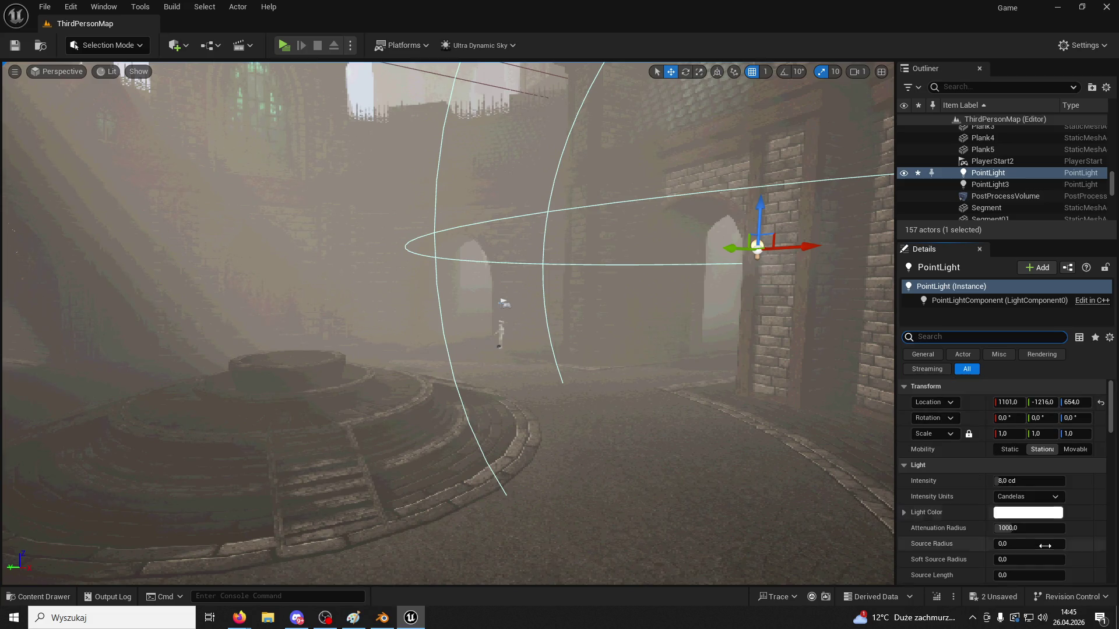
pyautogui.click(1042, 512)
pyautogui.click(871, 408)
pyautogui.moveTo(873, 408); pyautogui.dragTo(903, 424)
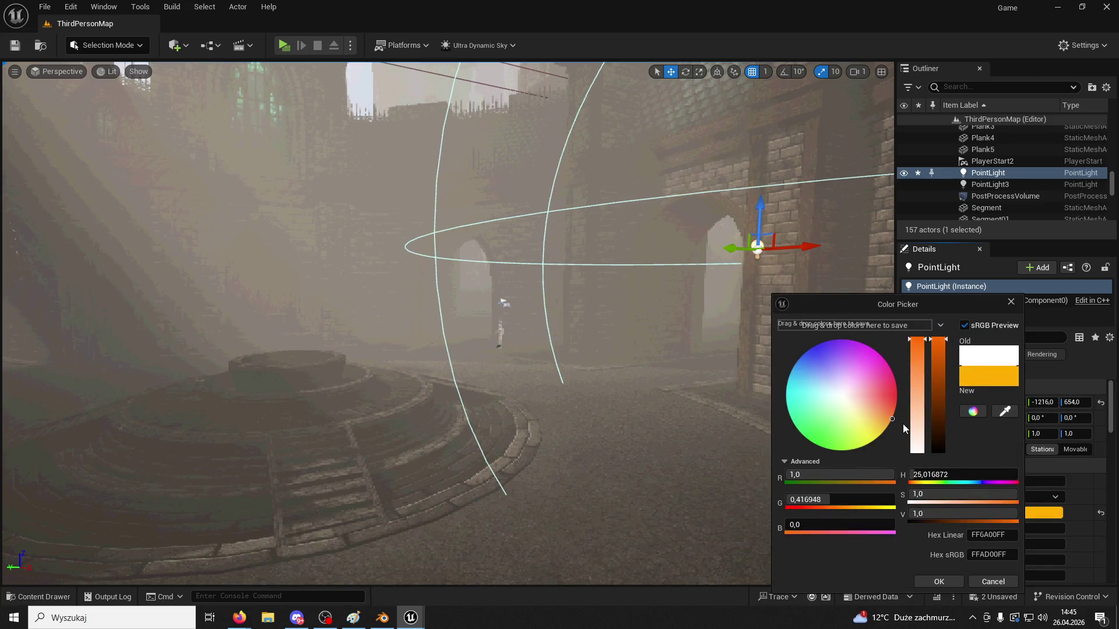
pyautogui.click(960, 583)
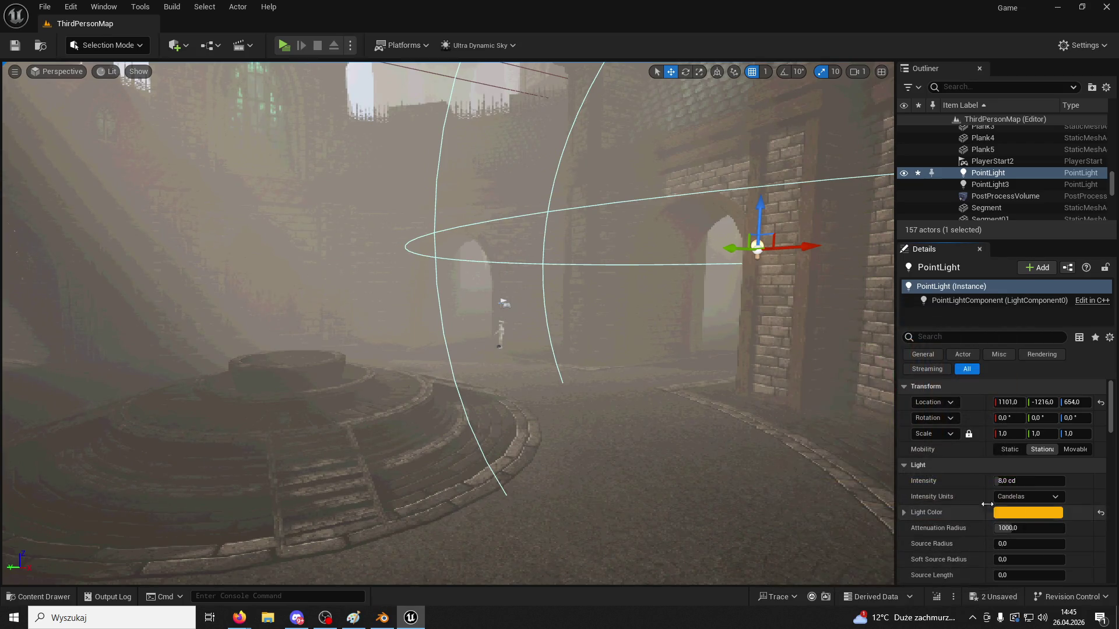
pyautogui.moveTo(1014, 480); pyautogui.dragTo(1049, 480)
# Duplicate the orange light along the courtyard walls, ending with PointLight5 beside the sign
pyautogui.moveTo(806, 248)
pyautogui.keyDown('alt'); pyautogui.mouseDown()
pyautogui.moveTo(455, 245)
pyautogui.moveTo(317, 282)
pyautogui.moveTo(338, 278)
pyautogui.moveTo(60, 303)
pyautogui.mouseUp(); pyautogui.keyUp('alt')
pyautogui.press('f')
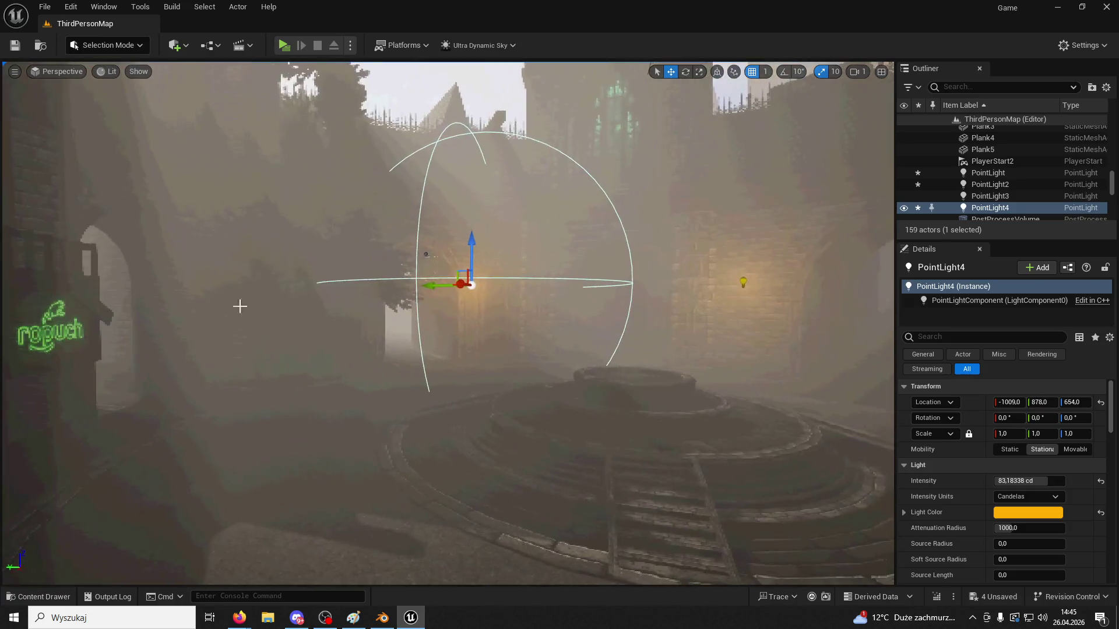
pyautogui.moveTo(458, 297)
pyautogui.keyDown('alt'); pyautogui.mouseDown()
pyautogui.moveTo(143, 275)
pyautogui.moveTo(91, 285)
pyautogui.mouseUp(); pyautogui.keyUp('alt')
pyautogui.click(284, 281)
pyautogui.click(329, 267)
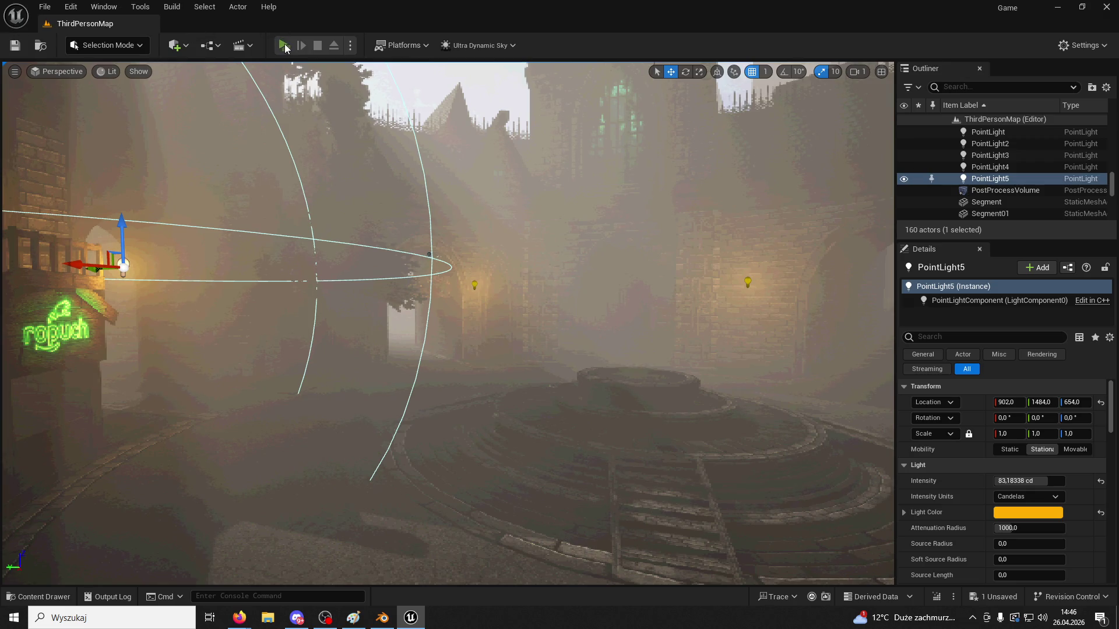
# Play-test the level by running forward and jumping, then stop the session
pyautogui.click(283, 46)
pyautogui.press('w')
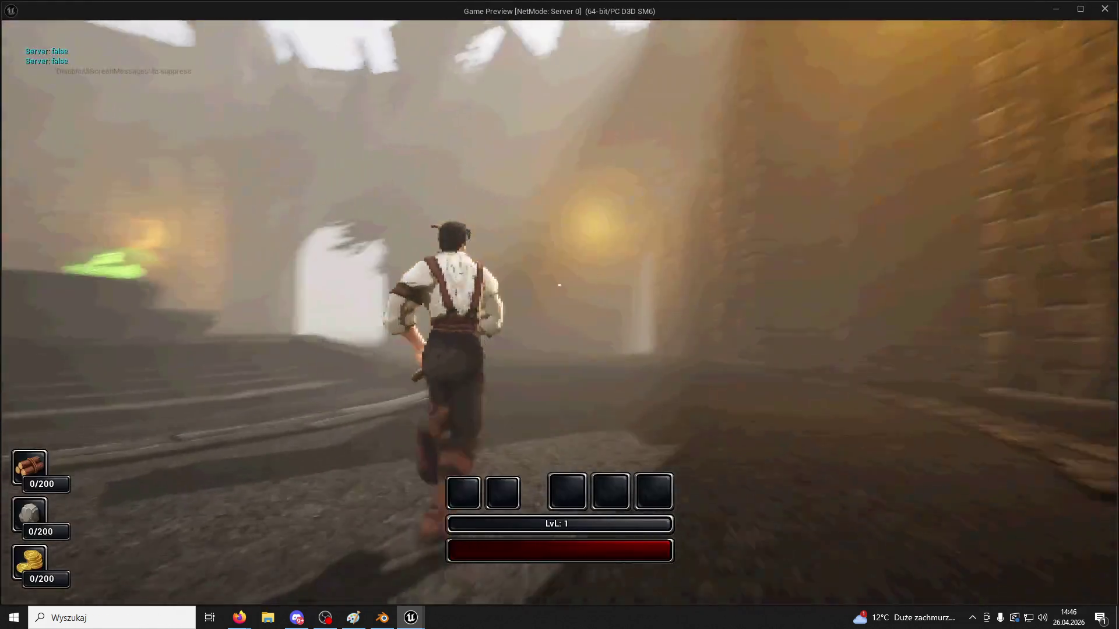
pyautogui.press('space')
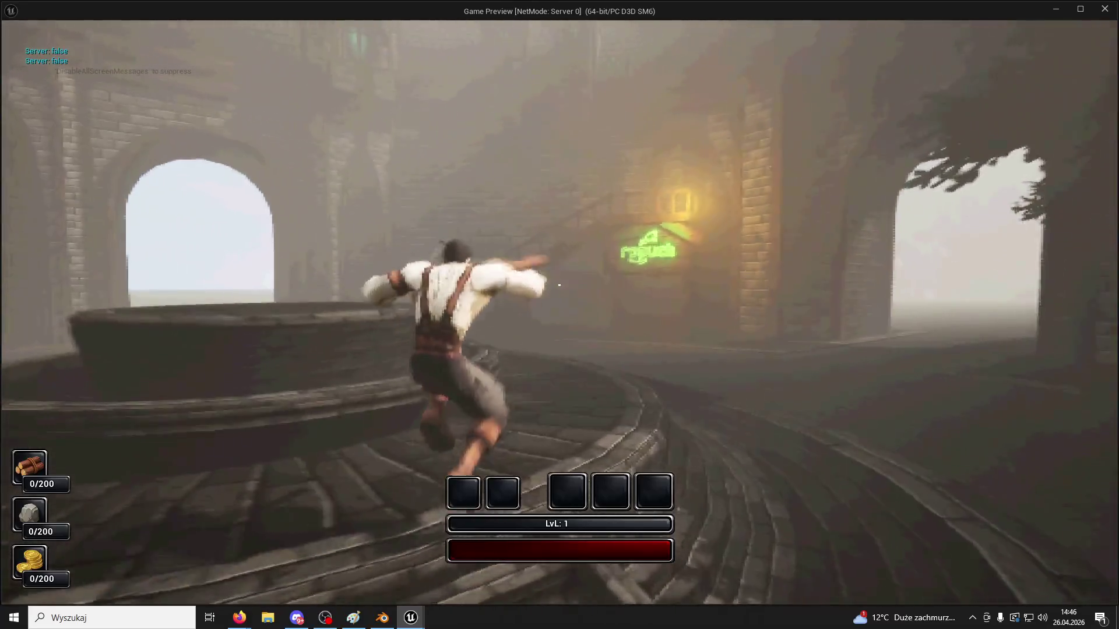
pyautogui.press('Escape')
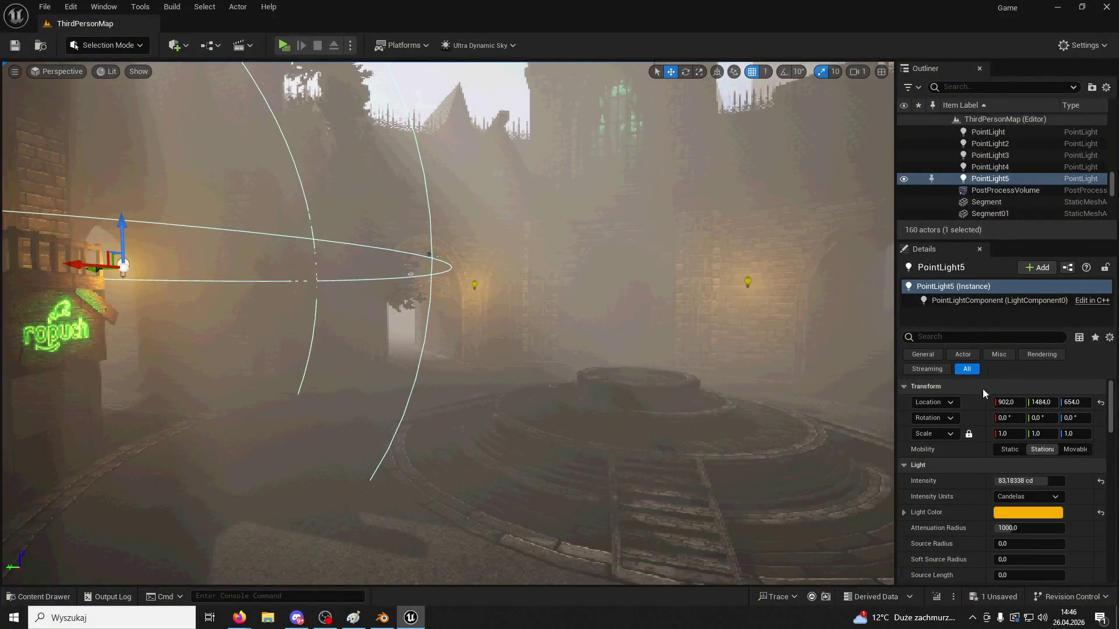
# Set Ultra_Dynamic_Sky's Night Length to 3.0, then start a play-test running forward
pyautogui.scroll(-5, 1006, 213)
pyautogui.scroll(5, 1005, 213)
pyautogui.scroll(-5, 1009, 203)
pyautogui.scroll(-10, 1014, 196)
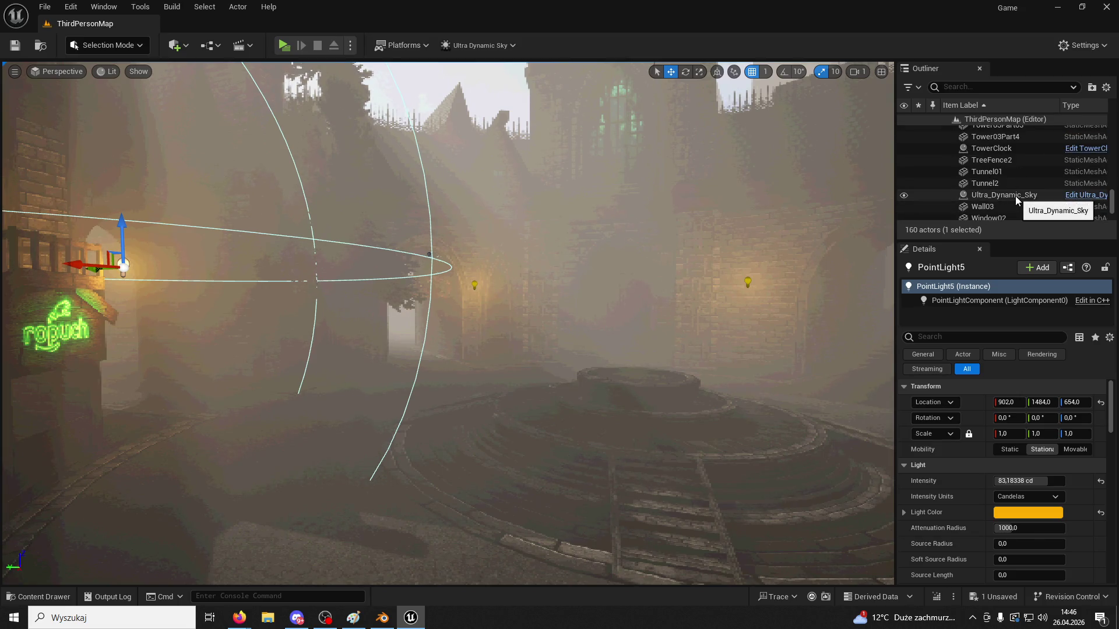
pyautogui.click(1015, 196)
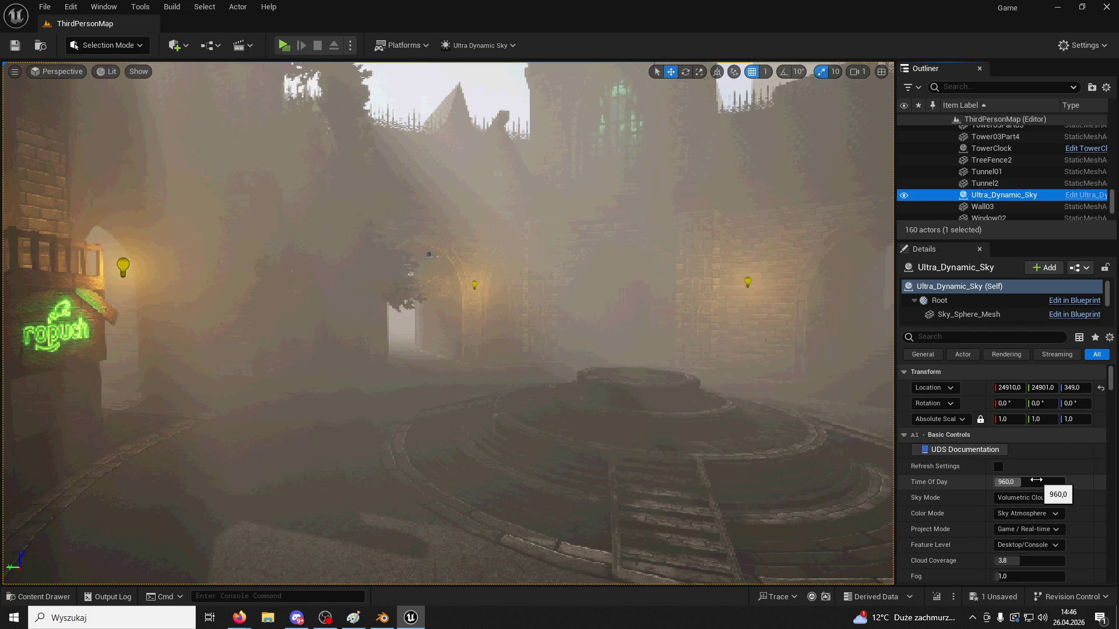
pyautogui.scroll(-10, 1036, 480)
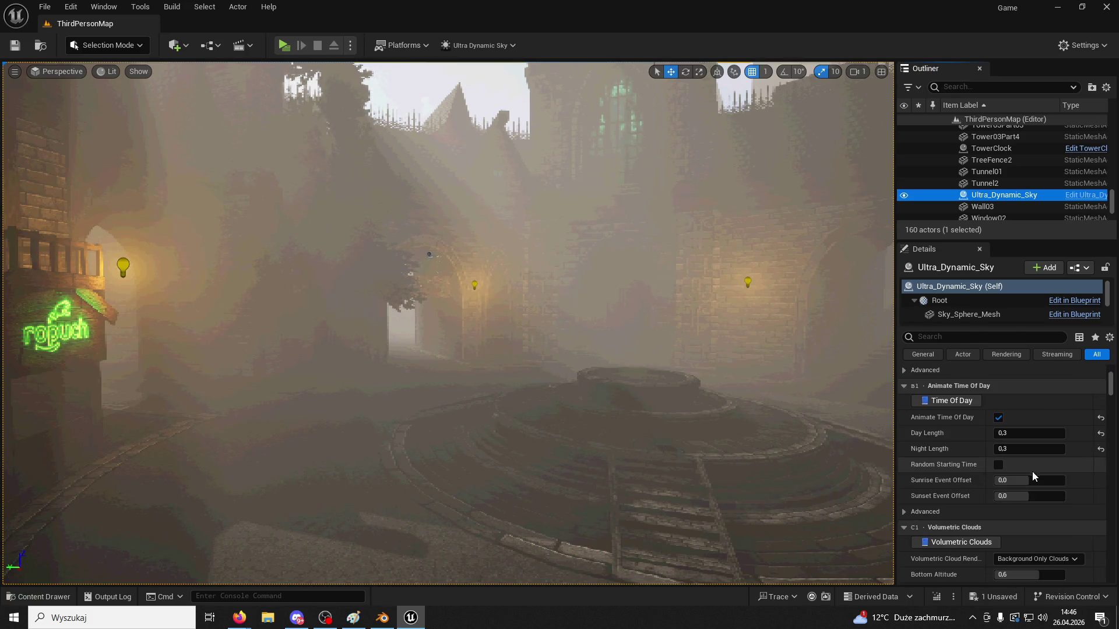
pyautogui.click(1020, 450)
pyautogui.write('3')
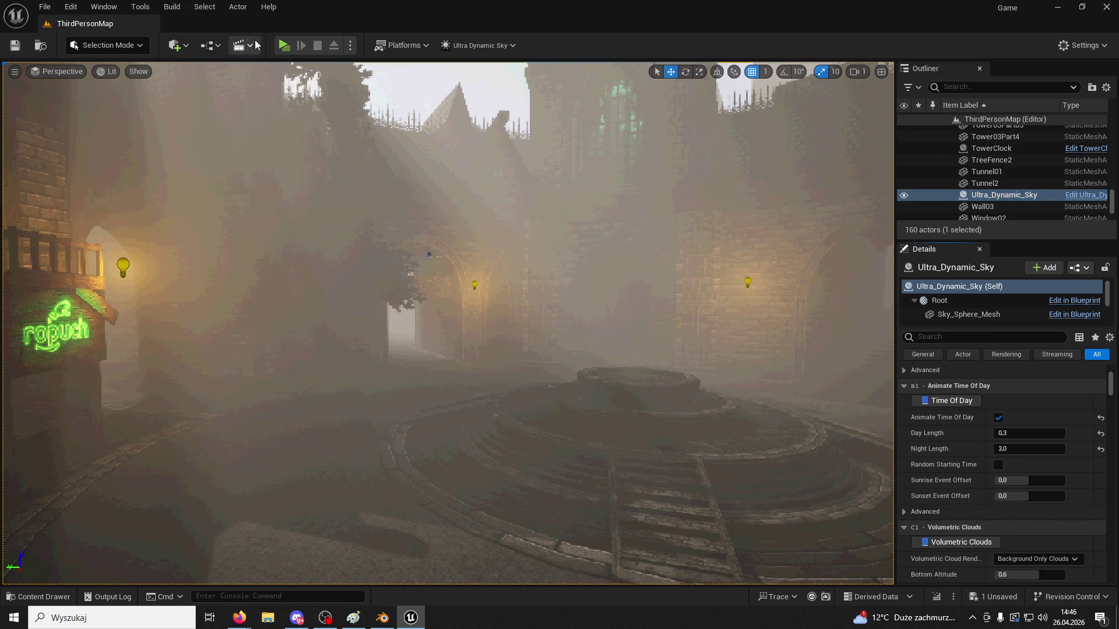
pyautogui.click(284, 45)
pyautogui.press('w')
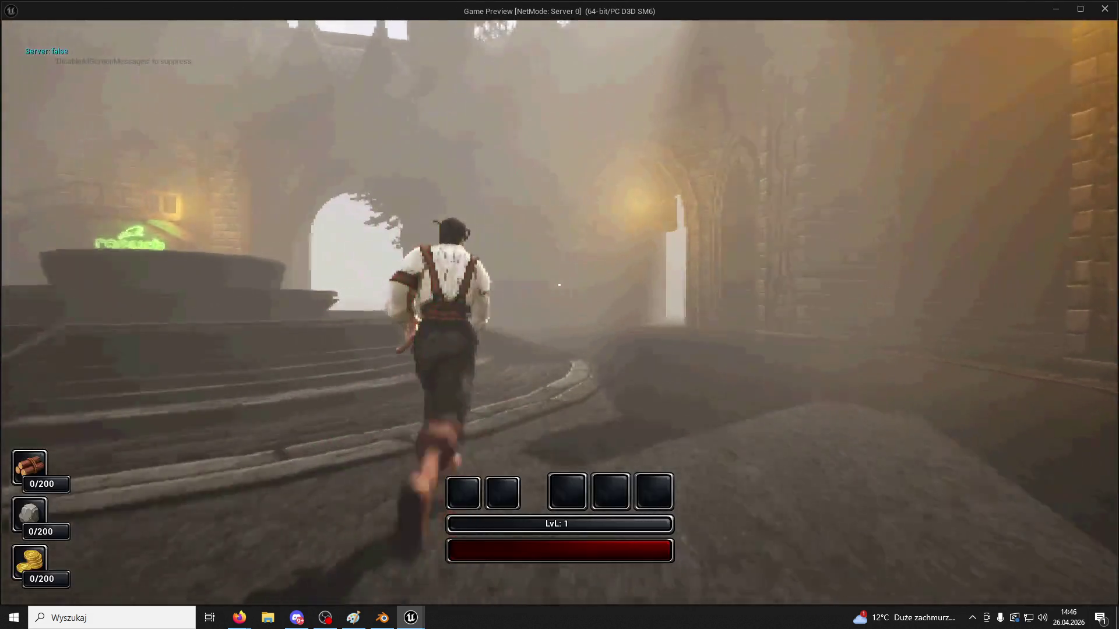
pyautogui.press('space')
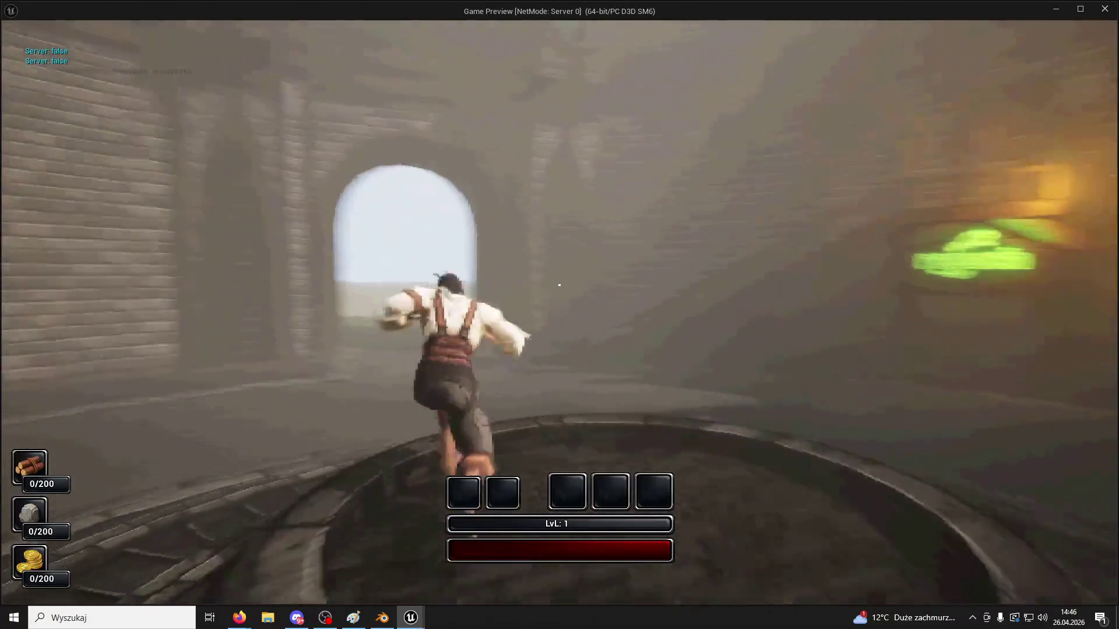
pyautogui.press('space')
pyautogui.press('space')
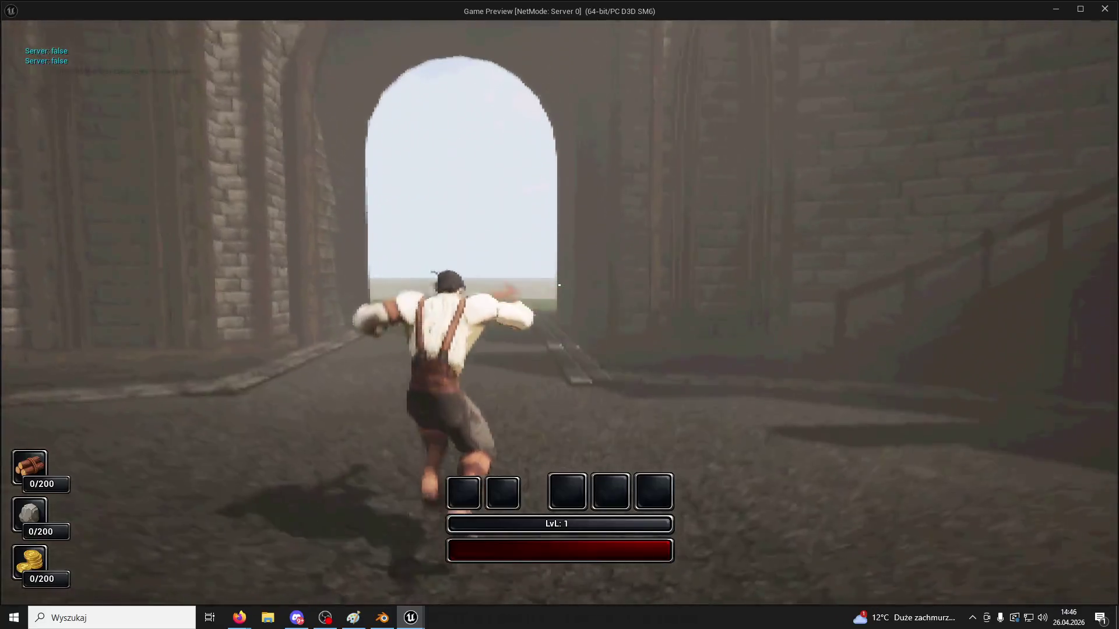
pyautogui.press('super')
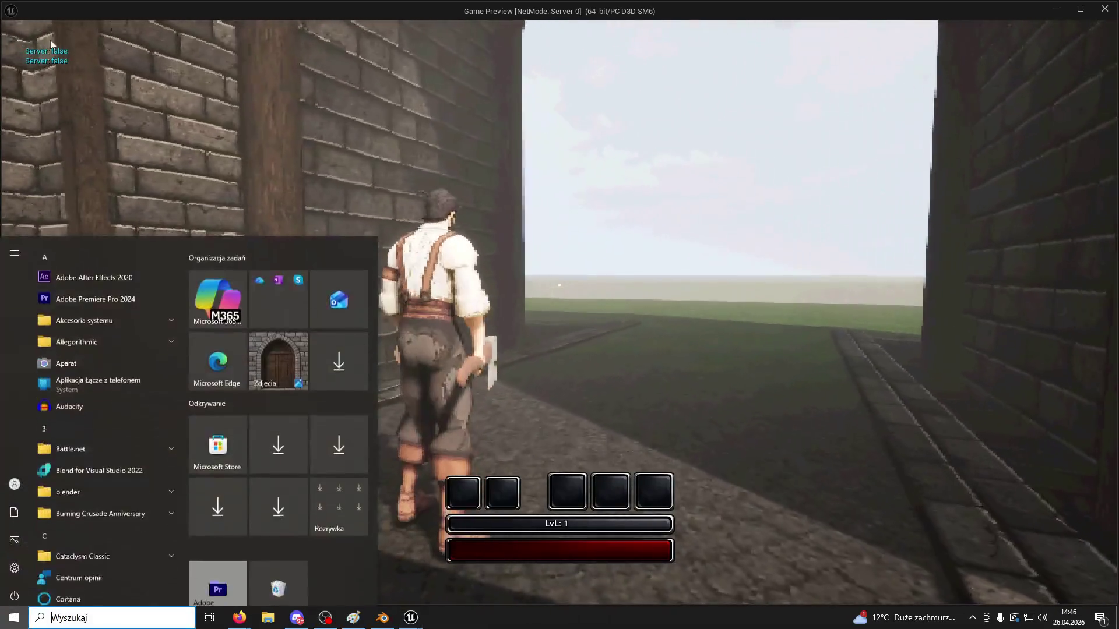
pyautogui.press('Escape')
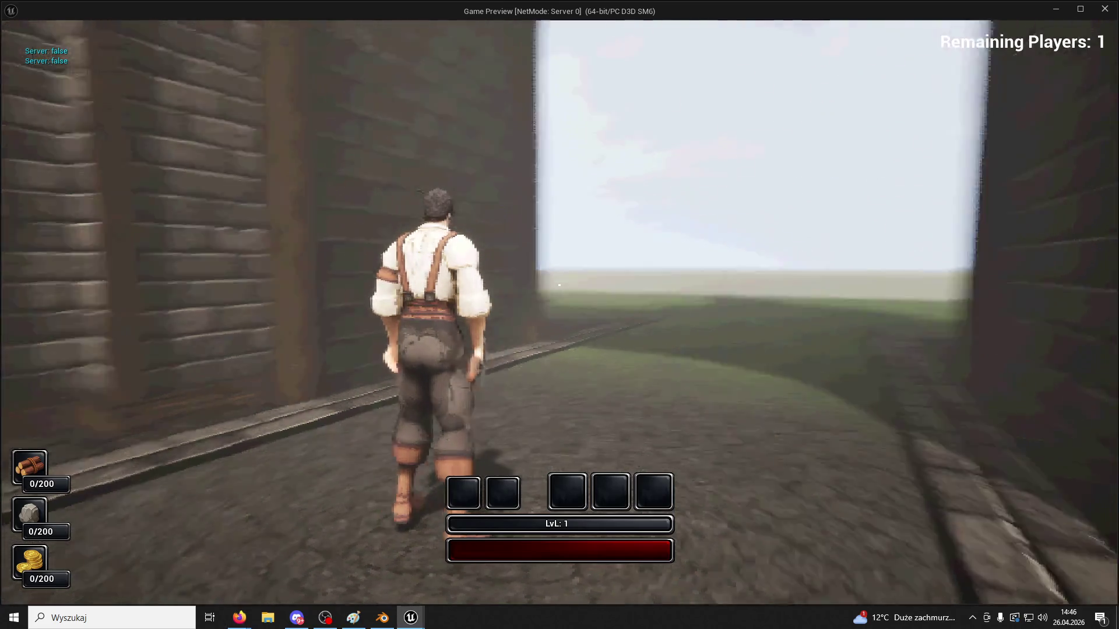
pyautogui.press('w')
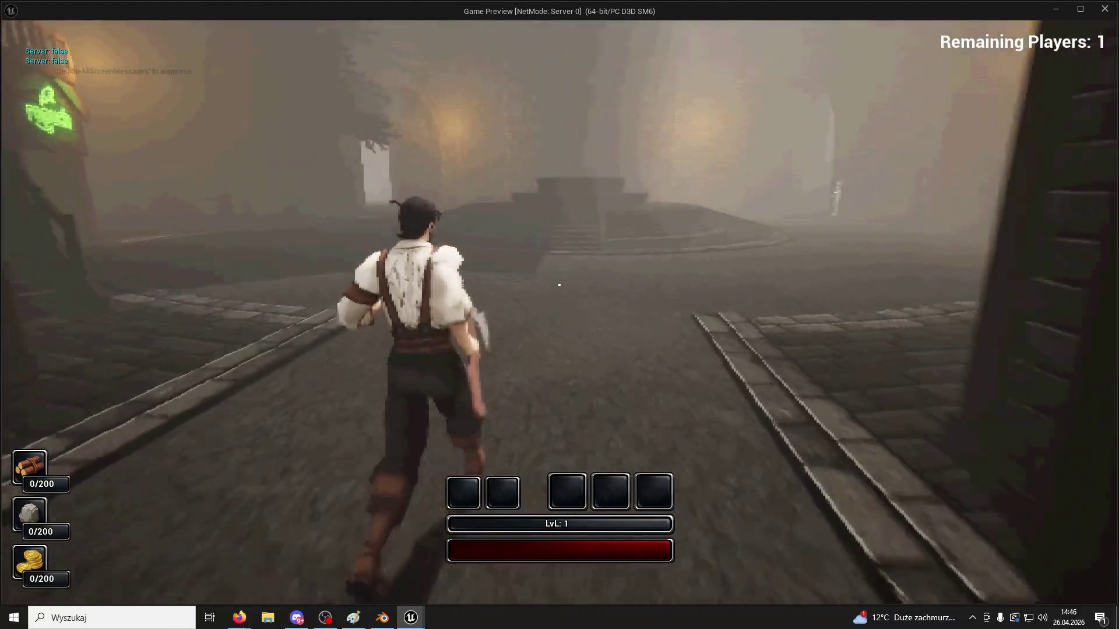
pyautogui.press('w')
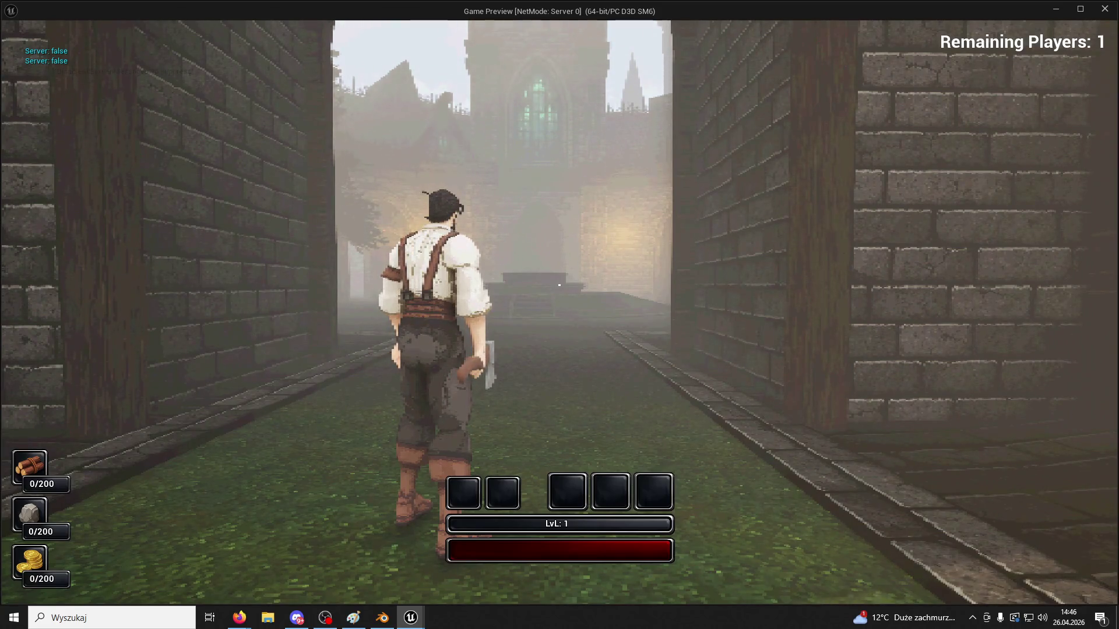
pyautogui.press('w')
pyautogui.press('w')
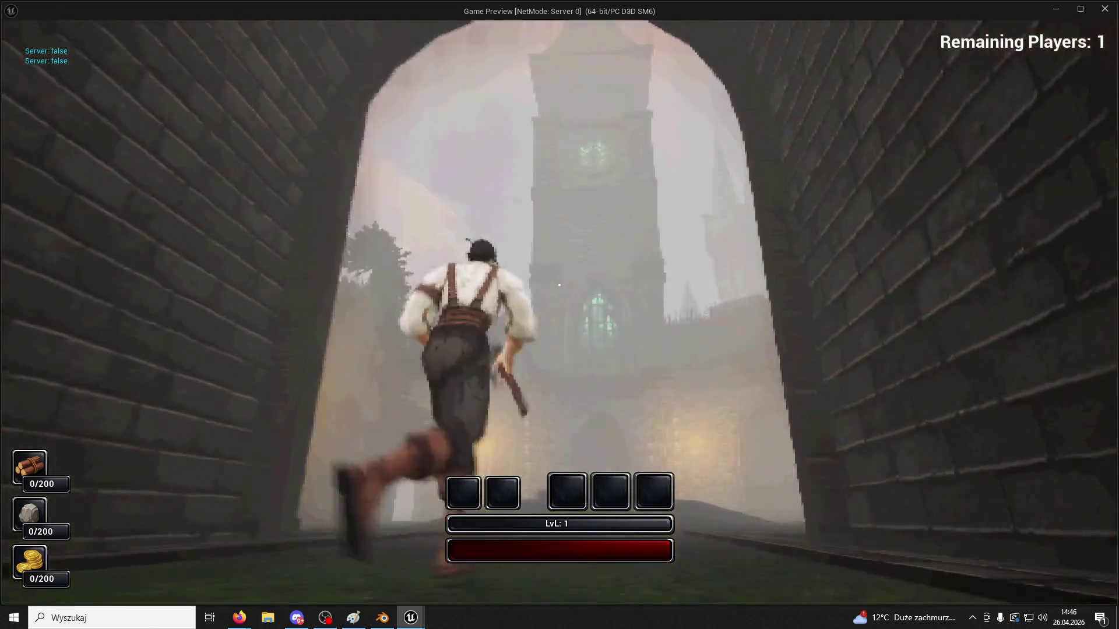
pyautogui.press('w')
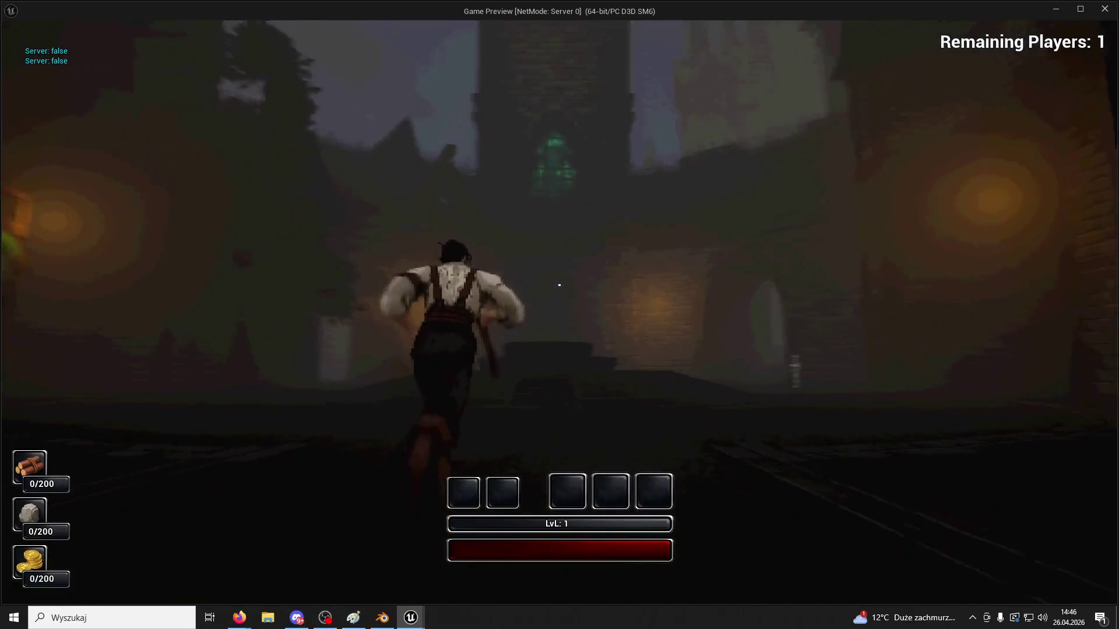
pyautogui.press('w')
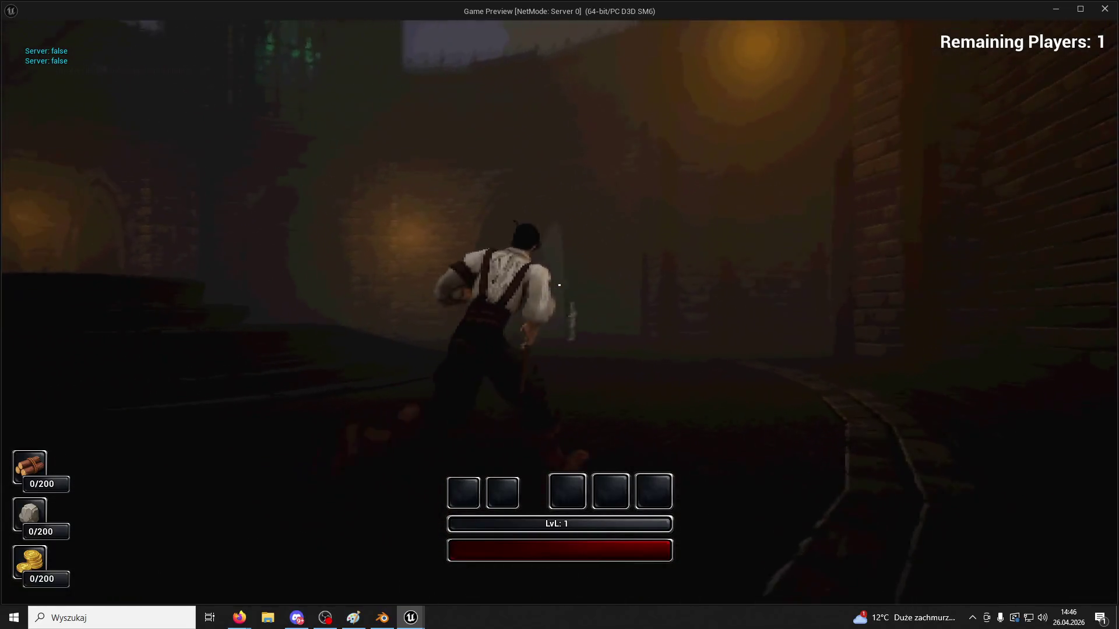
pyautogui.press('w')
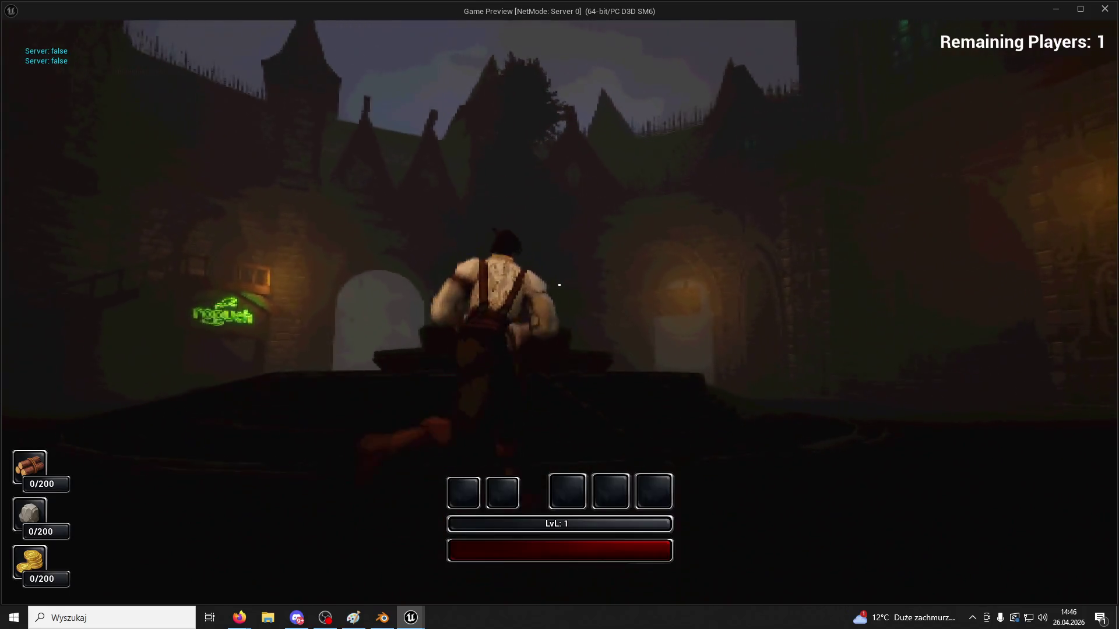
pyautogui.press('w')
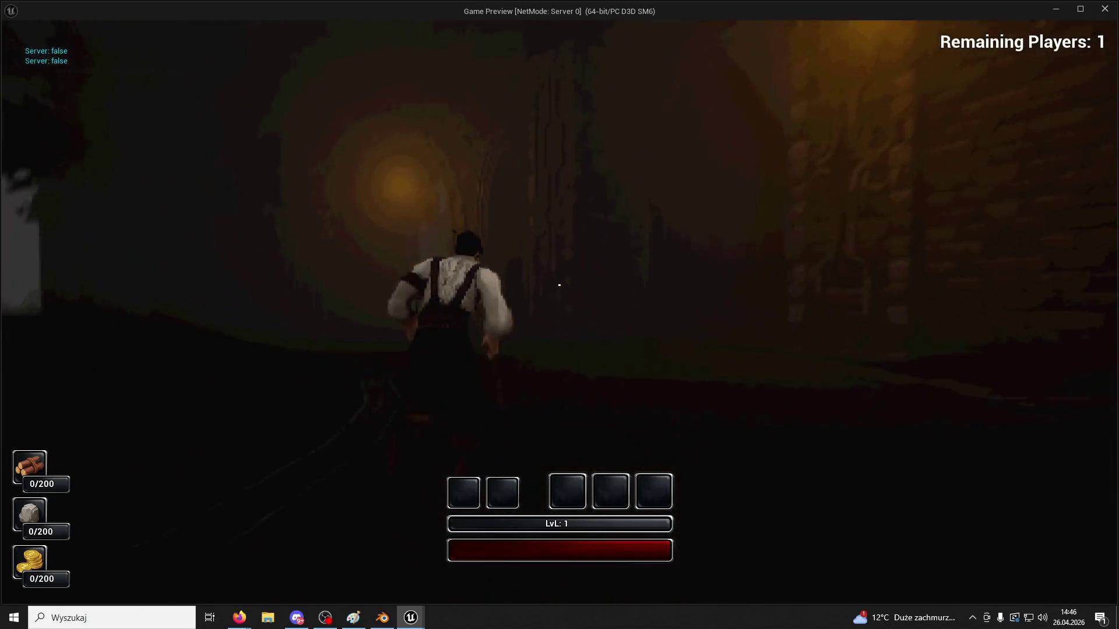
pyautogui.press('w')
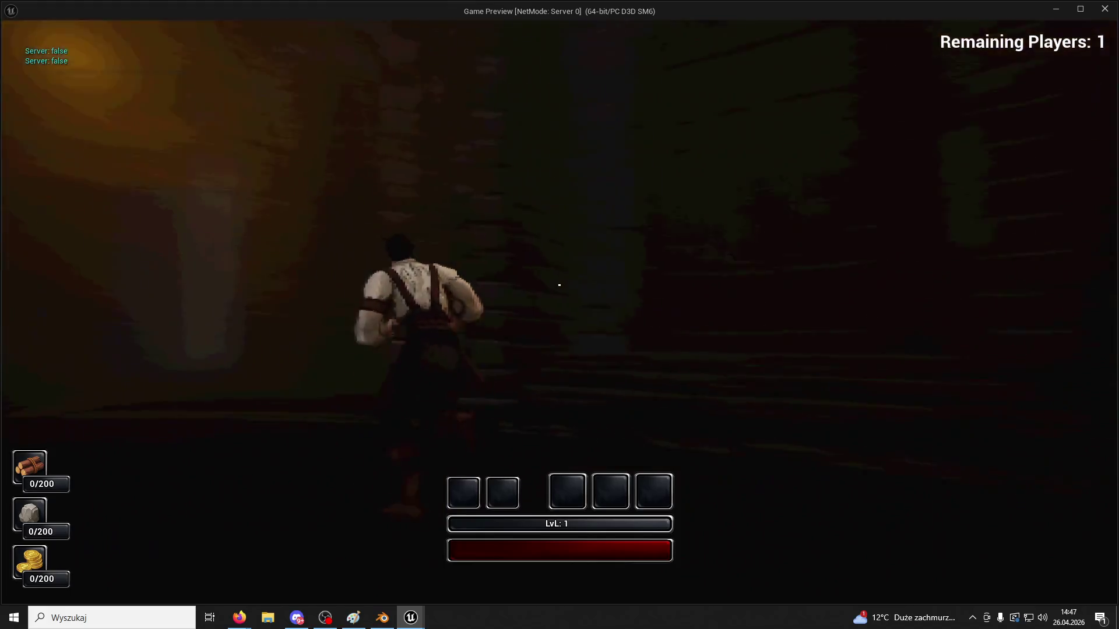
pyautogui.press('w')
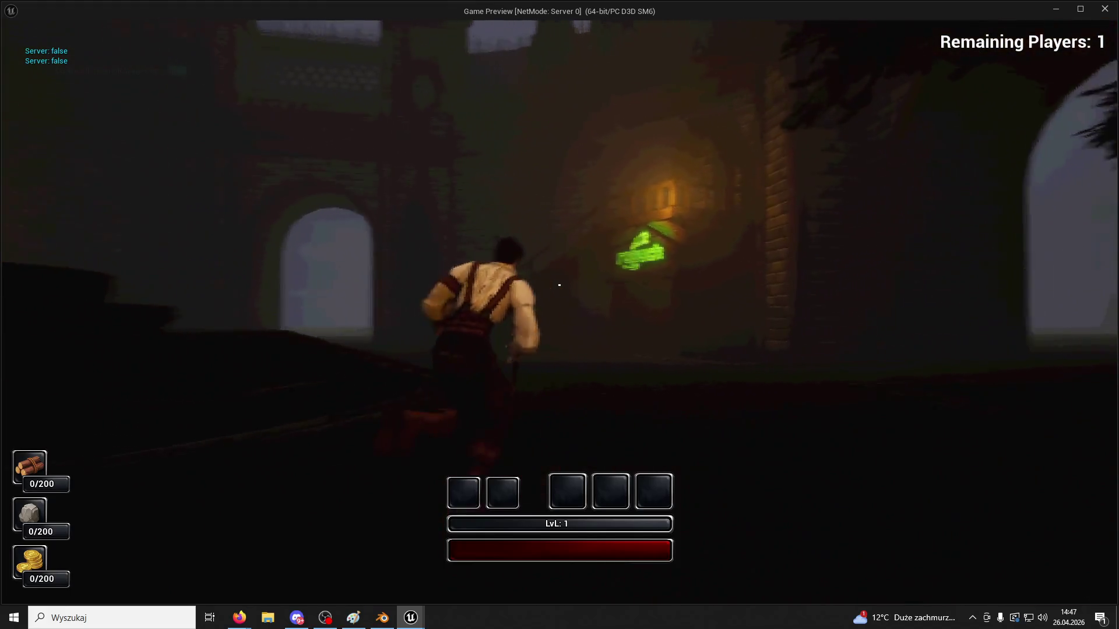
pyautogui.press('w')
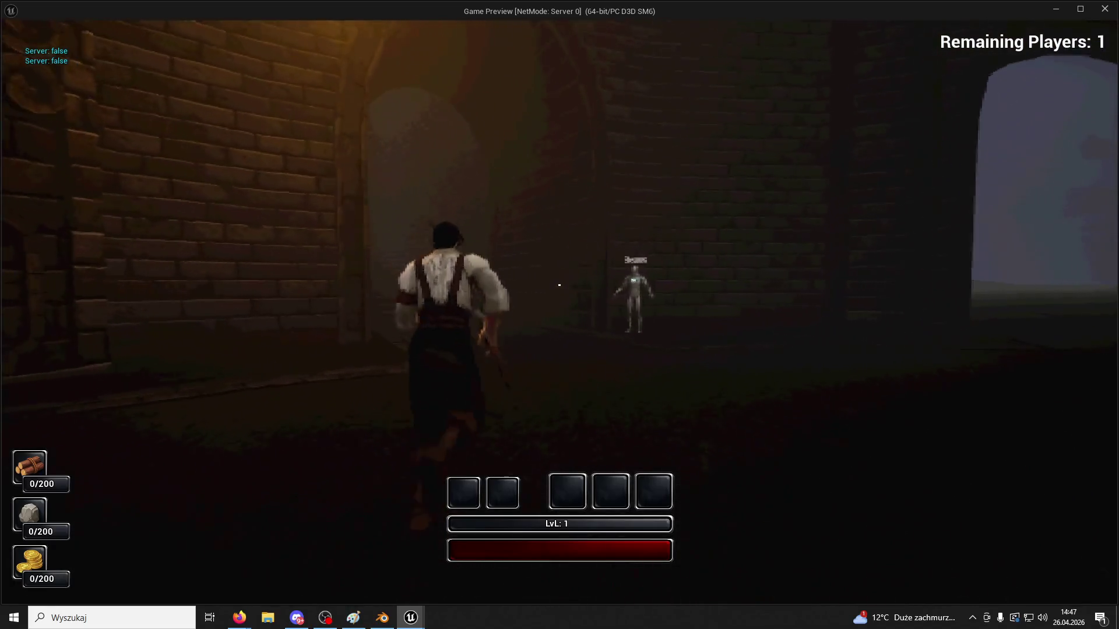
pyautogui.press('super')
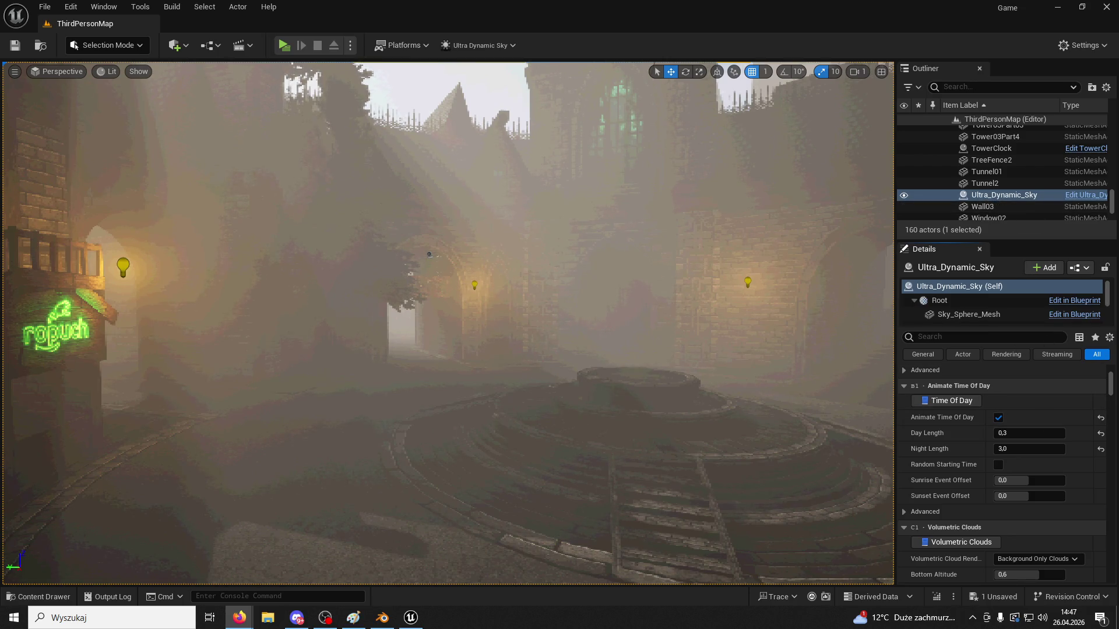
pyautogui.scroll(-5, 1025, 469)
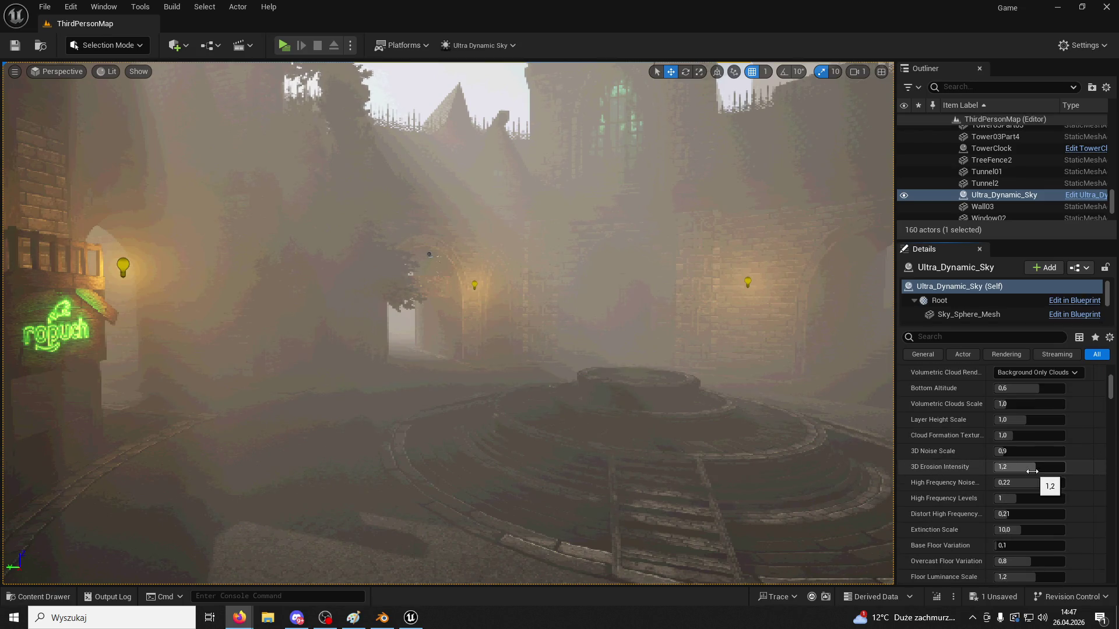
pyautogui.scroll(-3, 1032, 471)
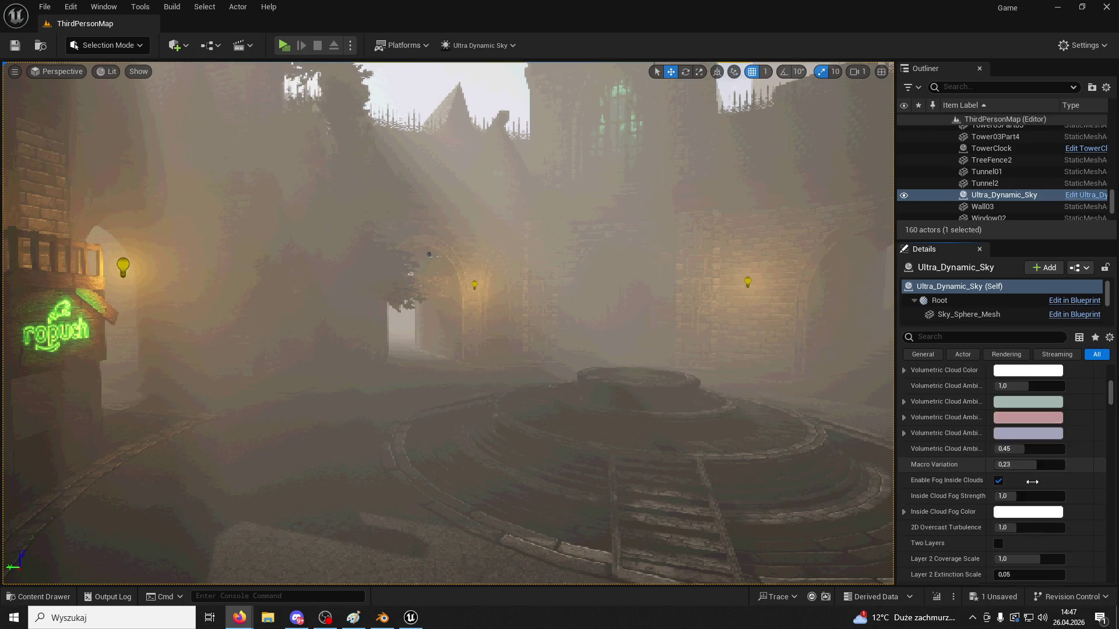
pyautogui.scroll(-3, 1031, 475)
pyautogui.click(975, 337)
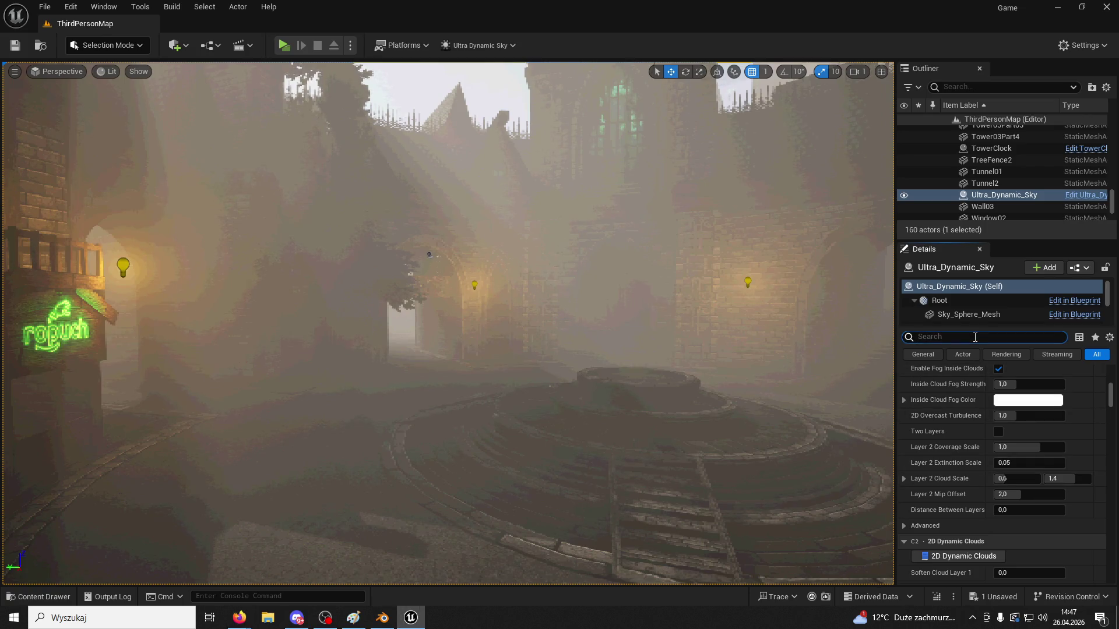